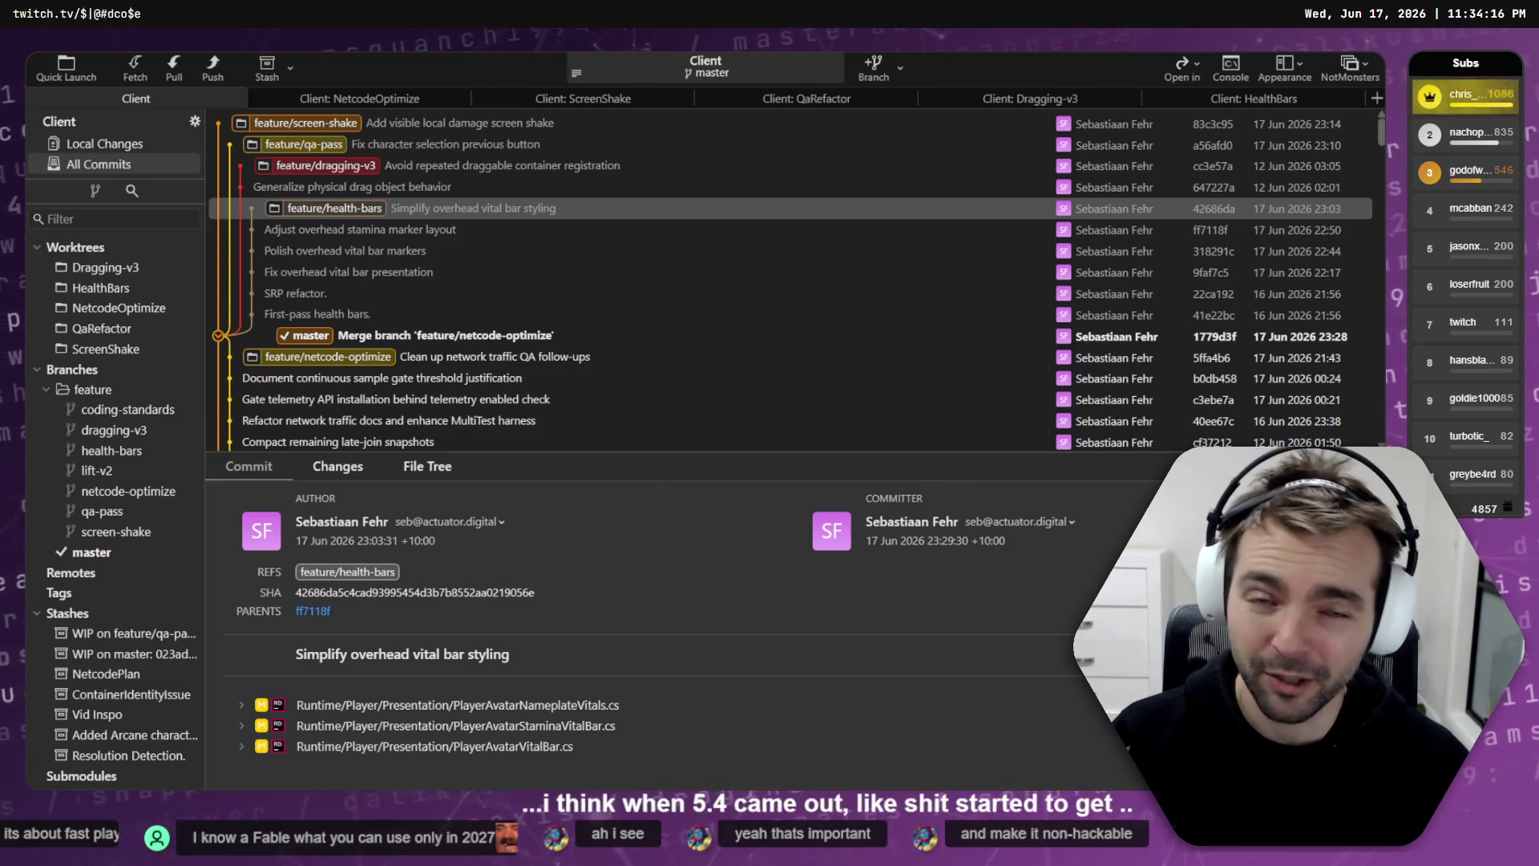
Step: Inspect the rebased health-bars, netcode-optimize and dragging-v3 commits in Fork's graph
{"action": "left_click", "coordinate": [432, 205]}
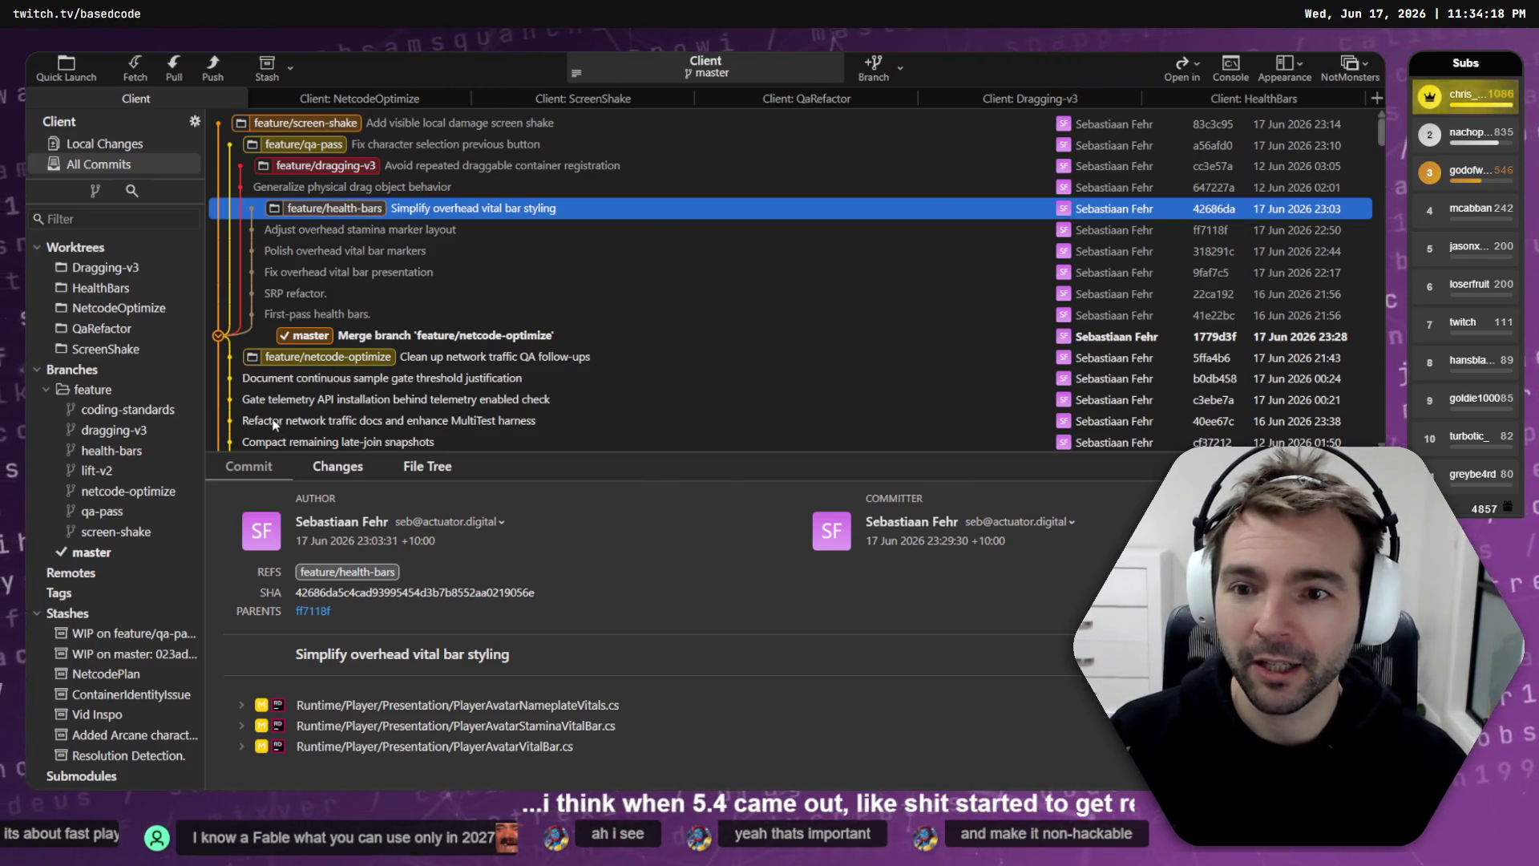
{"action": "left_click", "coordinate": [299, 361]}
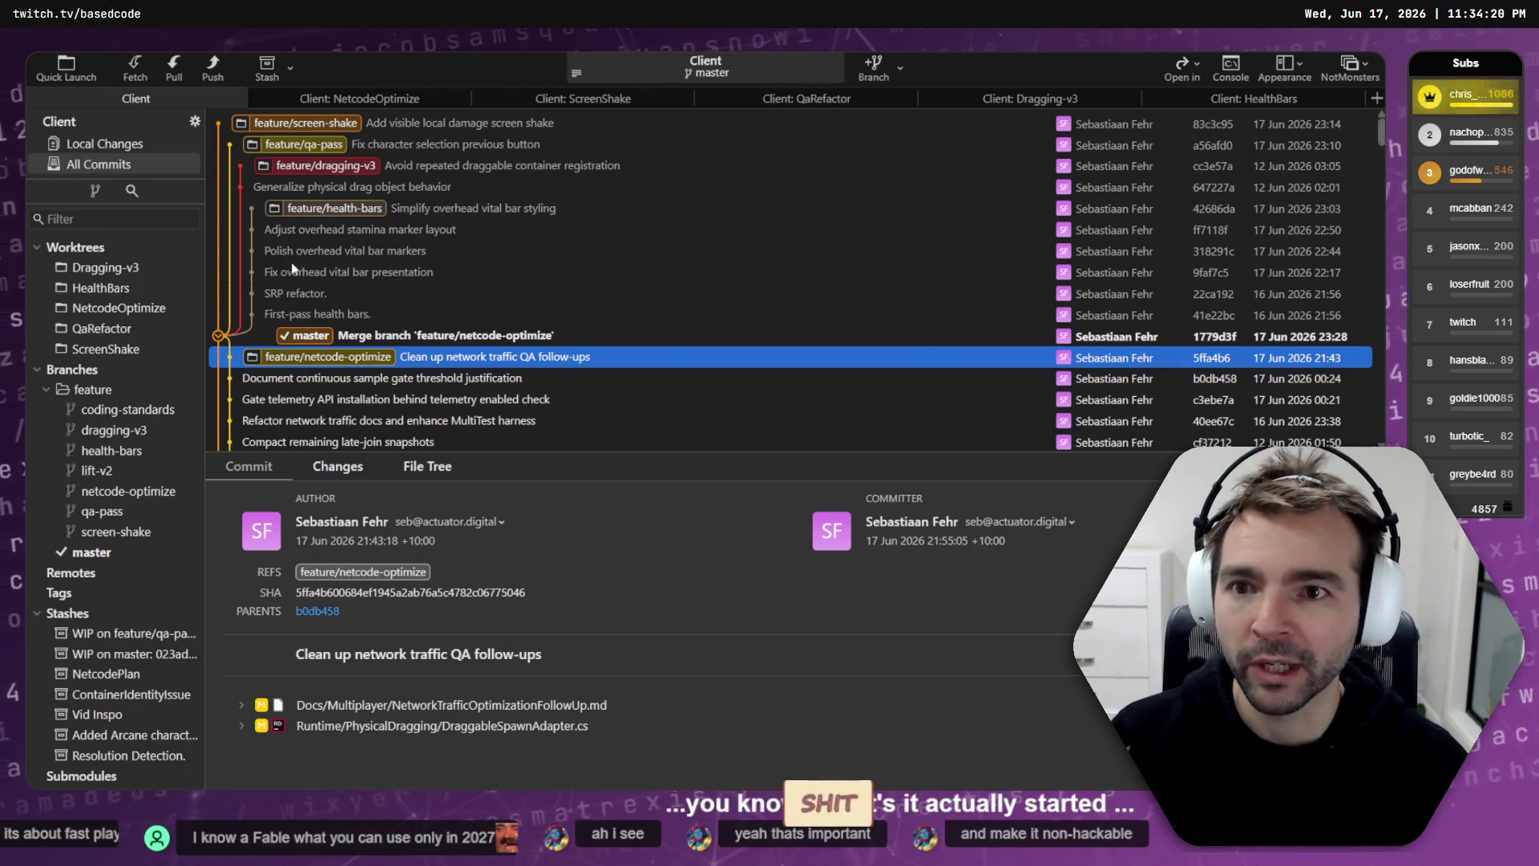
{"action": "left_click", "coordinate": [279, 171]}
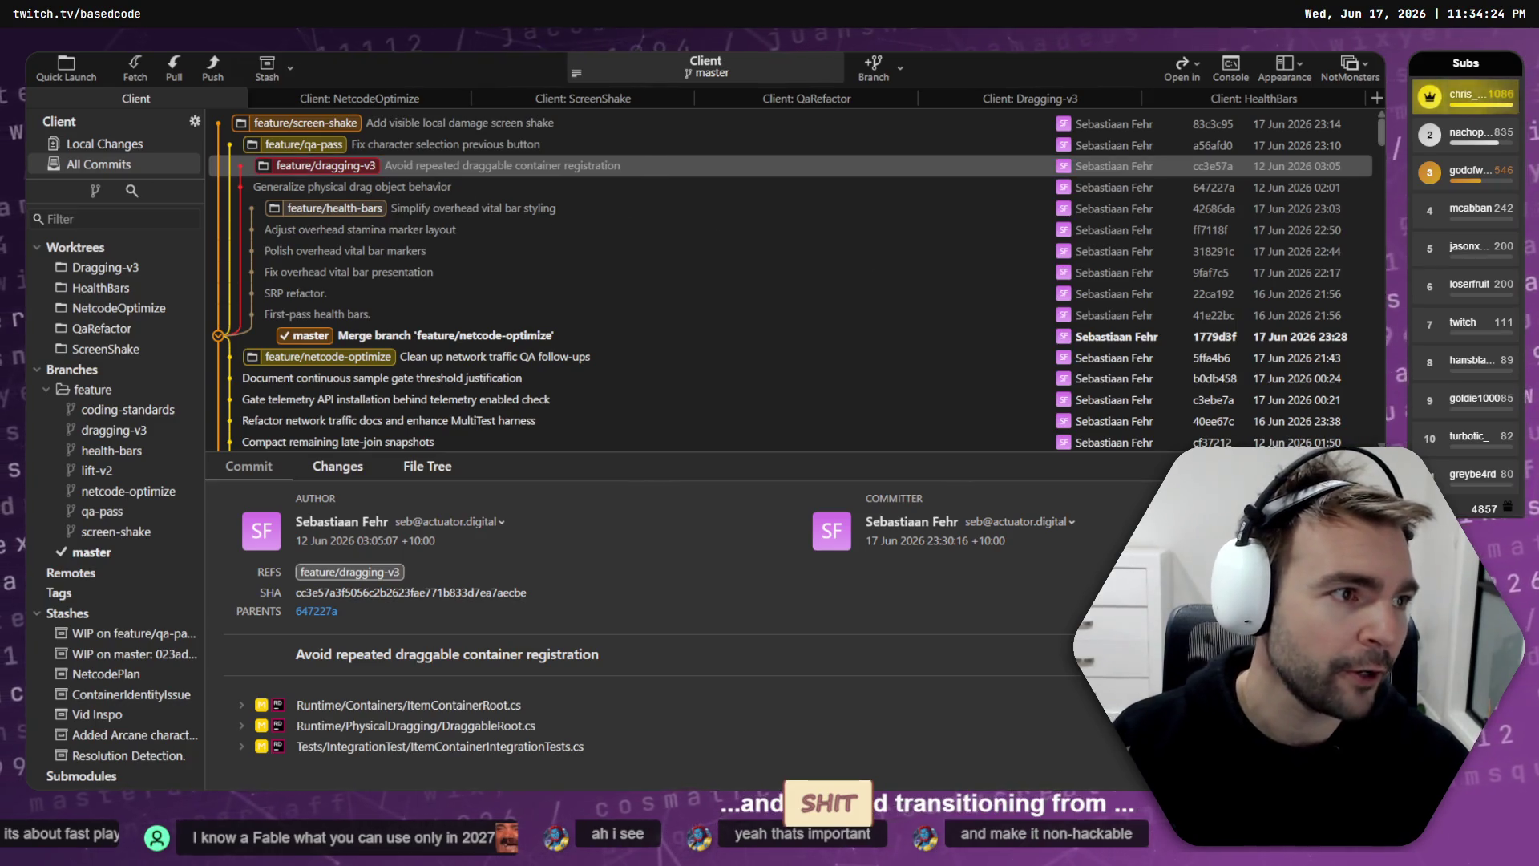
{"action": "key", "text": "alt+Tab"}
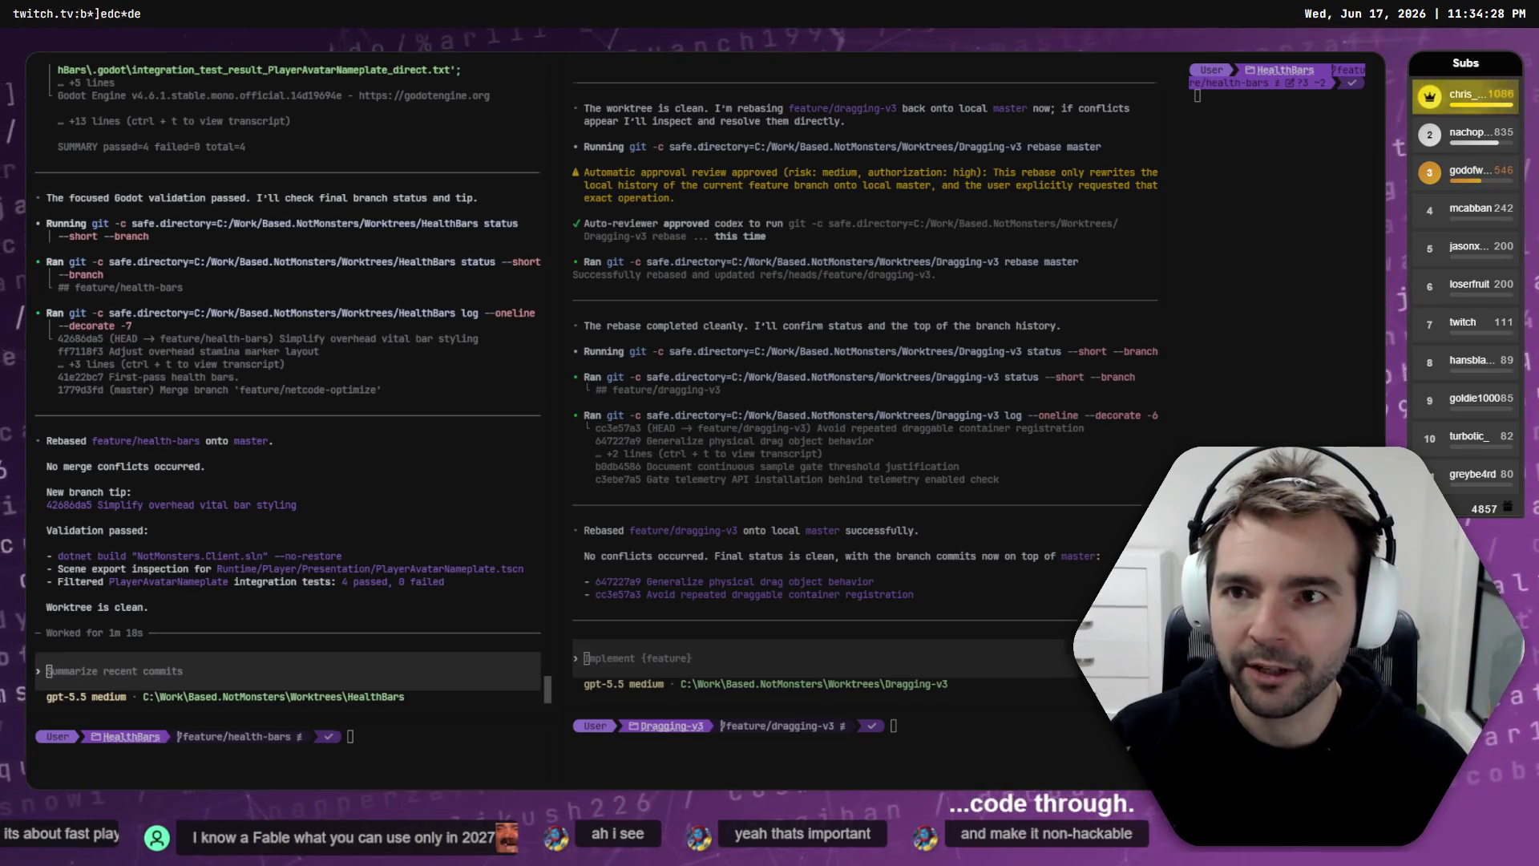
Step: Check the QaRefactor, StreamTools, ScreenShake and HealthBars/Dragging-v3 sessions' rebase and validation results
{"action": "key", "text": "ctrl+Tab"}
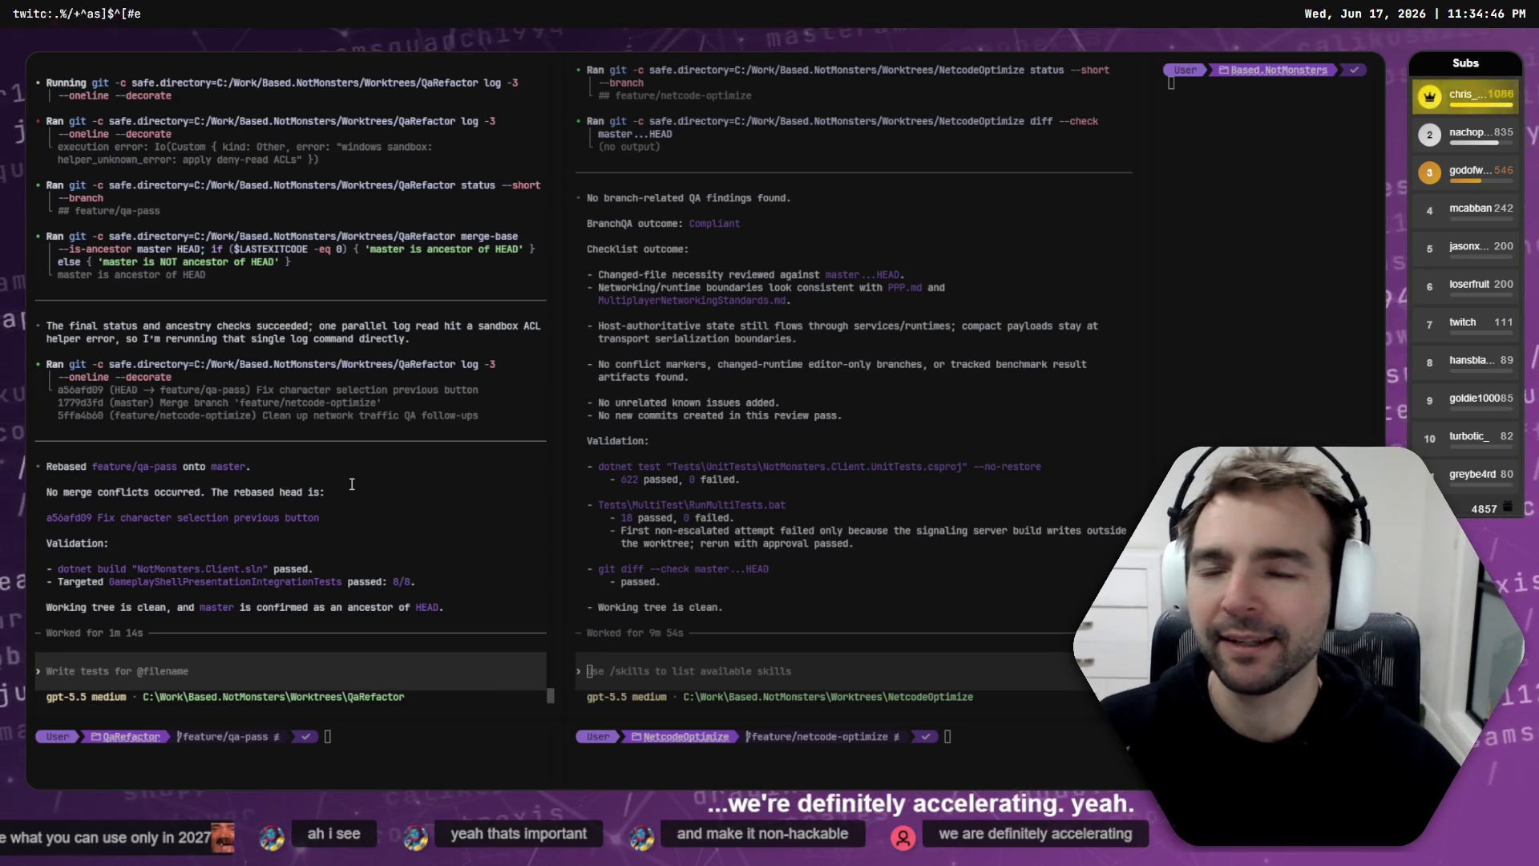
{"action": "key", "text": "ctrl+Tab"}
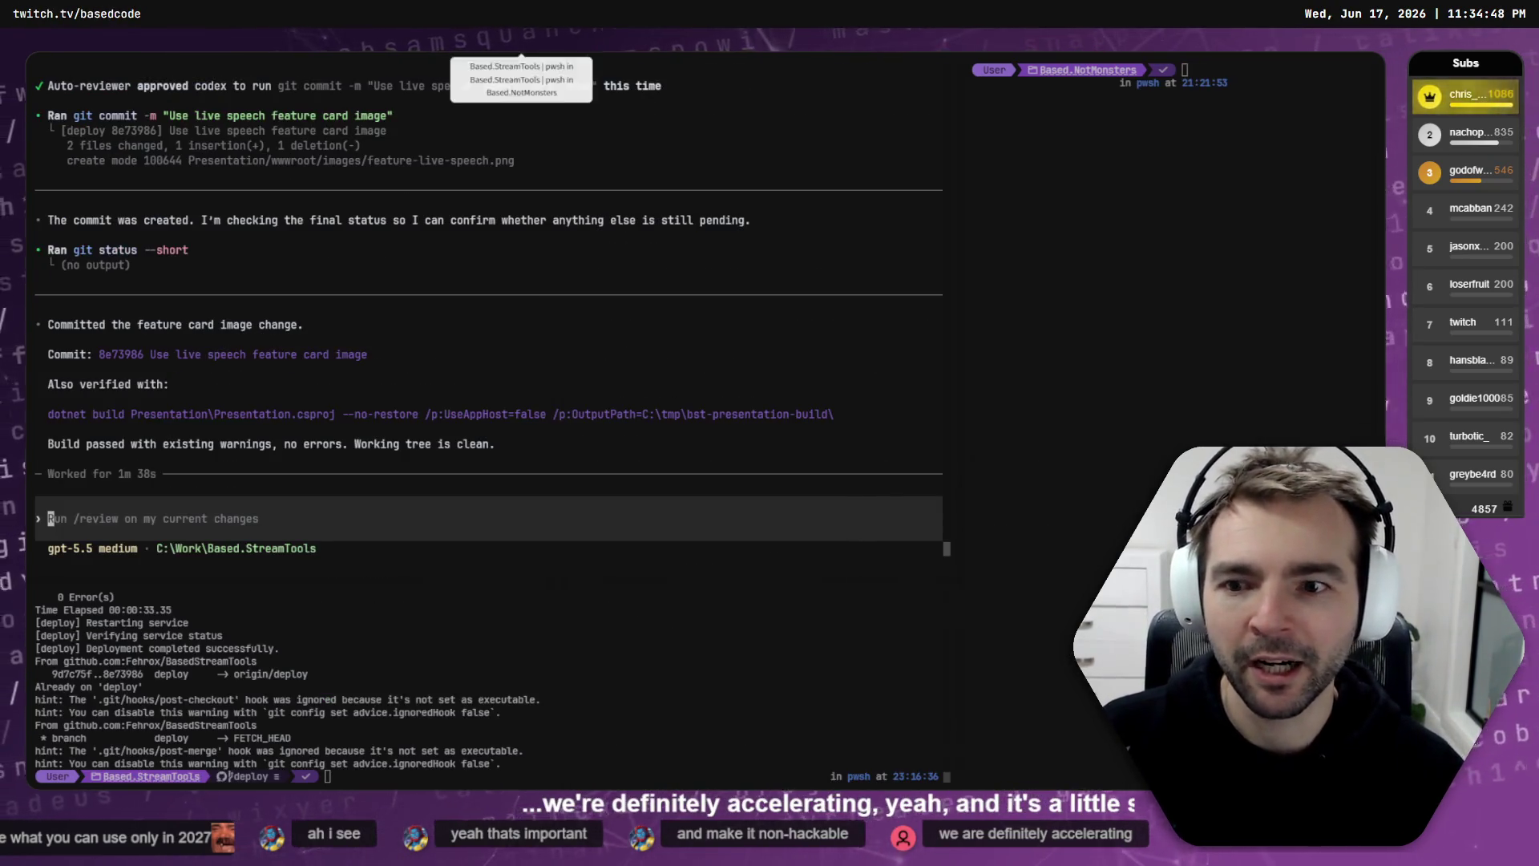
{"action": "key", "text": "ctrl+Tab"}
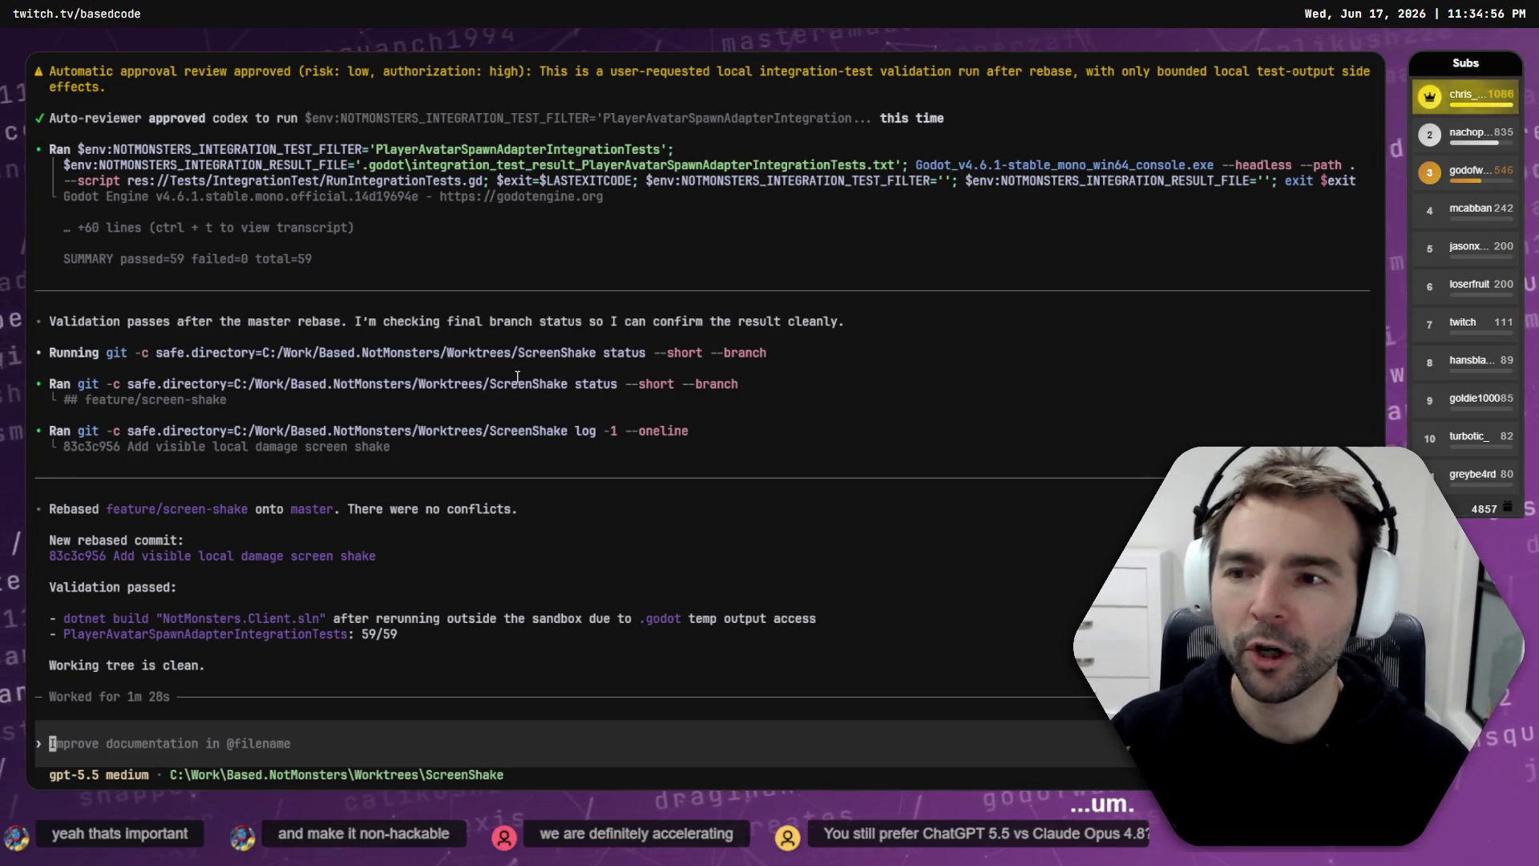
{"action": "key", "text": "ctrl+Tab"}
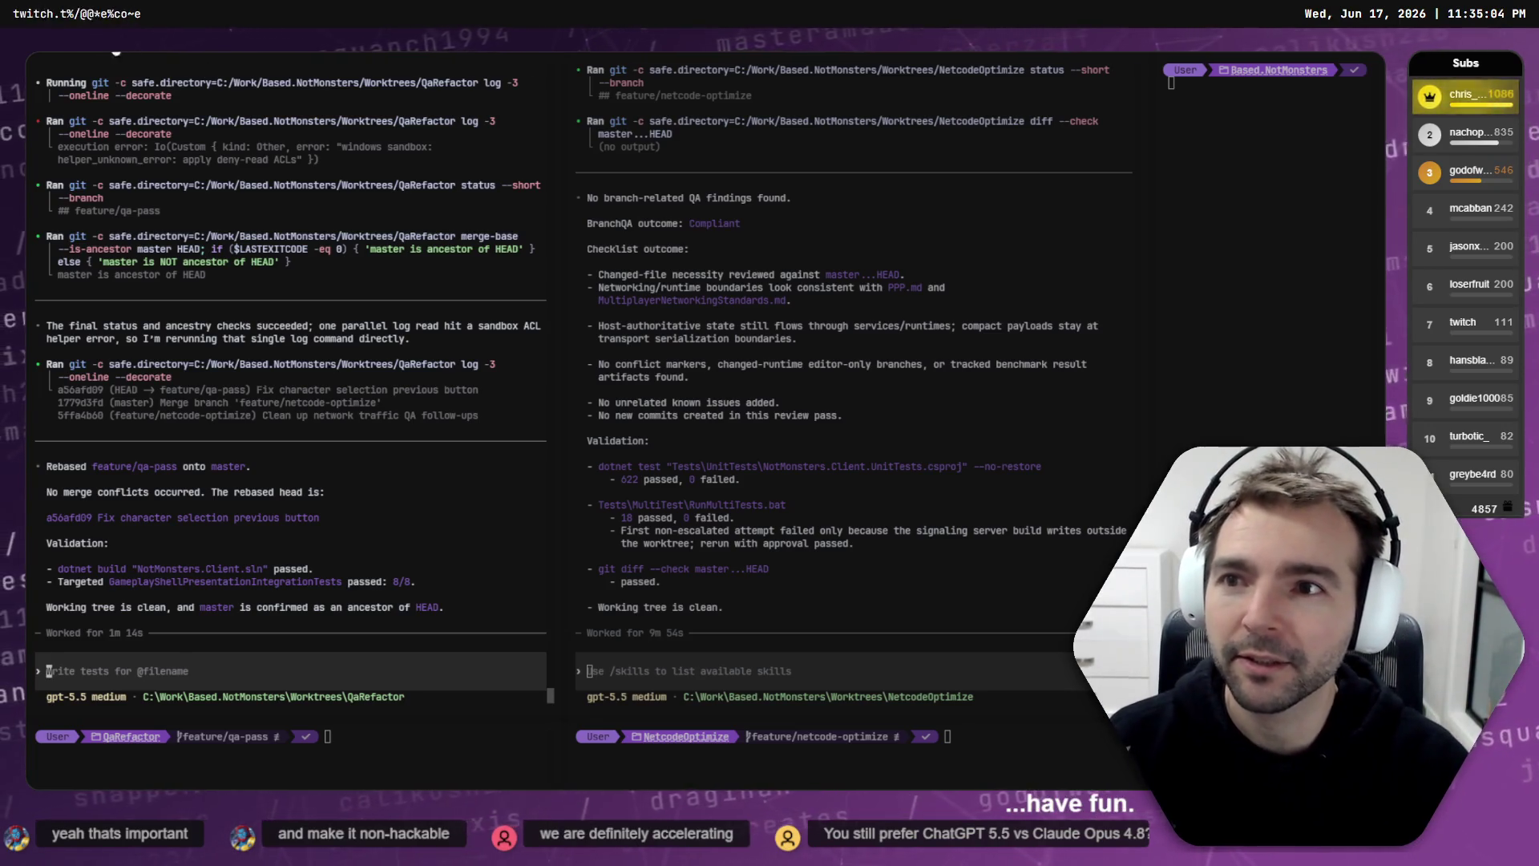
{"action": "key", "text": "ctrl+Tab"}
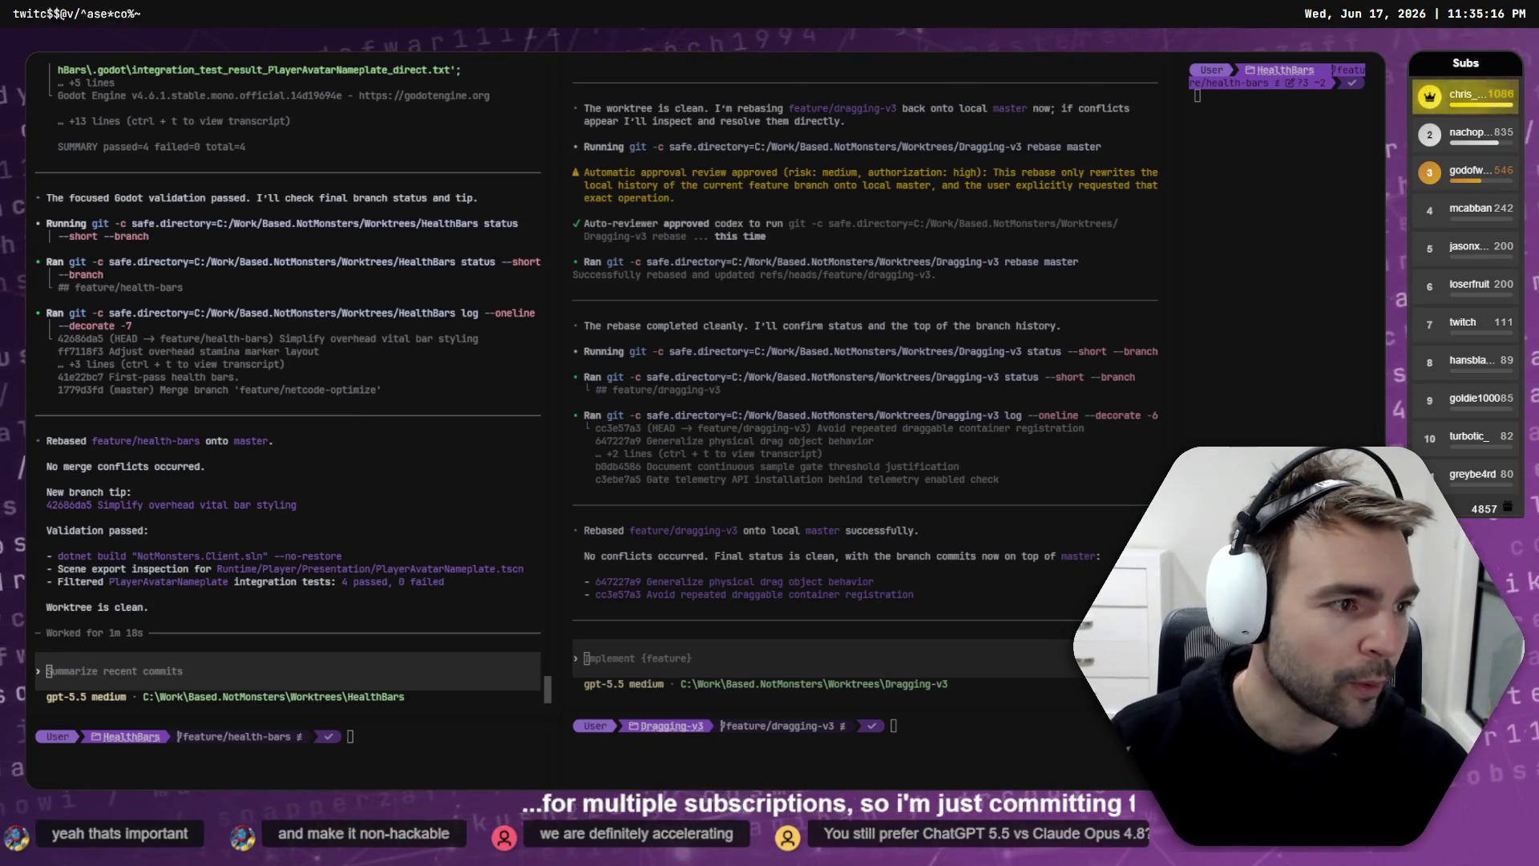
{"action": "key", "text": "alt+Tab"}
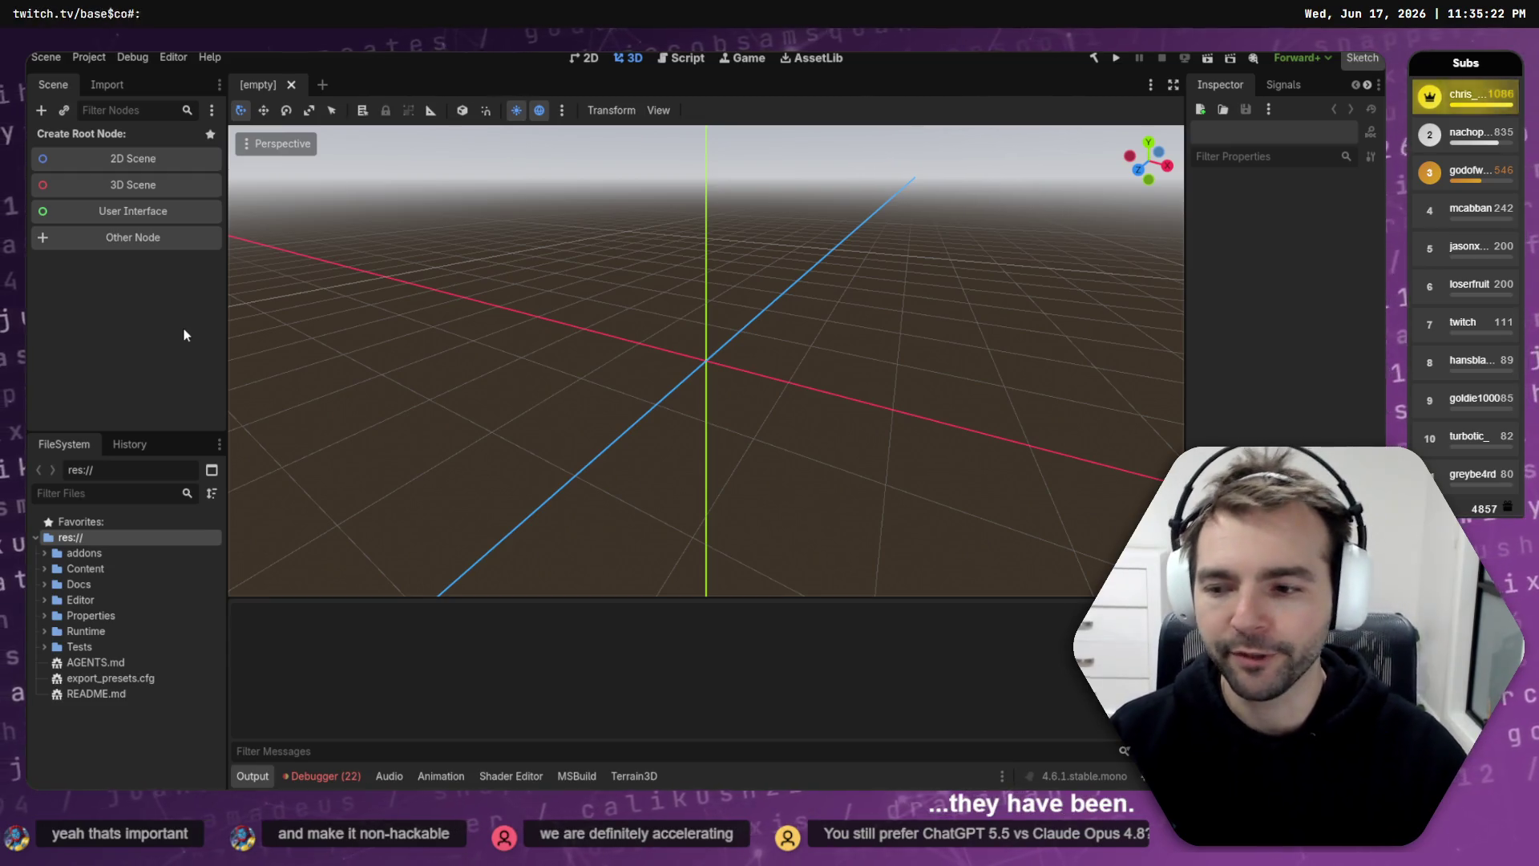
Step: Review Session 1's errors in Godot's Debugger and glance at the Import dock
{"action": "left_click", "coordinate": [324, 776]}
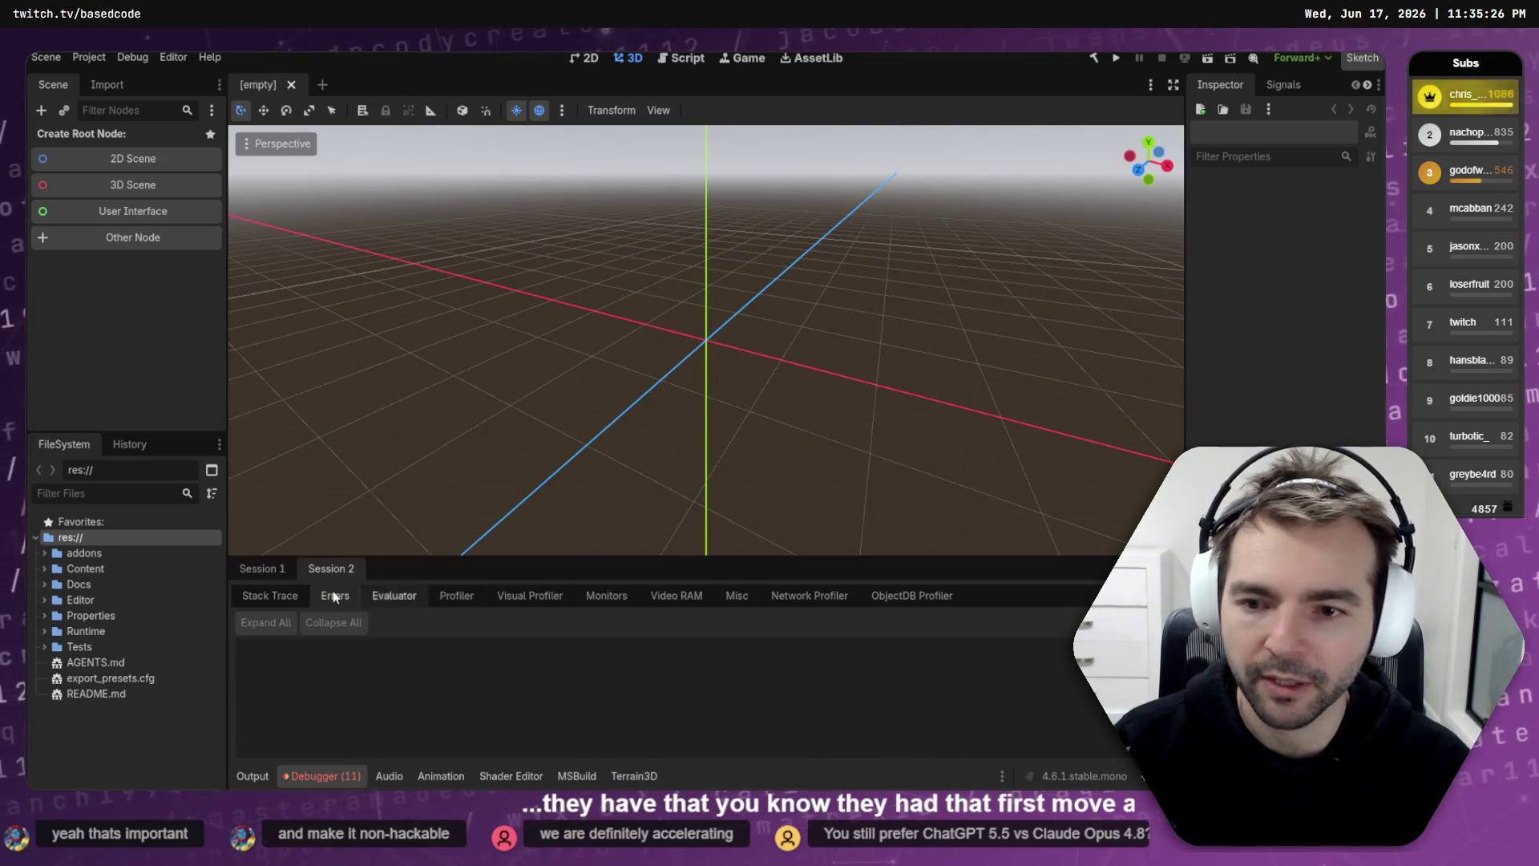
{"action": "left_click", "coordinate": [259, 569]}
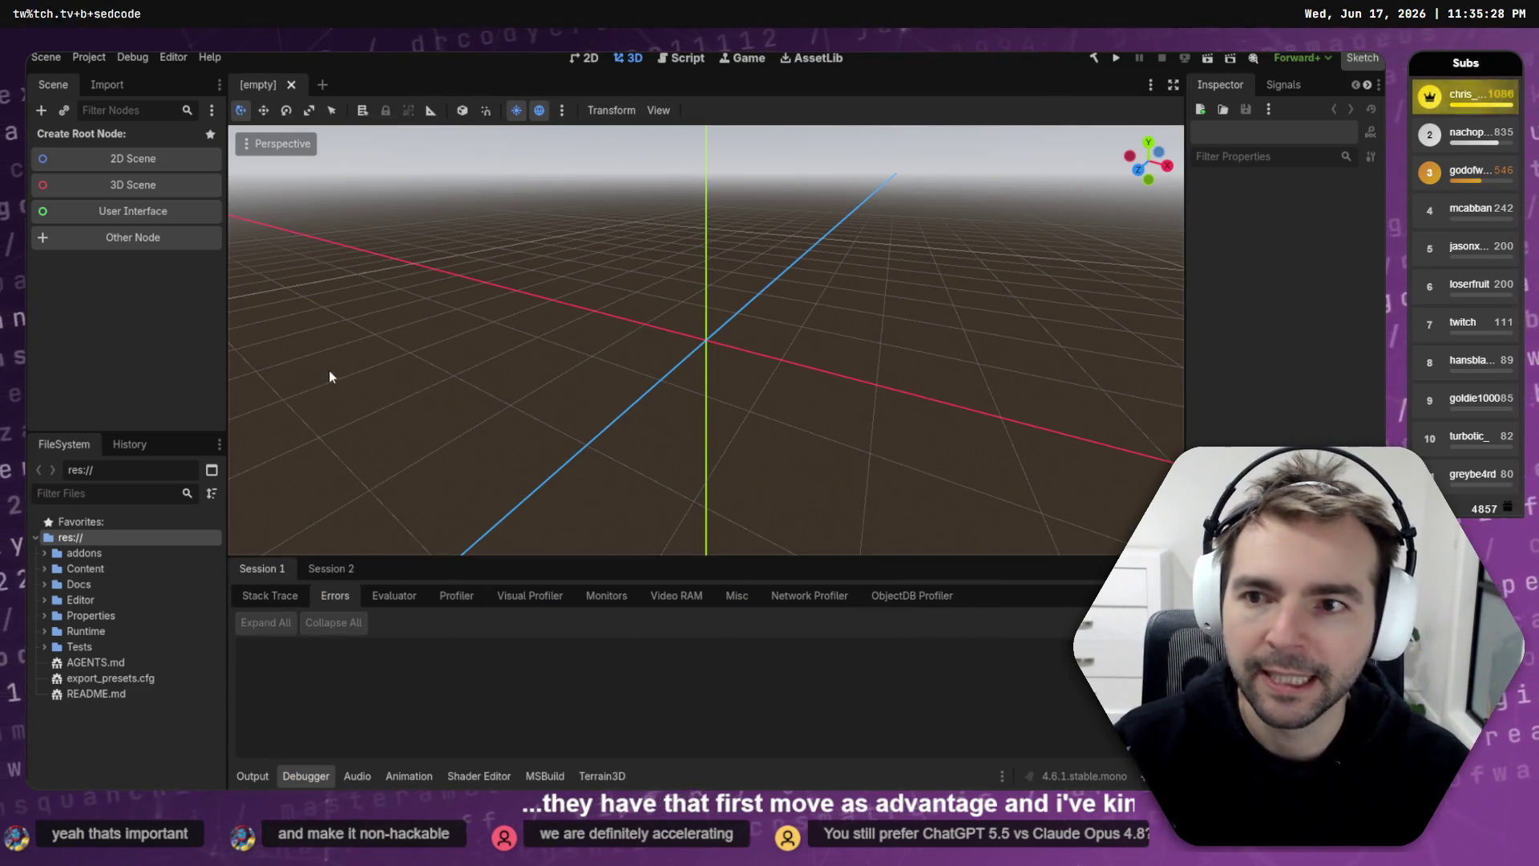
{"action": "left_click", "coordinate": [117, 85]}
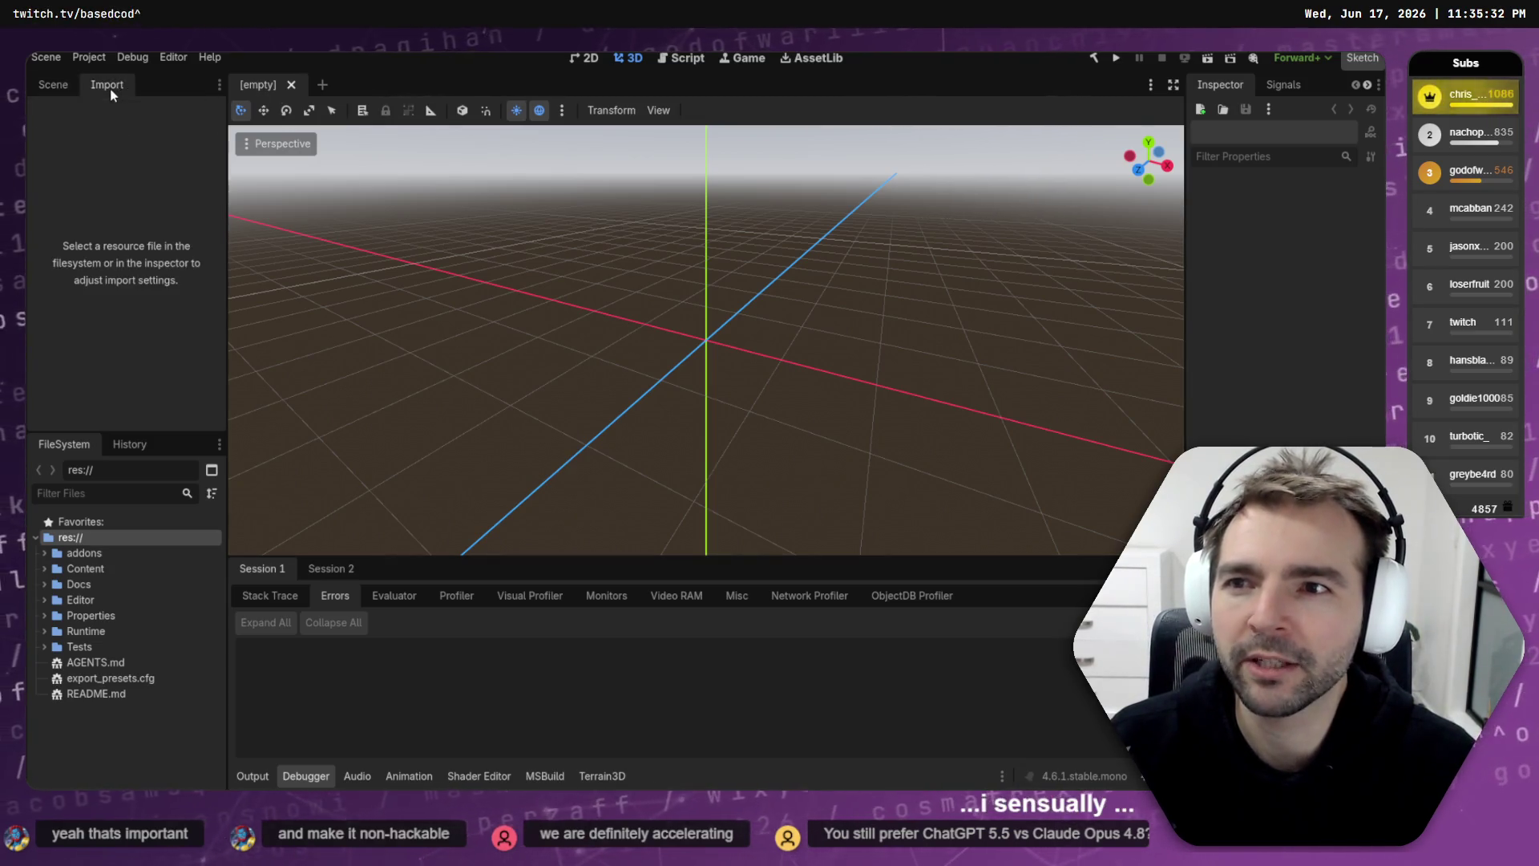
{"action": "left_click", "coordinate": [64, 87]}
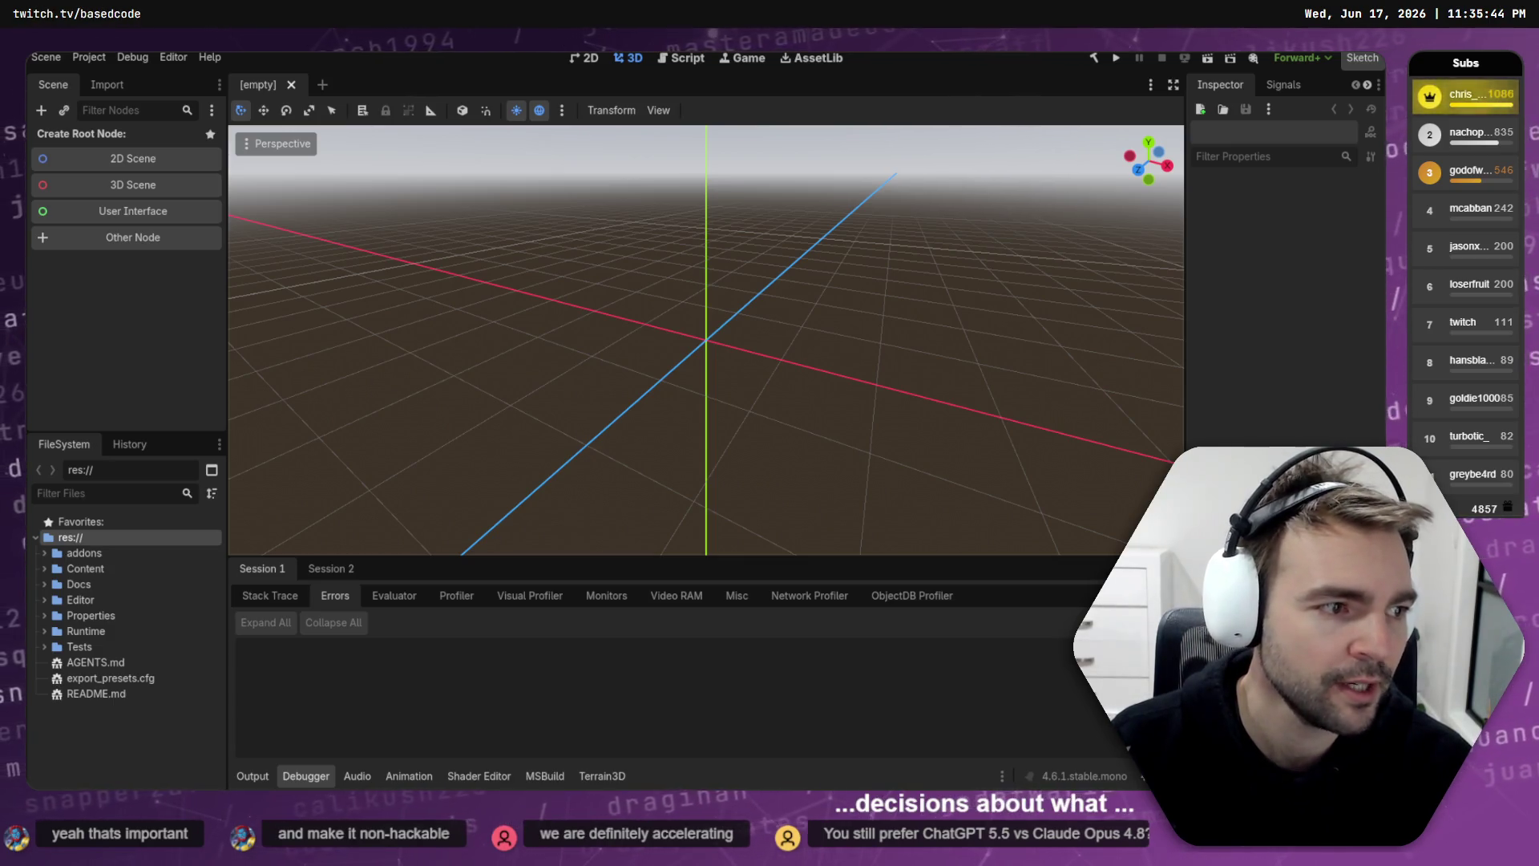
Step: Load the live Based Stream Tools features page in Chrome
{"action": "key", "text": "alt+Tab"}
{"action": "scroll", "coordinate": [1058, 489], "scroll_direction": "down", "scroll_amount": 2}
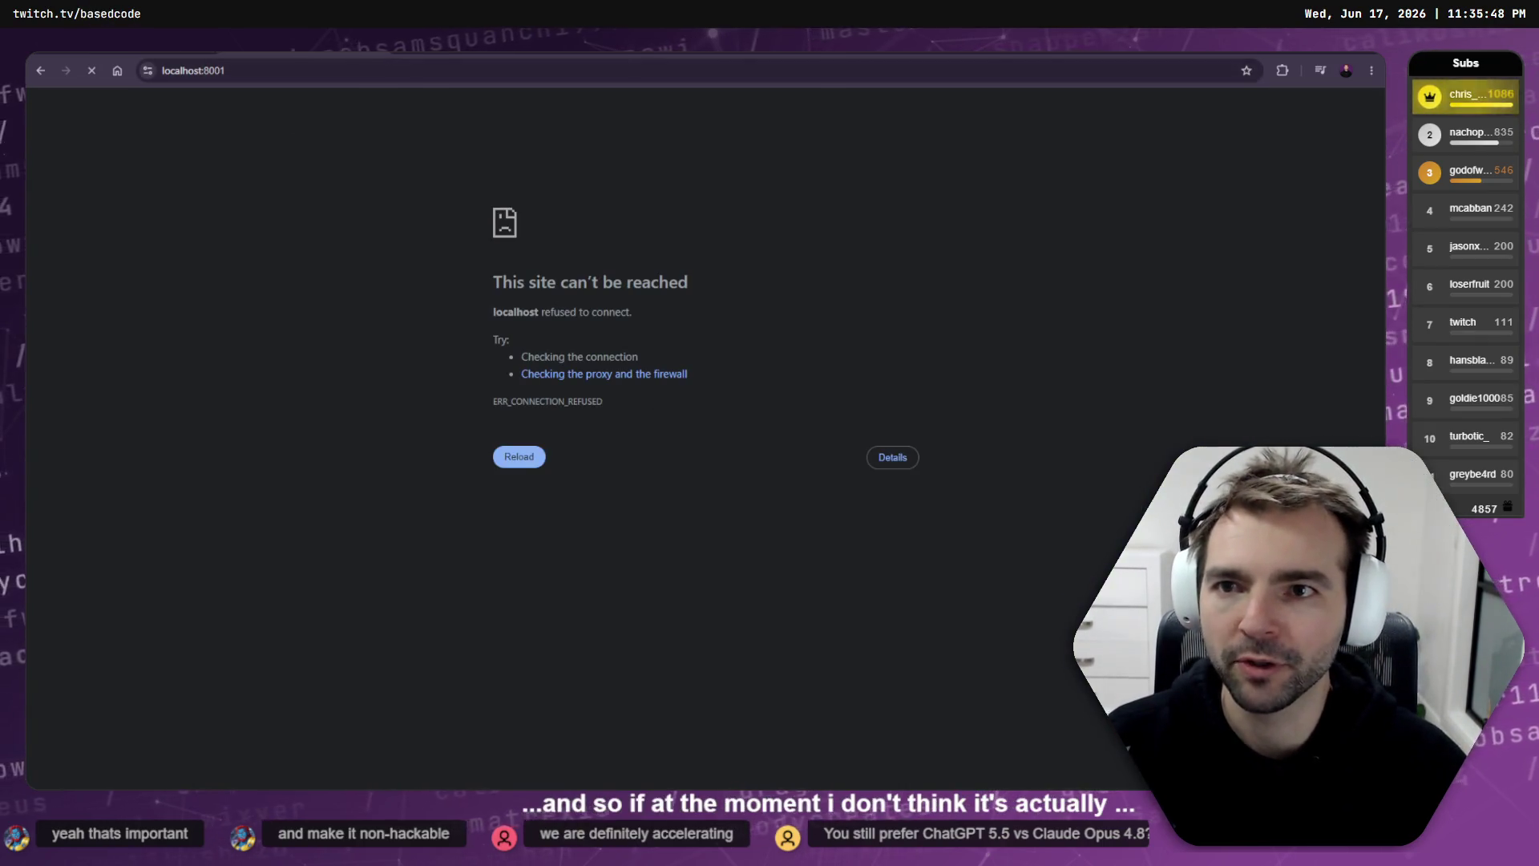
{"action": "left_click", "coordinate": [297, 54]}
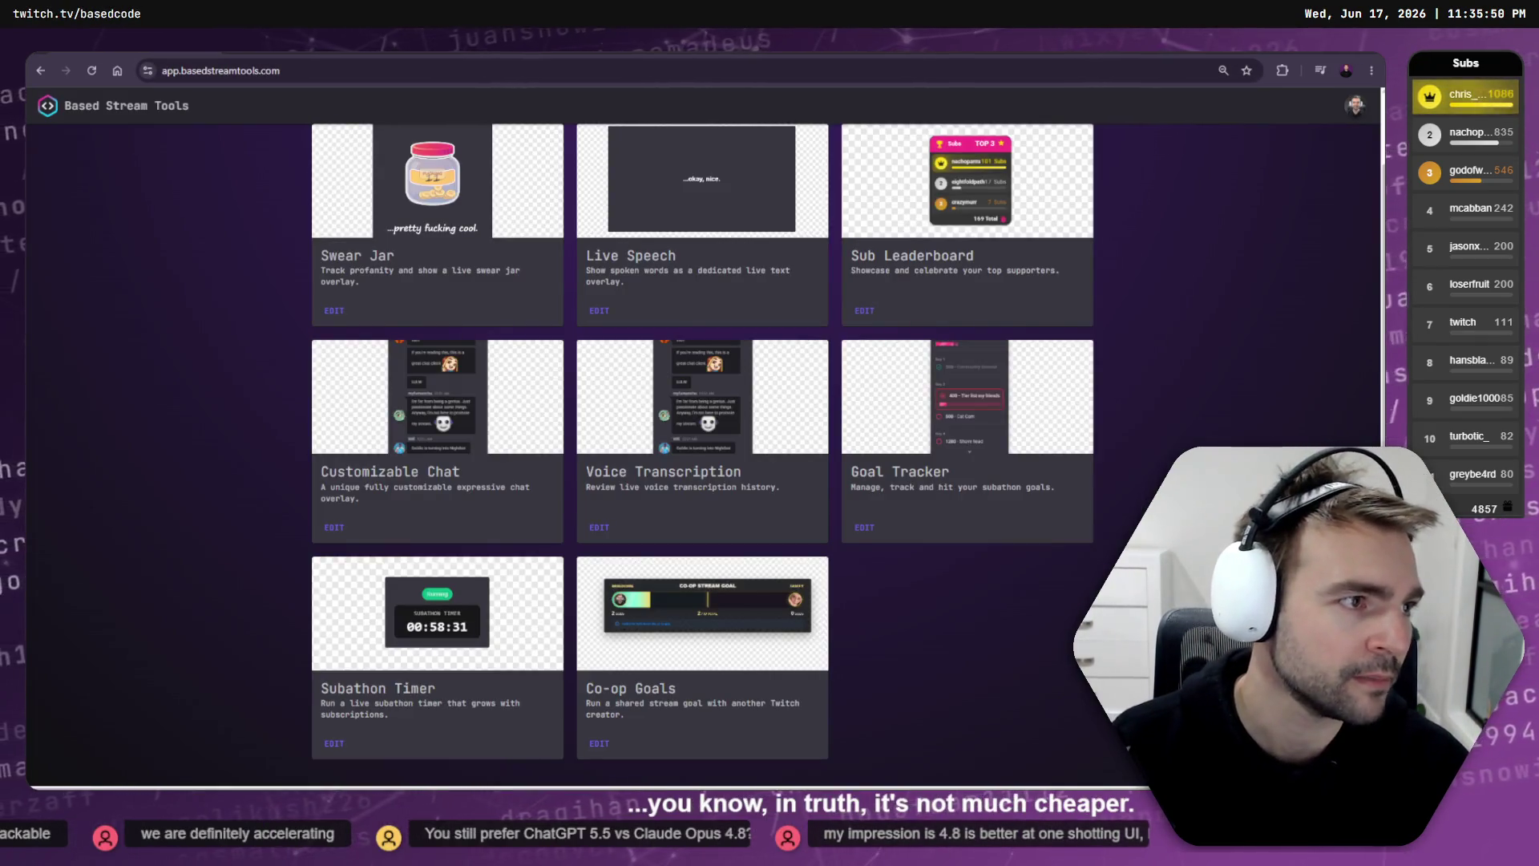
{"action": "key", "text": "alt+Tab"}
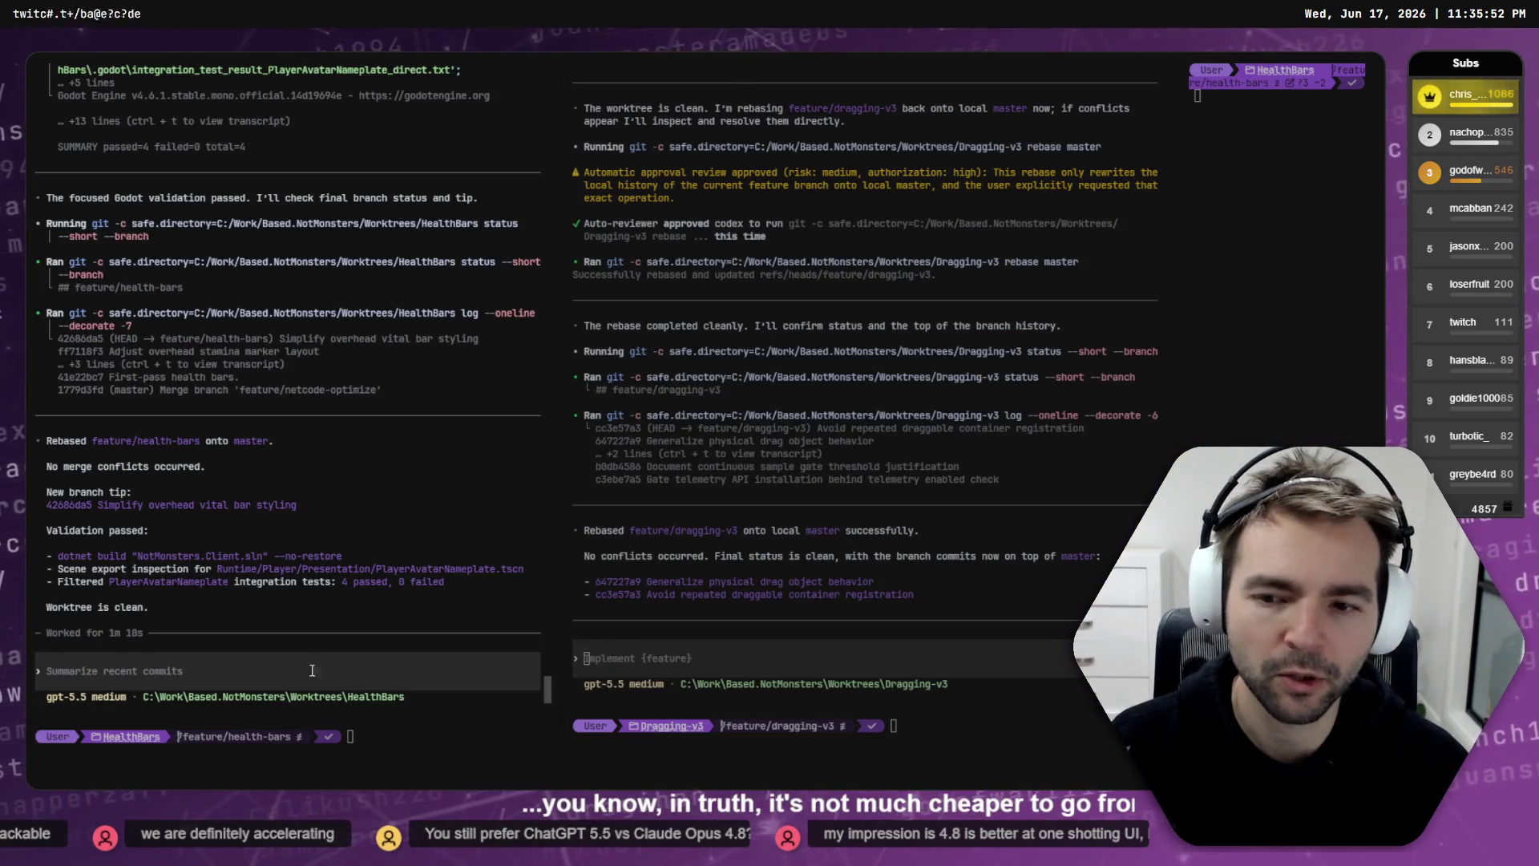
Step: Leave the HealthBars and Dragging-v3 agent sessions for Fork's commit graph
{"action": "mouse_move", "coordinate": [237, 50]}
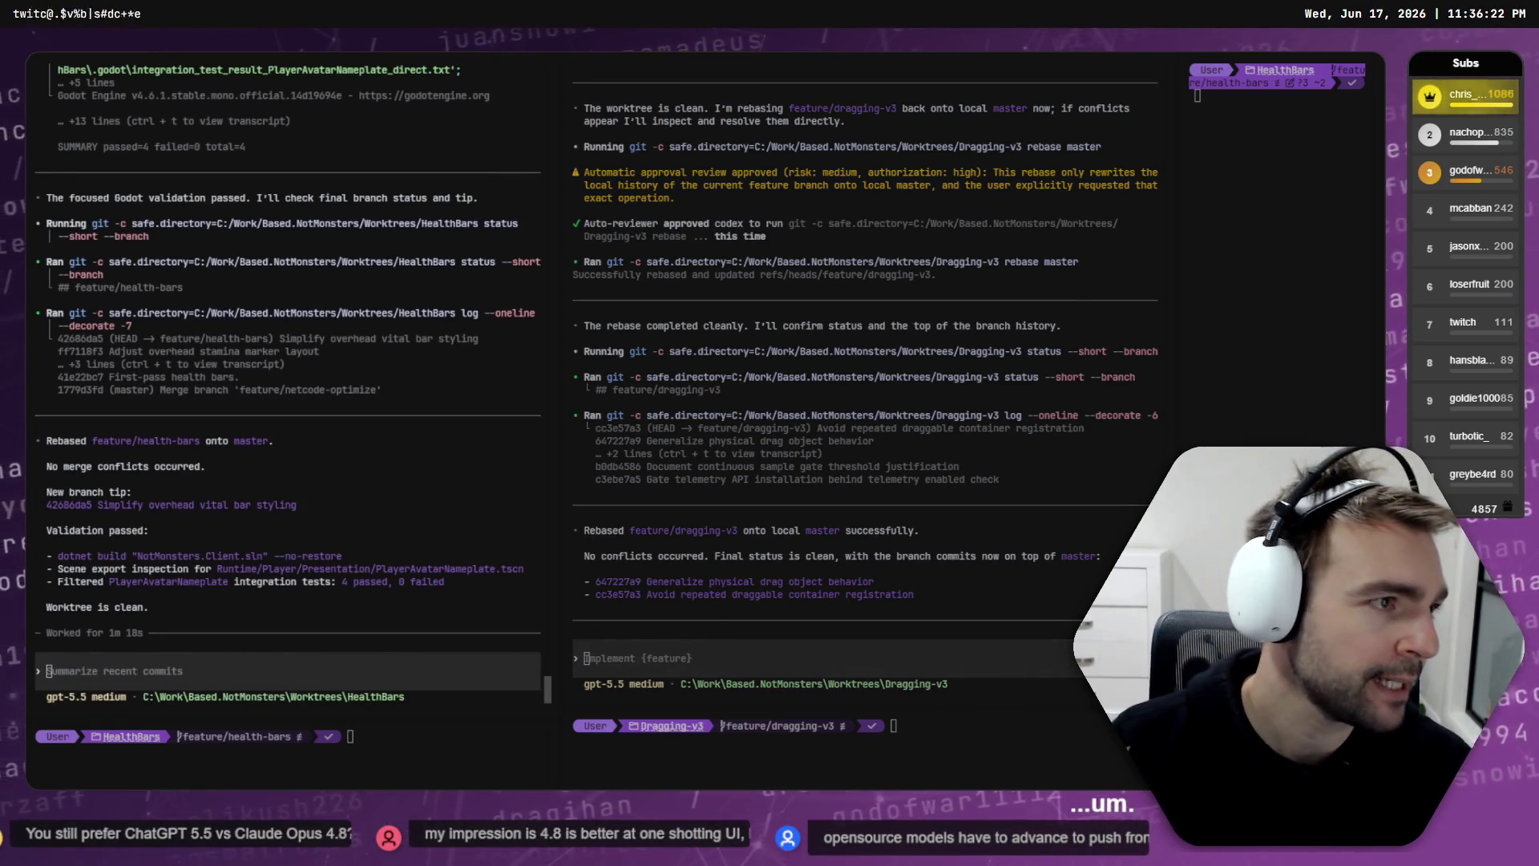
{"action": "key", "text": "alt+Tab"}
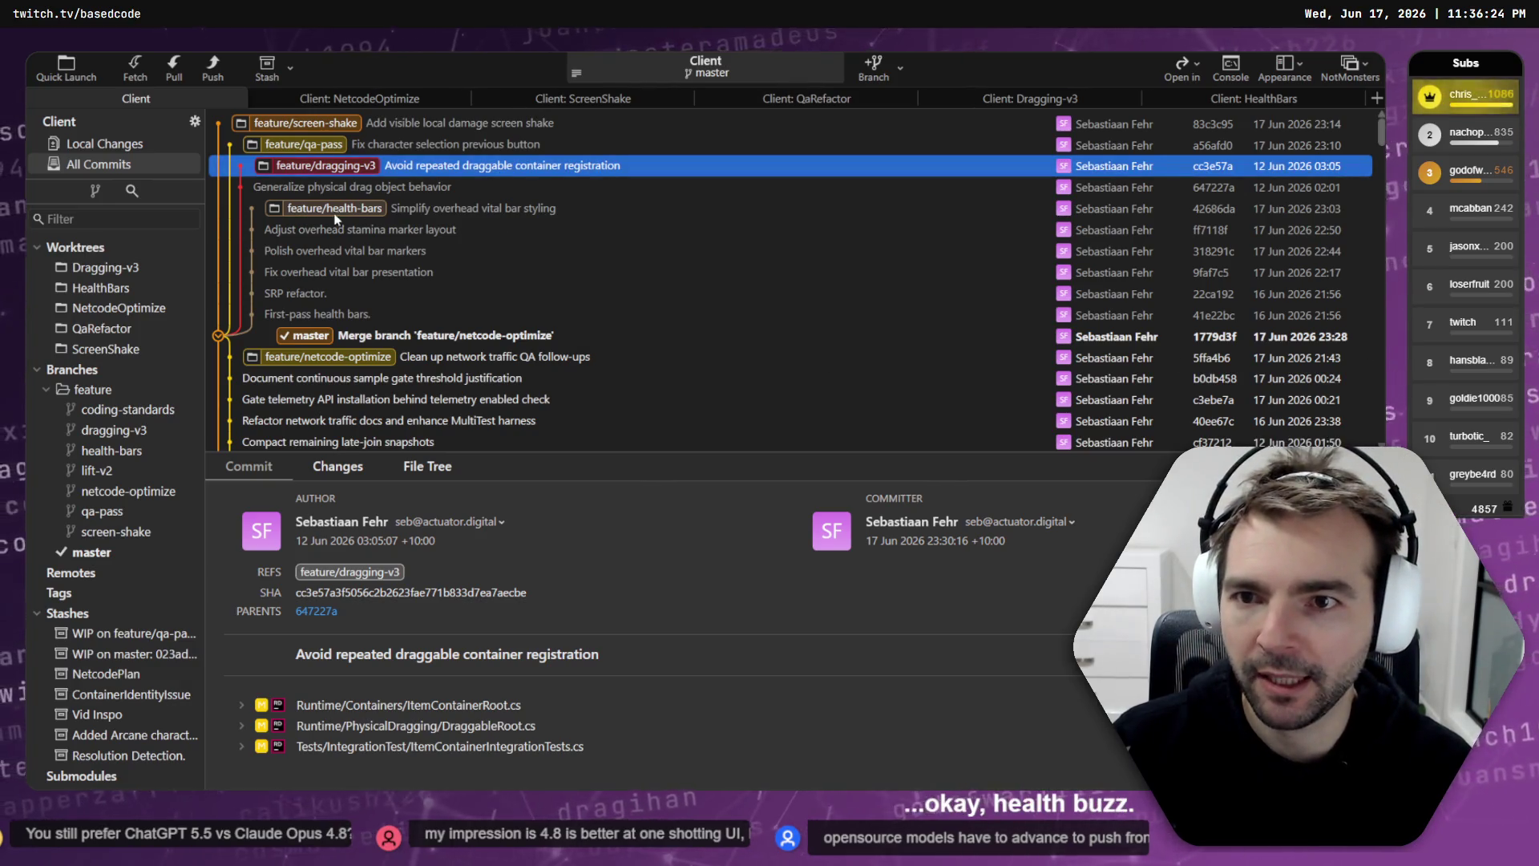
Step: Inspect the feature/health-bars tip commit, then return to the HealthBars session
{"action": "left_click", "coordinate": [335, 211]}
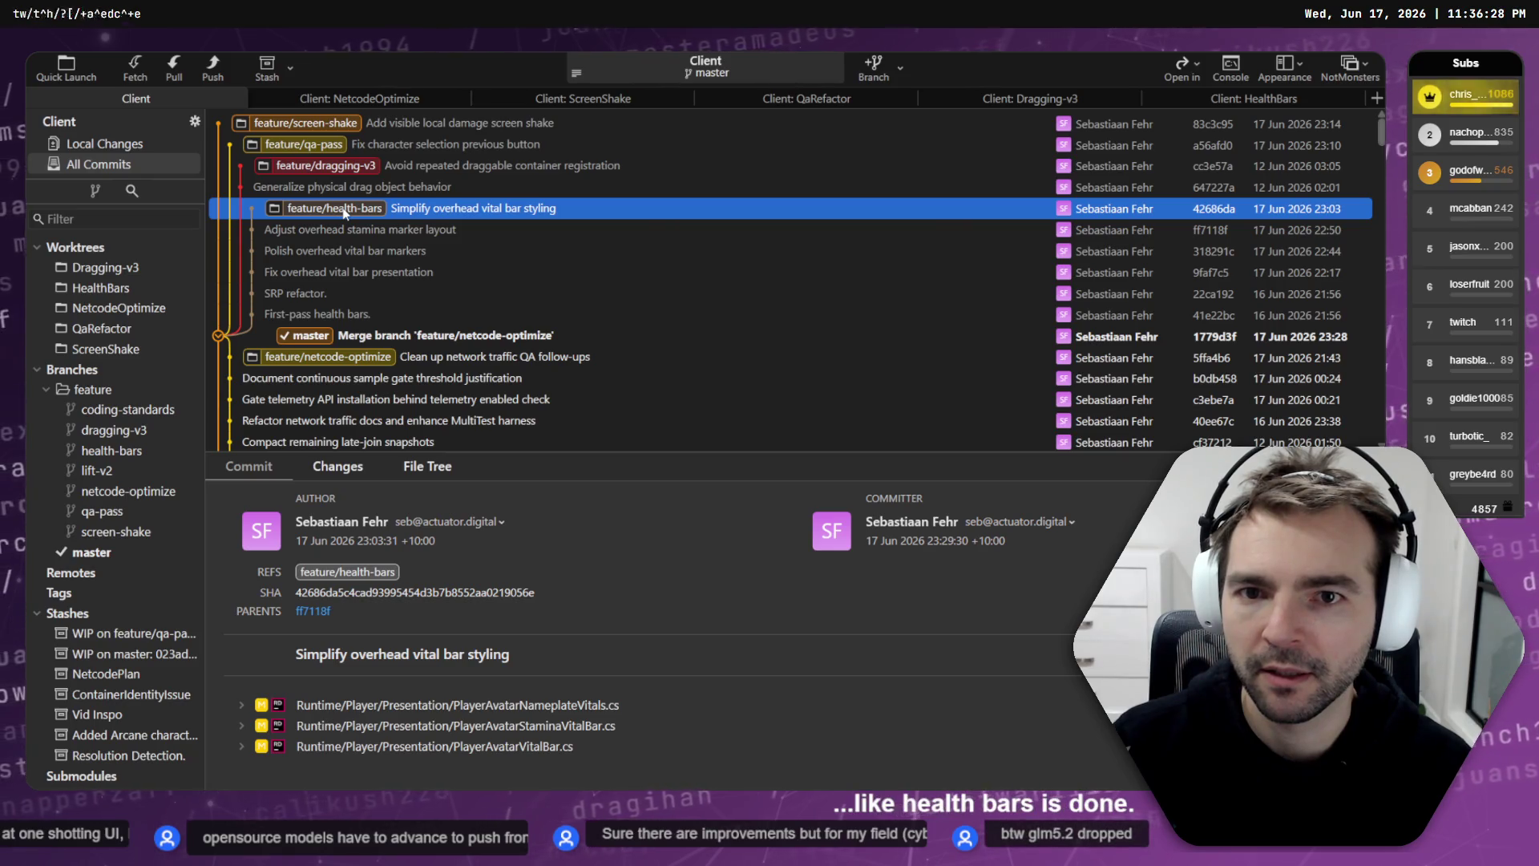
{"action": "key", "text": "alt+Tab"}
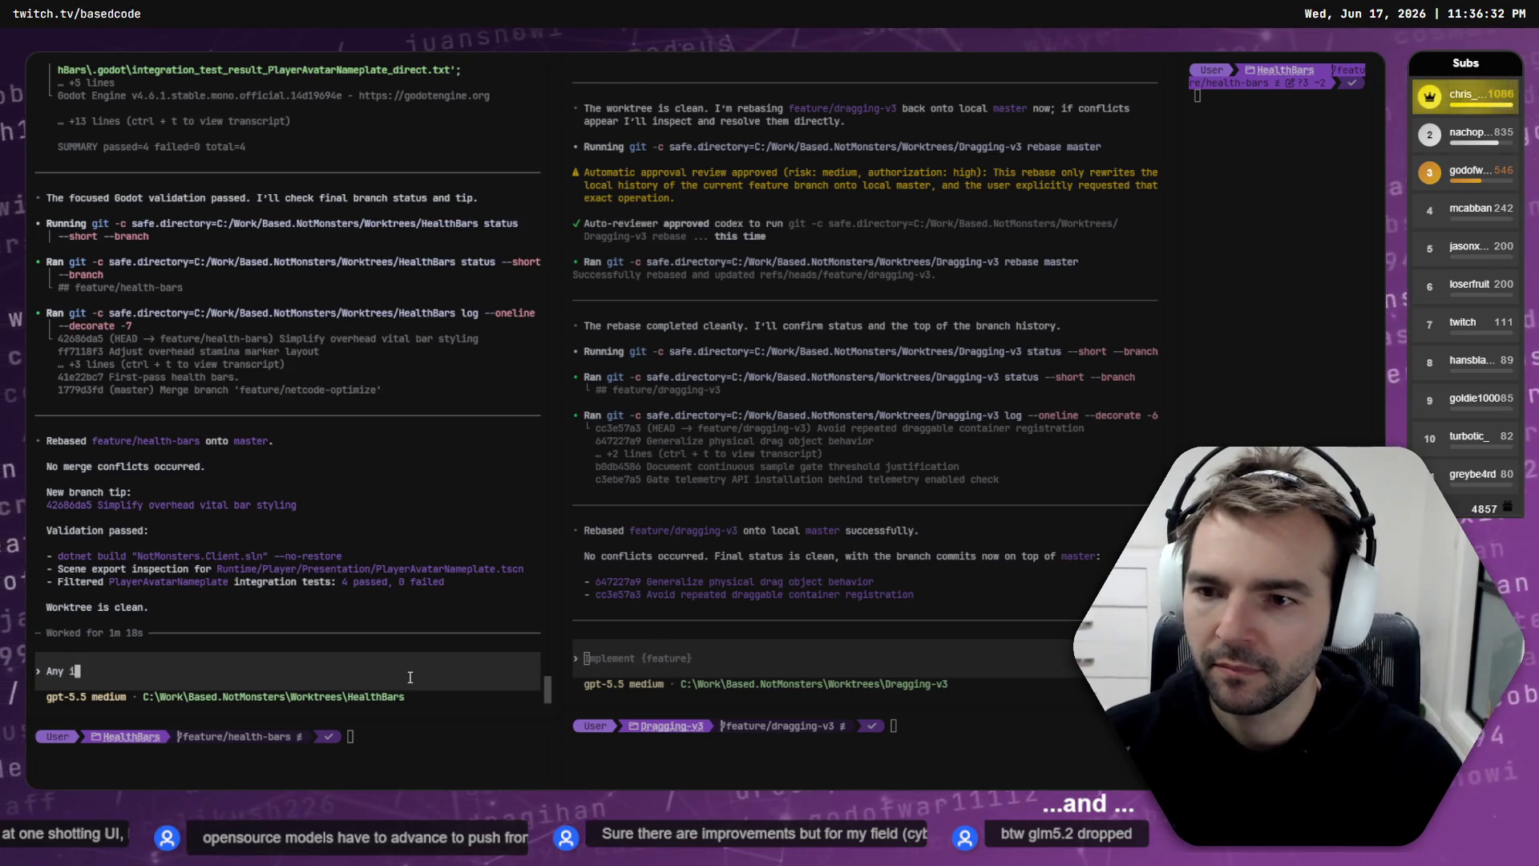
Step: Ask the HealthBars agent in Plan mode for improvements to simplify the branch's implementation
{"action": "type", "text": "mprovments we "}
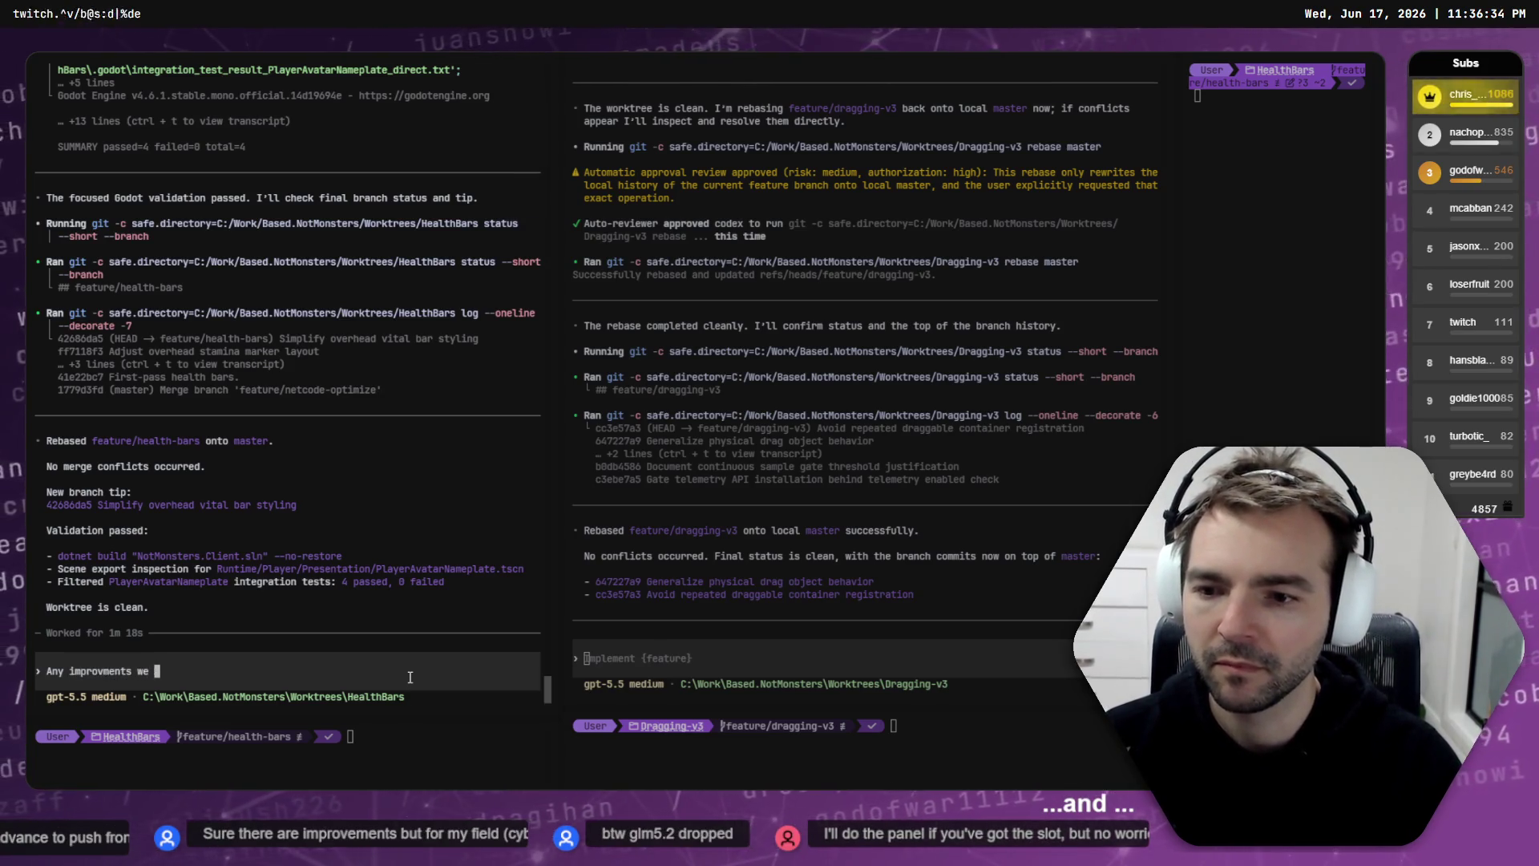
{"action": "type", "text": "can make on this branch ti"}
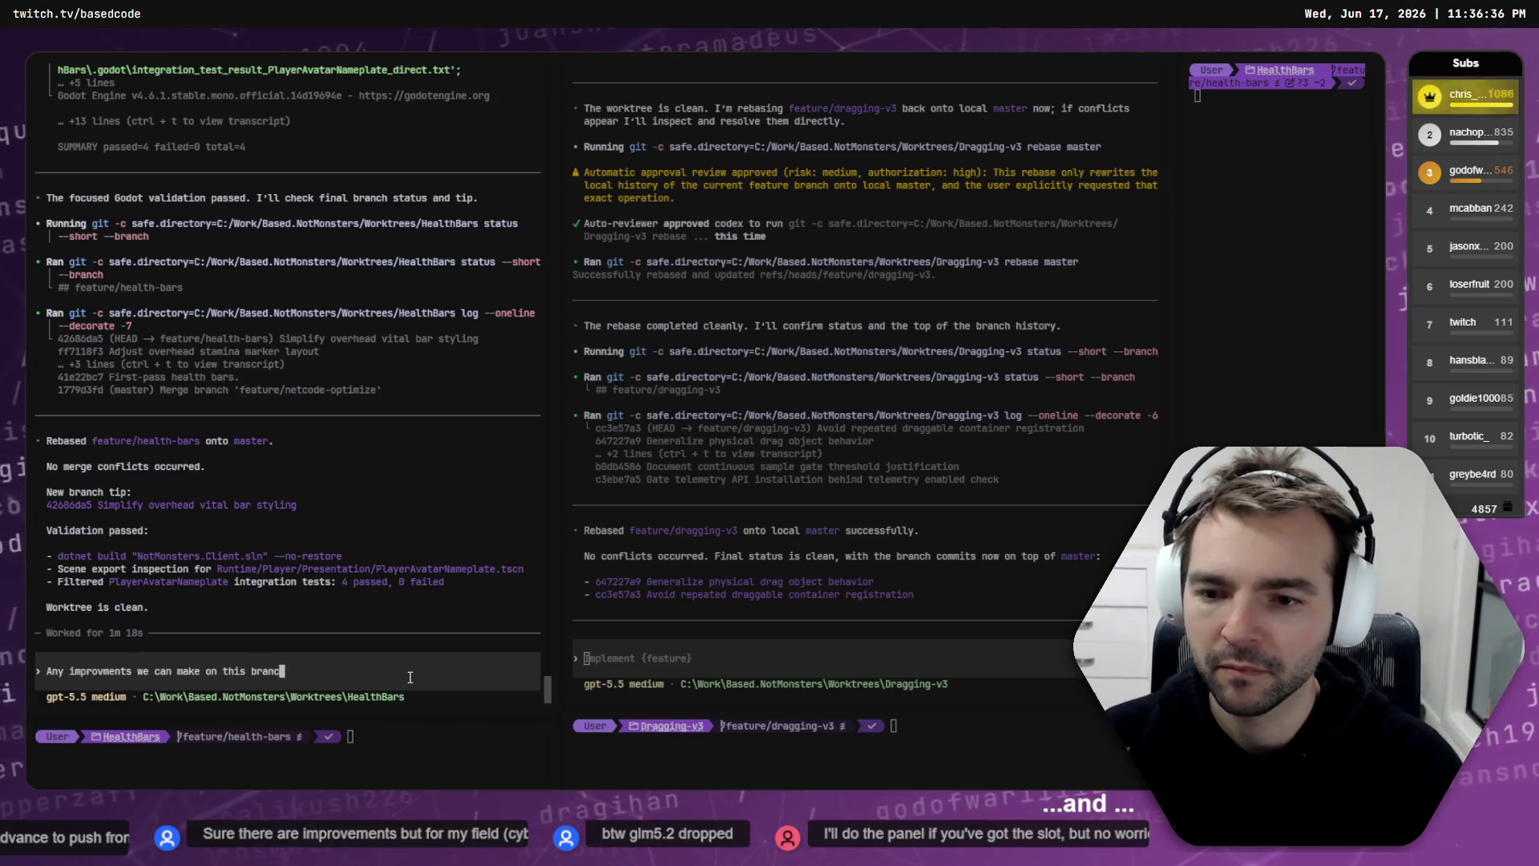
{"action": "key", "text": "BackSpace"}
{"action": "key", "text": "BackSpace"}
{"action": "type", "text": "o "}
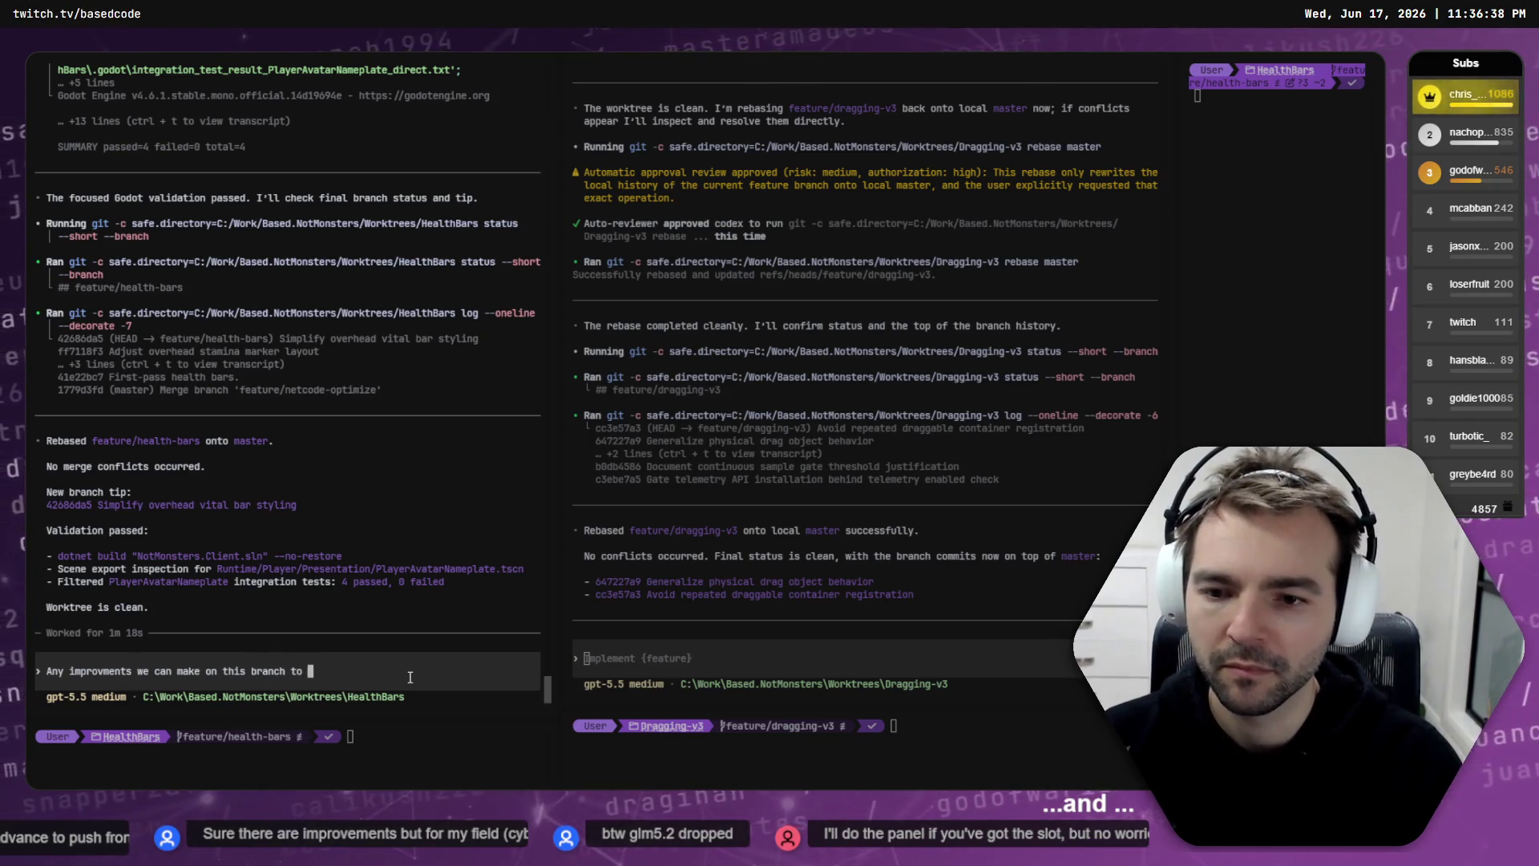
{"action": "type", "text": "simplify the implementation?"}
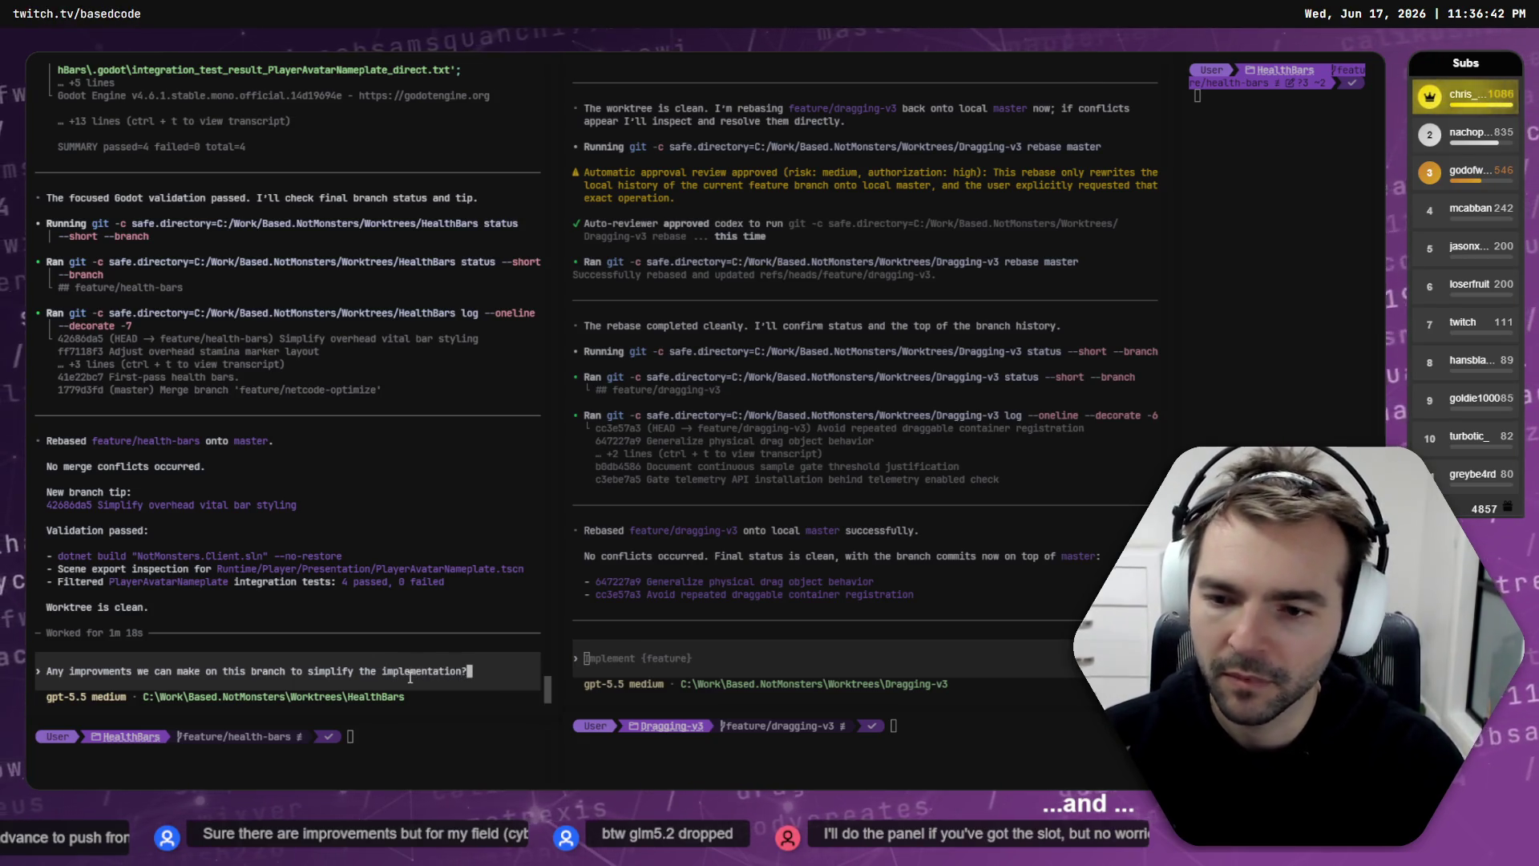
{"action": "key", "text": "shift+Tab"}
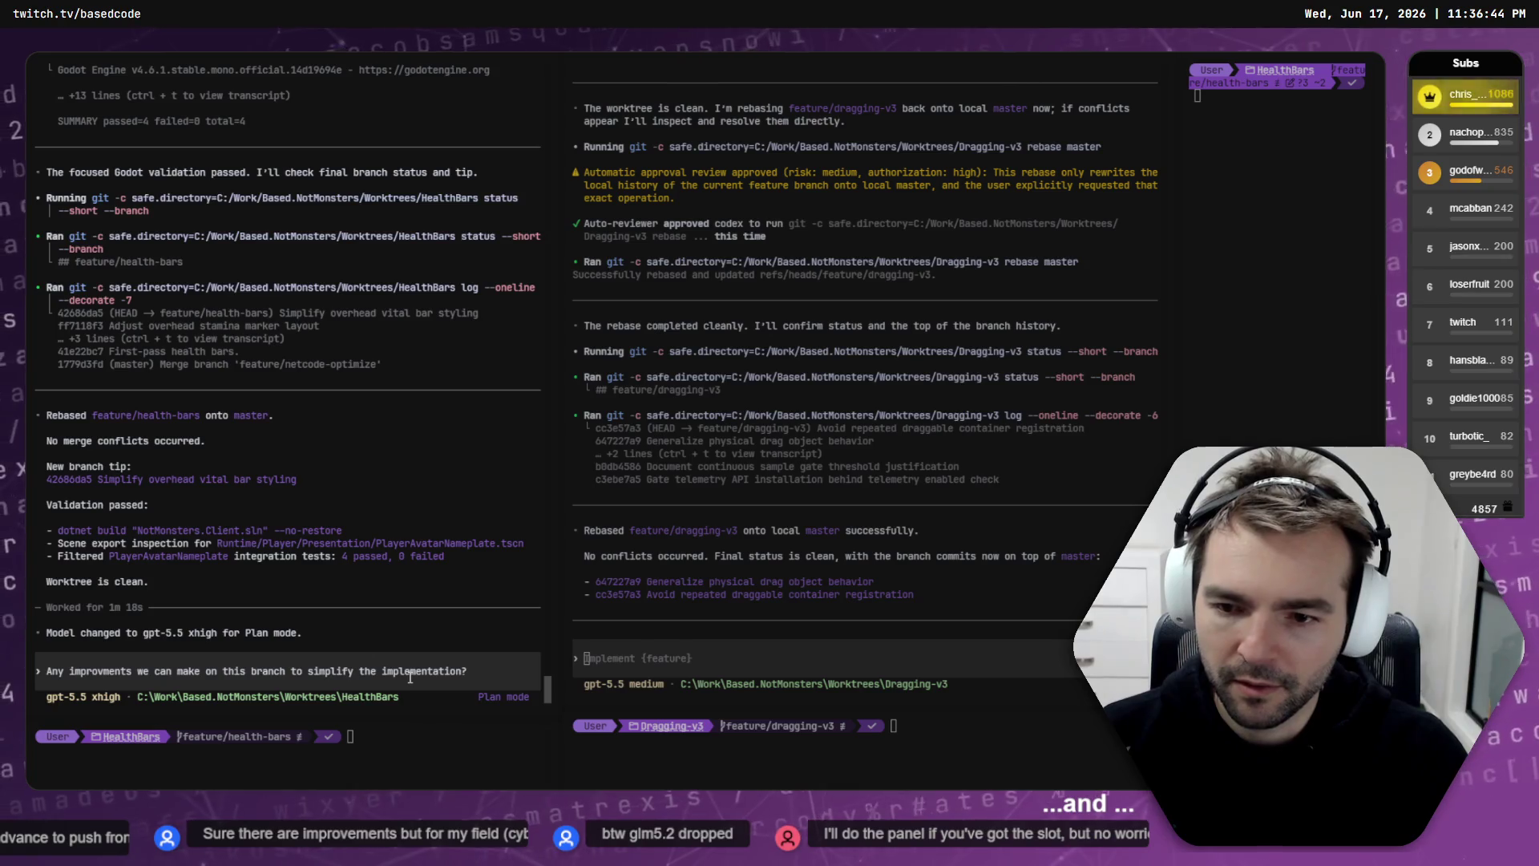
{"action": "key", "text": "Return"}
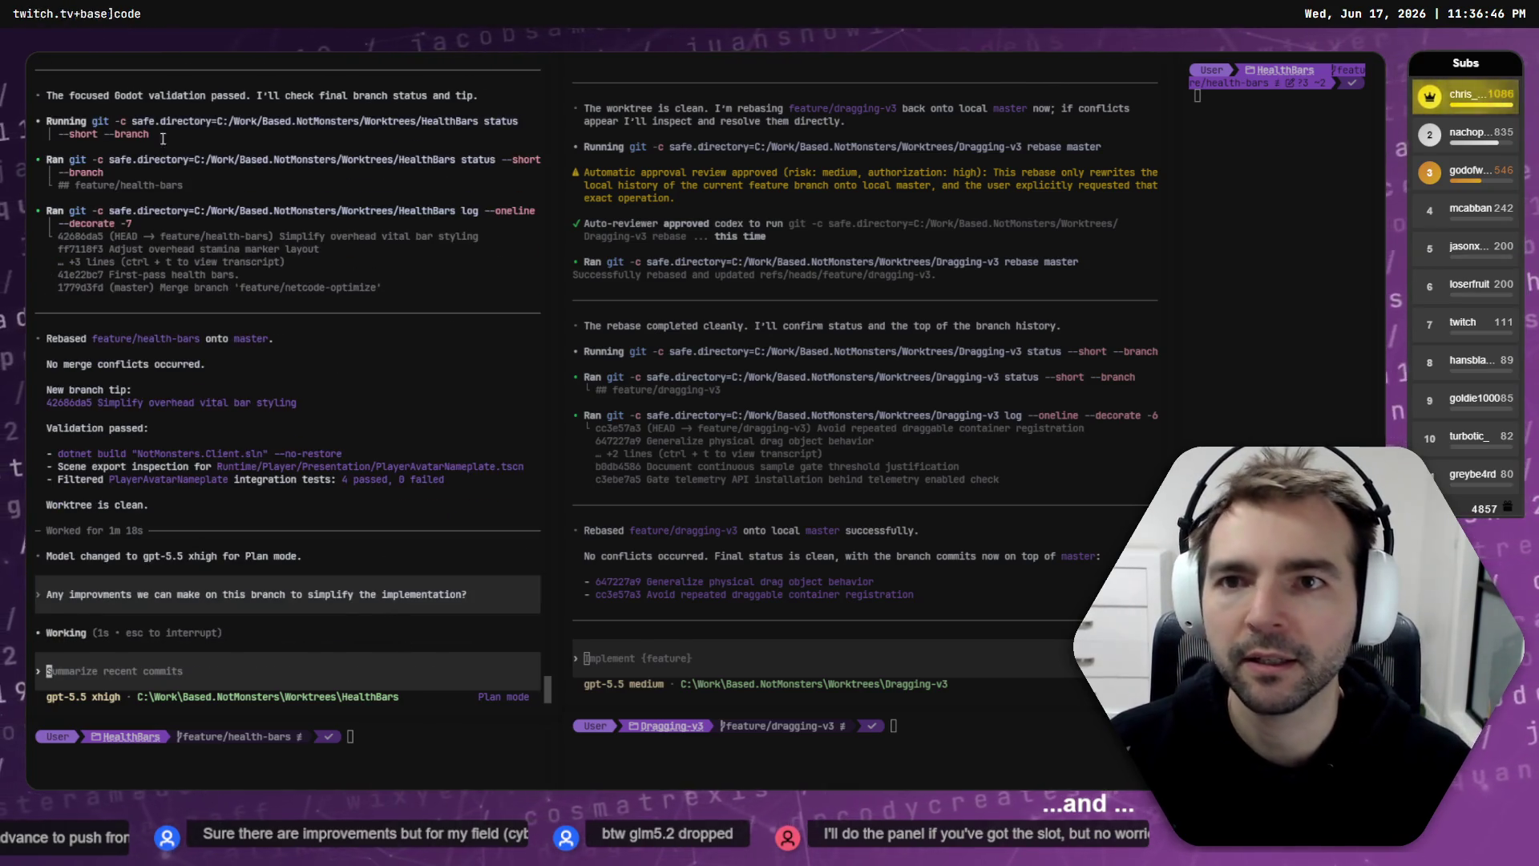
Step: Copy the QaRefactor rebased head commit title and inspect the feature/qa-pass commit in Fork
{"action": "key", "text": "ctrl+Tab"}
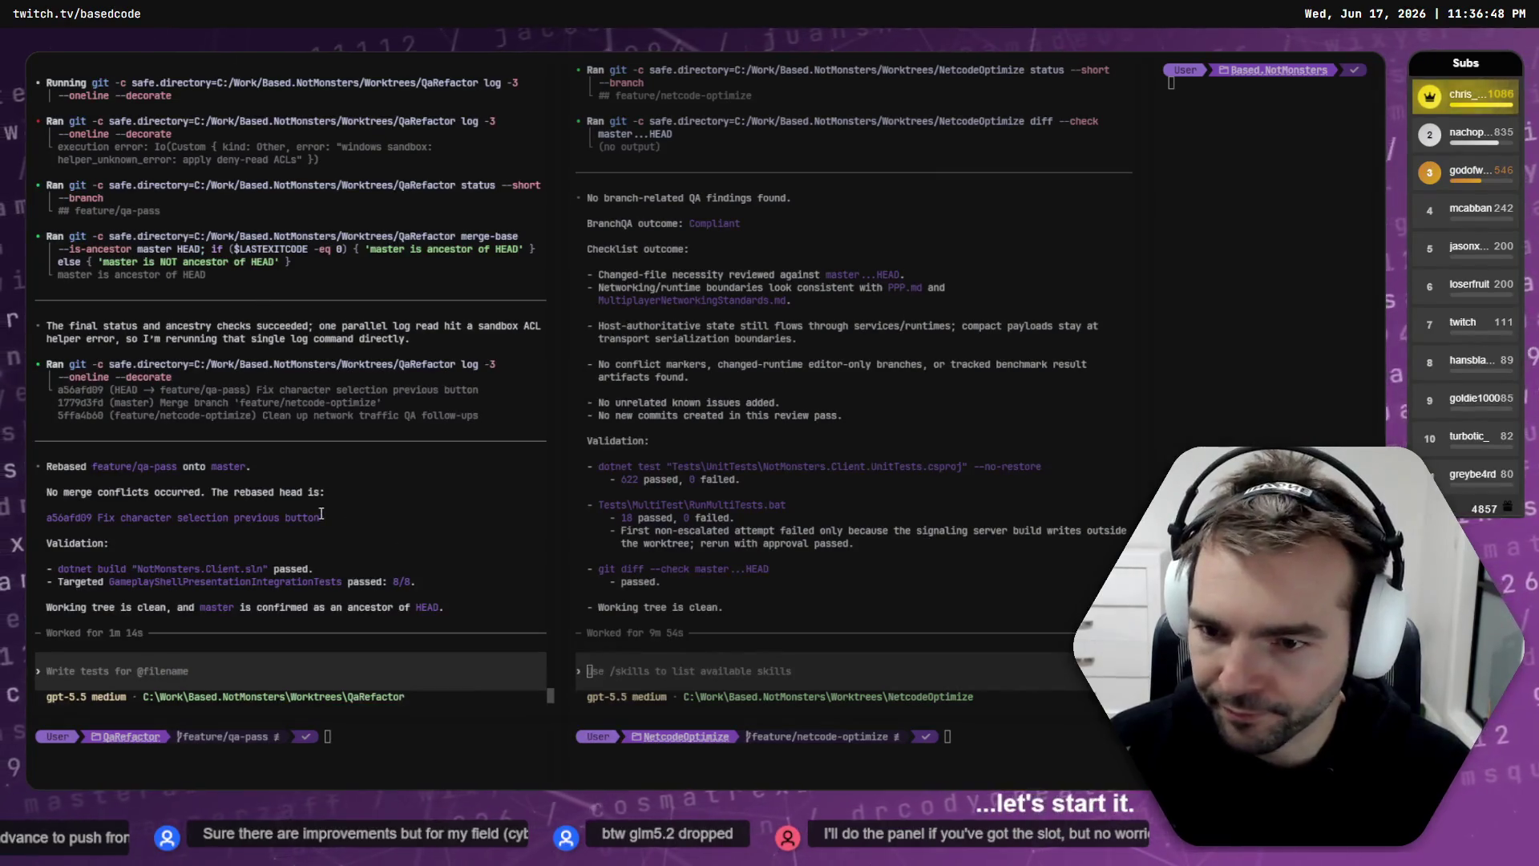
{"action": "left_click", "coordinate": [169, 520]}
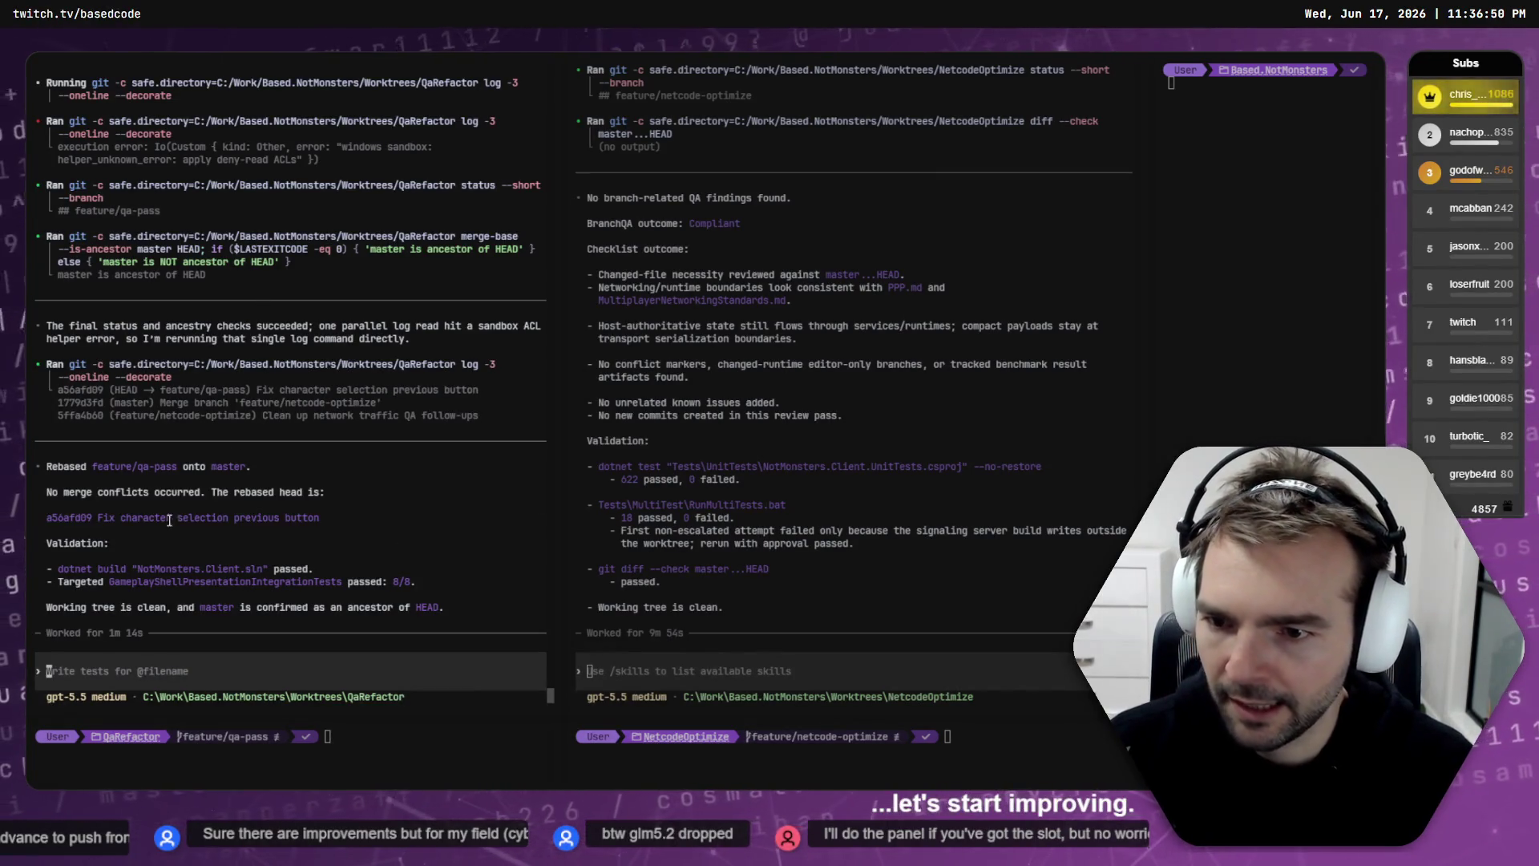
{"action": "left_click_drag", "start_coordinate": [98, 517], "coordinate": [321, 519]}
{"action": "key", "text": "ctrl+c"}
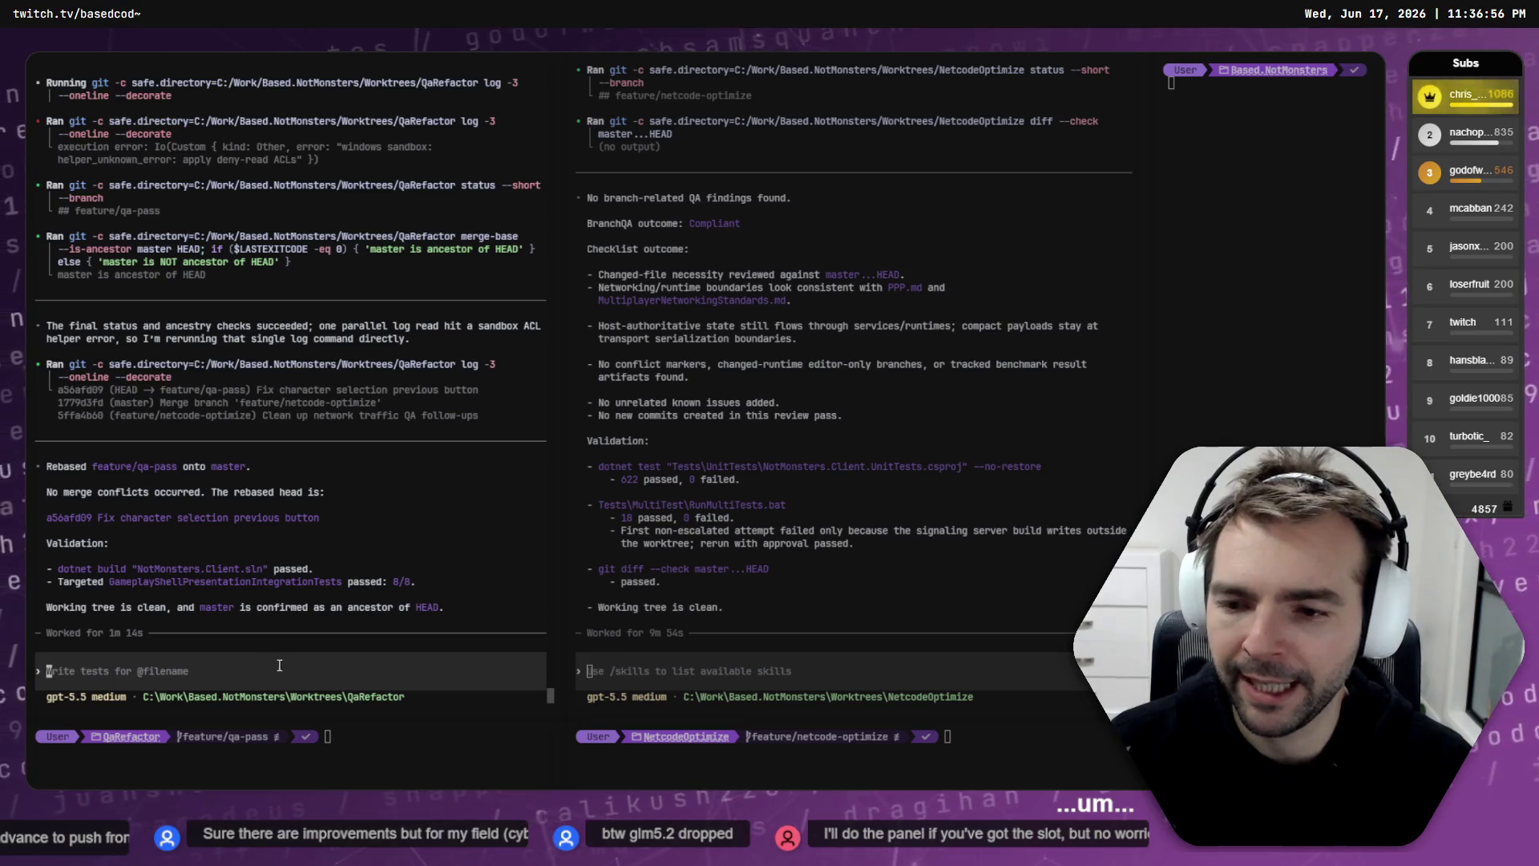
{"action": "key", "text": "alt+Tab"}
{"action": "left_click", "coordinate": [306, 148]}
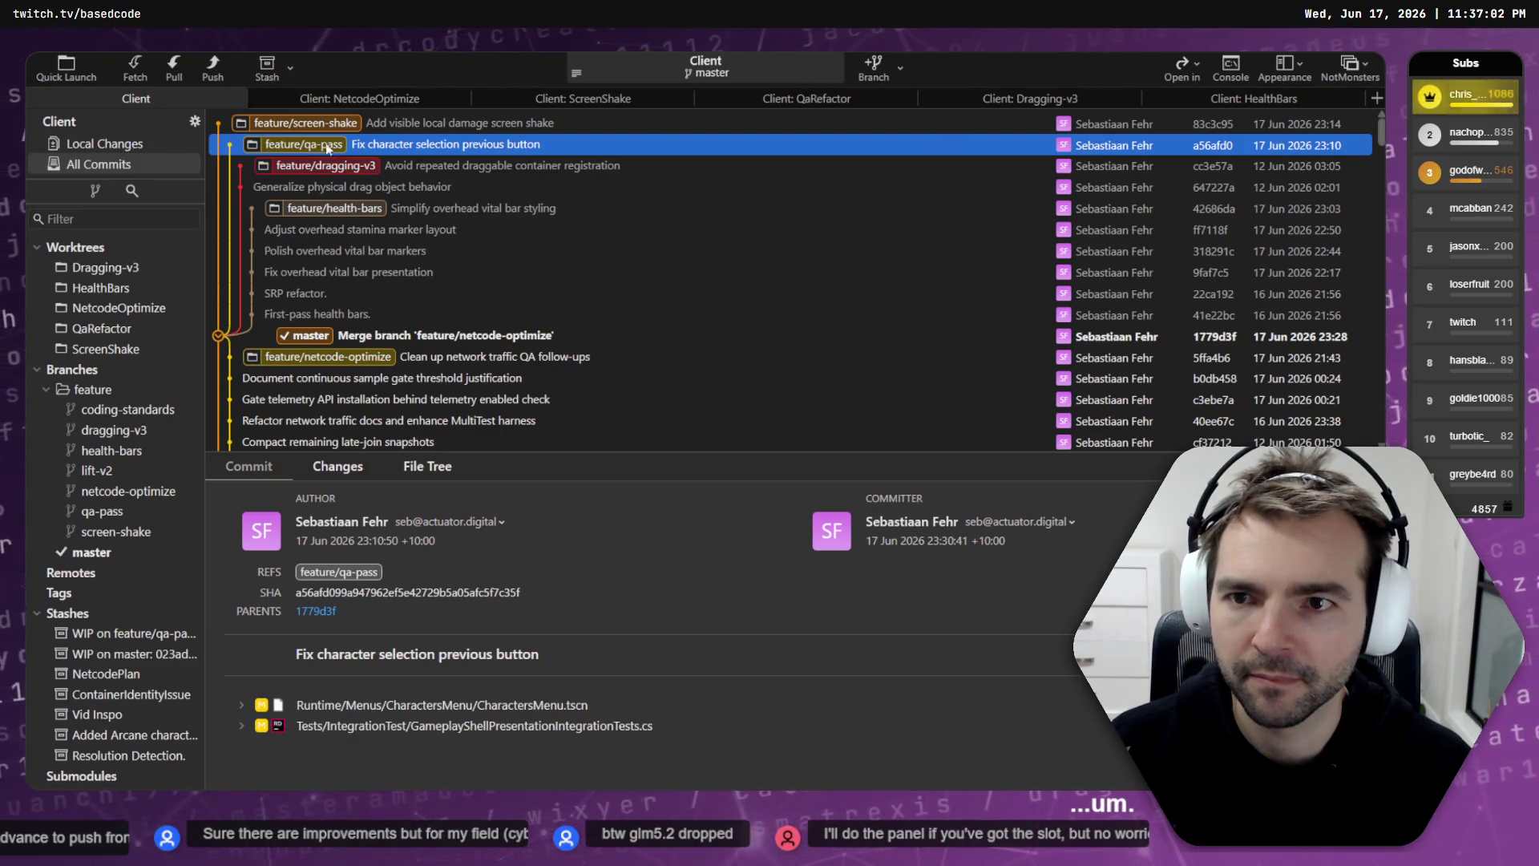
Step: Merge feature/qa-pass into master with No Fast-Forward, creating a dedicated merge commit
{"action": "right_click", "coordinate": [317, 148]}
{"action": "left_click", "coordinate": [468, 226]}
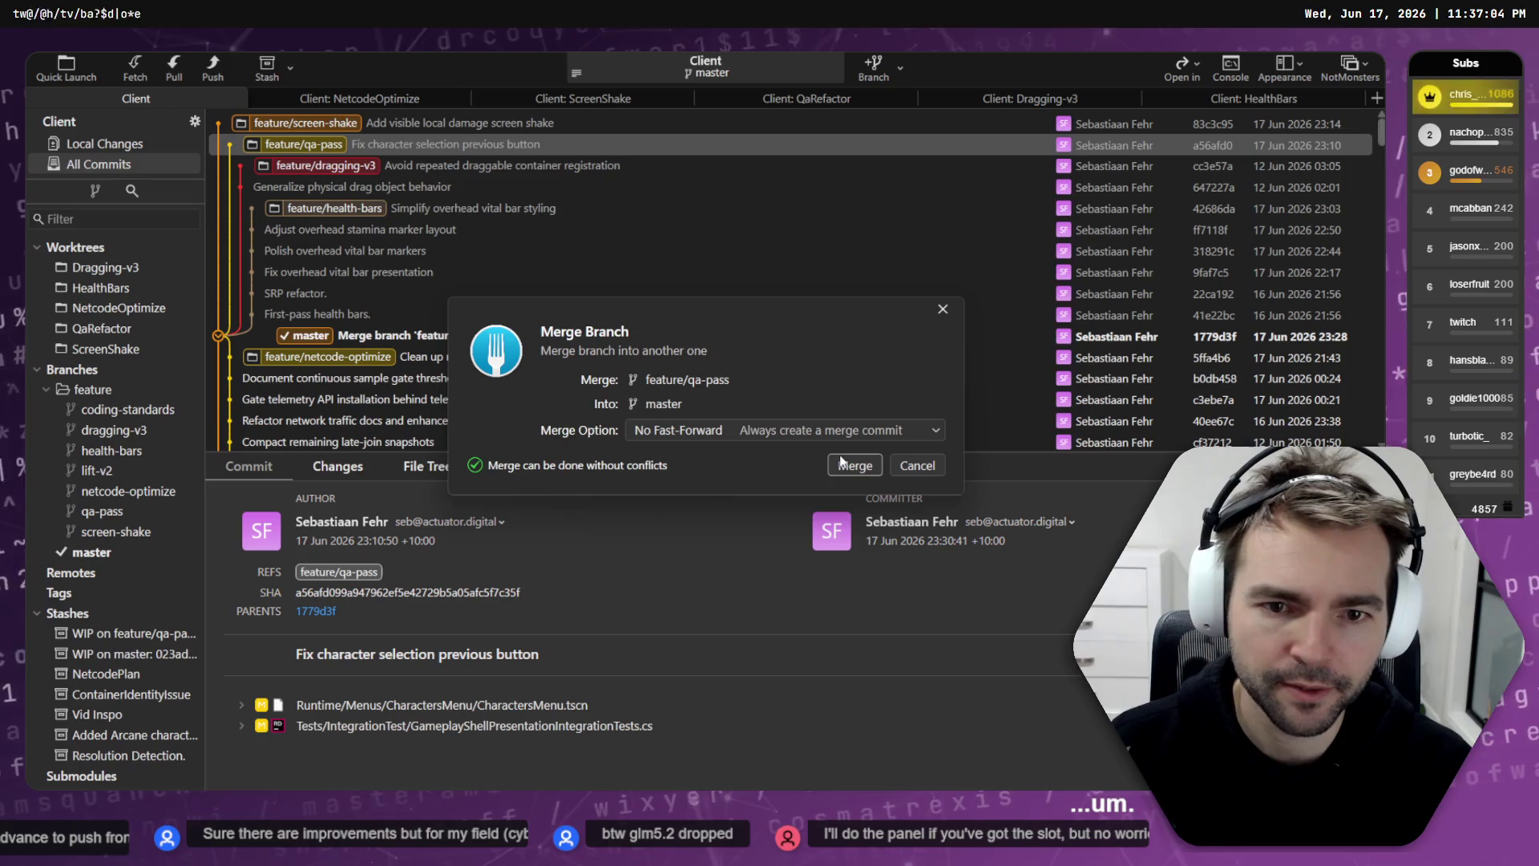
{"action": "left_click", "coordinate": [762, 429]}
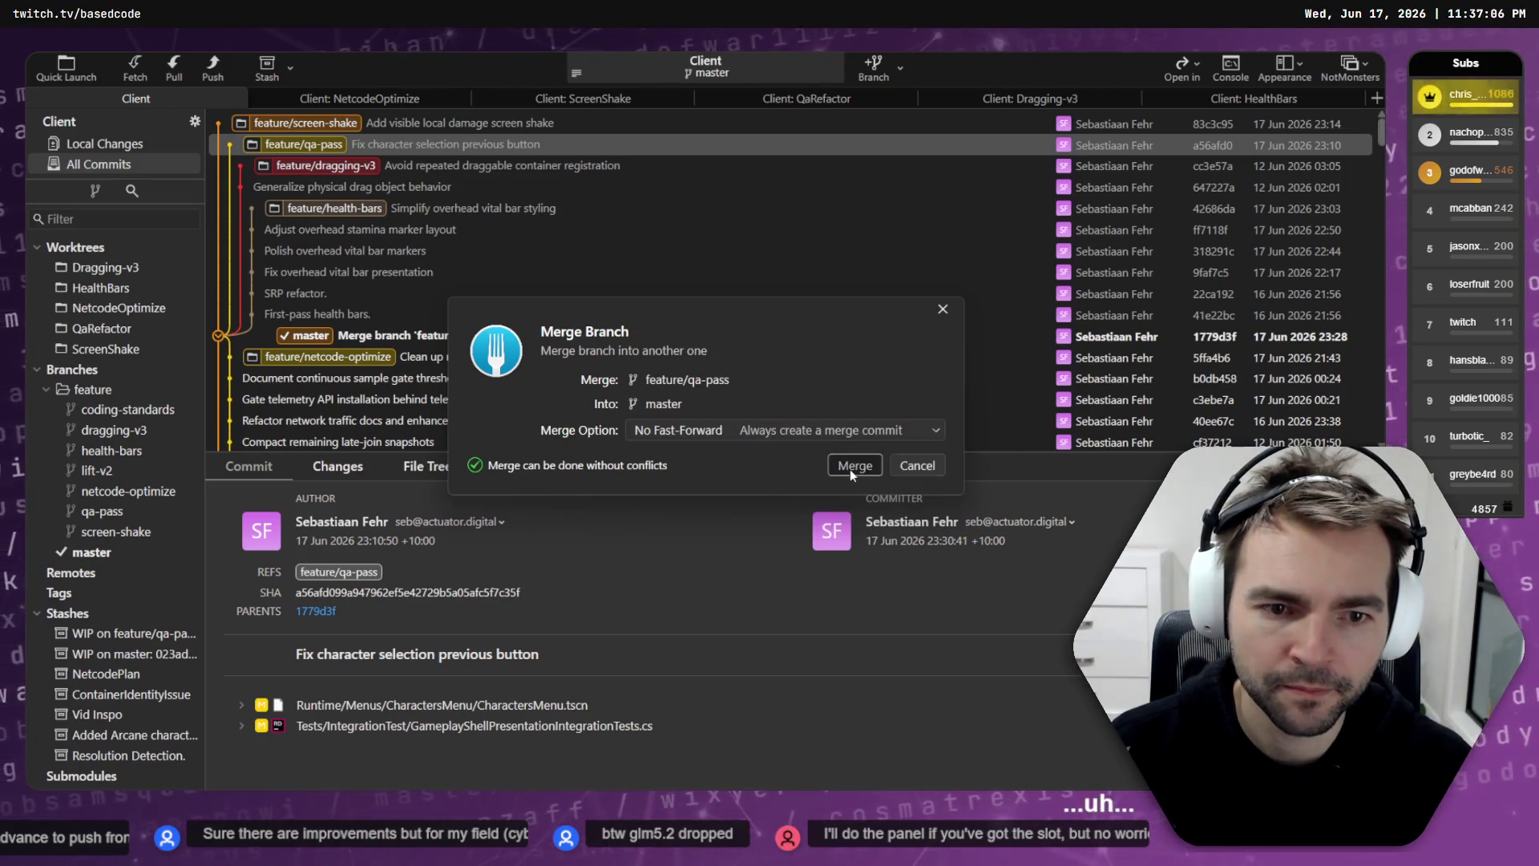
{"action": "left_click", "coordinate": [852, 466]}
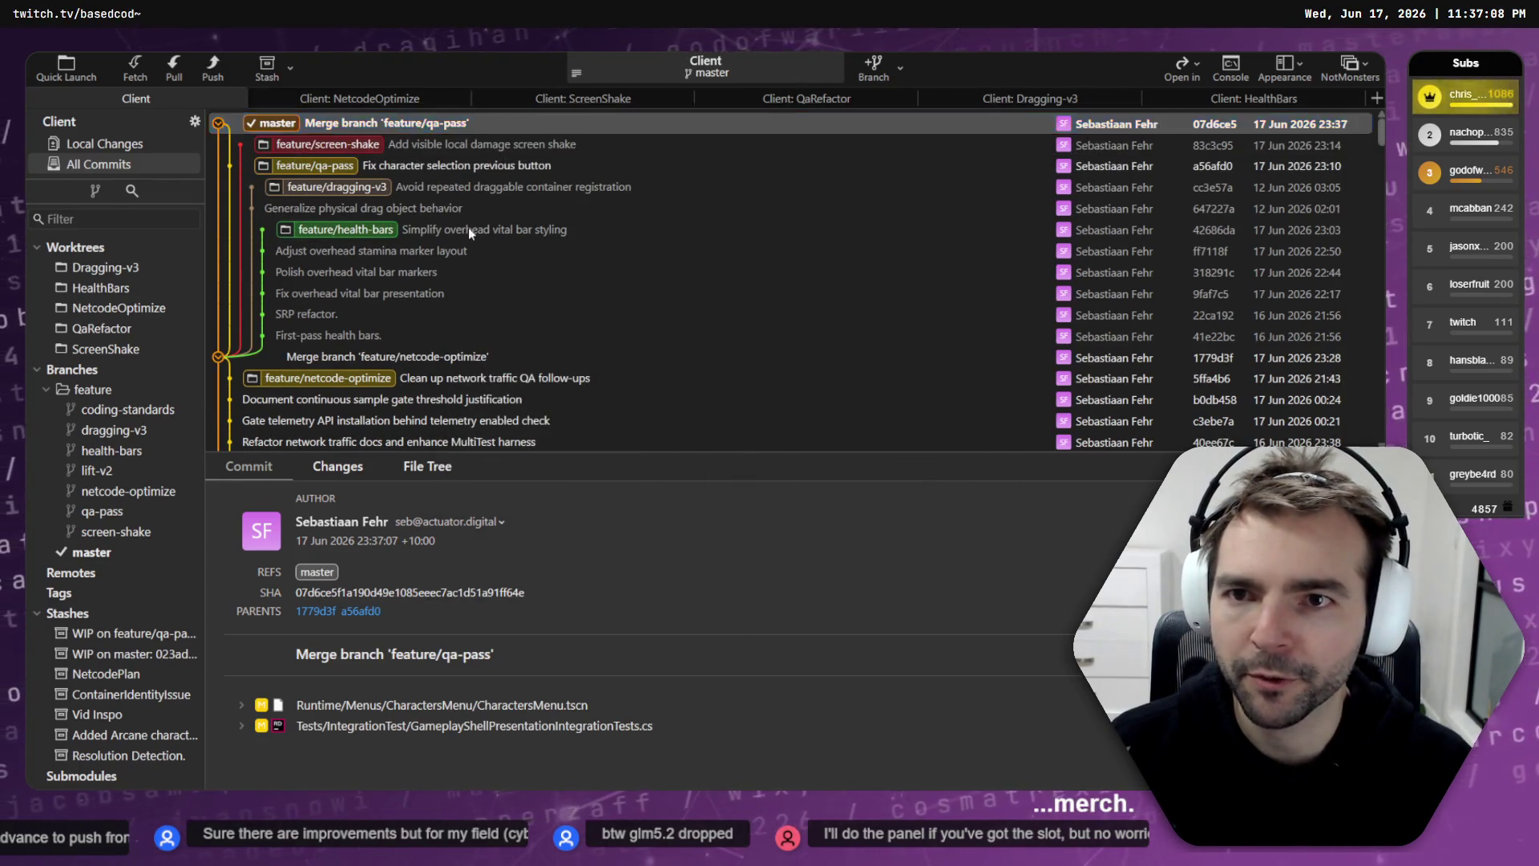
{"action": "key", "text": "alt+Tab"}
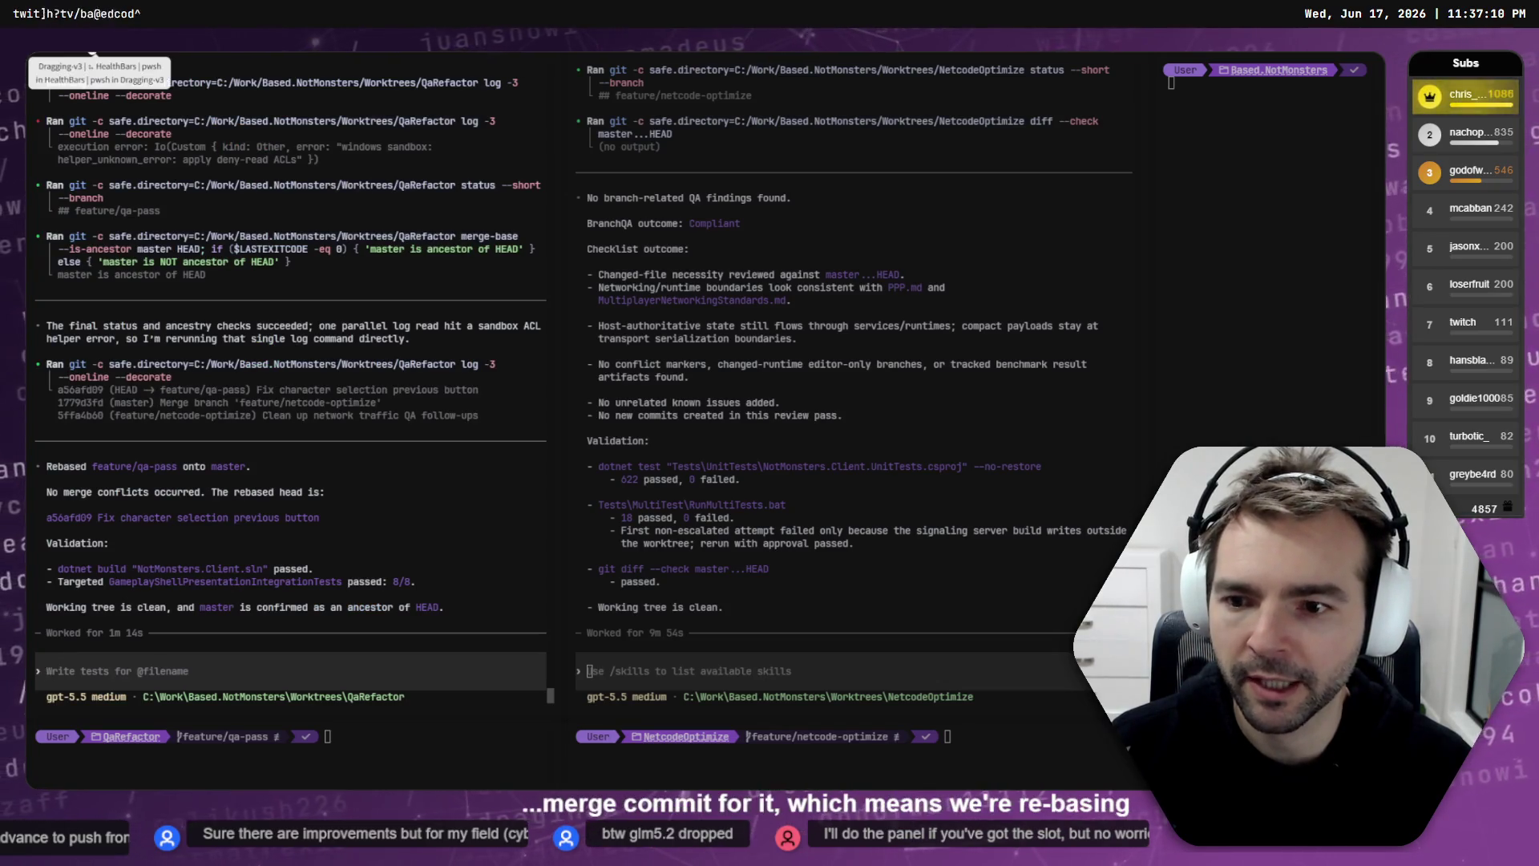
Step: Send 'rebase onto master, resolve conflicts.' to both the Dragging-v3 and ScreenShake agents
{"action": "key", "text": "ctrl+Tab"}
{"action": "type", "text": "reba"}
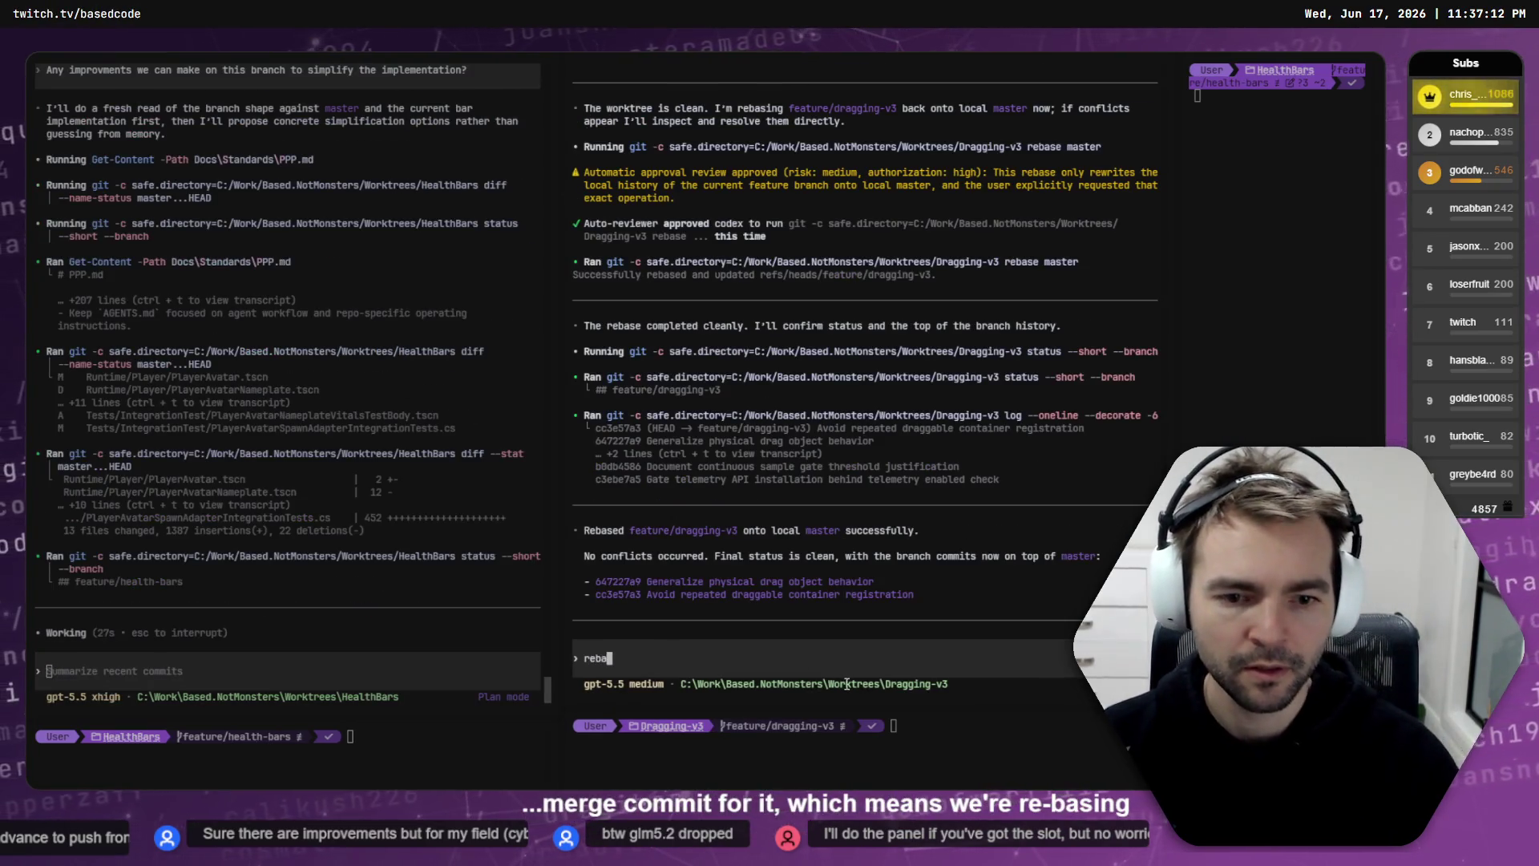
{"action": "type", "text": "se onto master, resolve conflicts."}
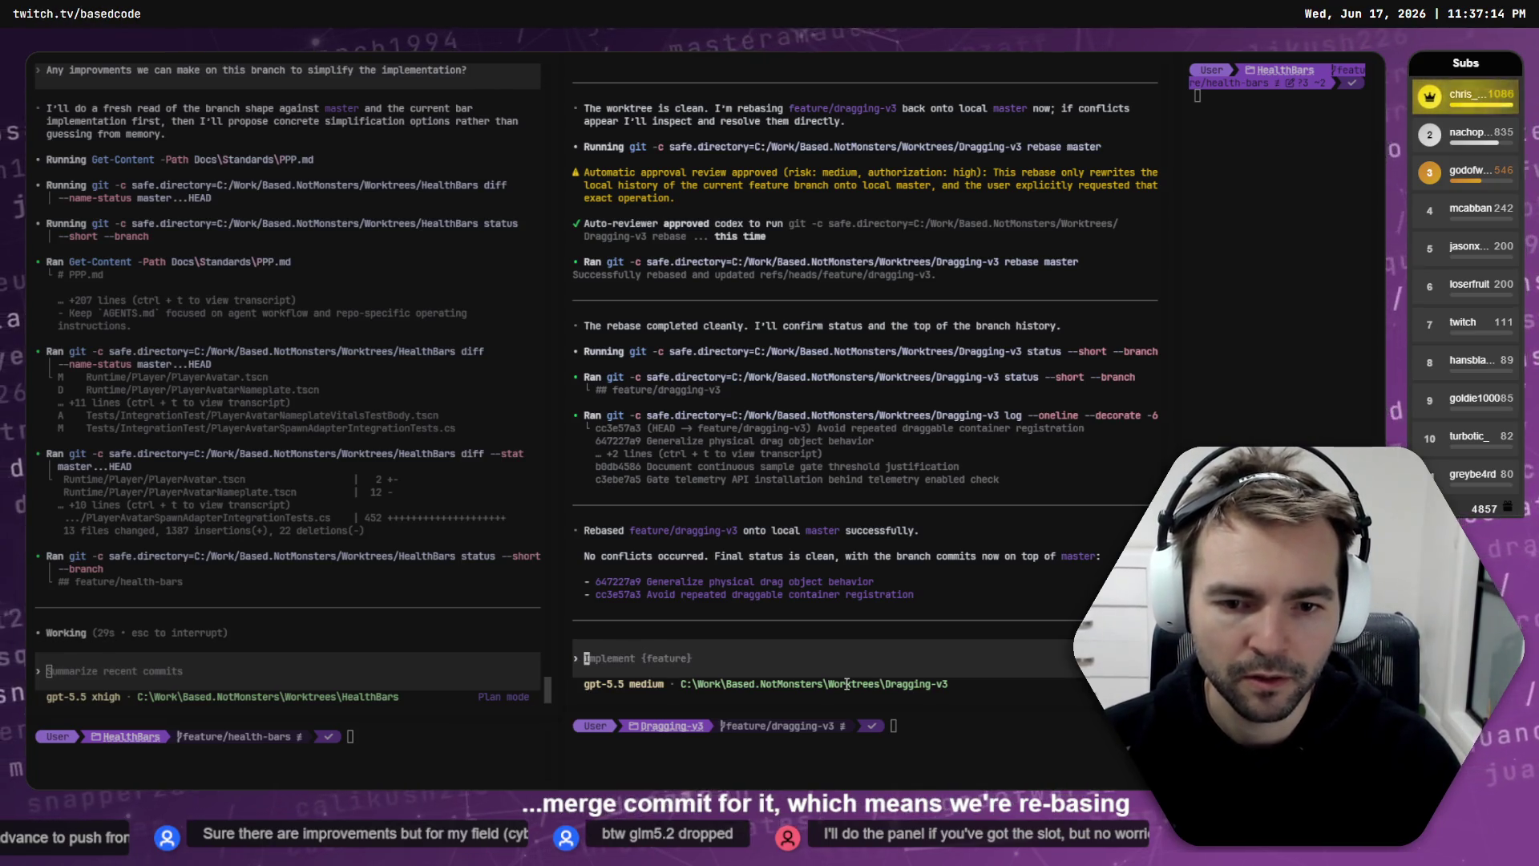
{"action": "key", "text": "Return"}
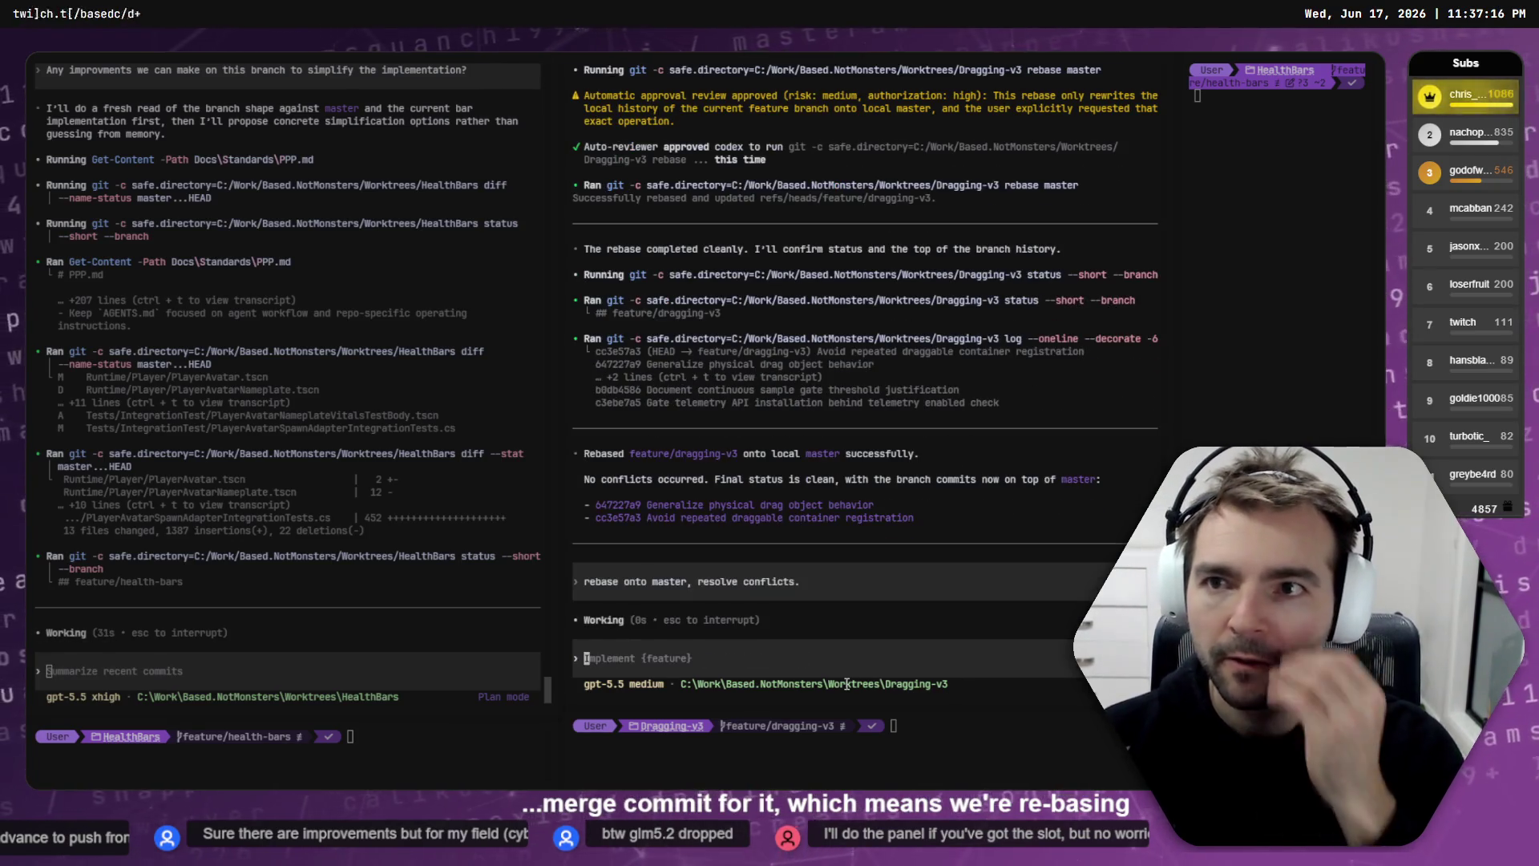
{"action": "key", "text": "alt+Tab"}
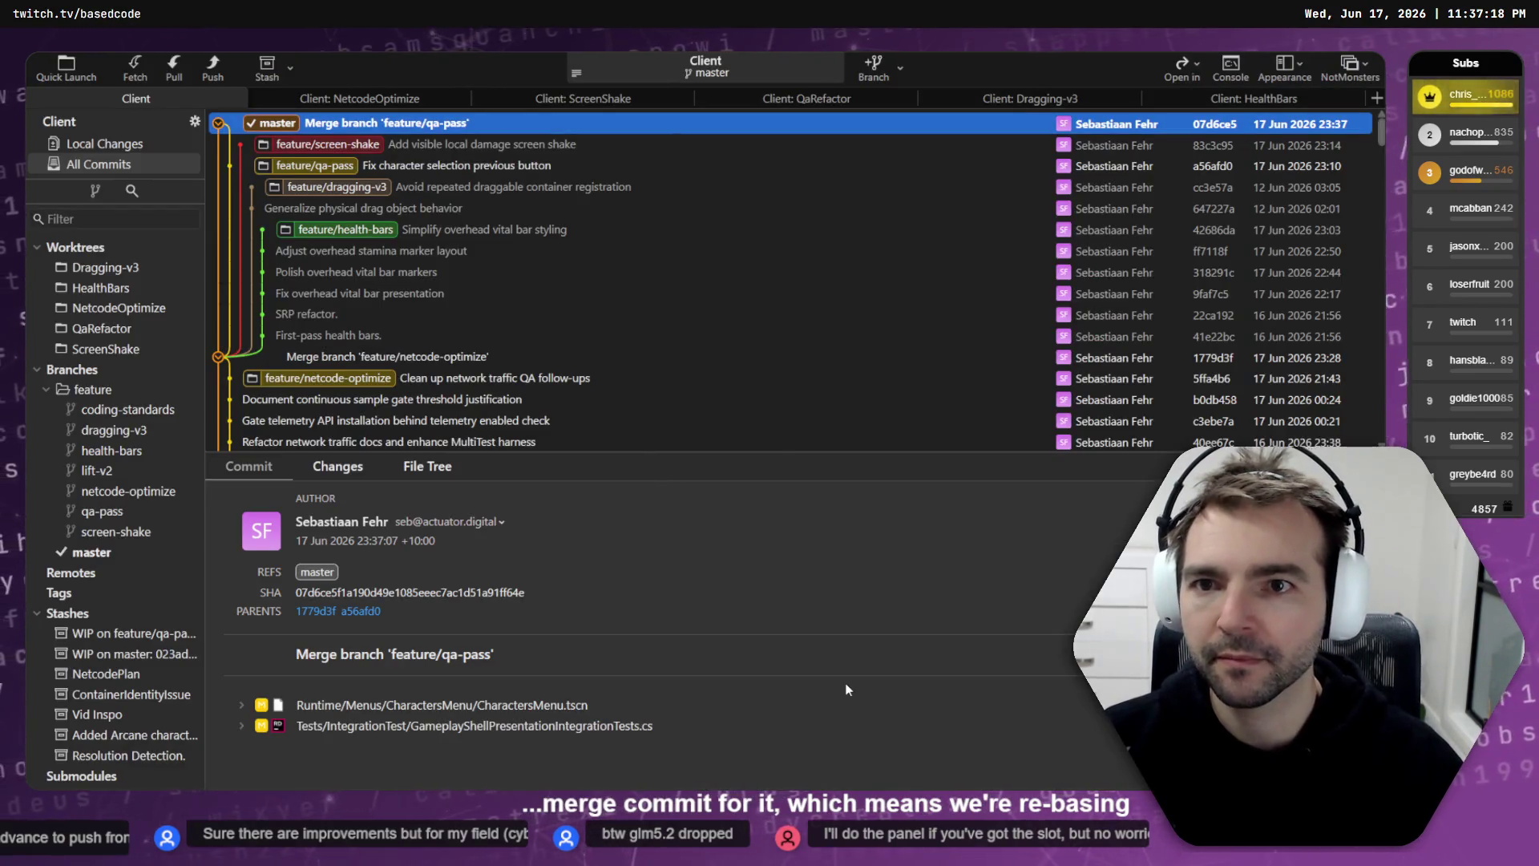
{"action": "key", "text": "alt+Tab"}
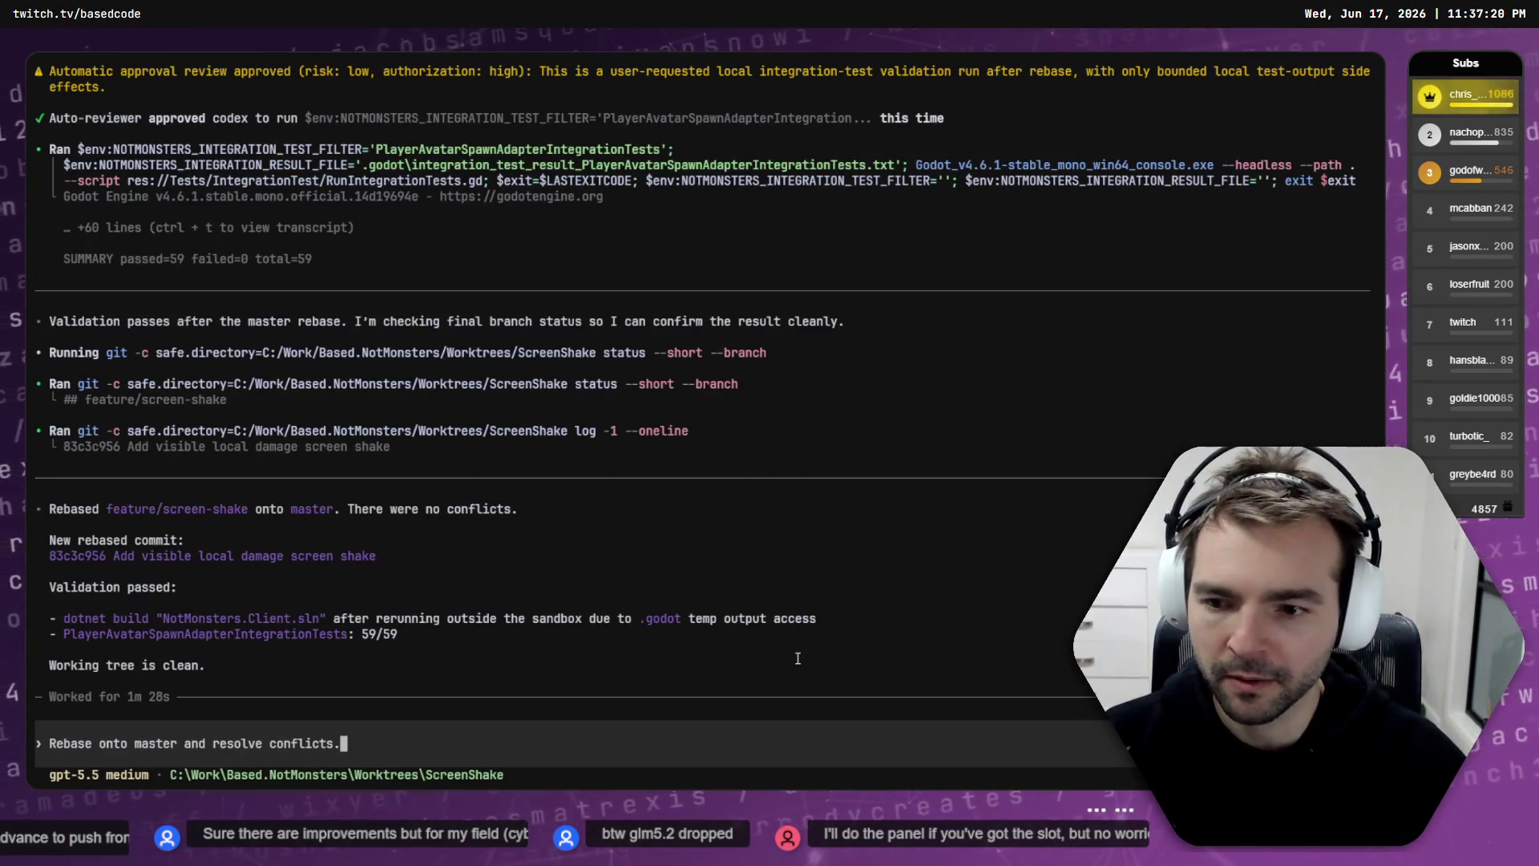
{"action": "key", "text": "Return"}
{"action": "key", "text": "alt+Tab"}
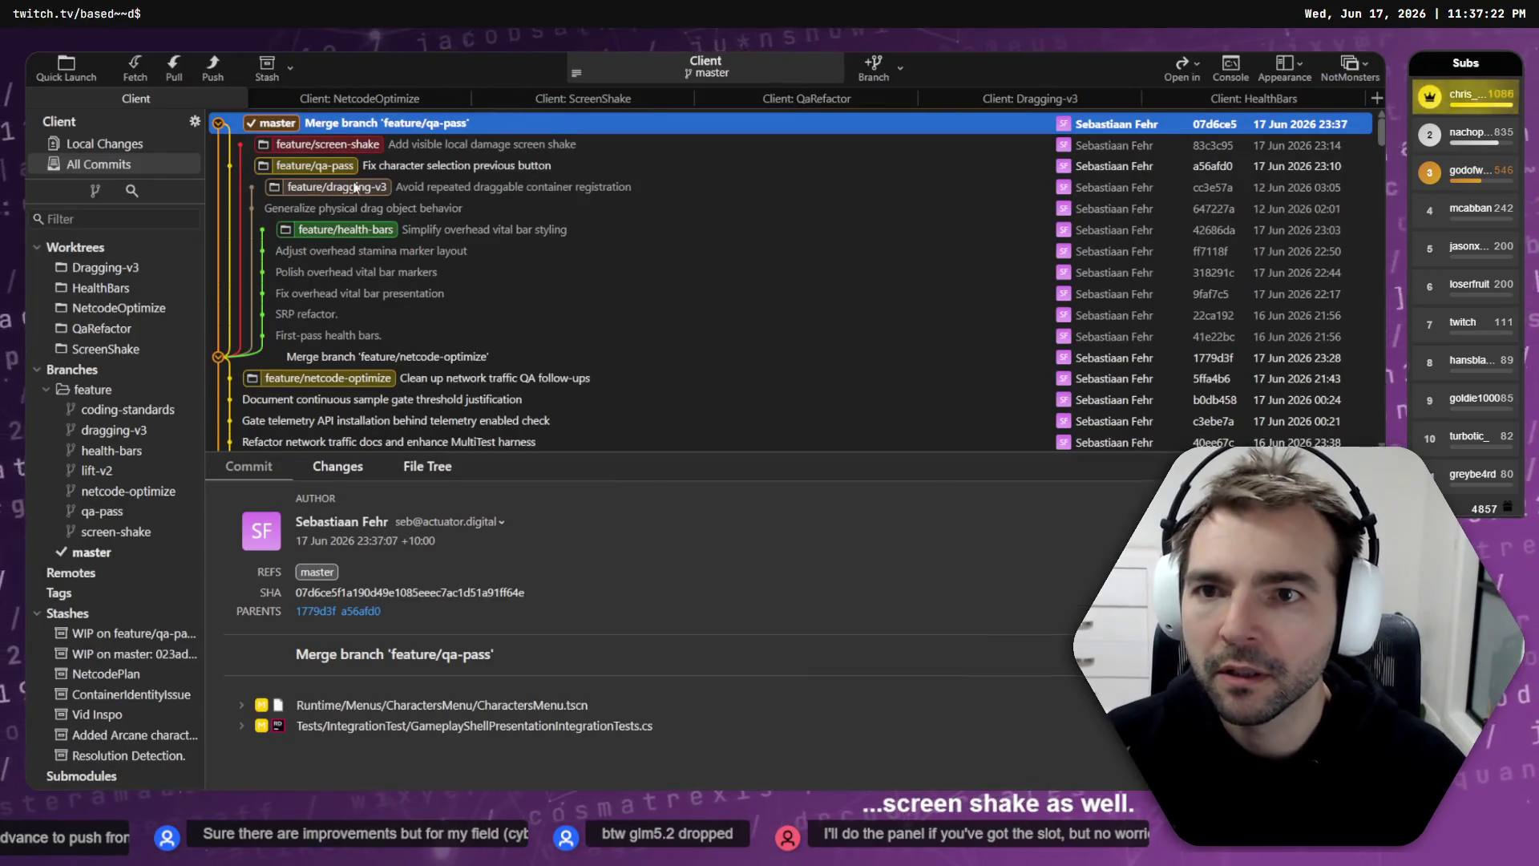
Step: Compare the screen-shake, dragging-v3, qa-pass and health-bars branch commits against master in Fork
{"action": "left_click", "coordinate": [300, 142]}
{"action": "left_click", "coordinate": [299, 185]}
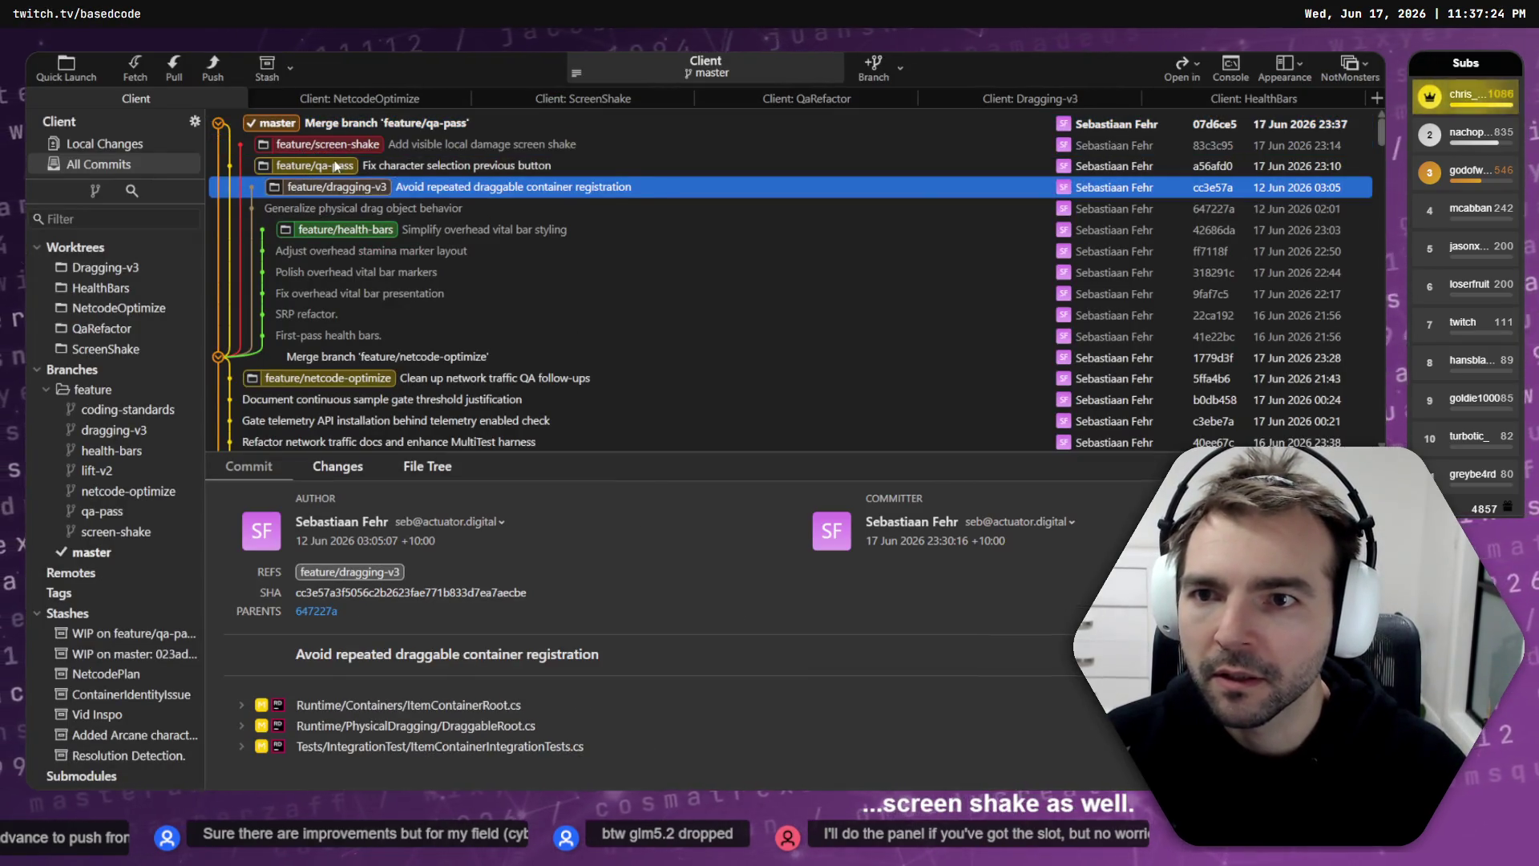
{"action": "left_click", "coordinate": [332, 167]}
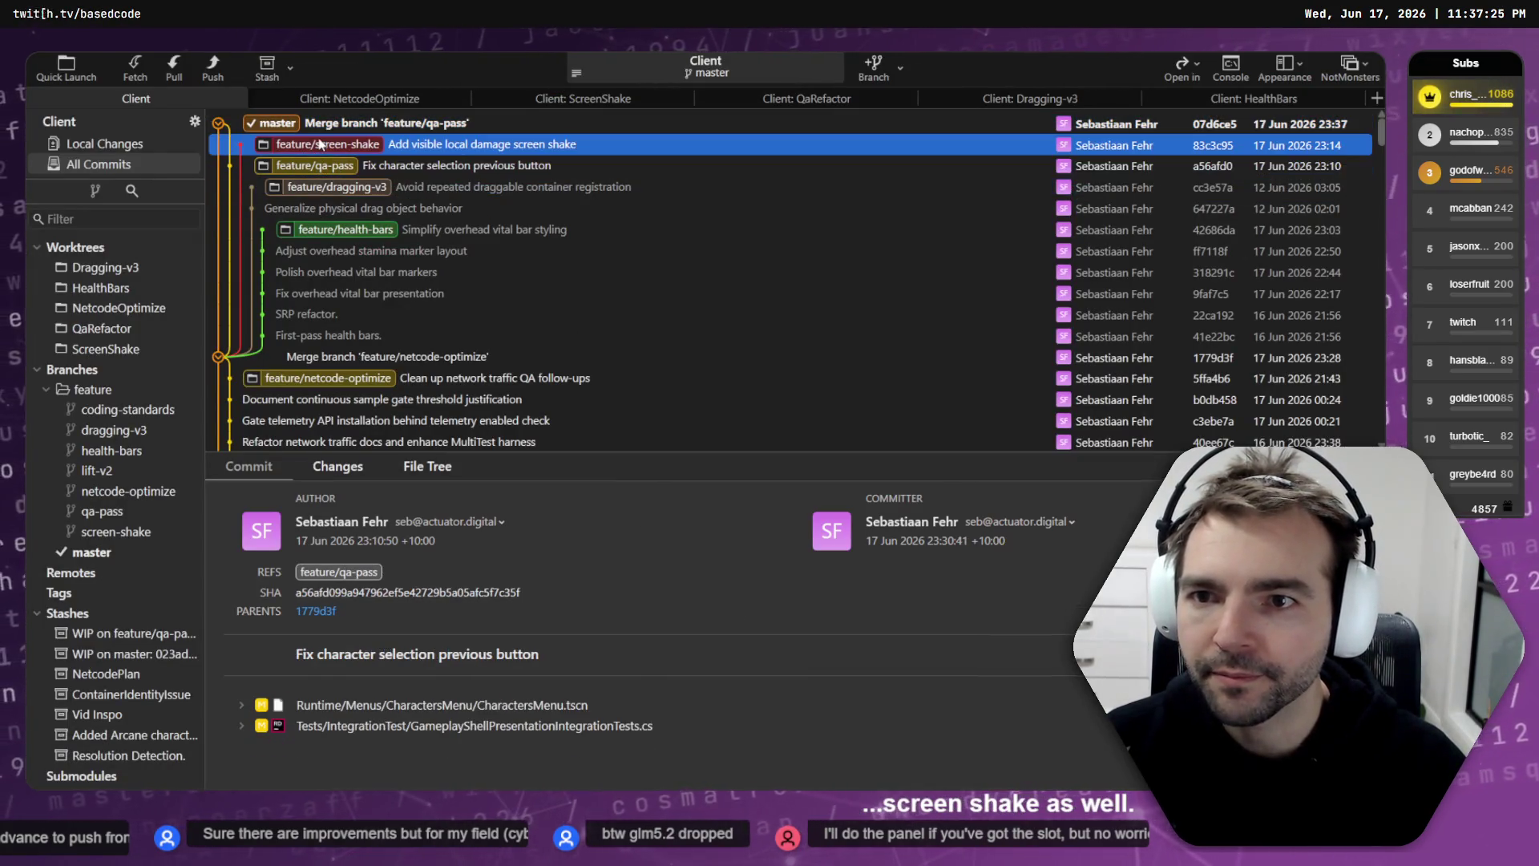
{"action": "left_click", "coordinate": [367, 193]}
{"action": "left_click", "coordinate": [405, 232]}
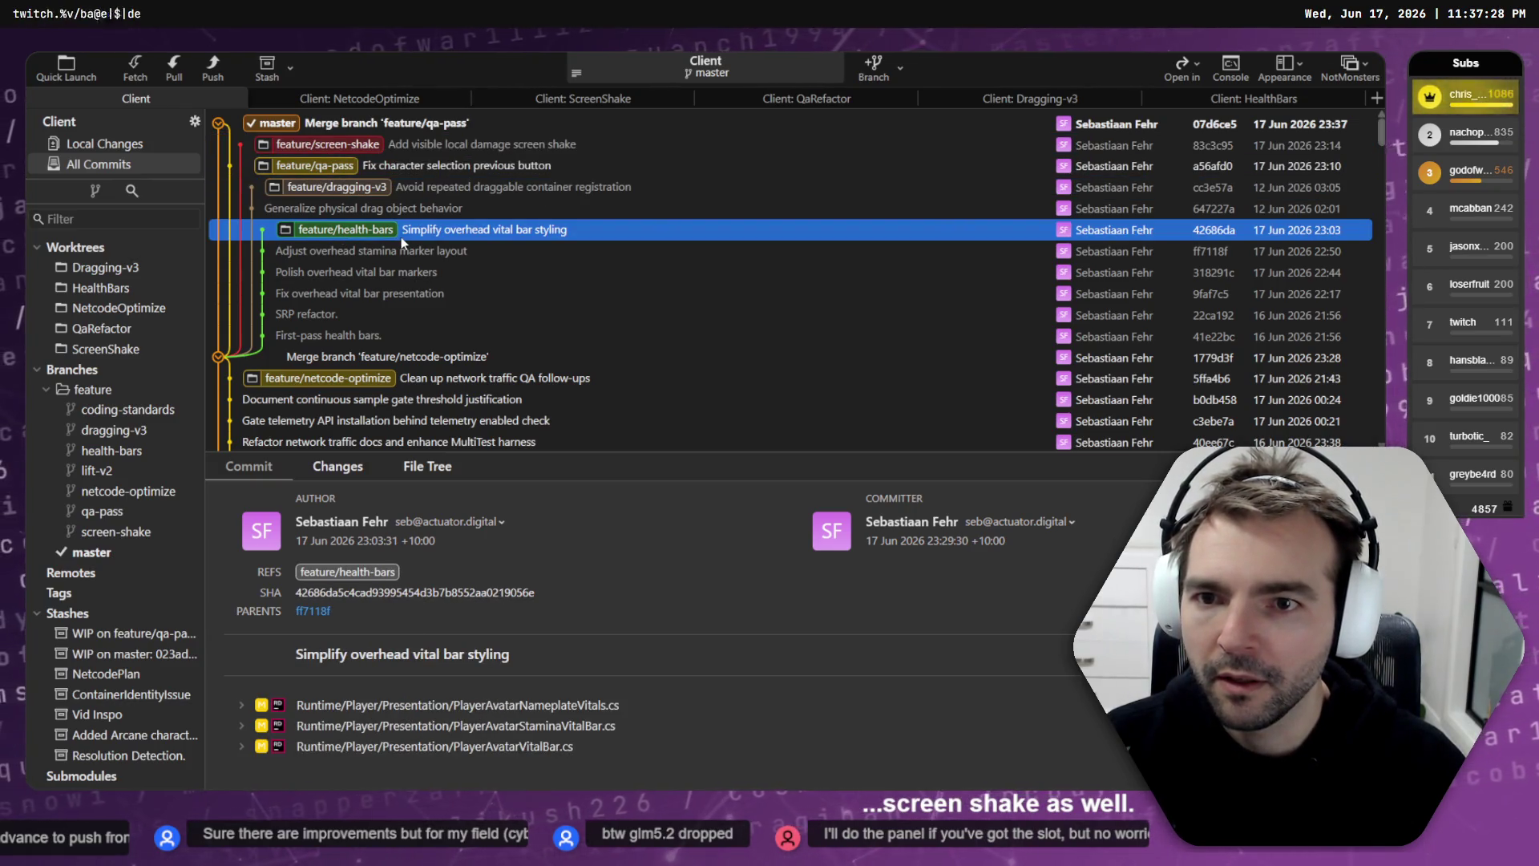
{"action": "key", "text": "alt+Tab"}
{"action": "key", "text": "alt+Tab"}
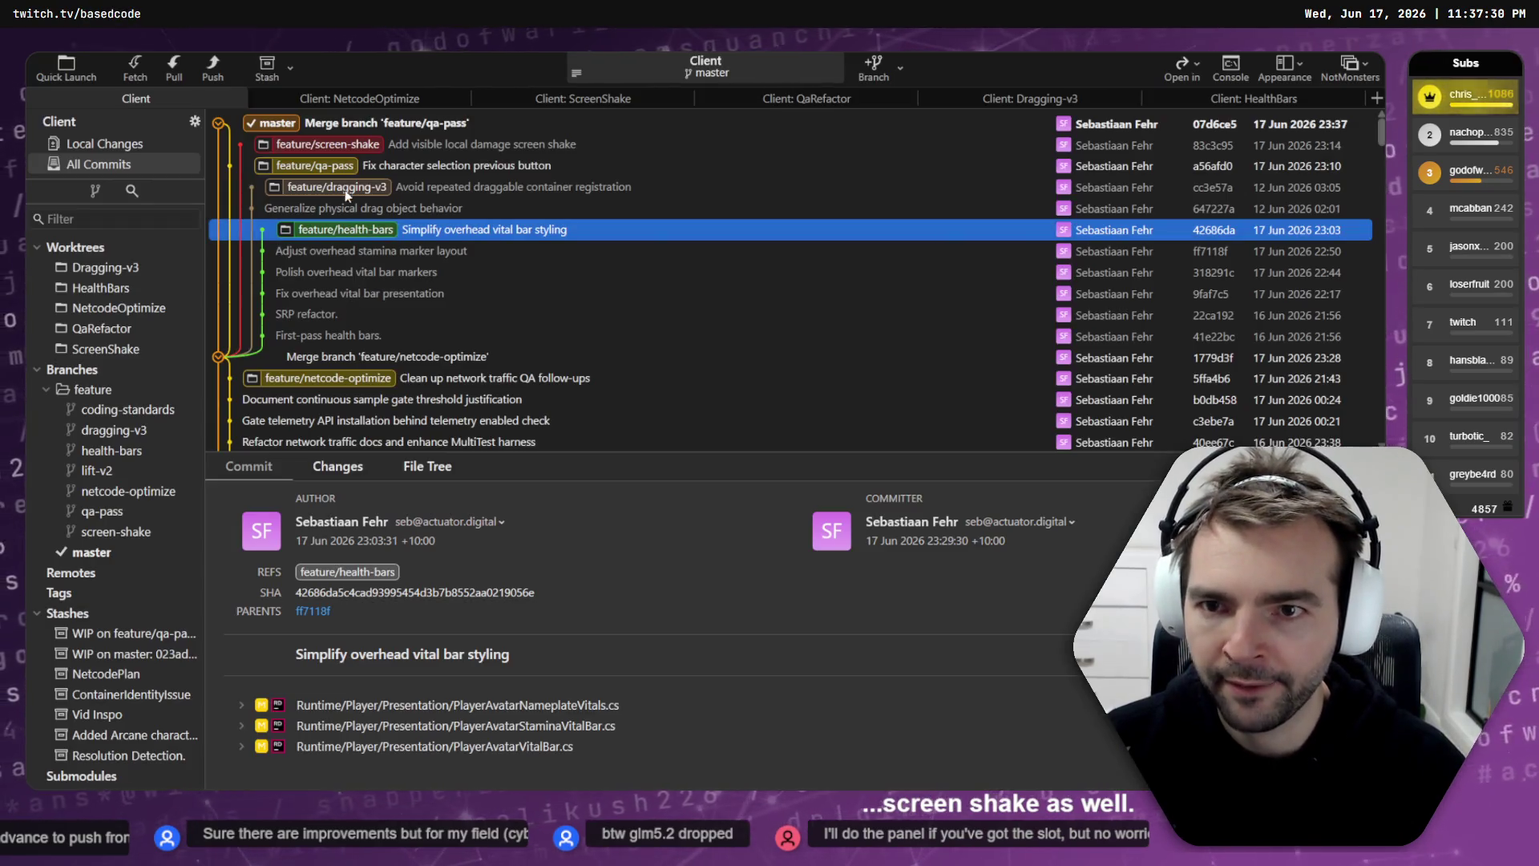
{"action": "key", "text": "alt+Tab"}
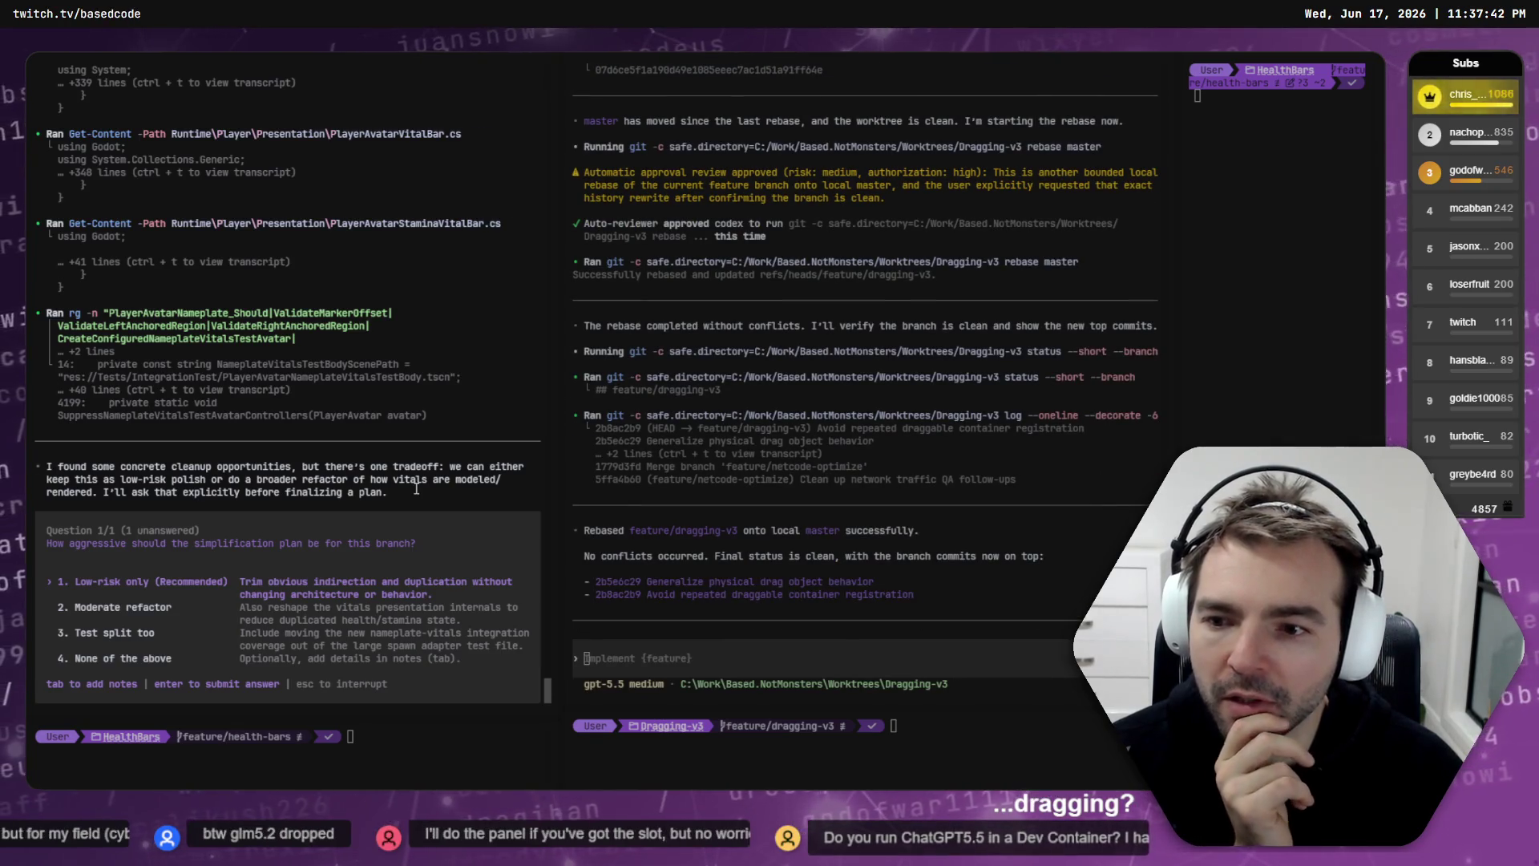
Step: Answer '2. Moderate refactor' to the HealthBars agent's simplification question
{"action": "key", "text": "Down"}
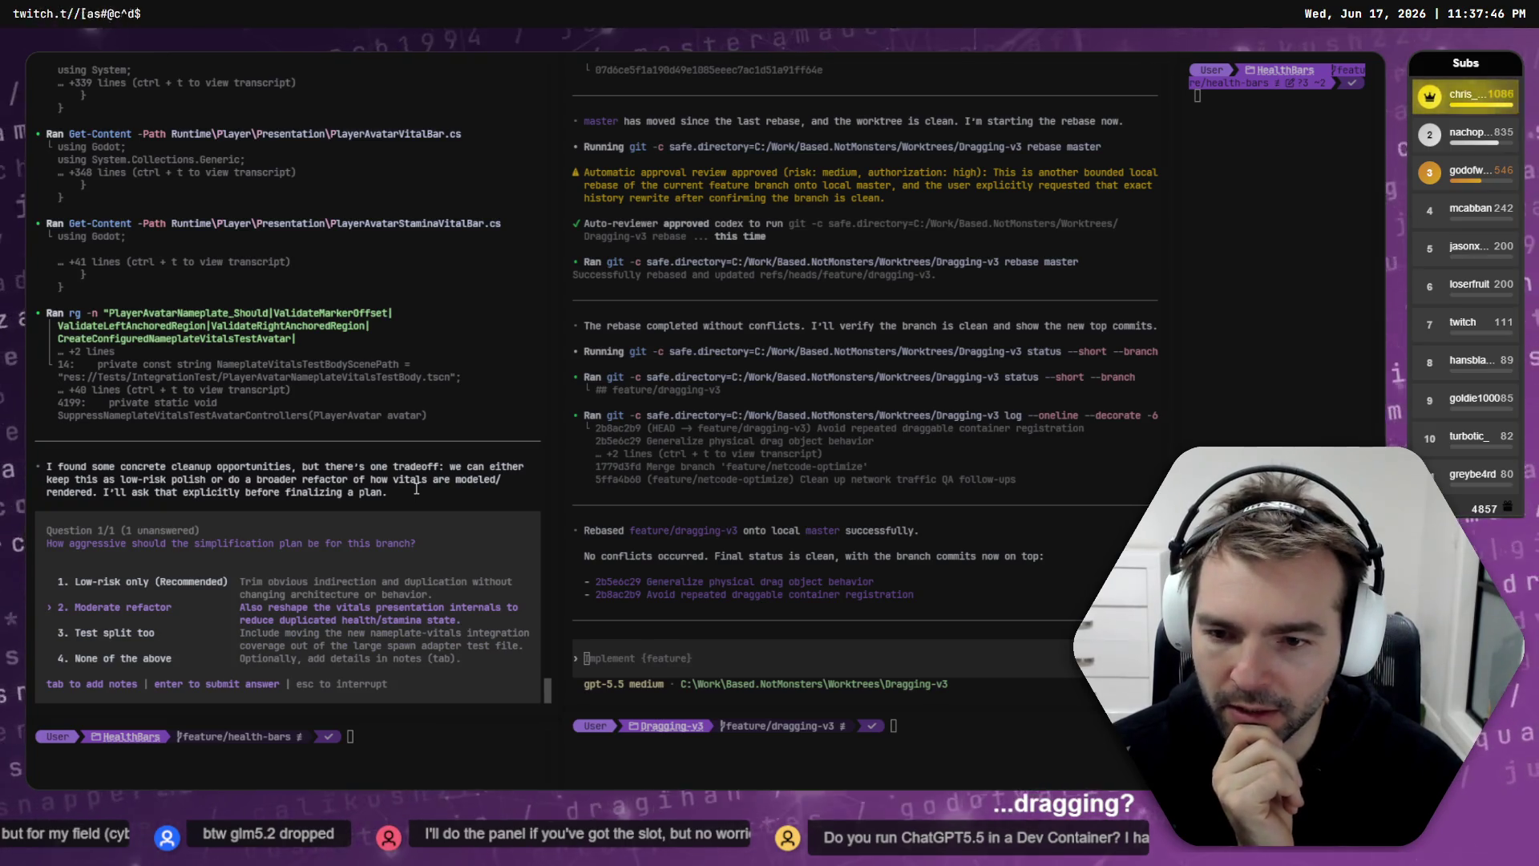
{"action": "key", "text": "Down"}
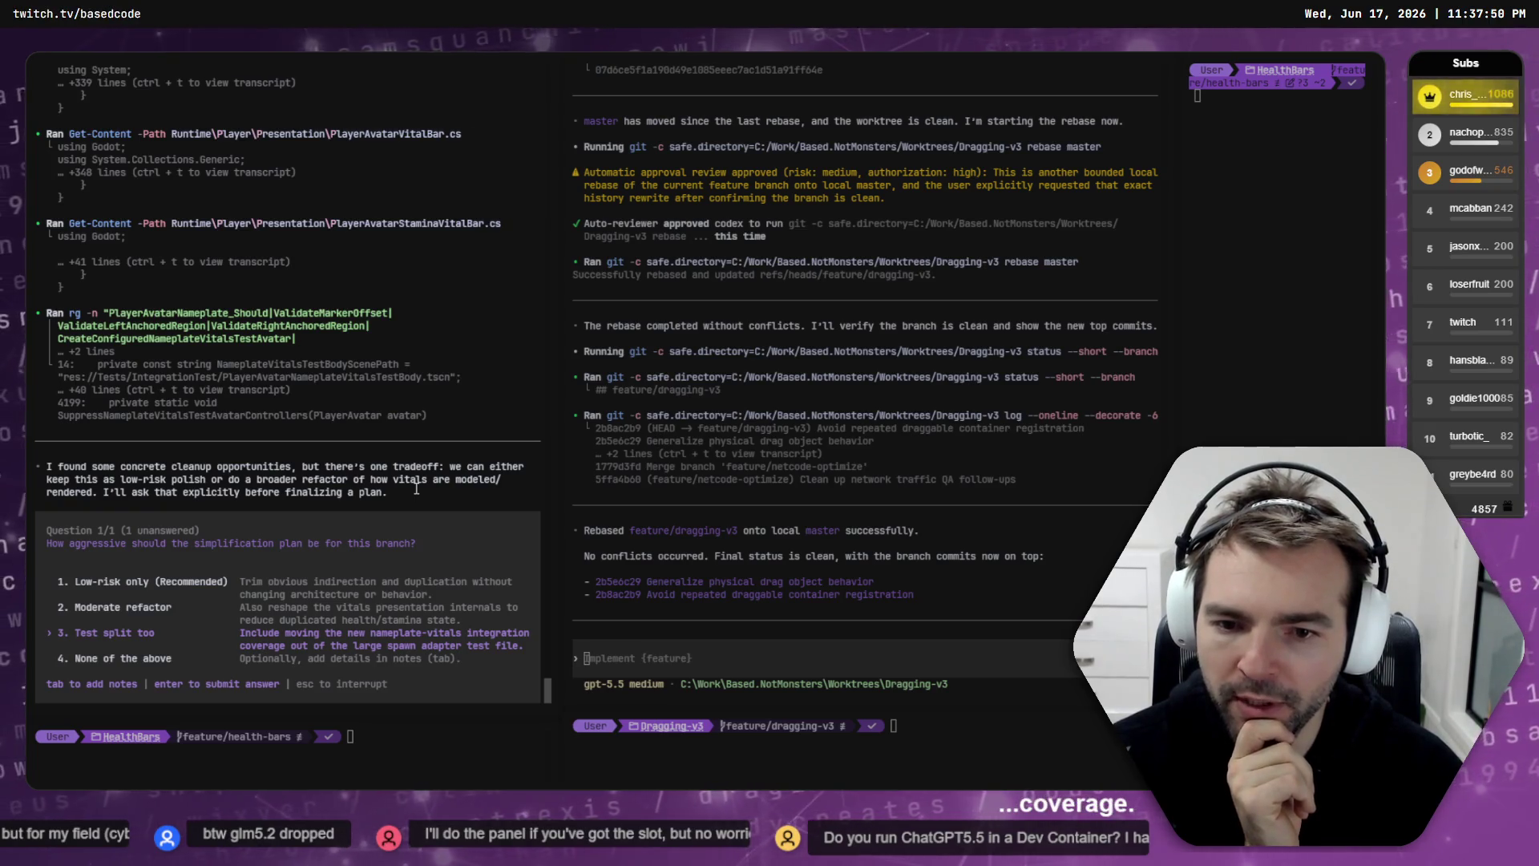
{"action": "key", "text": "Up"}
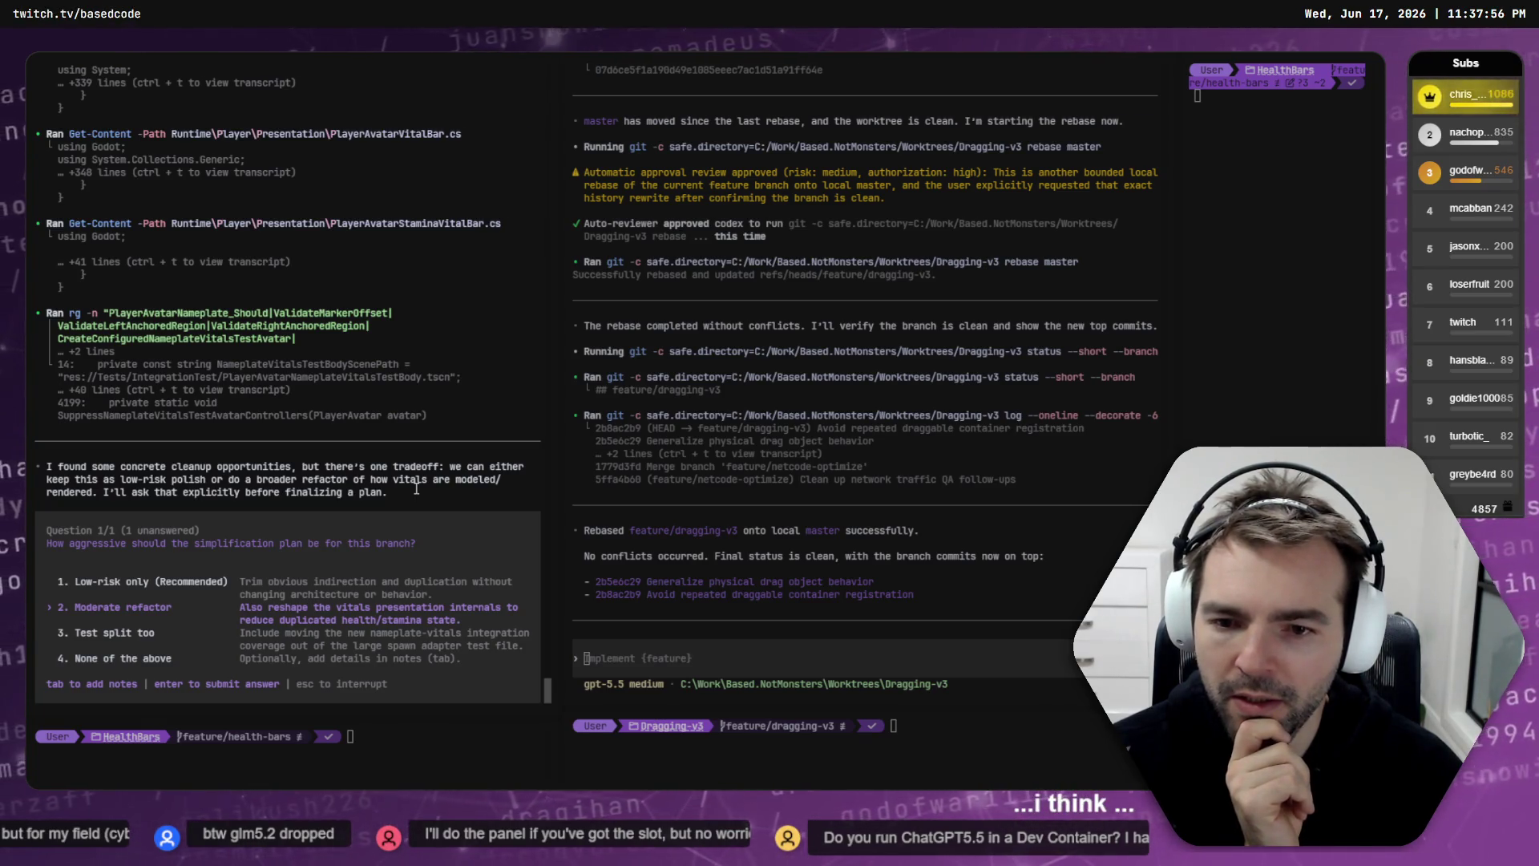
{"action": "key", "text": "Return"}
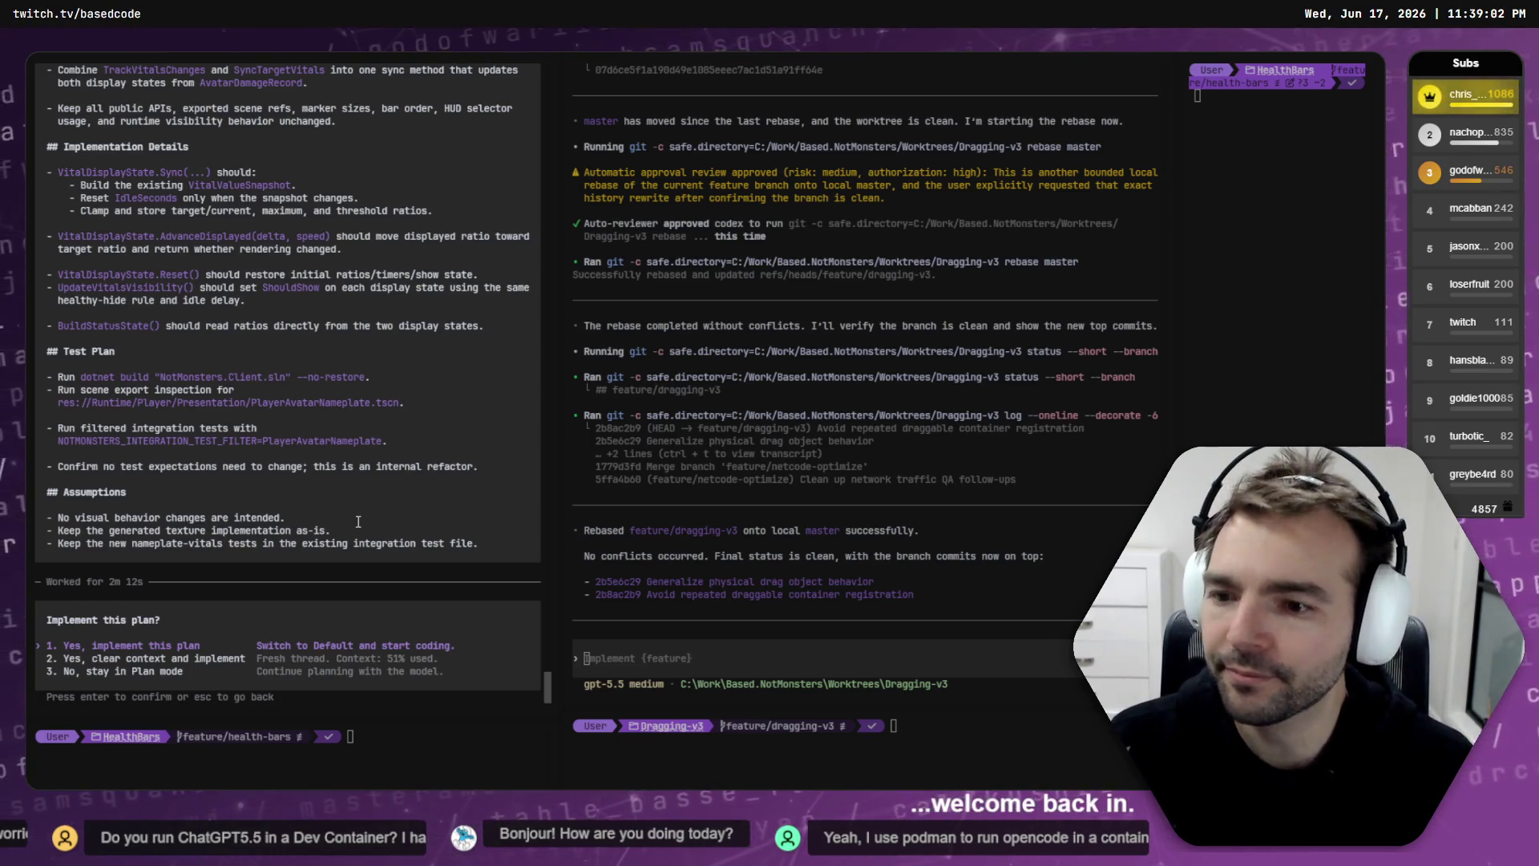
Step: Review the Simplify Overhead Vitals State plan and approve 'Yes, implement this plan'
{"action": "scroll", "coordinate": [216, 318], "scroll_direction": "up", "scroll_amount": 5}
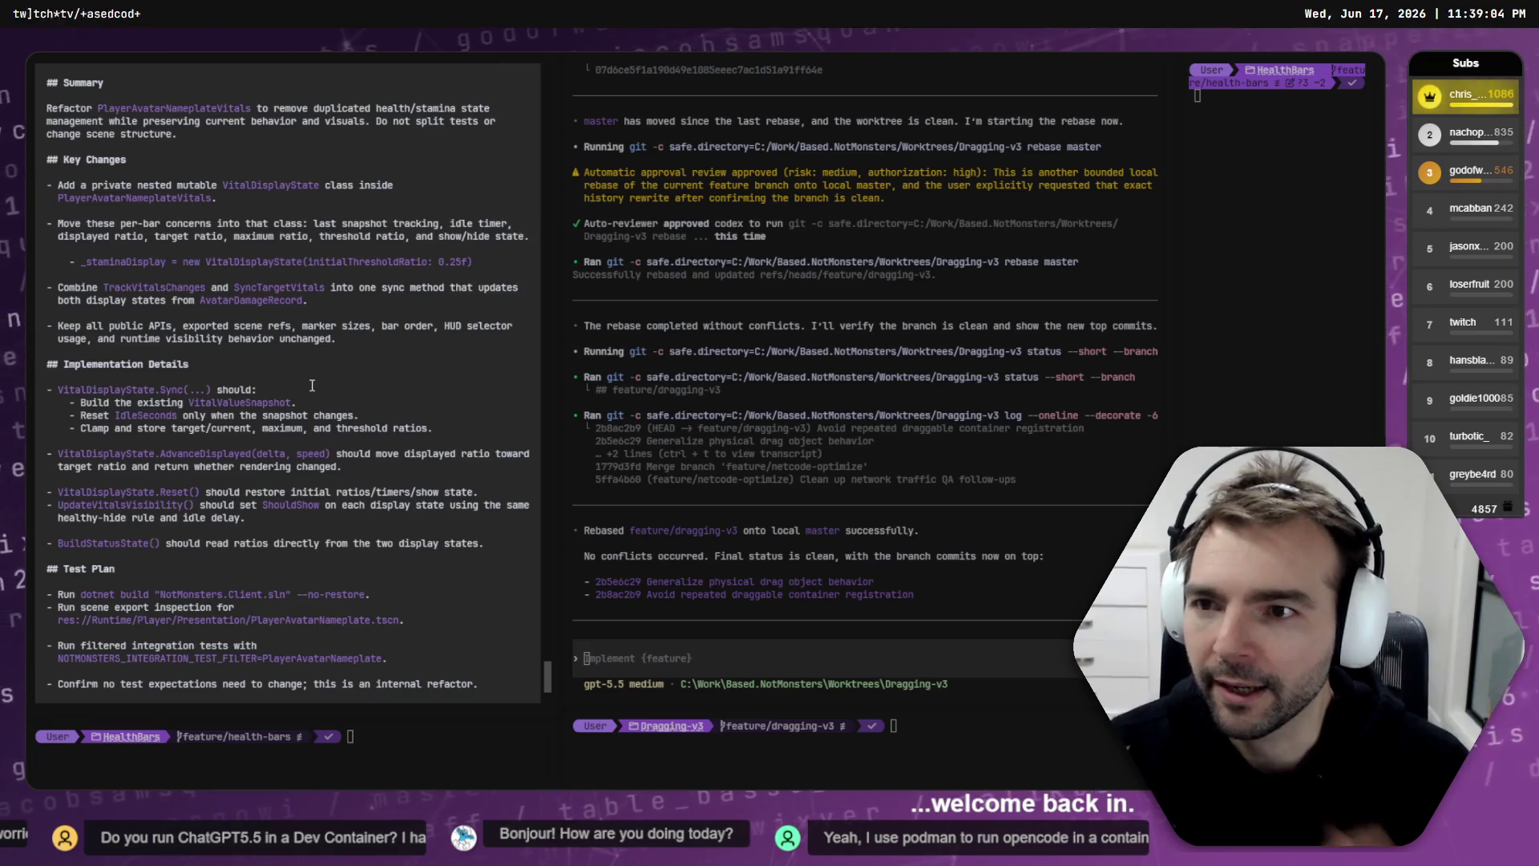
{"action": "scroll", "coordinate": [312, 373], "scroll_direction": "up", "scroll_amount": 3}
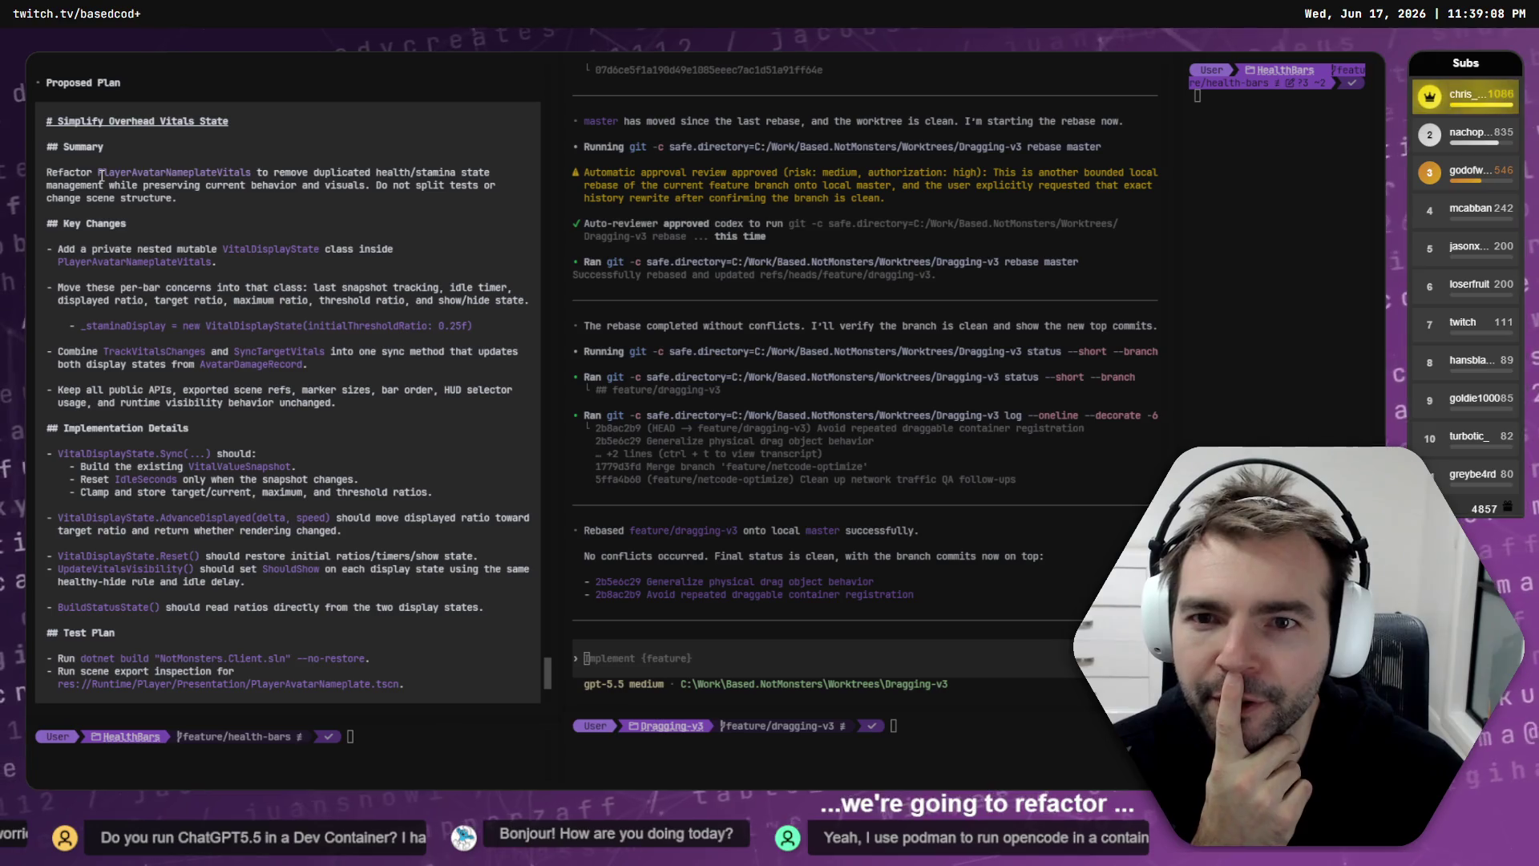
{"action": "scroll", "coordinate": [197, 330], "scroll_direction": "down", "scroll_amount": 10}
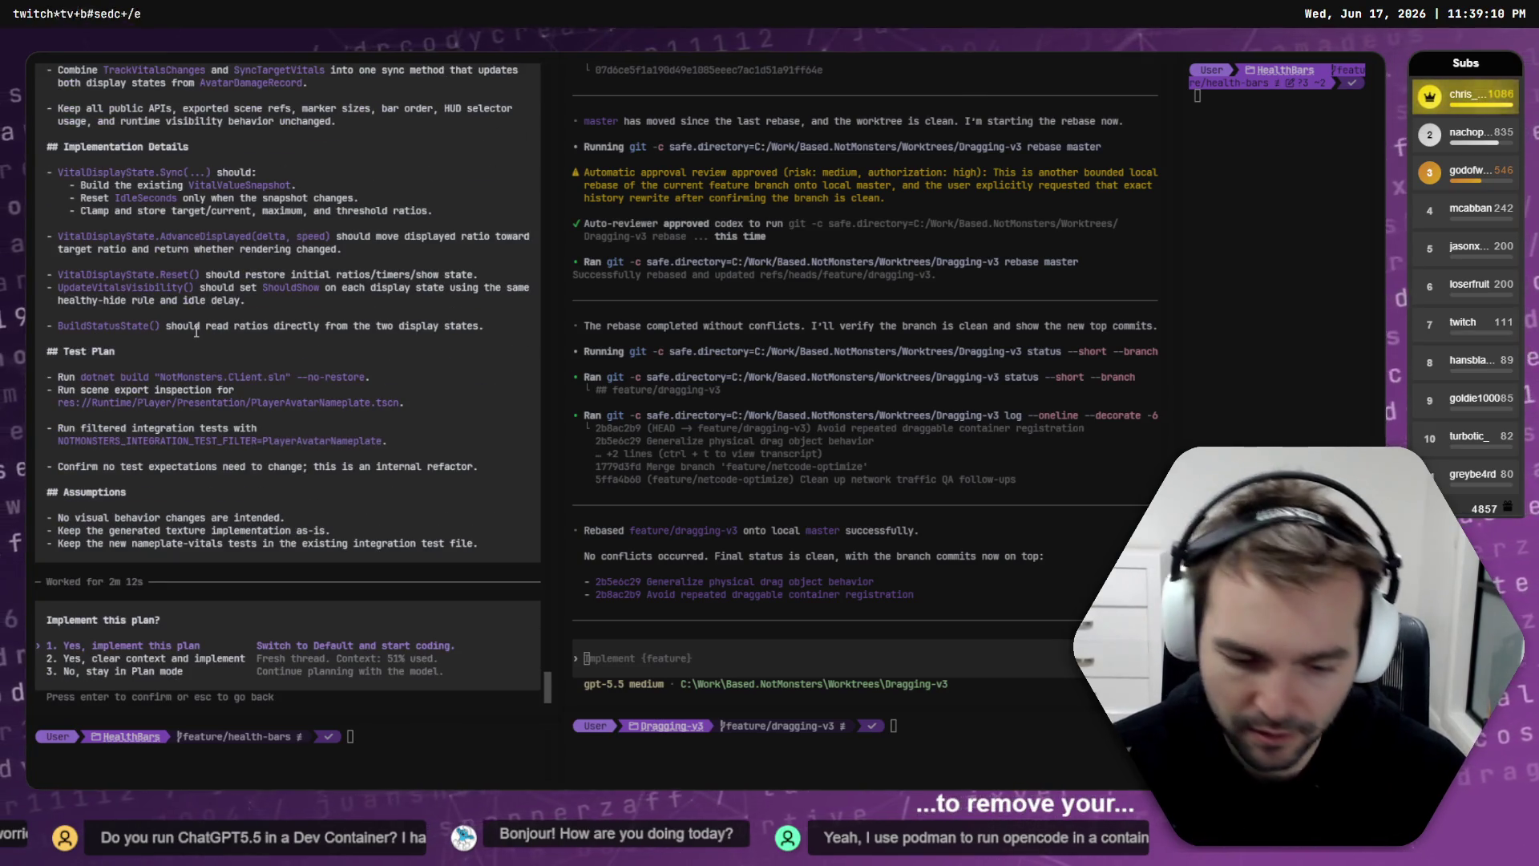
{"action": "key", "text": "Return"}
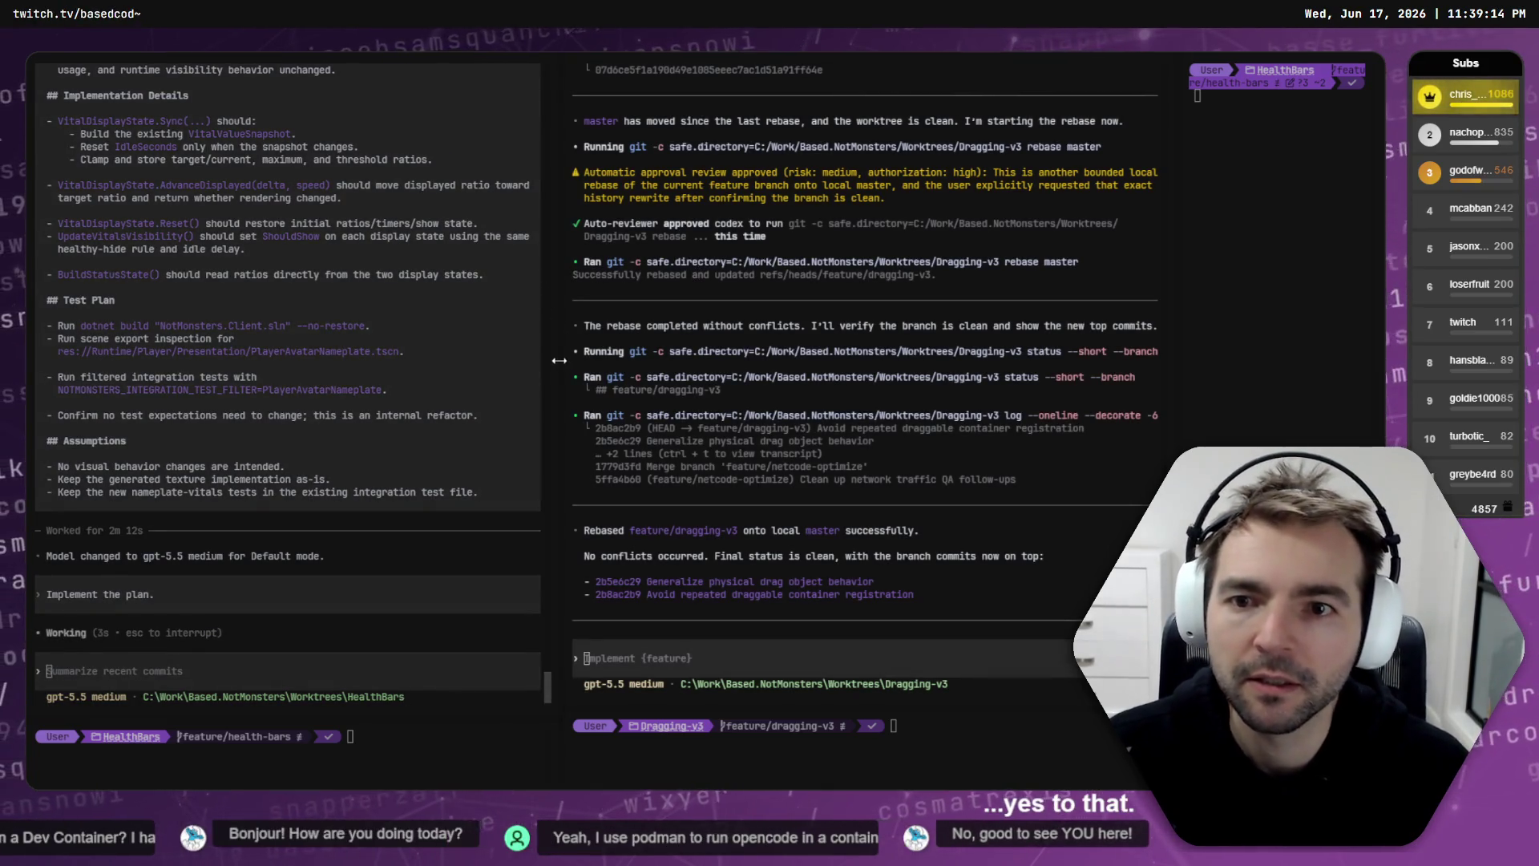
{"action": "key", "text": "alt+Tab"}
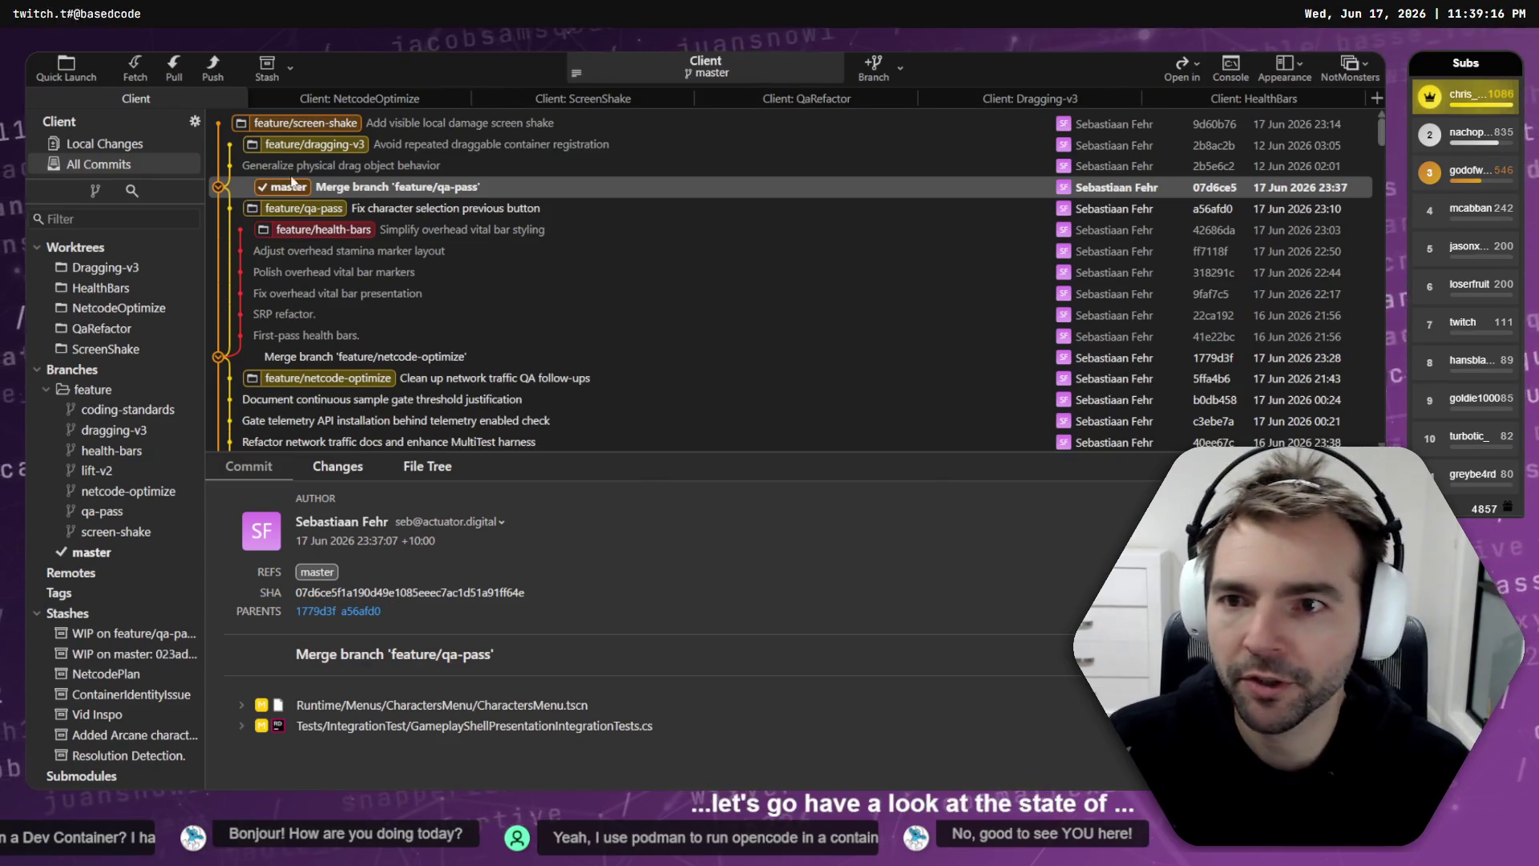
Step: Inspect the health-bars, qa-pass and netcode-optimize commits and open the QaRefactor worktree
{"action": "left_click", "coordinate": [320, 230]}
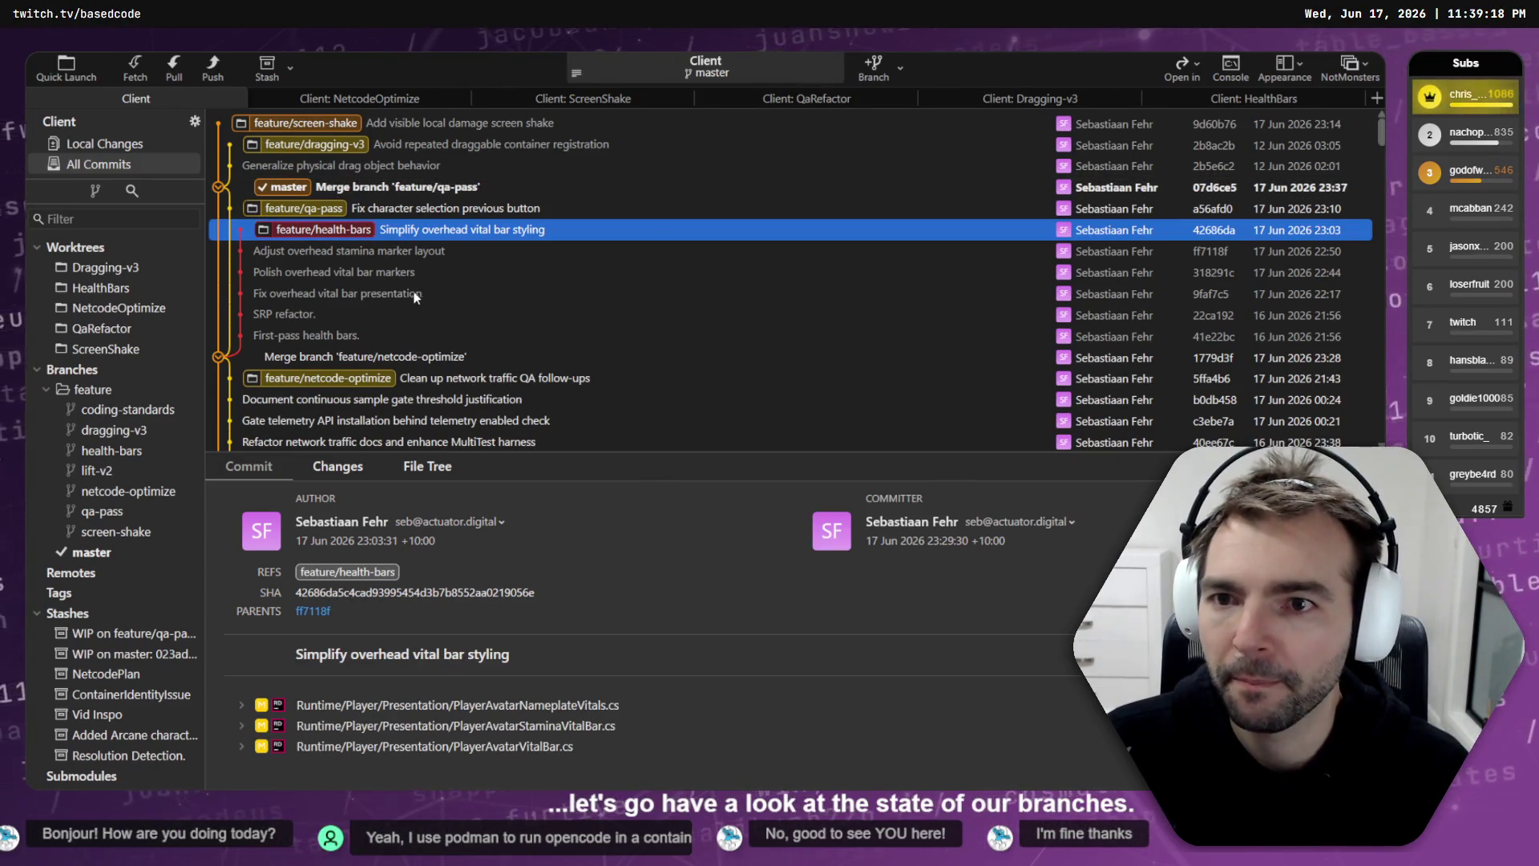
{"action": "left_click", "coordinate": [319, 212]}
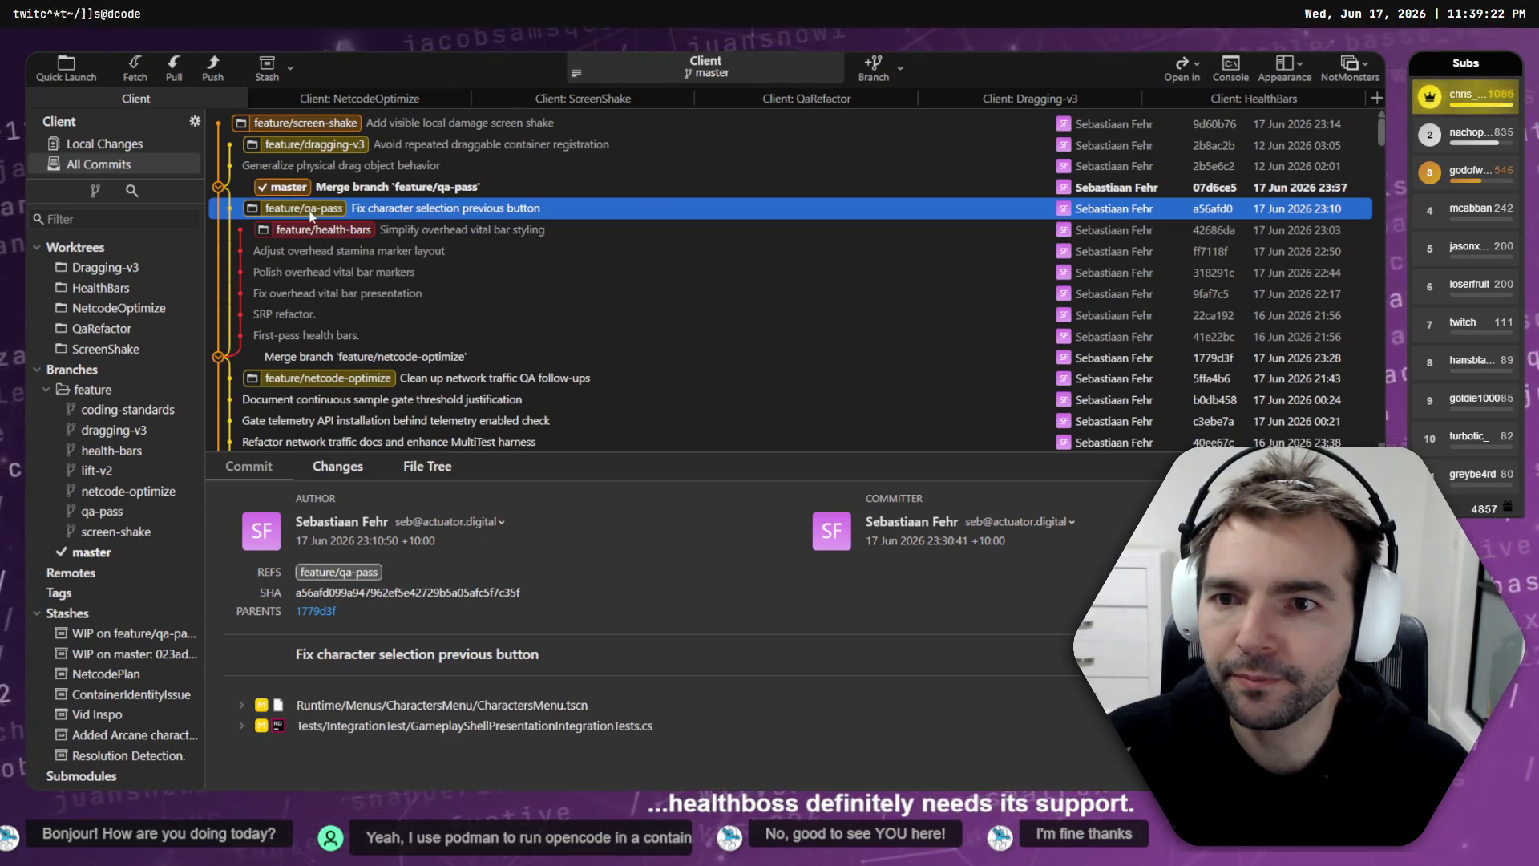
{"action": "double_click", "coordinate": [320, 211]}
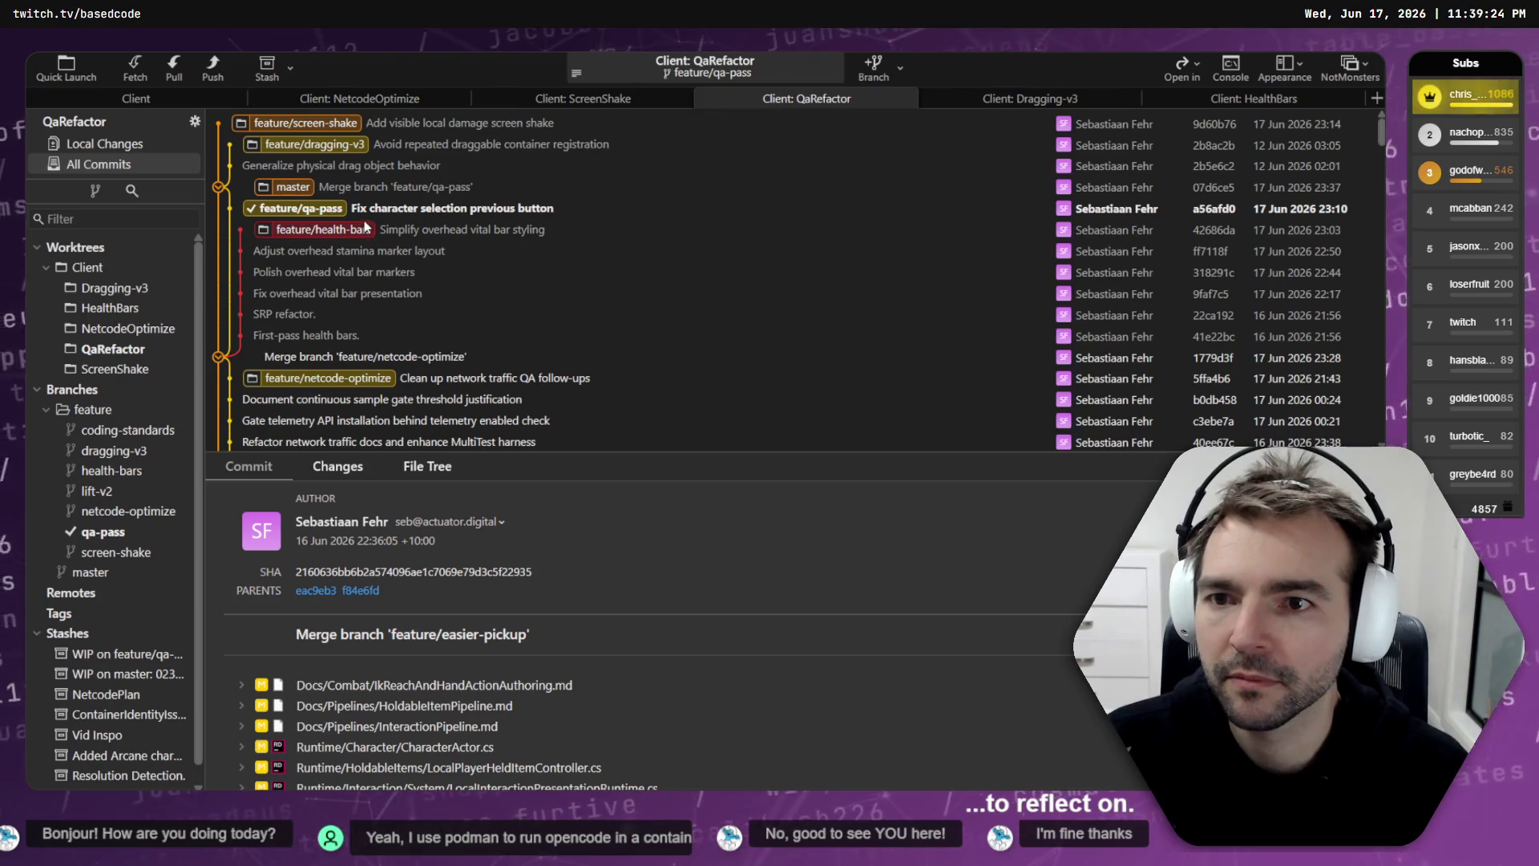
{"action": "scroll", "coordinate": [364, 321], "scroll_direction": "down", "scroll_amount": 2}
{"action": "left_click", "coordinate": [375, 255]}
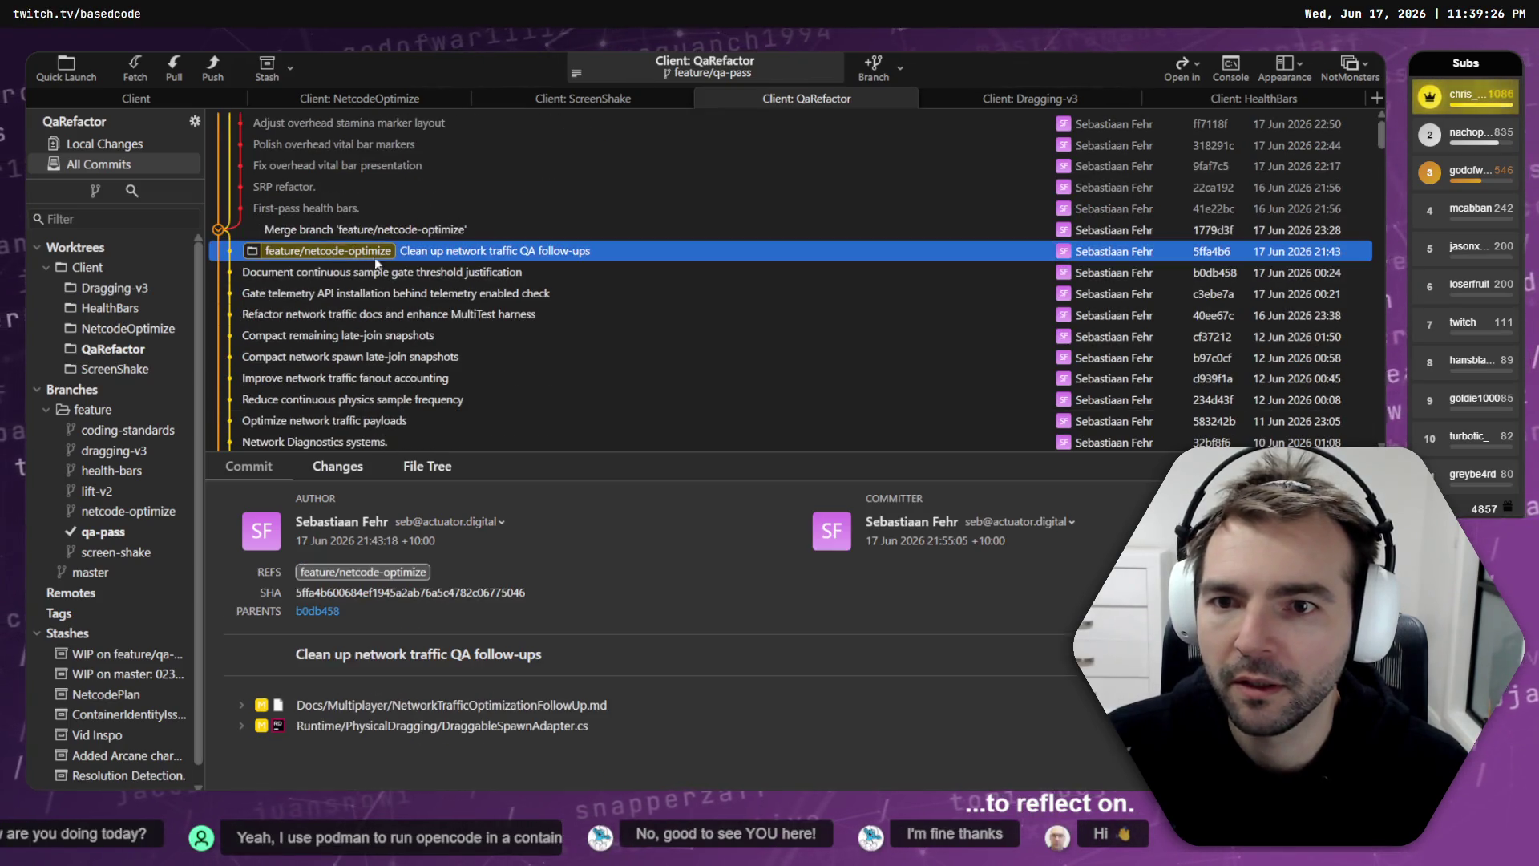
{"action": "scroll", "coordinate": [375, 265], "scroll_direction": "up", "scroll_amount": 2}
Step: Fast-forward merge master into feature/qa-pass with the Default option, then open NetcodeOptimize
{"action": "right_click", "coordinate": [295, 189]}
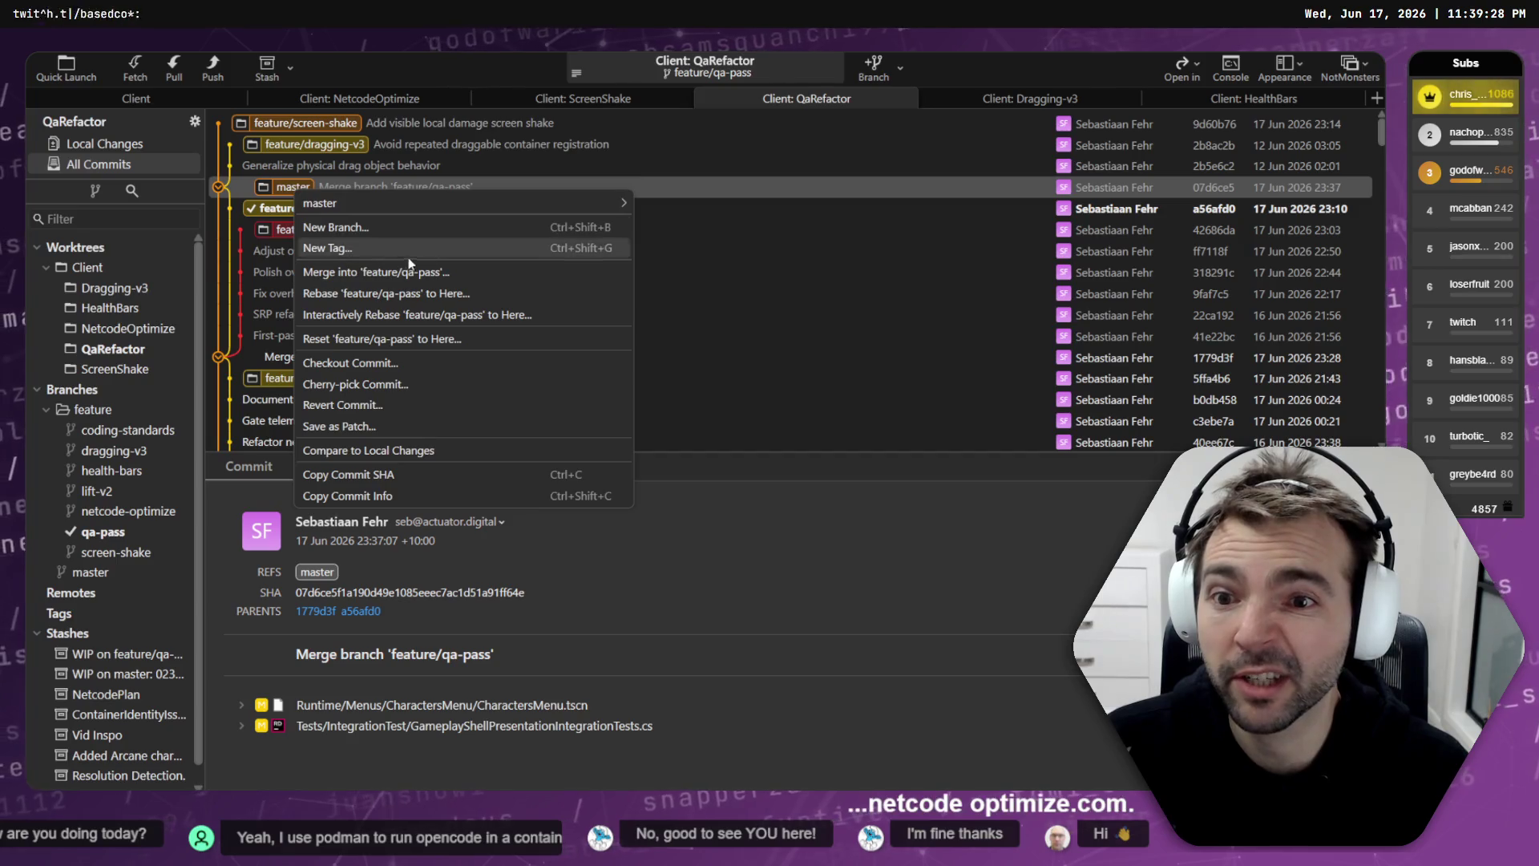
{"action": "left_click", "coordinate": [445, 271]}
{"action": "left_click", "coordinate": [713, 433]}
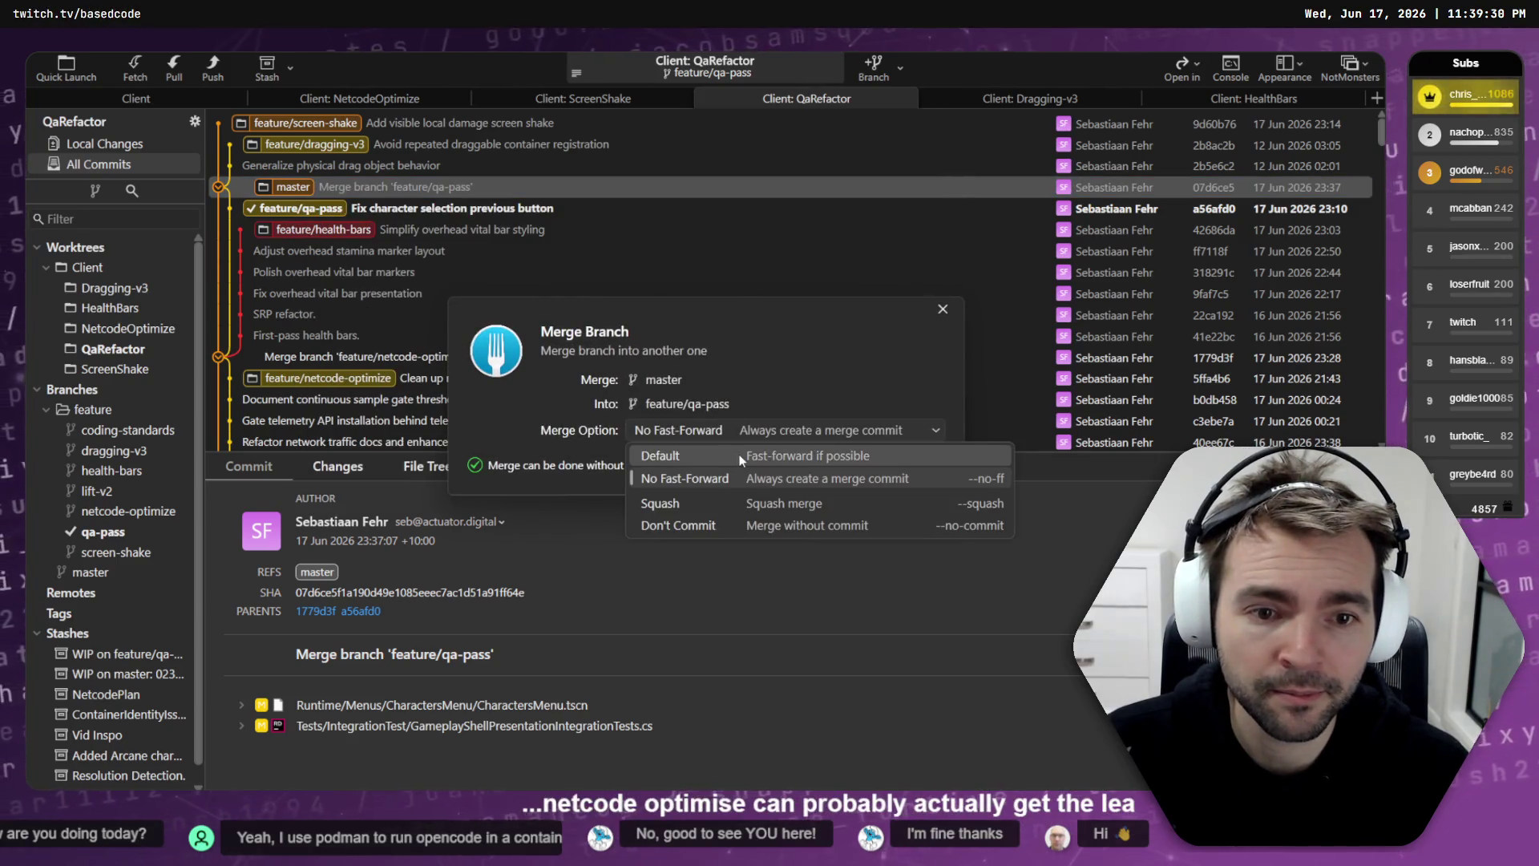
{"action": "left_click", "coordinate": [739, 456]}
{"action": "left_click", "coordinate": [848, 460]}
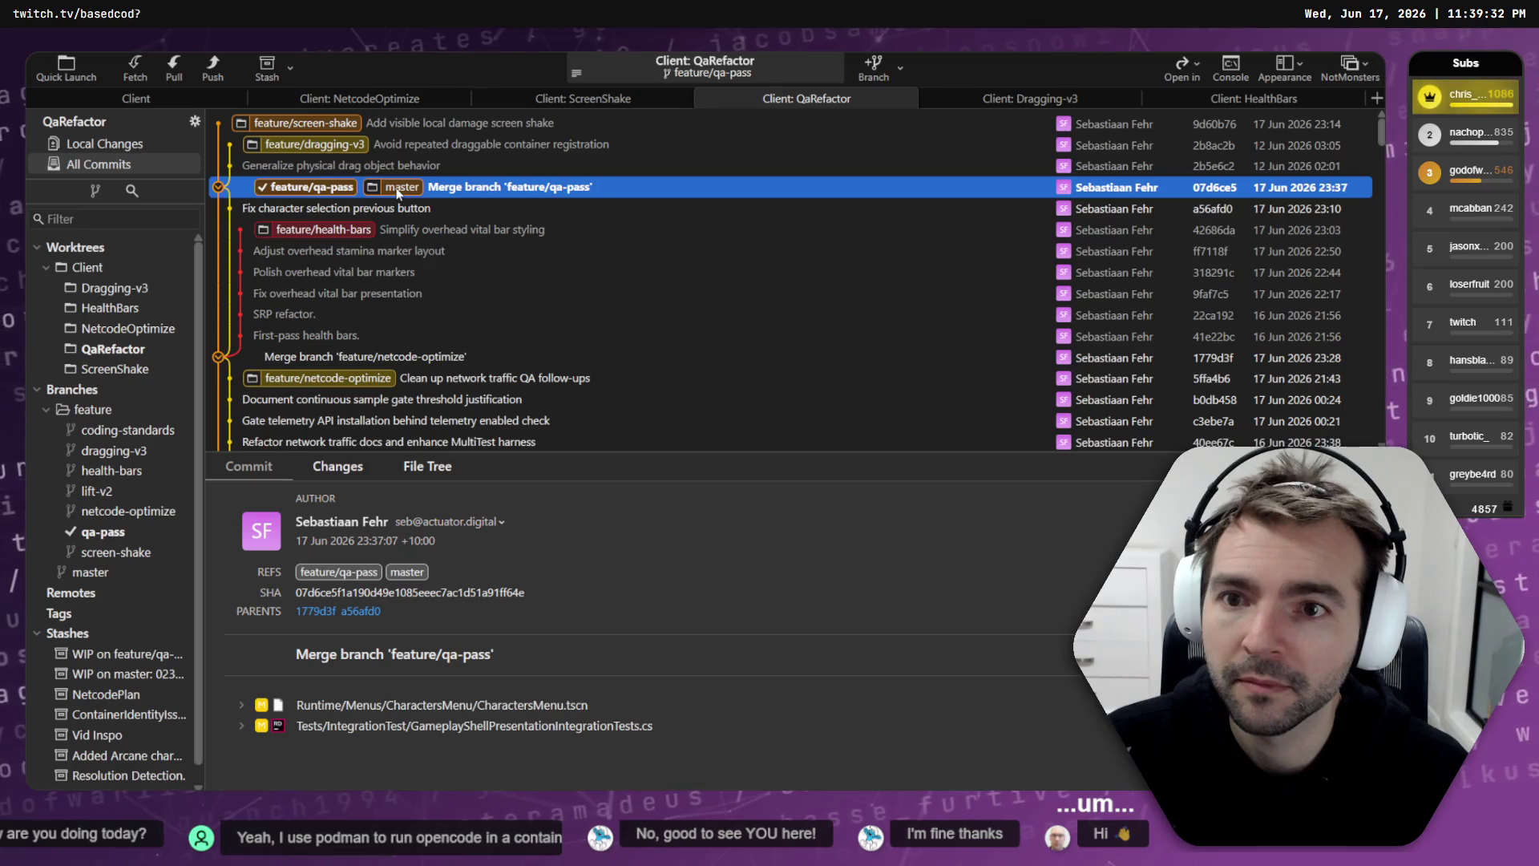
{"action": "scroll", "coordinate": [399, 193], "scroll_direction": "down", "scroll_amount": 3}
{"action": "double_click", "coordinate": [324, 197]}
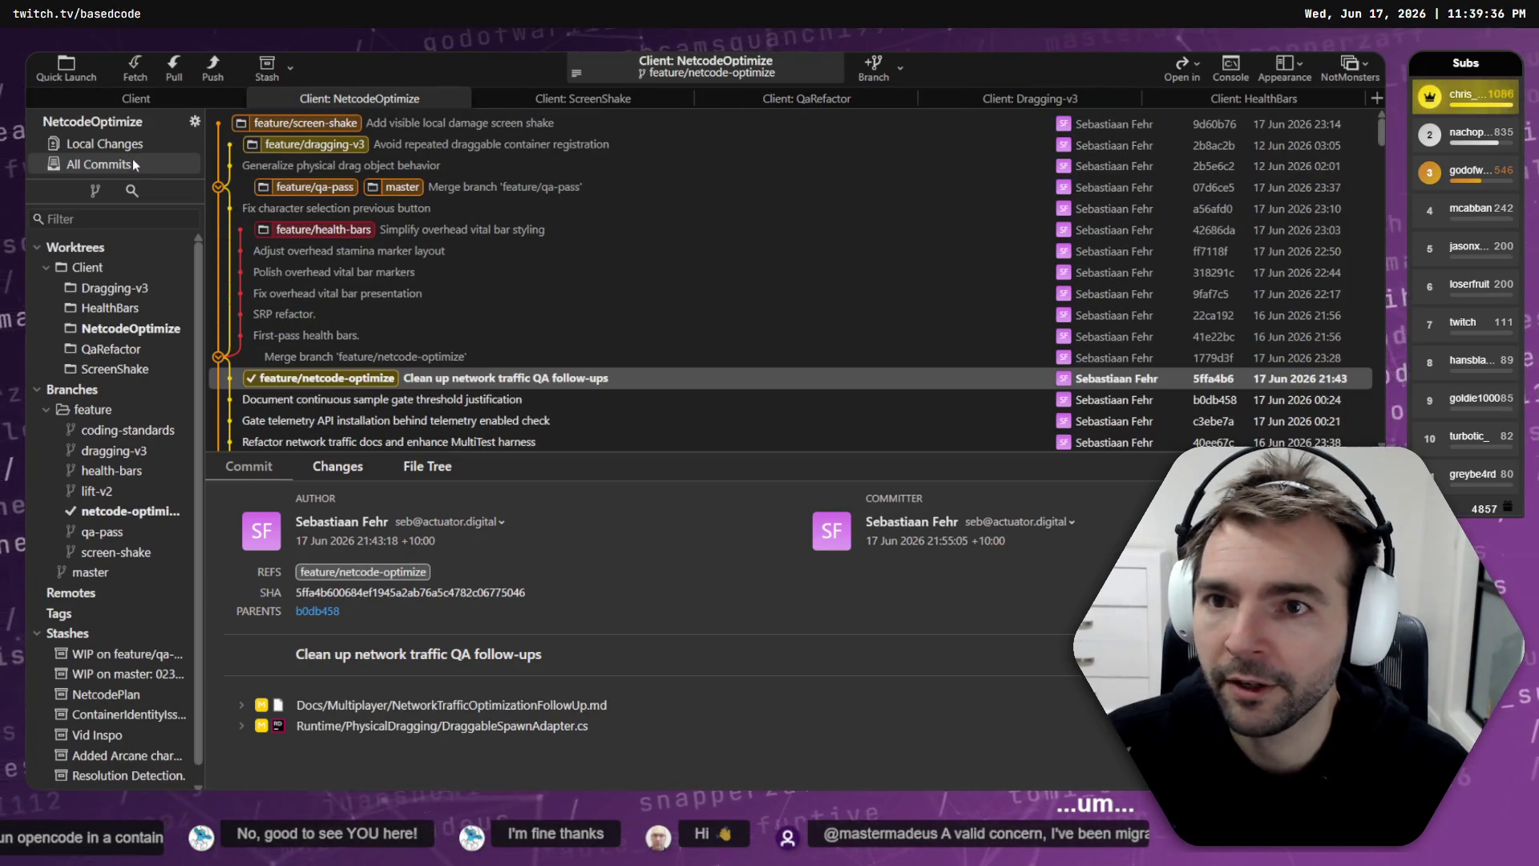
Step: Open the NetcodeOptimize worktree at its feature/netcode-optimize head commit in its own view
{"action": "left_click", "coordinate": [194, 94]}
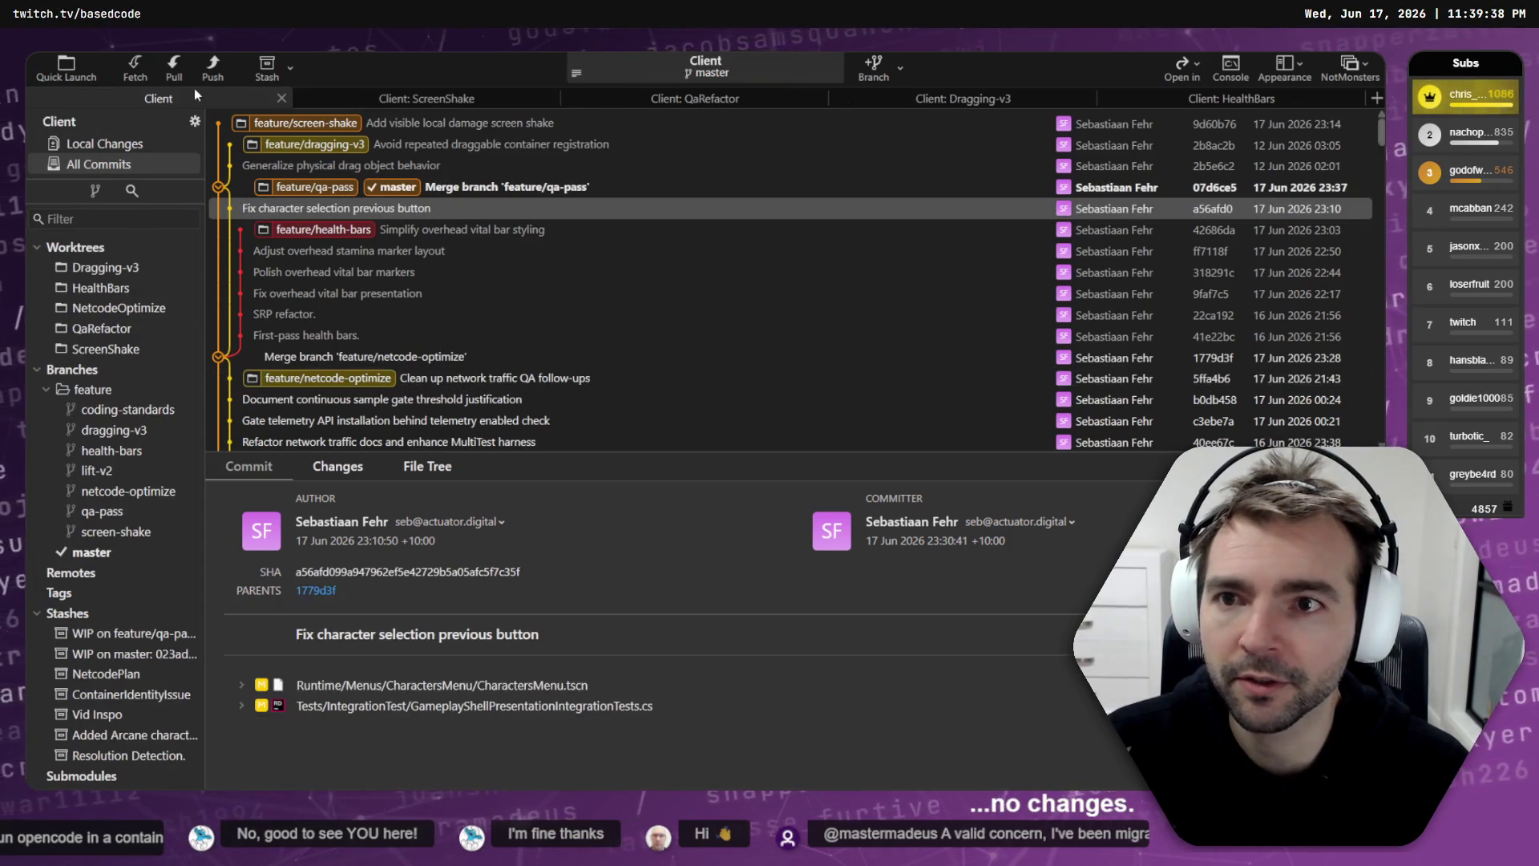
{"action": "left_click", "coordinate": [117, 312]}
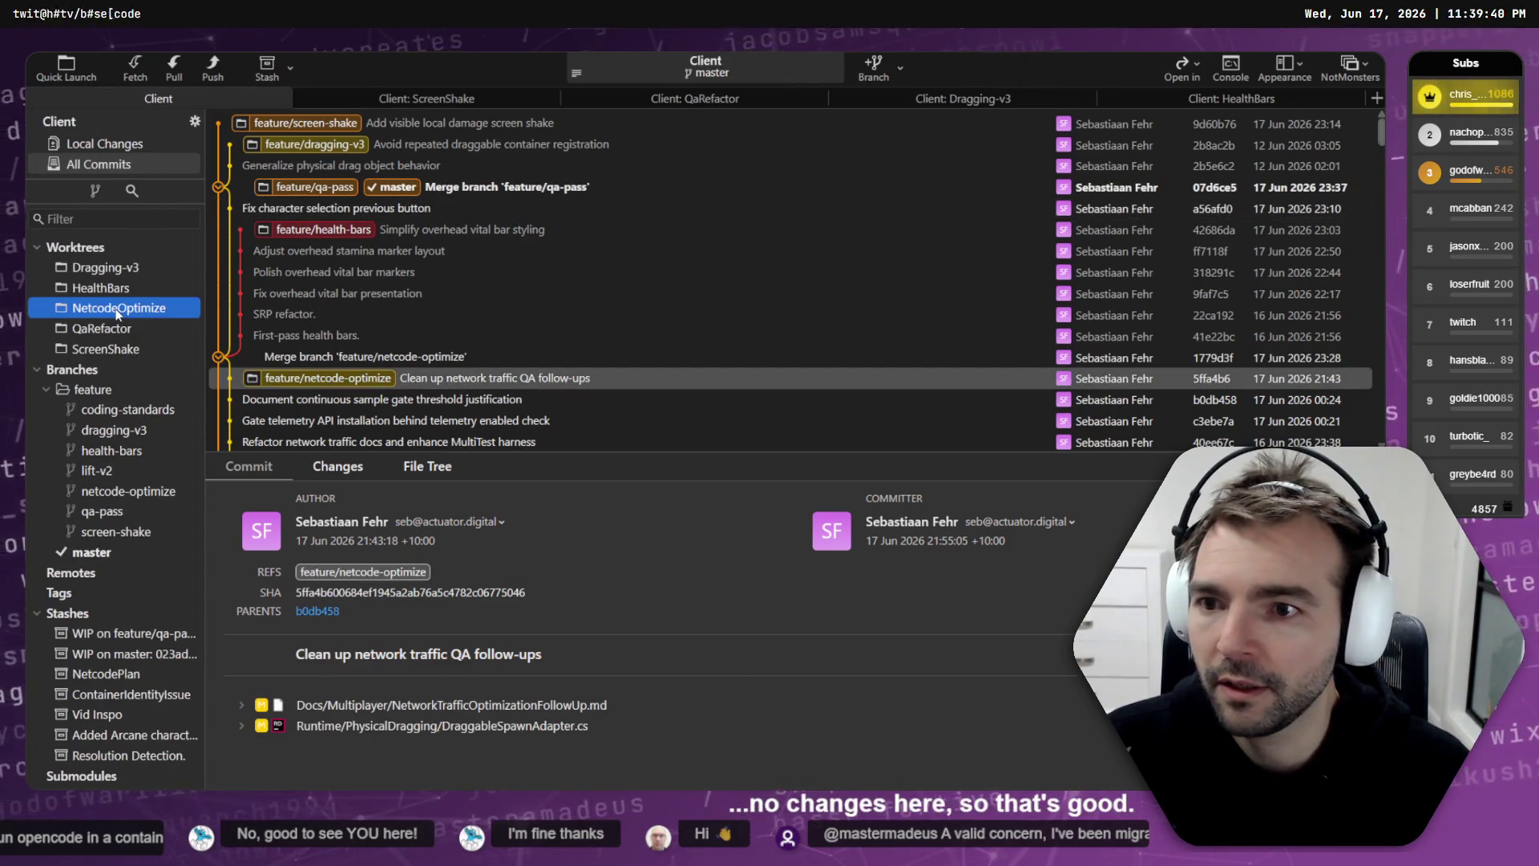
{"action": "right_click", "coordinate": [118, 312]}
{"action": "left_click", "coordinate": [362, 378]}
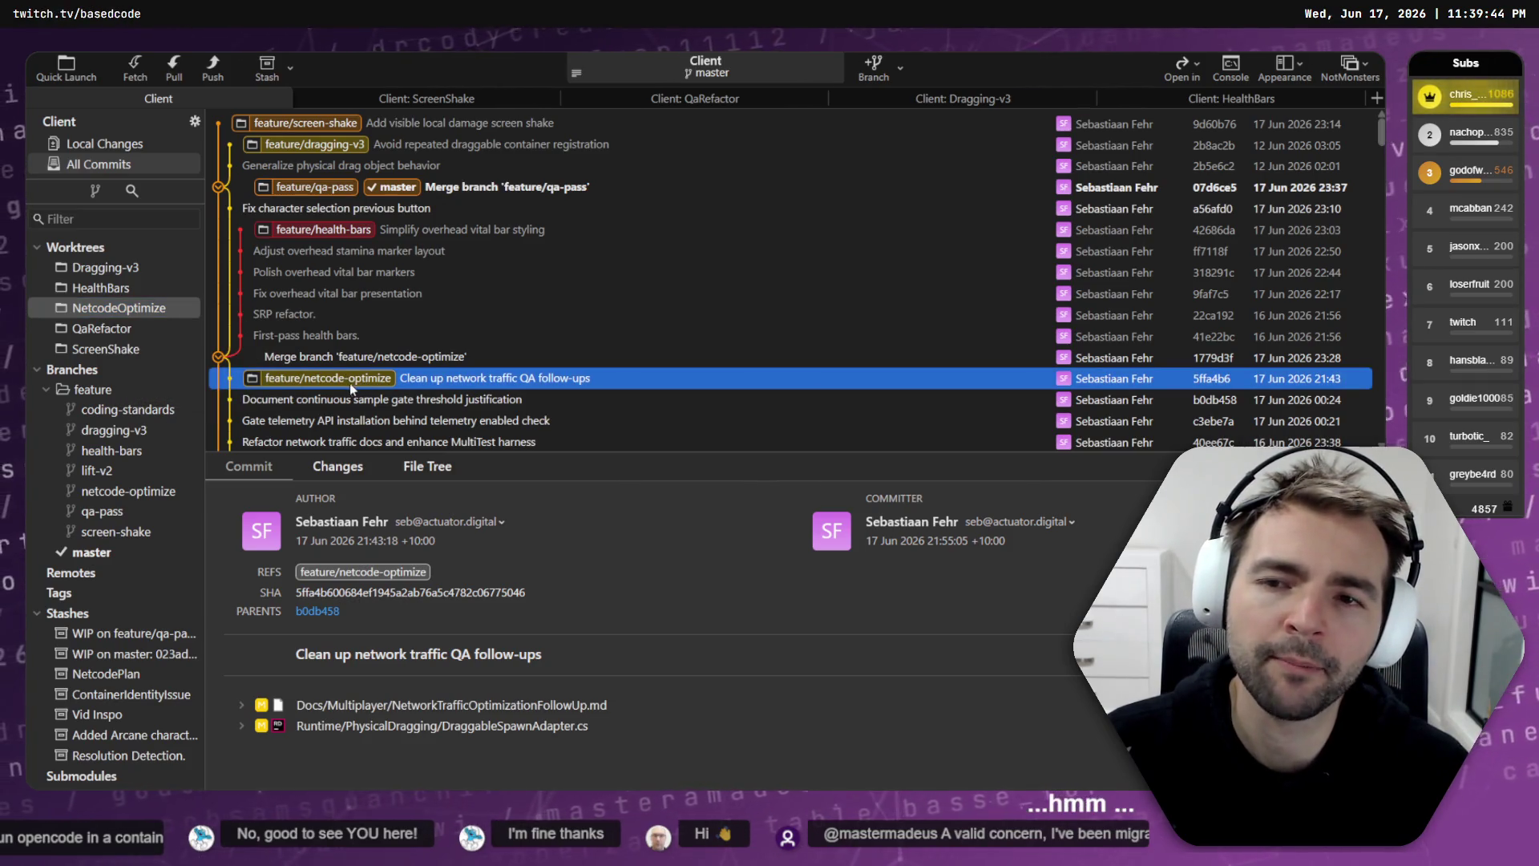
{"action": "double_click", "coordinate": [349, 380]}
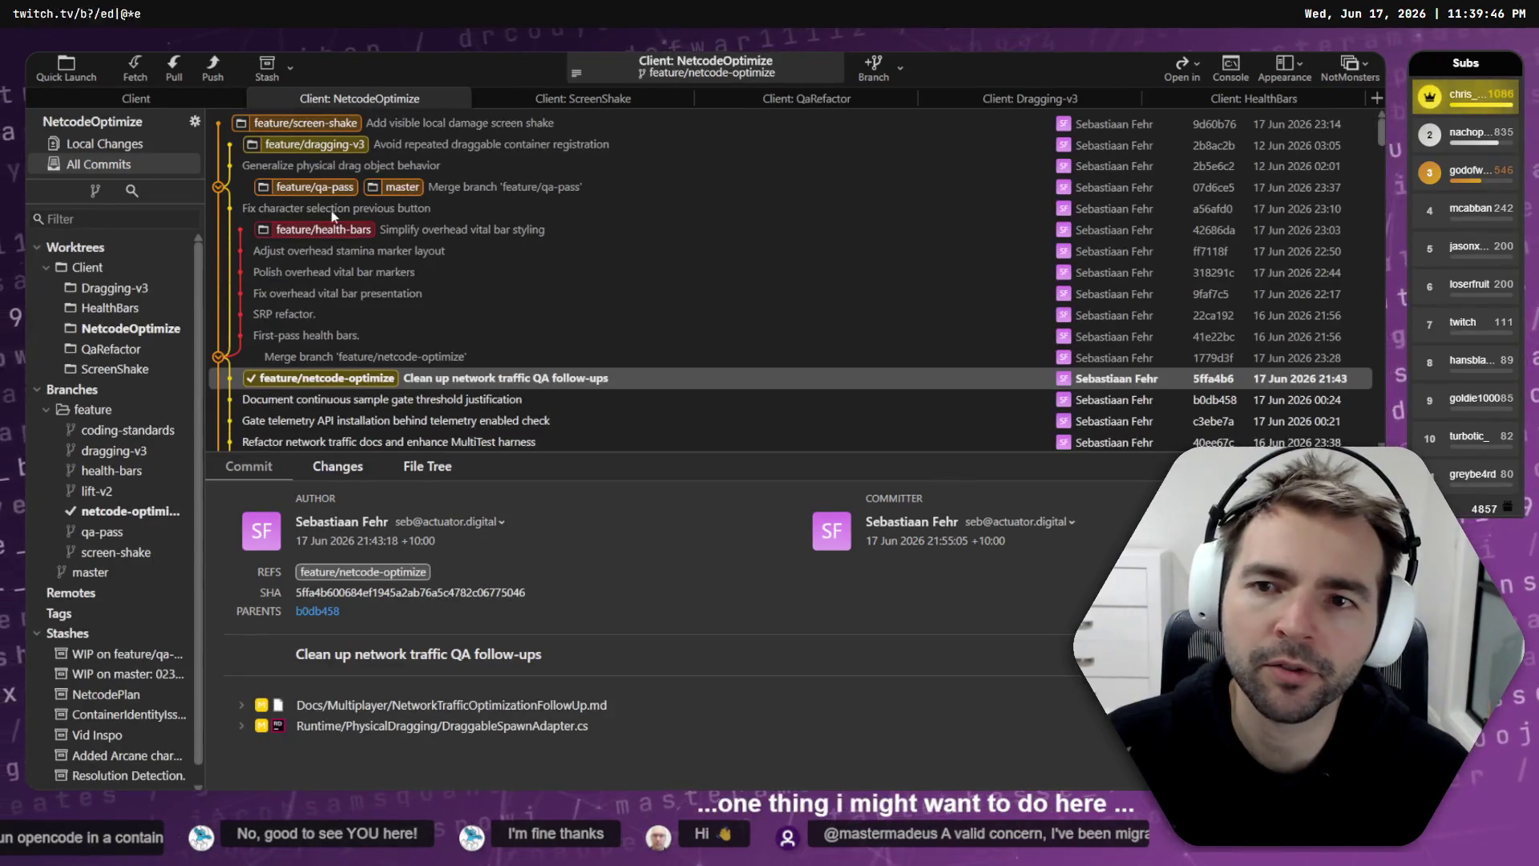
Step: Merge master into feature/netcode-optimize using the default merge strategy
{"action": "right_click", "coordinate": [400, 188]}
{"action": "mouse_move", "coordinate": [499, 228]}
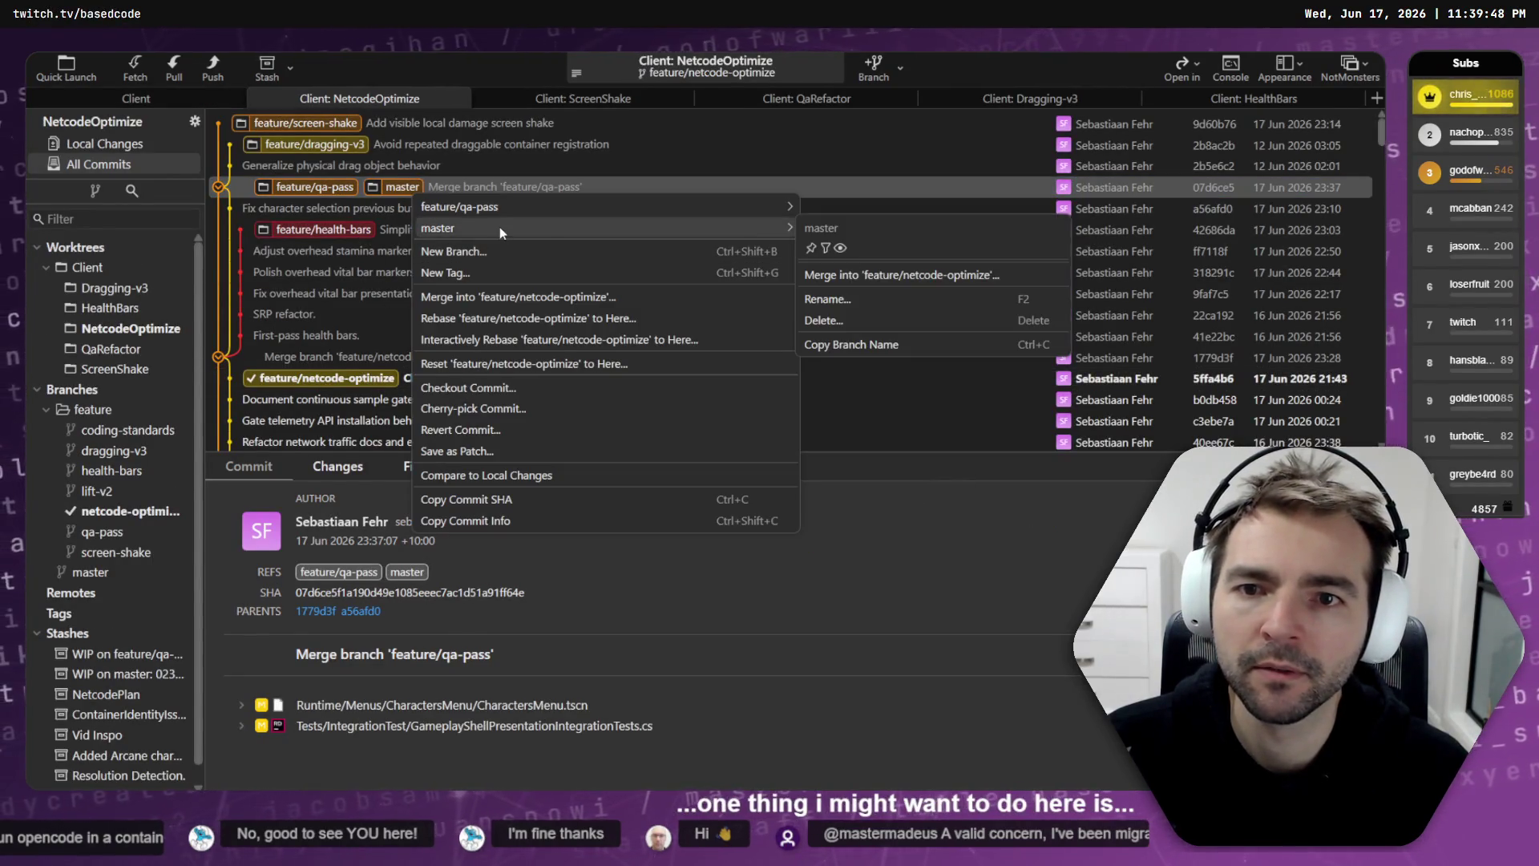
{"action": "left_click", "coordinate": [881, 275]}
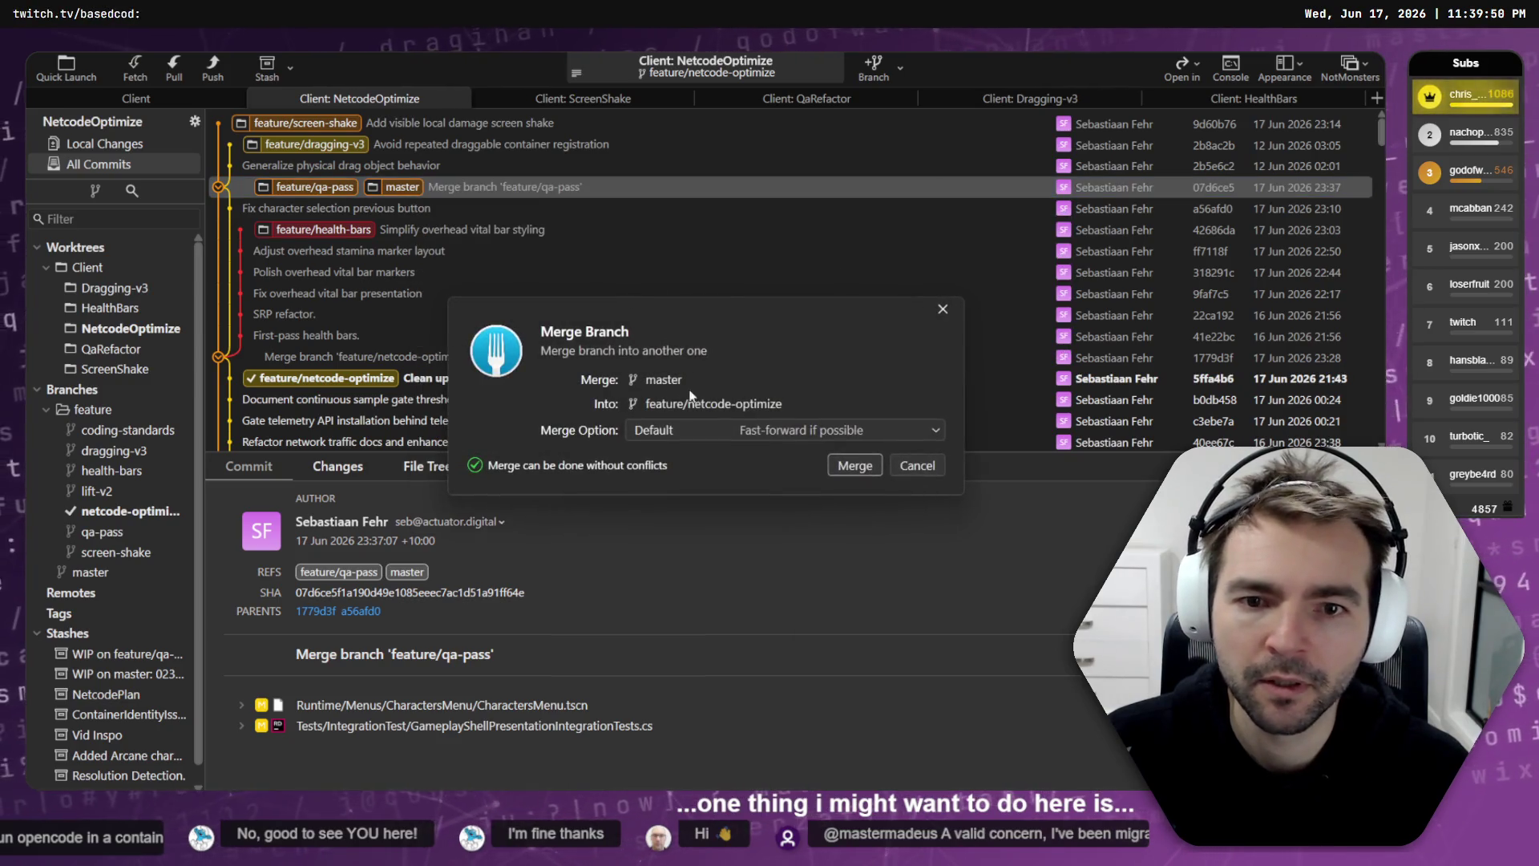
{"action": "left_click", "coordinate": [695, 430]}
{"action": "left_click", "coordinate": [752, 454]}
{"action": "left_click", "coordinate": [854, 464]}
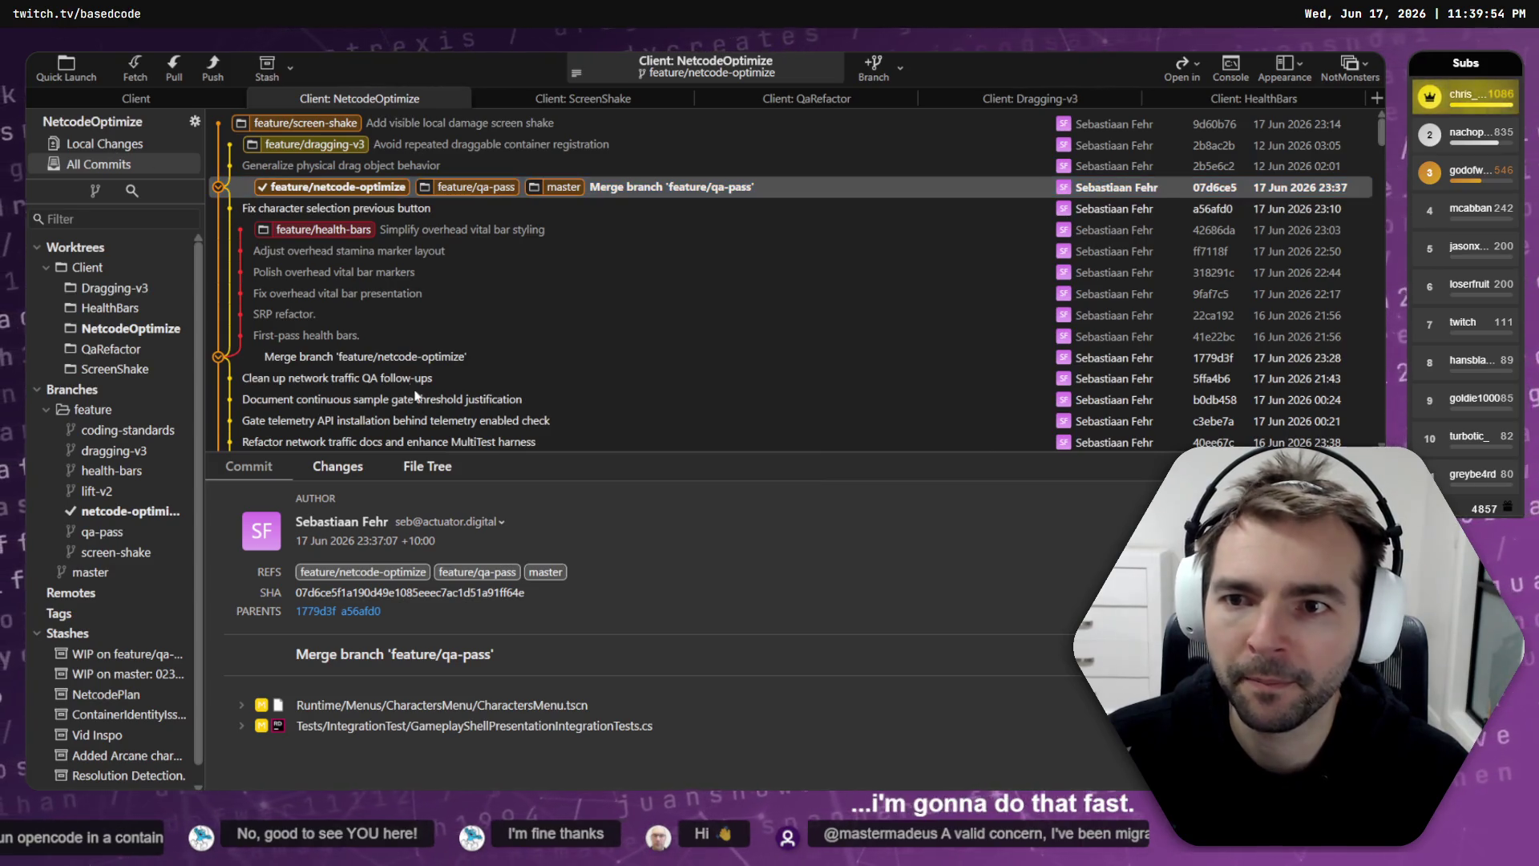
{"action": "key", "text": "alt+Tab"}
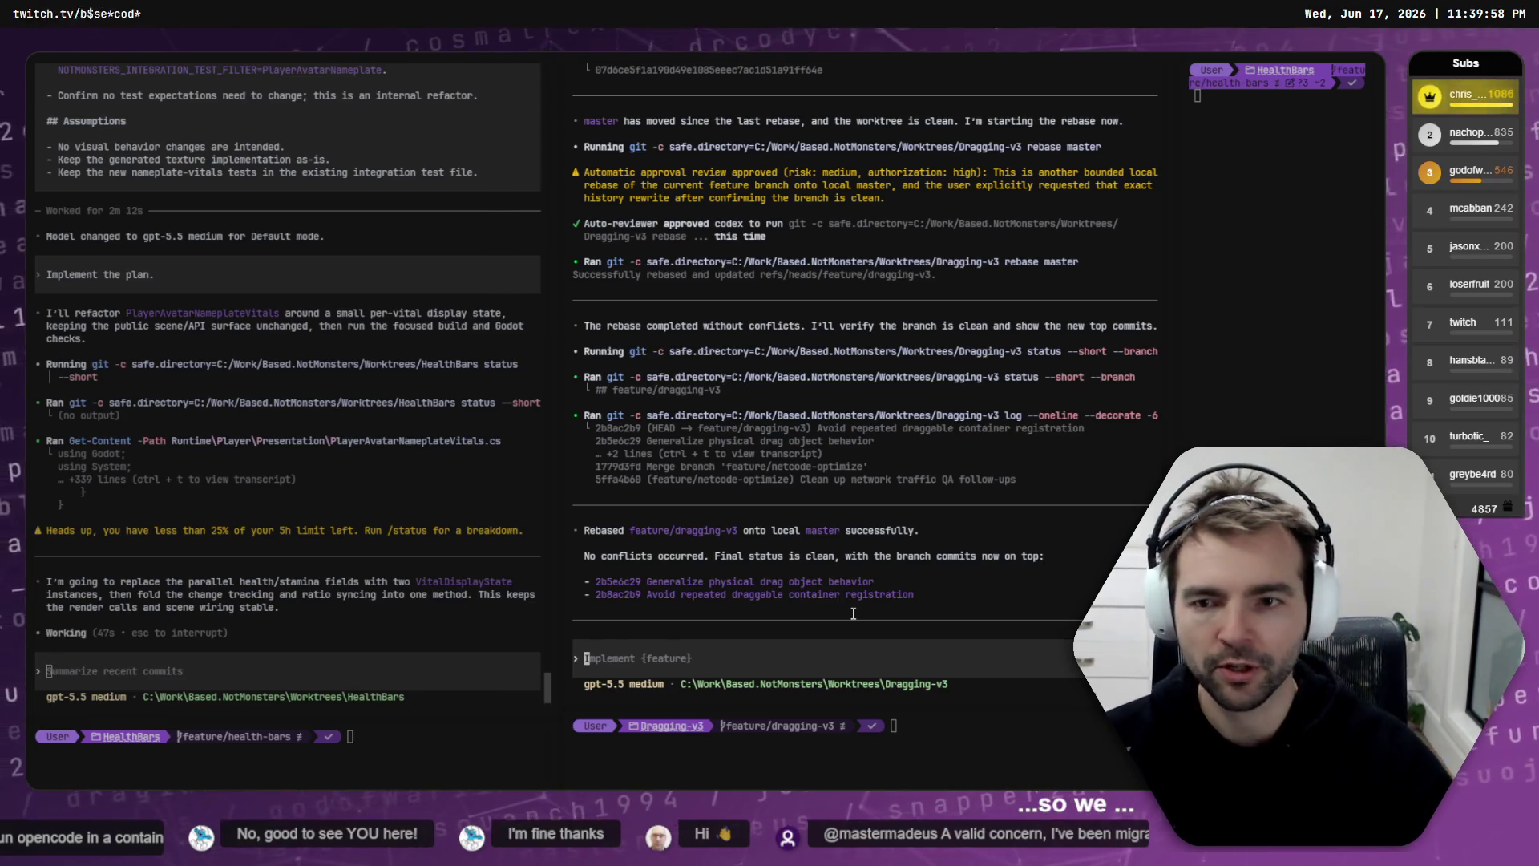
Step: In the NetcodeOptimize session, draft a prompt to capture this window's important context and changes in markdown
{"action": "key", "text": "ctrl+Tab"}
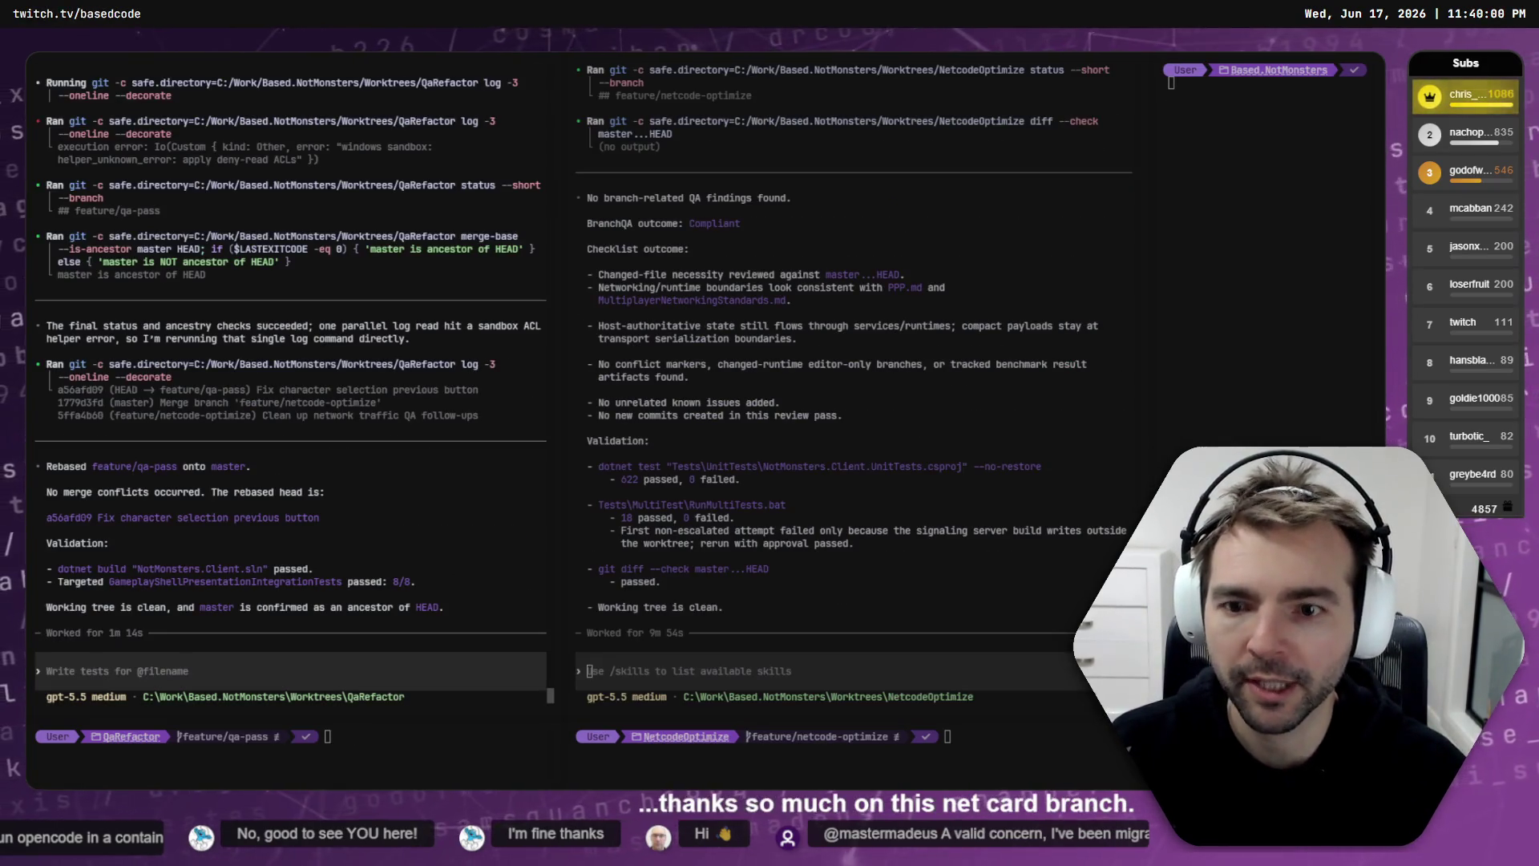
{"action": "type", "text": "c"}
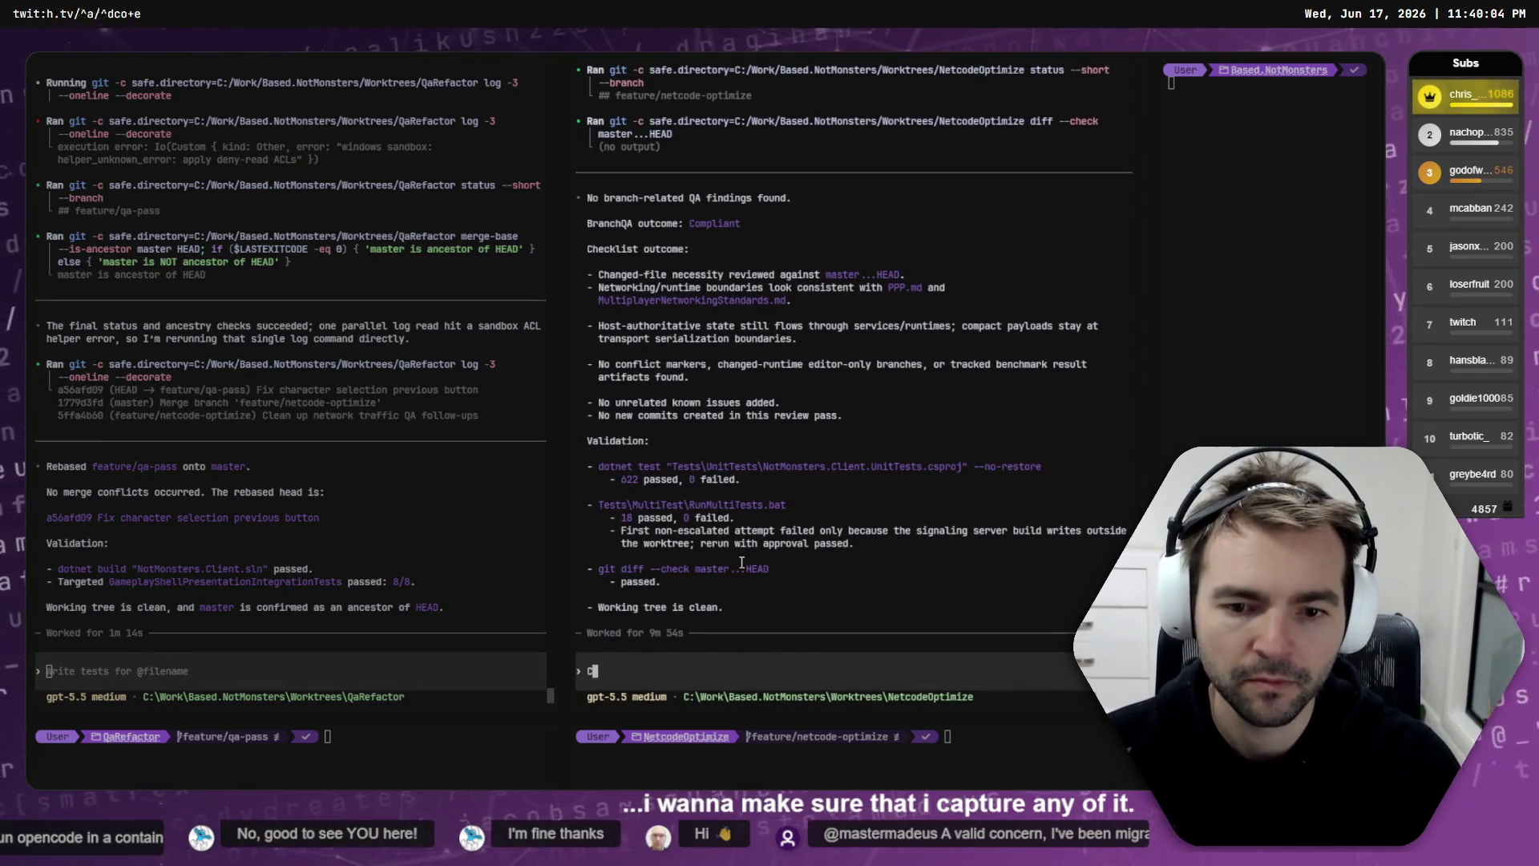
{"action": "type", "text": "apture changes"}
{"action": "key", "text": "BackSpace"}
{"action": "key", "text": "BackSpace"}
{"action": "key", "text": "BackSpace"}
{"action": "type", "text": "important context and ch"}
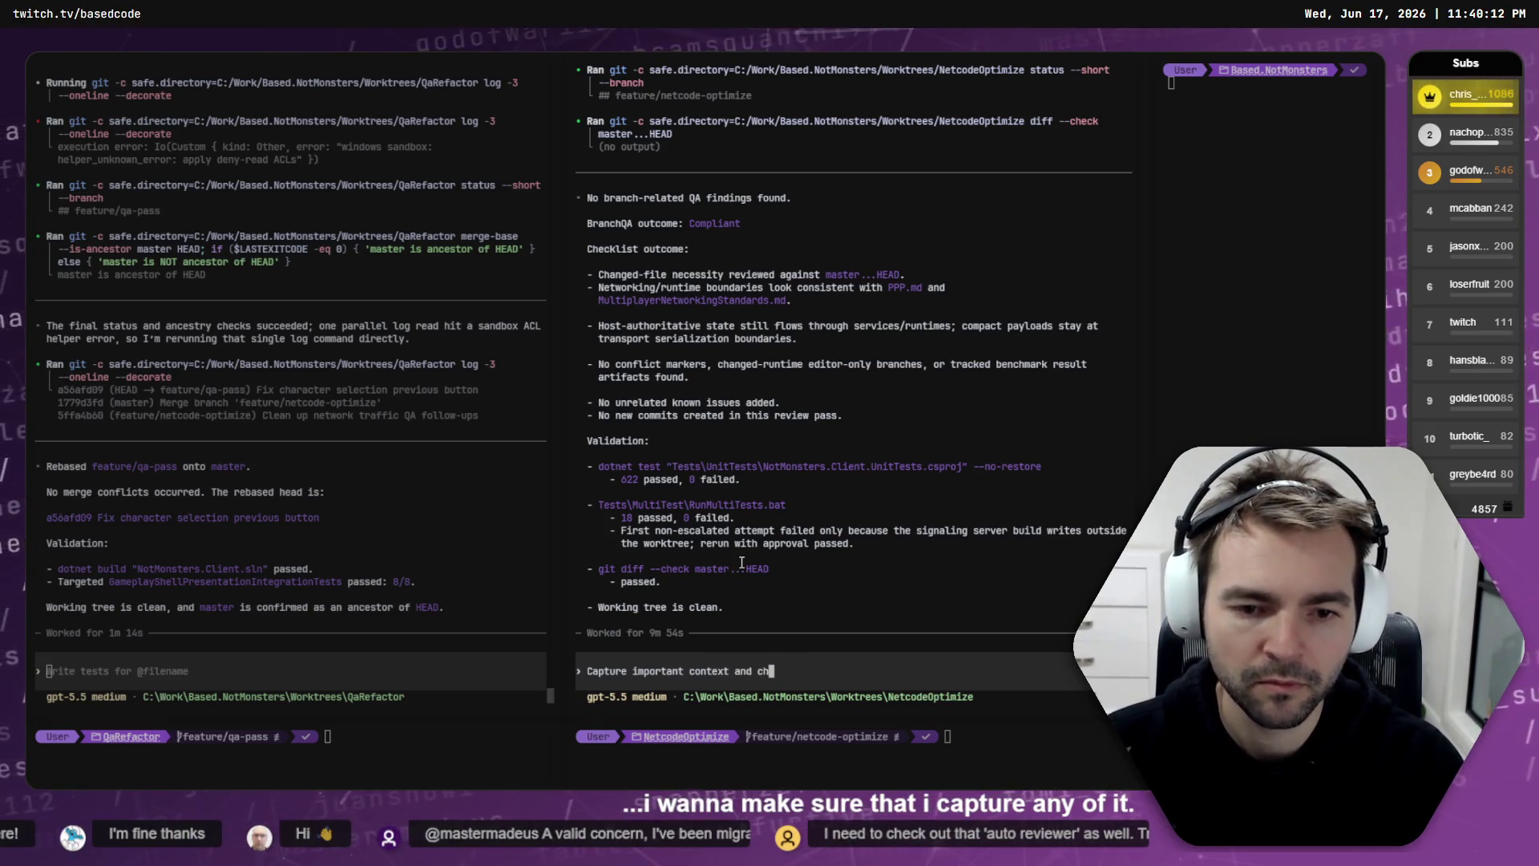
{"action": "type", "text": "anges made in this contex"}
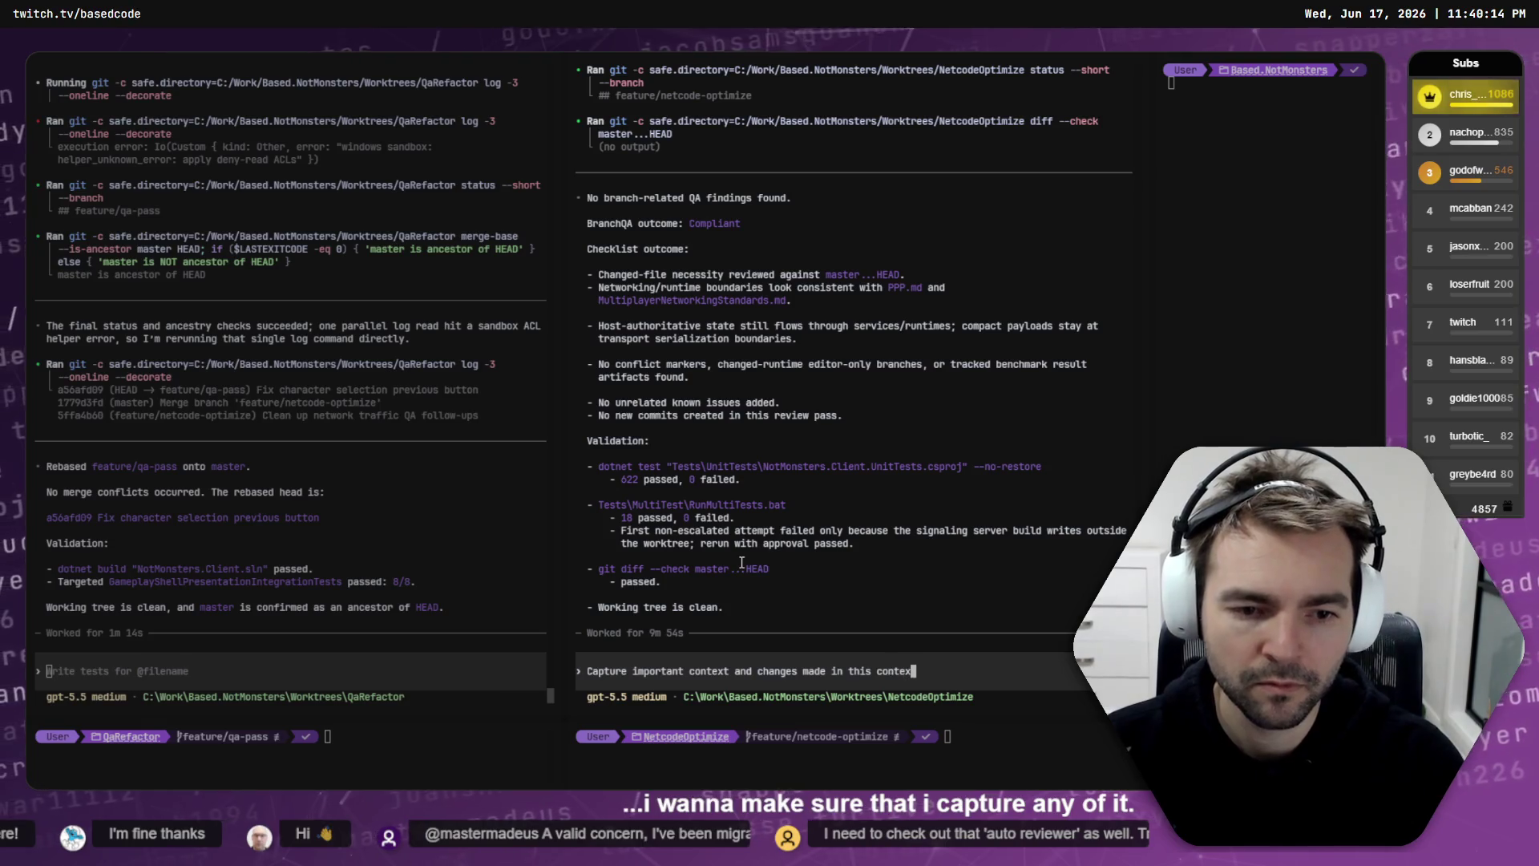
{"action": "key", "text": "BackSpace"}
{"action": "key", "text": "BackSpace"}
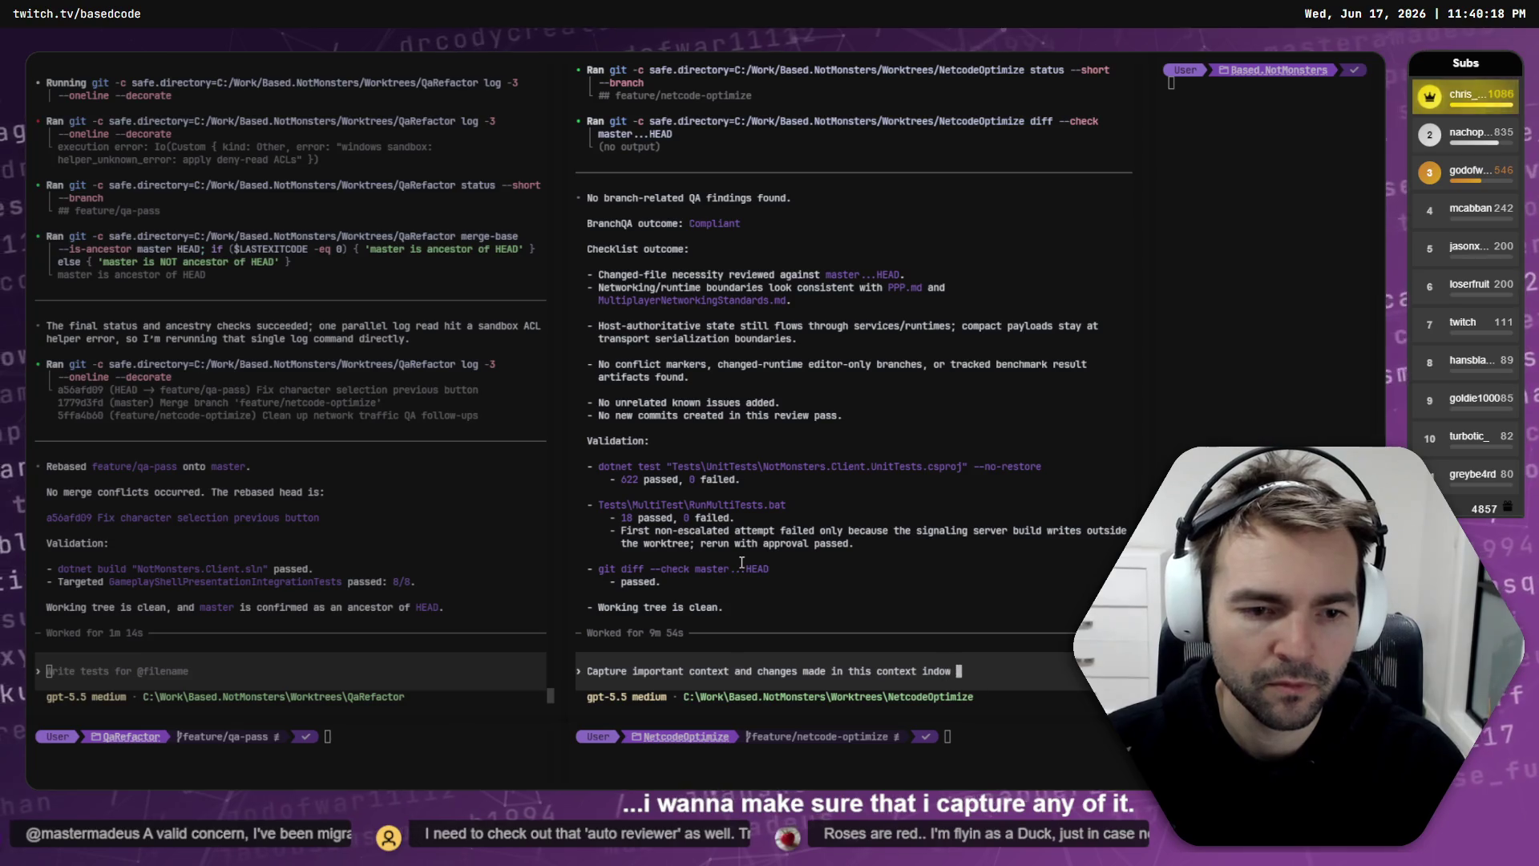
{"action": "key", "text": "BackSpace"}
{"action": "key", "text": "BackSpace"}
{"action": "key", "text": "BackSpace"}
{"action": "type", "text": "w"}
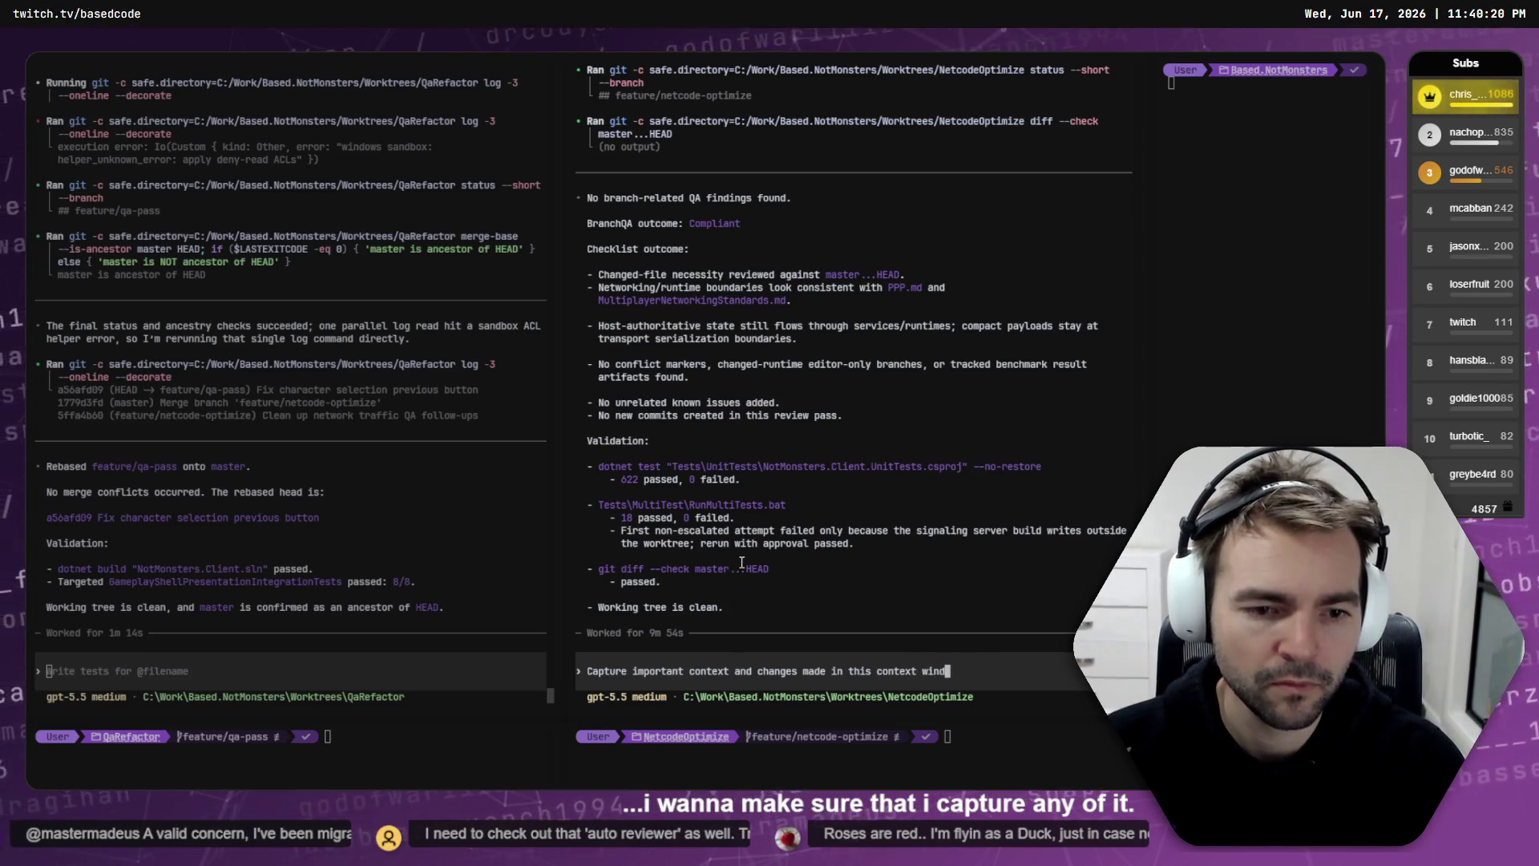
{"action": "key", "text": "BackSpace"}
{"action": "key", "text": "BackSpace"}
{"action": "key", "text": "BackSpace"}
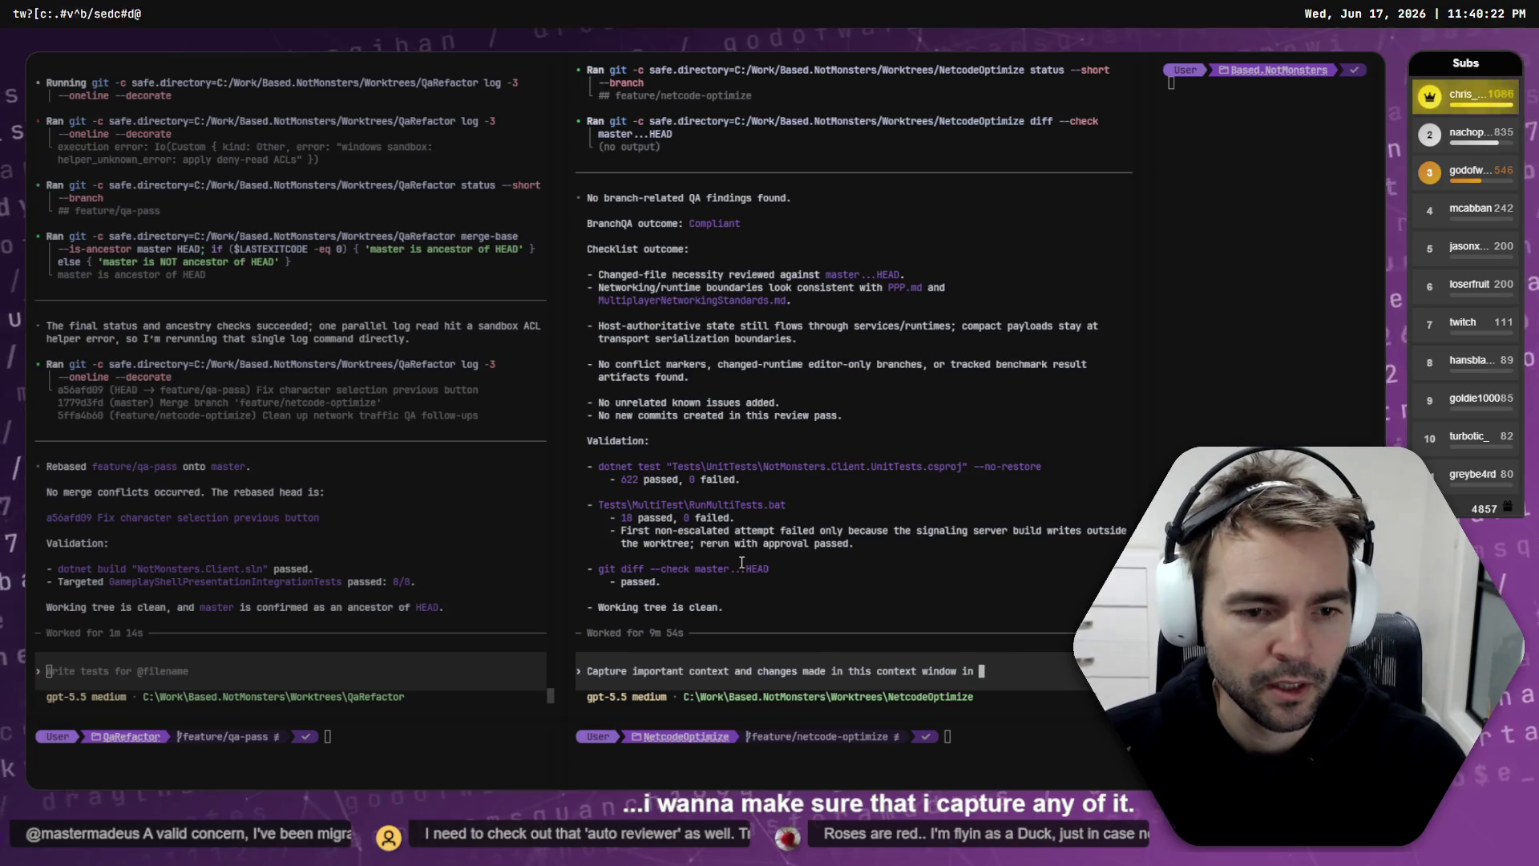
{"action": "type", "text": "ka"}
{"action": "type", "text": "down documenta"}
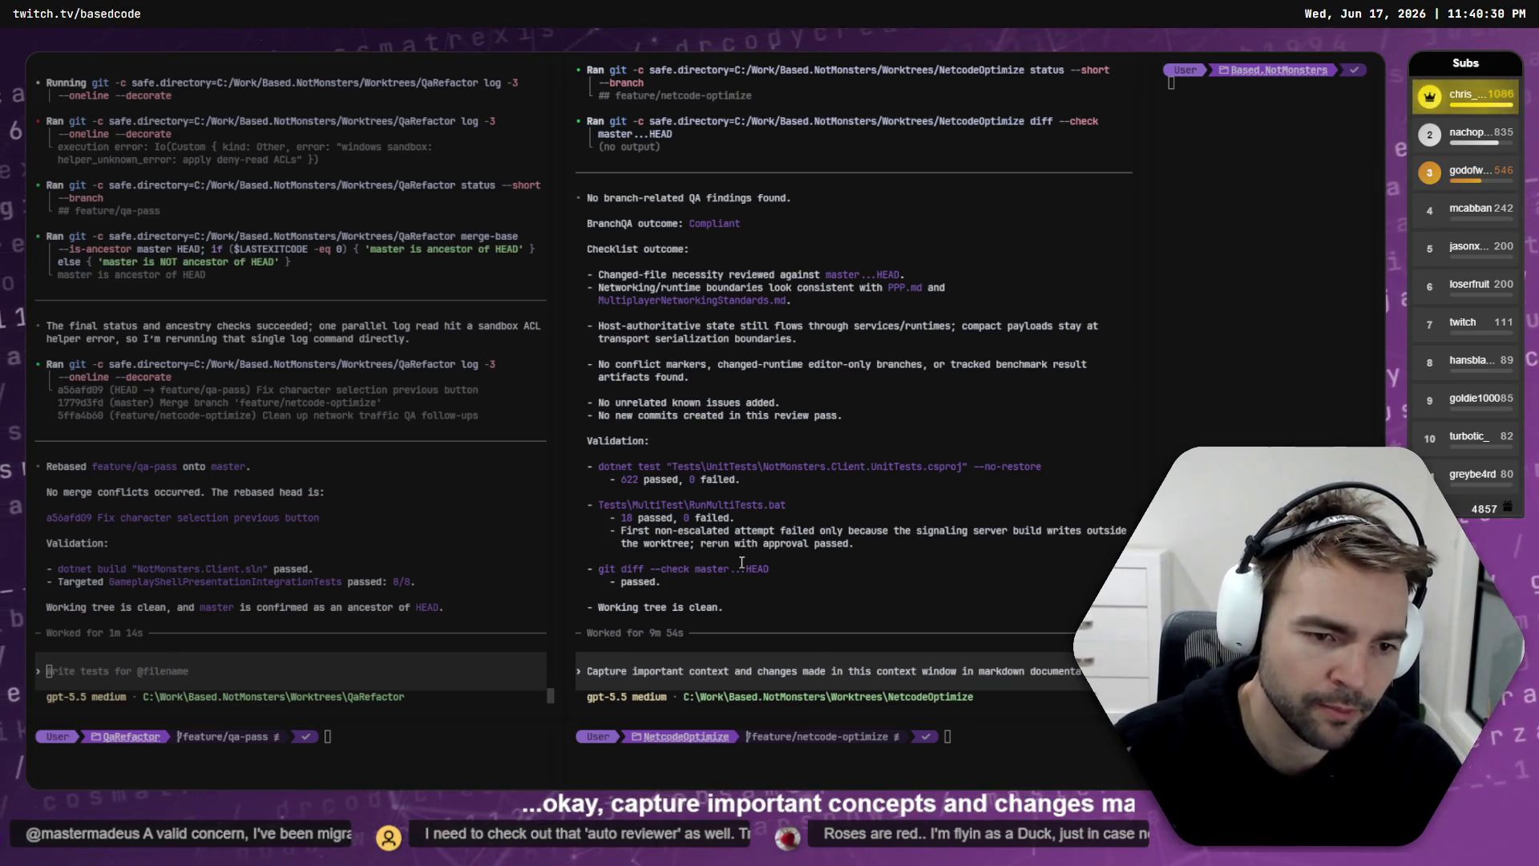
{"action": "type", "text": "\\"}
{"action": "key", "text": "Return"}
Step: Add a line requiring documented plan statuses be updated with this window's changes, and send it
{"action": "type", "text": "Ens"}
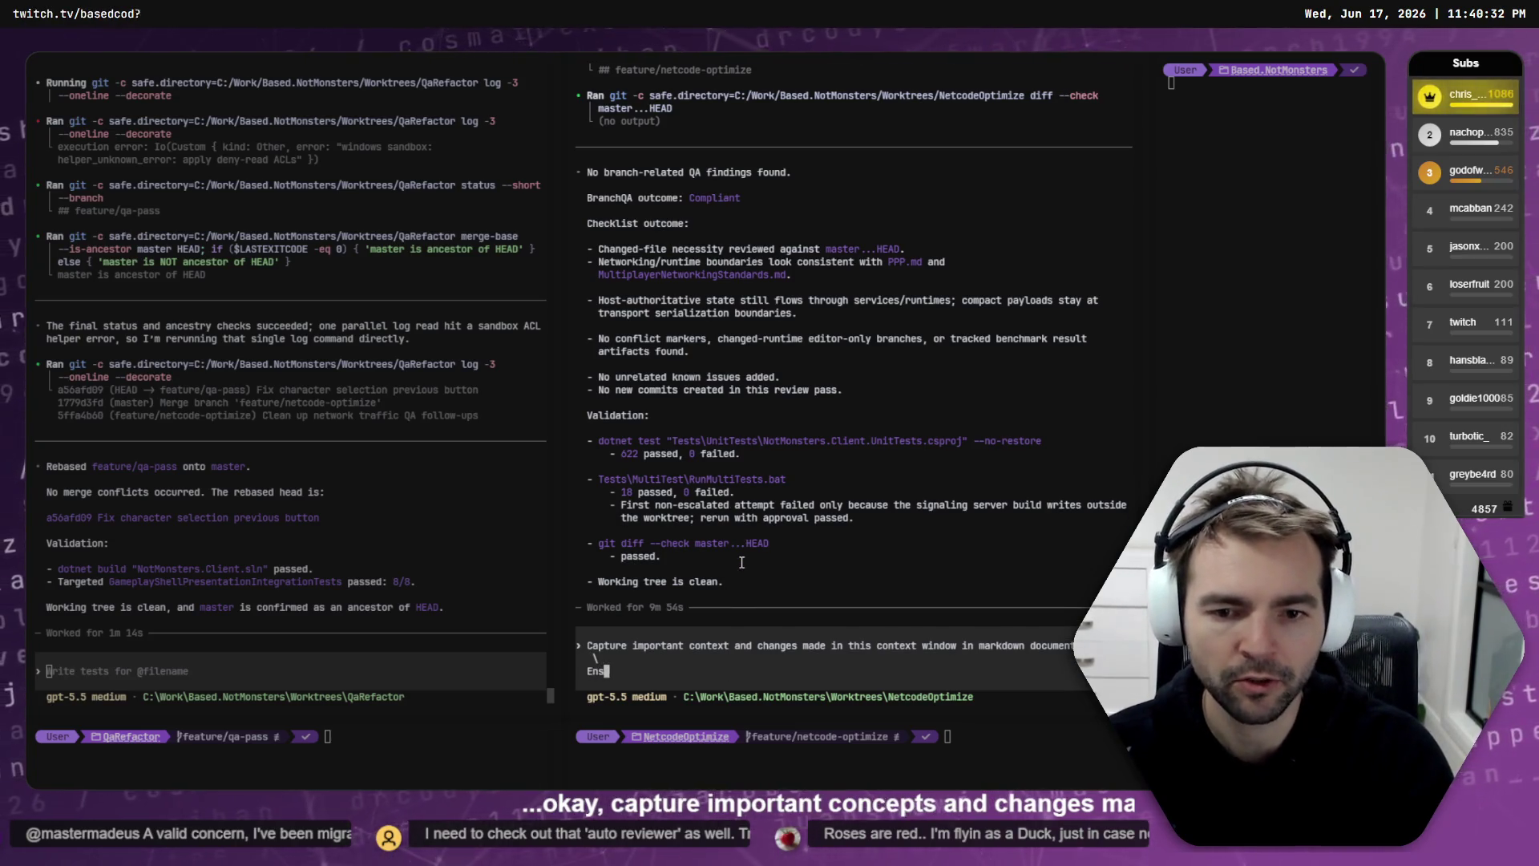
{"action": "type", "text": "ure that the statu"}
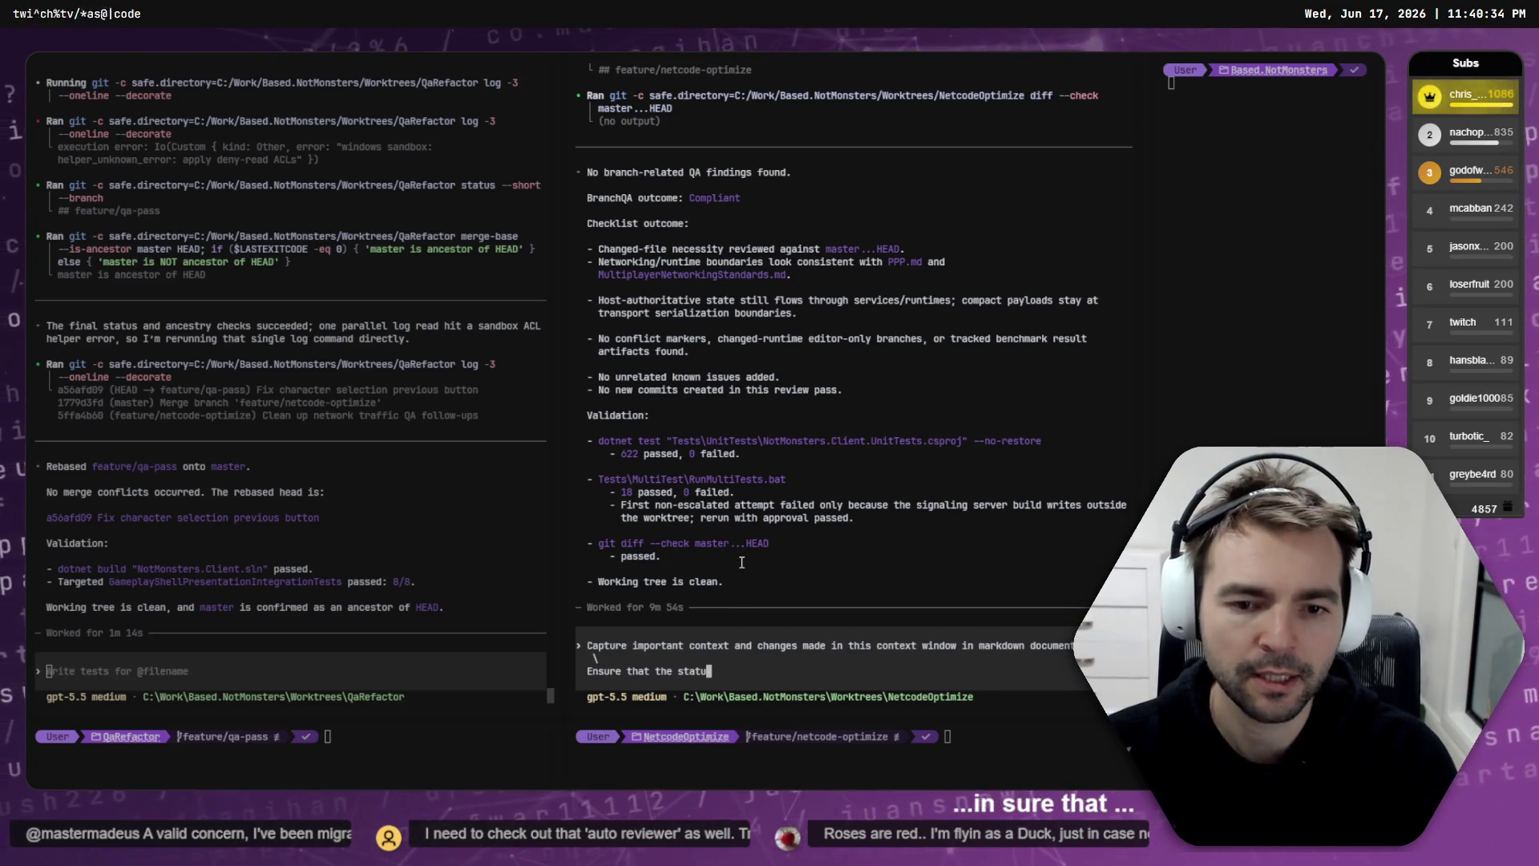
{"action": "type", "text": "s of any work "}
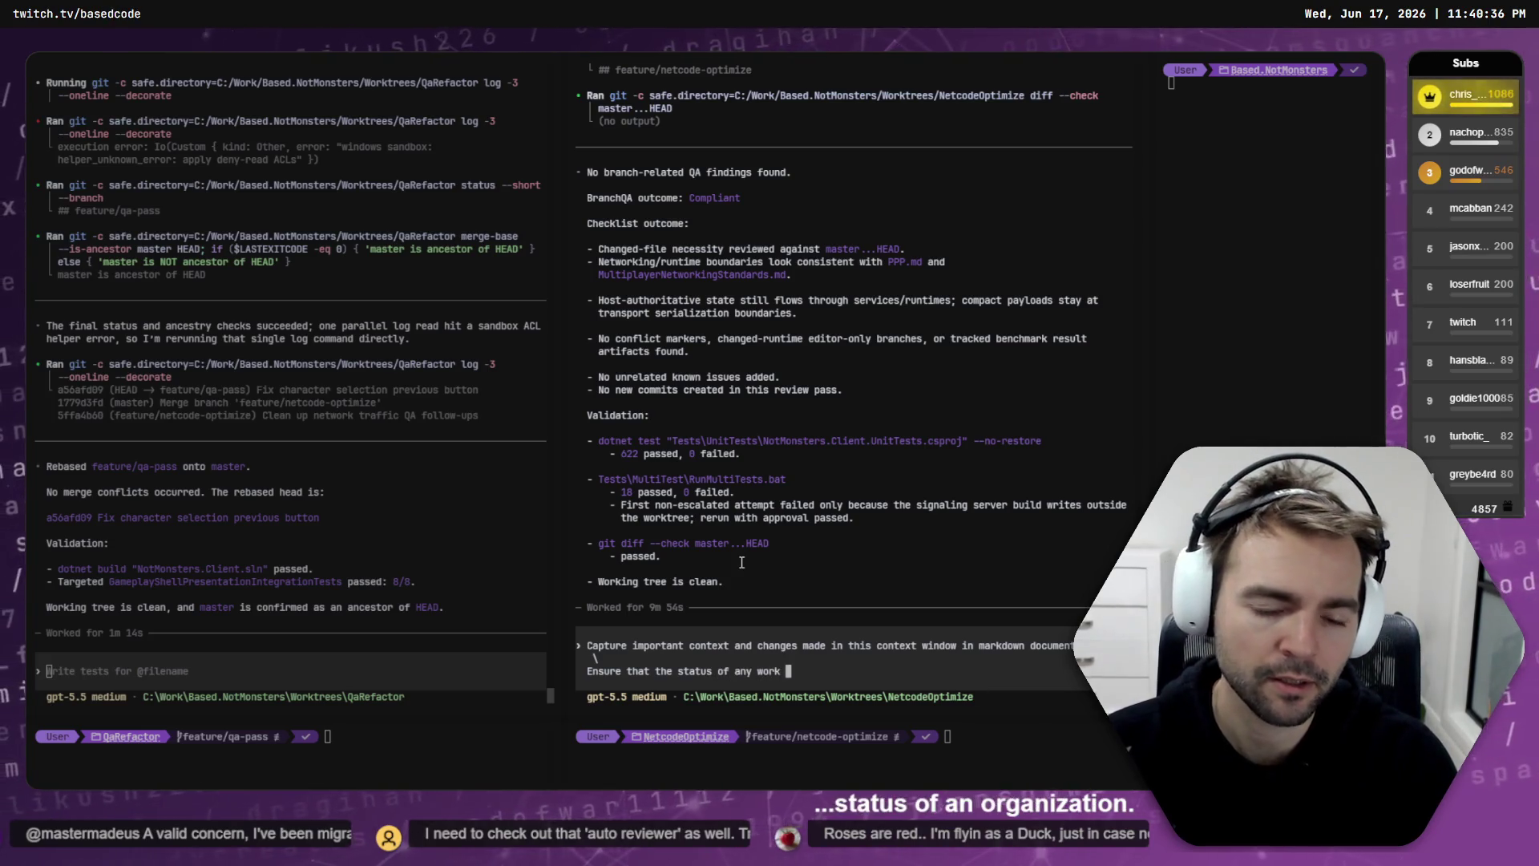
{"action": "key", "text": "BackSpace"}
{"action": "key", "text": "BackSpace"}
{"action": "key", "text": "BackSpace"}
{"action": "key", "text": "BackSpace"}
{"action": "key", "text": "BackSpace"}
{"action": "type", "text": "p"}
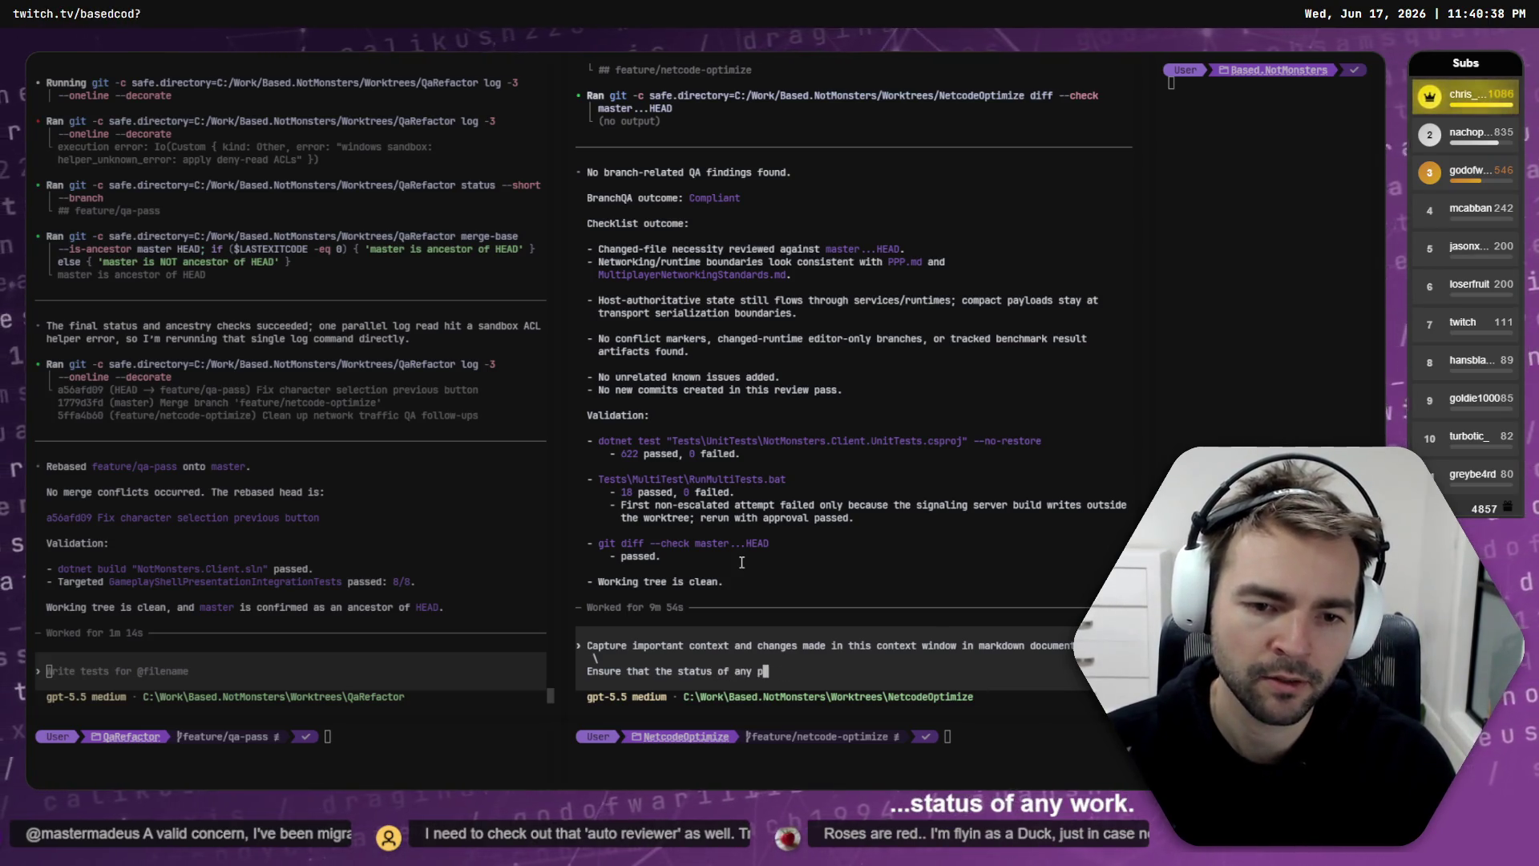
{"action": "key", "text": "BackSpace"}
{"action": "key", "text": "BackSpace"}
{"action": "key", "text": "BackSpace"}
{"action": "type", "text": "p"}
{"action": "key", "text": "BackSpace"}
{"action": "key", "text": "BackSpace"}
{"action": "type", "text": "any plans d"}
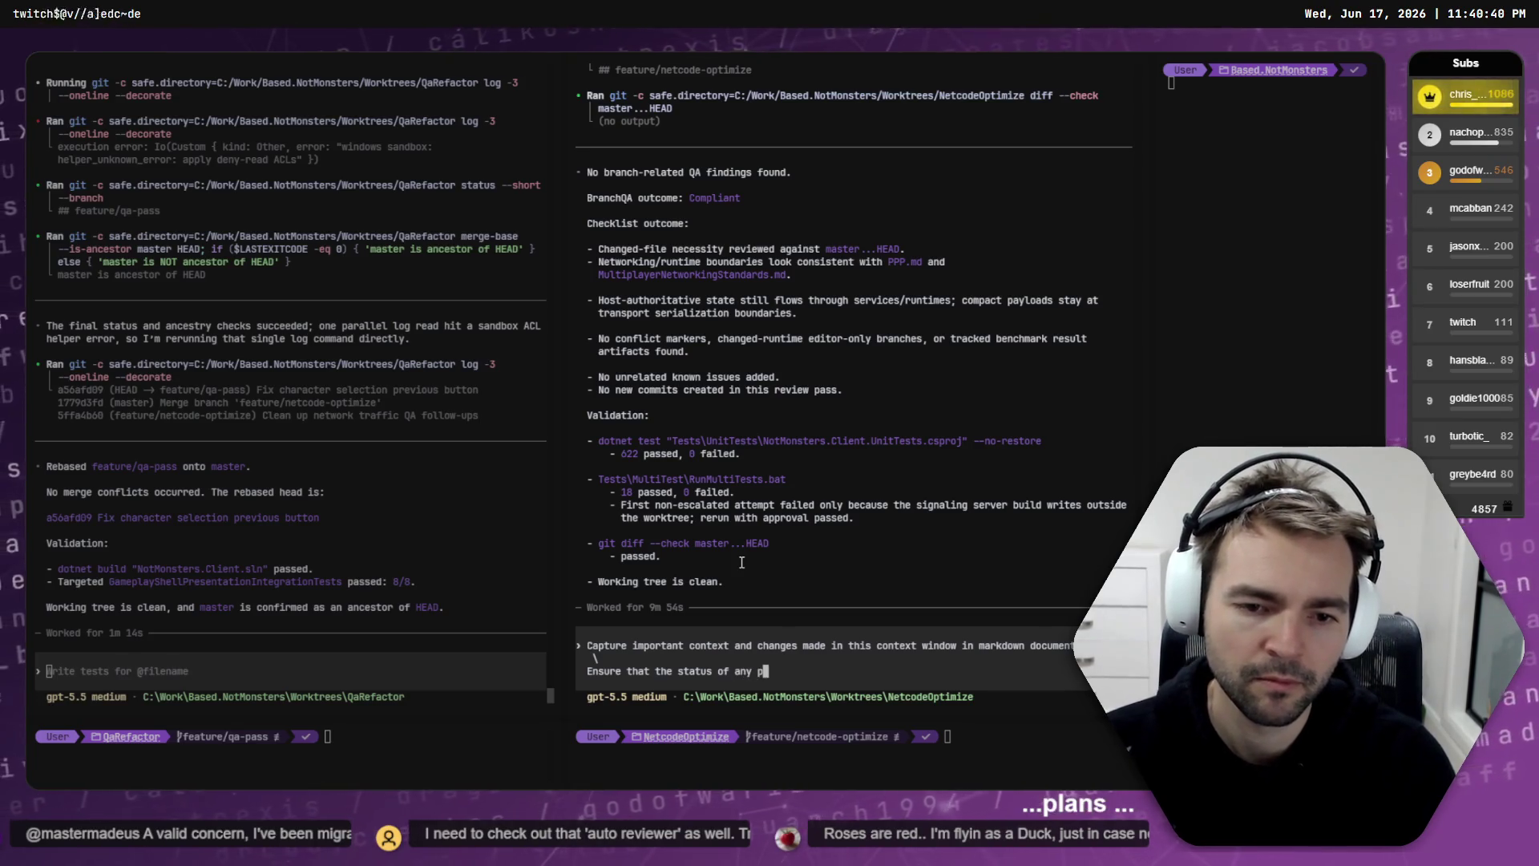
{"action": "type", "text": "ocumente"}
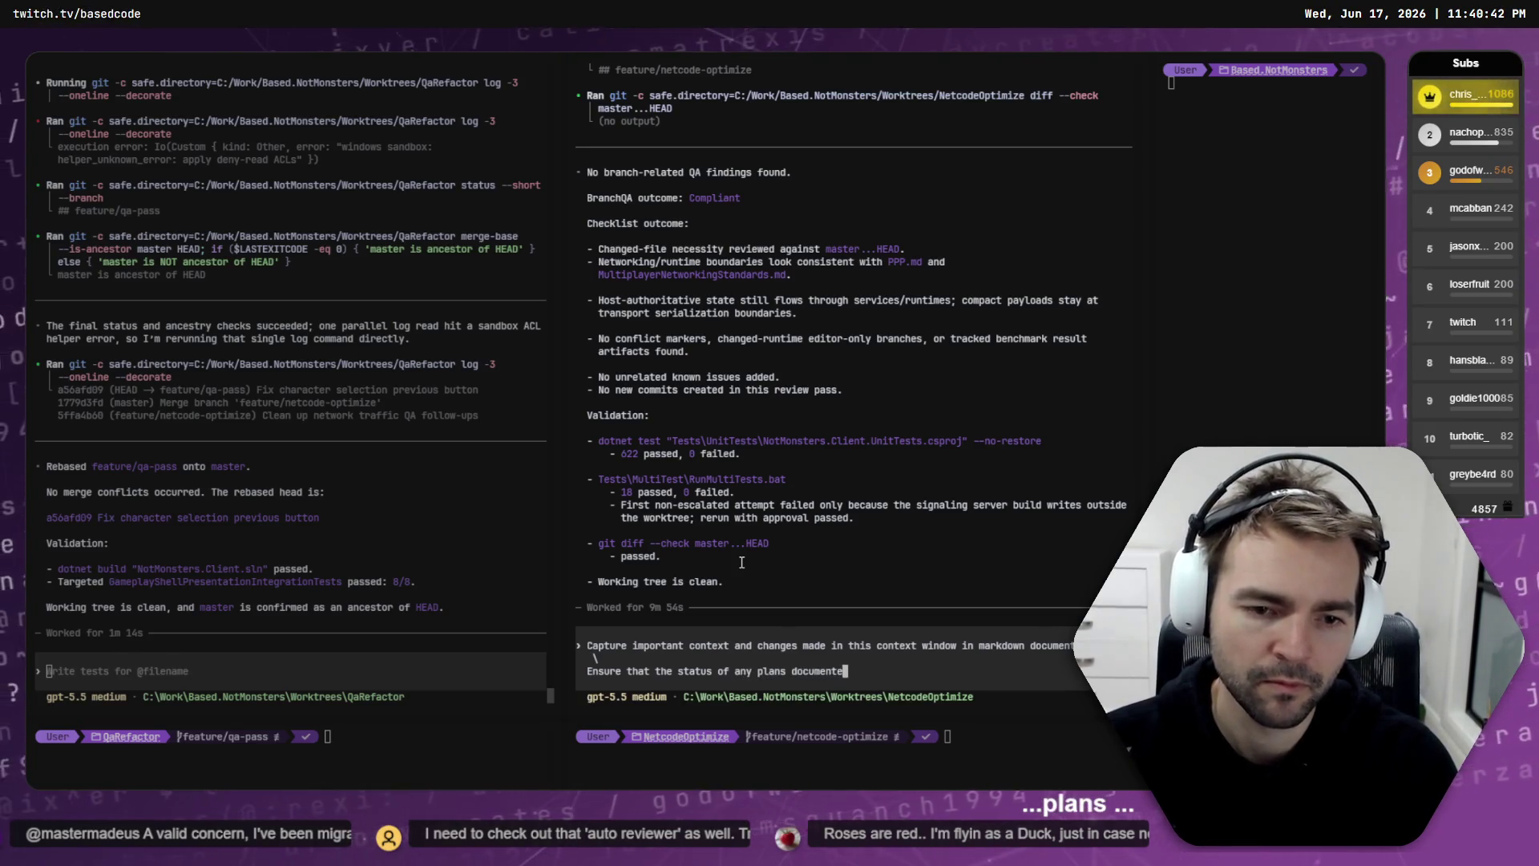
{"action": "type", "text": "d is up to date with "}
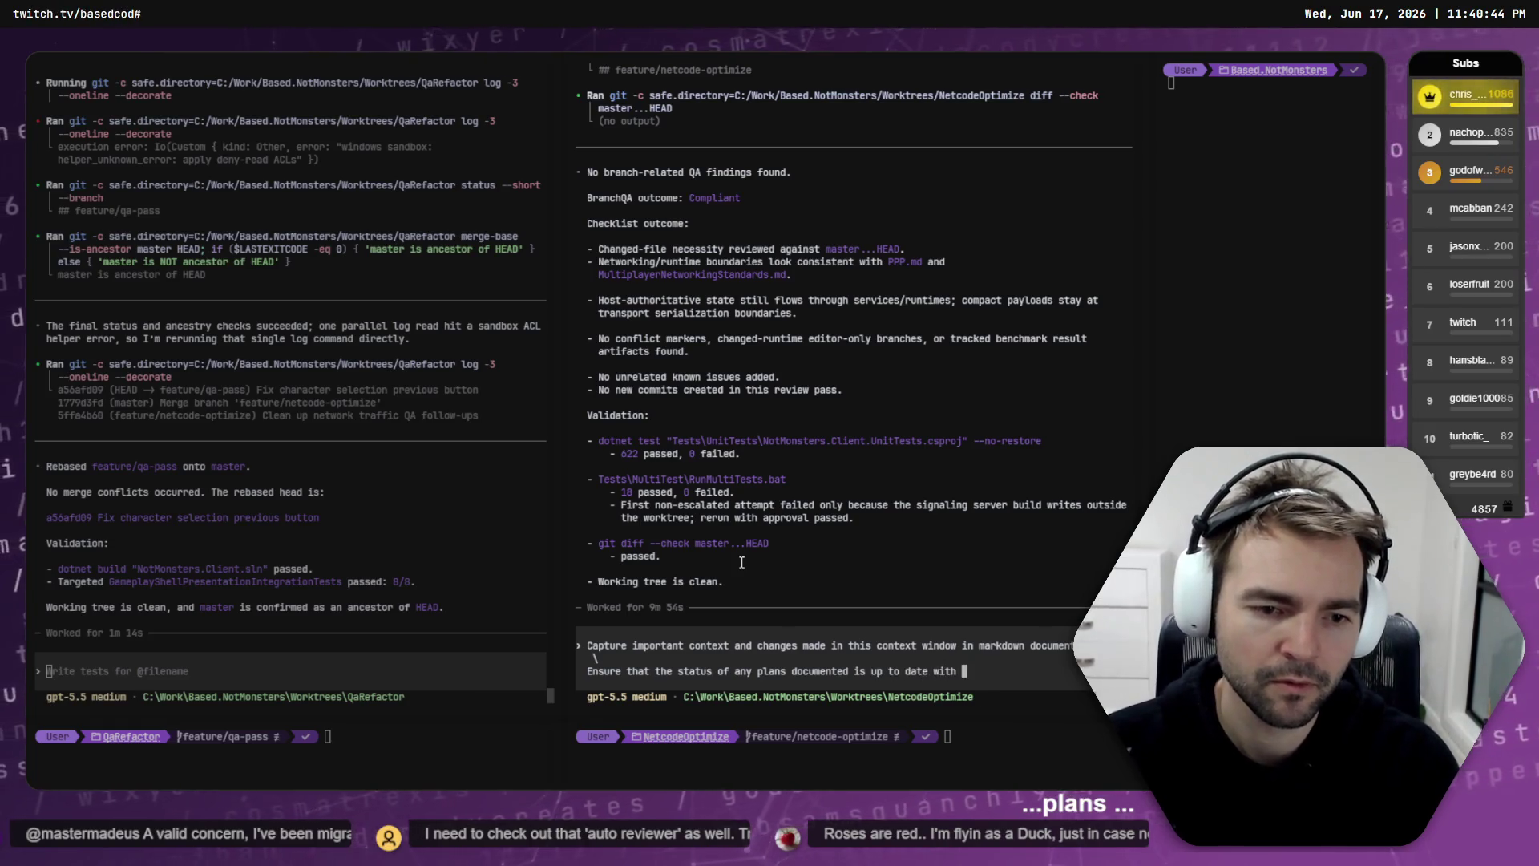
{"action": "type", "text": "changes made in this"}
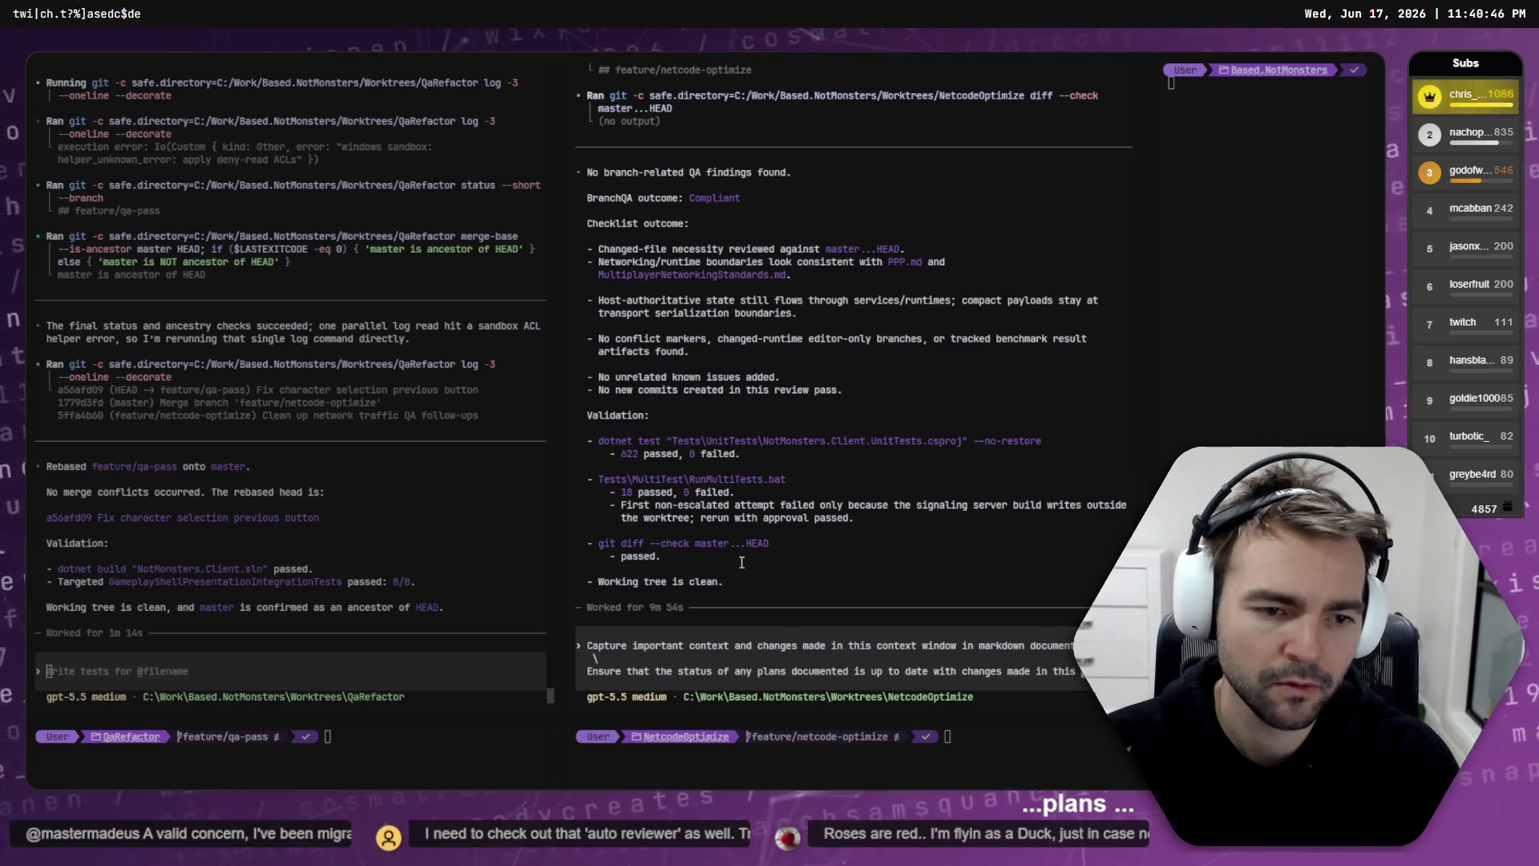
{"action": "type", "text": " wind"}
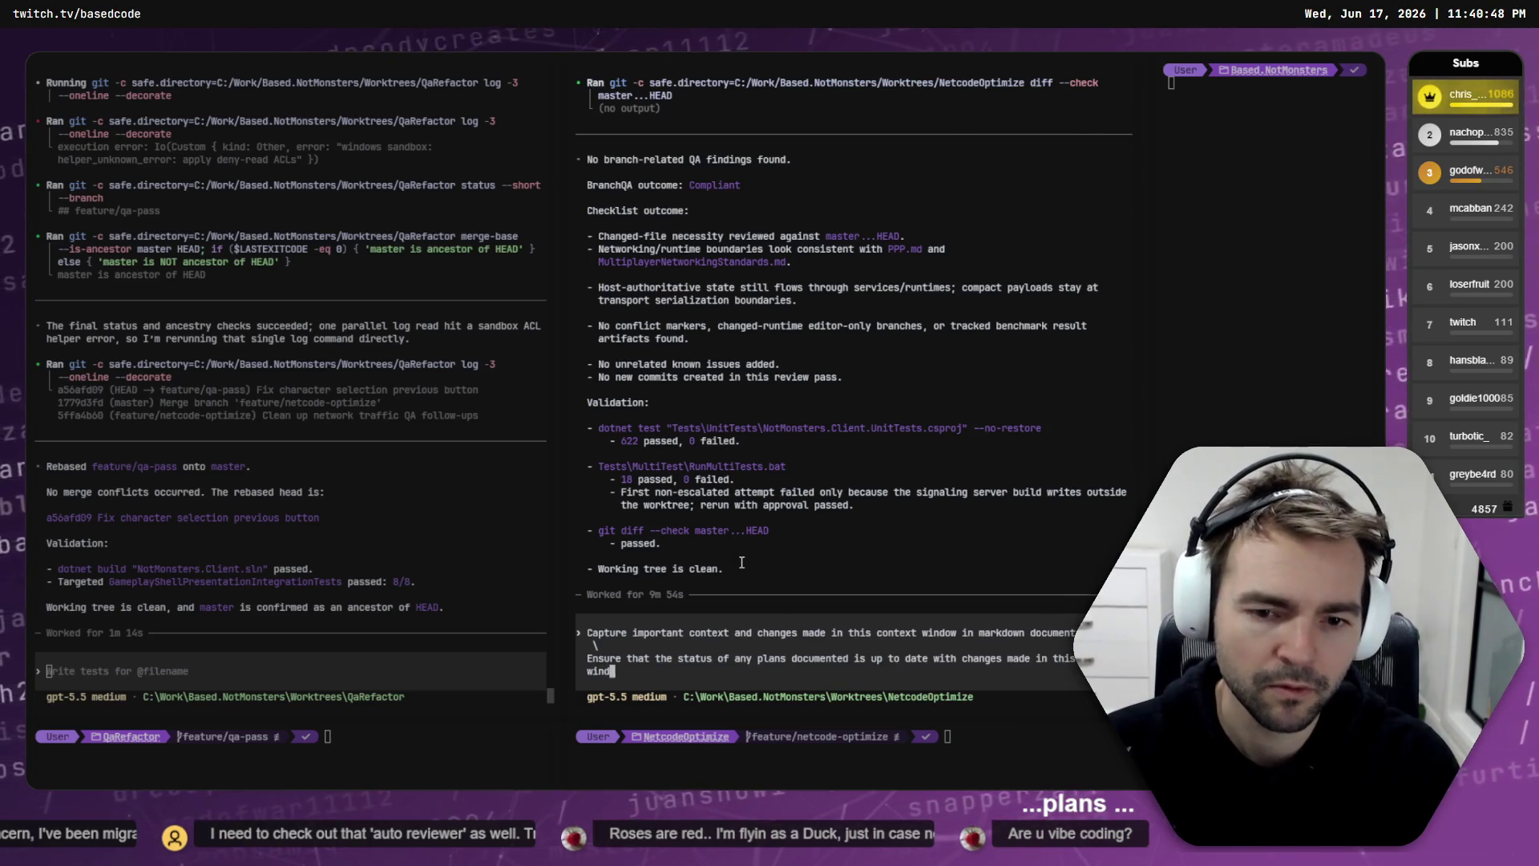
{"action": "type", "text": "ow also."}
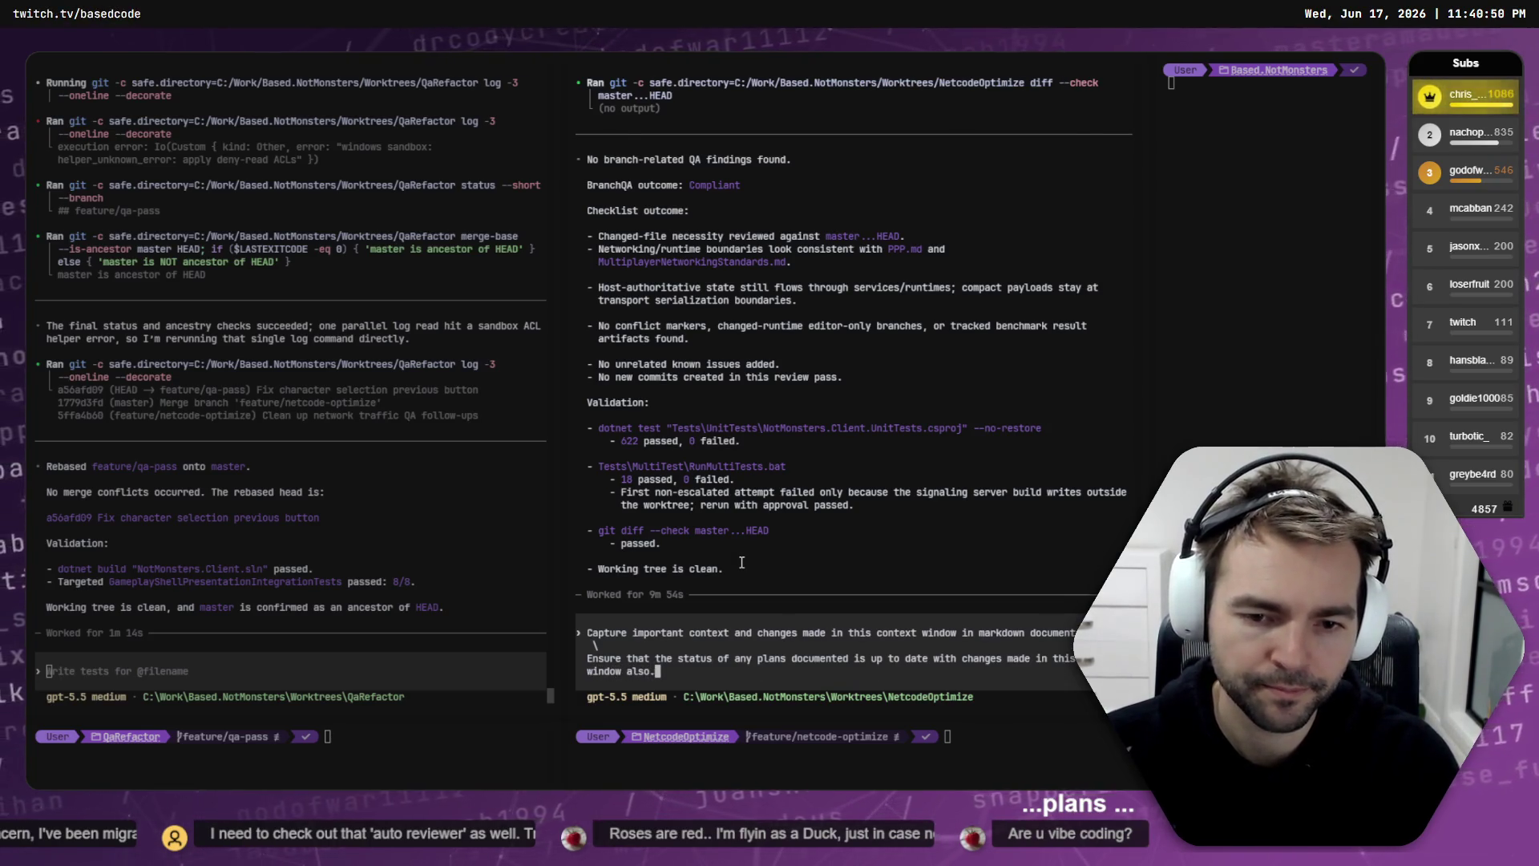
{"action": "key", "text": "Return"}
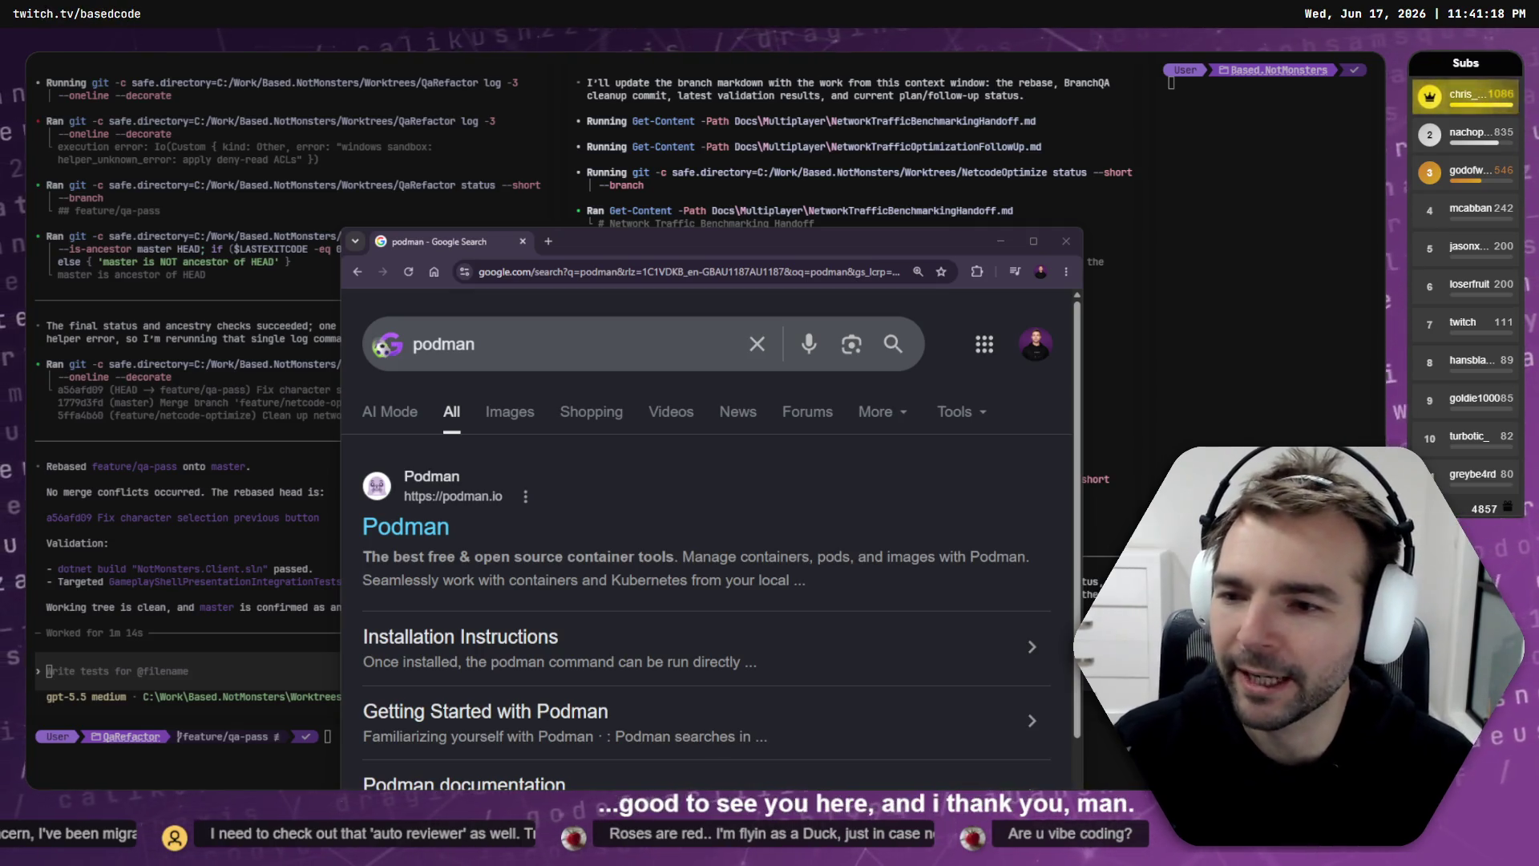
Step: Open the Podman website from the search results and maximize the browser window
{"action": "left_click", "coordinate": [405, 526]}
{"action": "double_click", "coordinate": [737, 242]}
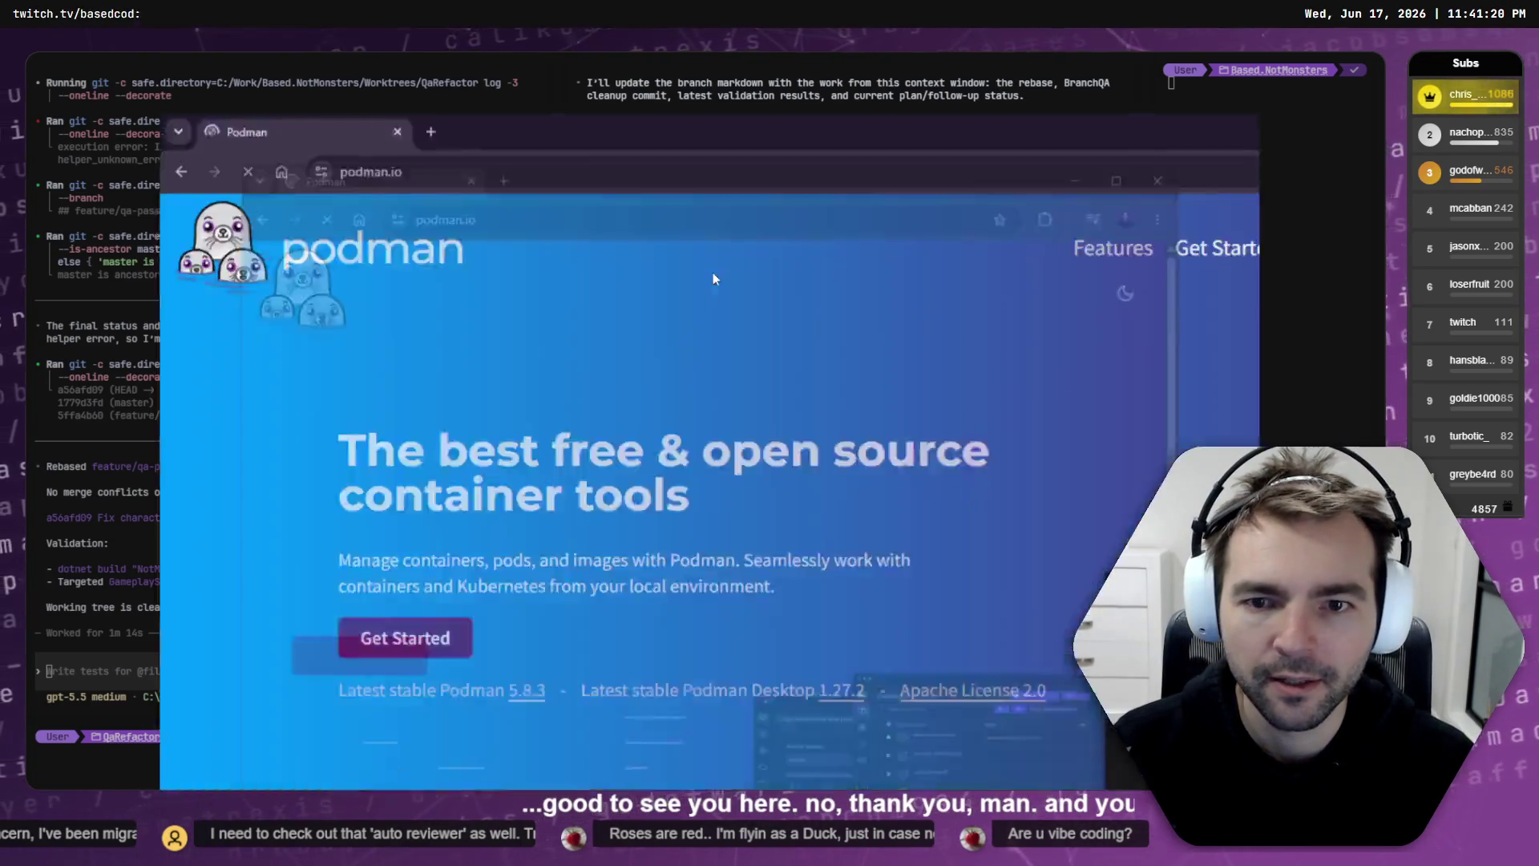
{"action": "scroll", "coordinate": [573, 327], "scroll_direction": "down", "scroll_amount": 5}
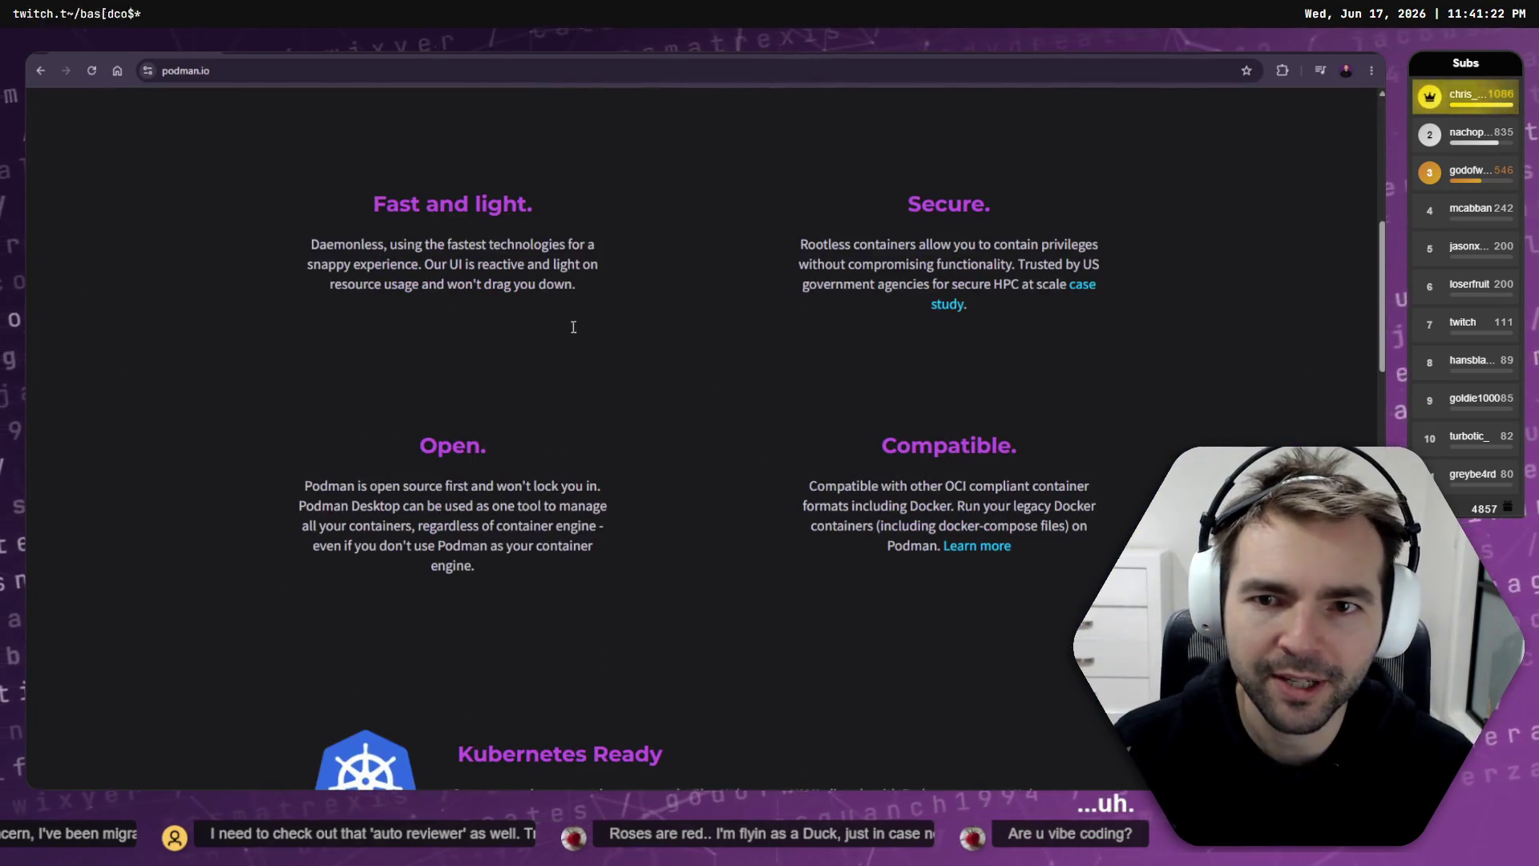
{"action": "scroll", "coordinate": [573, 327], "scroll_direction": "up", "scroll_amount": 5}
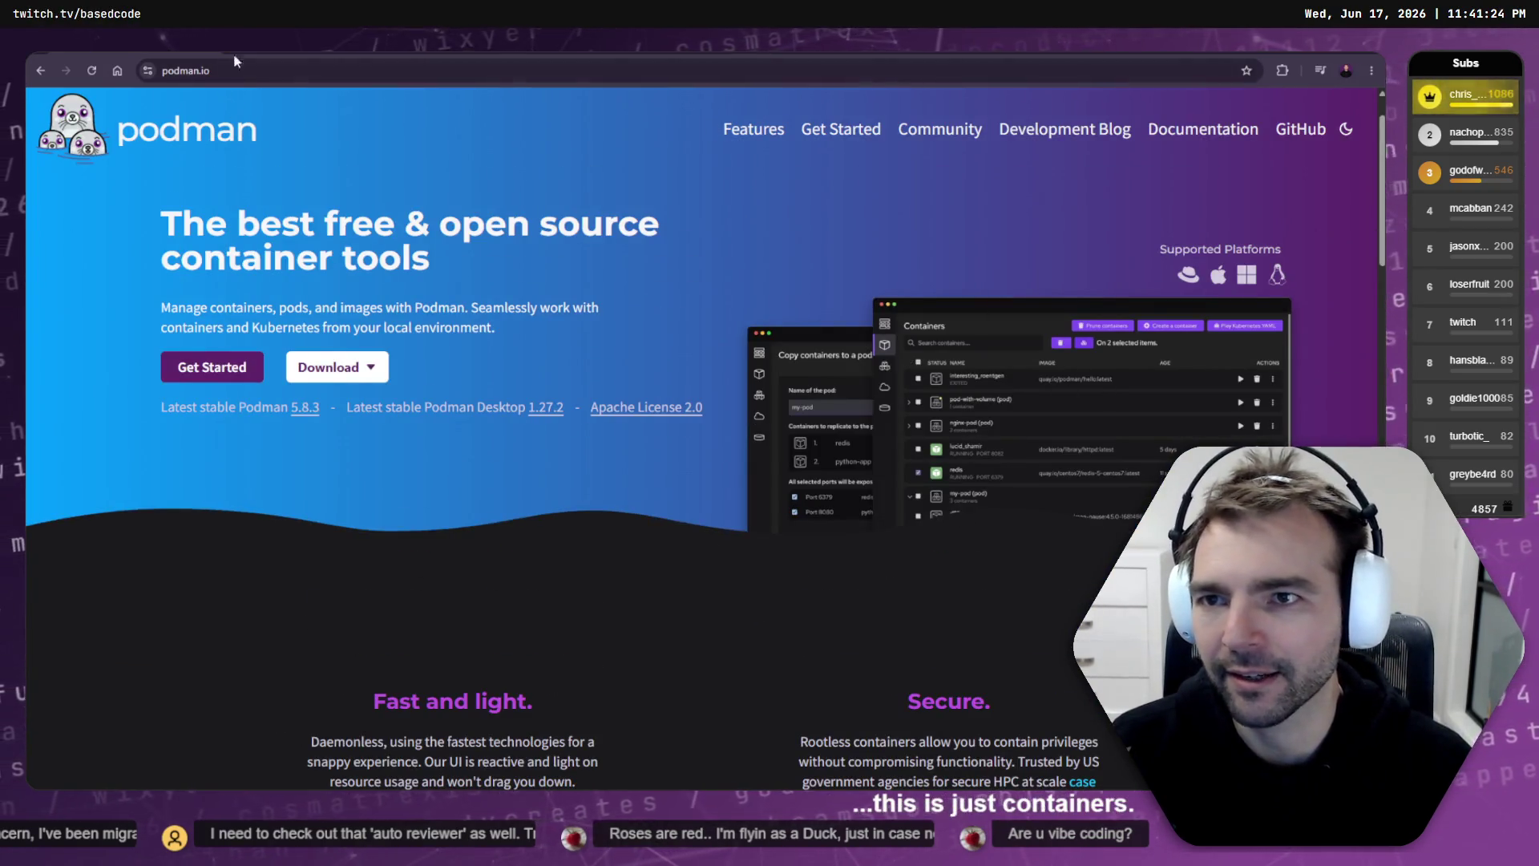
Step: Return to the terminal, review the QaRefactor and NetcodeOptimize output, then show HealthBars sessions
{"action": "key", "text": "alt+Tab"}
{"action": "key", "text": "alt+Tab"}
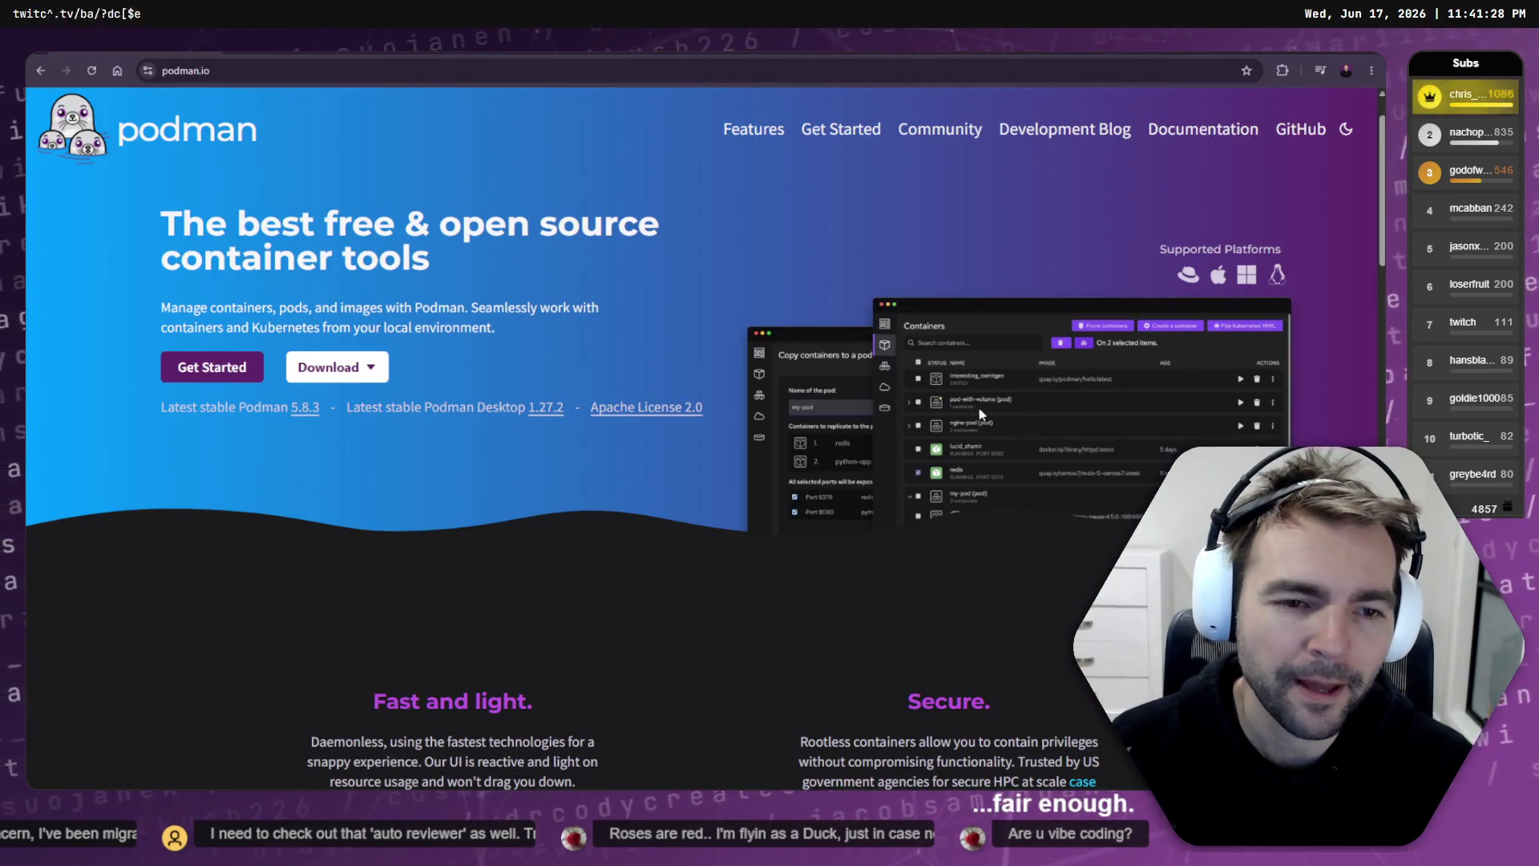
{"action": "scroll", "coordinate": [881, 445], "scroll_direction": "down", "scroll_amount": 20}
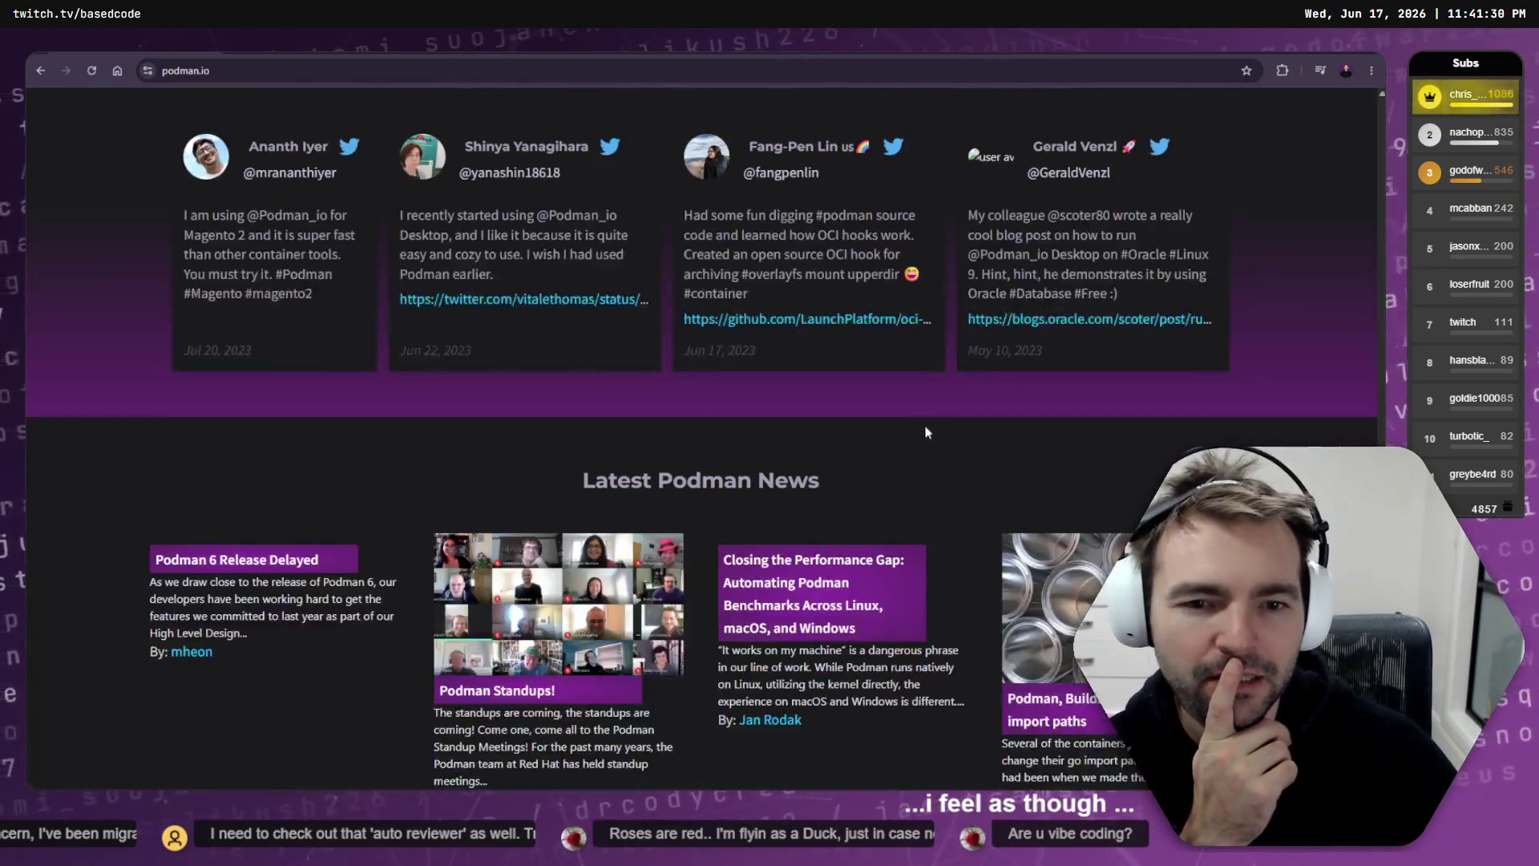
{"action": "scroll", "coordinate": [898, 469], "scroll_direction": "up", "scroll_amount": 7}
{"action": "scroll", "coordinate": [898, 472], "scroll_direction": "up", "scroll_amount": 1}
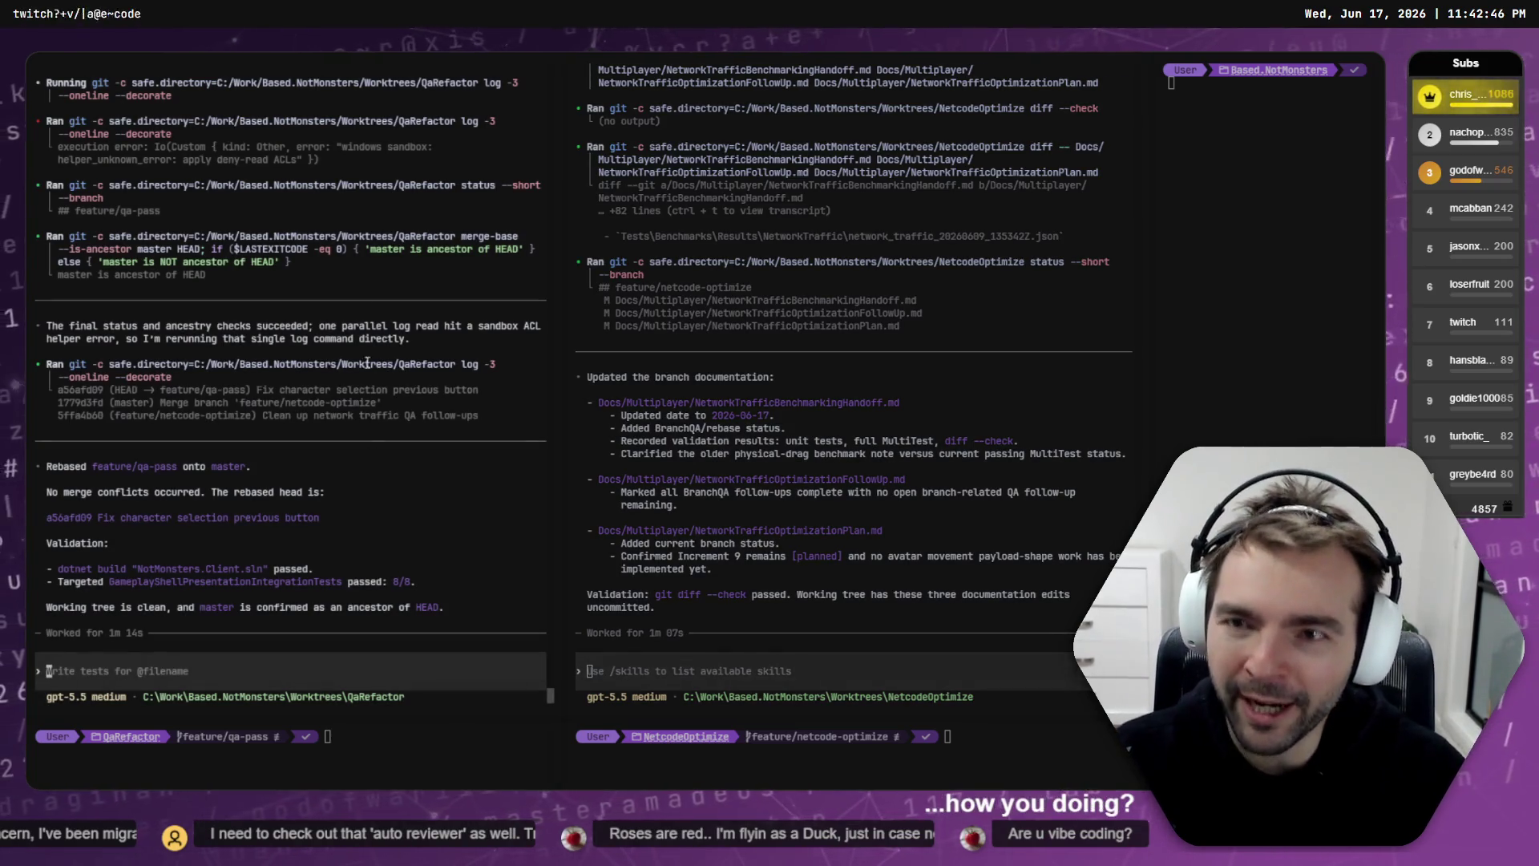
{"action": "key", "text": "ctrl+Tab"}
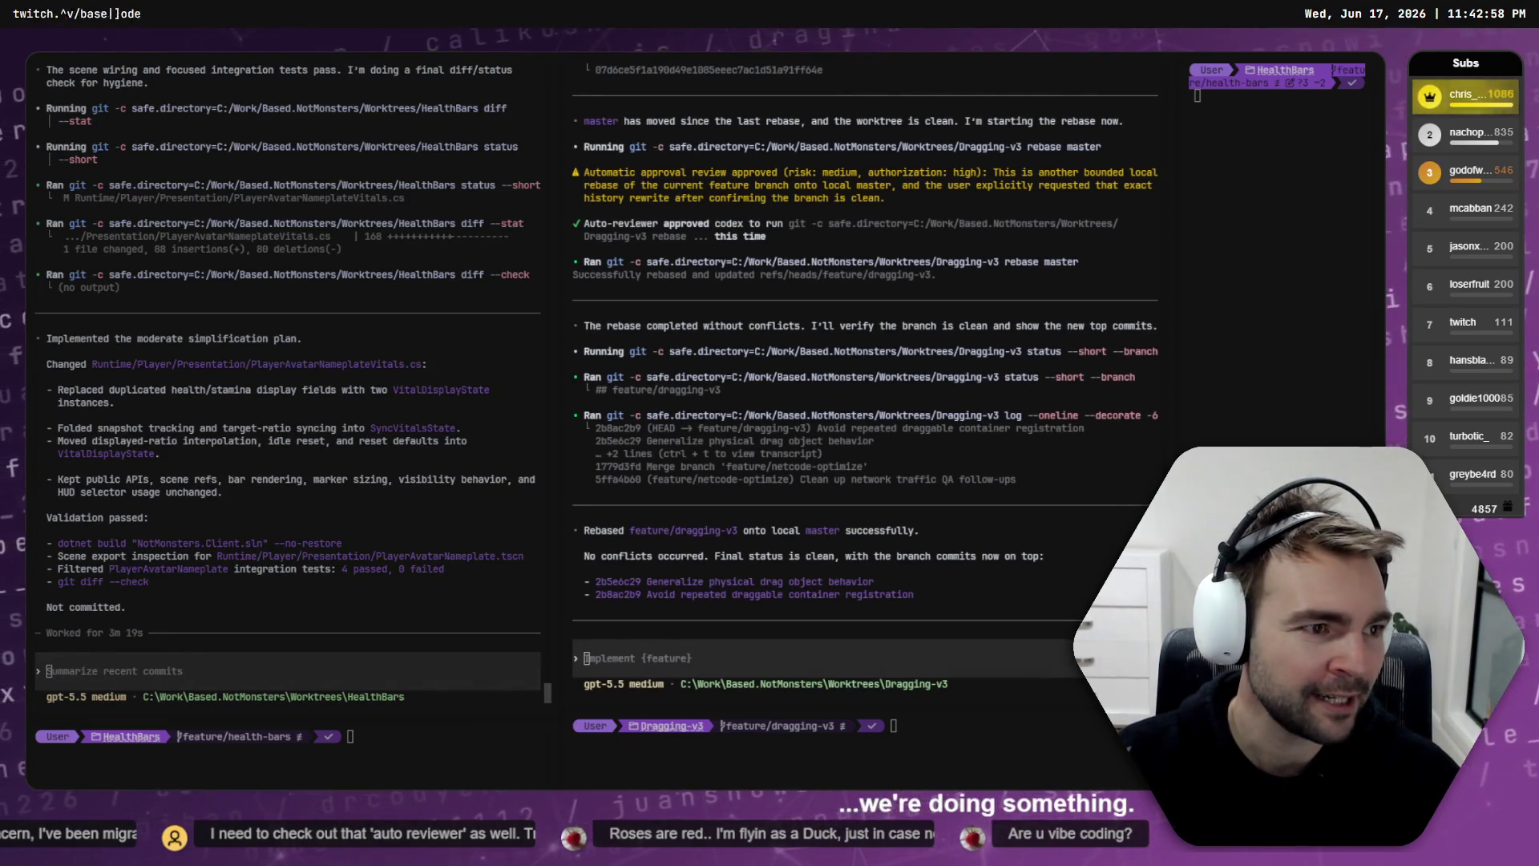
Step: Compare the feature/health-bars commit details with the agent sessions, then view NetcodeOptimize's local changes
{"action": "key", "text": "alt+Tab"}
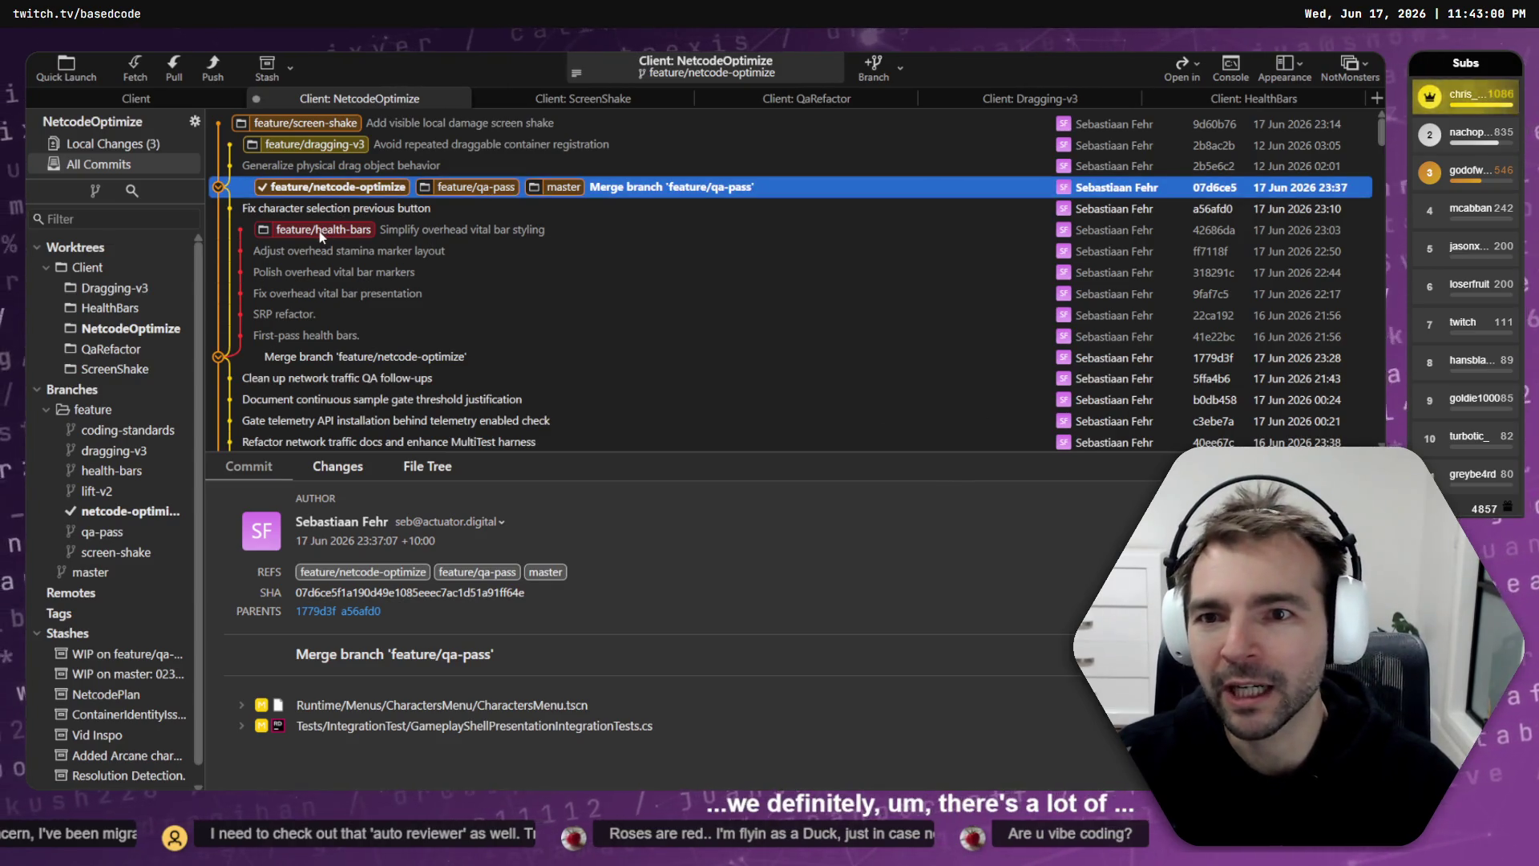
{"action": "left_click", "coordinate": [319, 231]}
{"action": "key", "text": "alt+Tab"}
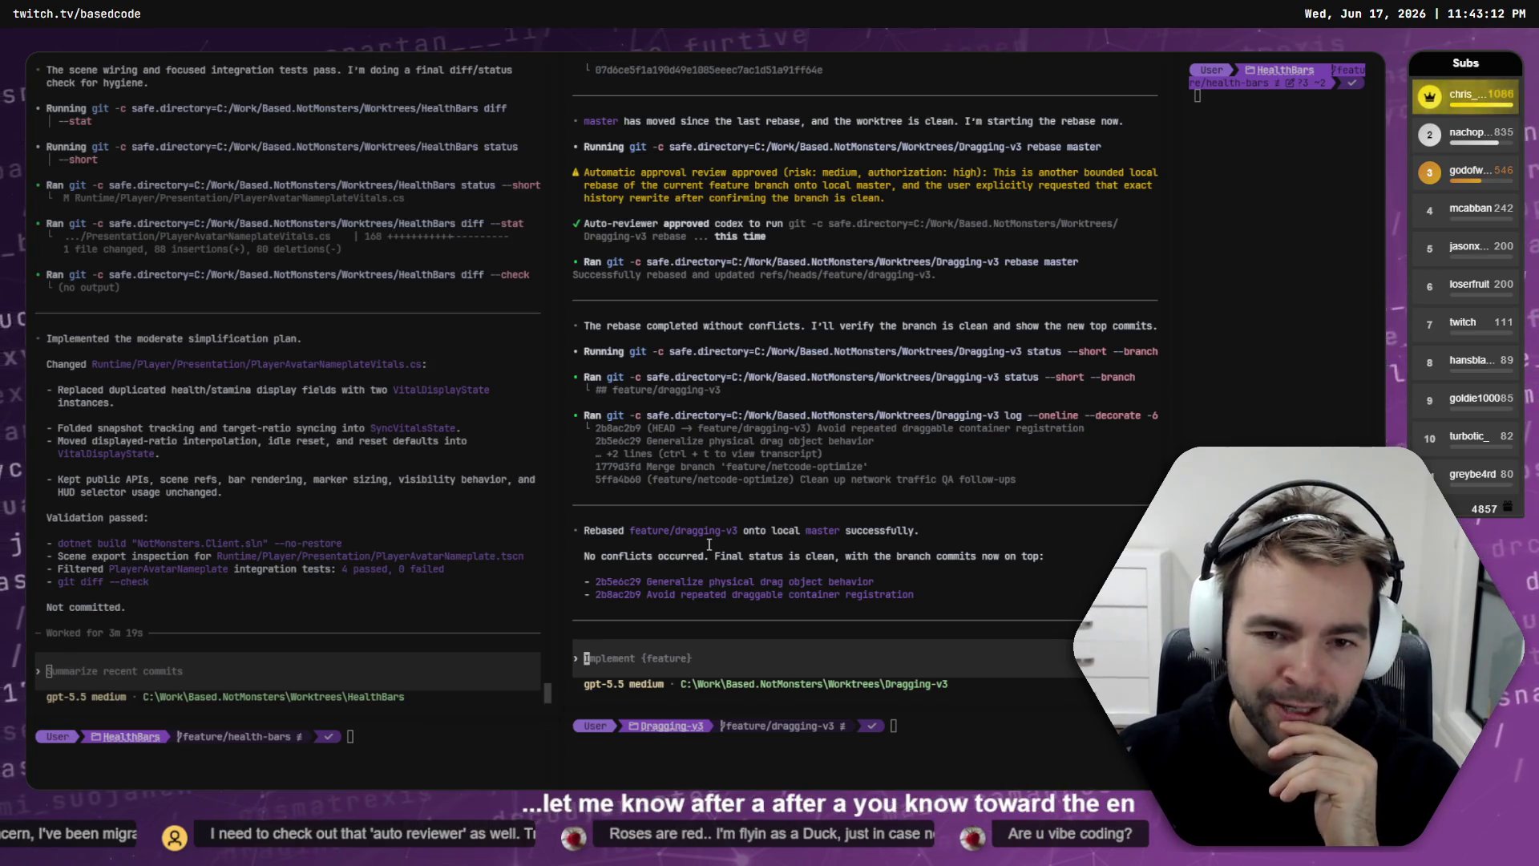
{"action": "key", "text": "alt+Tab"}
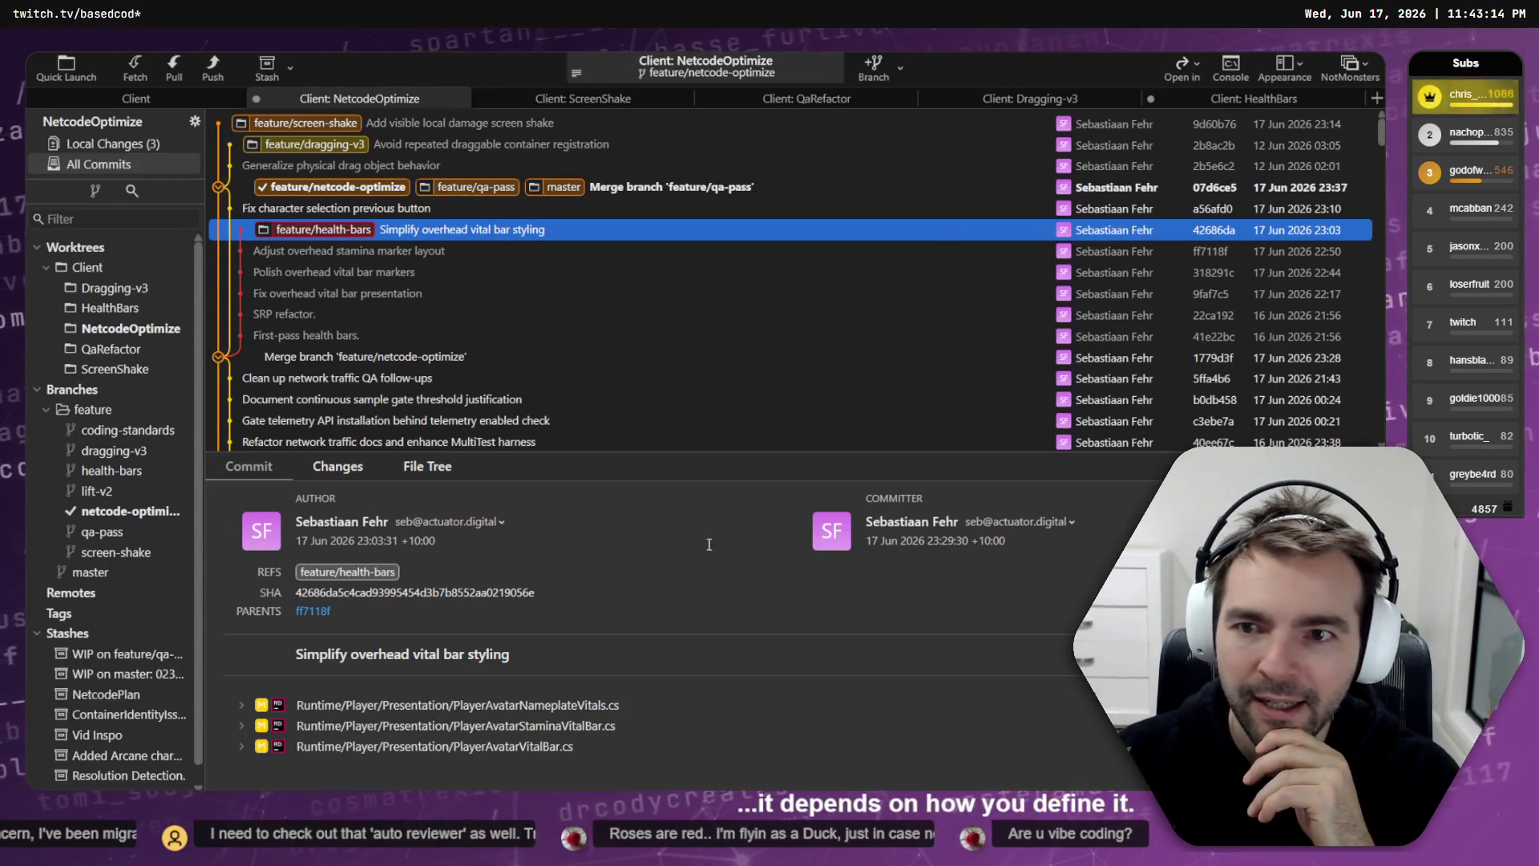
{"action": "key", "text": "alt+Tab"}
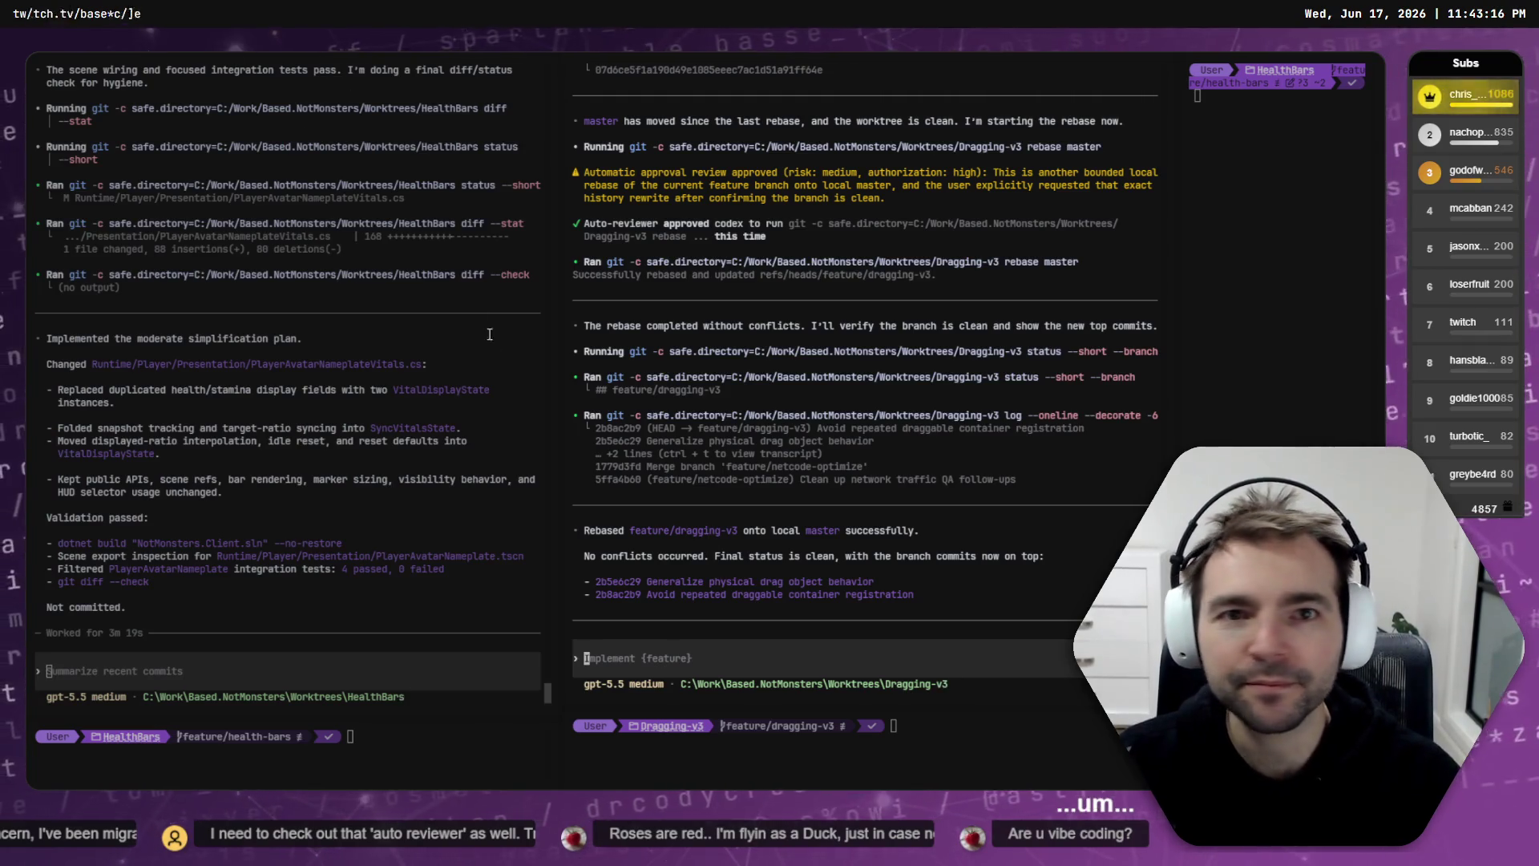
{"action": "key", "text": "alt+Tab"}
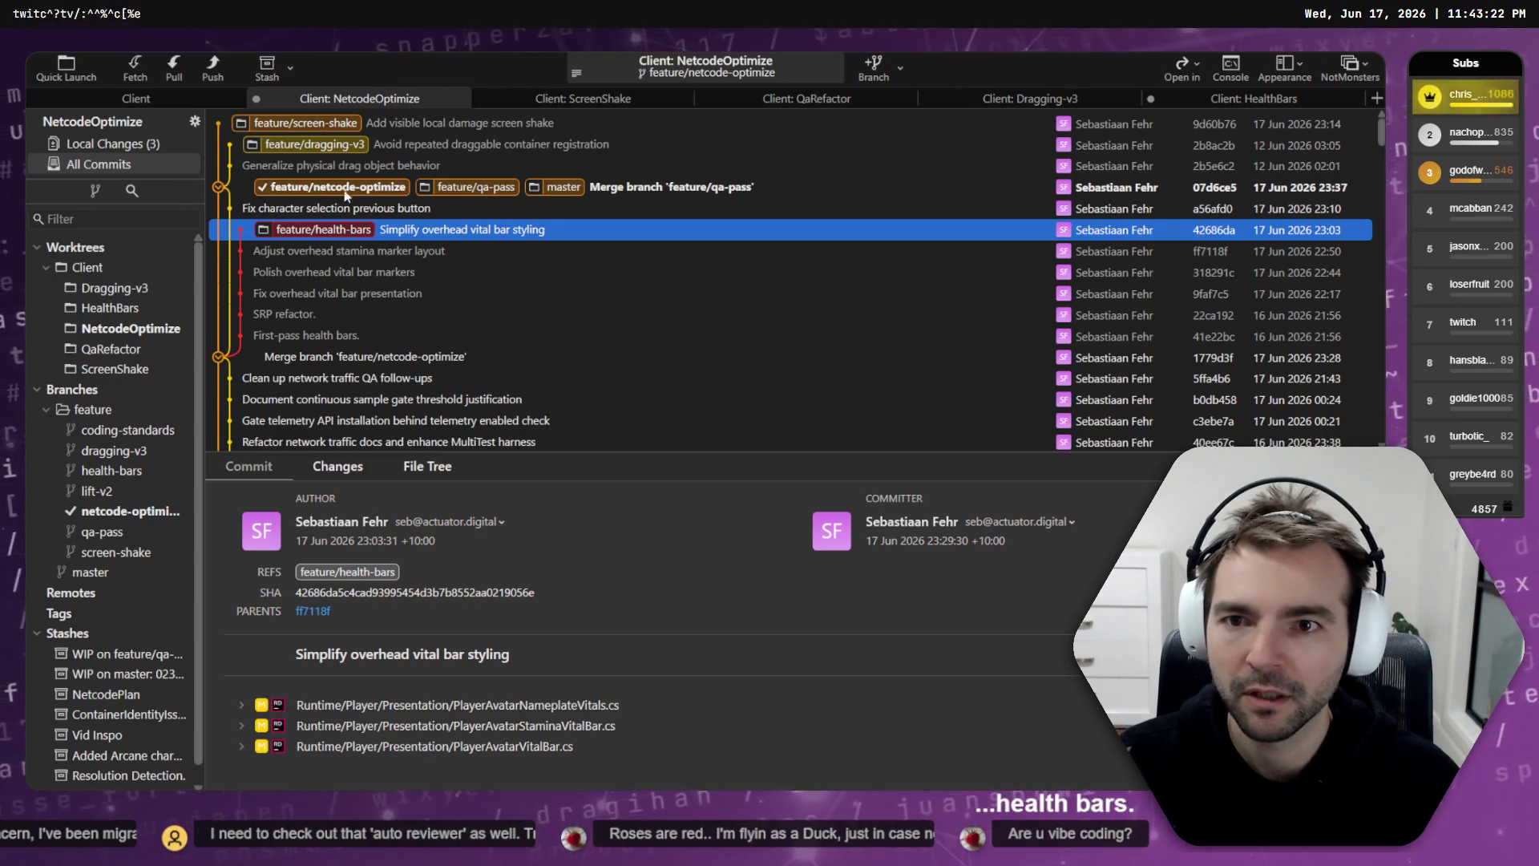
{"action": "left_click", "coordinate": [80, 144]}
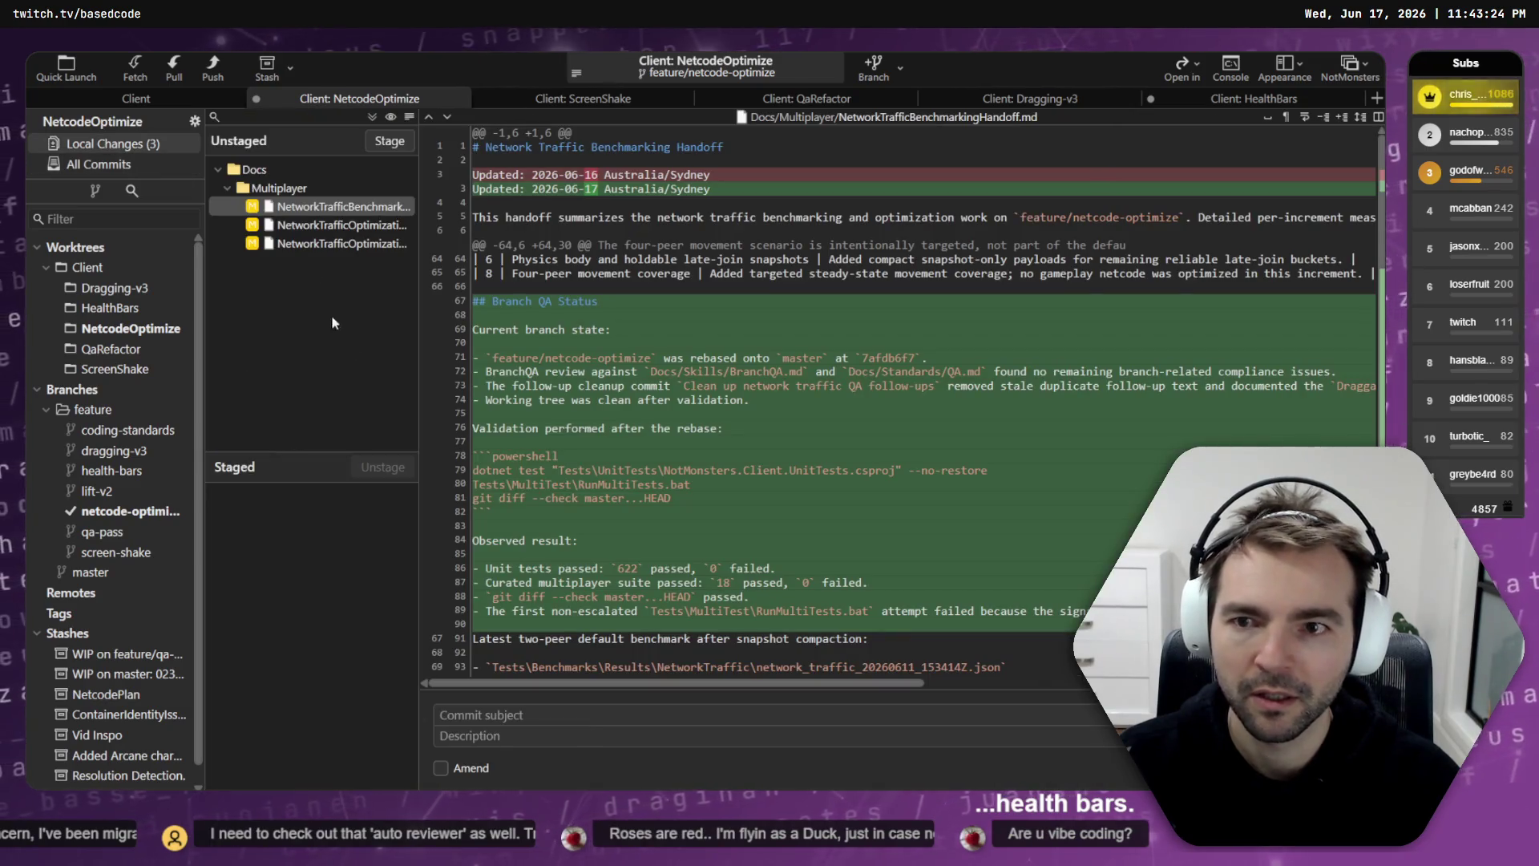
Step: Read the Benchmarking Handoff, Optimization FollowUp and Optimization Plan doc diffs, then return to history
{"action": "left_click", "coordinate": [328, 244], "text": "shift"}
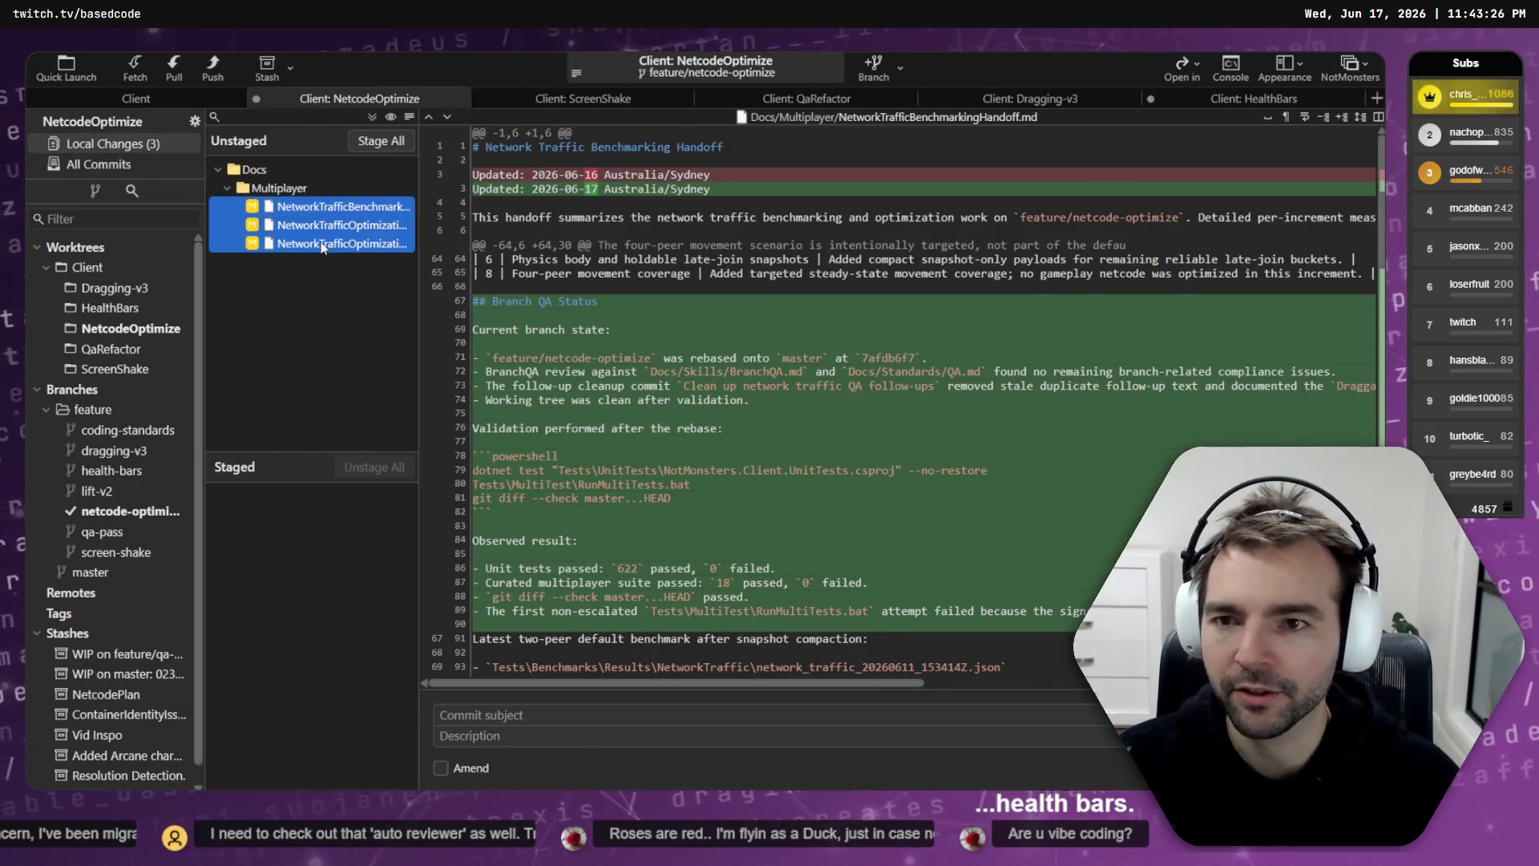
{"action": "left_click", "coordinate": [339, 226]}
{"action": "left_click", "coordinate": [345, 244]}
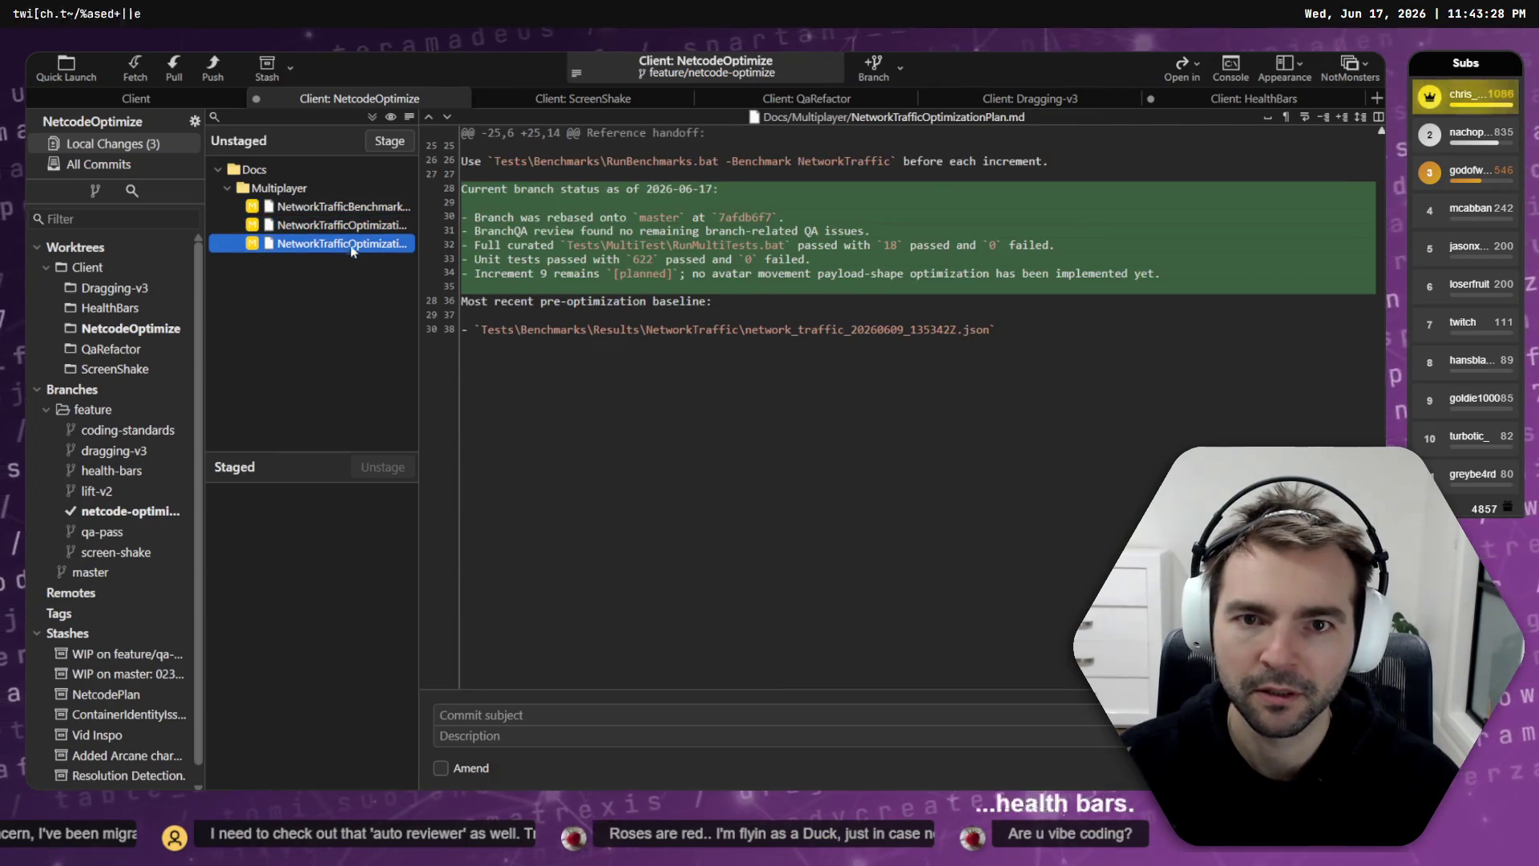
{"action": "left_click", "coordinate": [356, 206]}
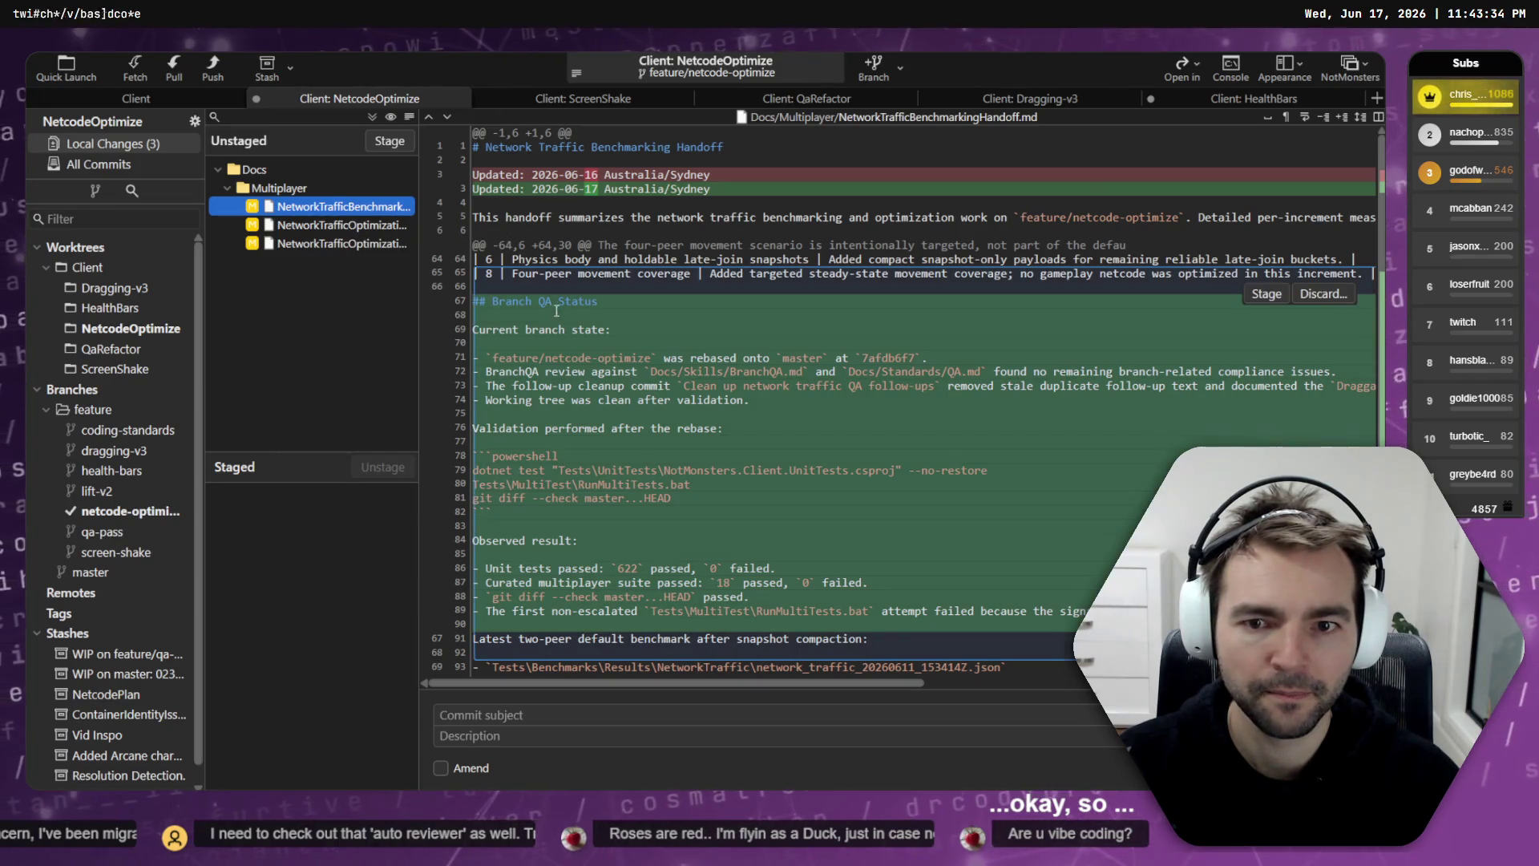
{"action": "scroll", "coordinate": [602, 566], "scroll_direction": "down", "scroll_amount": 1}
{"action": "scroll", "coordinate": [602, 566], "scroll_direction": "down", "scroll_amount": 3}
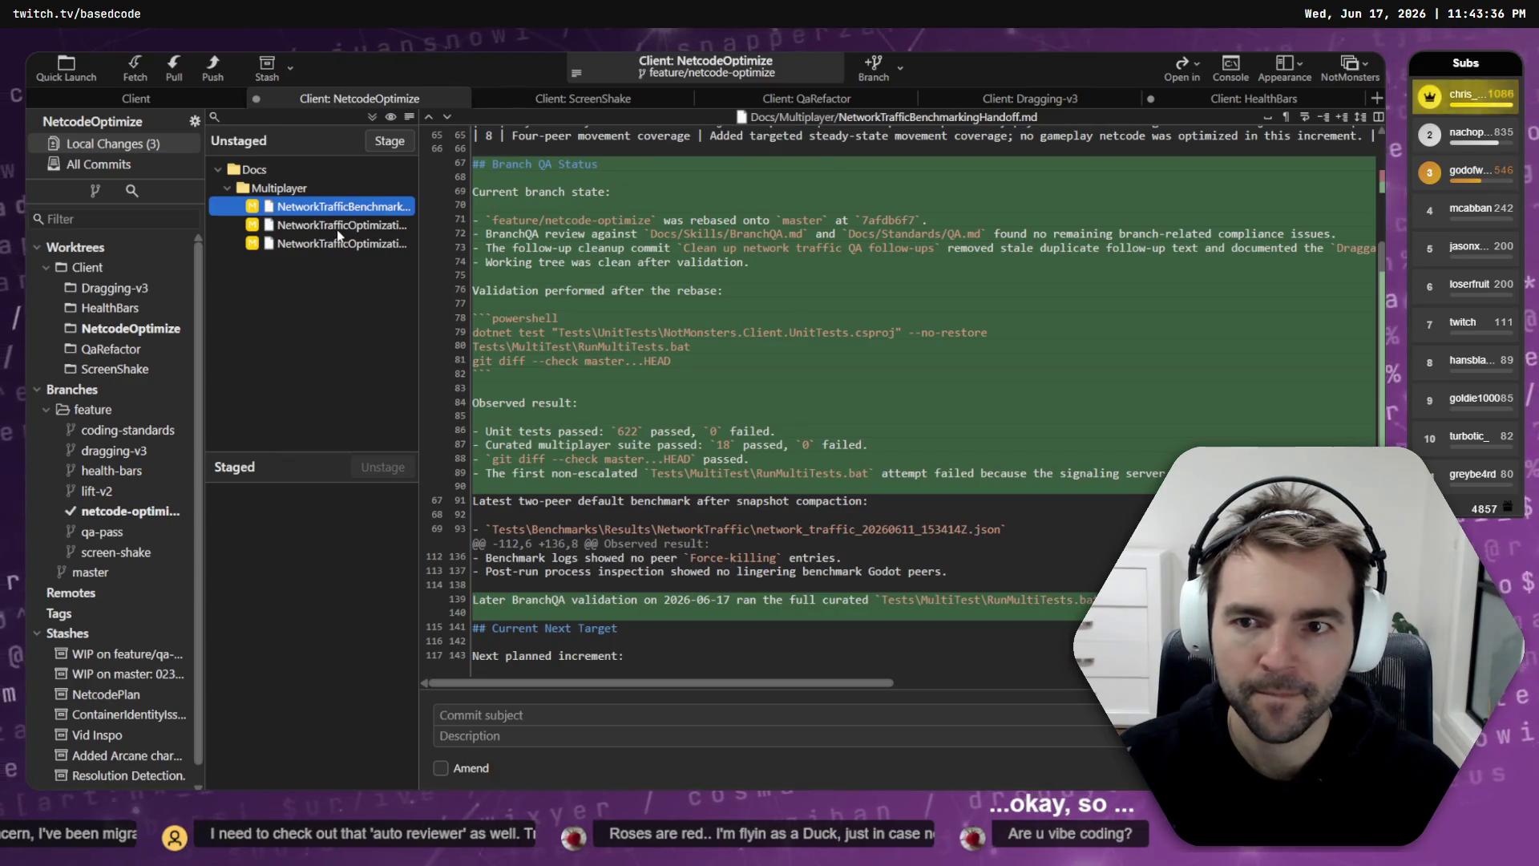
{"action": "left_click", "coordinate": [337, 225]}
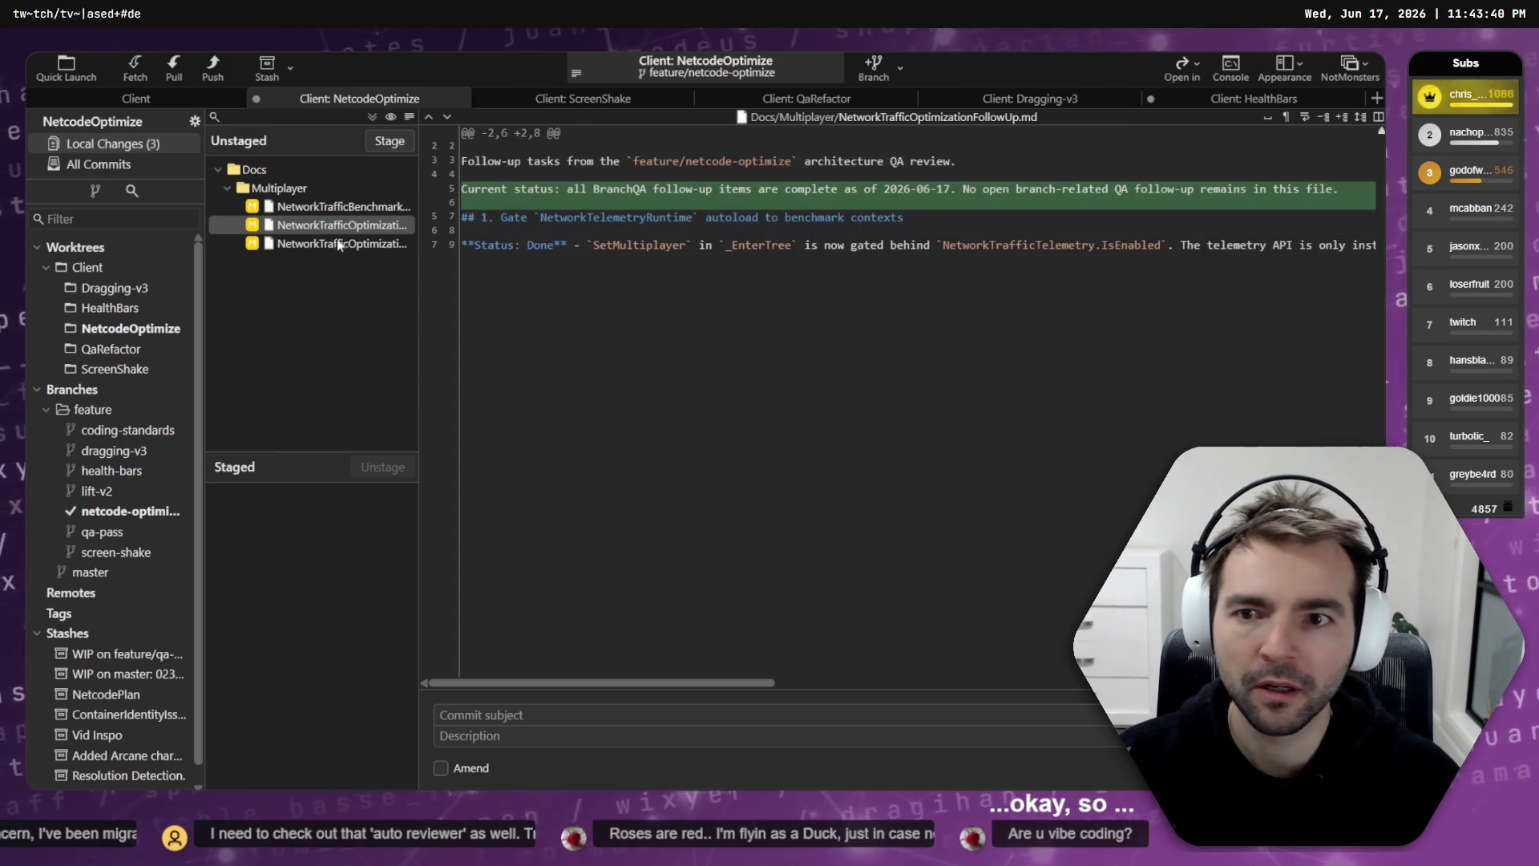
{"action": "key", "text": "Down"}
{"action": "key", "text": "alt+Tab"}
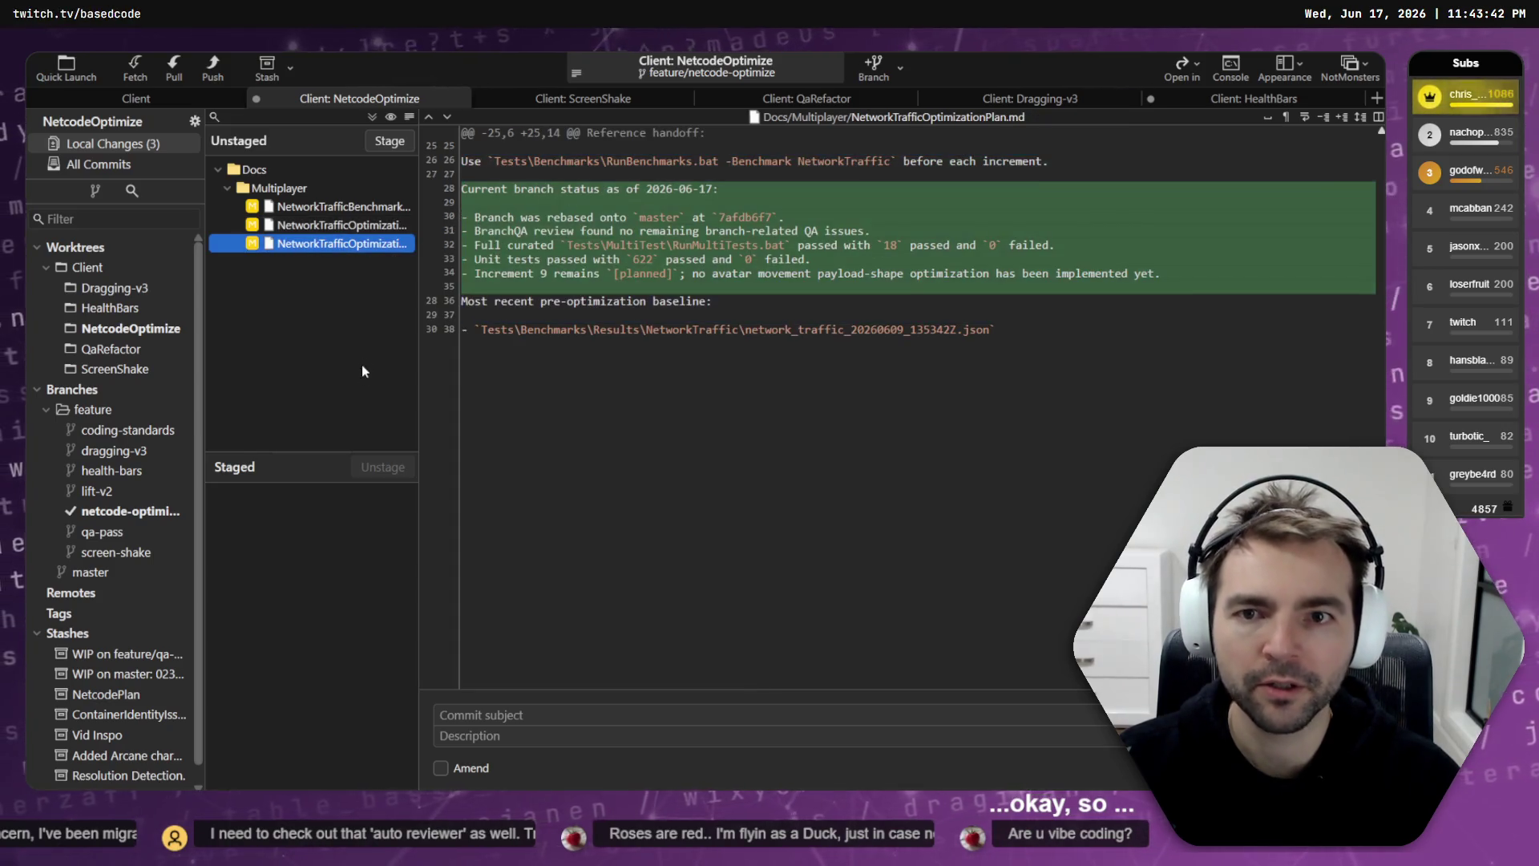
{"action": "key", "text": "alt+Tab"}
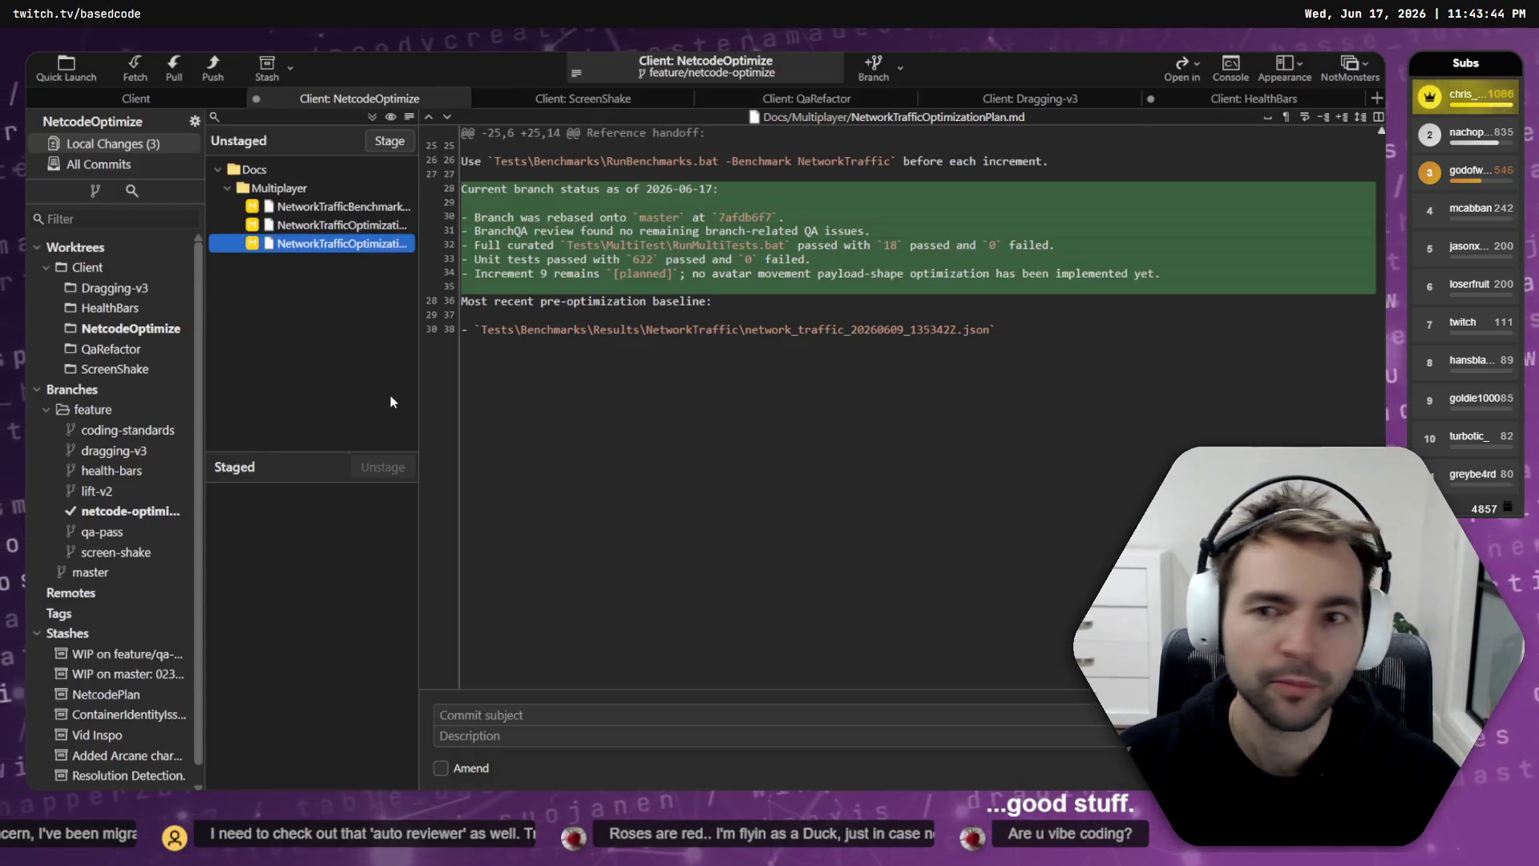
{"action": "left_click", "coordinate": [128, 330]}
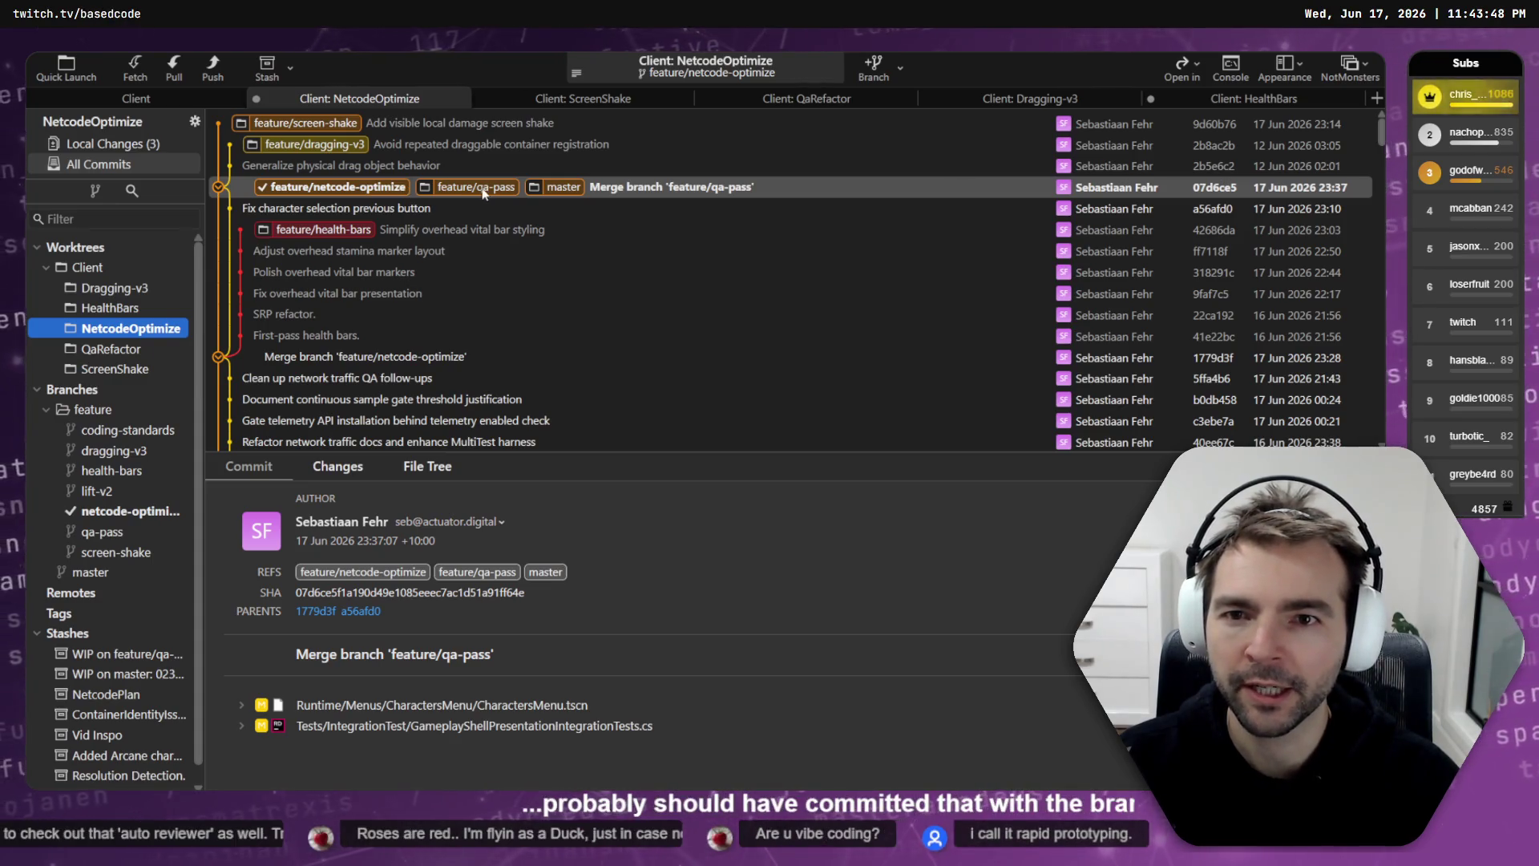
Step: Stash the three changed Docs files from NetcodeOptimize's local changes
{"action": "left_click", "coordinate": [144, 149]}
{"action": "left_click", "coordinate": [248, 169]}
{"action": "right_click", "coordinate": [319, 216]}
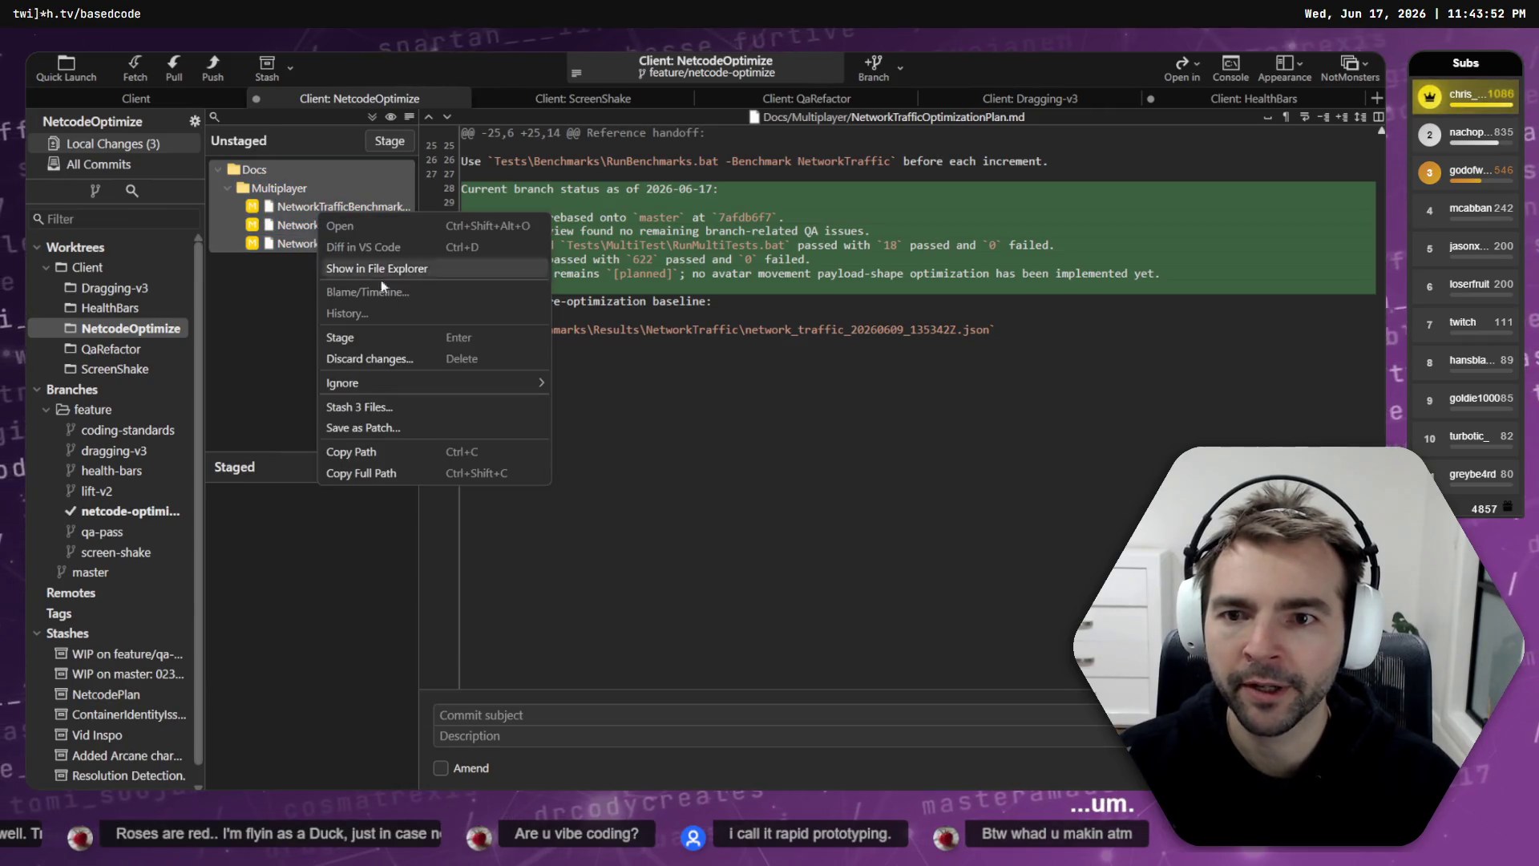
{"action": "left_click", "coordinate": [420, 405]}
{"action": "left_click", "coordinate": [857, 550]}
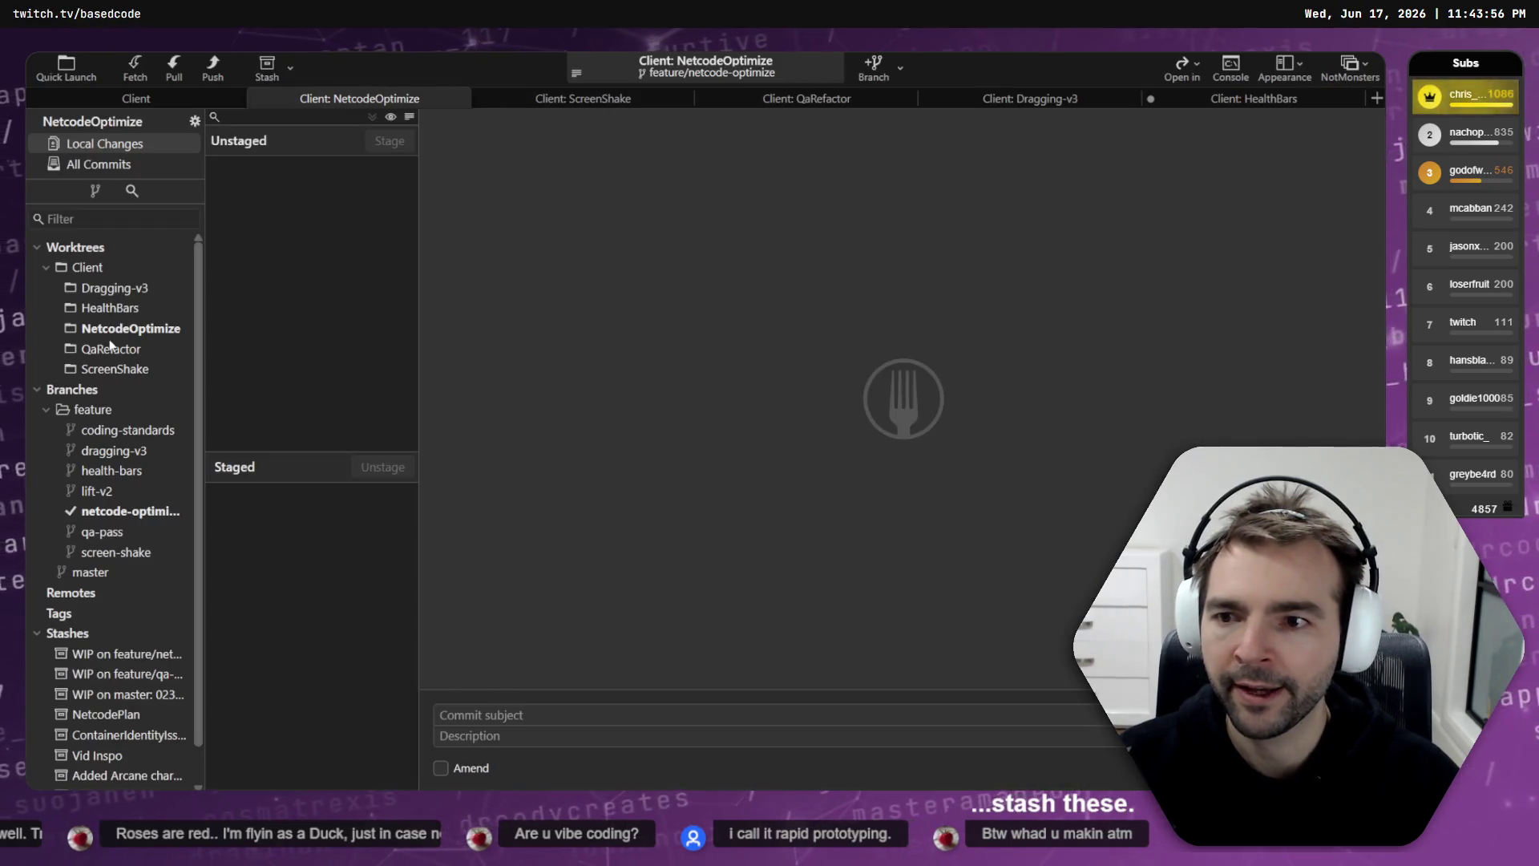
{"action": "left_click", "coordinate": [112, 330]}
Step: Delete the feature/netcode-optimize branch and worktree, retrying after a permission denied error
{"action": "right_click", "coordinate": [114, 333]}
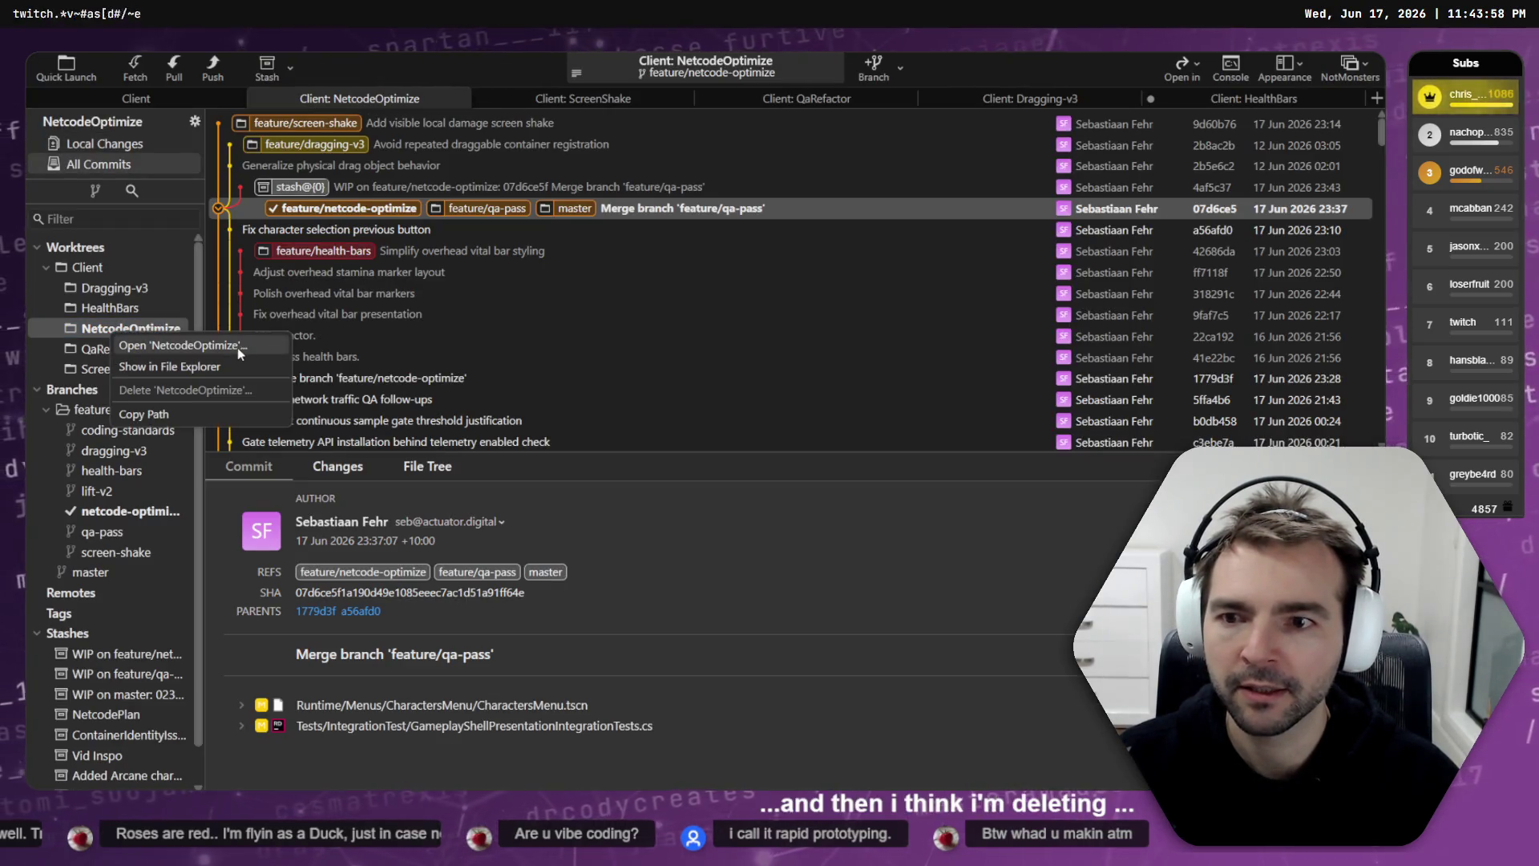
{"action": "left_click", "coordinate": [170, 97]}
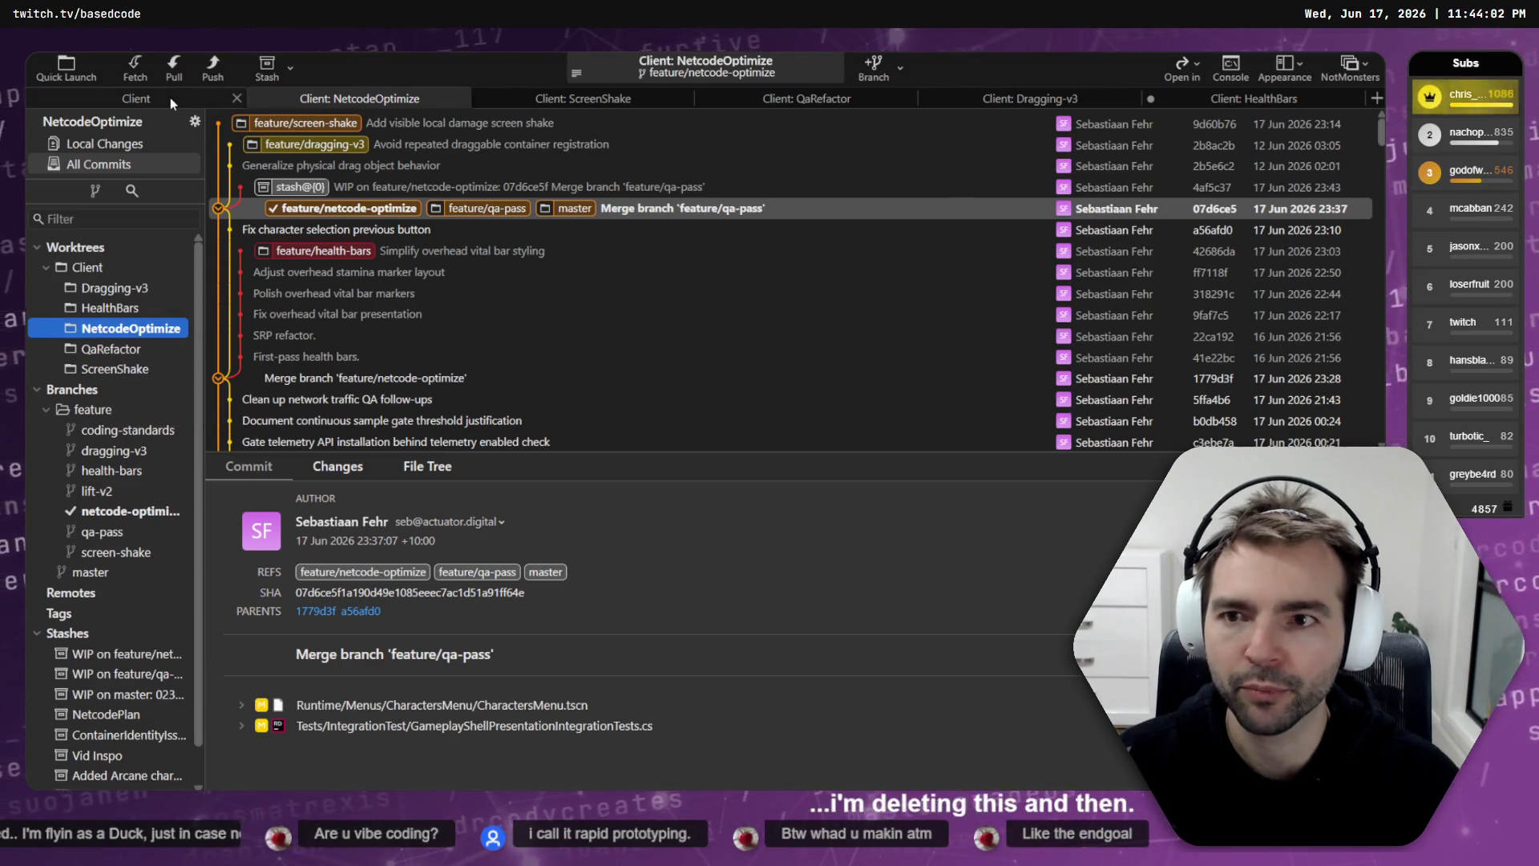
{"action": "right_click", "coordinate": [353, 213]}
{"action": "mouse_move", "coordinate": [417, 228]}
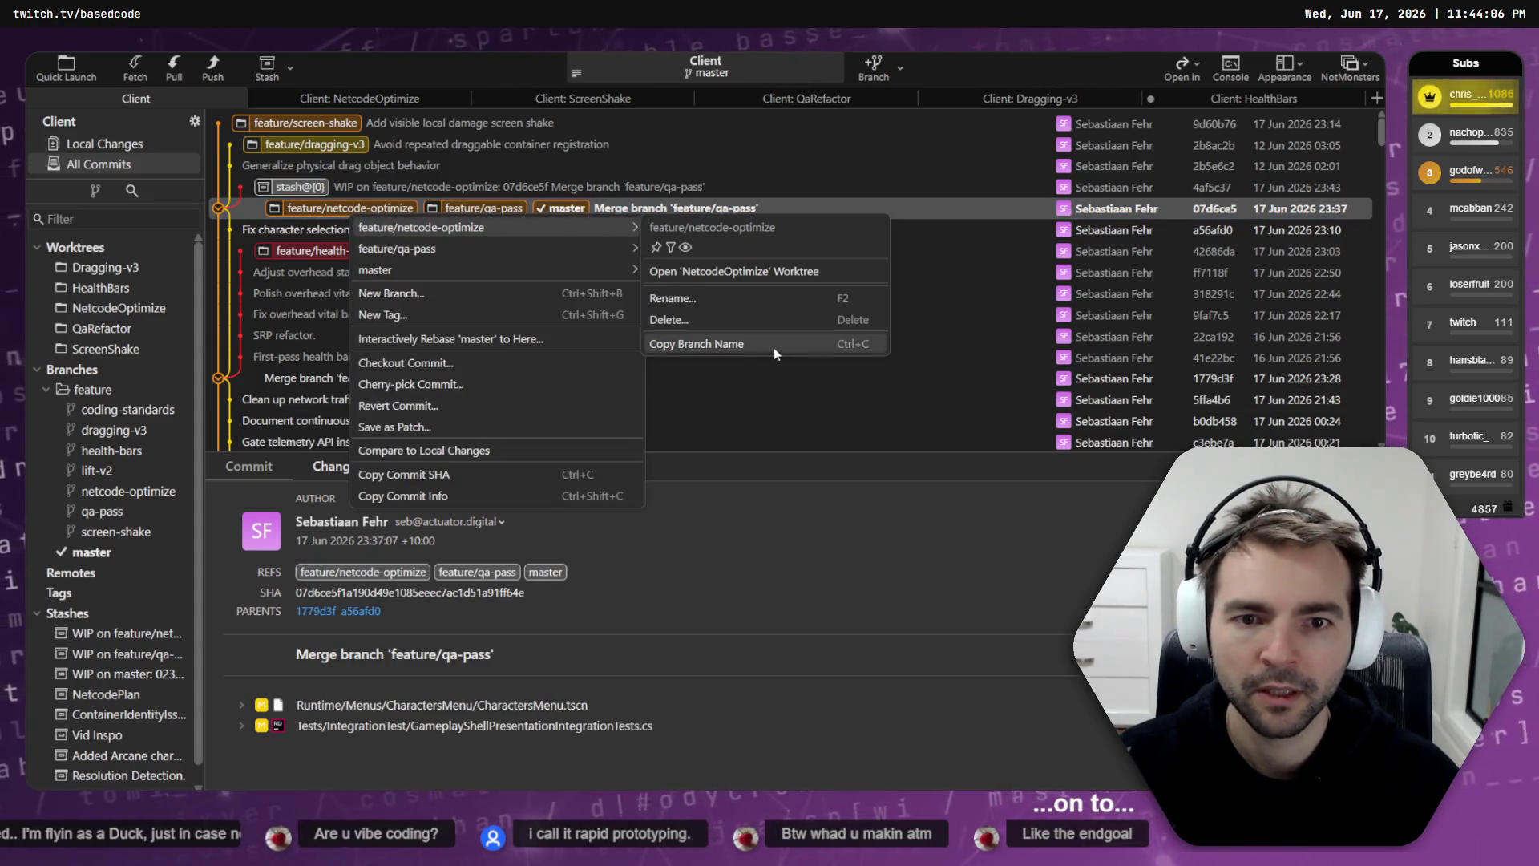
{"action": "left_click", "coordinate": [763, 321]}
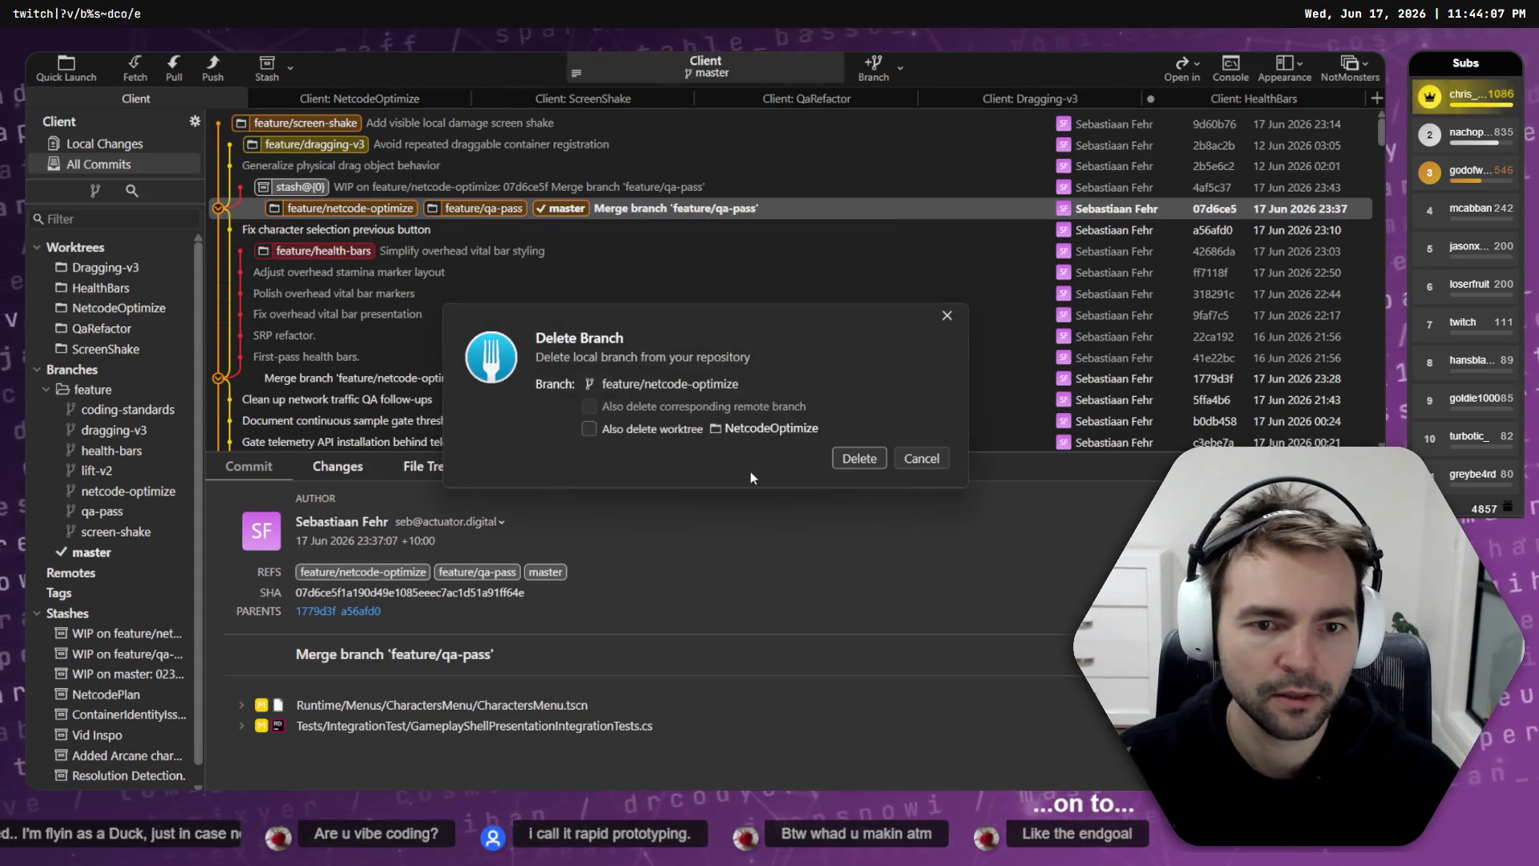
{"action": "left_click", "coordinate": [859, 464]}
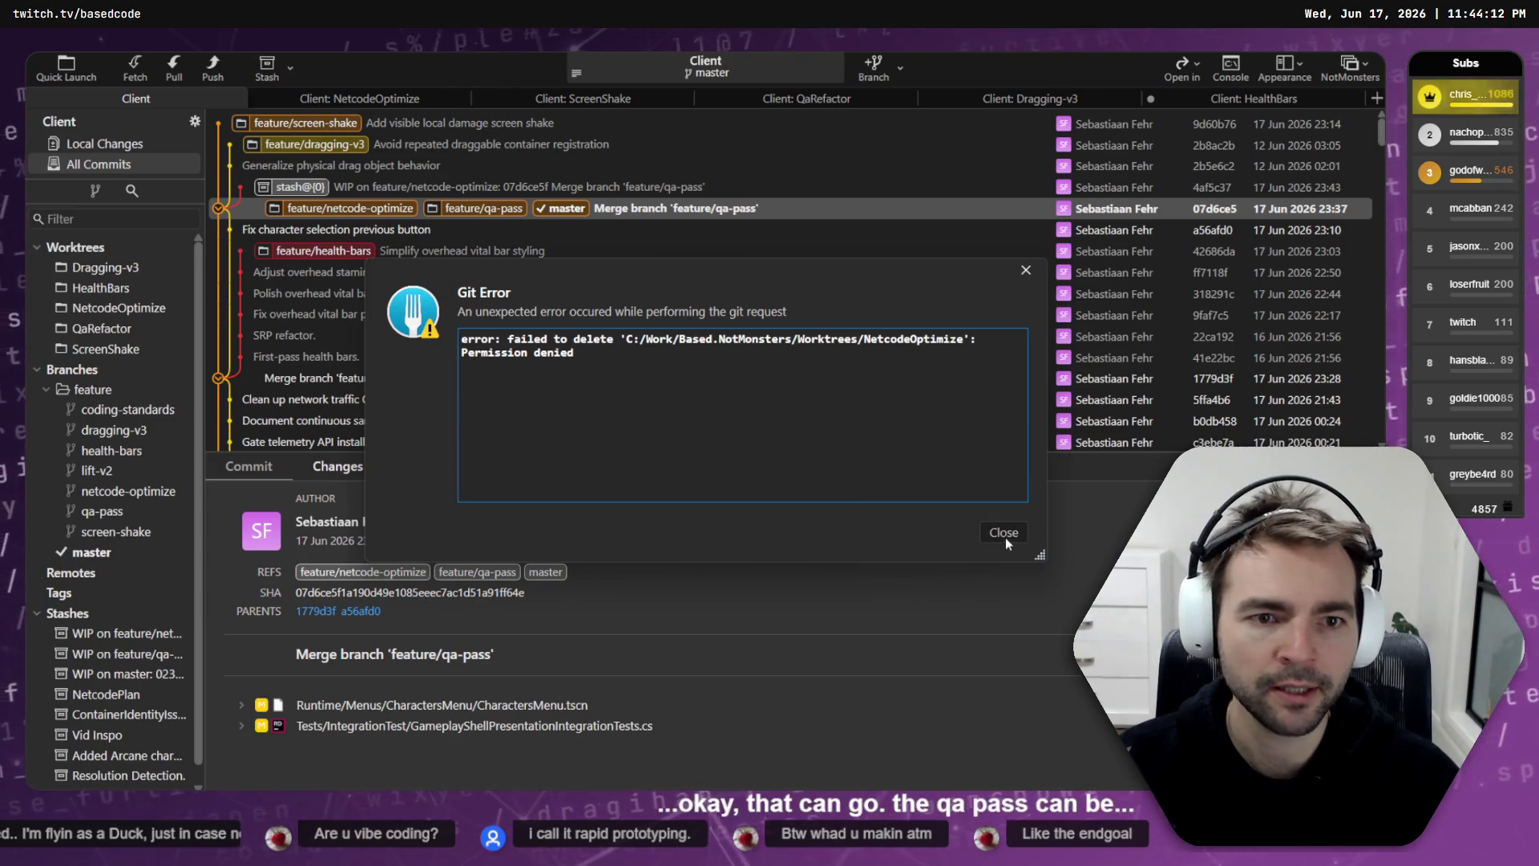
{"action": "left_click", "coordinate": [1005, 534]}
{"action": "right_click", "coordinate": [351, 210]}
{"action": "mouse_move", "coordinate": [480, 220]}
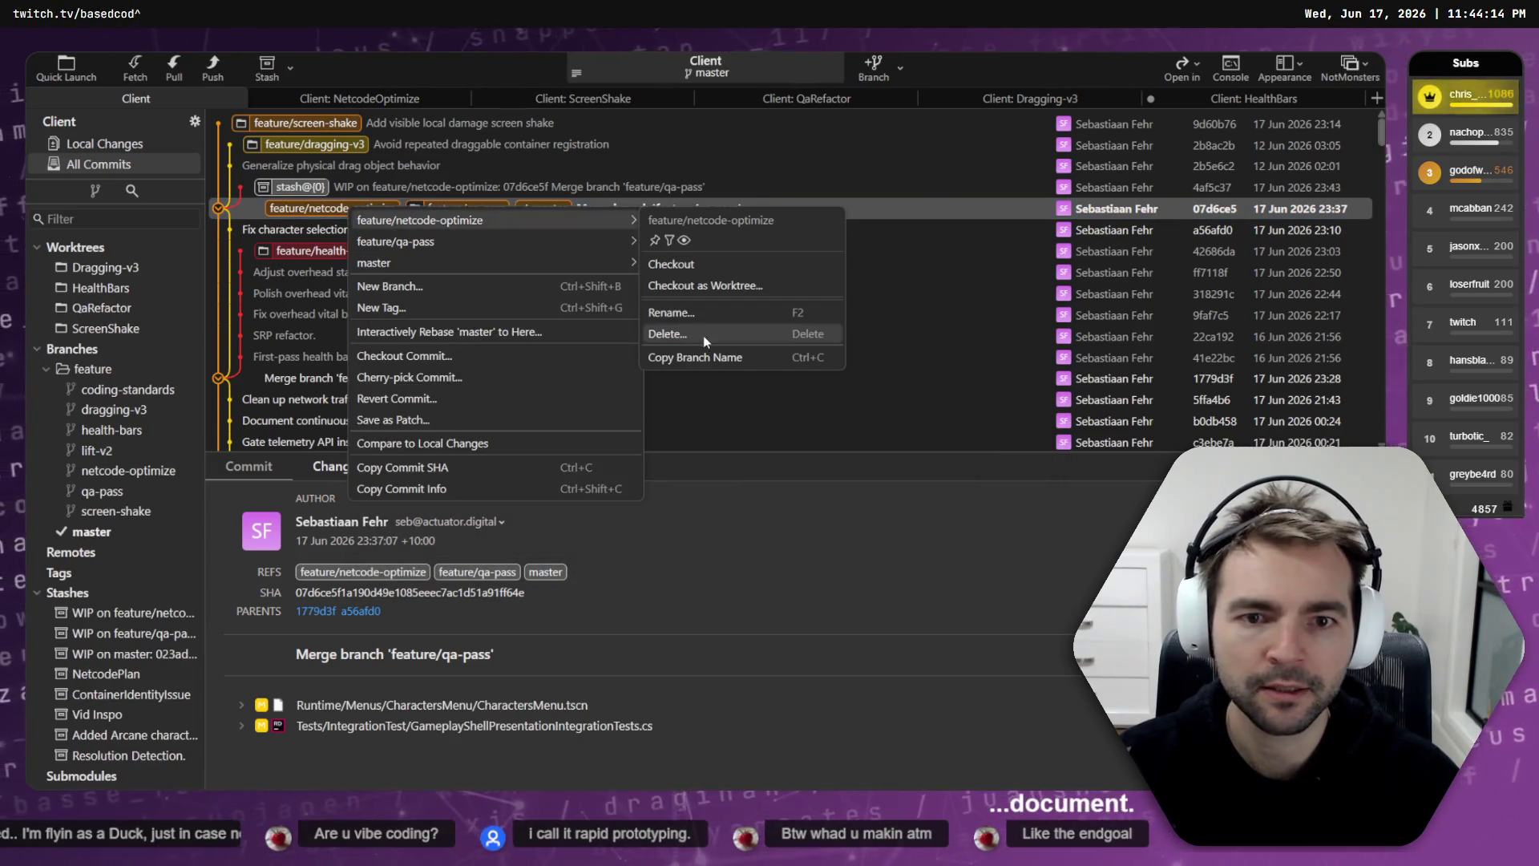
{"action": "left_click", "coordinate": [703, 335]}
{"action": "left_click", "coordinate": [859, 446]}
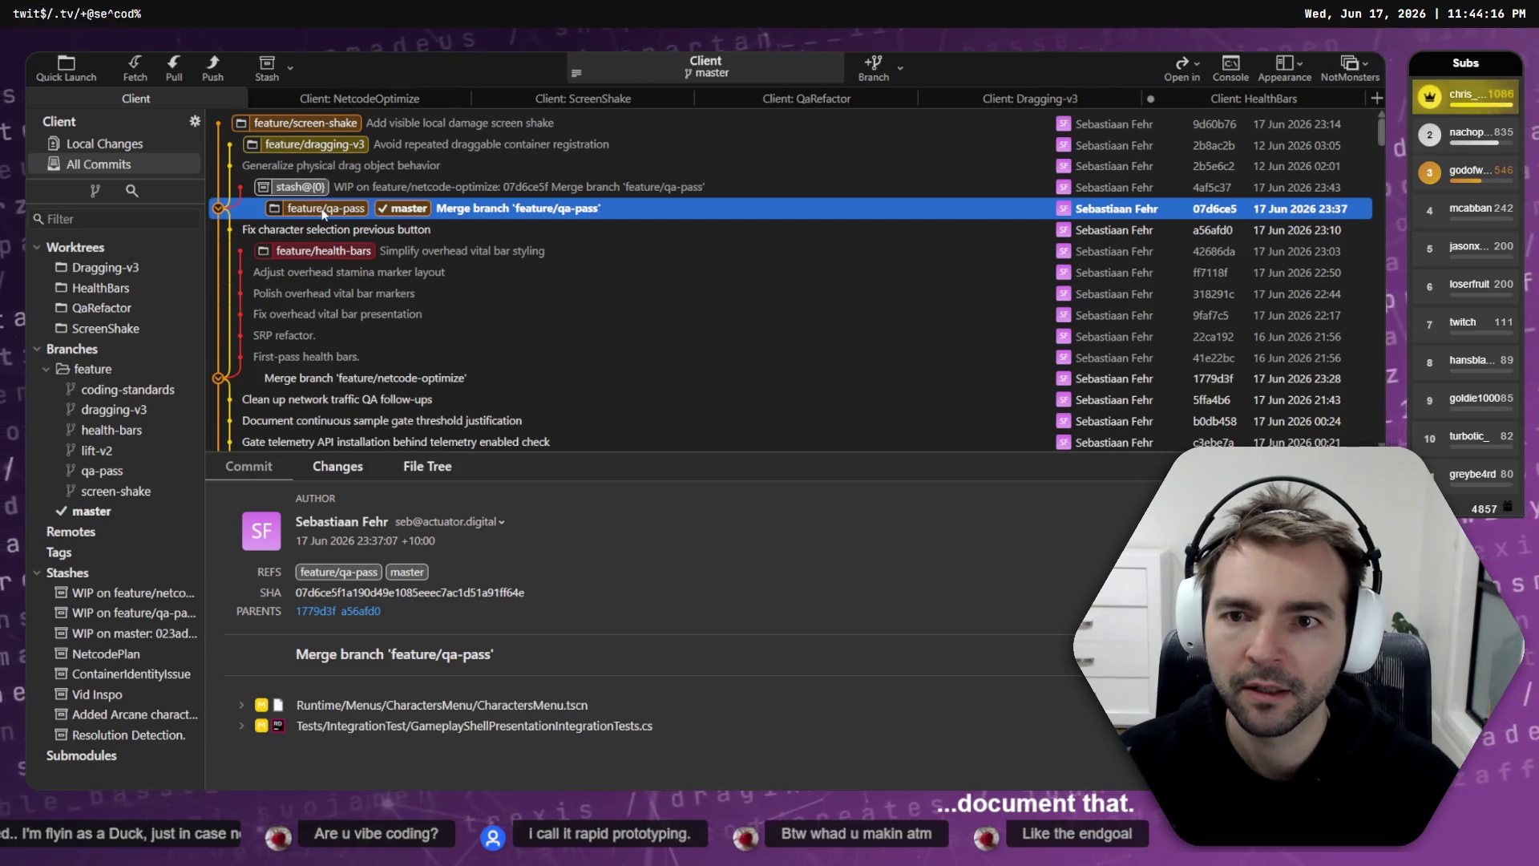
Step: Apply the WIP on feature/netcode-optimize stash to QaRefactor and check its local changes
{"action": "double_click", "coordinate": [324, 210]}
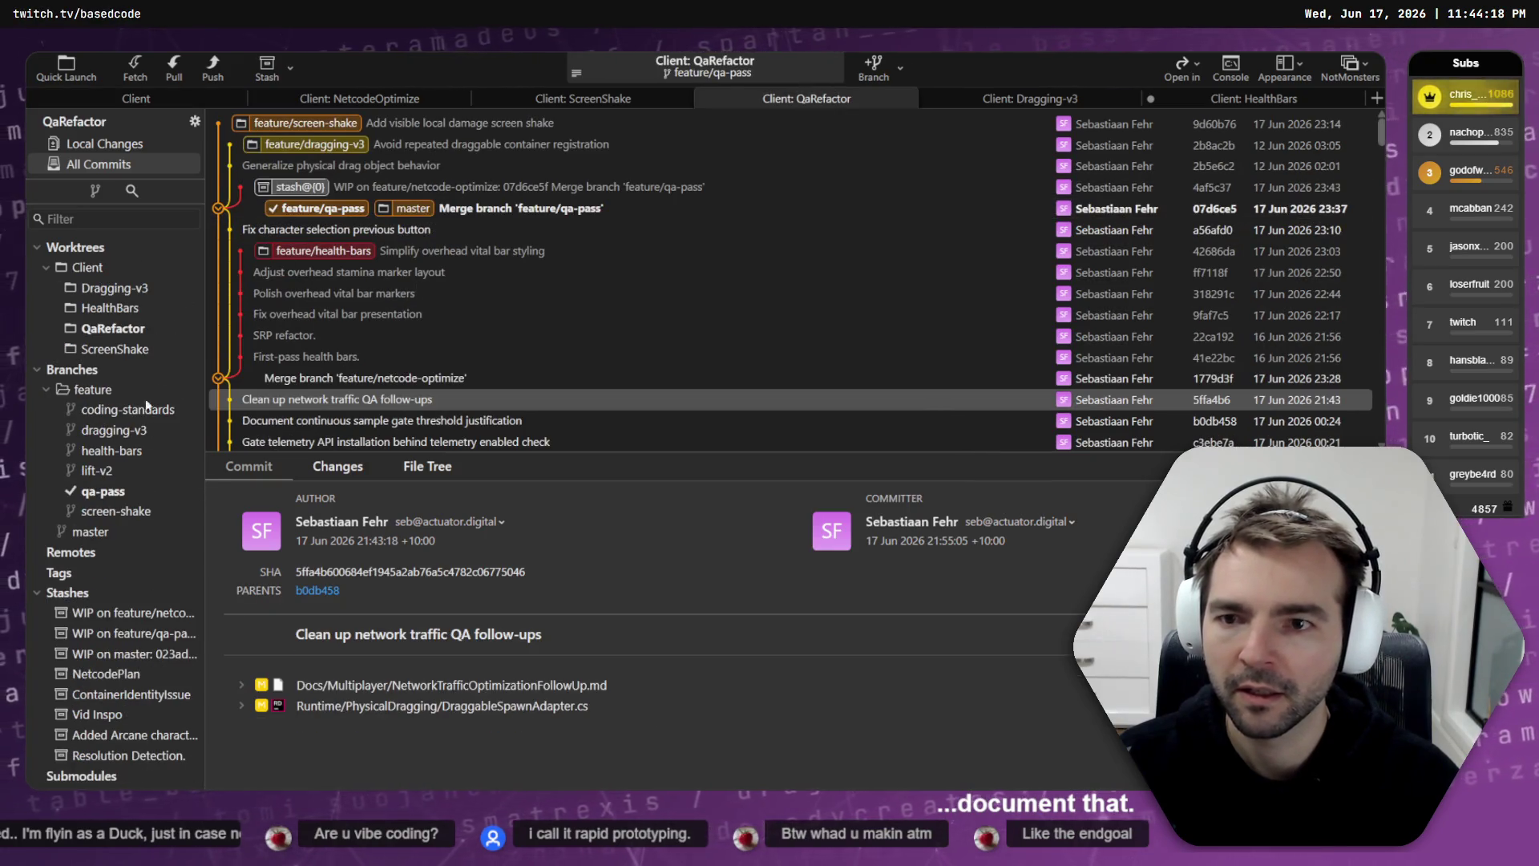
{"action": "left_click", "coordinate": [120, 612]}
{"action": "double_click", "coordinate": [120, 613]}
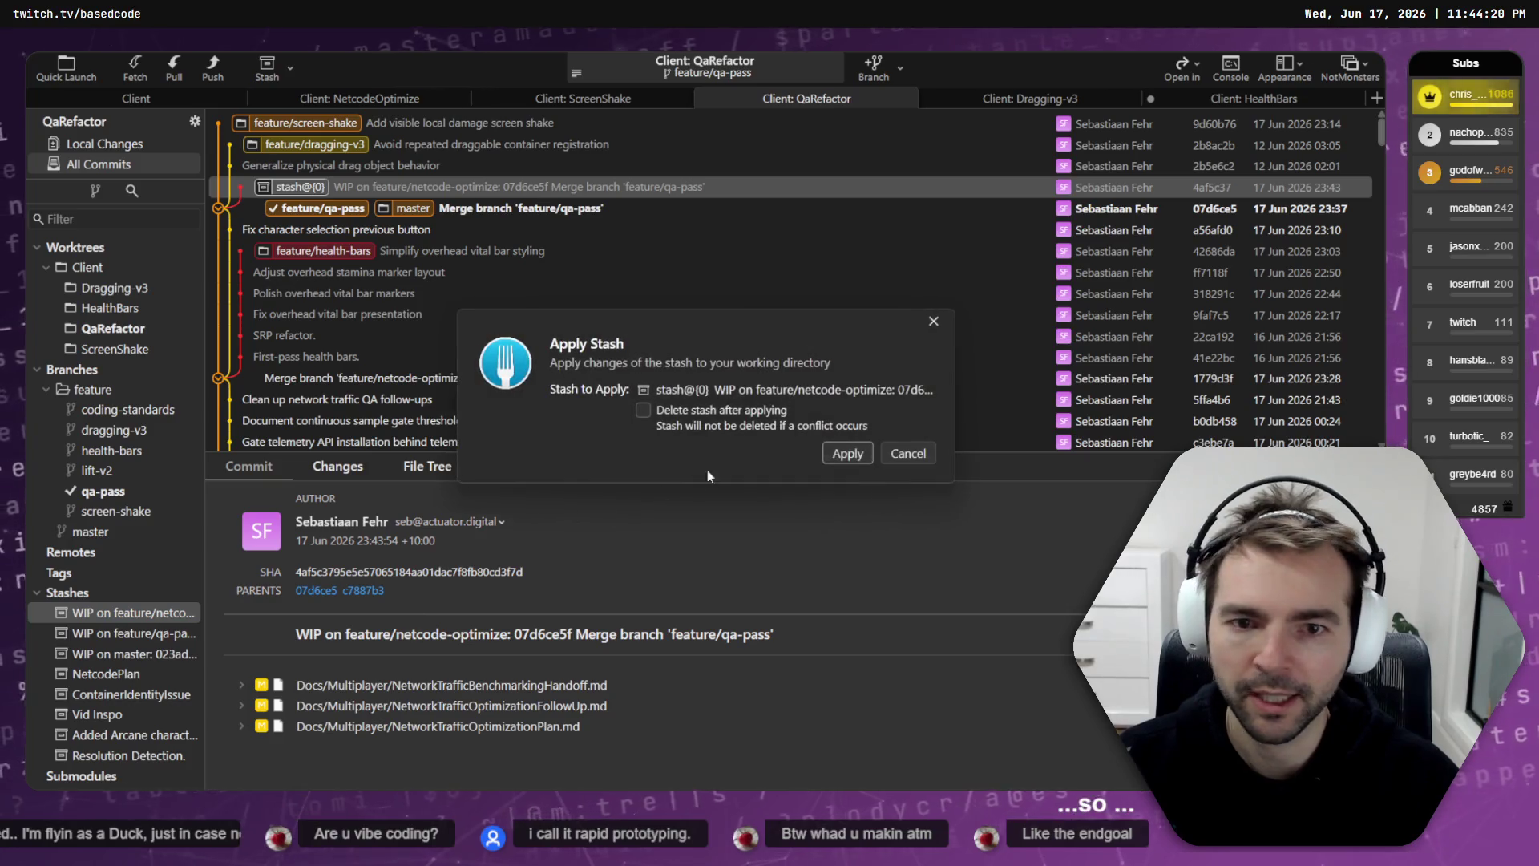
{"action": "left_click", "coordinate": [855, 454]}
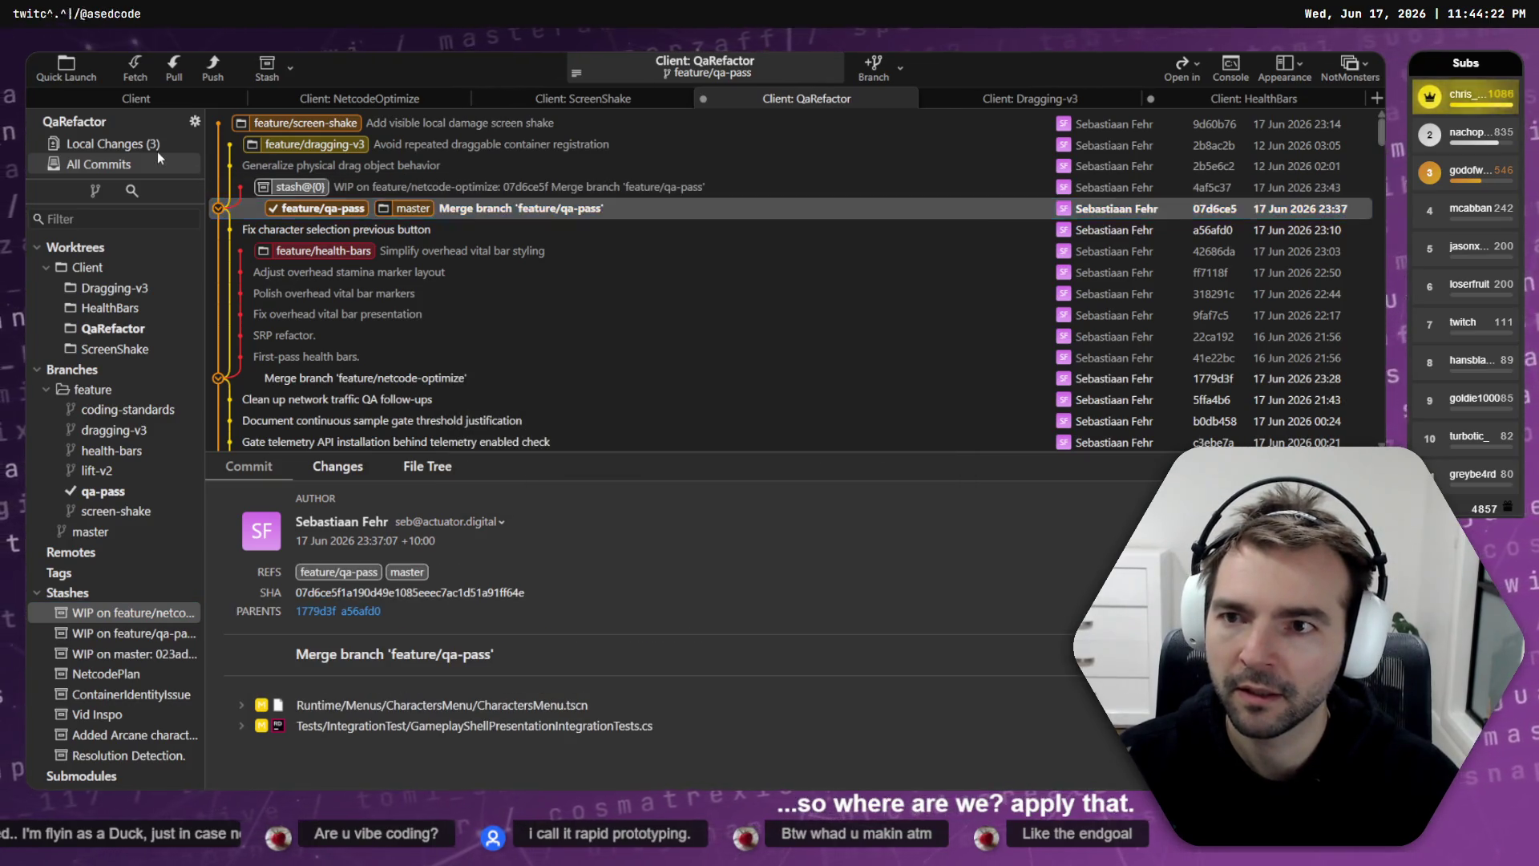
{"action": "left_click", "coordinate": [157, 144]}
{"action": "left_click", "coordinate": [120, 612]}
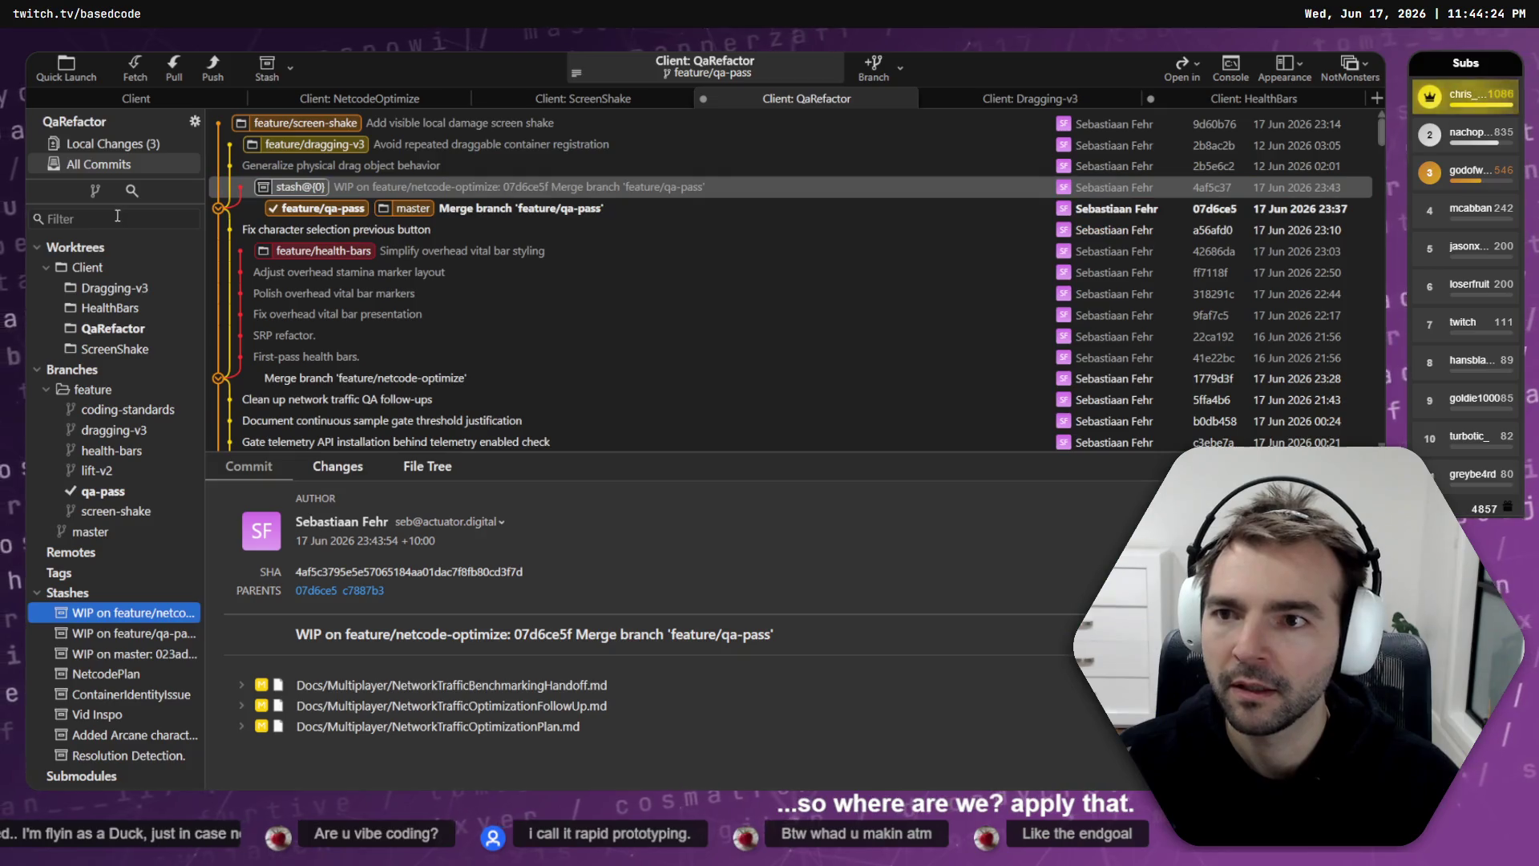
Step: View the 'Simplify overhead vital bar styling' commit below the qa-pass merge commit
{"action": "right_click", "coordinate": [345, 213]}
{"action": "mouse_move", "coordinate": [462, 231]}
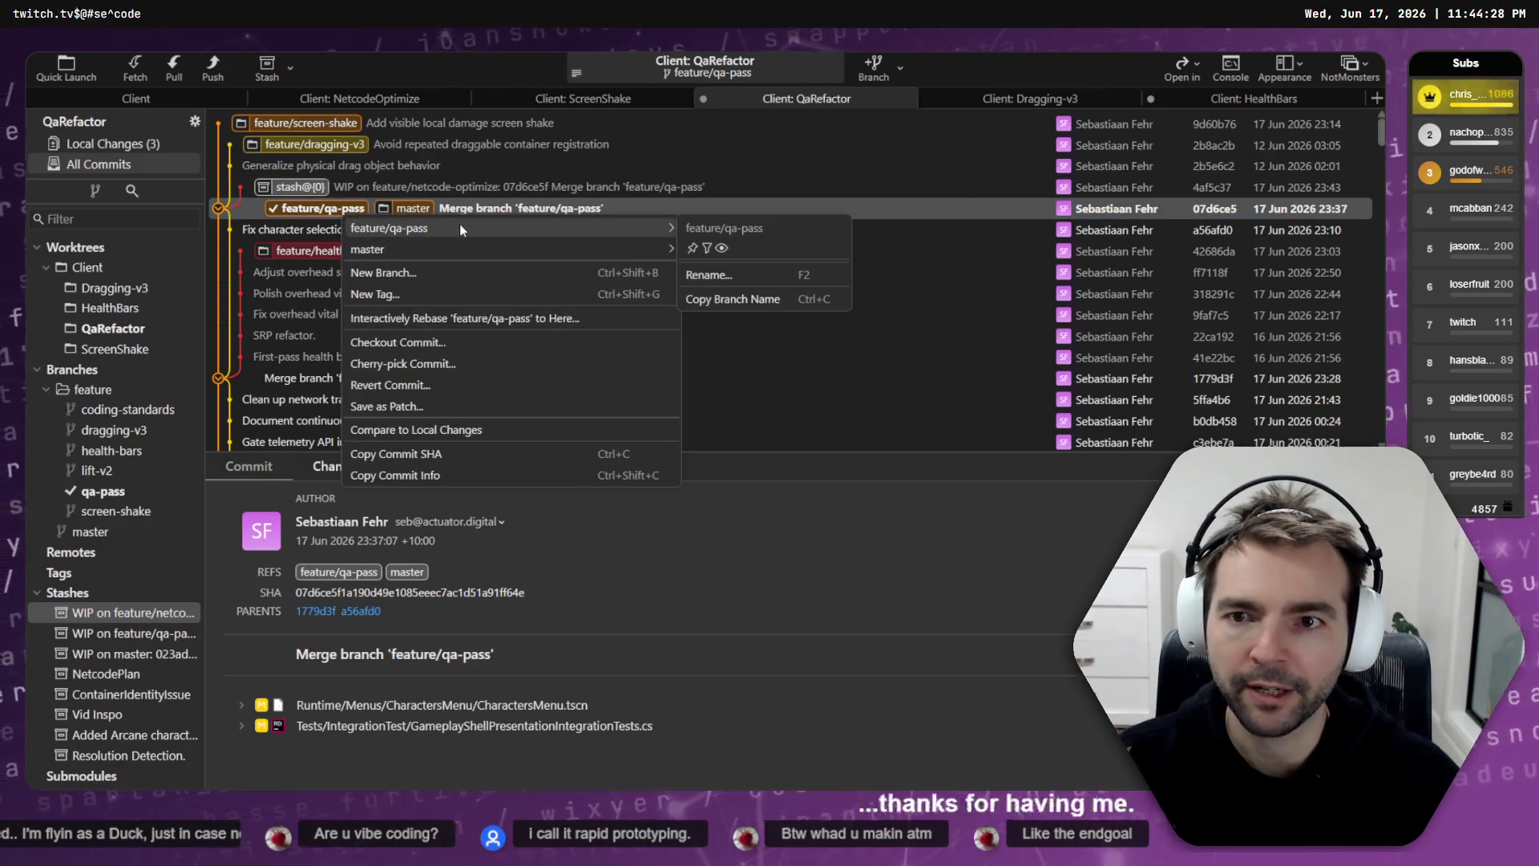
{"action": "left_click", "coordinate": [371, 253]}
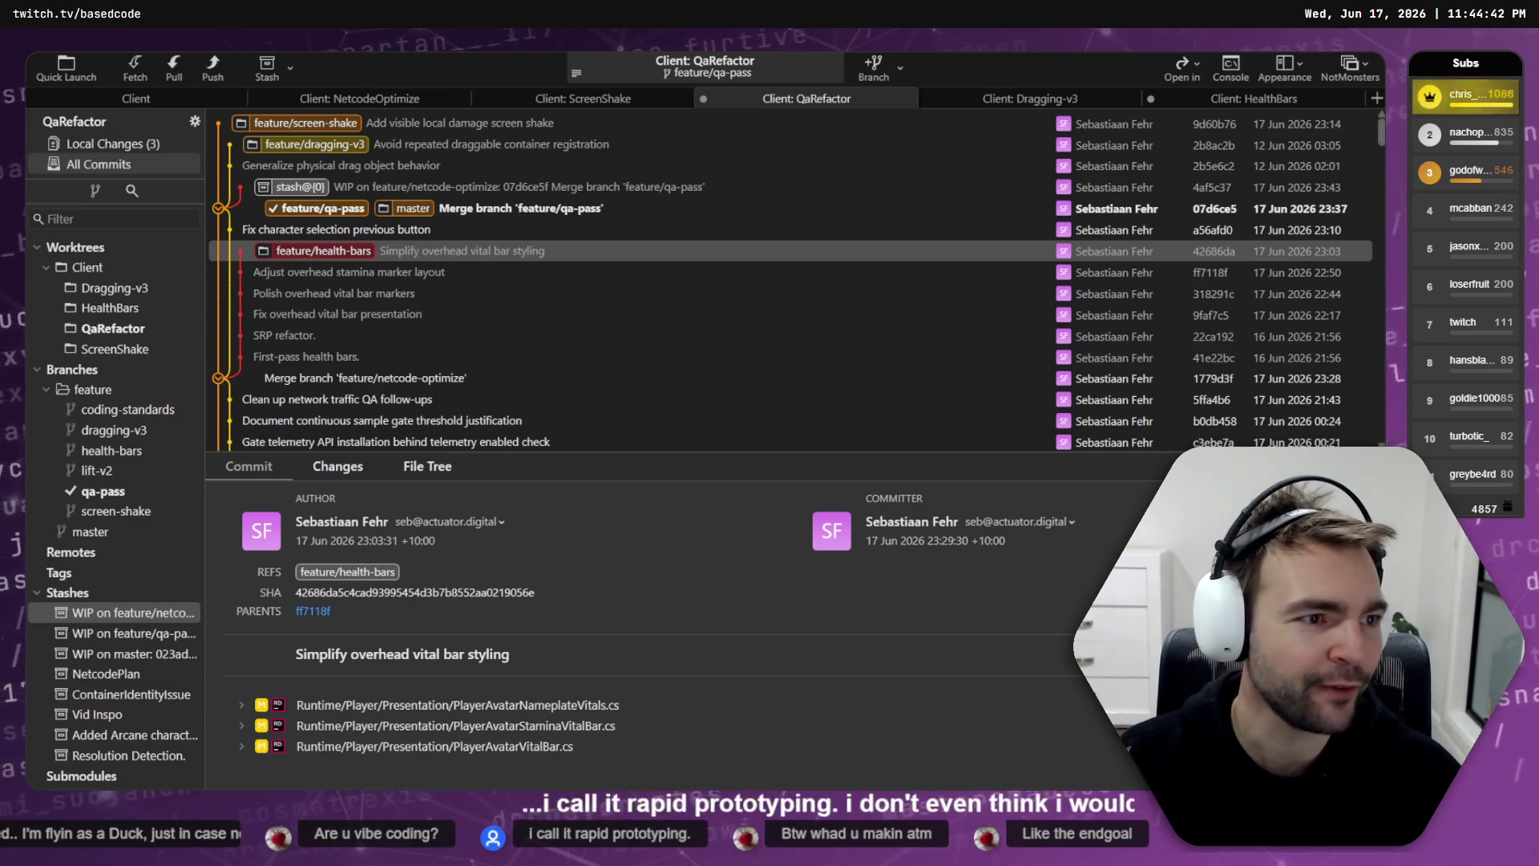
Step: Launch a test run of NotMonsters from the Godot editor
{"action": "key", "text": "alt+Tab"}
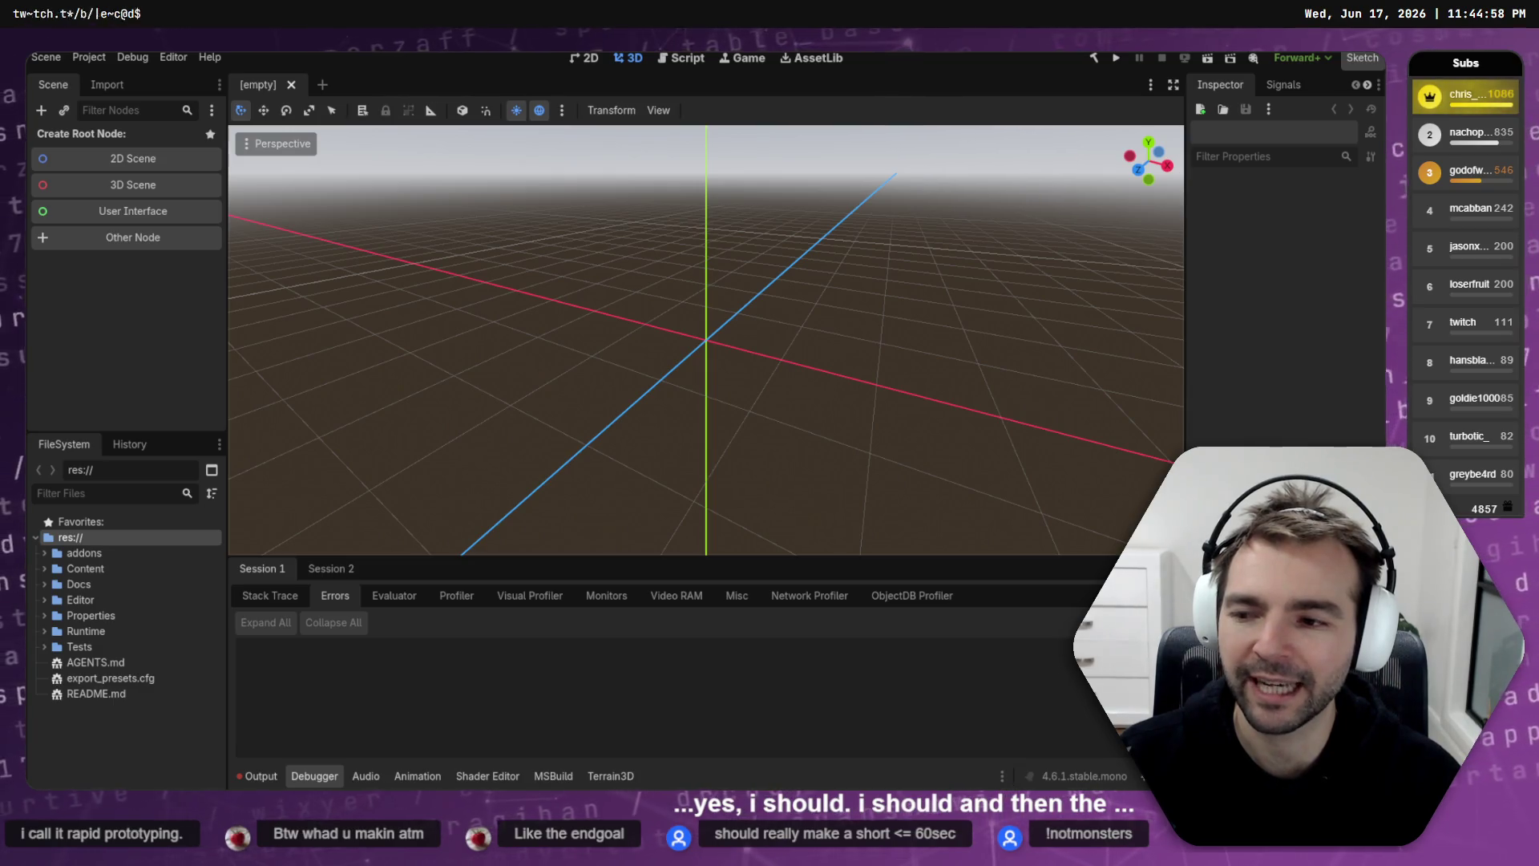
{"action": "left_click", "coordinate": [1115, 59]}
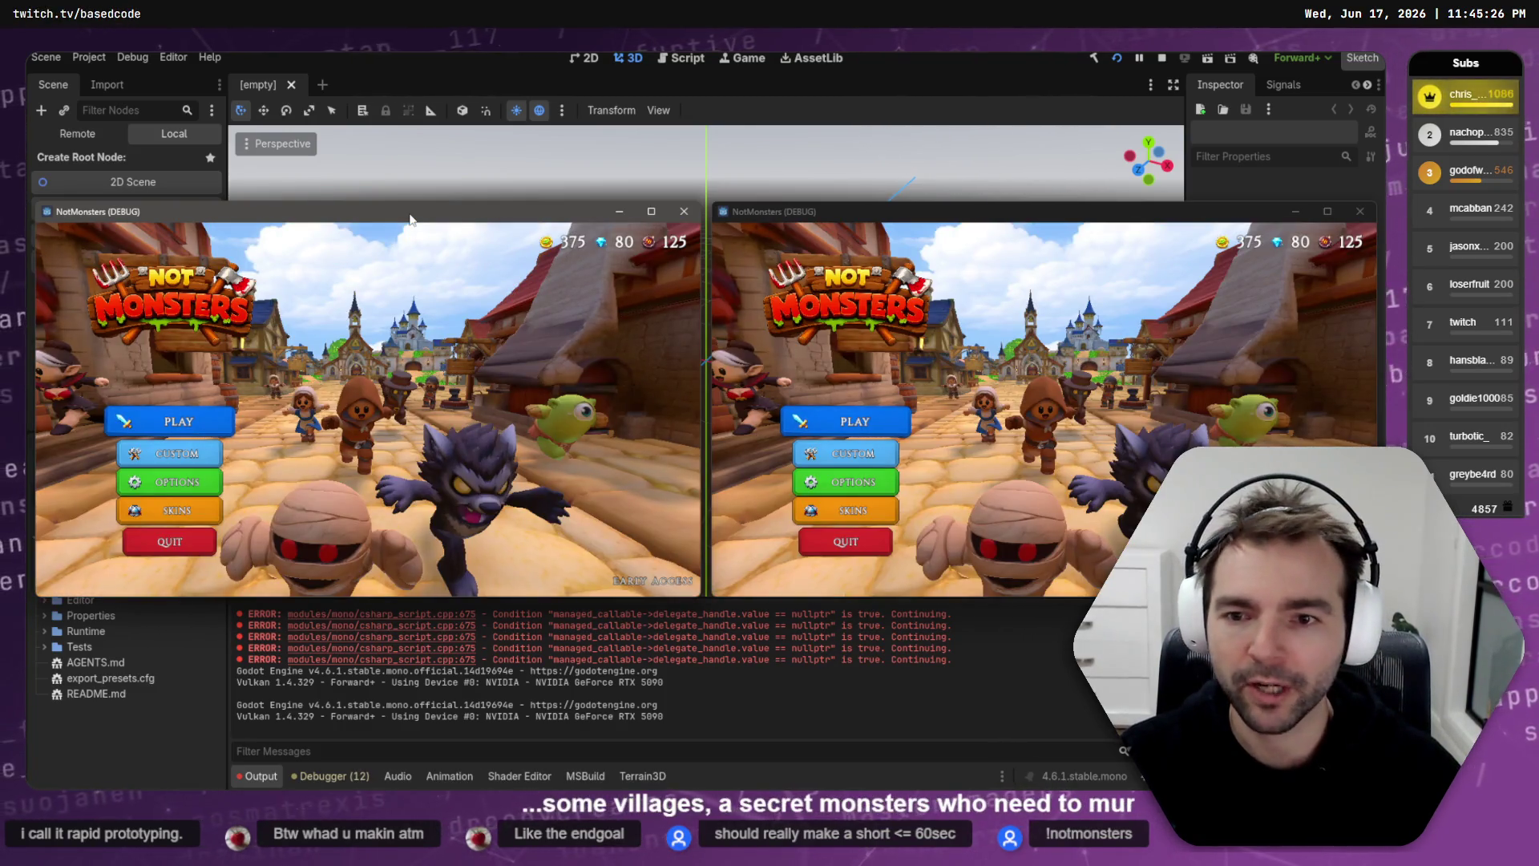
Step: Start matchmaking in both game windows and pick the Barkeeper and a monster character
{"action": "left_click", "coordinate": [172, 420]}
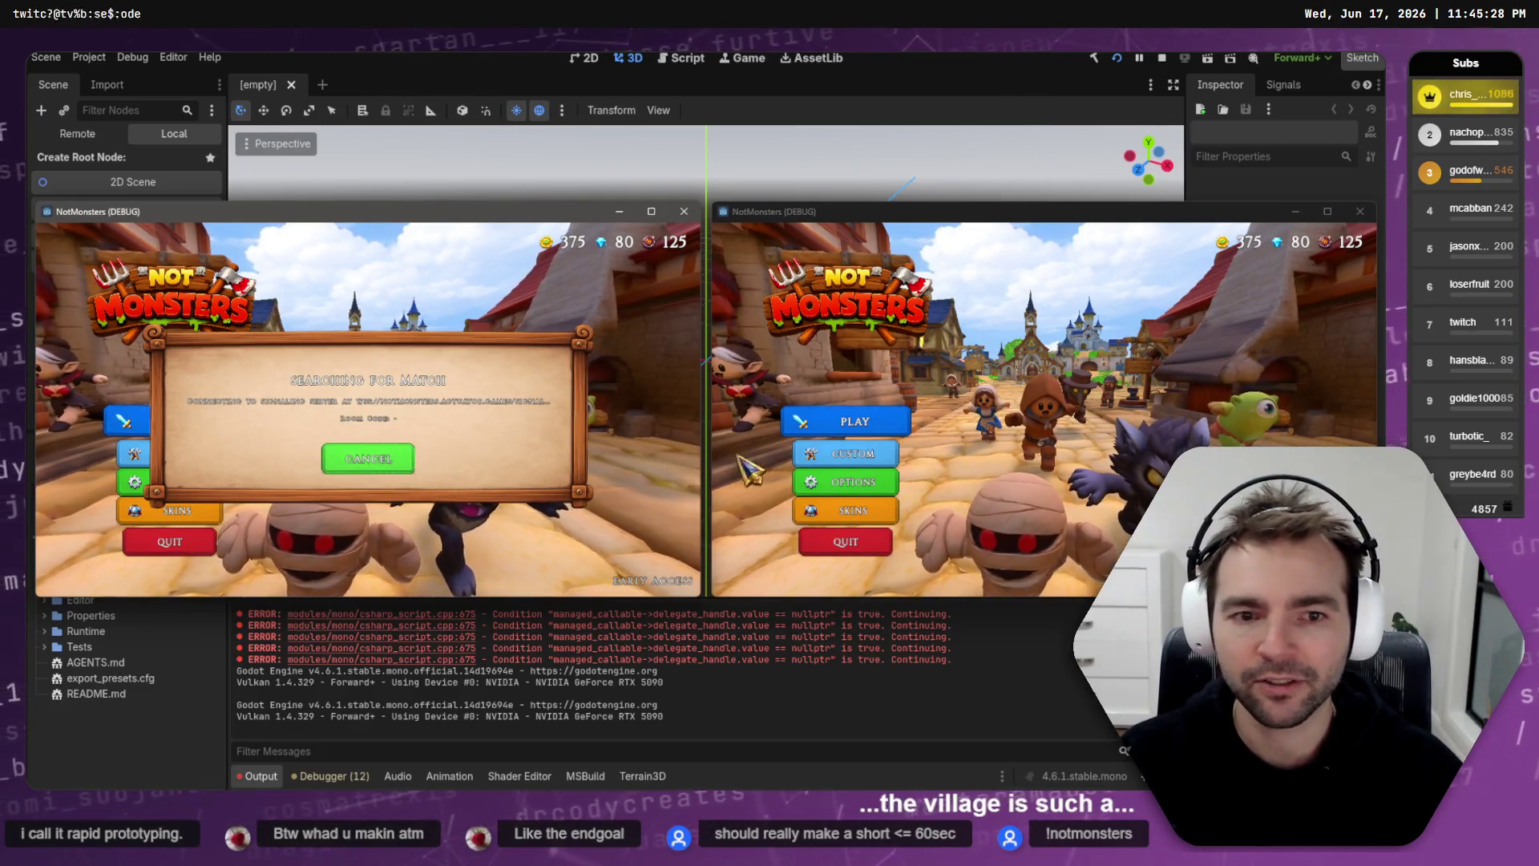
{"action": "left_click", "coordinate": [856, 421]}
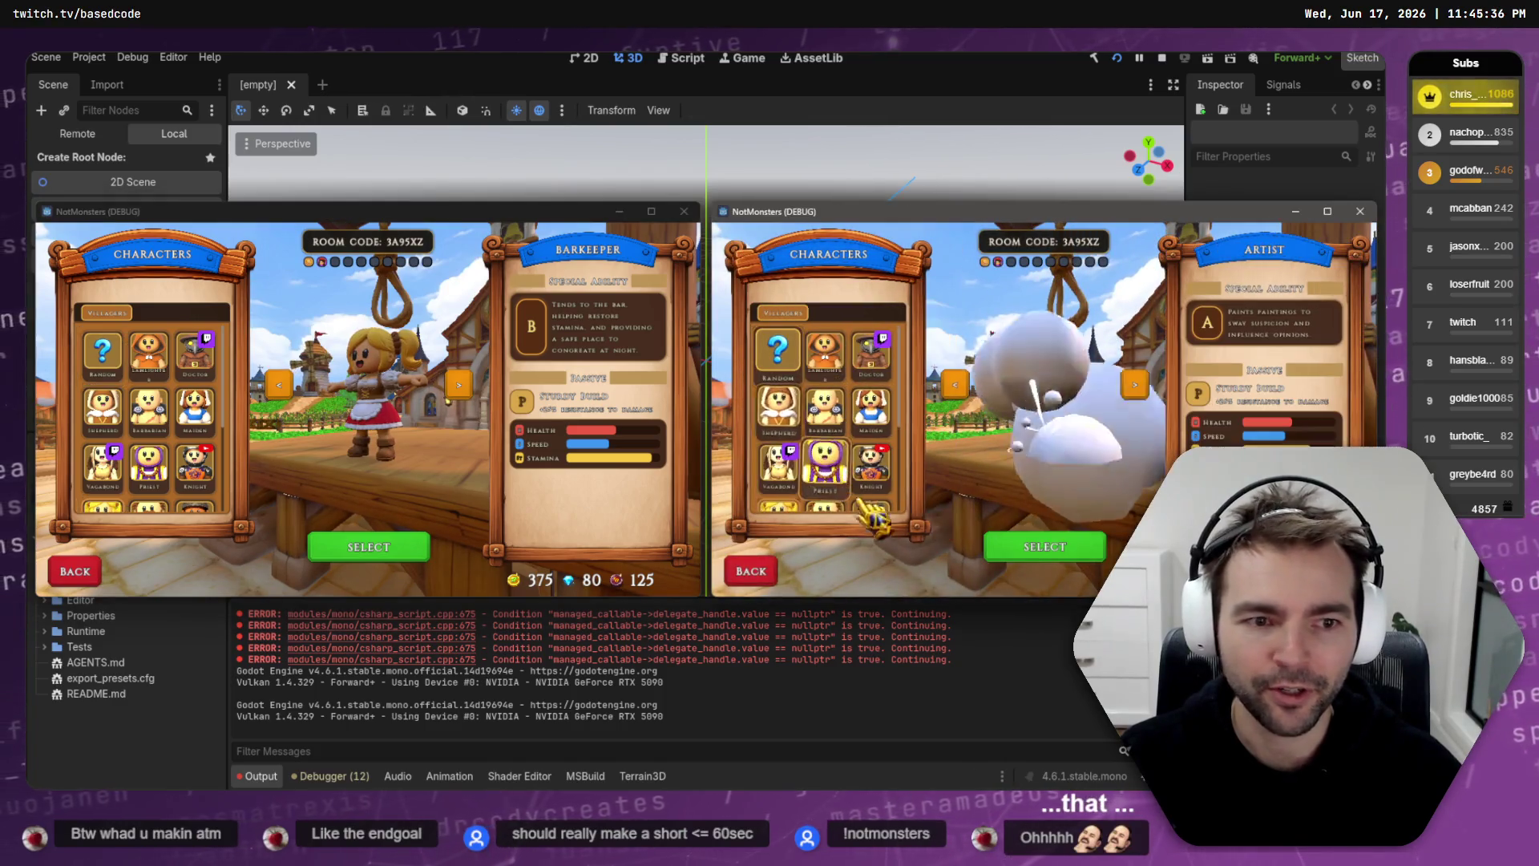
{"action": "left_click", "coordinate": [1026, 544]}
{"action": "left_click", "coordinate": [371, 553]}
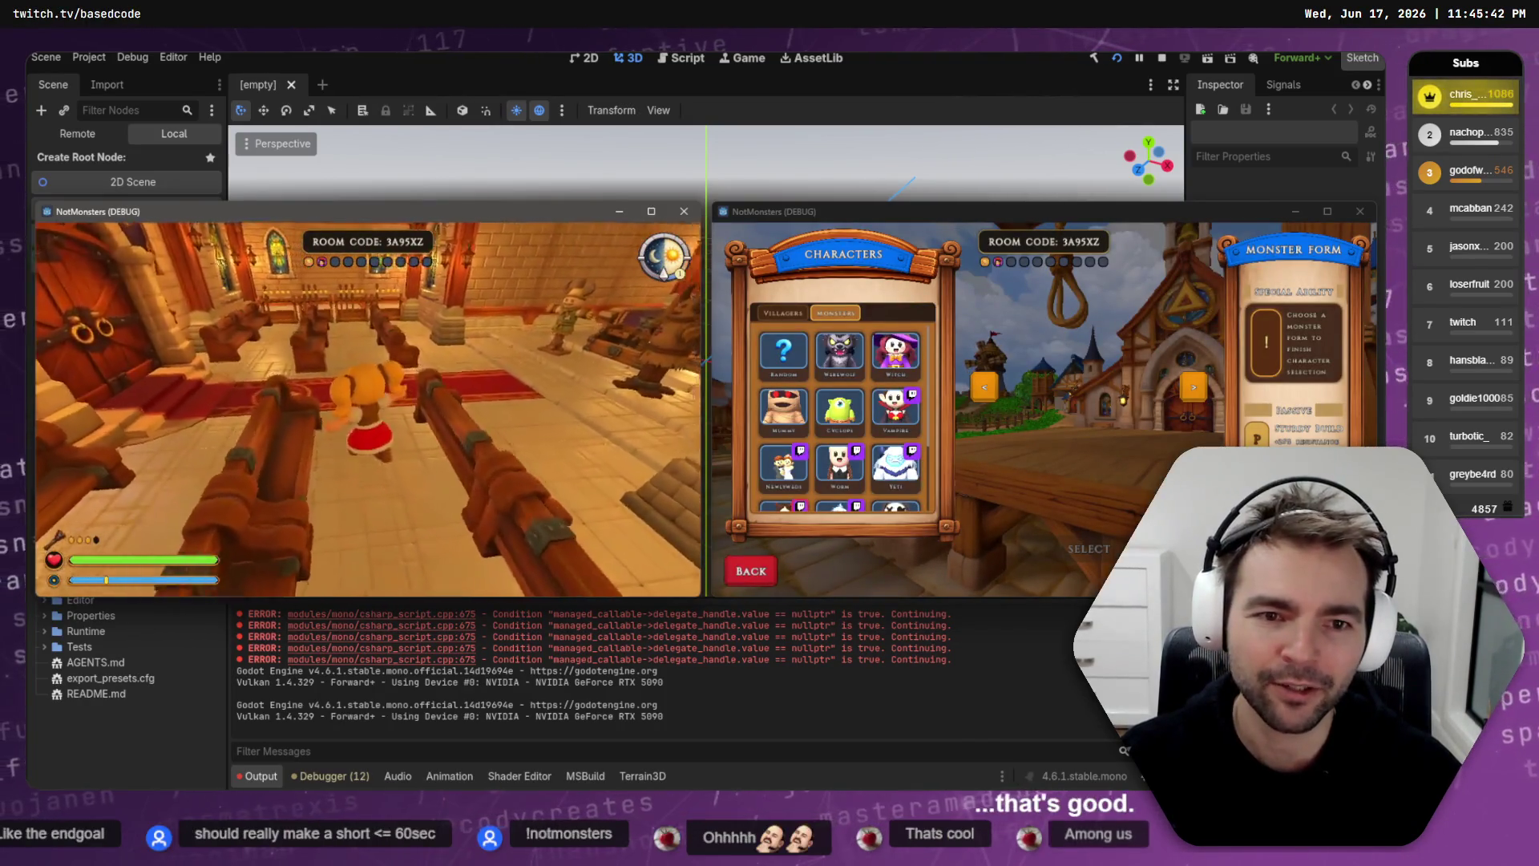
{"action": "left_click", "coordinate": [850, 365]}
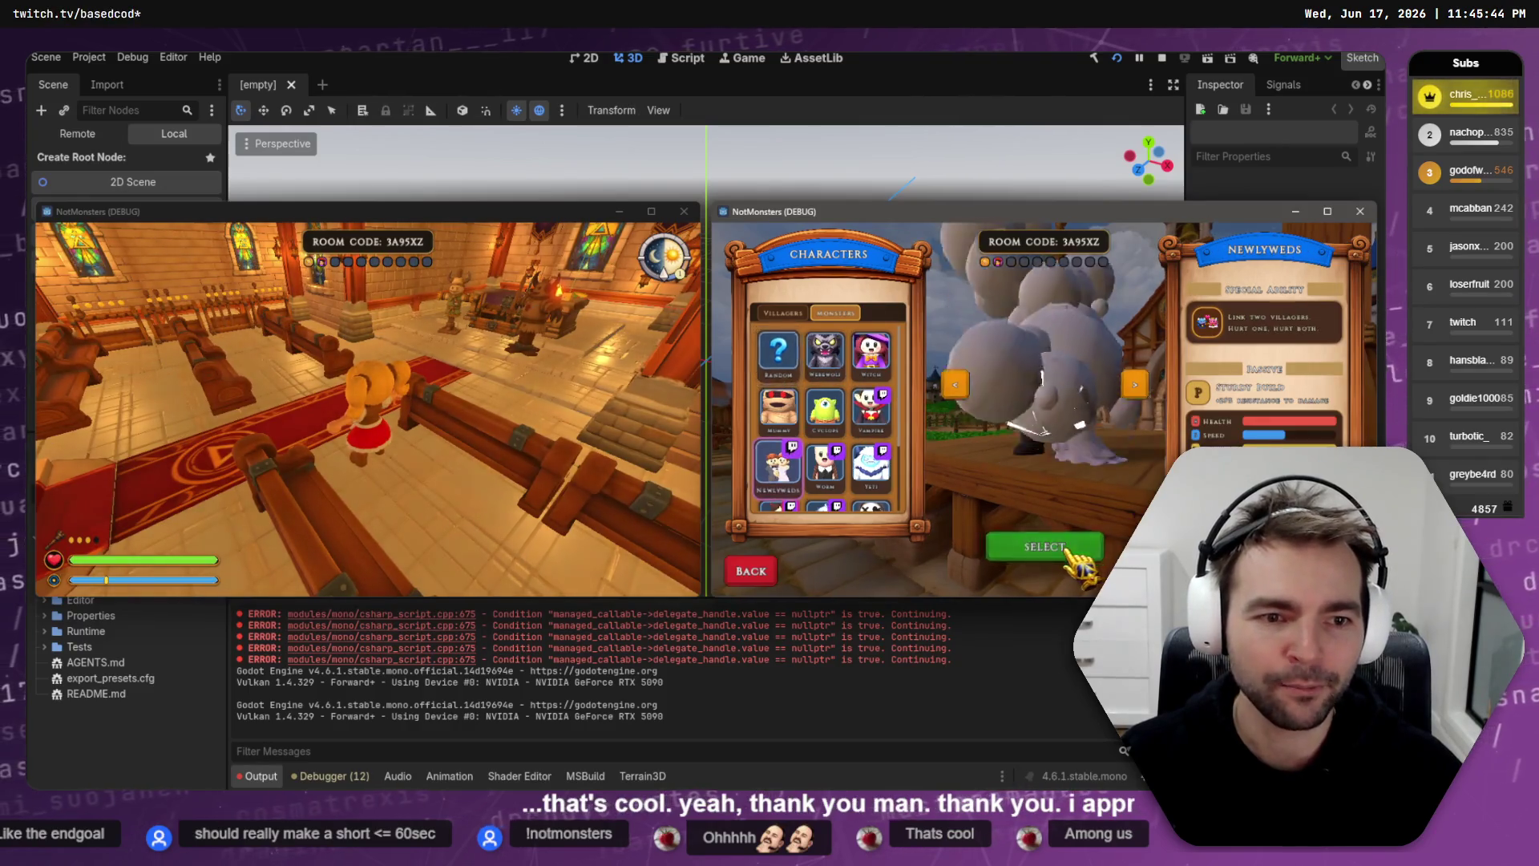
Step: Walk up the chapel aisle and carry the glowing creature between the pews to drop it
{"action": "key", "text": "w"}
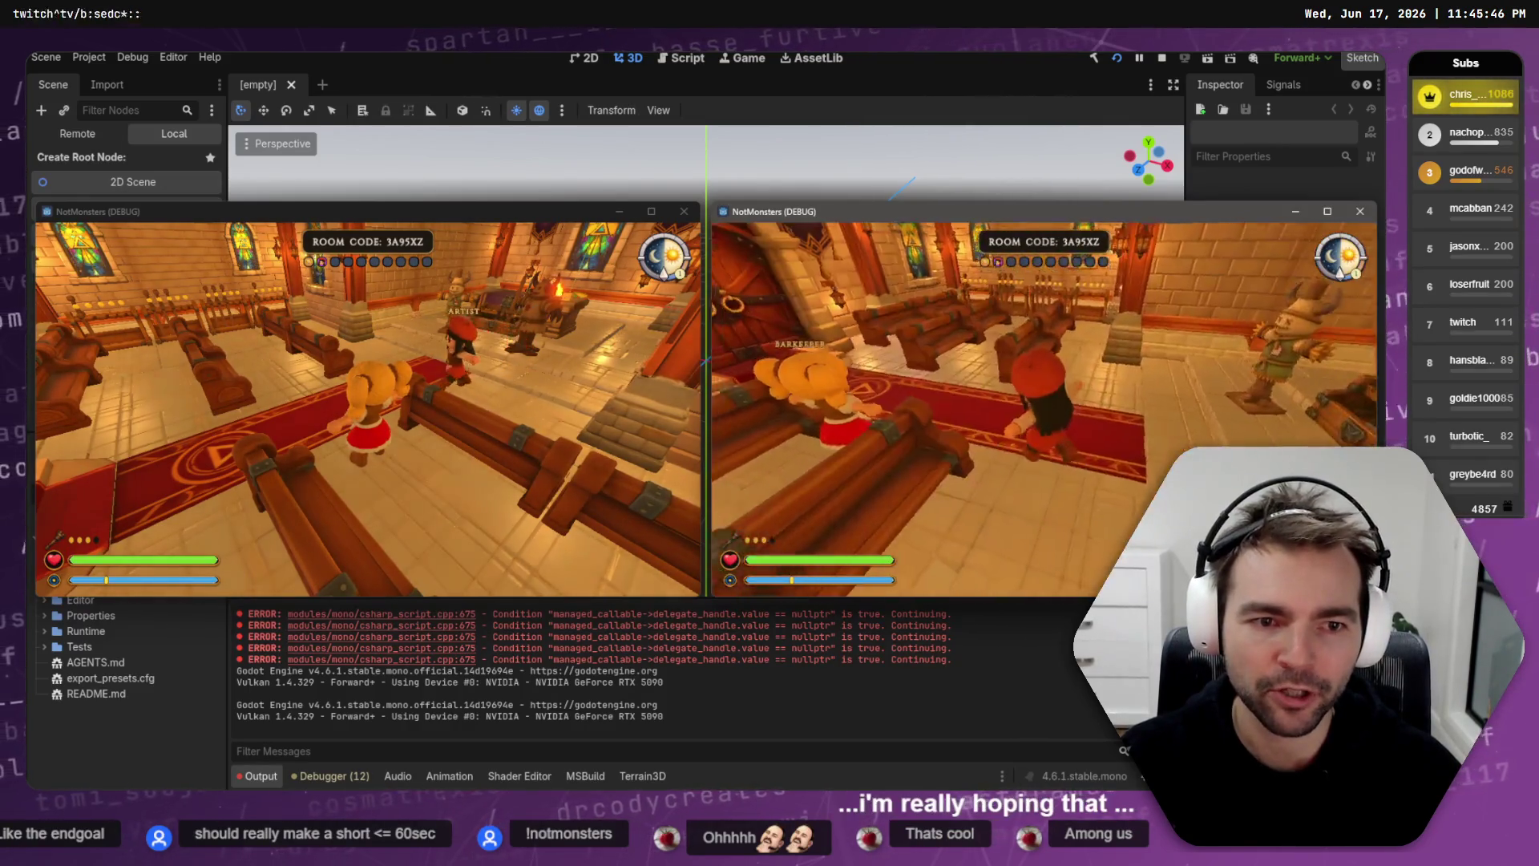
{"action": "key", "text": "w"}
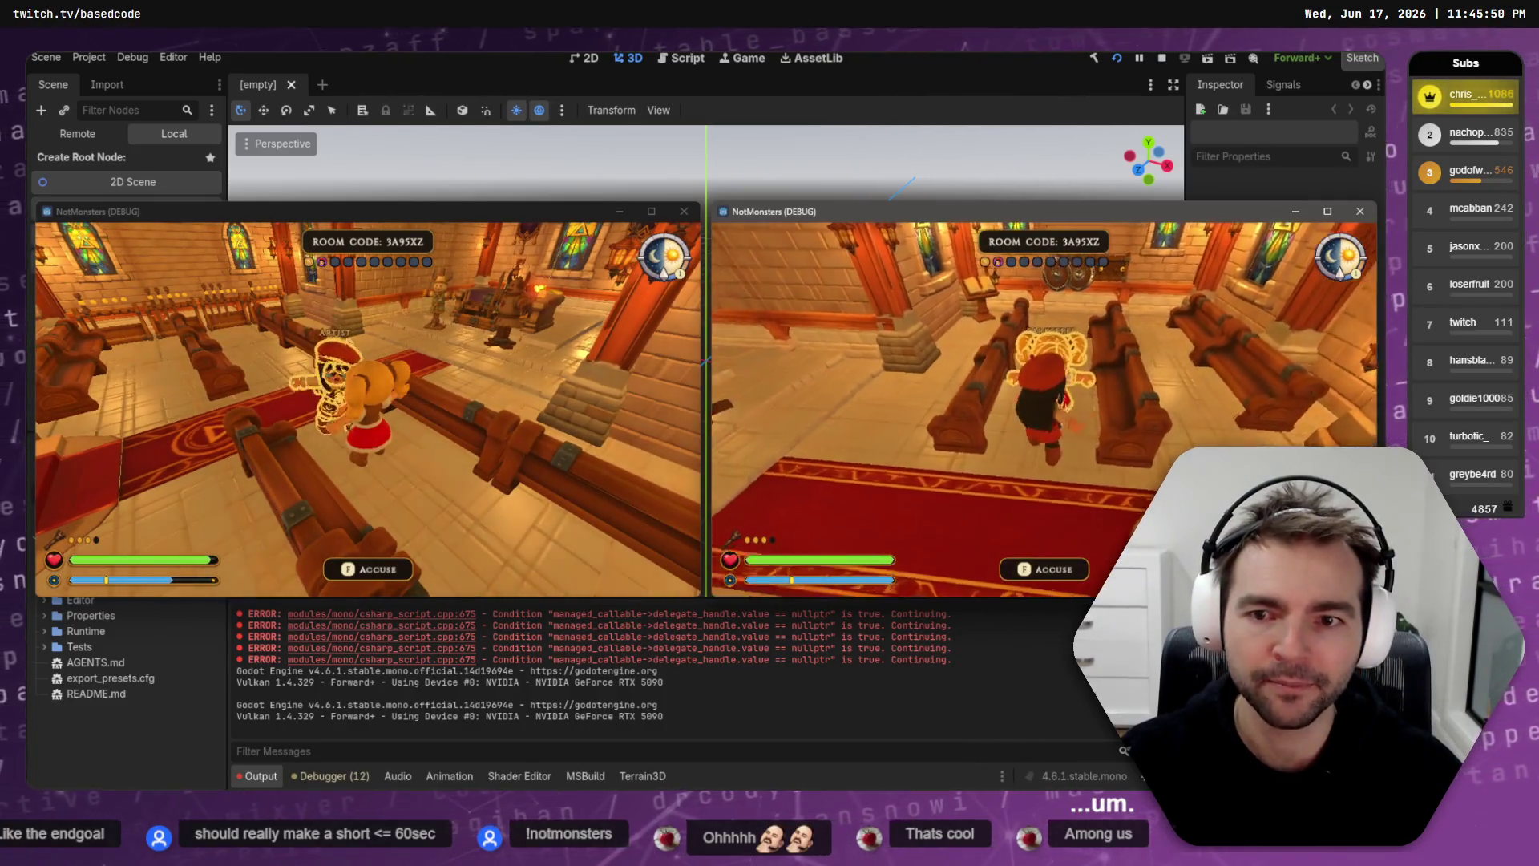
{"action": "key", "text": "w"}
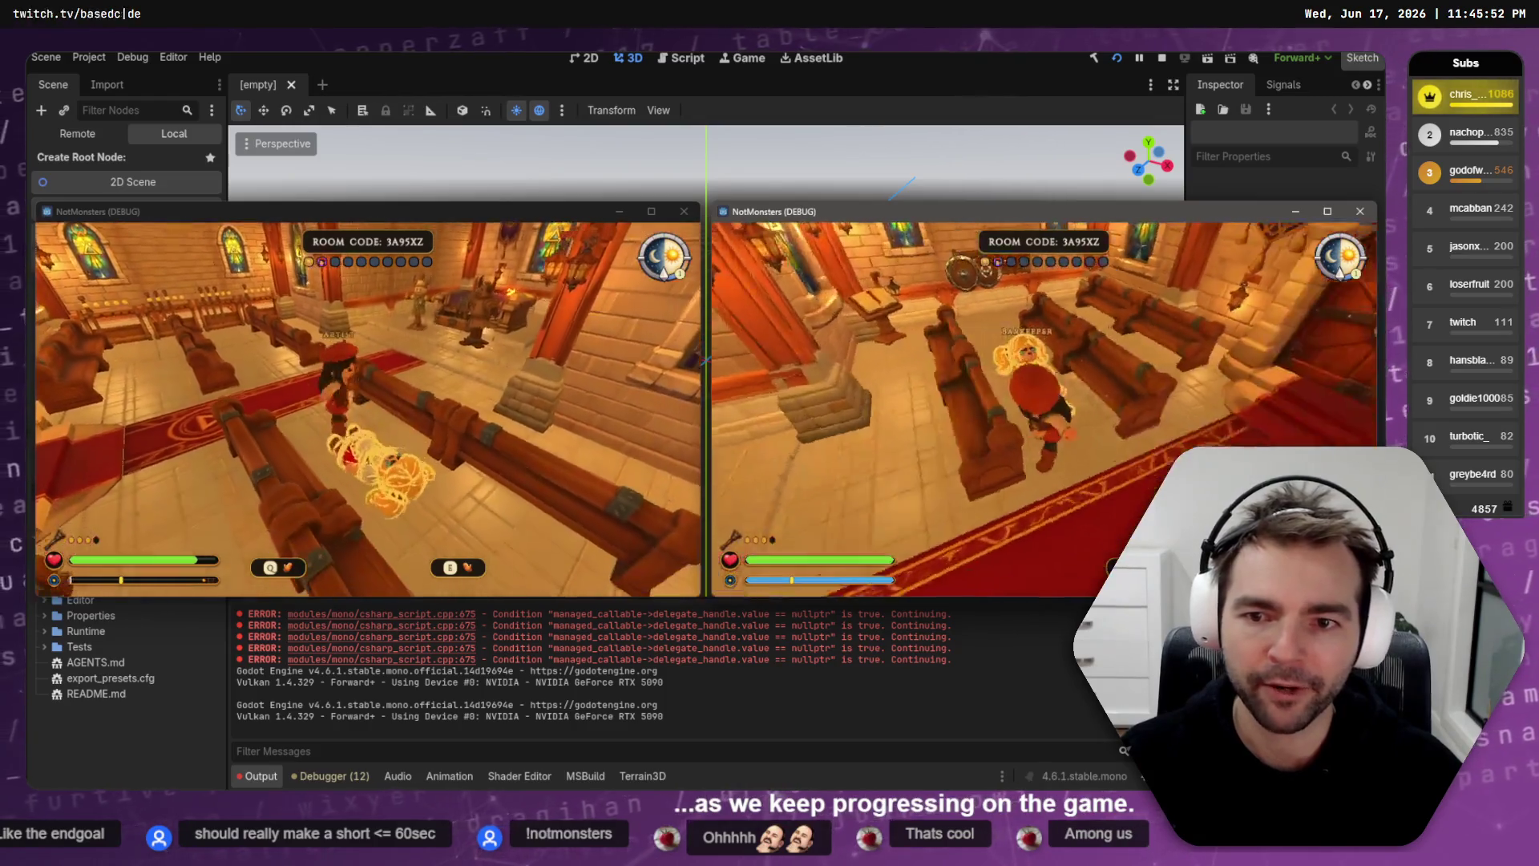
{"action": "key", "text": "w"}
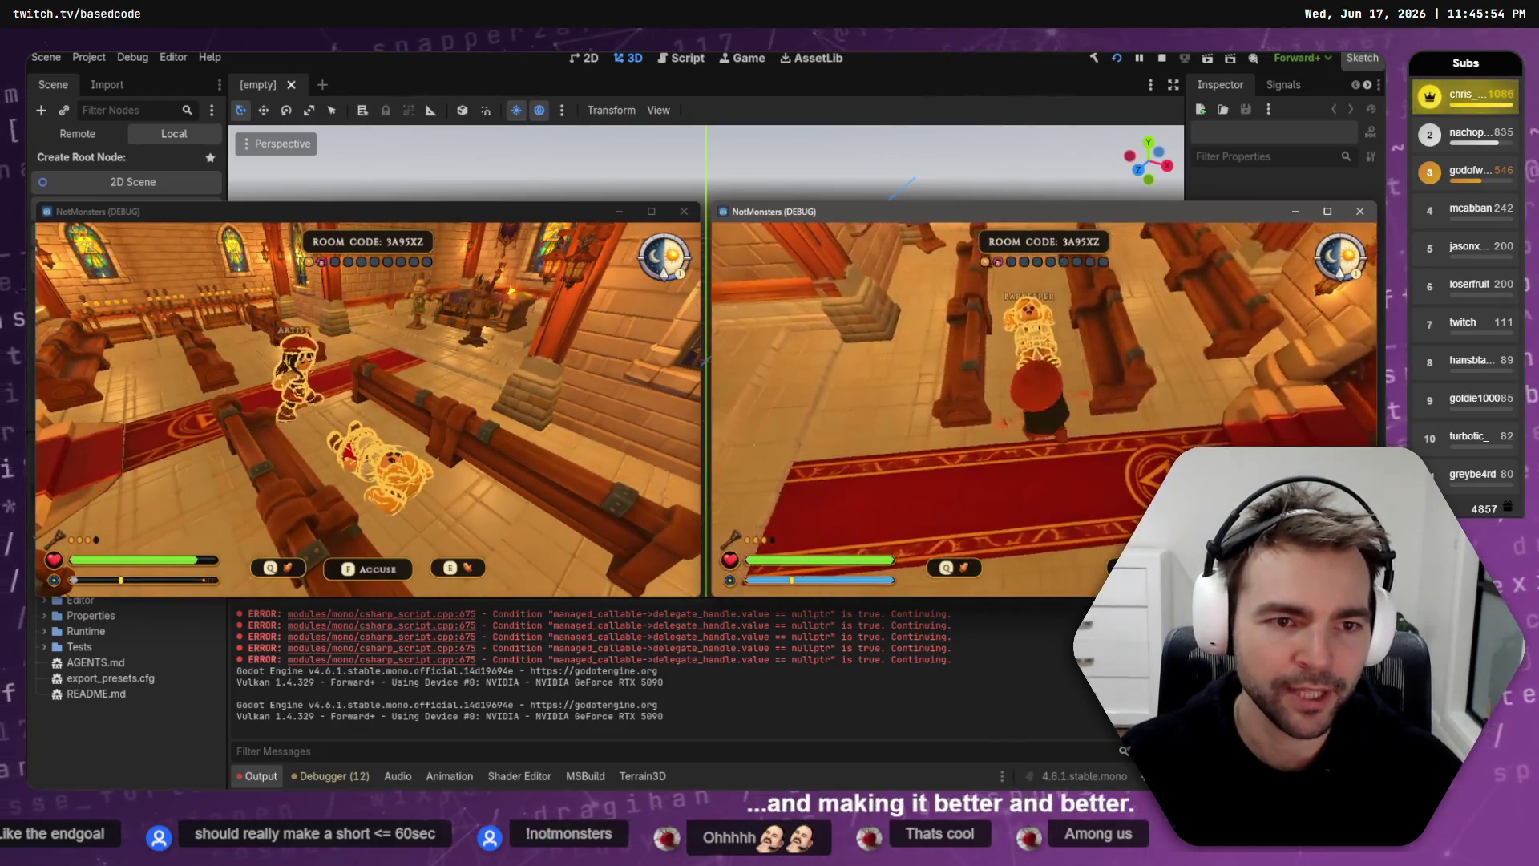
{"action": "key", "text": "w"}
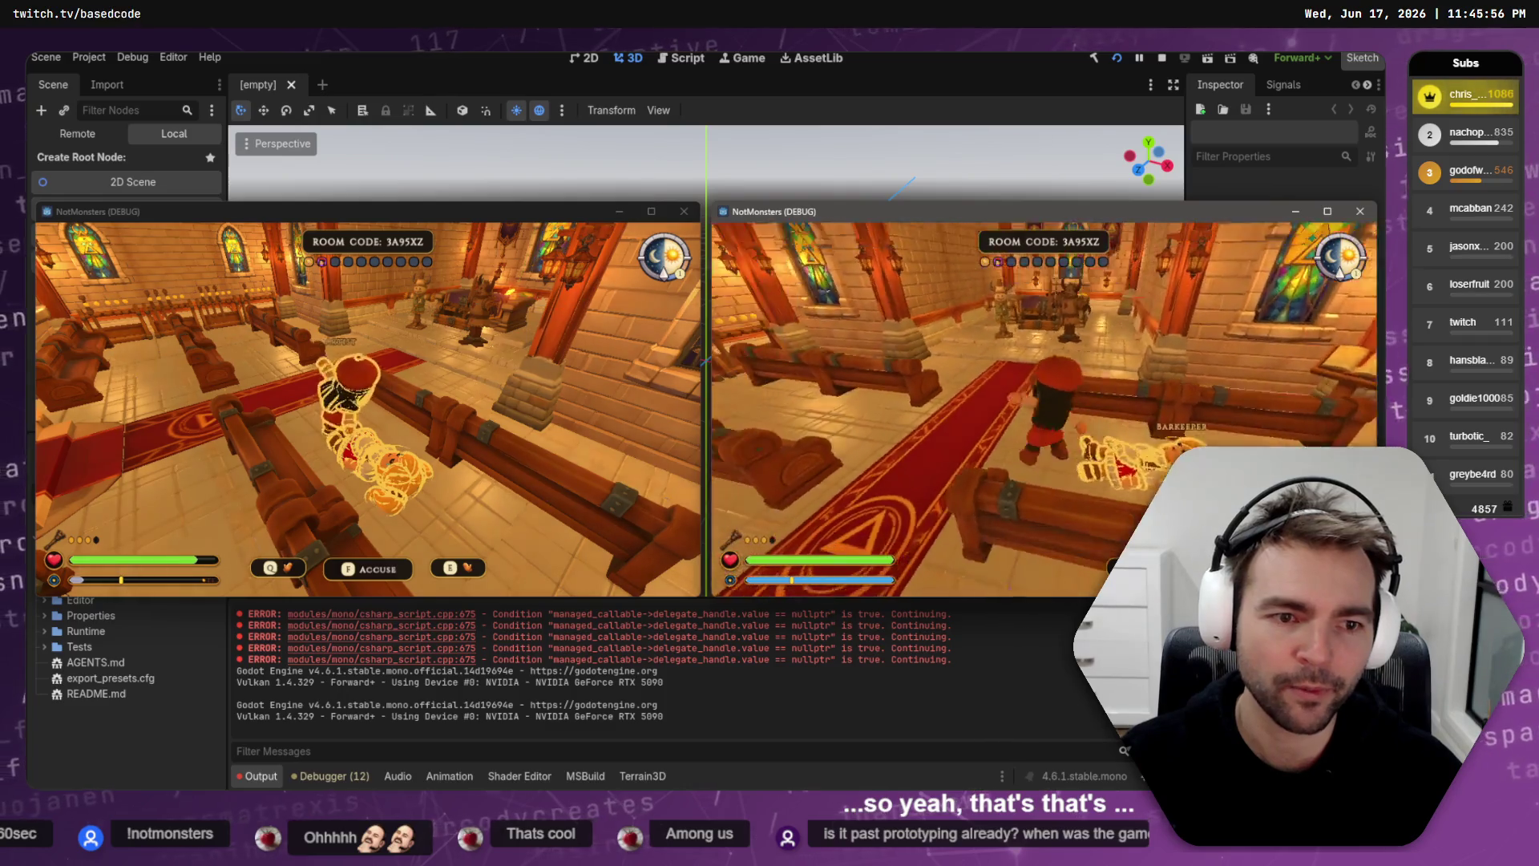
{"action": "key", "text": "w"}
{"action": "key", "text": "w"}
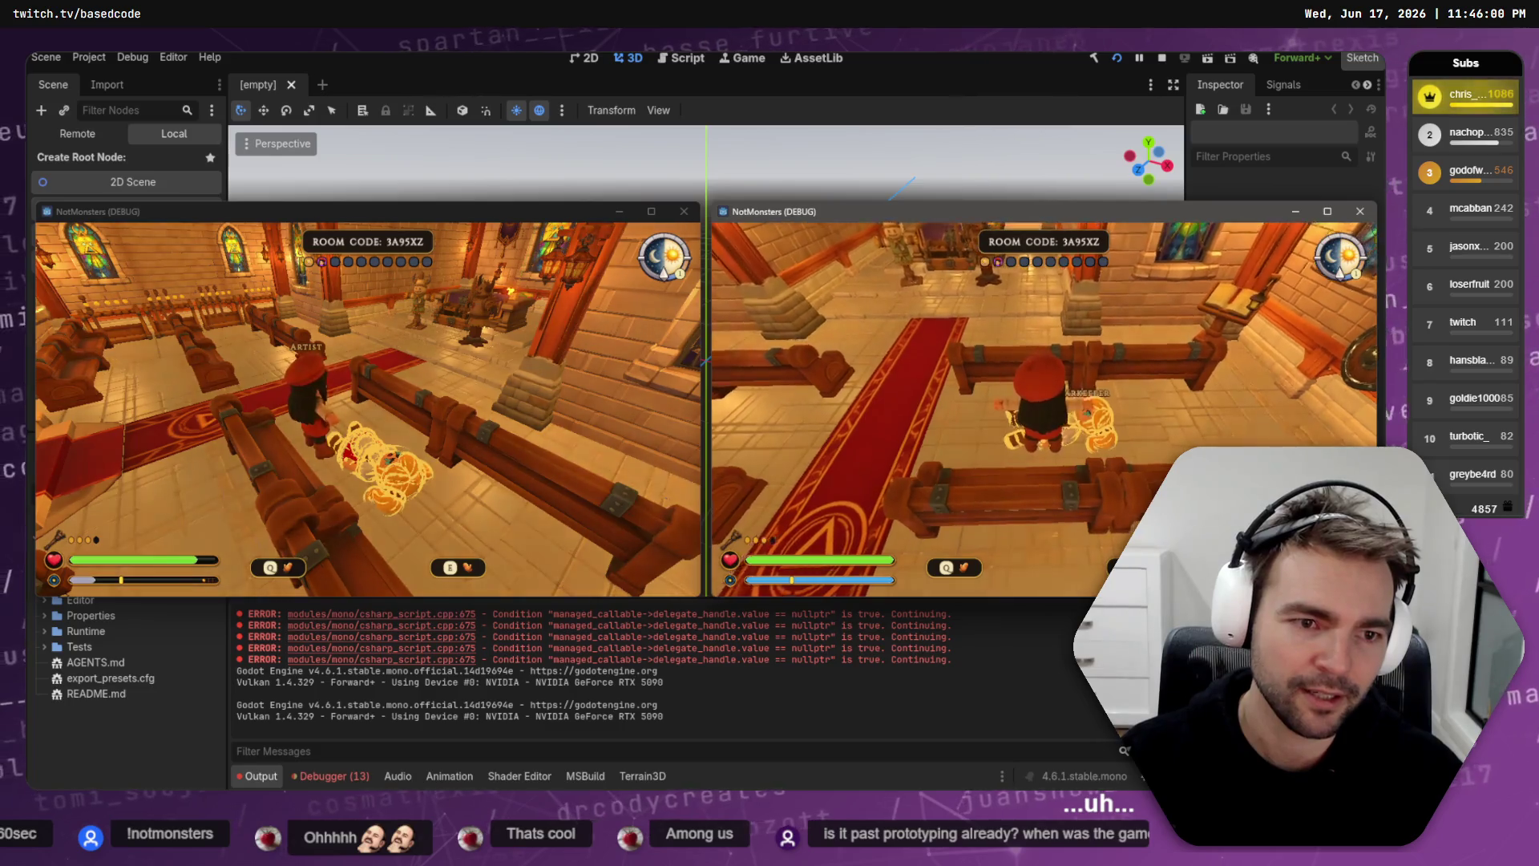
{"action": "key", "text": "w"}
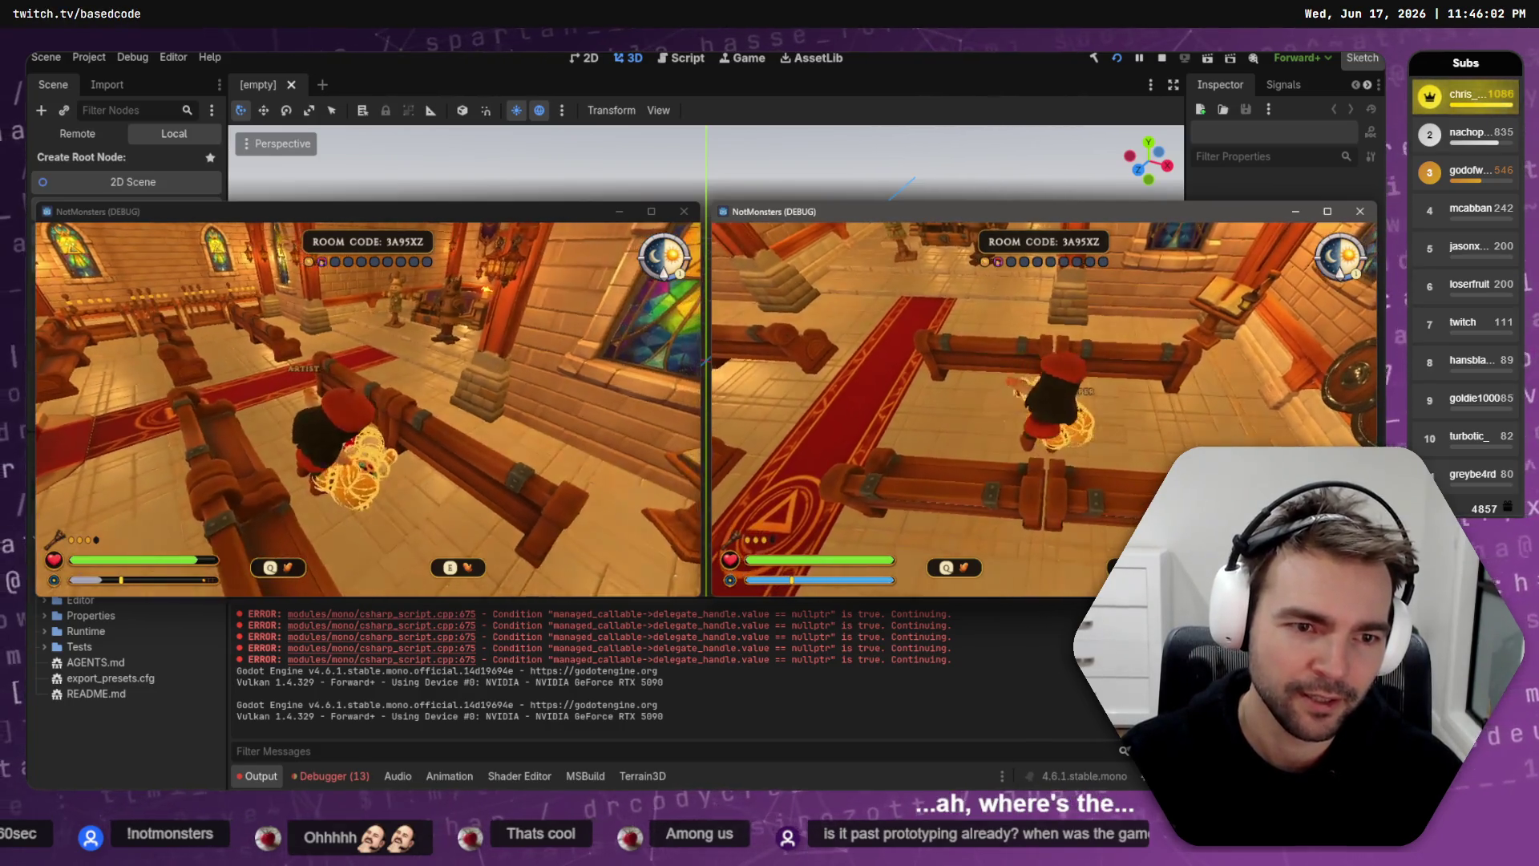
{"action": "key", "text": "w"}
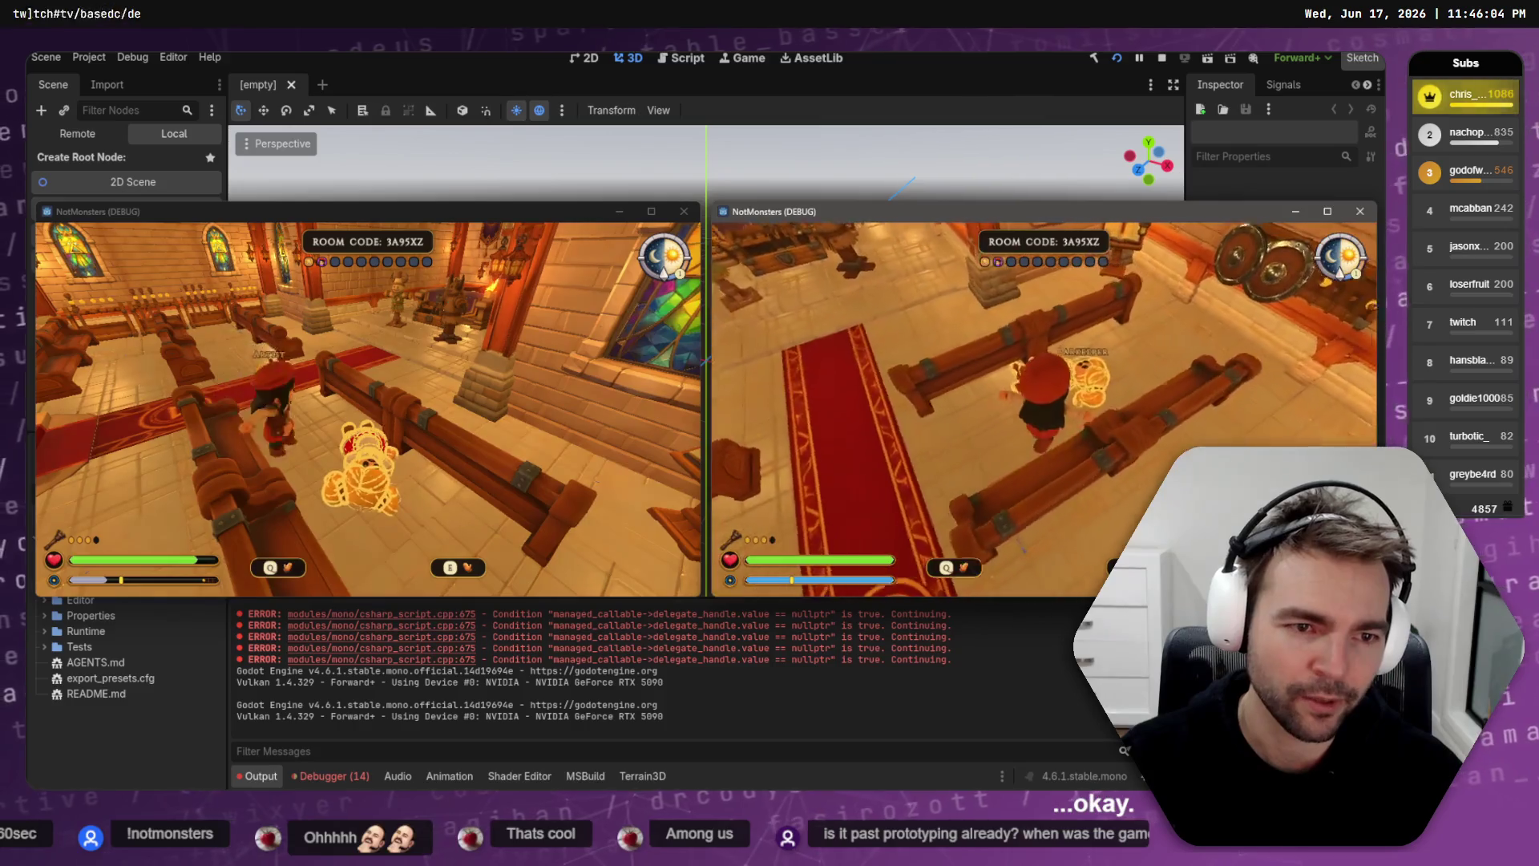
{"action": "key", "text": "w"}
{"action": "key", "text": "w"}
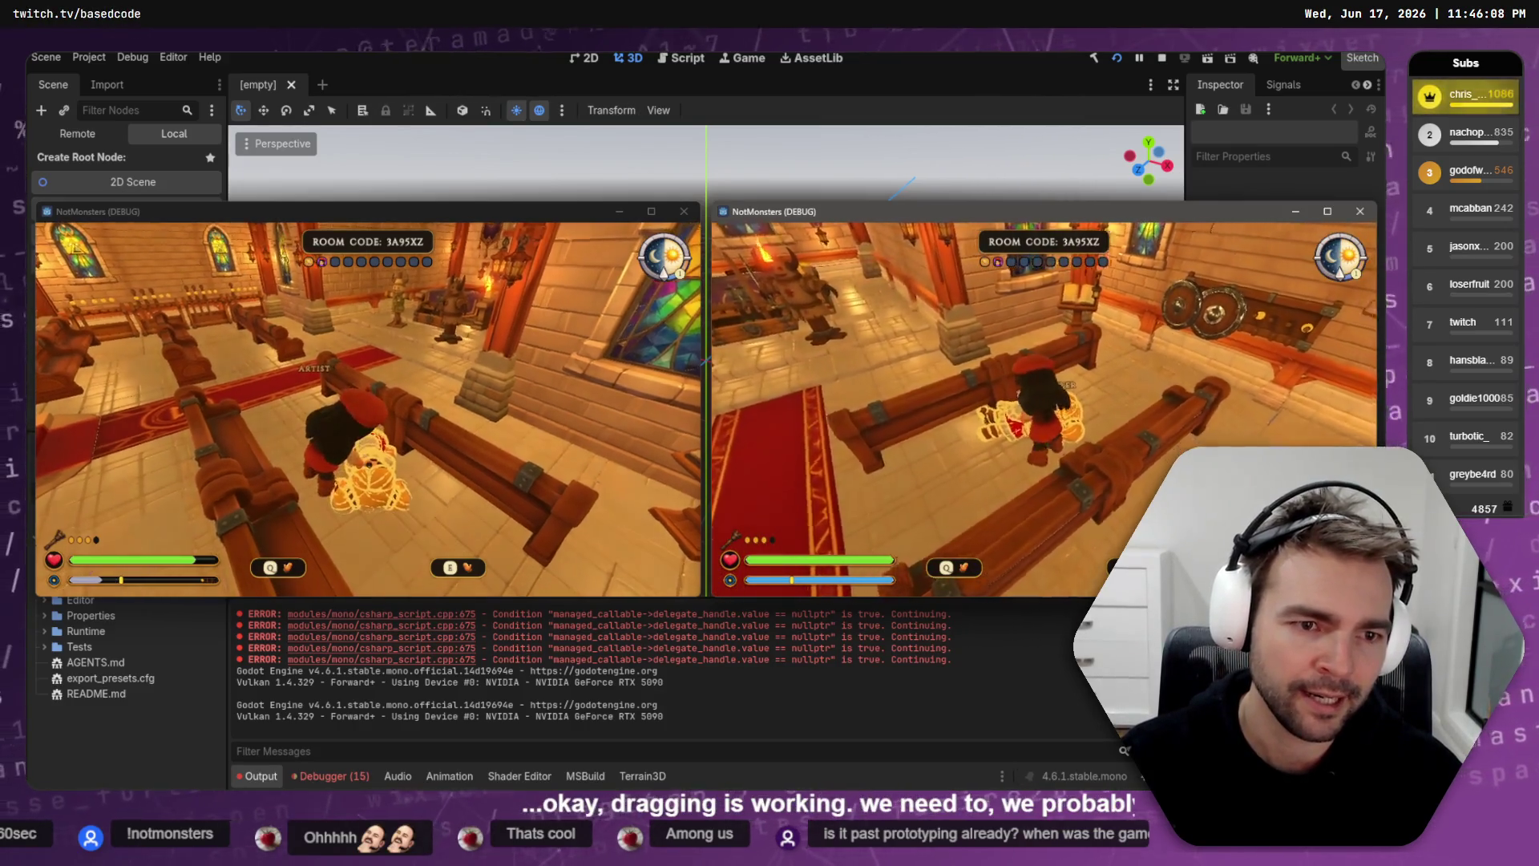
{"action": "key", "text": "w"}
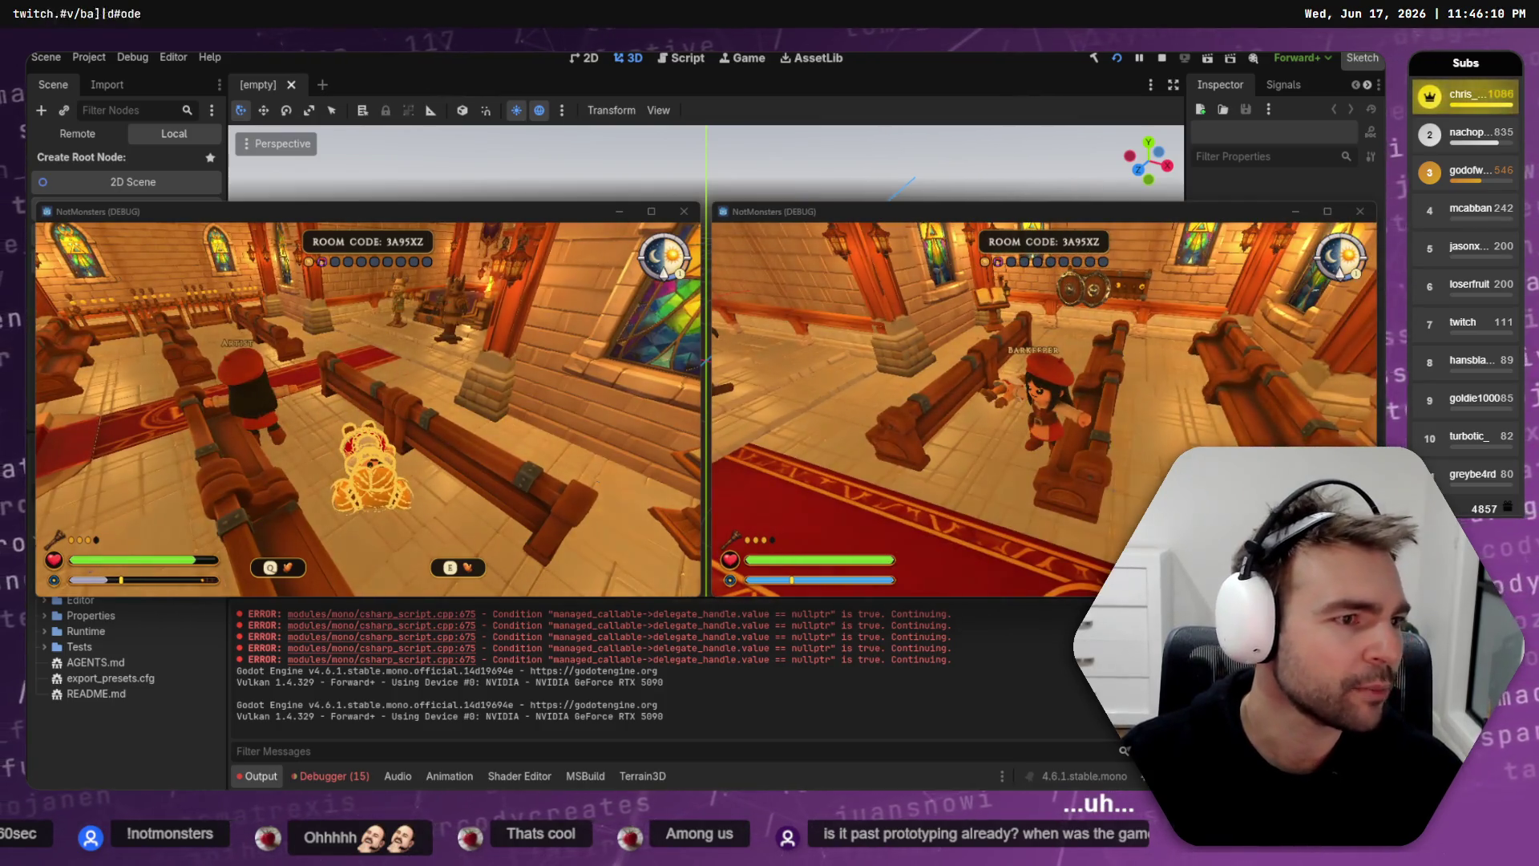
{"action": "key", "text": "alt+Tab"}
Step: Scroll down the QaRefactor history past the netcode-optimize merge to the easier-pickup merge commit
{"action": "scroll", "coordinate": [349, 240], "scroll_direction": "down", "scroll_amount": 3}
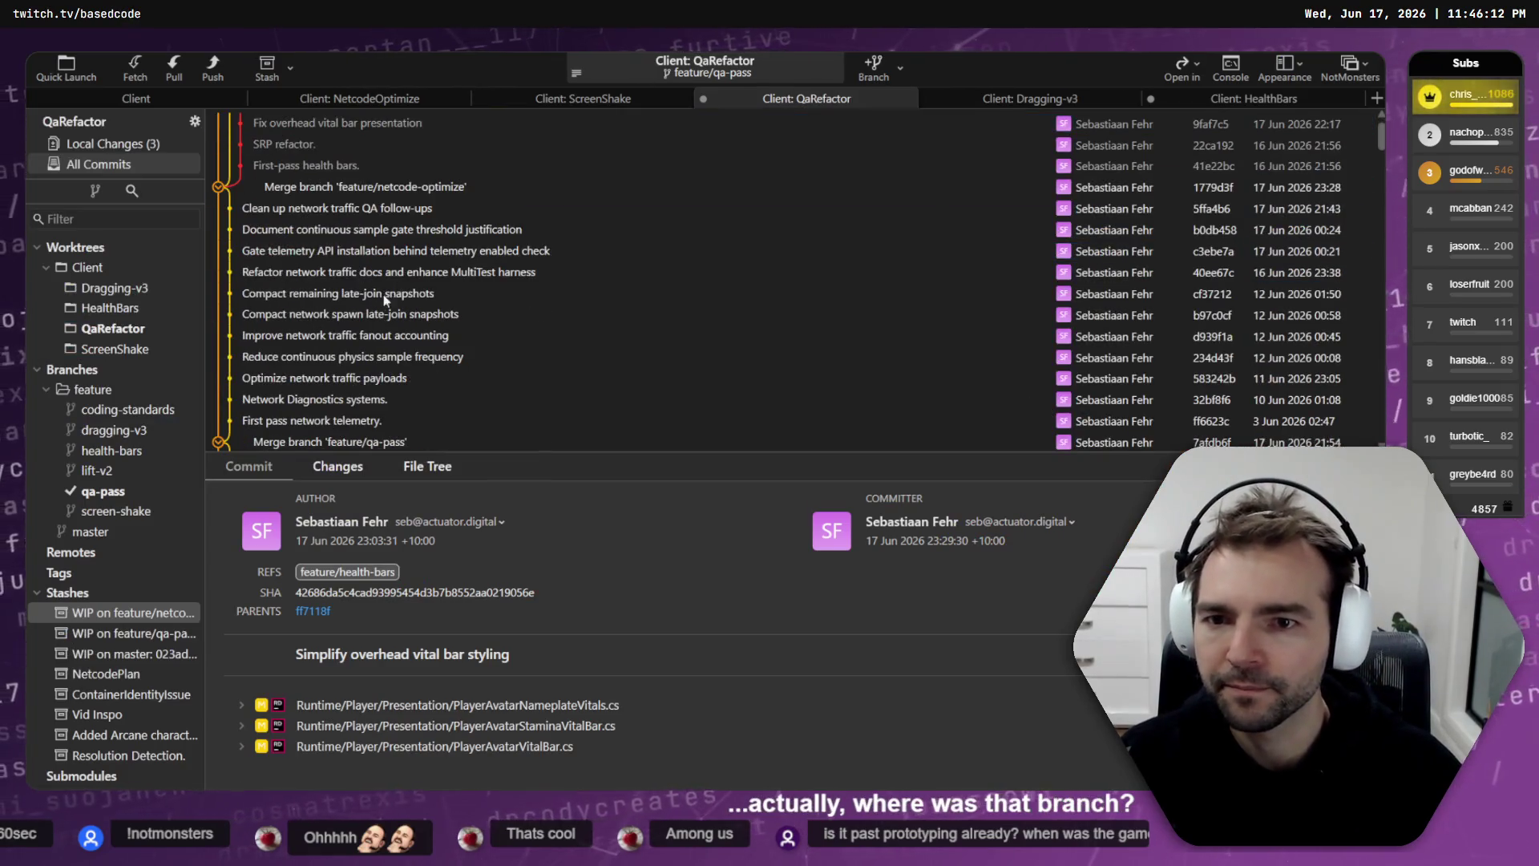
{"action": "left_click", "coordinate": [357, 187]}
{"action": "scroll", "coordinate": [358, 383], "scroll_direction": "down", "scroll_amount": 1}
{"action": "left_click", "coordinate": [358, 383]}
{"action": "scroll", "coordinate": [358, 384], "scroll_direction": "down", "scroll_amount": 3}
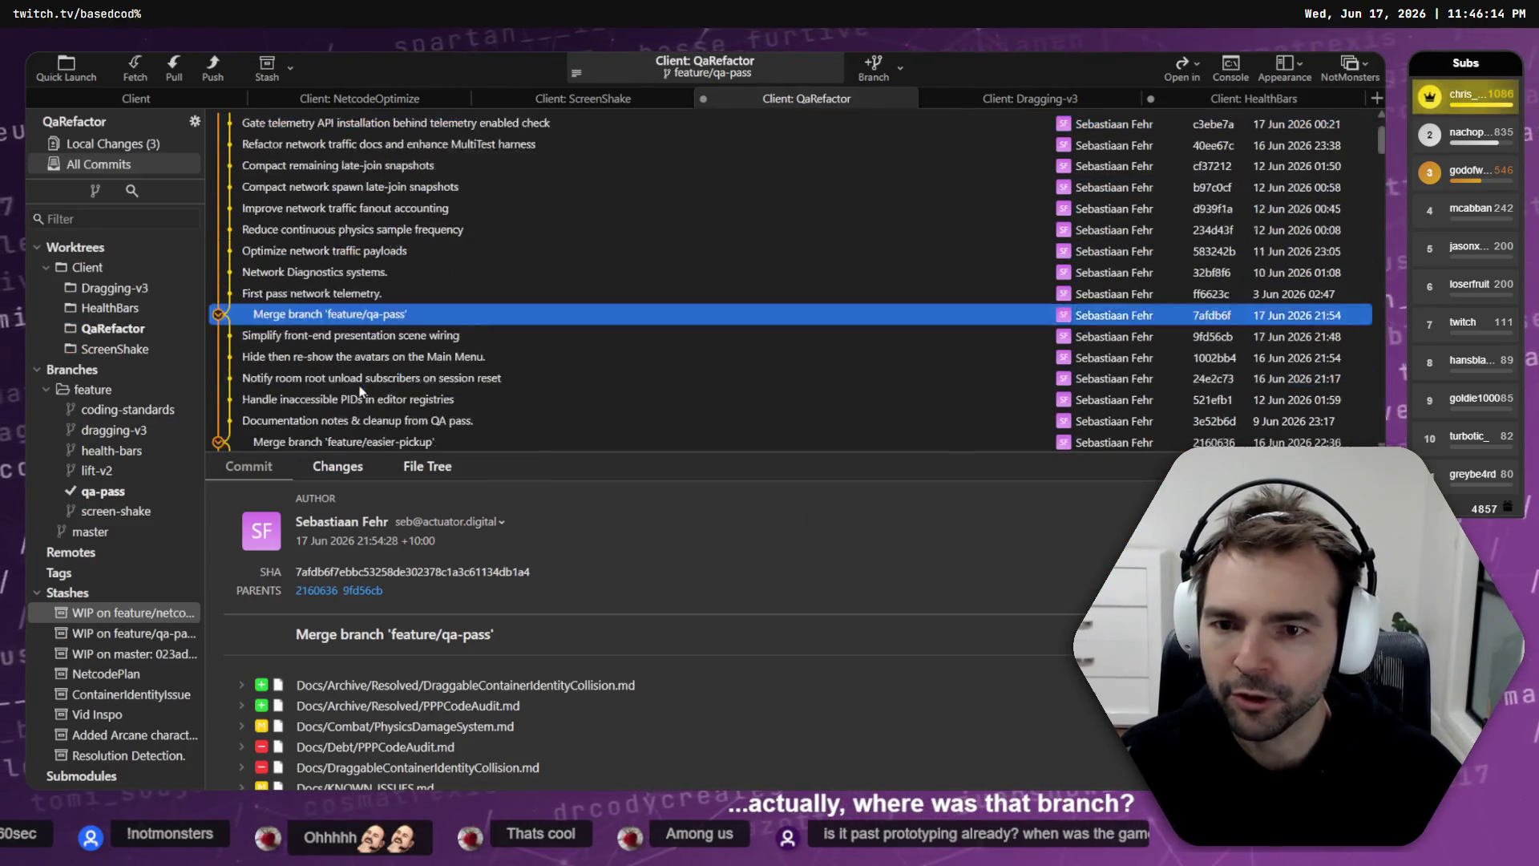
{"action": "left_click", "coordinate": [385, 294]}
{"action": "left_click", "coordinate": [397, 317]}
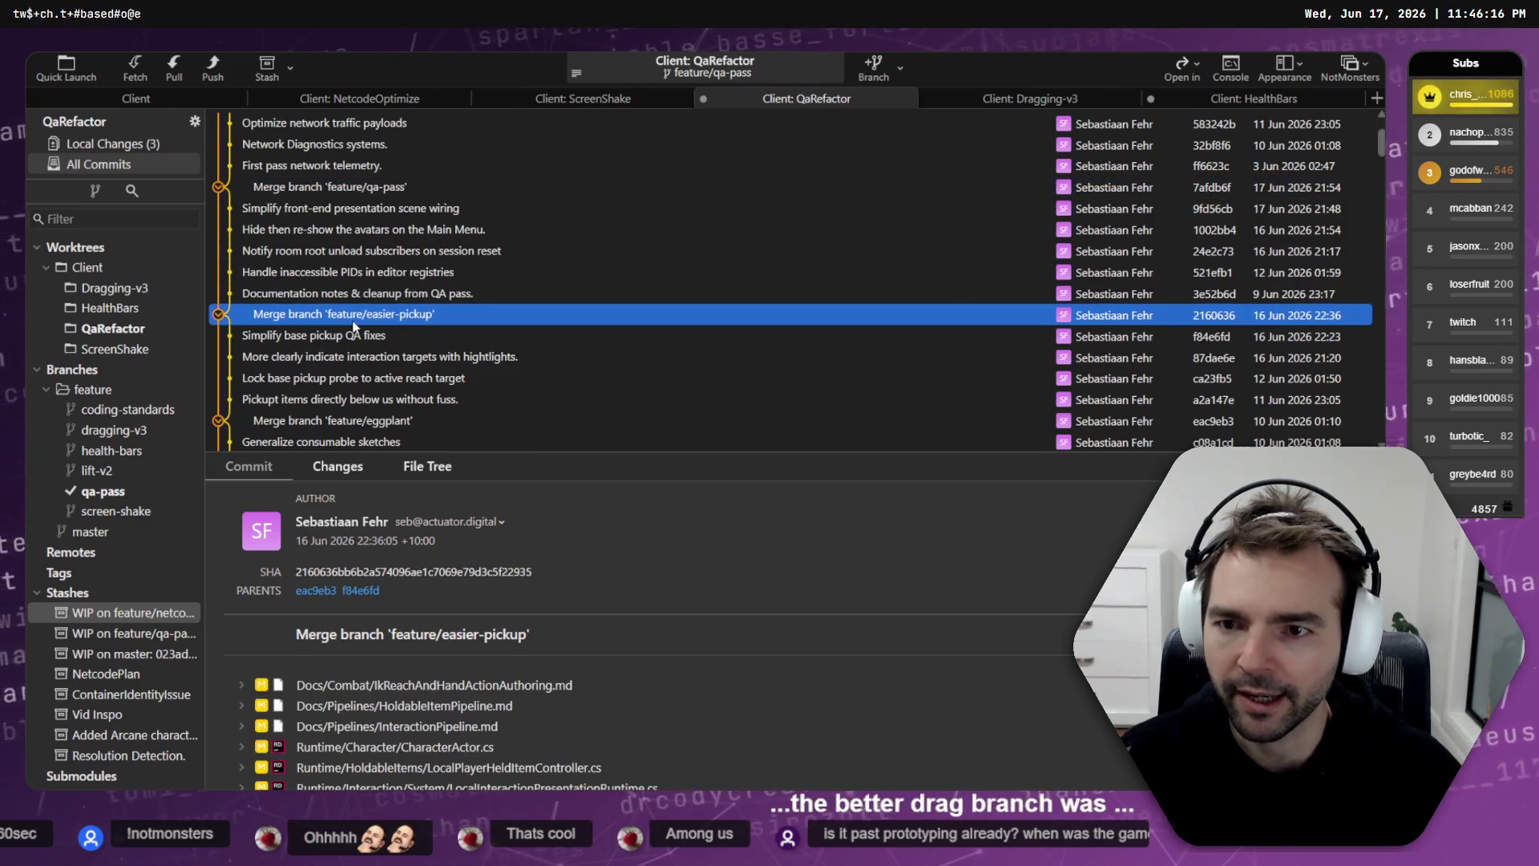
Step: Inspect the pickup commits: Simplify base pickup QA fixes, interaction-target highlight, Pickup items, Lock base pickup probe
{"action": "left_click", "coordinate": [383, 328]}
{"action": "left_click", "coordinate": [405, 321]}
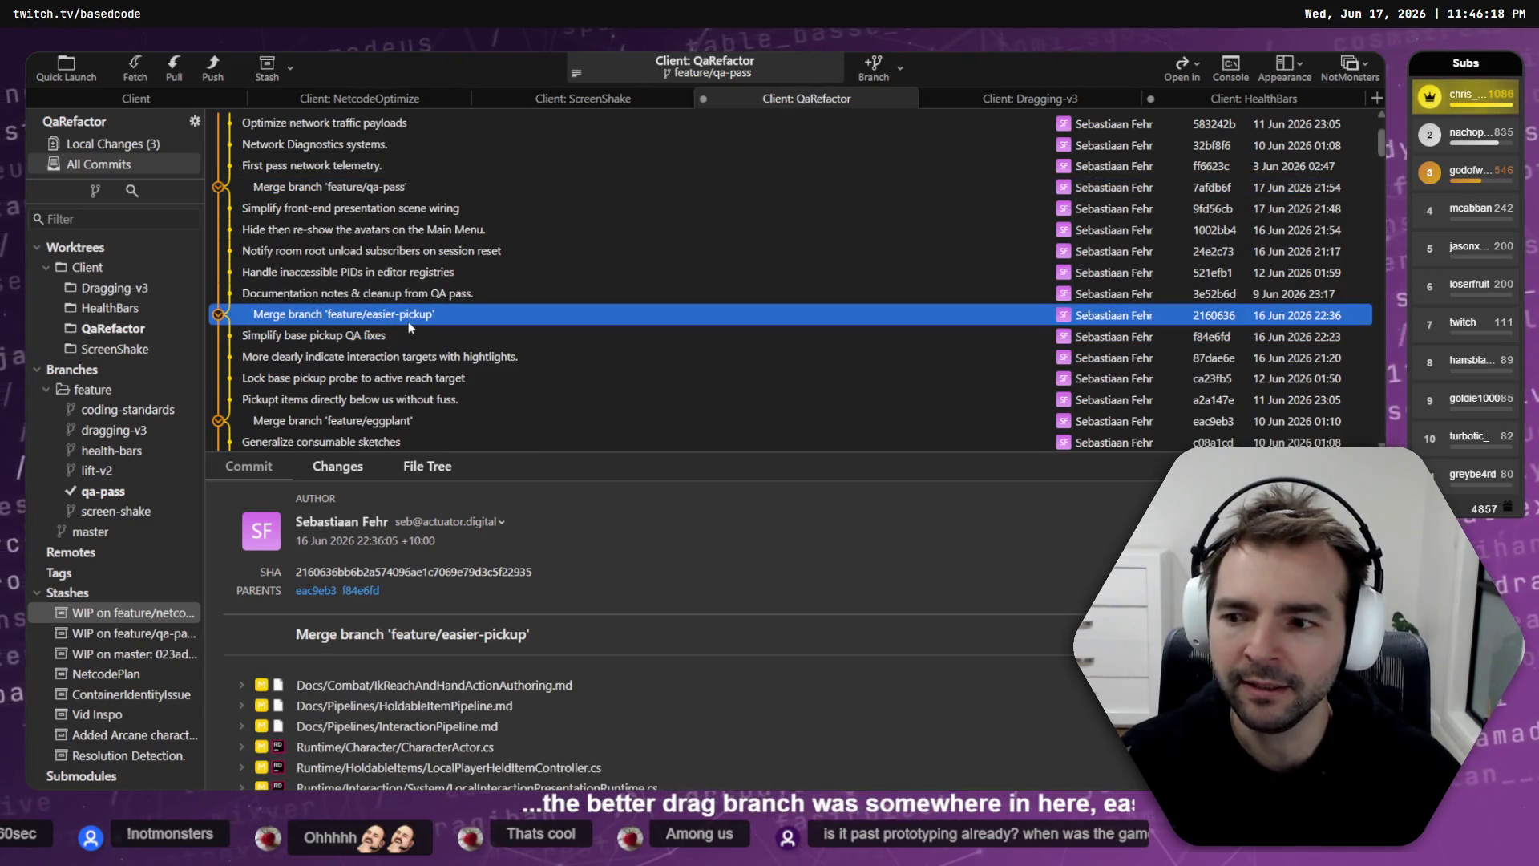
{"action": "left_click", "coordinate": [461, 335]}
{"action": "left_click", "coordinate": [448, 357]}
{"action": "left_click", "coordinate": [401, 399]}
{"action": "left_click", "coordinate": [369, 357]}
{"action": "left_click", "coordinate": [363, 378]}
{"action": "left_click", "coordinate": [365, 335]}
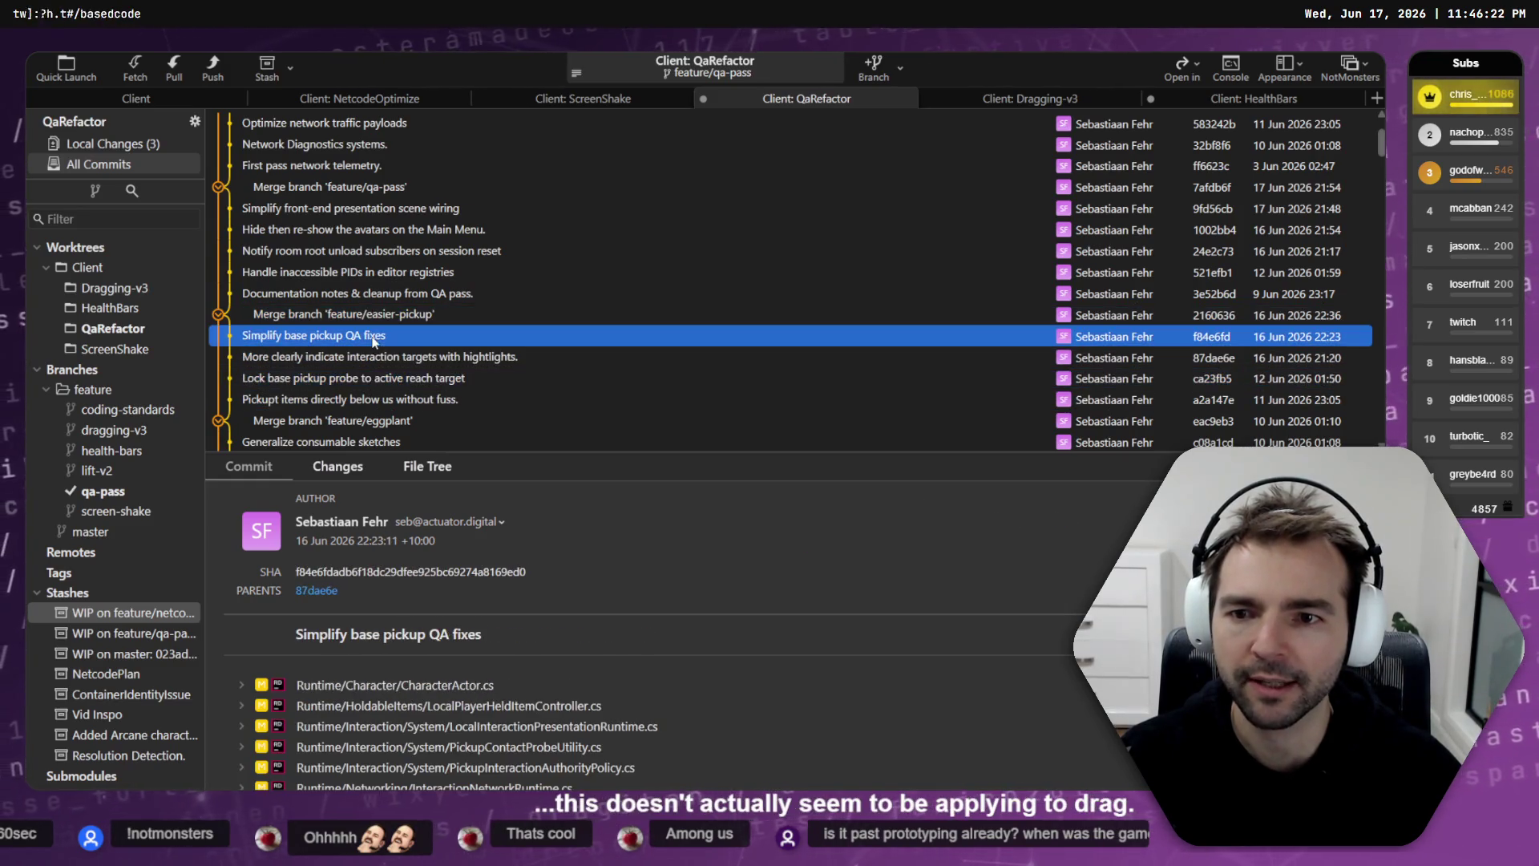
{"action": "left_click", "coordinate": [366, 315]}
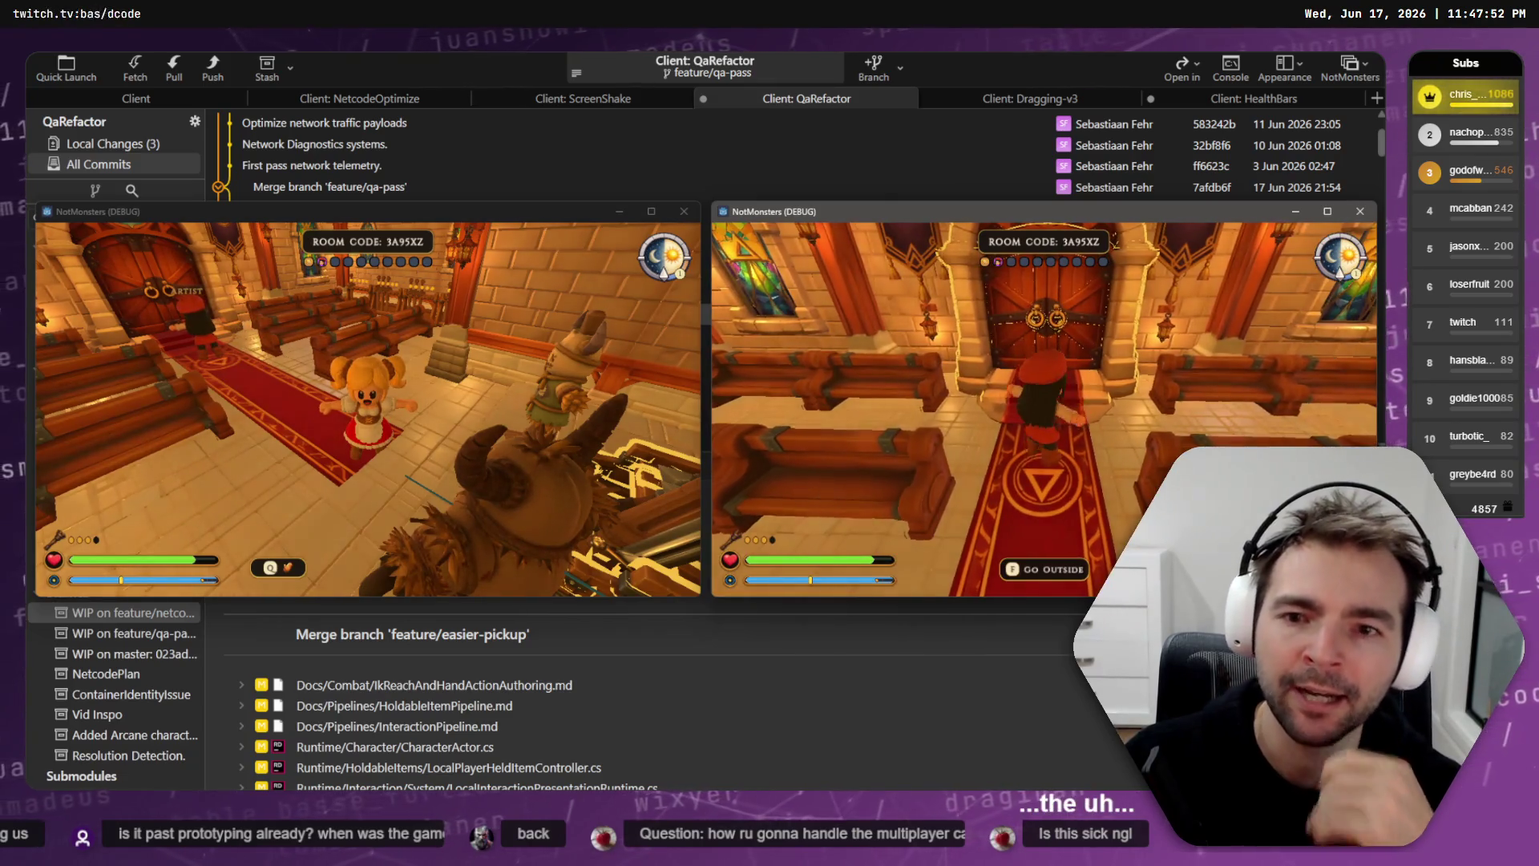
Step: Open the pause menu in the right NotMonsters game window
{"action": "key", "text": "Escape"}
Step: Check the players list and leave the 3A95XZ match in both windows
{"action": "left_click", "coordinate": [1074, 439]}
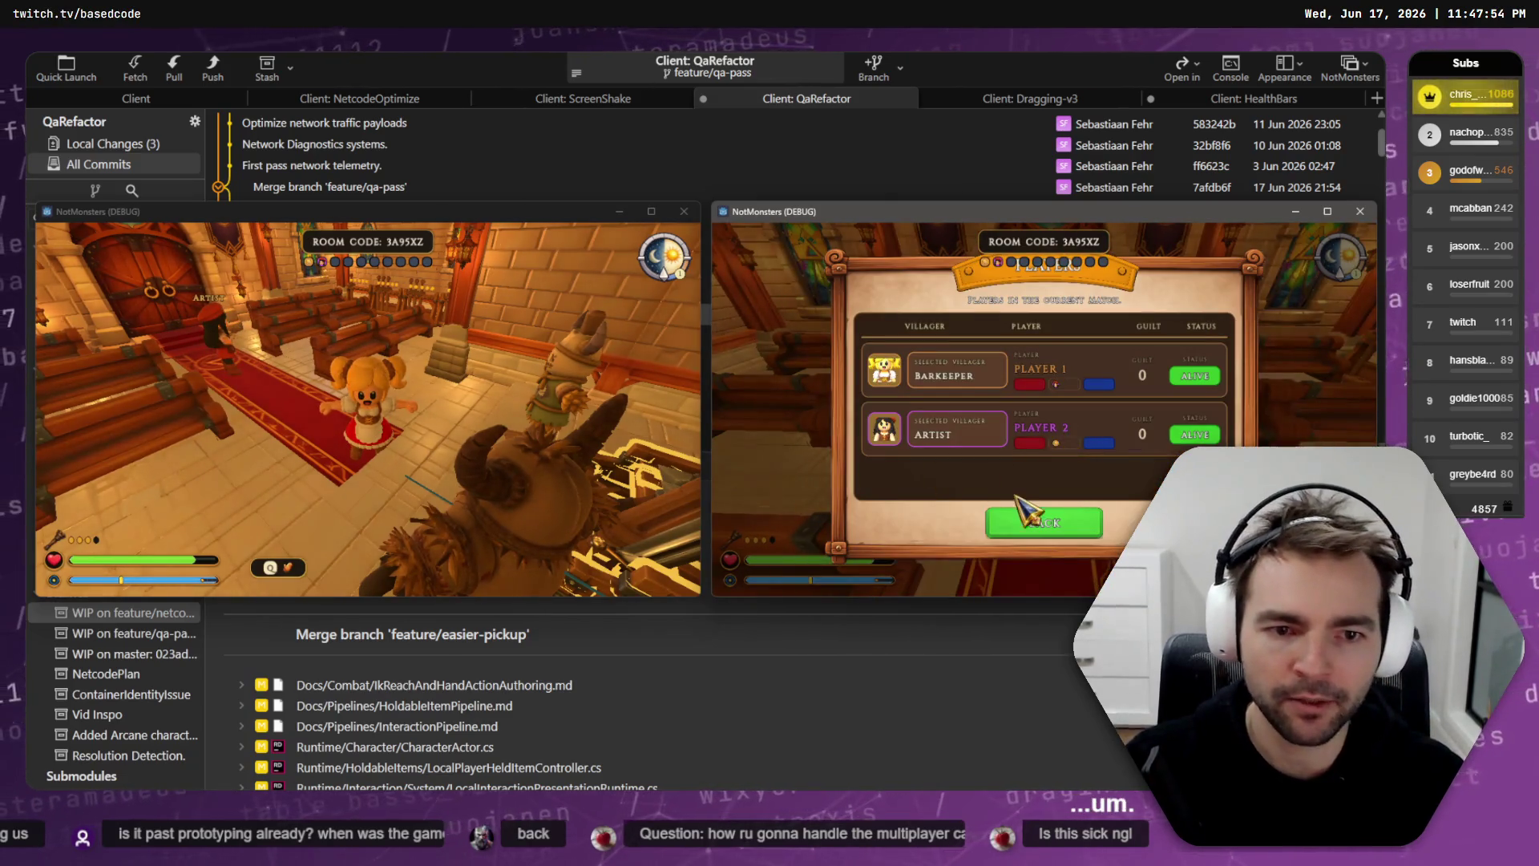
{"action": "left_click", "coordinate": [1070, 526]}
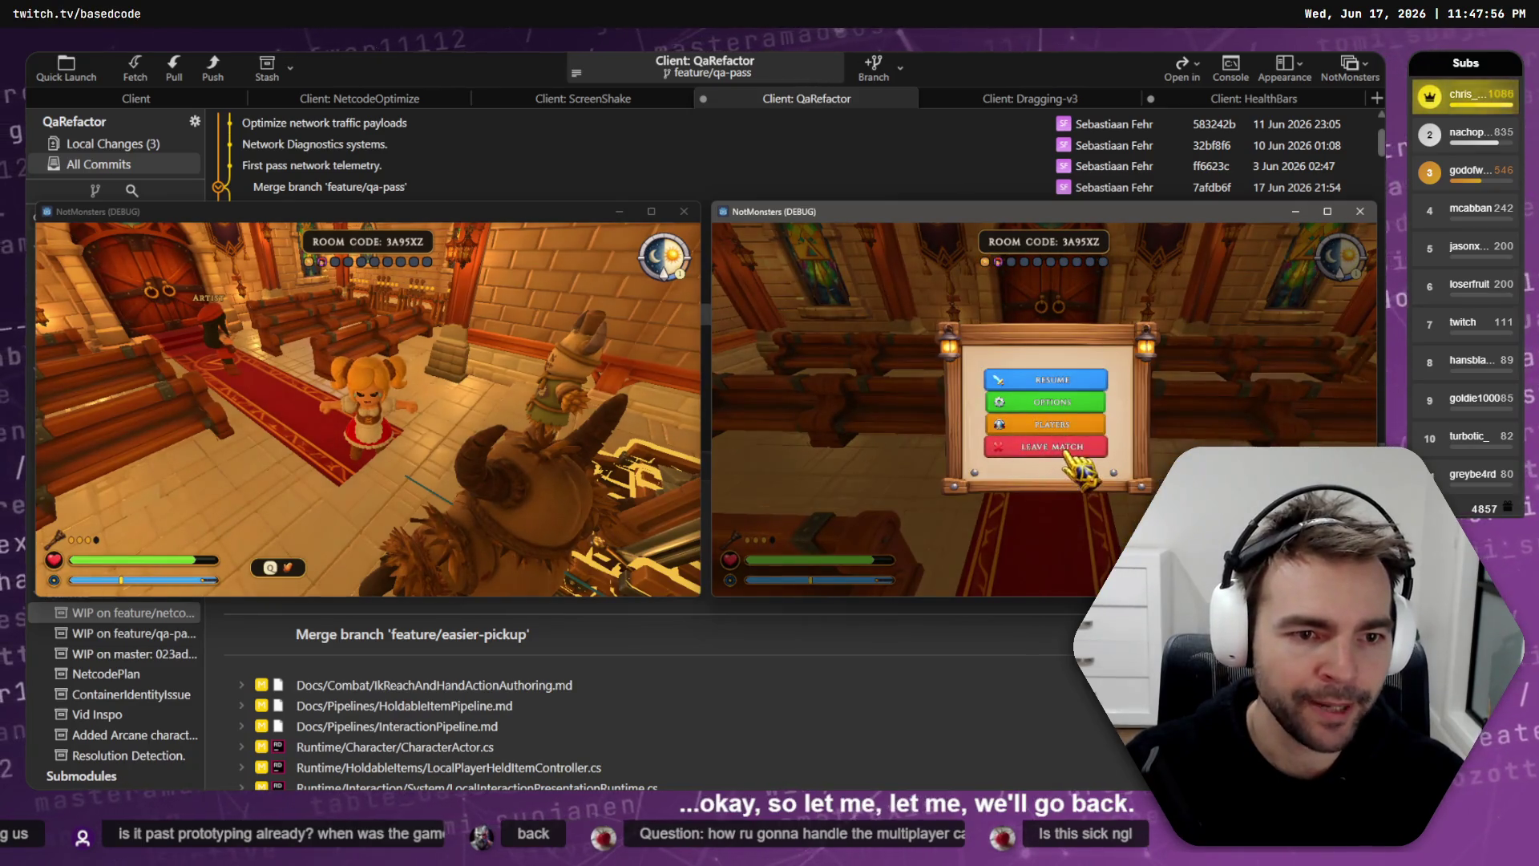
{"action": "left_click", "coordinate": [1052, 447]}
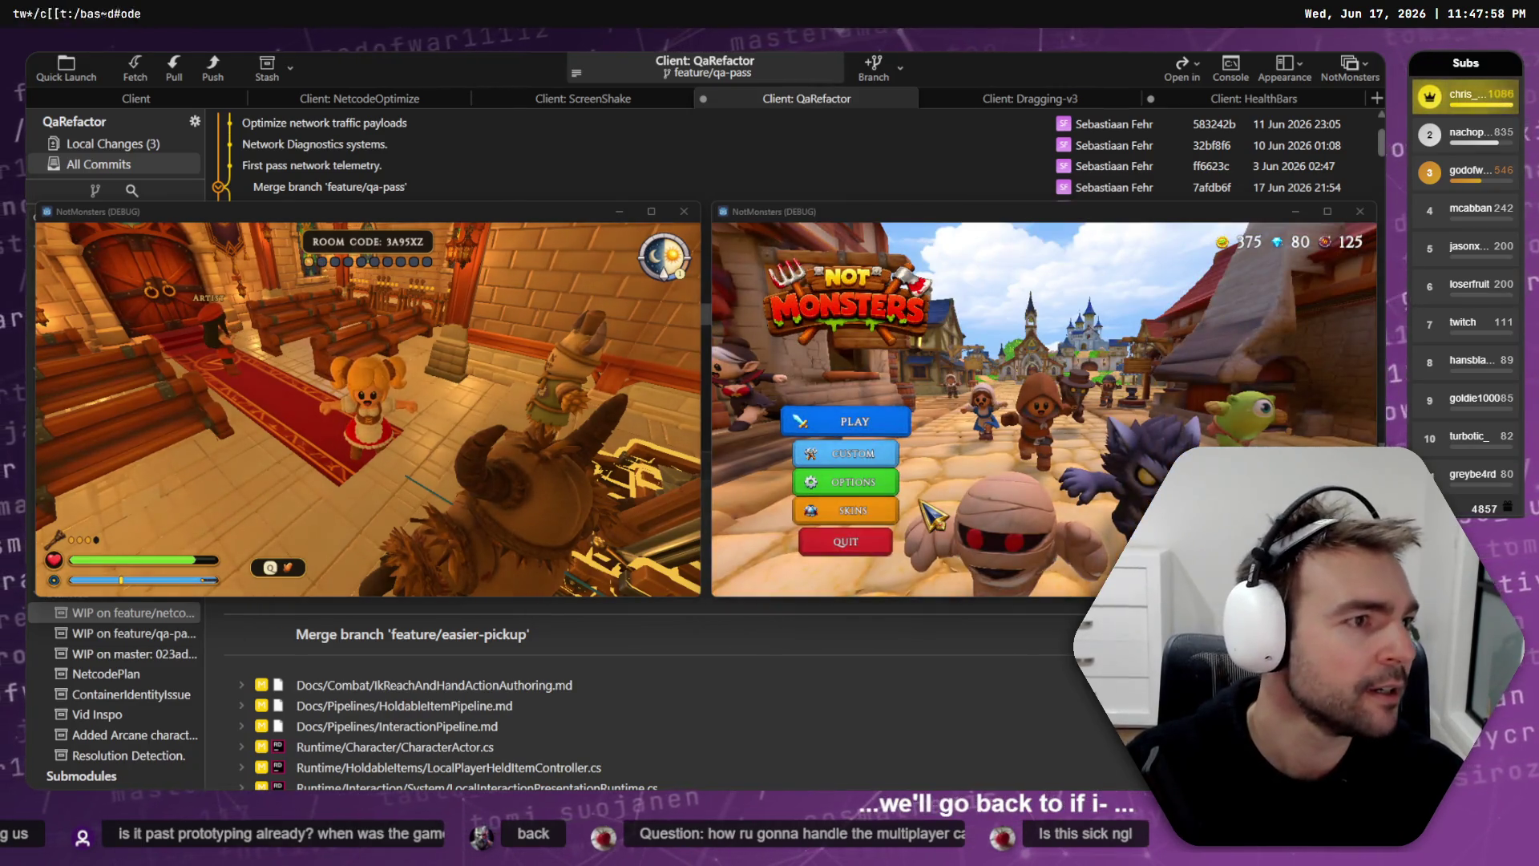
{"action": "key", "text": "Escape"}
{"action": "left_click", "coordinate": [353, 420]}
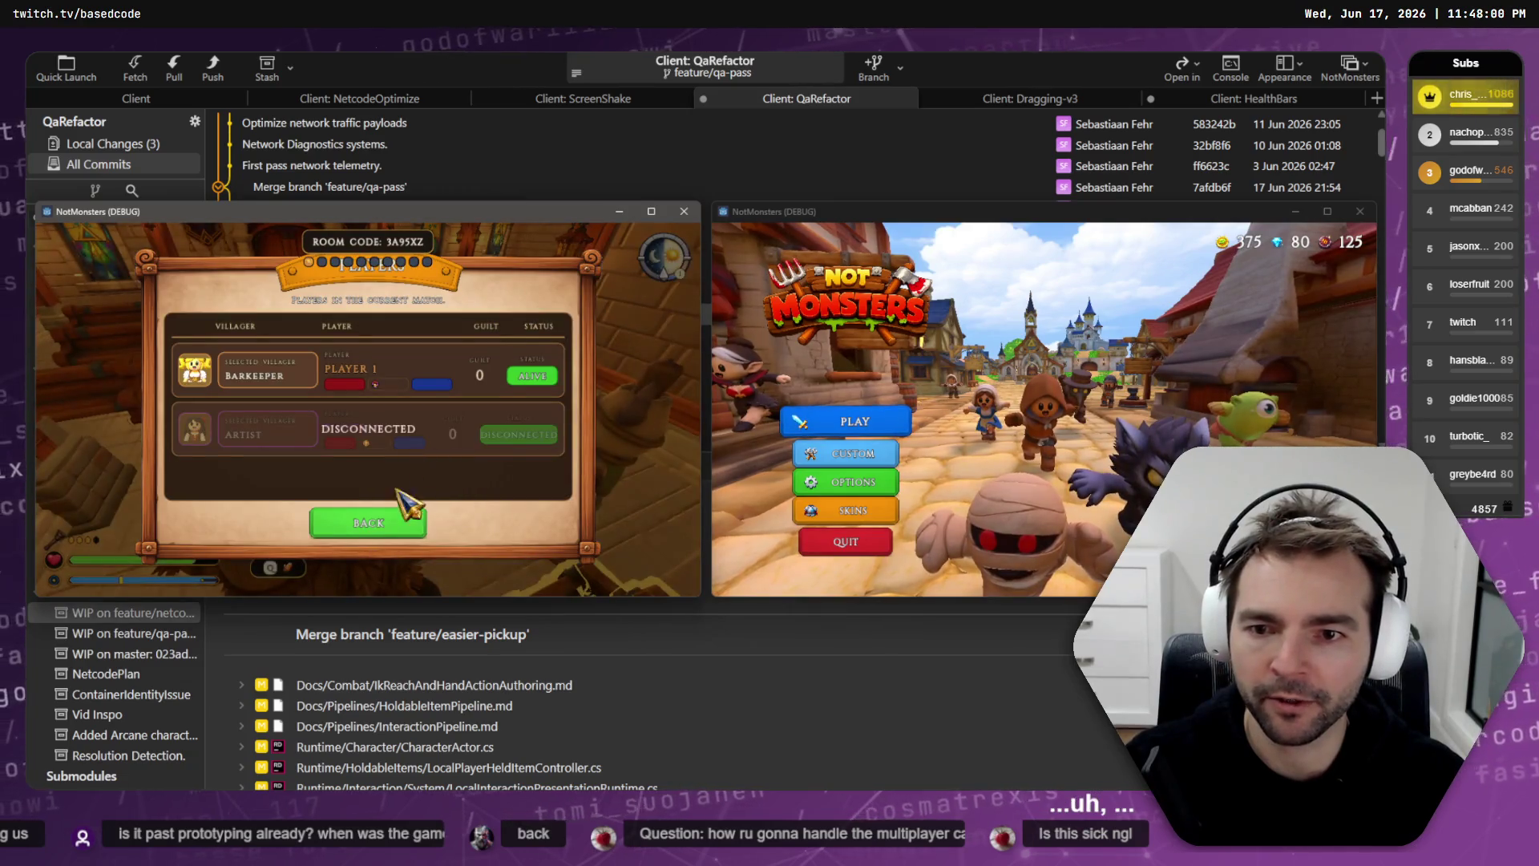
{"action": "left_click", "coordinate": [401, 529]}
{"action": "left_click", "coordinate": [388, 446]}
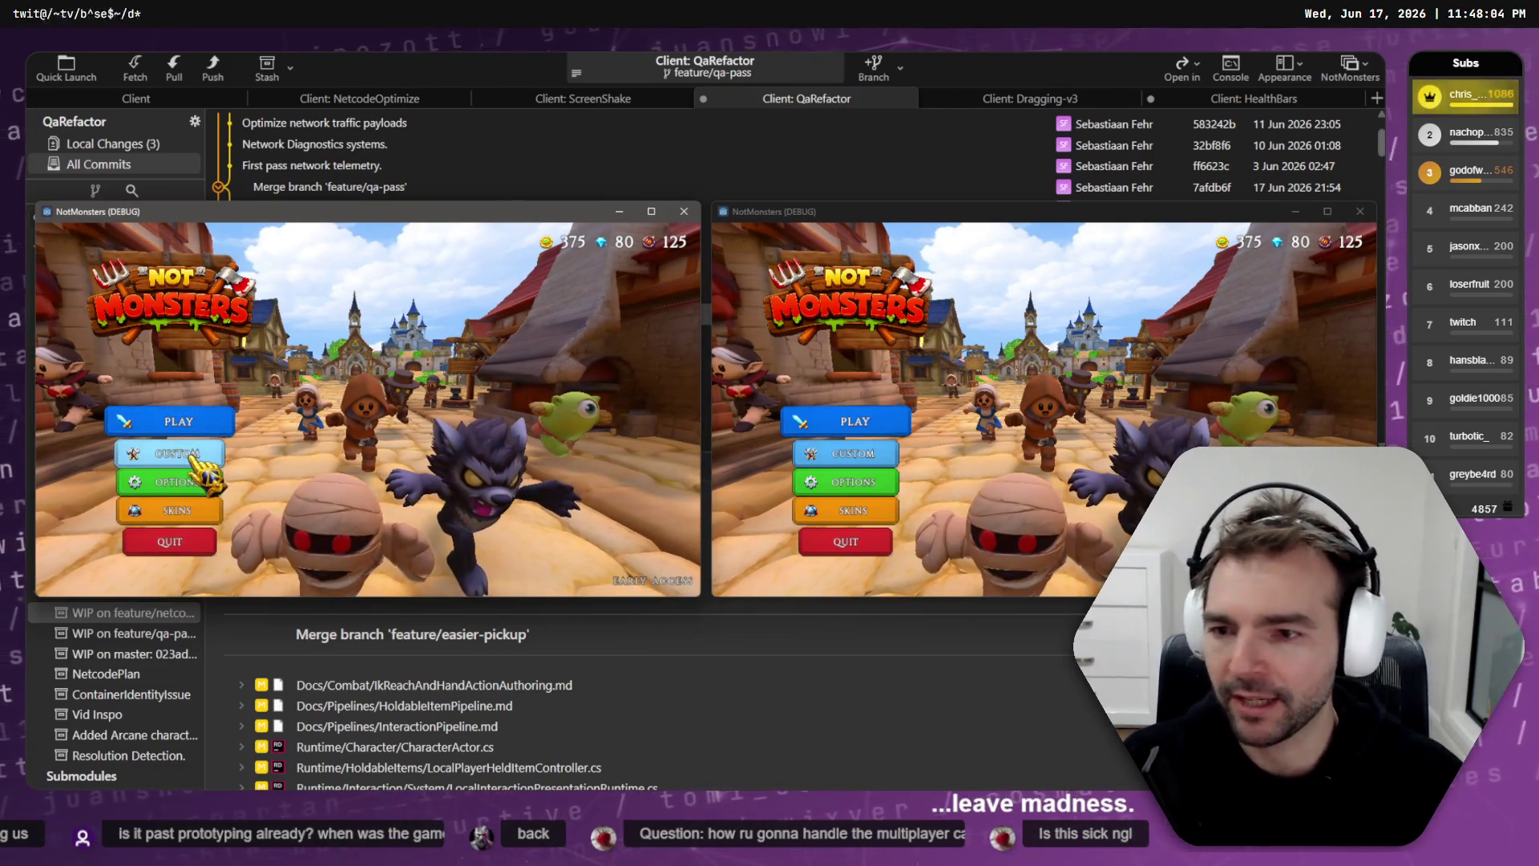
Step: Host a new game from the left window, creating room GLUGVF
{"action": "left_click", "coordinate": [169, 421]}
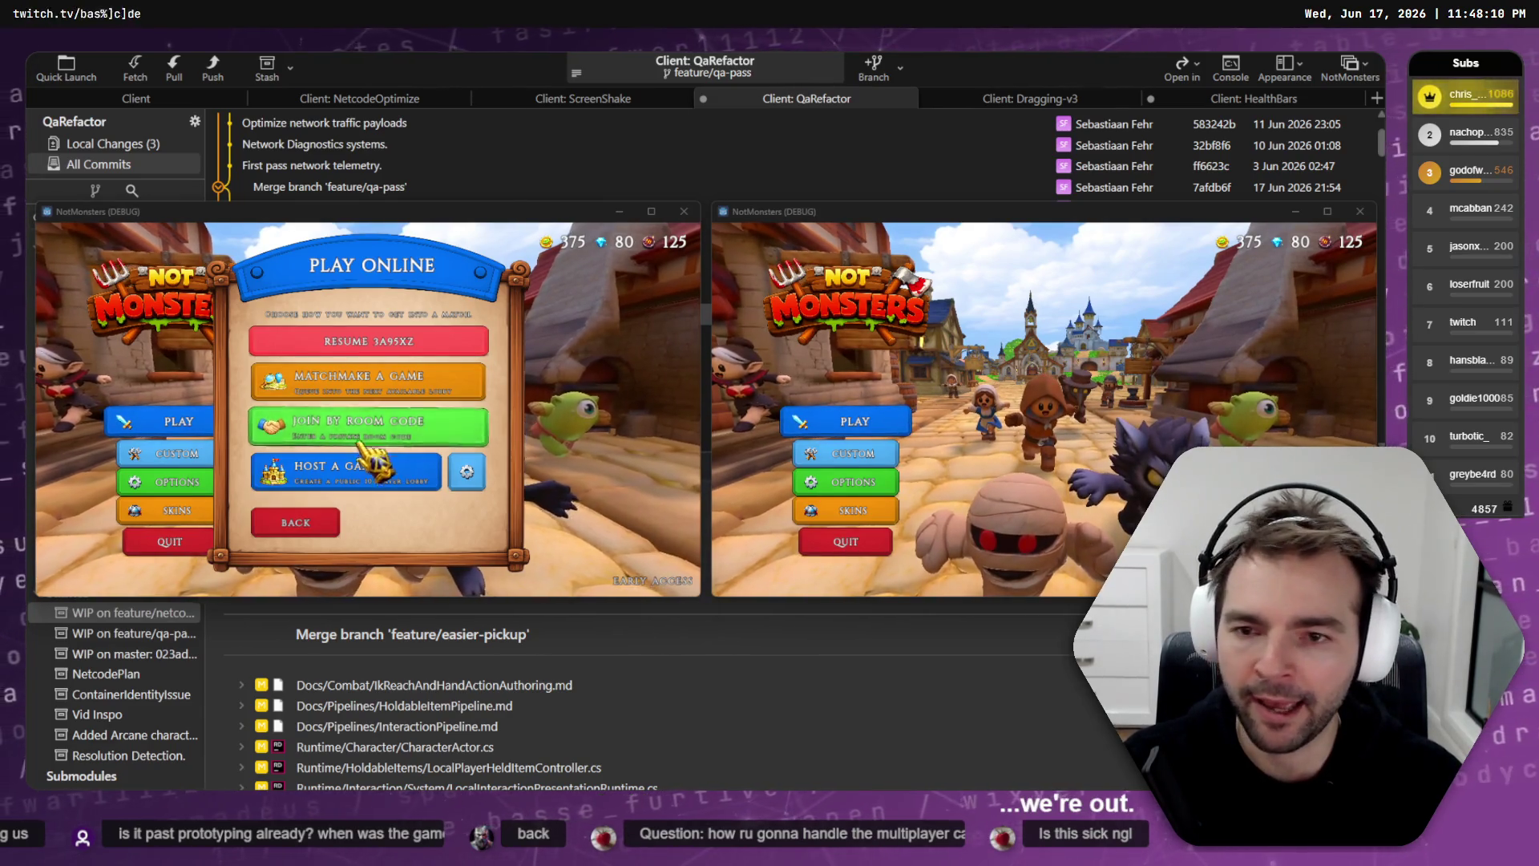
{"action": "left_click", "coordinate": [356, 469]}
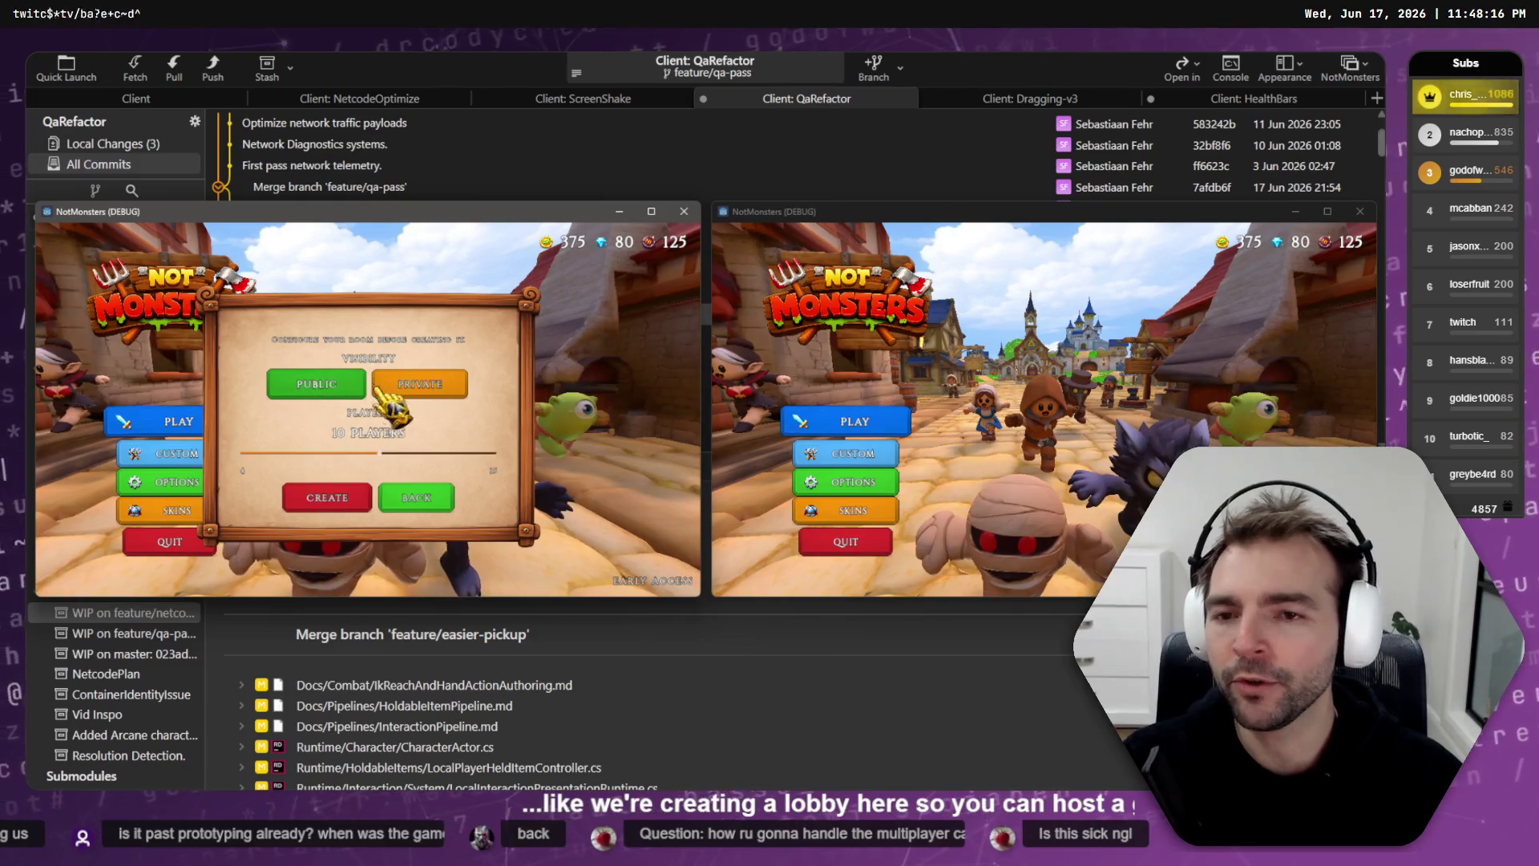
{"action": "left_click", "coordinate": [346, 494]}
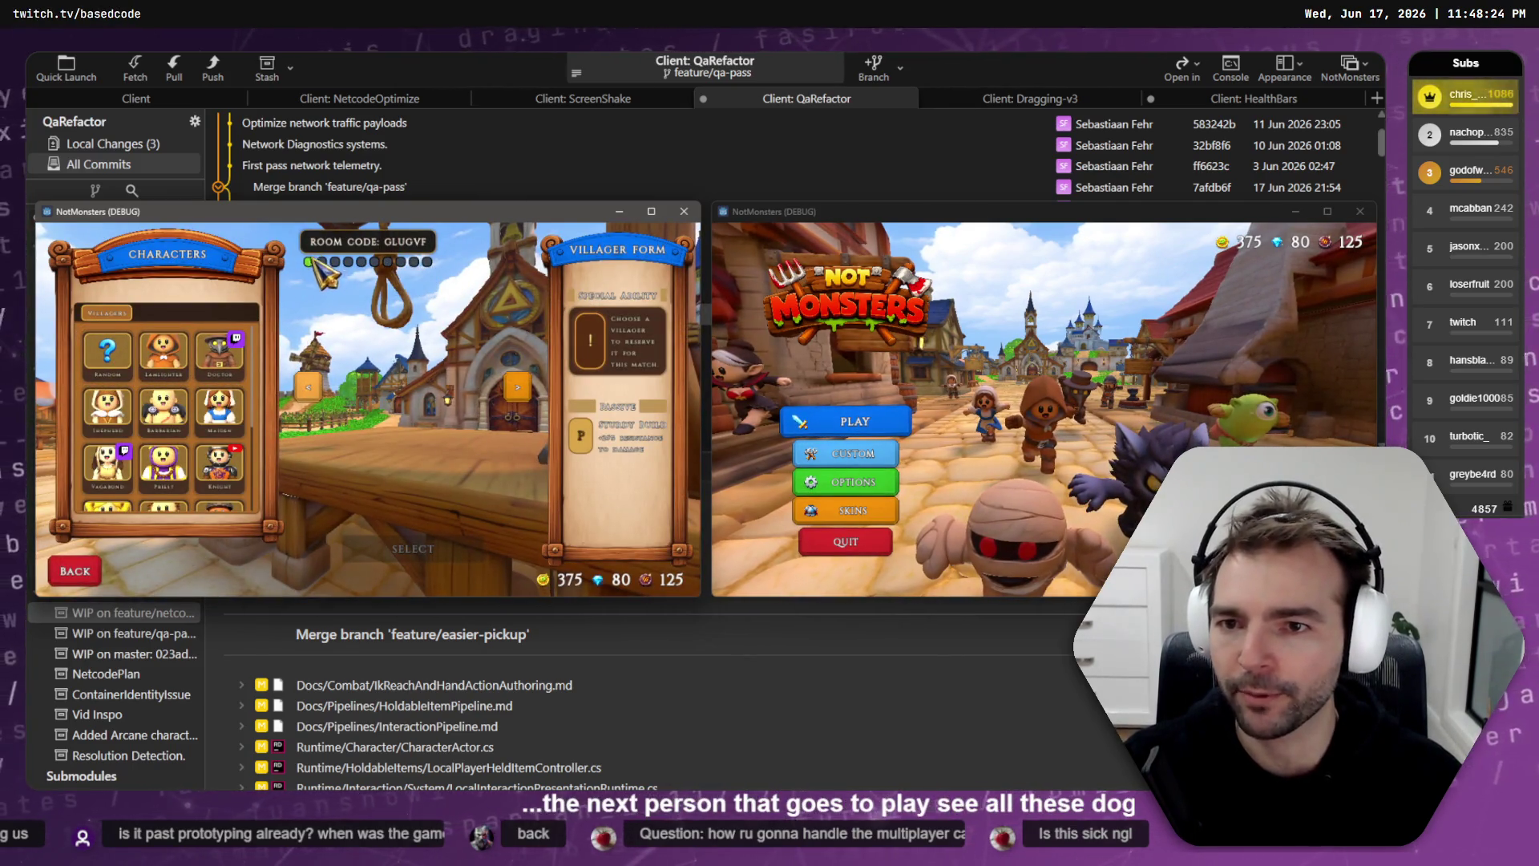
Step: Join GLUGVF from the right window and preview Barbarian, Lamplighter and Doctor in the left
{"action": "left_click", "coordinate": [858, 422]}
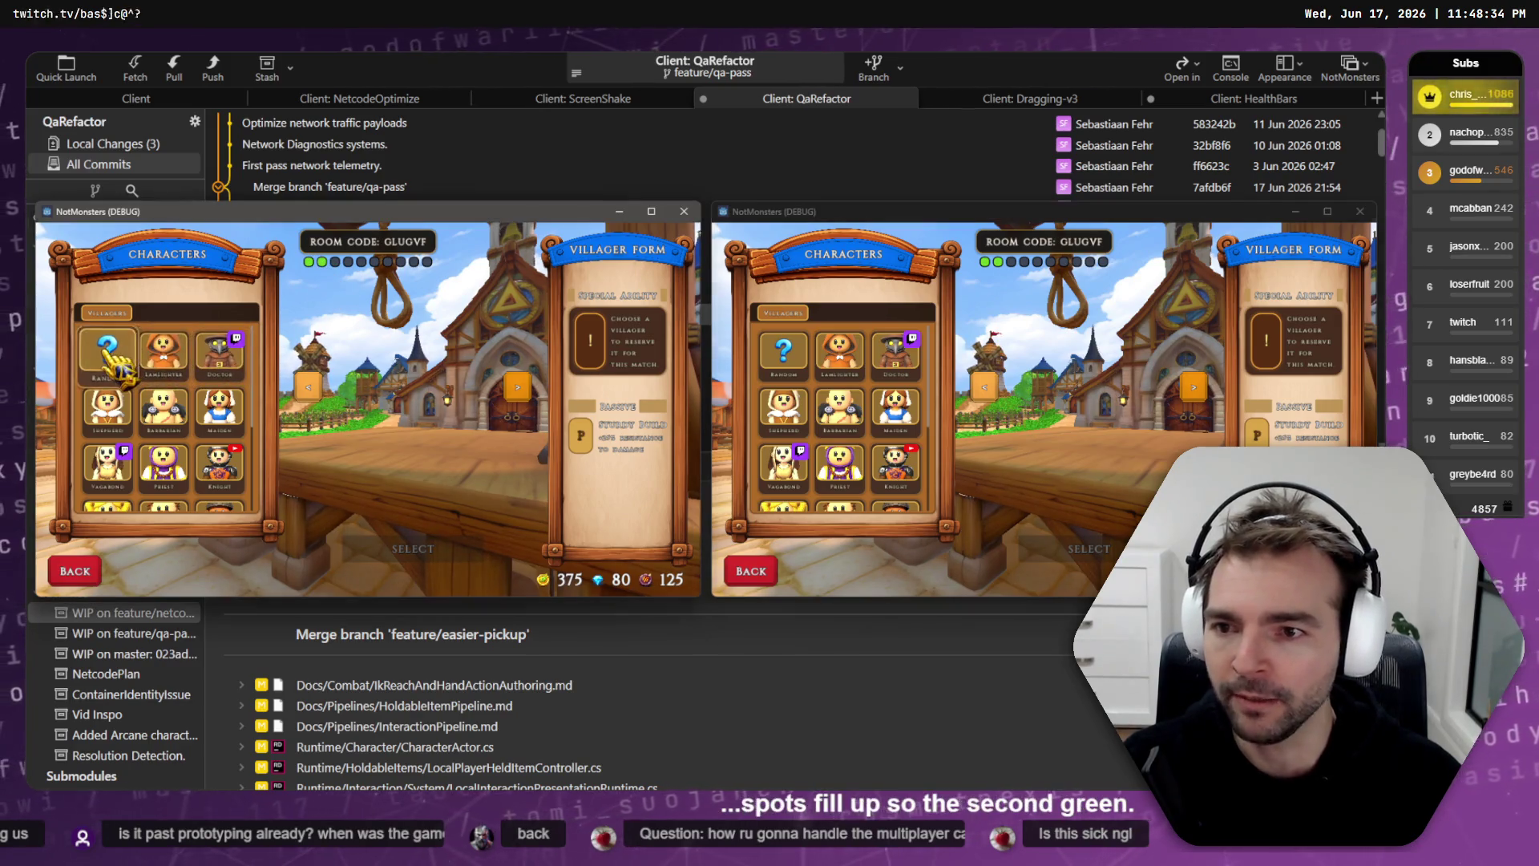
{"action": "left_click", "coordinate": [162, 405]}
{"action": "left_click", "coordinate": [156, 361]}
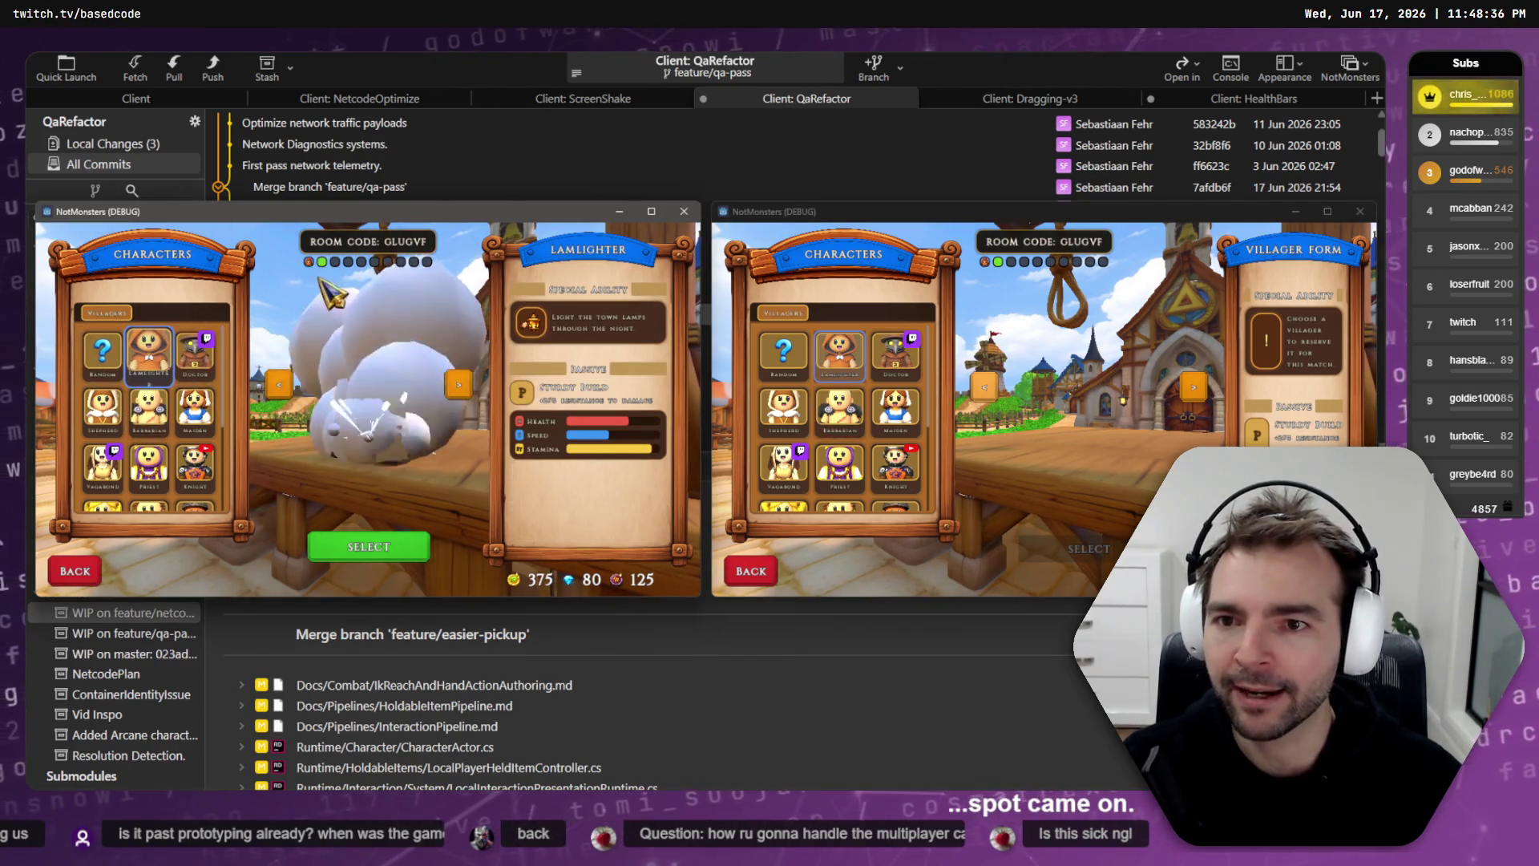
{"action": "left_click", "coordinate": [195, 353]}
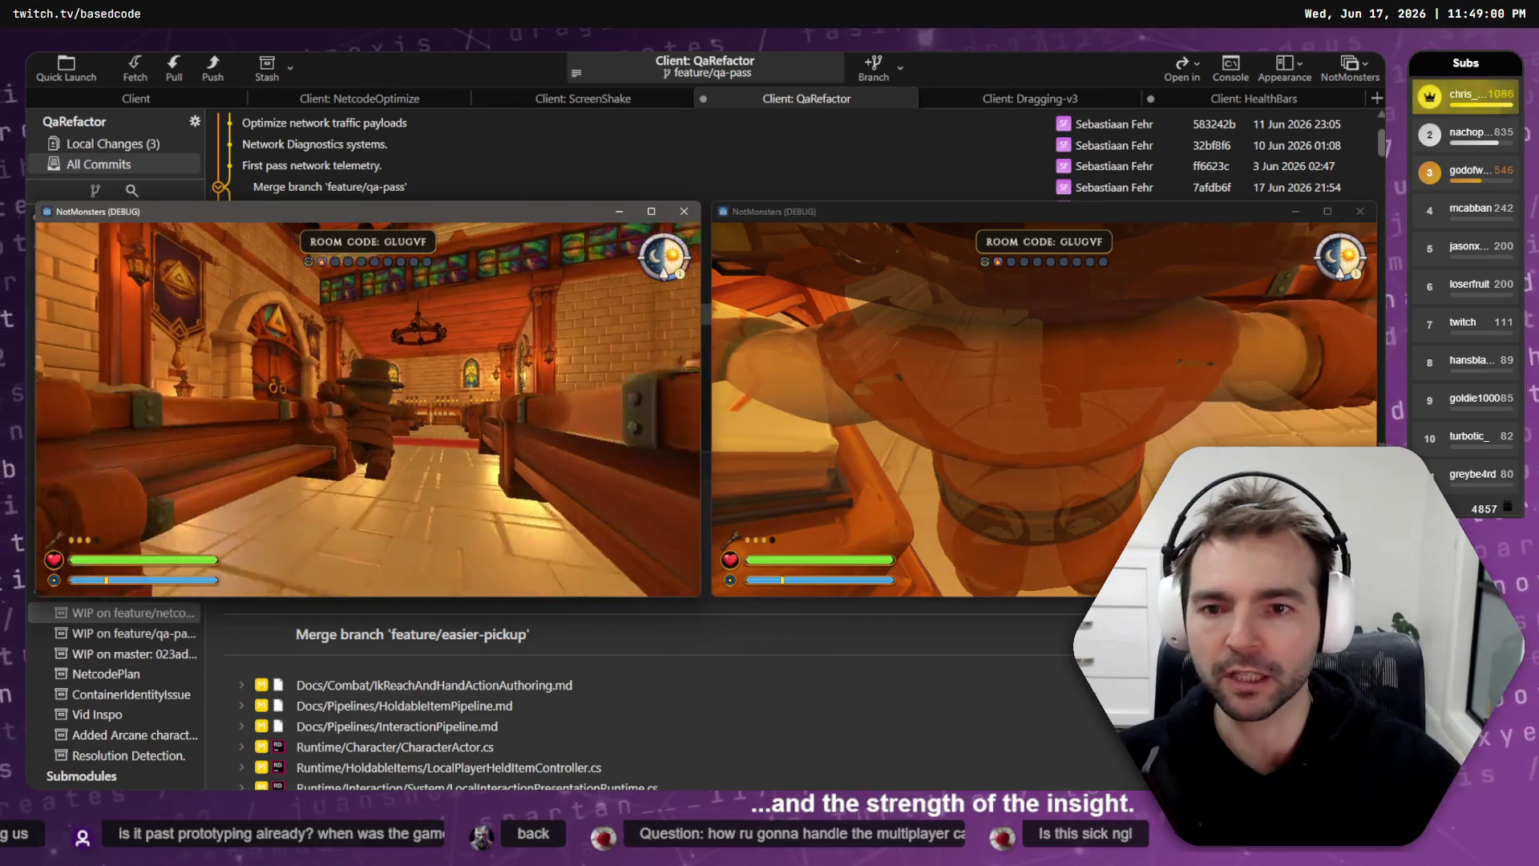
Step: Switch between the two NotMonsters debug clients during the GLUGVF match
{"action": "key", "text": "alt+Tab"}
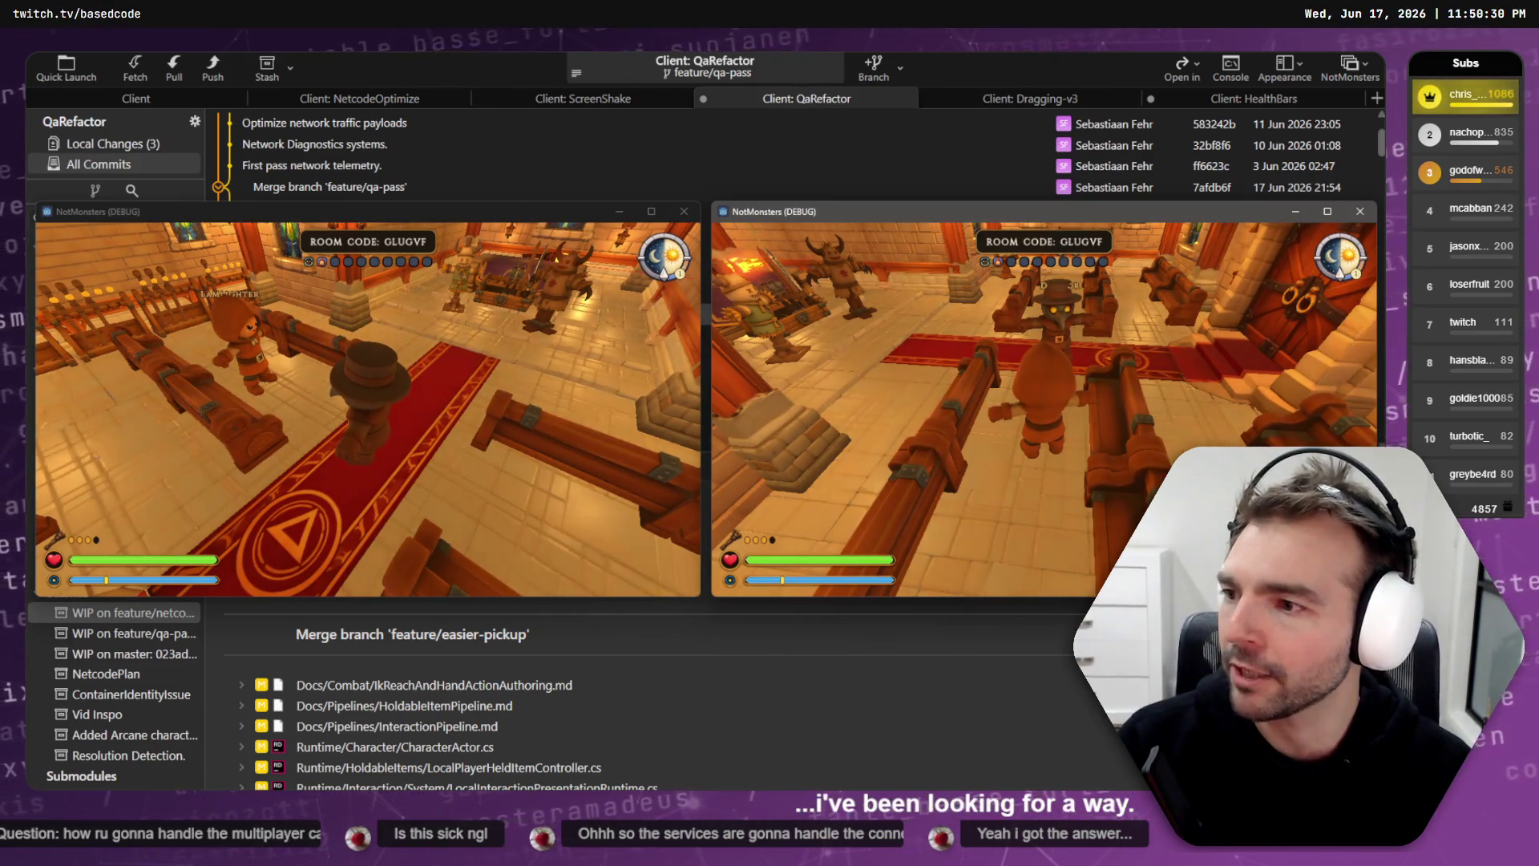
{"action": "key", "text": "alt+Tab"}
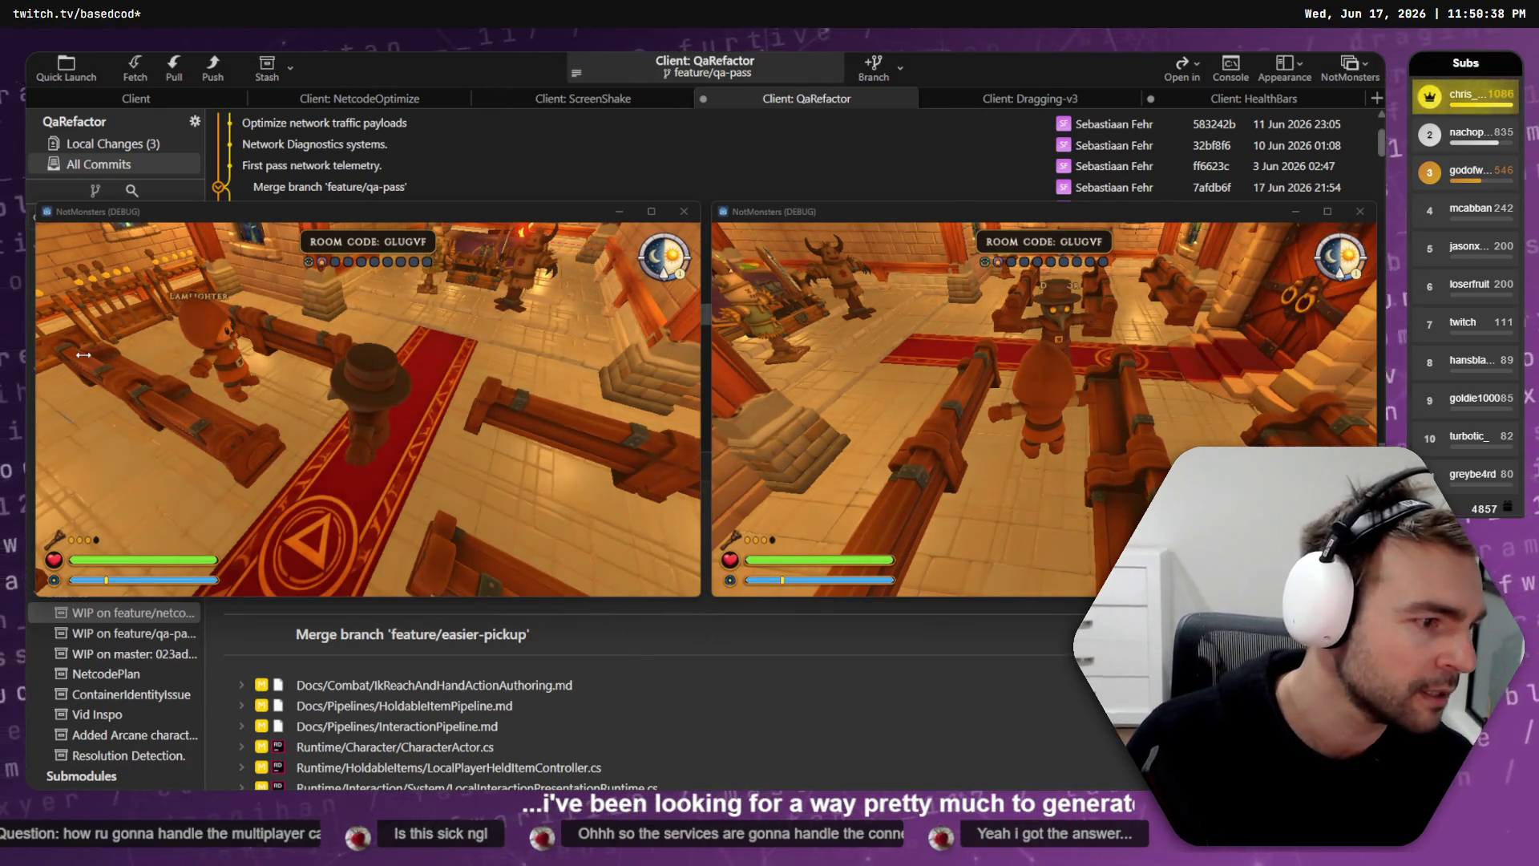
Step: Walk the left client's character to the hall doors and between the pews, then close it
{"action": "key", "text": "alt+Tab"}
{"action": "key", "text": "alt+Tab"}
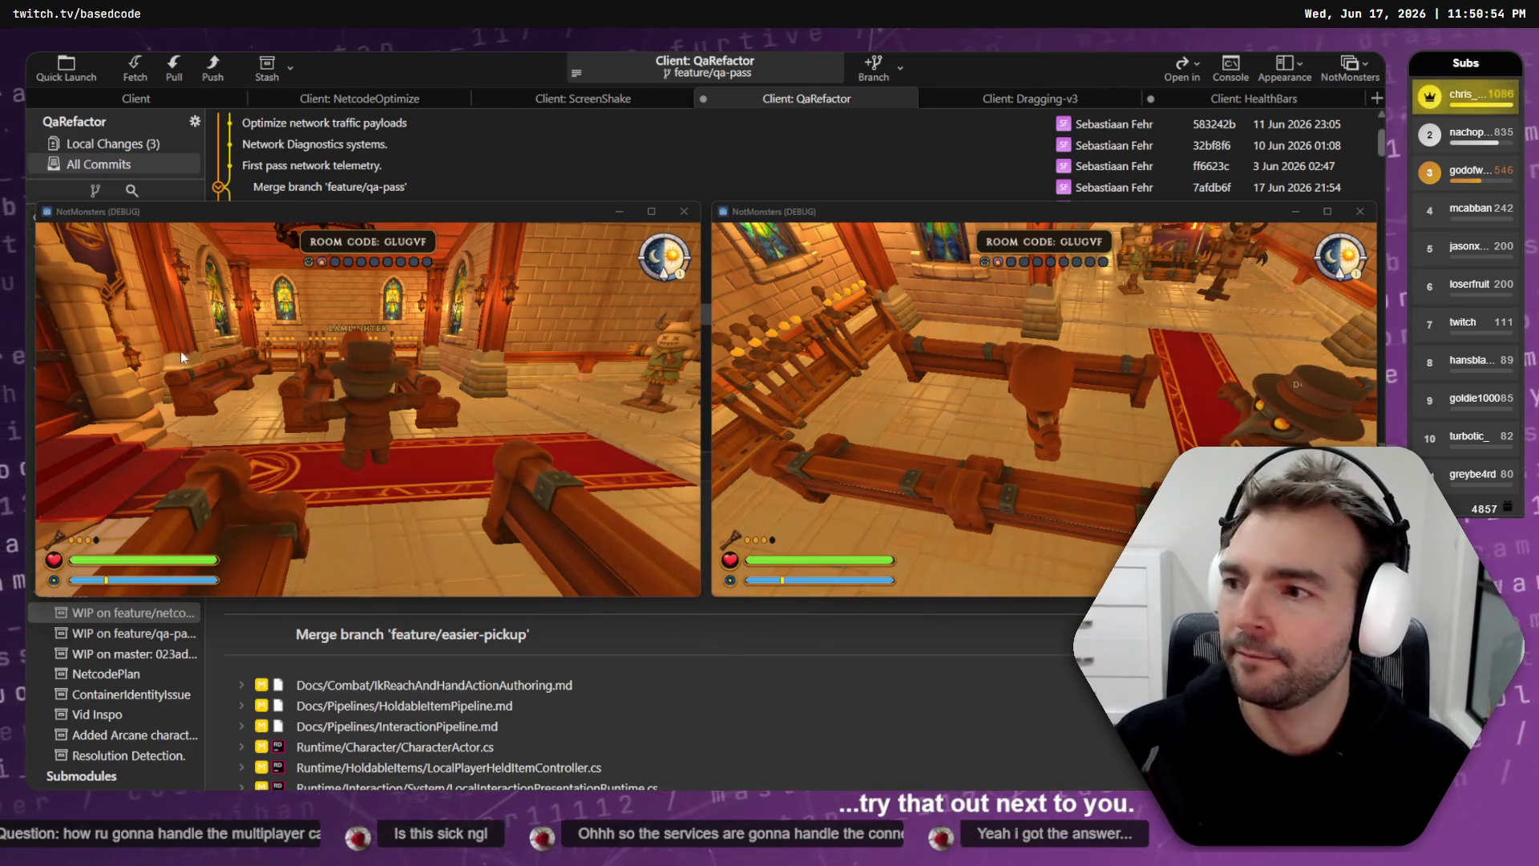
{"action": "left_click", "coordinate": [303, 388]}
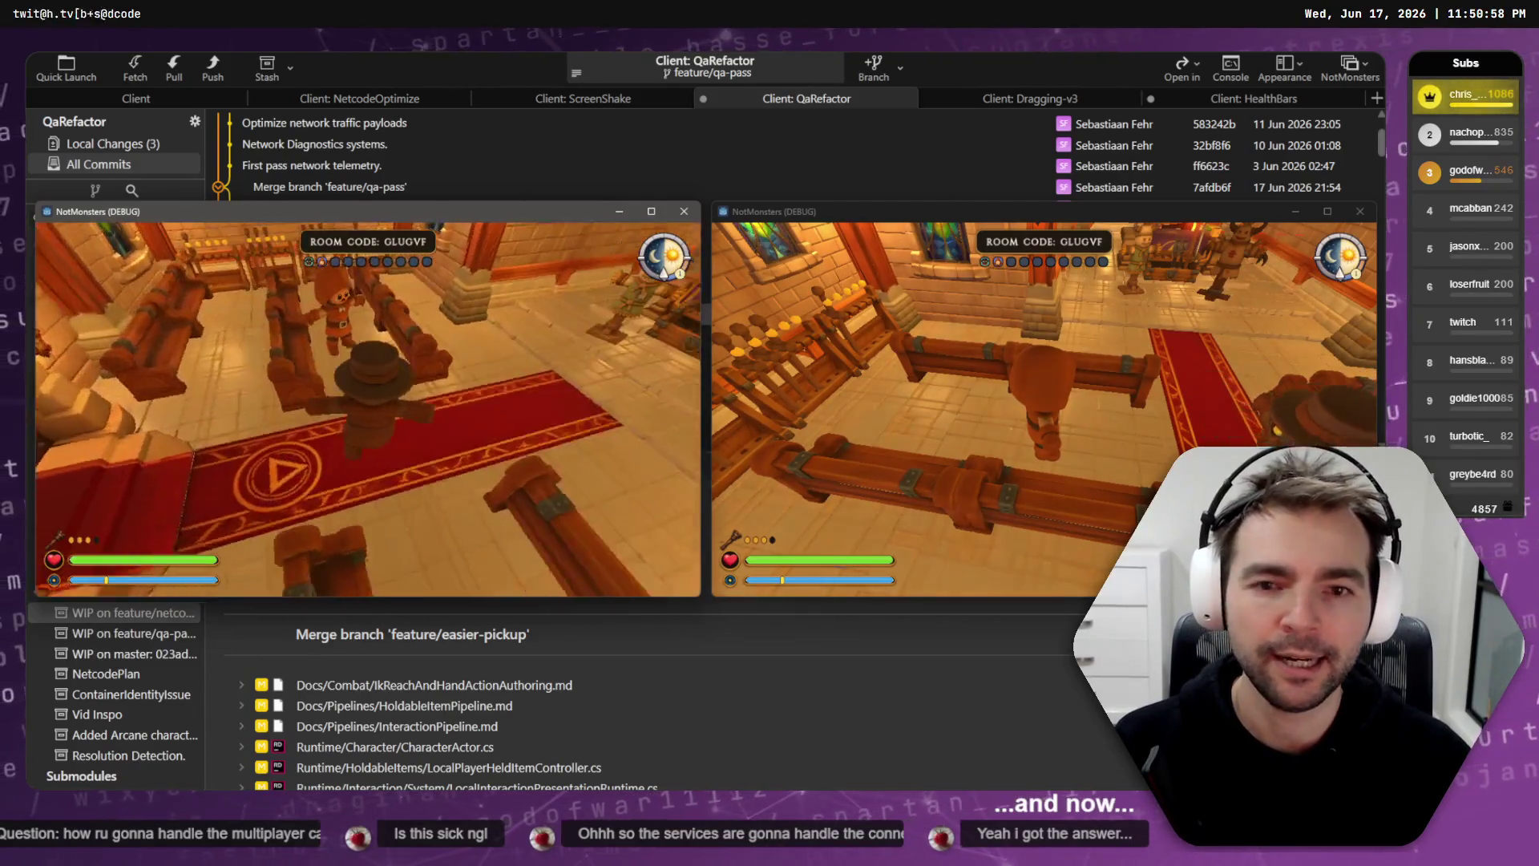
{"action": "key", "text": "w"}
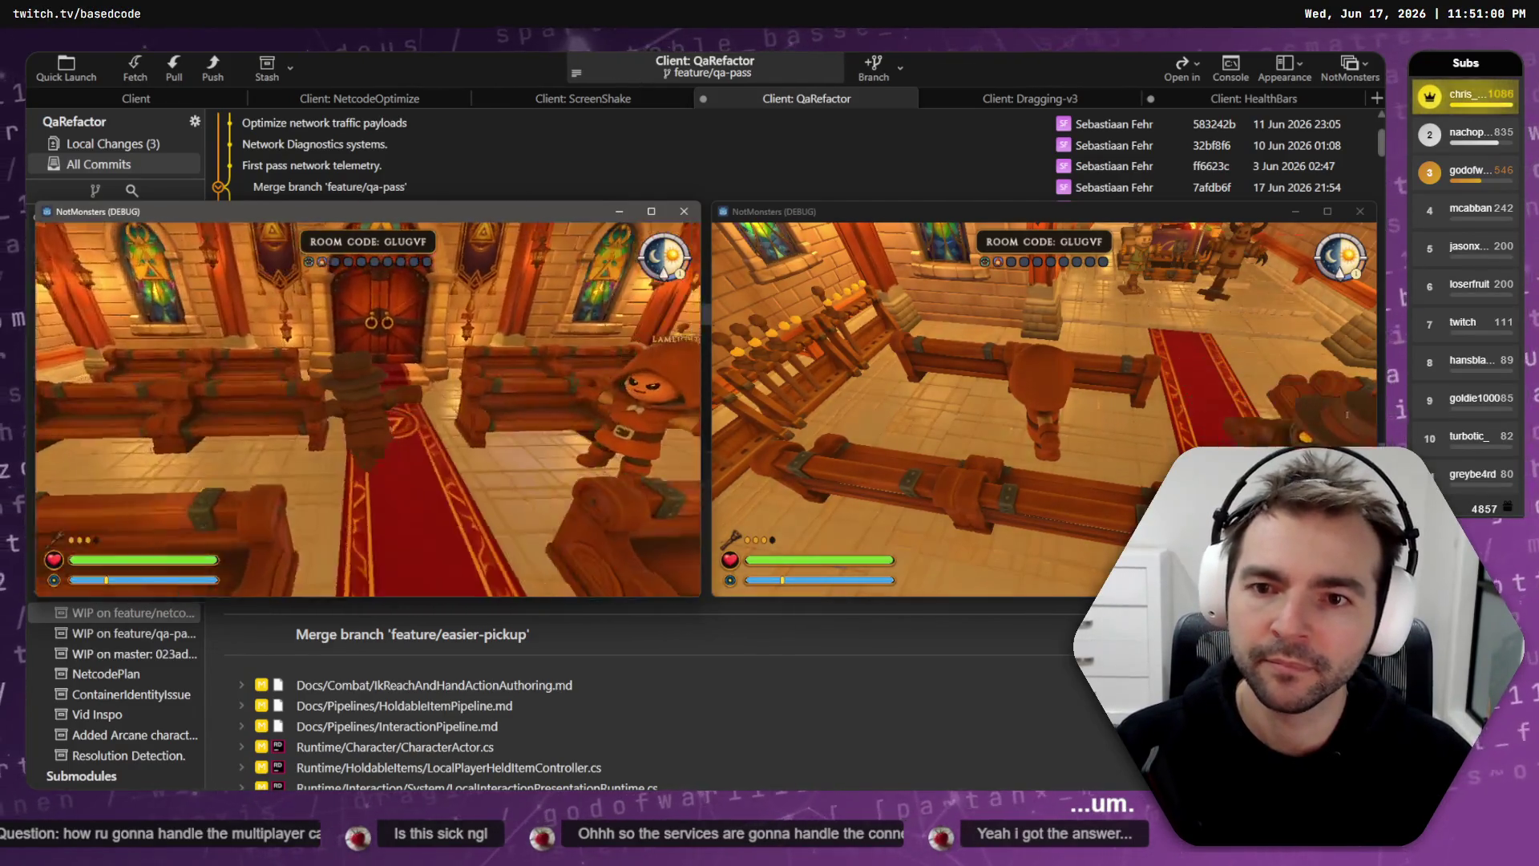
{"action": "key", "text": "w"}
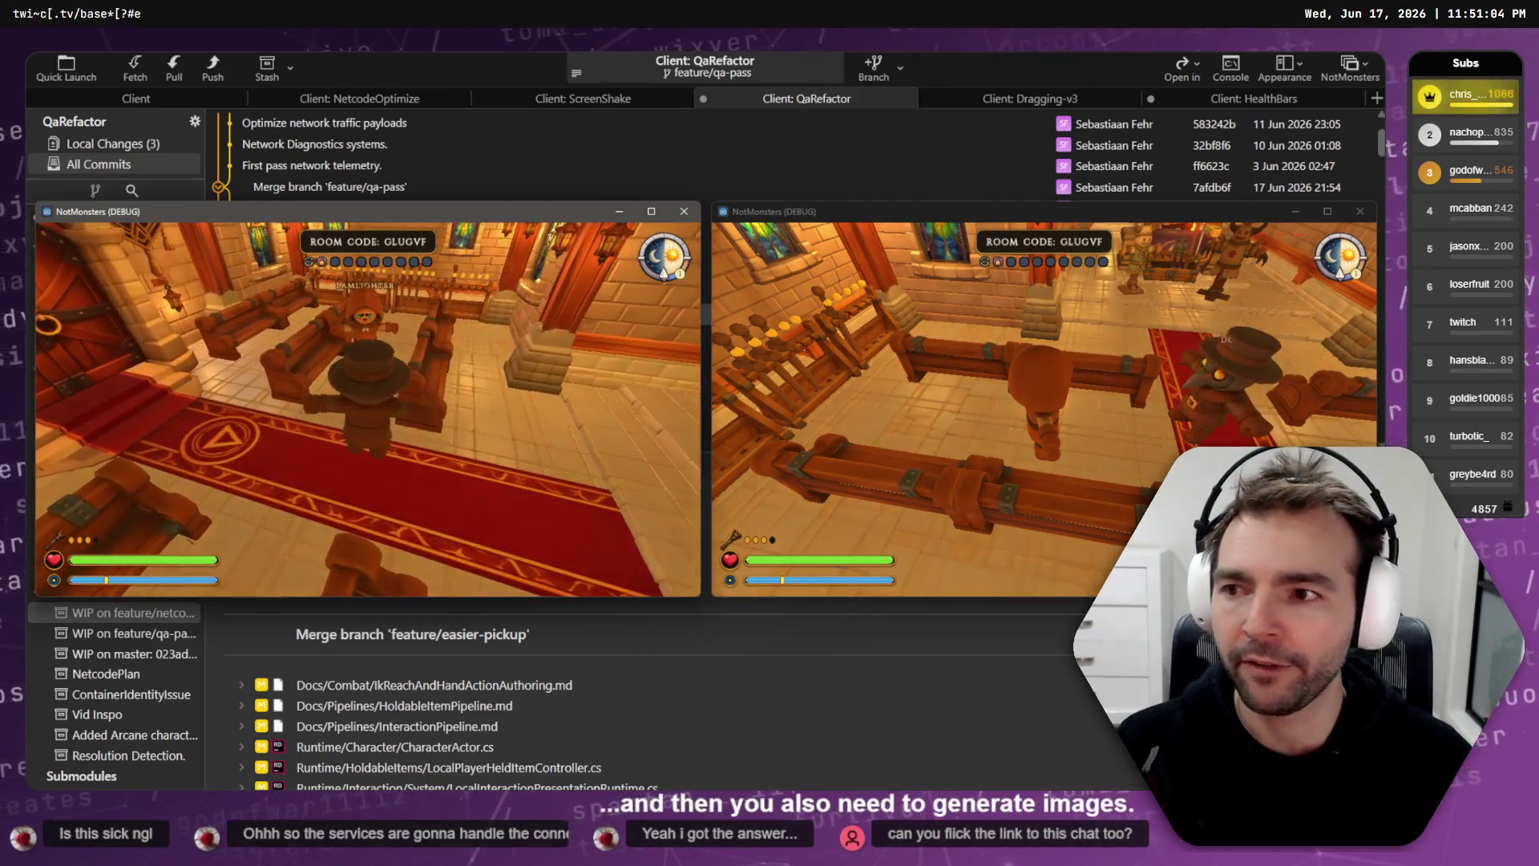
{"action": "key", "text": "w"}
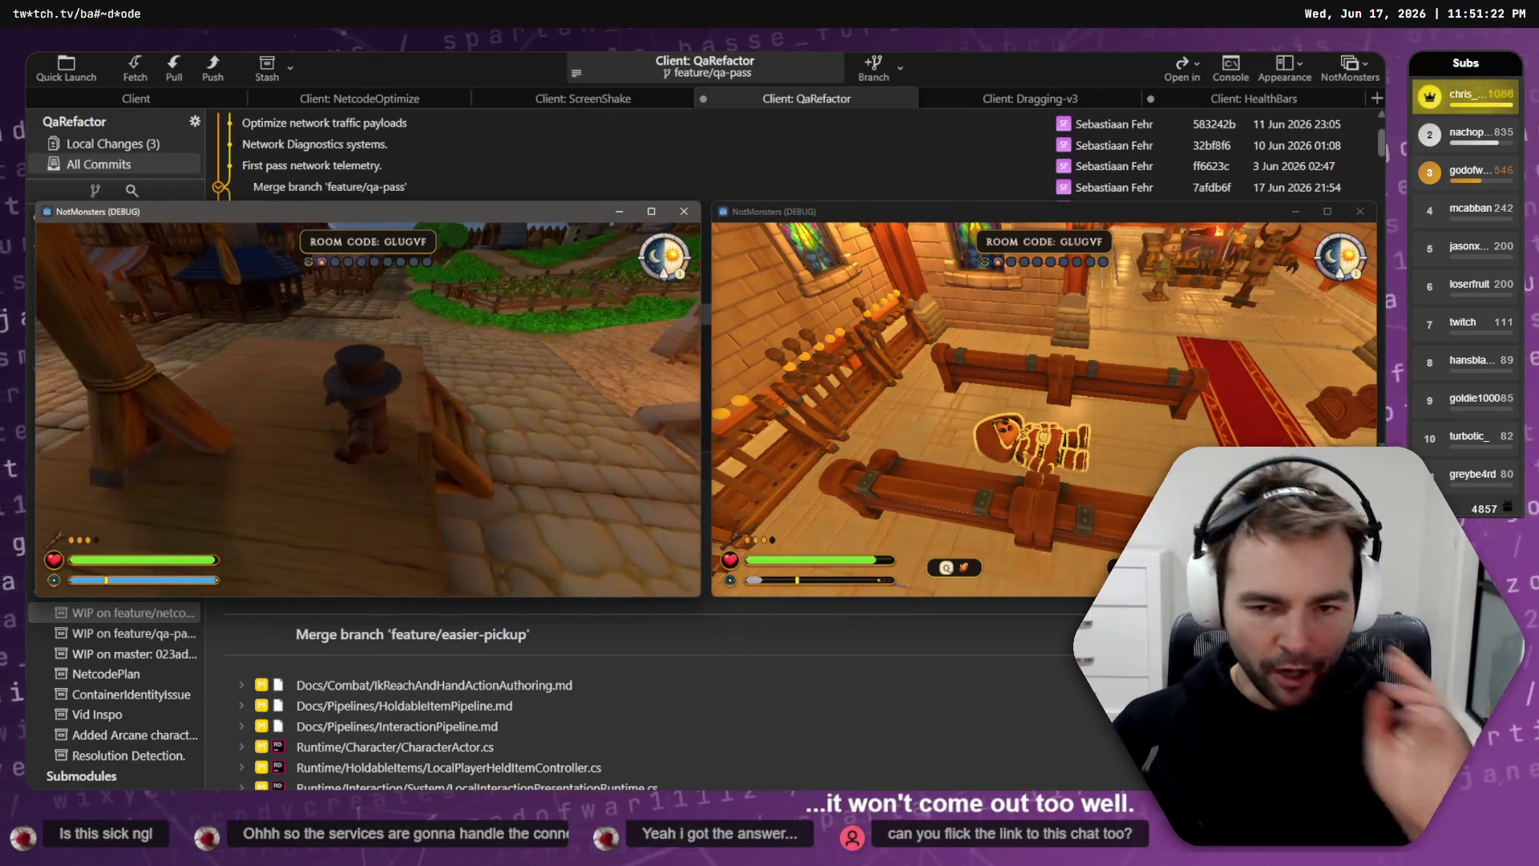
{"action": "key", "text": "alt+F4"}
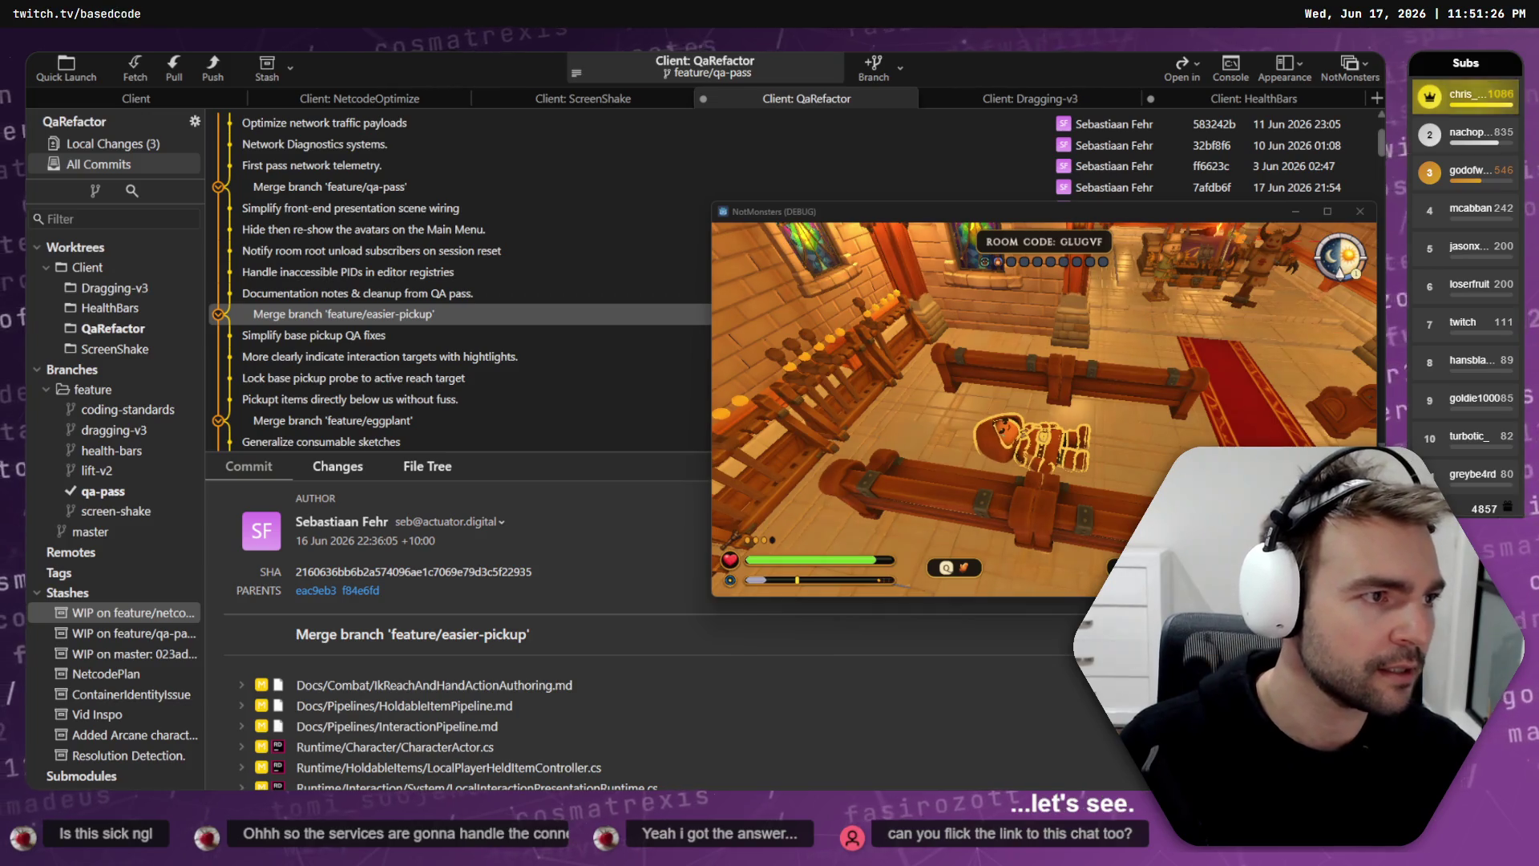
Step: Close the last game client and select the qa-pass merge and feature/health-bars commits in Fork
{"action": "left_click", "coordinate": [1046, 408]}
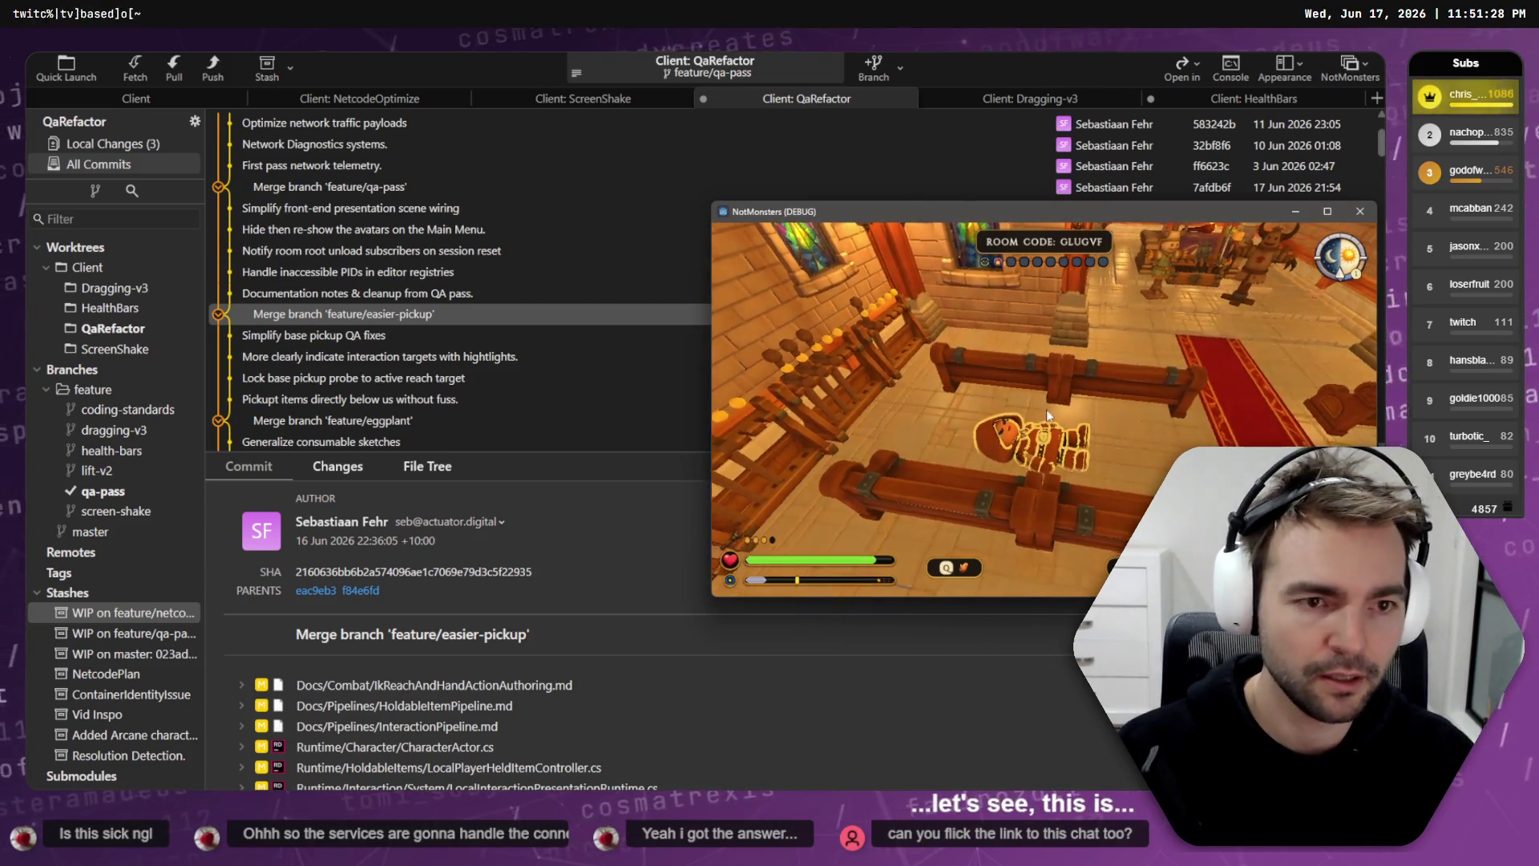
{"action": "key", "text": "alt+F4"}
{"action": "scroll", "coordinate": [447, 290], "scroll_direction": "up", "scroll_amount": 10}
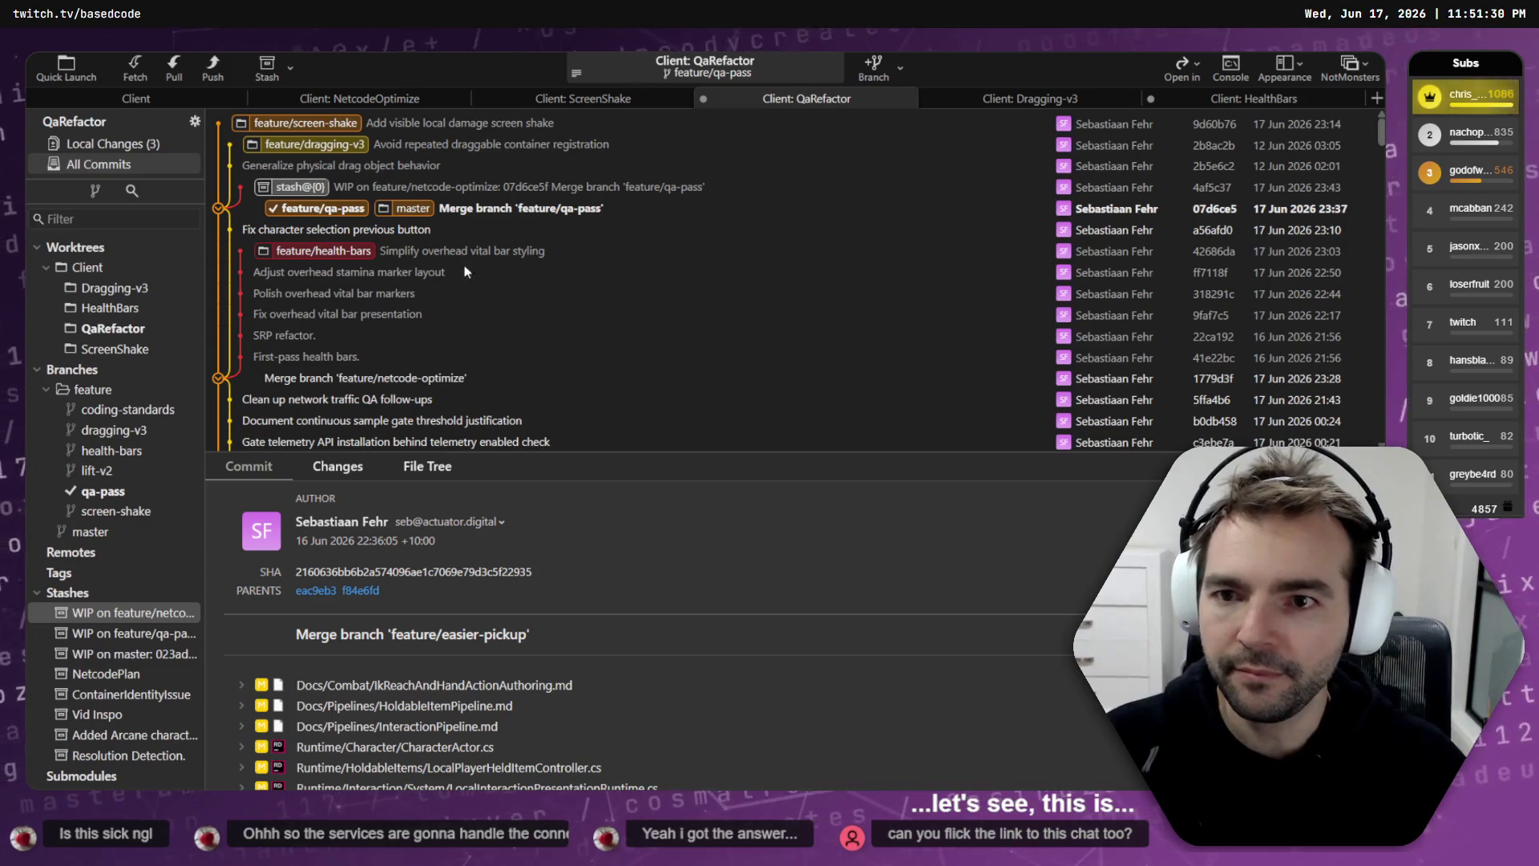
{"action": "left_click", "coordinate": [333, 210]}
{"action": "left_click", "coordinate": [335, 252]}
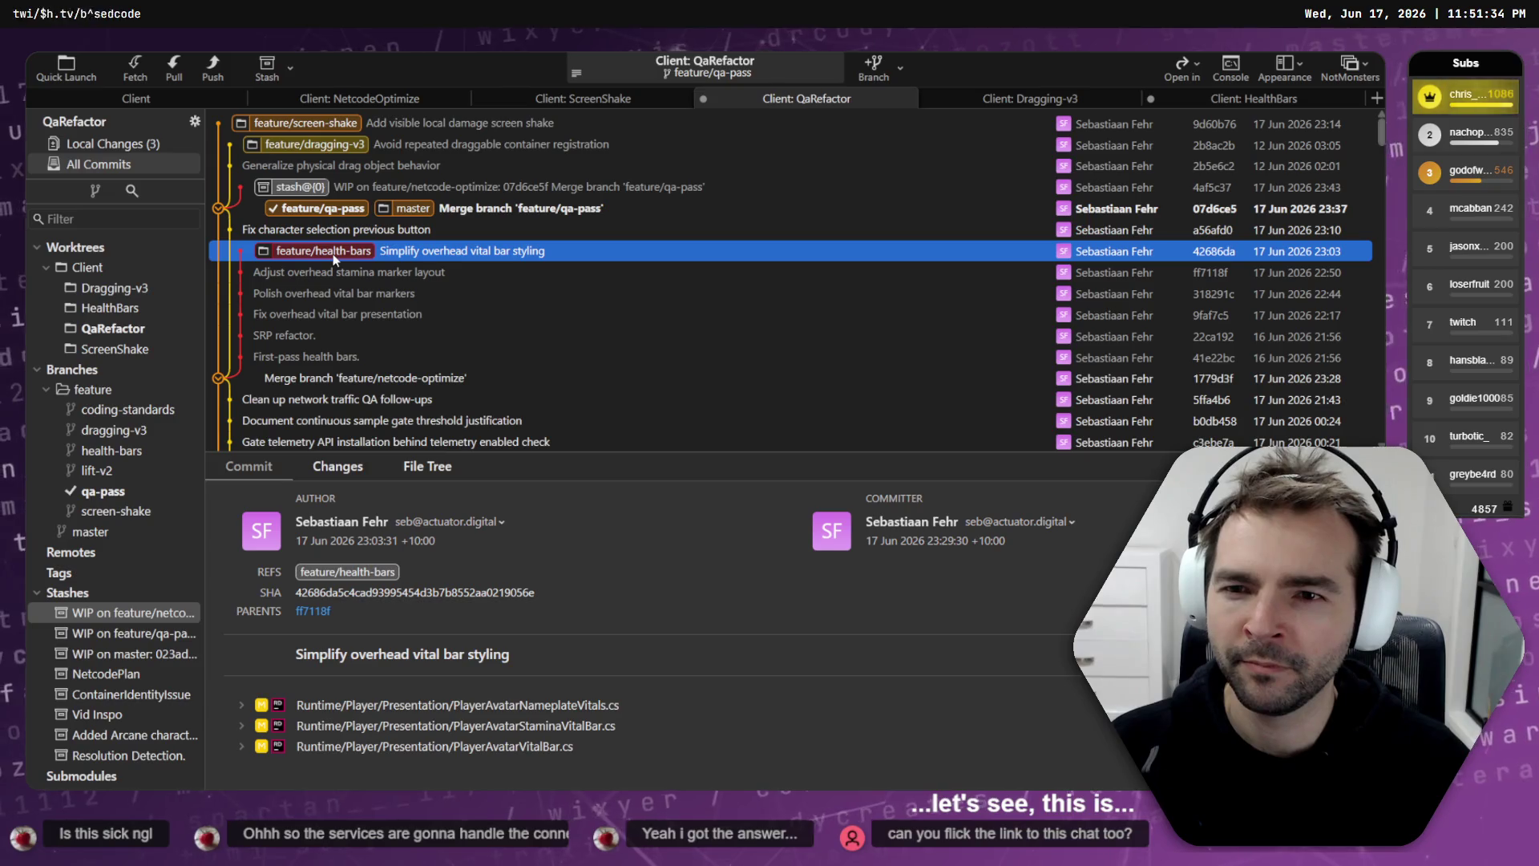
{"action": "key", "text": "alt+Tab"}
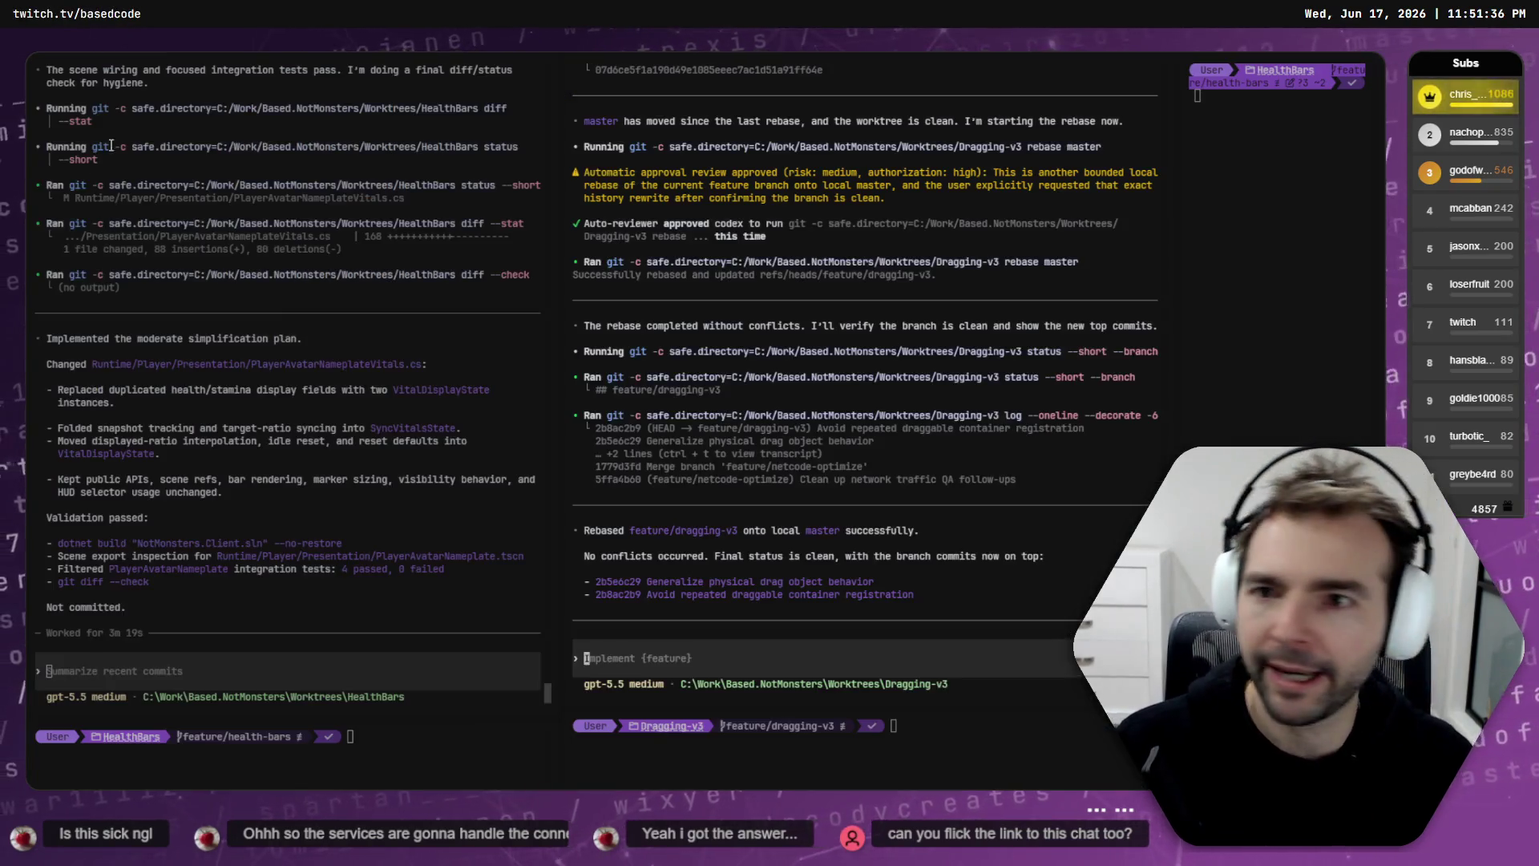
Step: Send the HealthBars agent the request 'Rebase onto master, resolve conflicts.'
{"action": "left_click", "coordinate": [729, 549]}
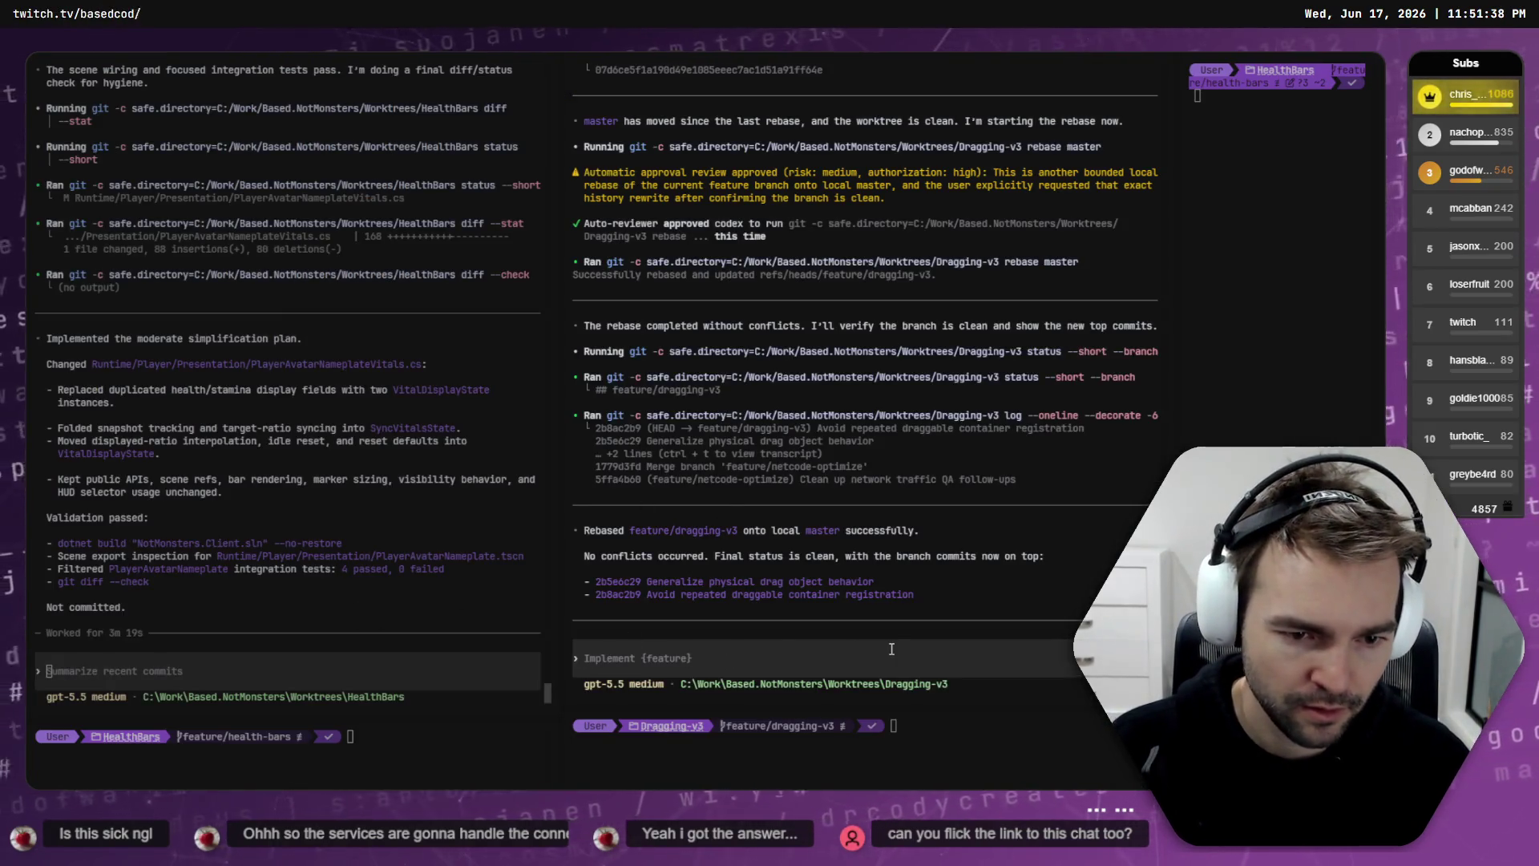
{"action": "left_click", "coordinate": [368, 673]}
{"action": "type", "text": "reabse onto mast"}
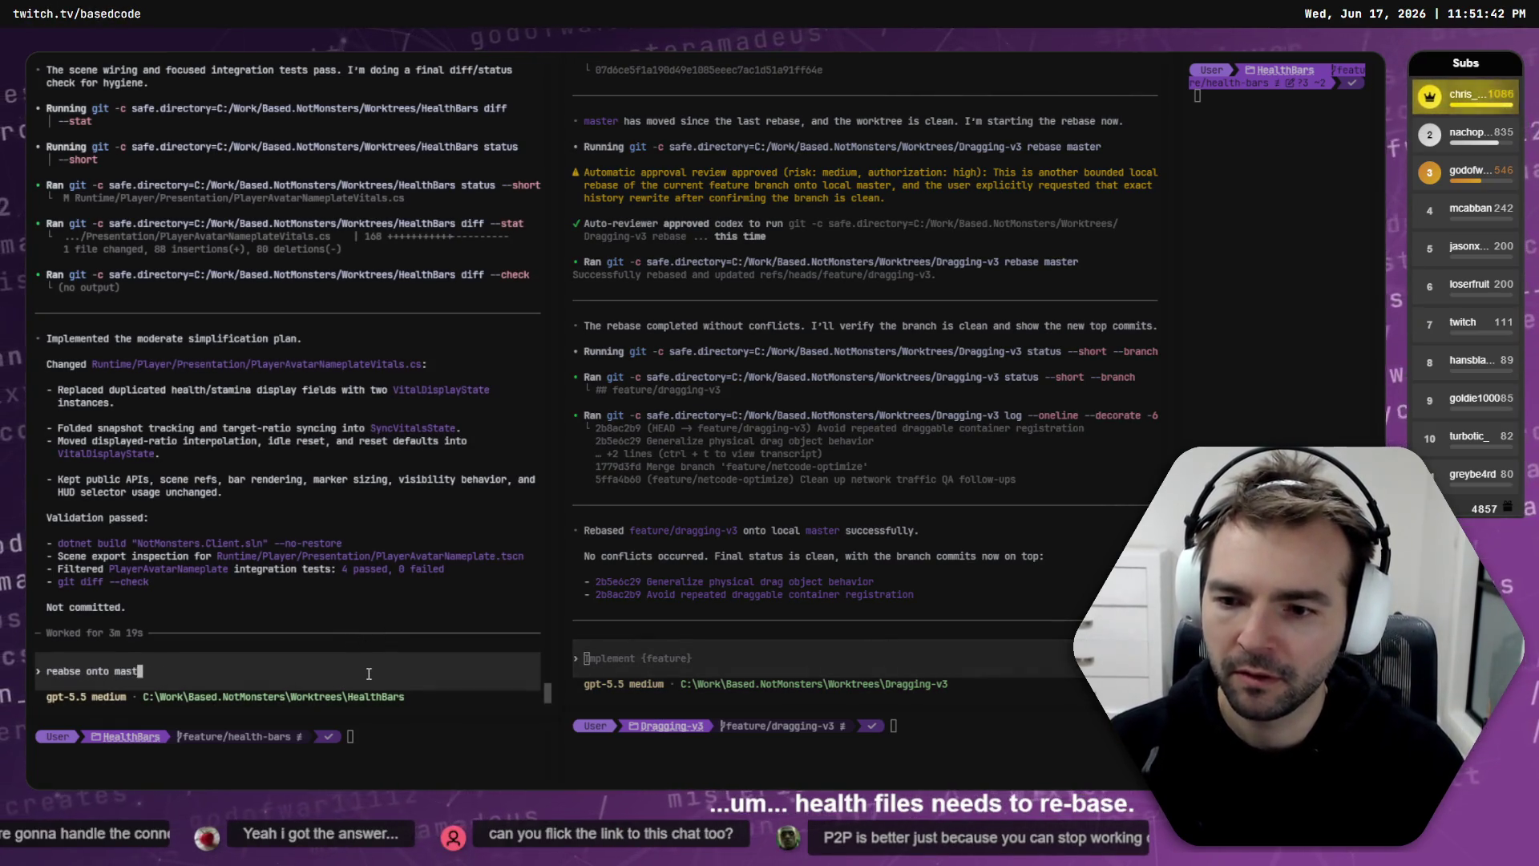
{"action": "type", "text": "er, resolve conflic"}
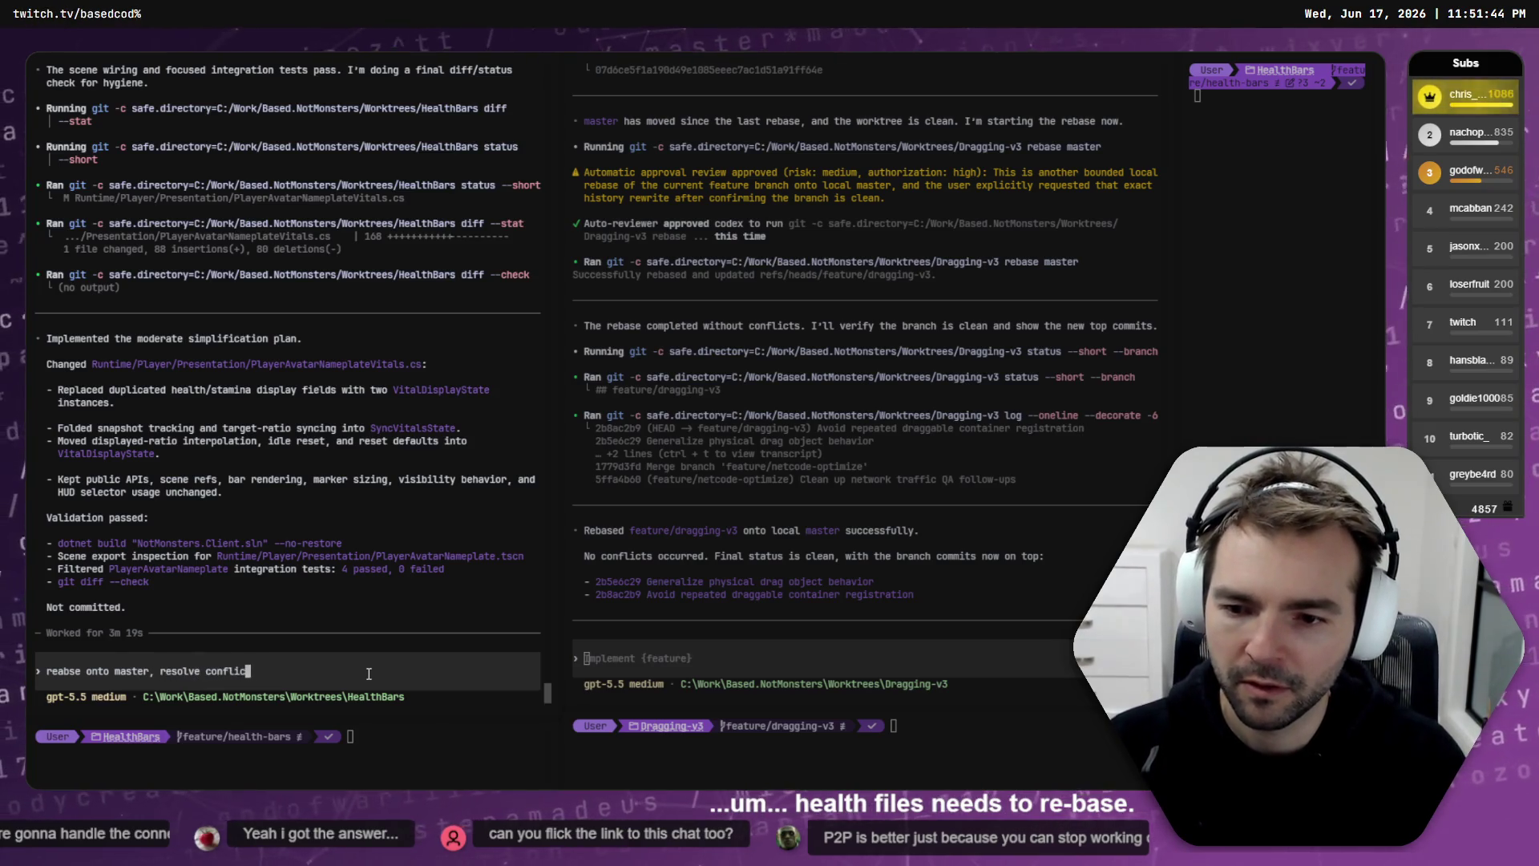
{"action": "key", "text": "Home"}
{"action": "key", "text": "Delete"}
{"action": "type", "text": "R"}
{"action": "key", "text": "Delete"}
{"action": "key", "text": "Delete"}
{"action": "key", "text": "Delete"}
{"action": "type", "text": "eba"}
{"action": "key", "text": "Return"}
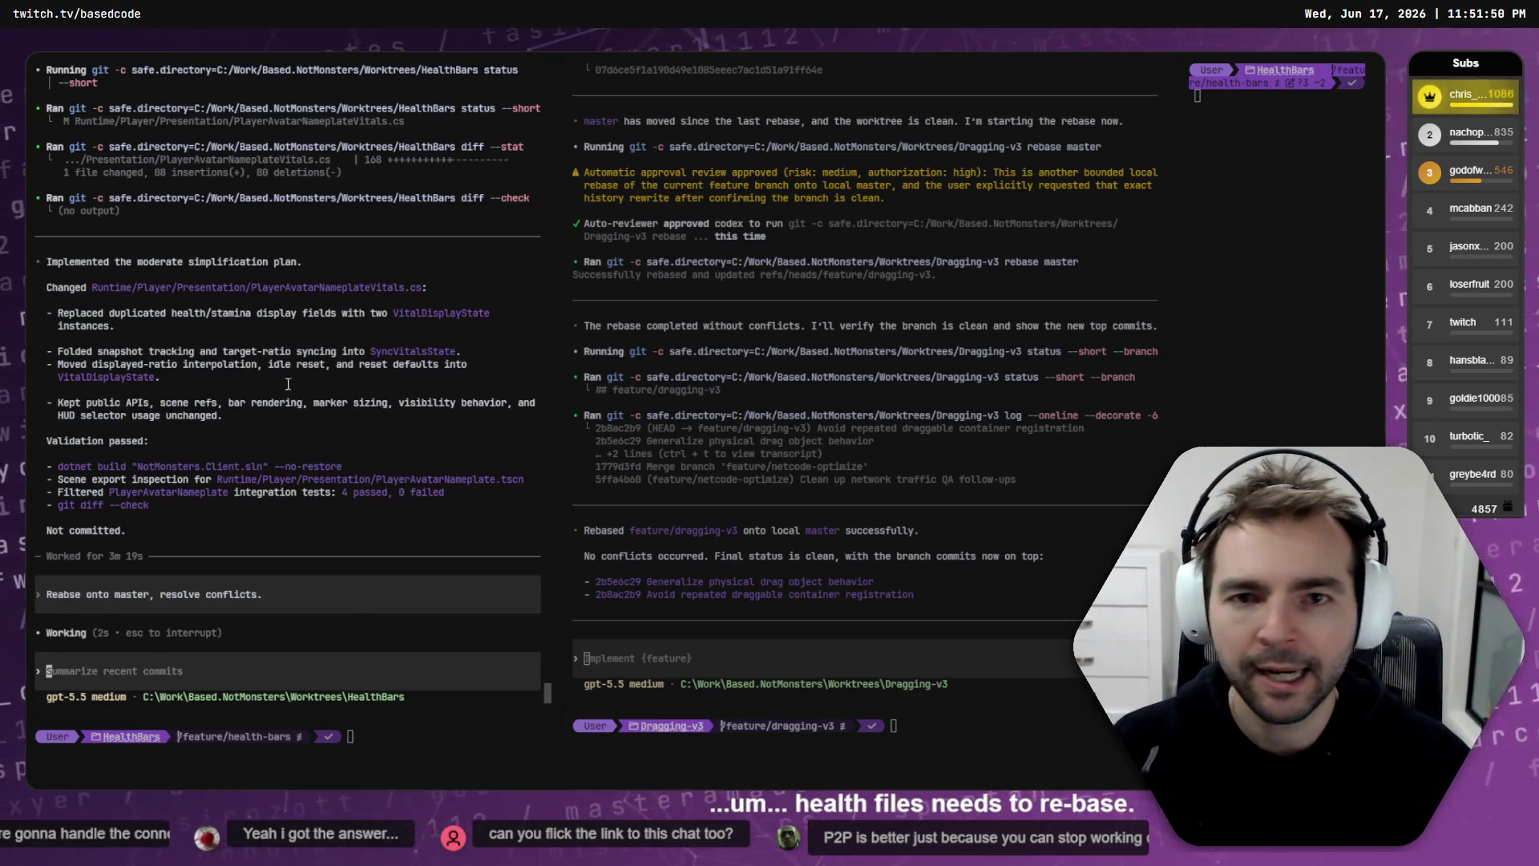
Step: Check the QaRefactor and NetcodeOptimize agent sessions while the rebase runs
{"action": "key", "text": "ctrl+Tab"}
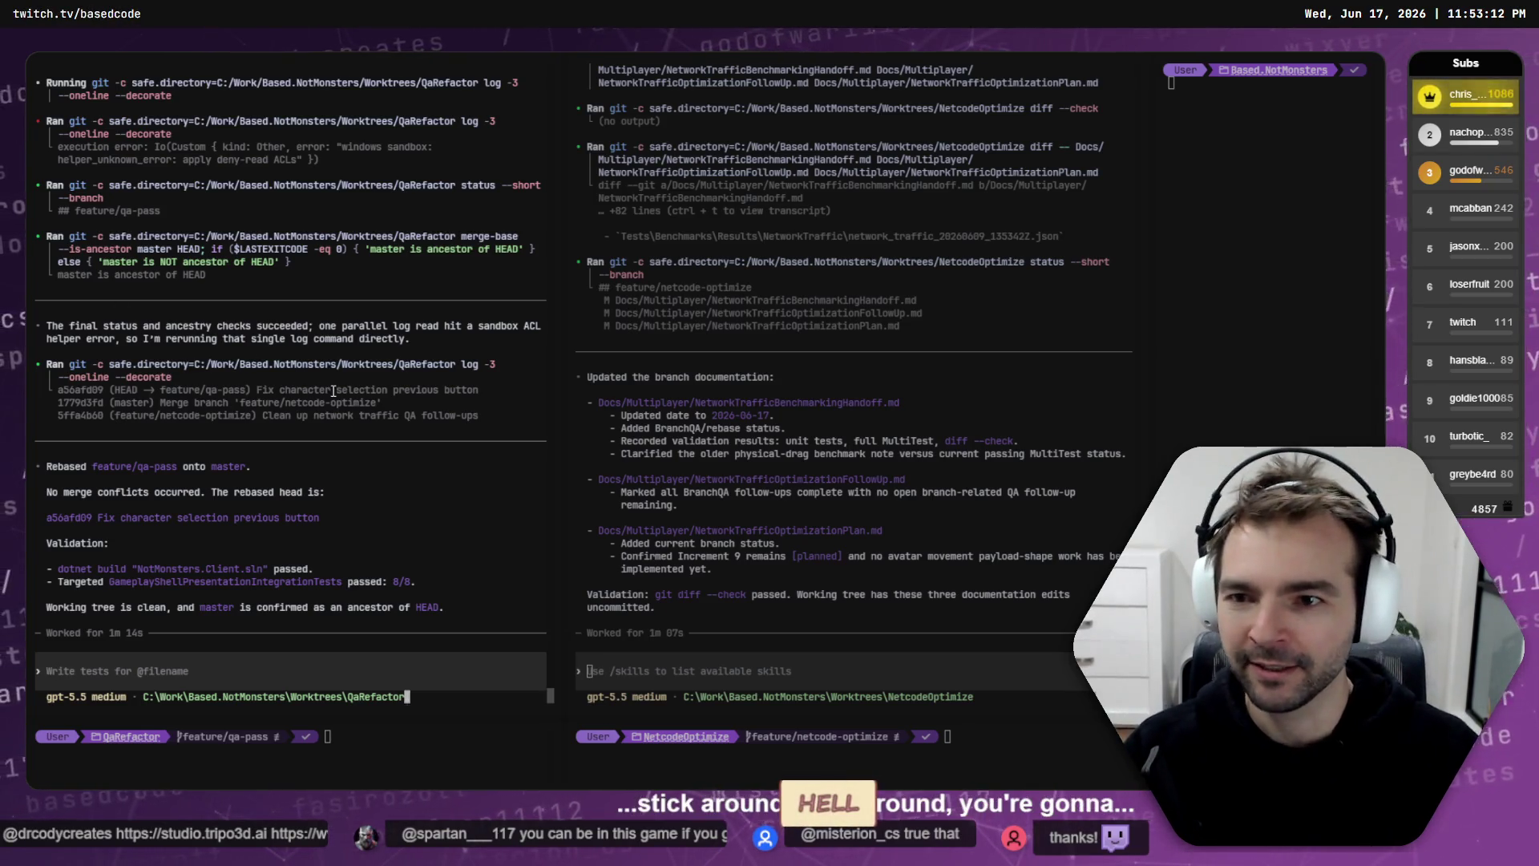
{"action": "key", "text": "ctrl+Tab"}
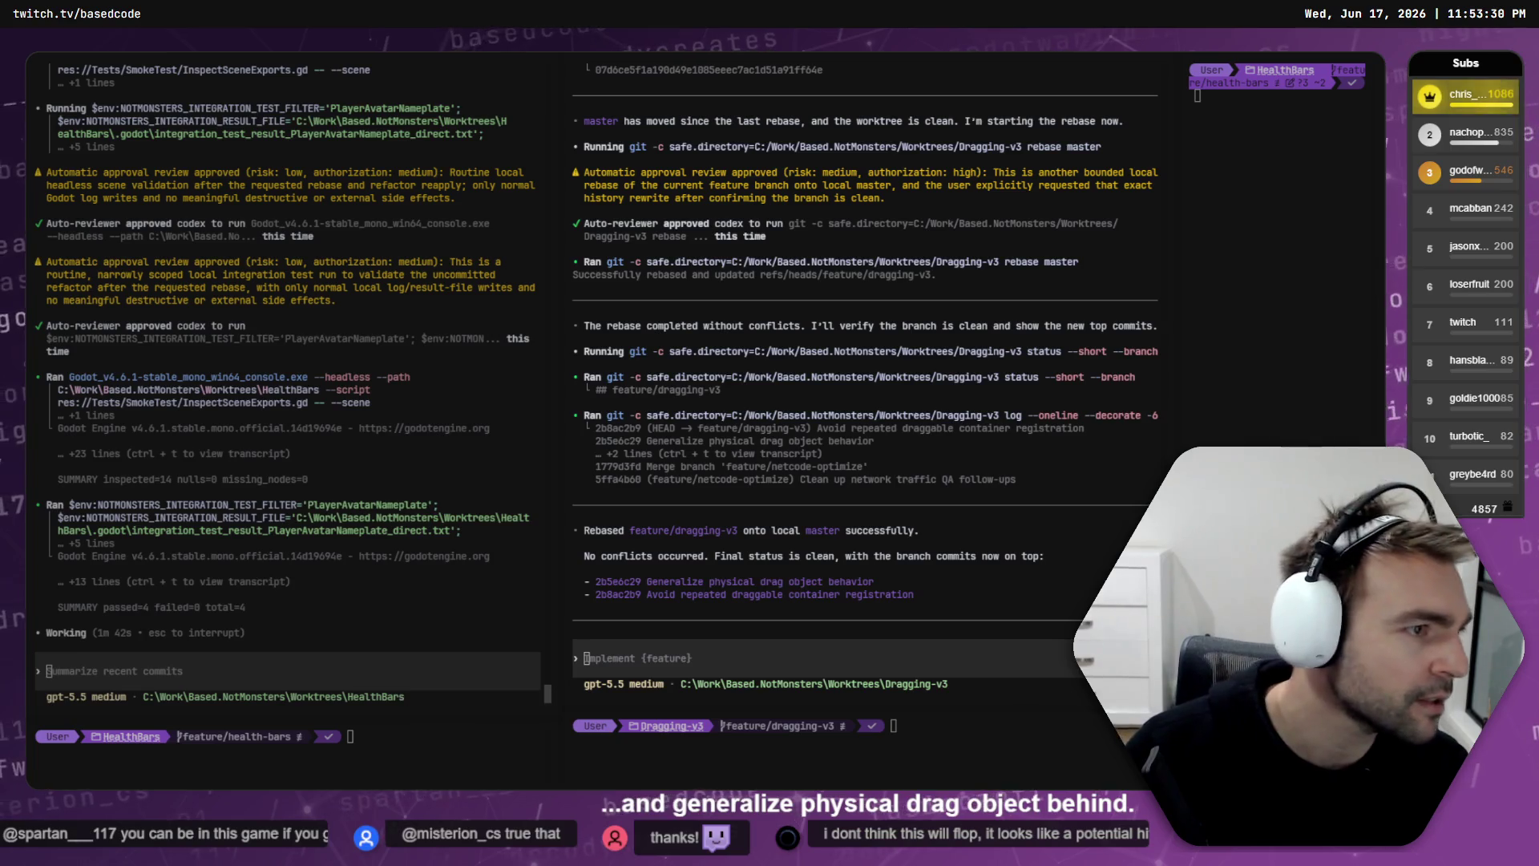
{"action": "key", "text": "alt+Tab"}
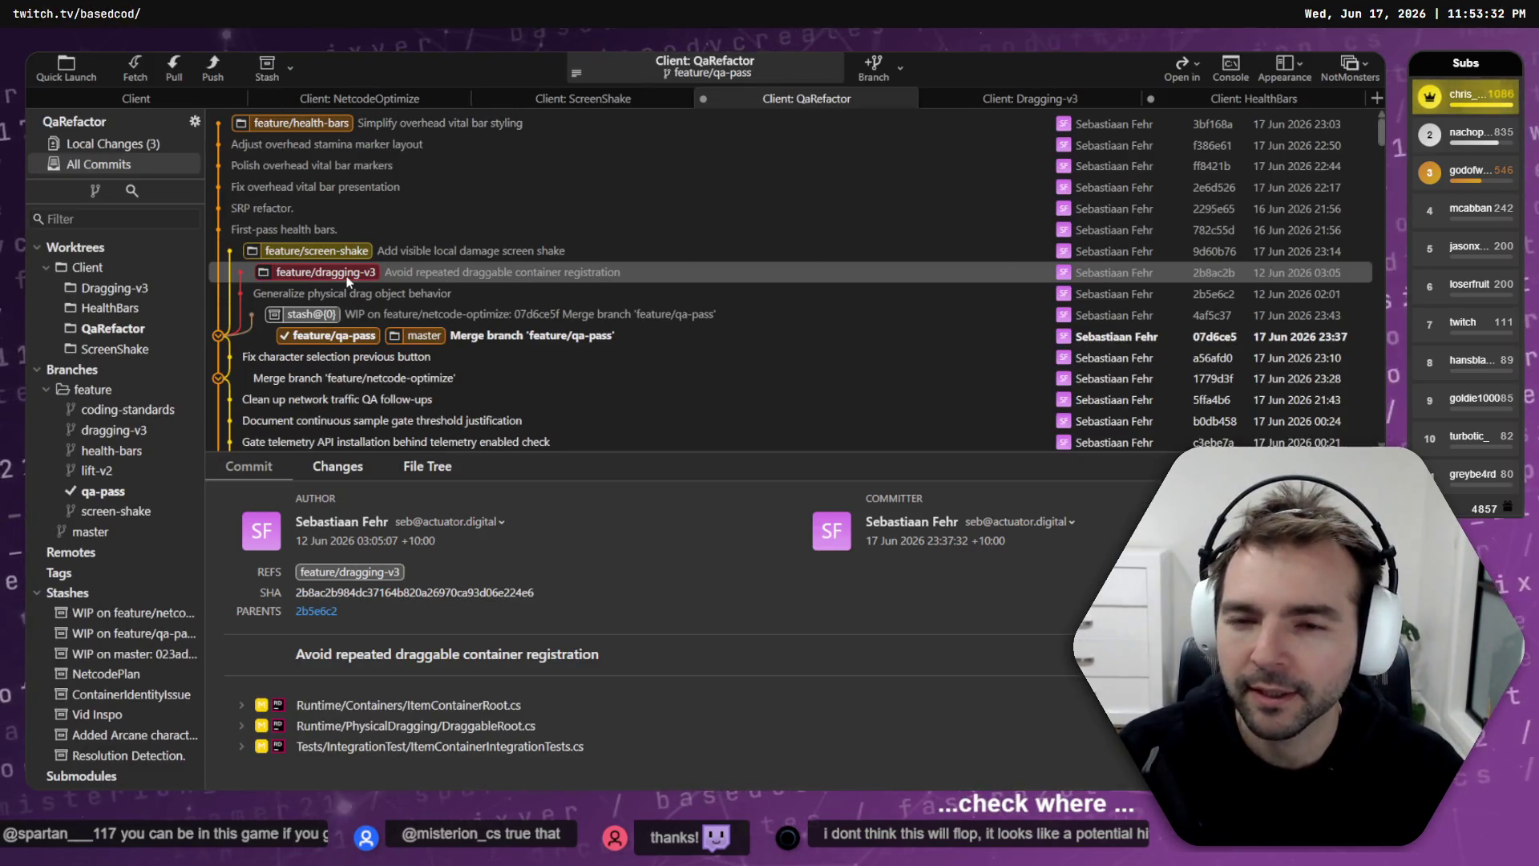
Step: Inspect the feature/health-bars, feature/screen-shake and feature/dragging-v3 commits in the All Commits graph
{"action": "left_click", "coordinate": [340, 274]}
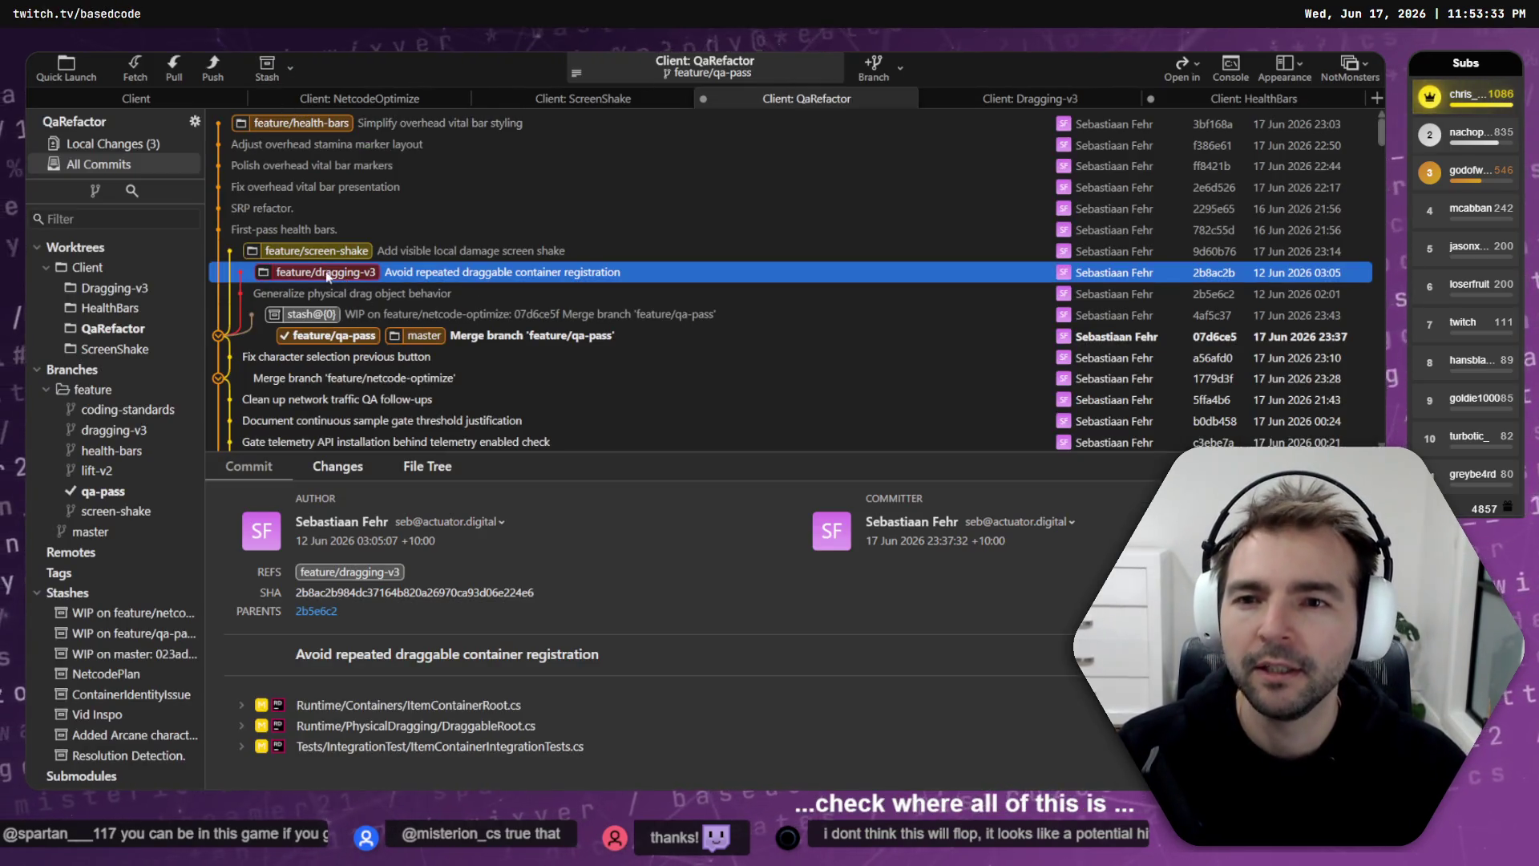
{"action": "left_click", "coordinate": [306, 127]}
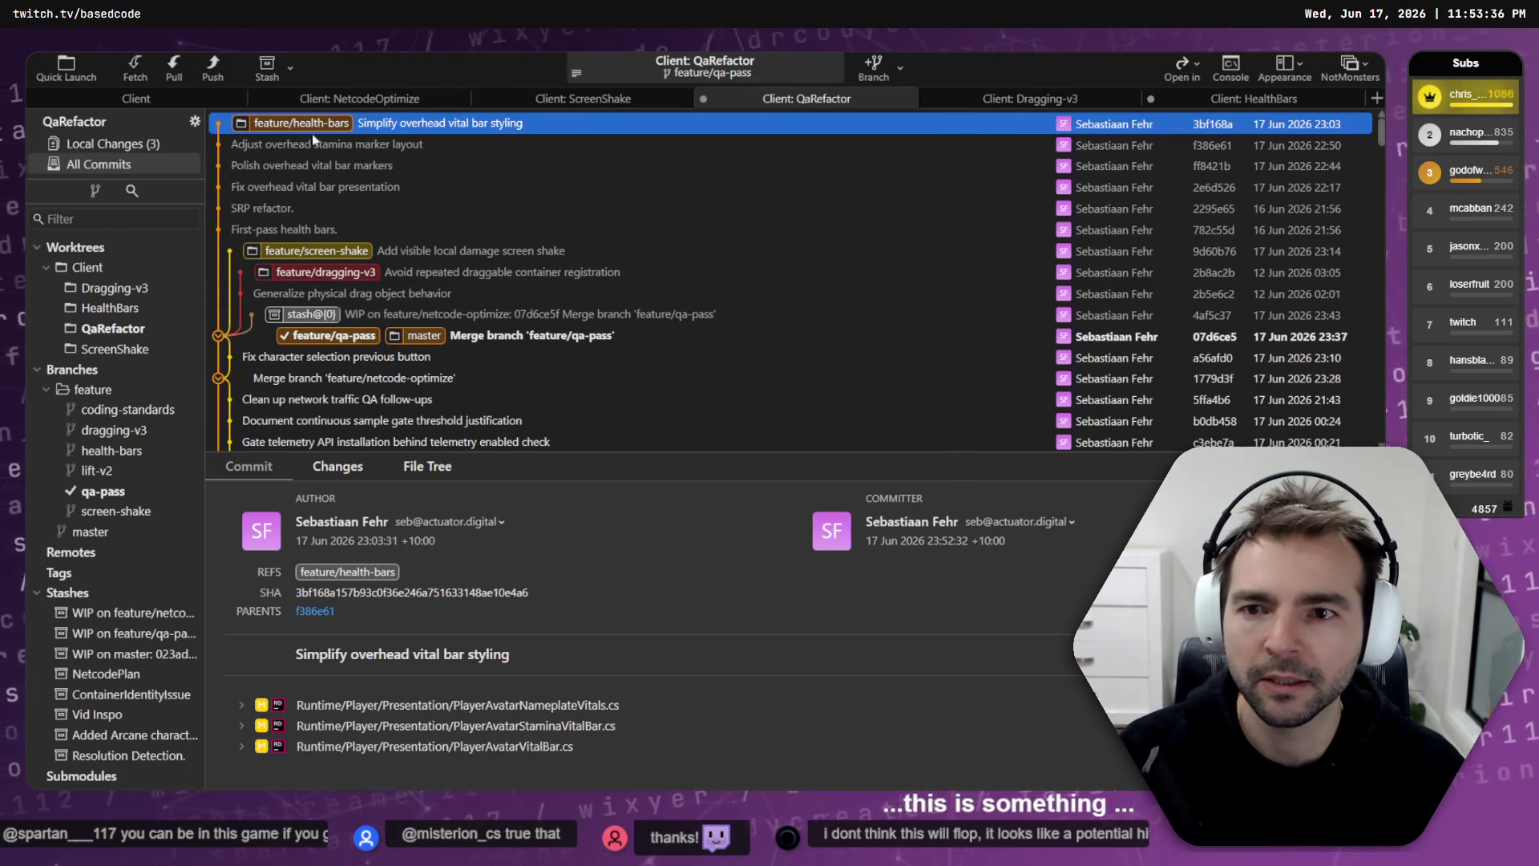
{"action": "left_click", "coordinate": [325, 252]}
{"action": "left_click", "coordinate": [332, 125]}
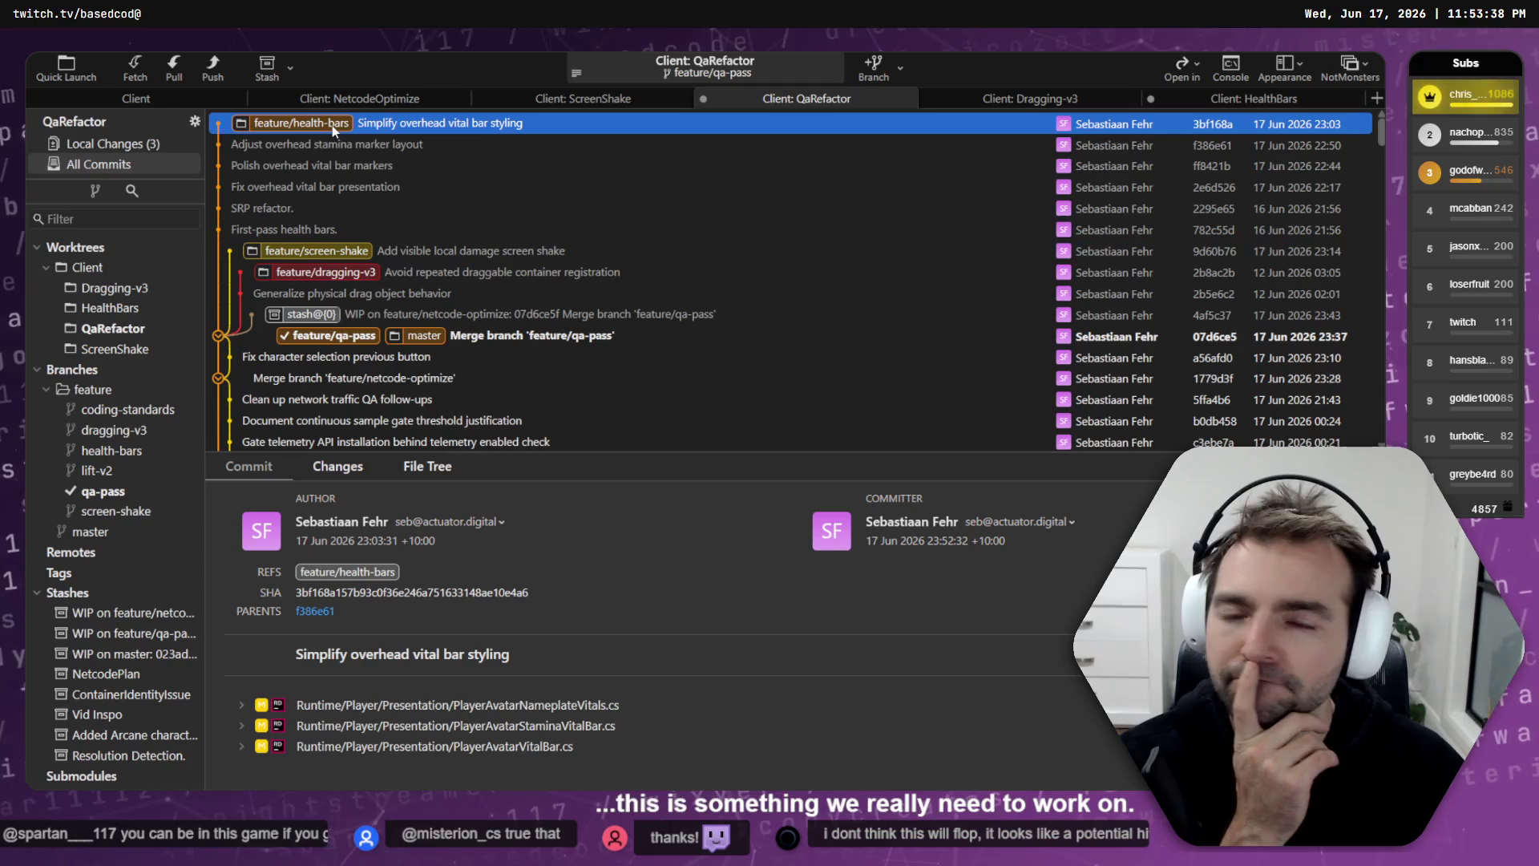
{"action": "left_click", "coordinate": [324, 276]}
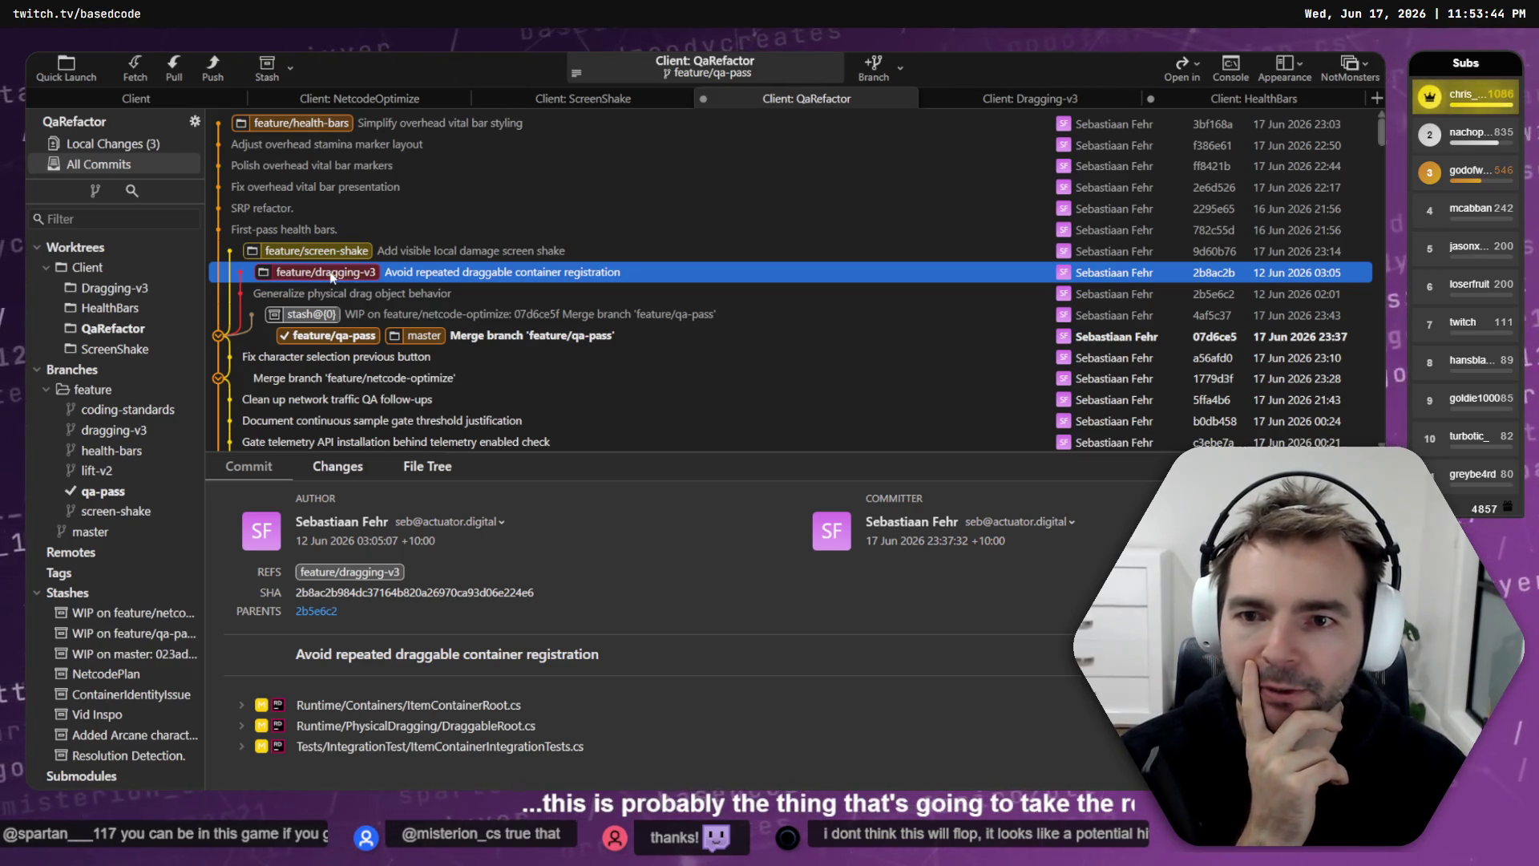
{"action": "left_click", "coordinate": [326, 256]}
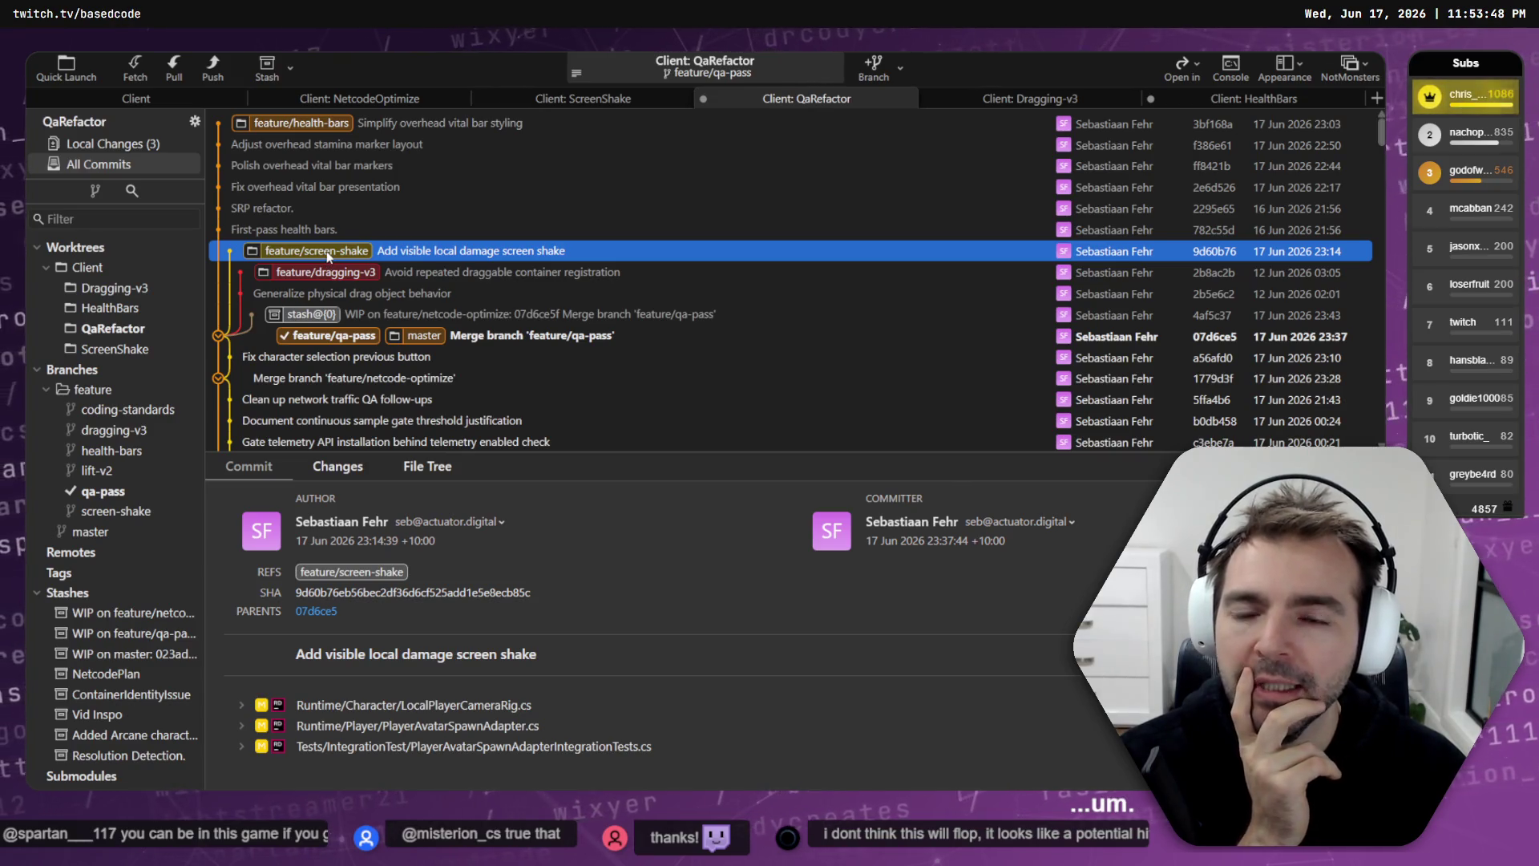
{"action": "key", "text": "alt+Tab"}
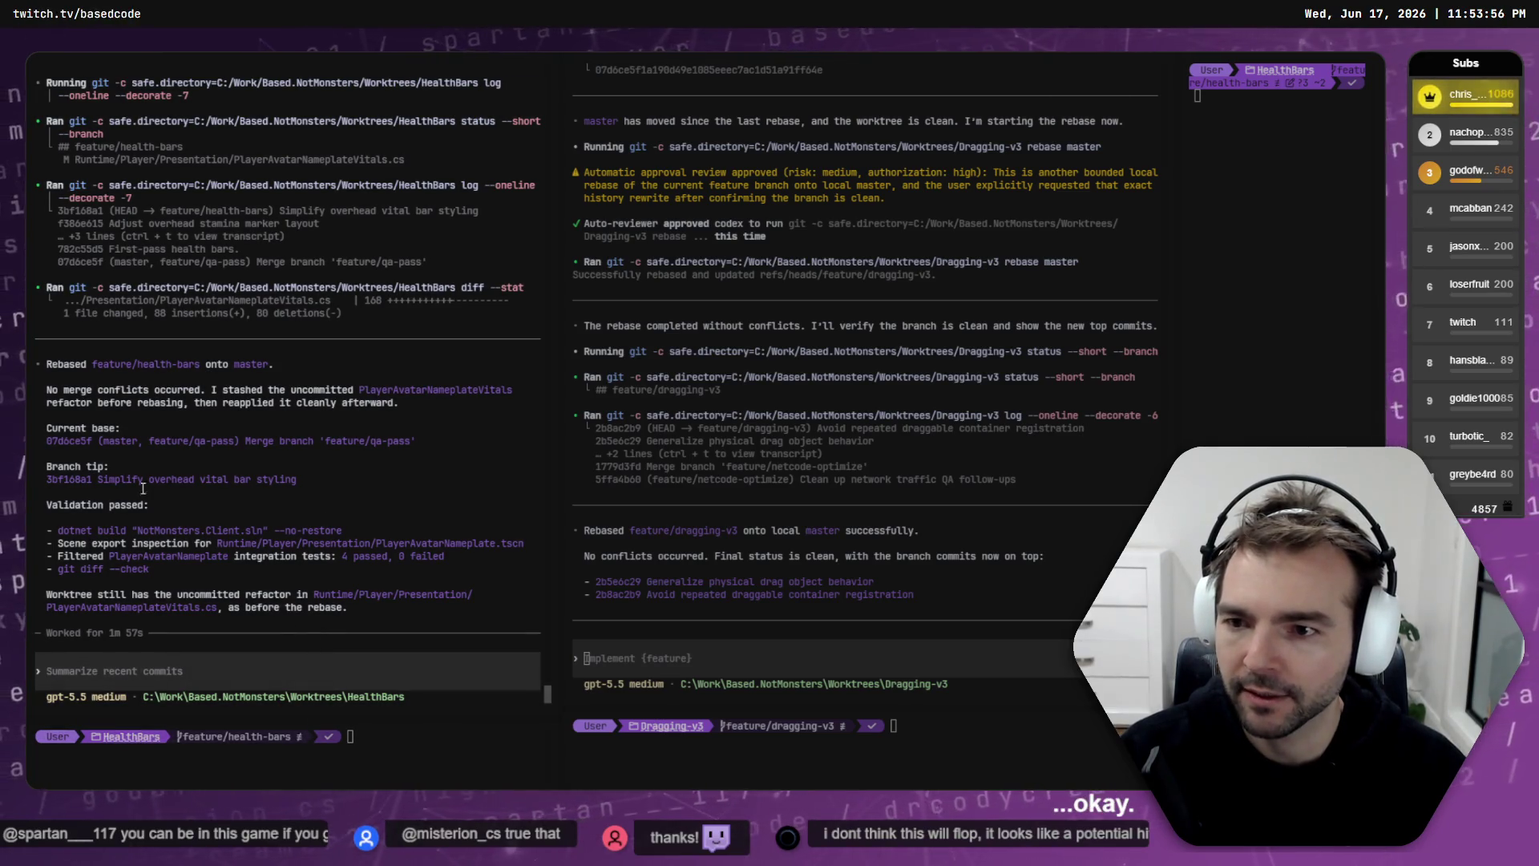
Step: Ask the HealthBars agent 'Create a commit for these changes.' and view QaRefactor's local changes in Fork
{"action": "type", "text": "create a commit for "}
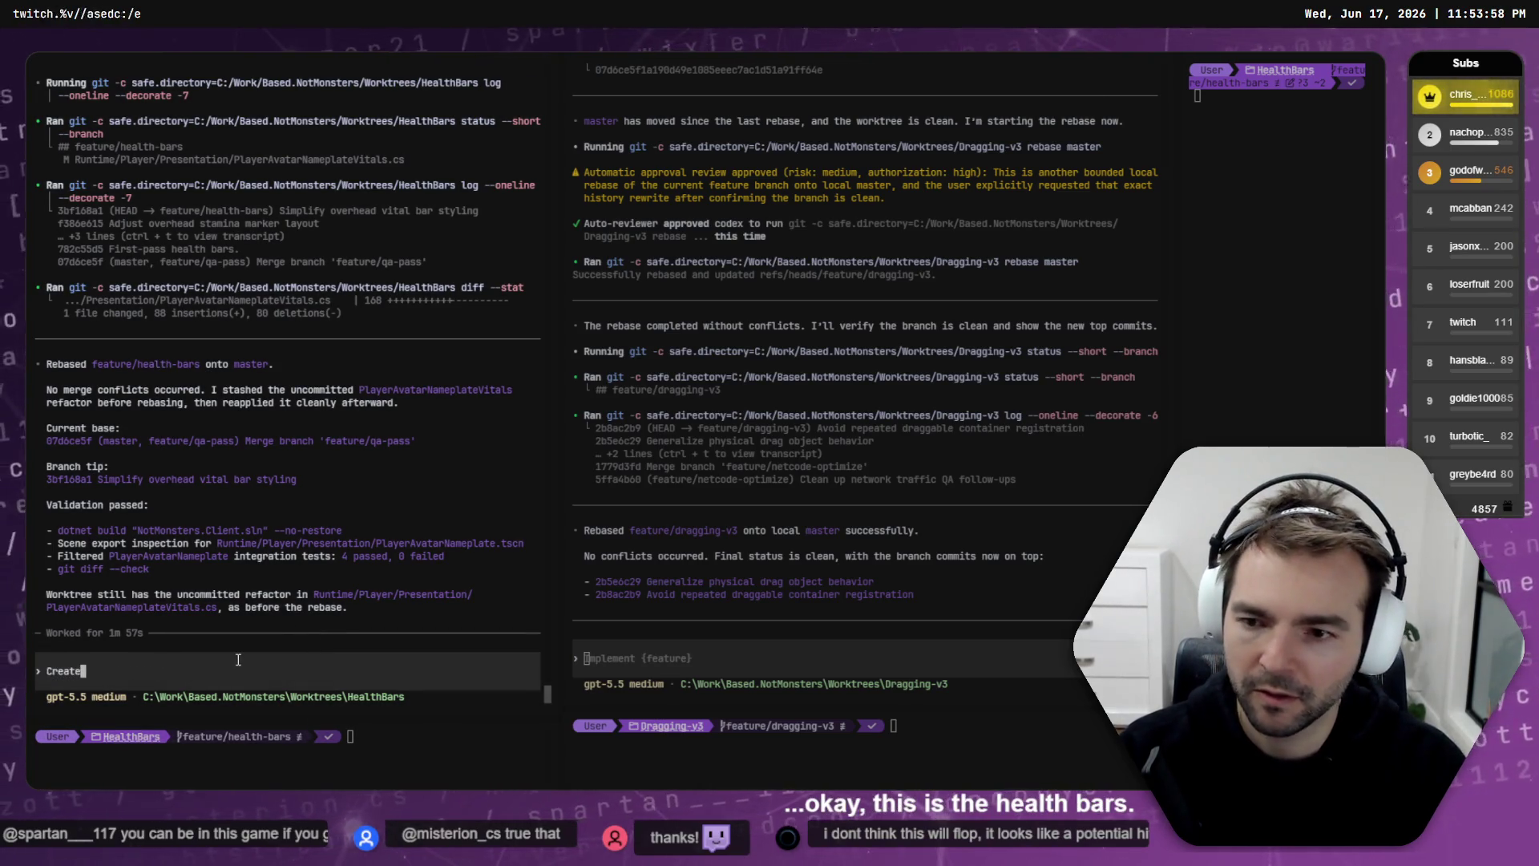
{"action": "type", "text": "these changes."}
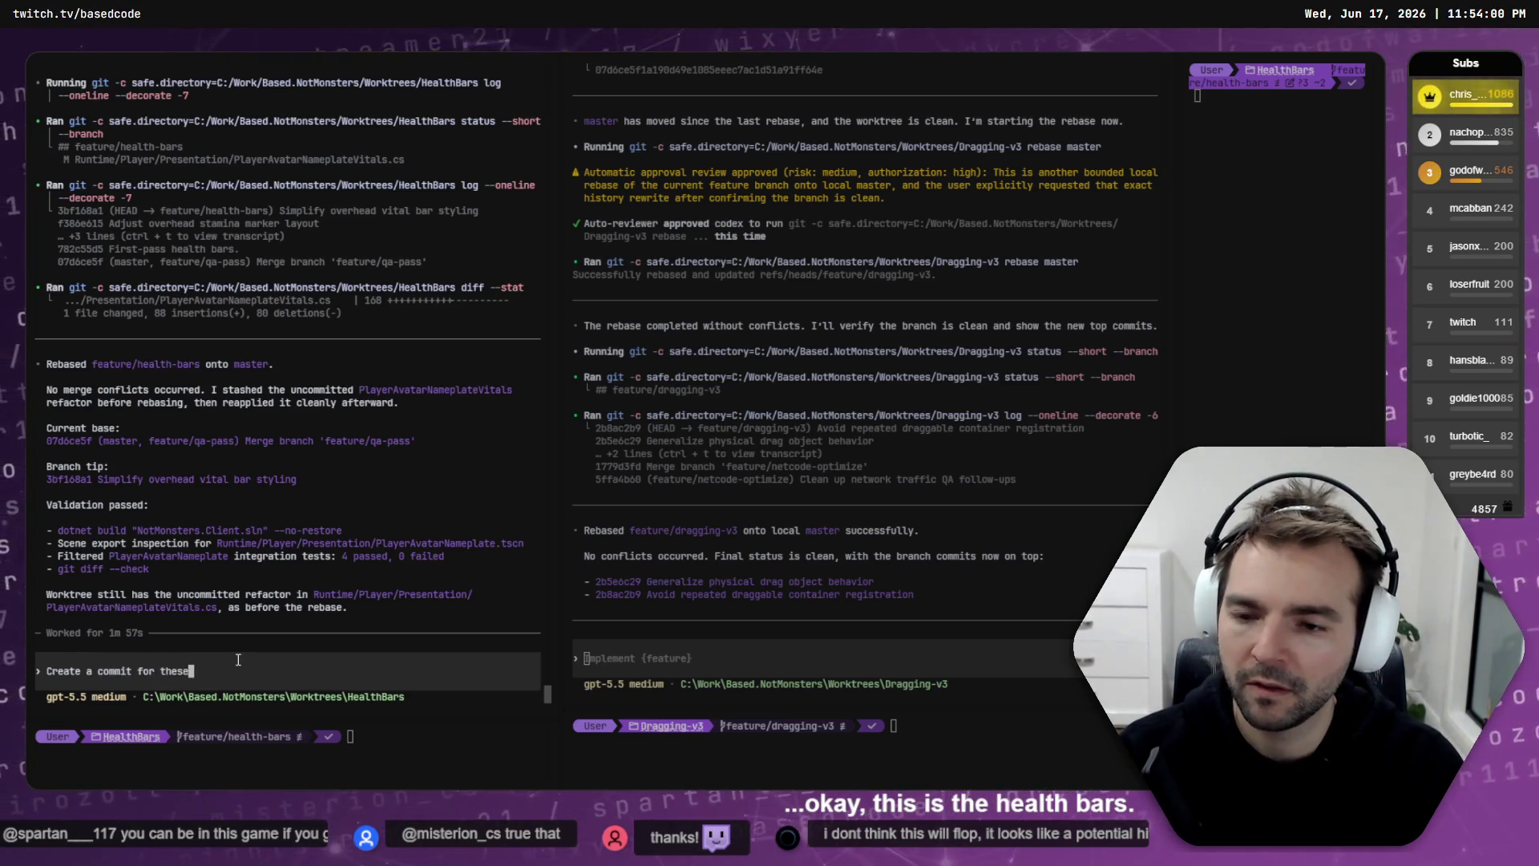
{"action": "key", "text": "Return"}
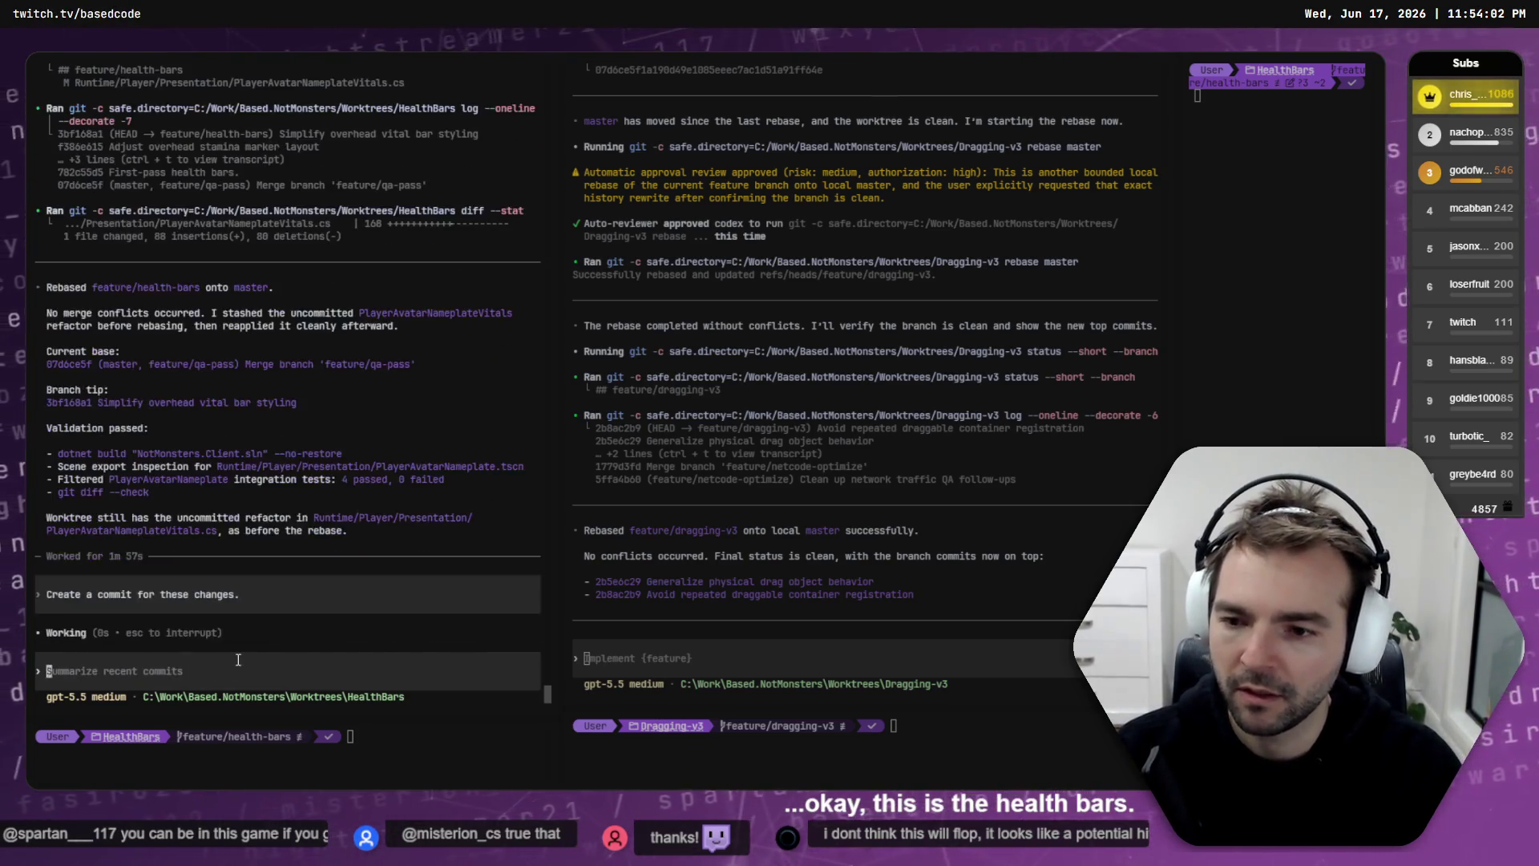
{"action": "key", "text": "alt+Tab"}
{"action": "left_click", "coordinate": [156, 140]}
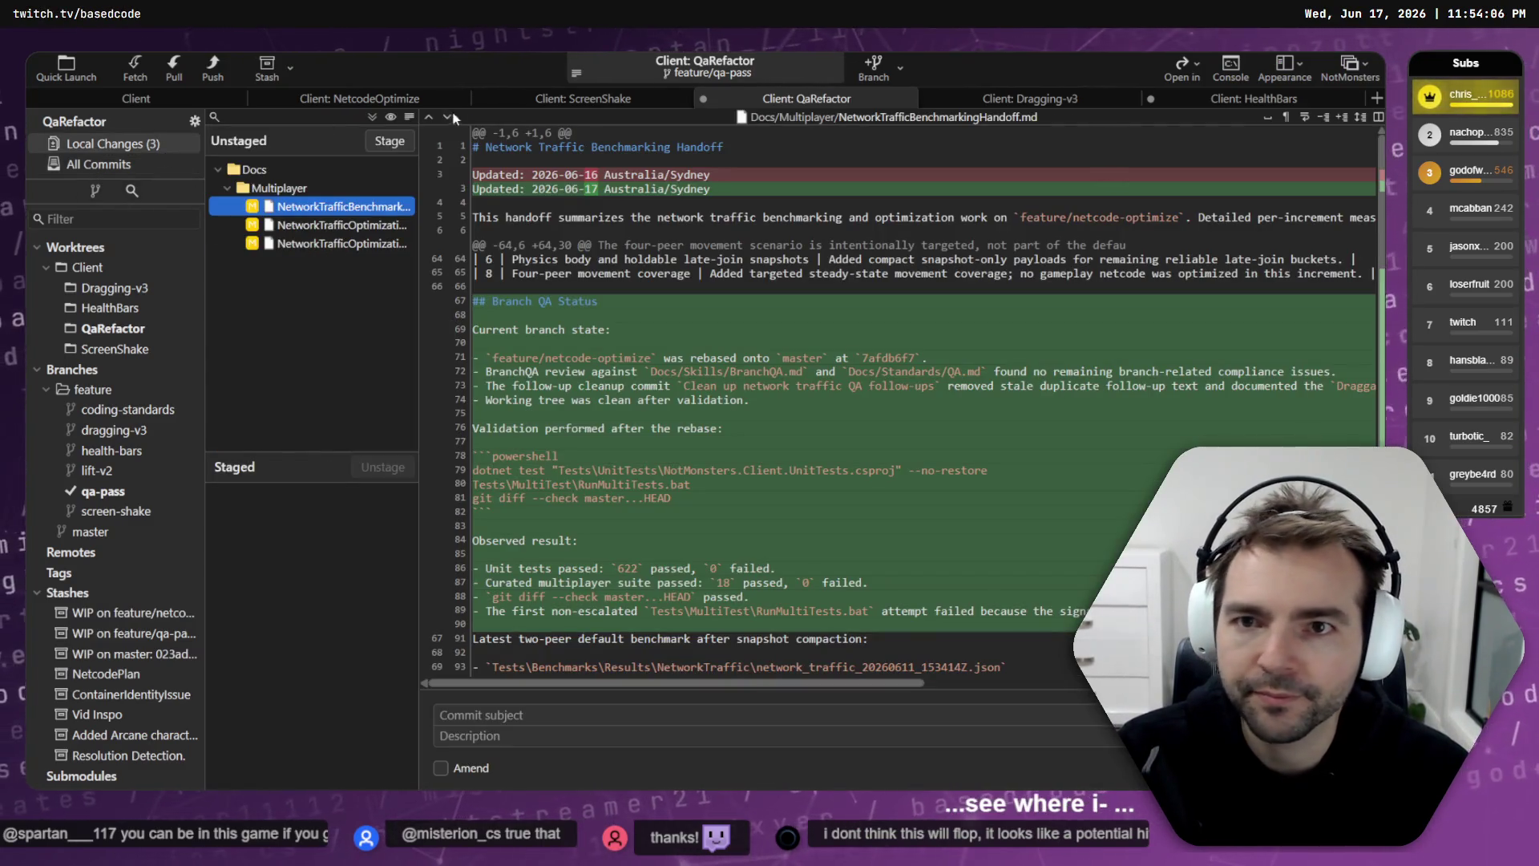
Step: Review the HealthBars worktree's unstaged PlayerAvatarNameplateVitals.cs diff in Fork's Local Changes
{"action": "key", "text": "alt+Tab"}
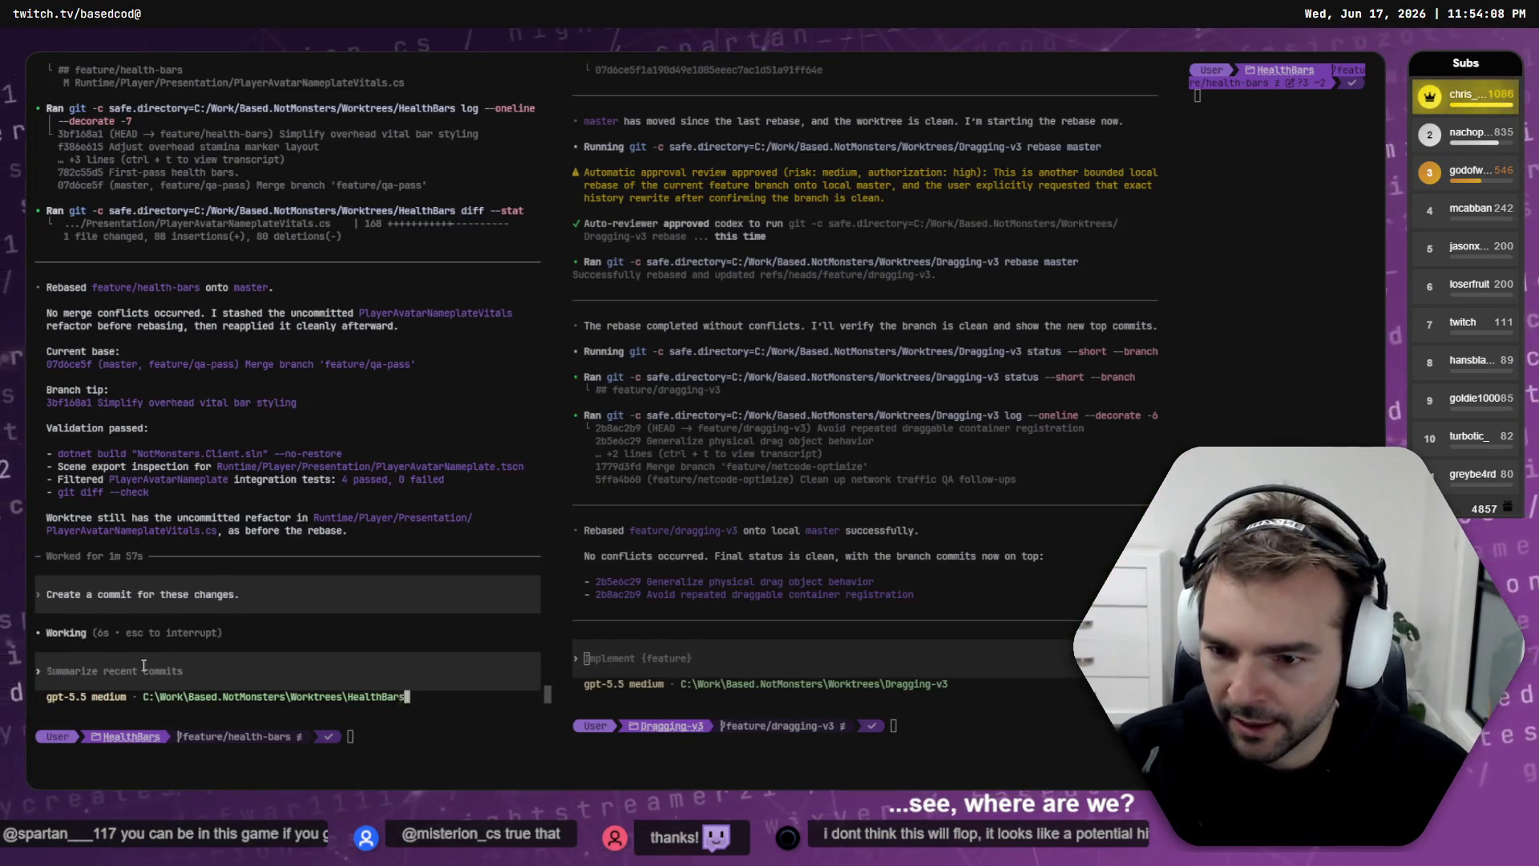
{"action": "key", "text": "alt+Tab"}
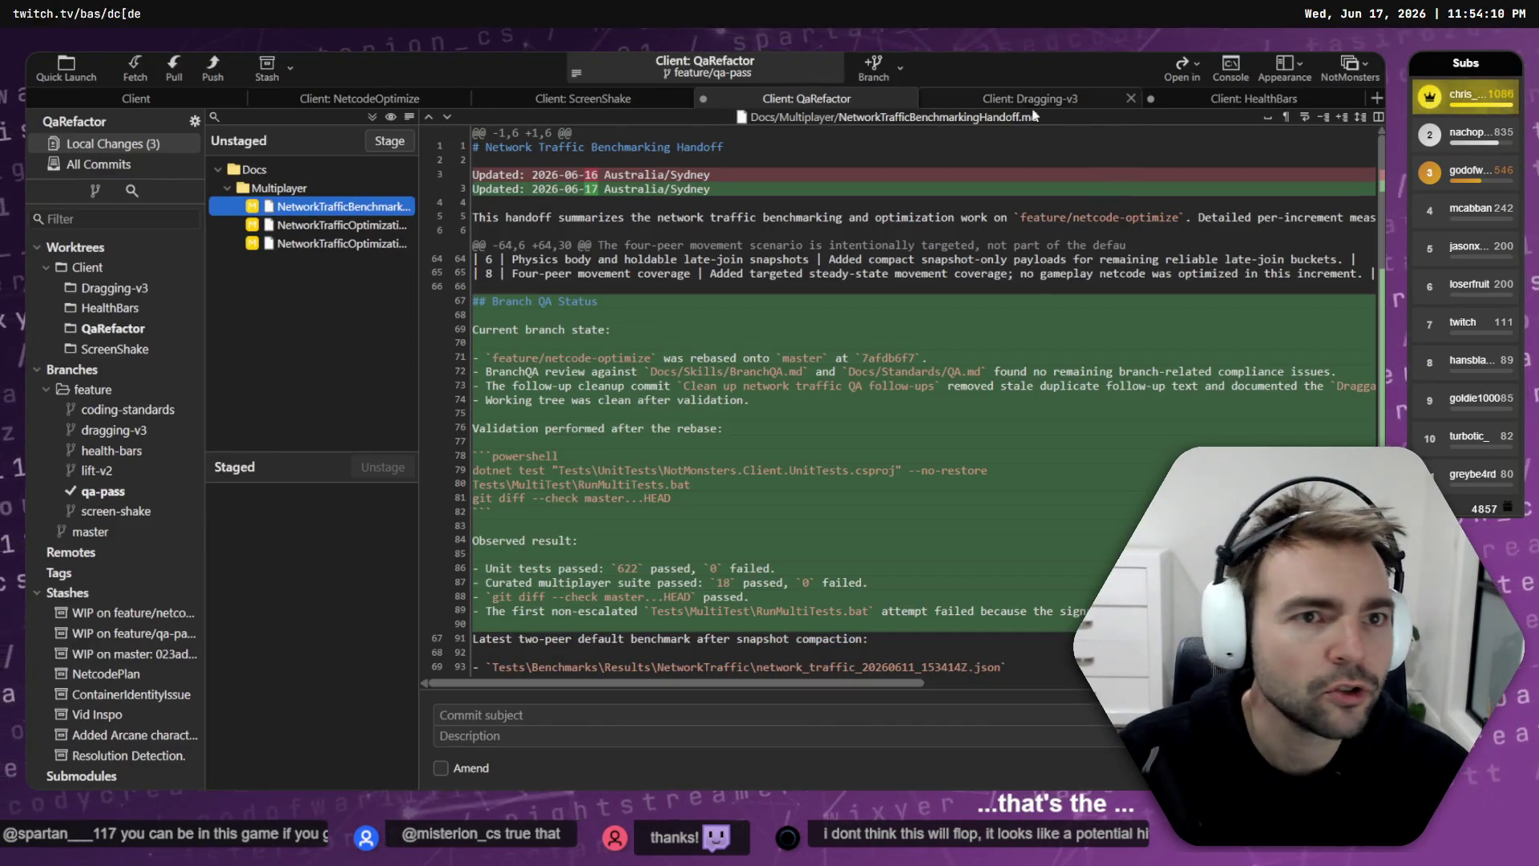
{"action": "left_click", "coordinate": [1202, 97]}
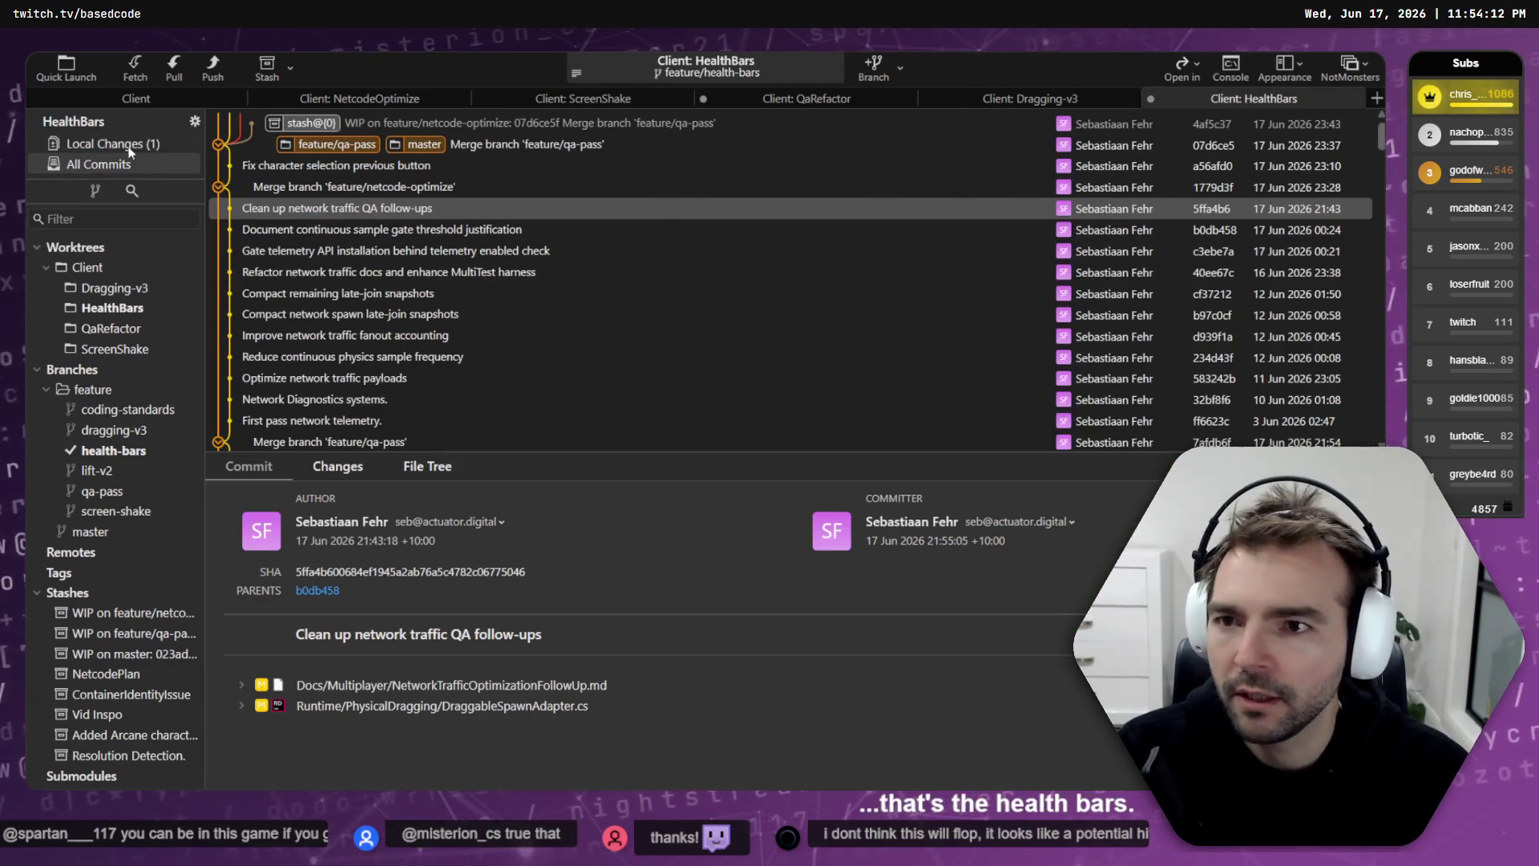
{"action": "left_click", "coordinate": [112, 143]}
{"action": "scroll", "coordinate": [629, 145], "scroll_direction": "down", "scroll_amount": 20}
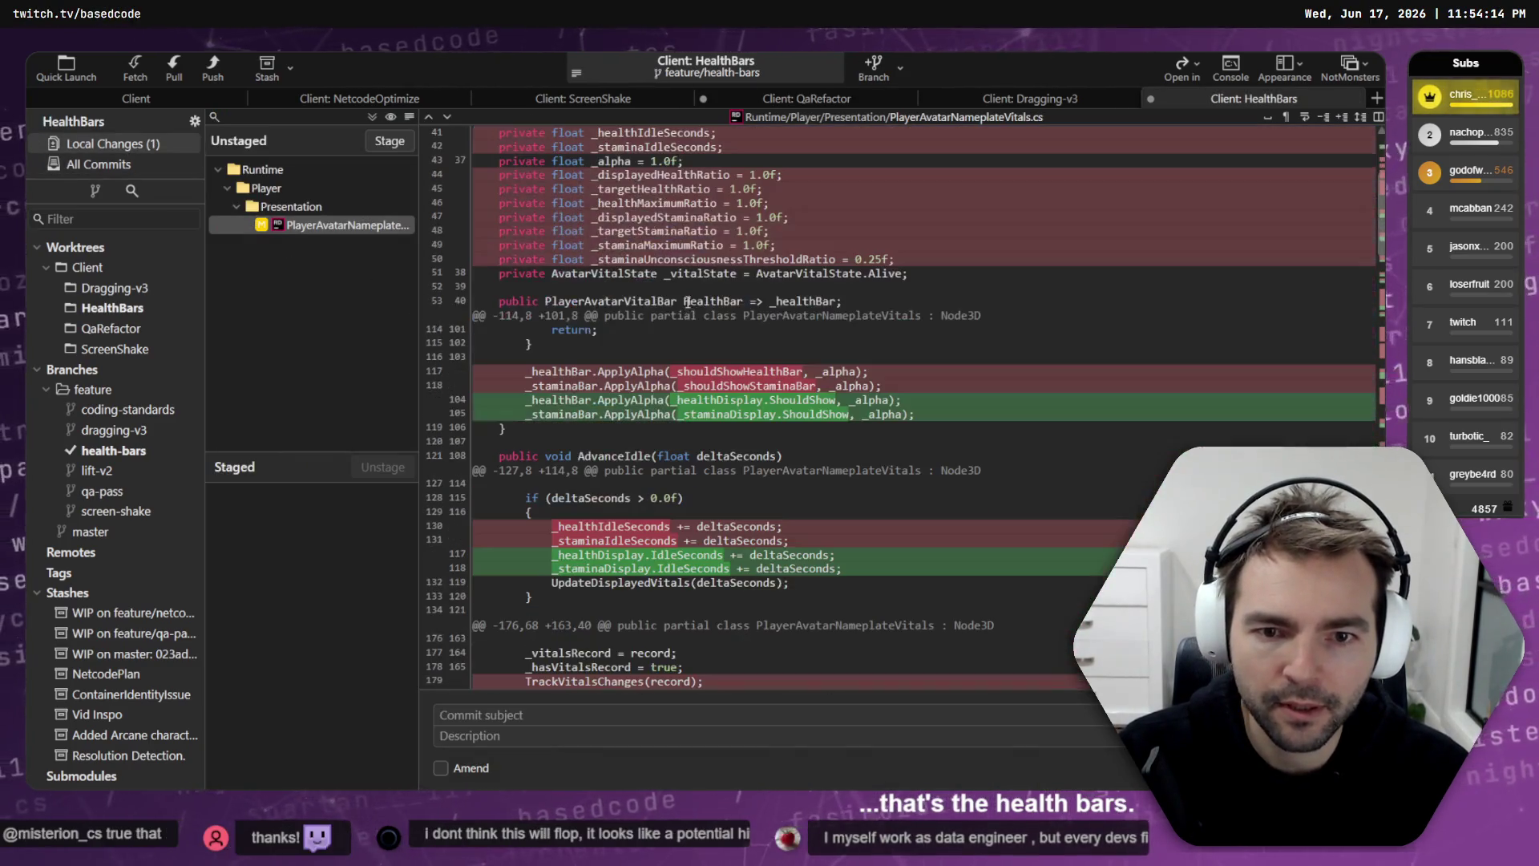
{"action": "scroll", "coordinate": [663, 386], "scroll_direction": "down", "scroll_amount": 5}
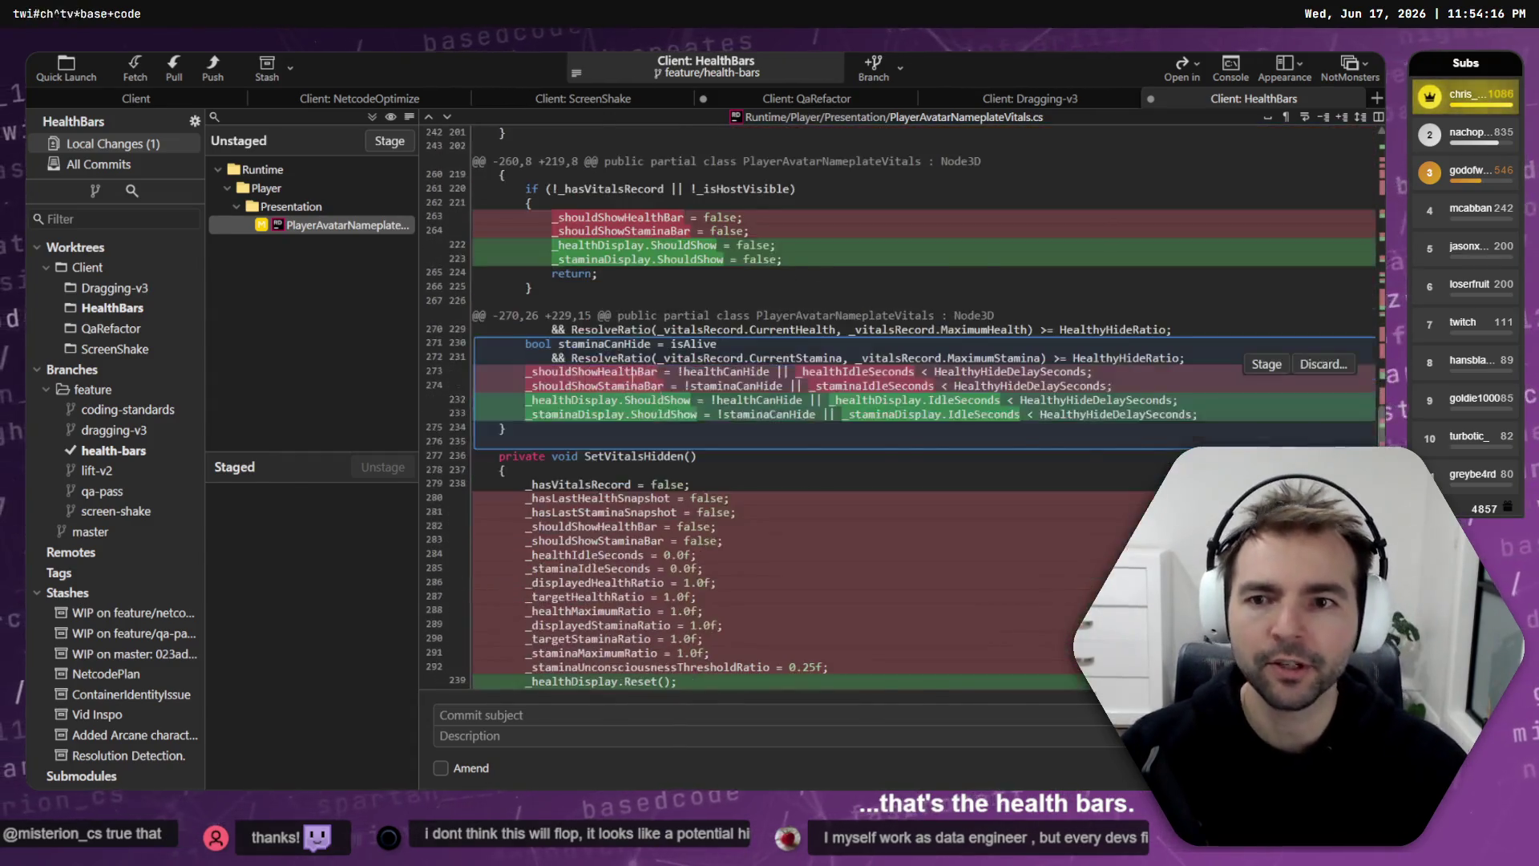
{"action": "key", "text": "alt+Tab"}
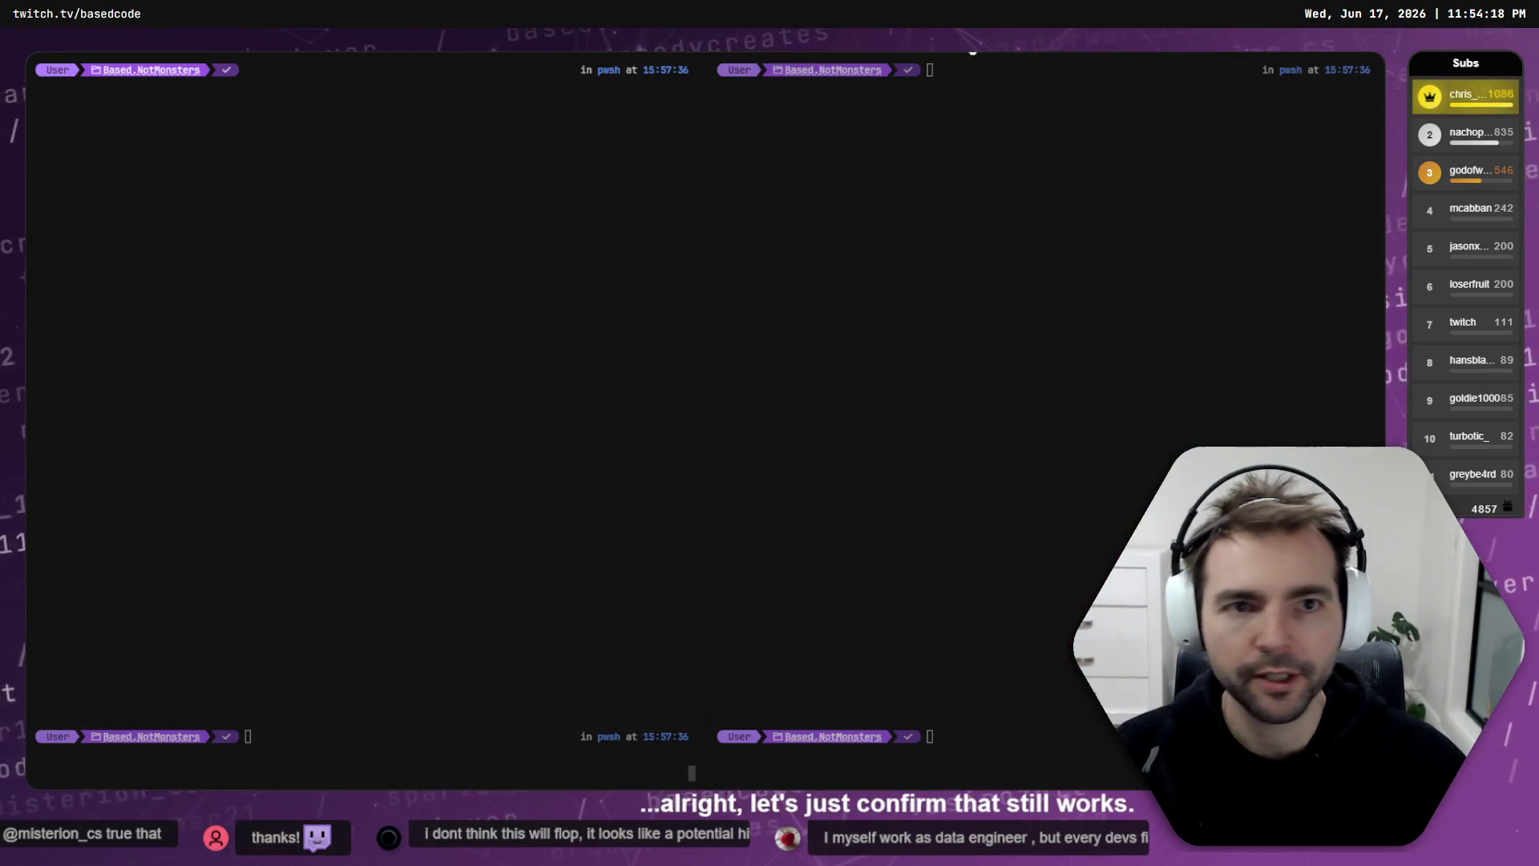
Step: Choose option 5 in the worktree chooser to open the ScreenShake worktree in Godot
{"action": "key", "text": "alt+Tab"}
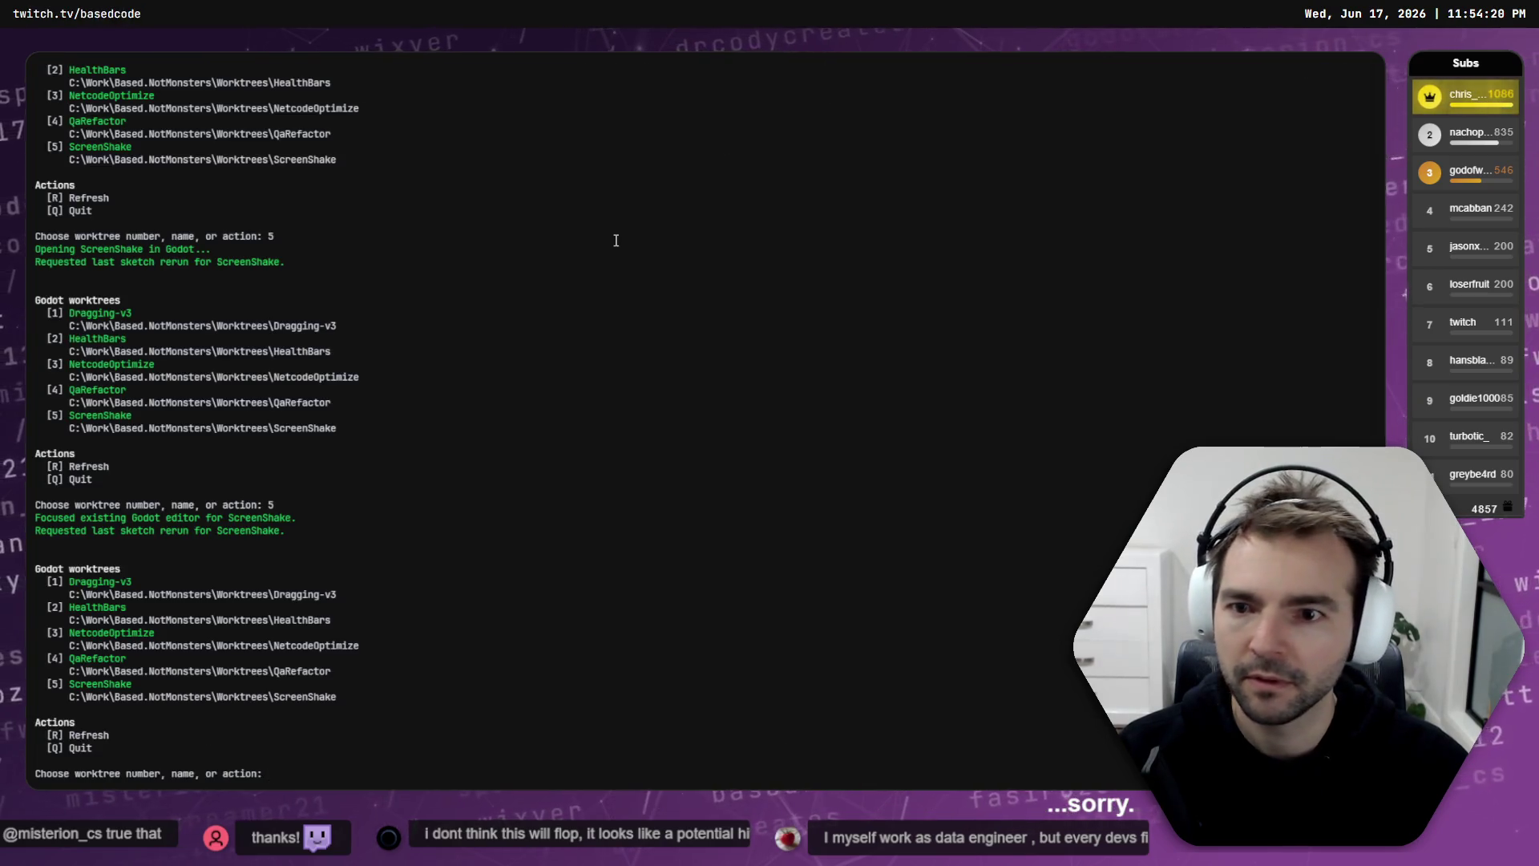
{"action": "type", "text": "5"}
{"action": "key", "text": "Return"}
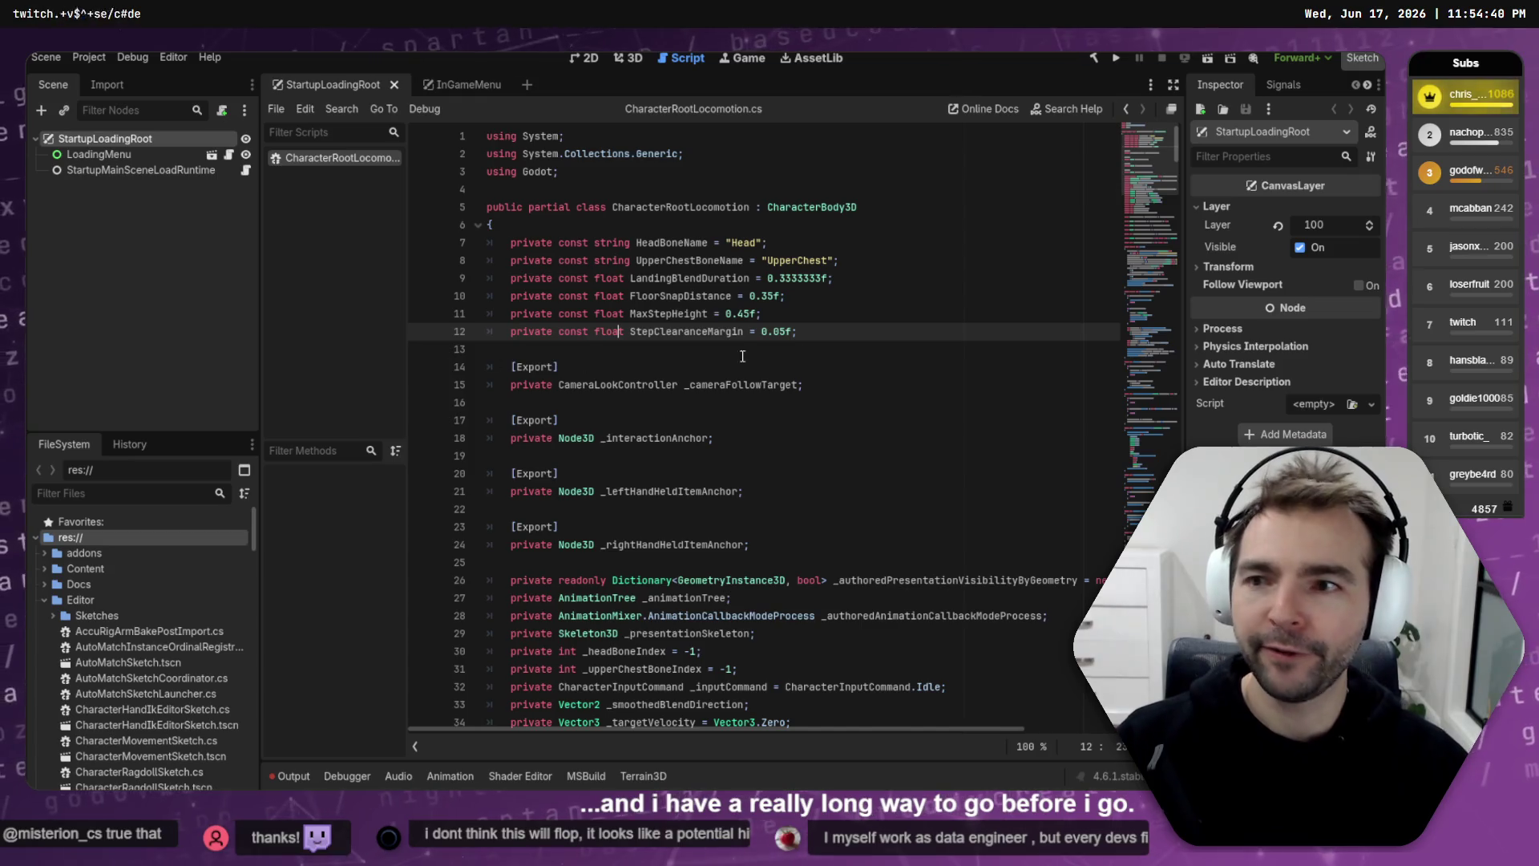
Step: Switch Godot's main view from the CharacterRootLocomotion script to the 3D scene
{"action": "left_click", "coordinate": [898, 297]}
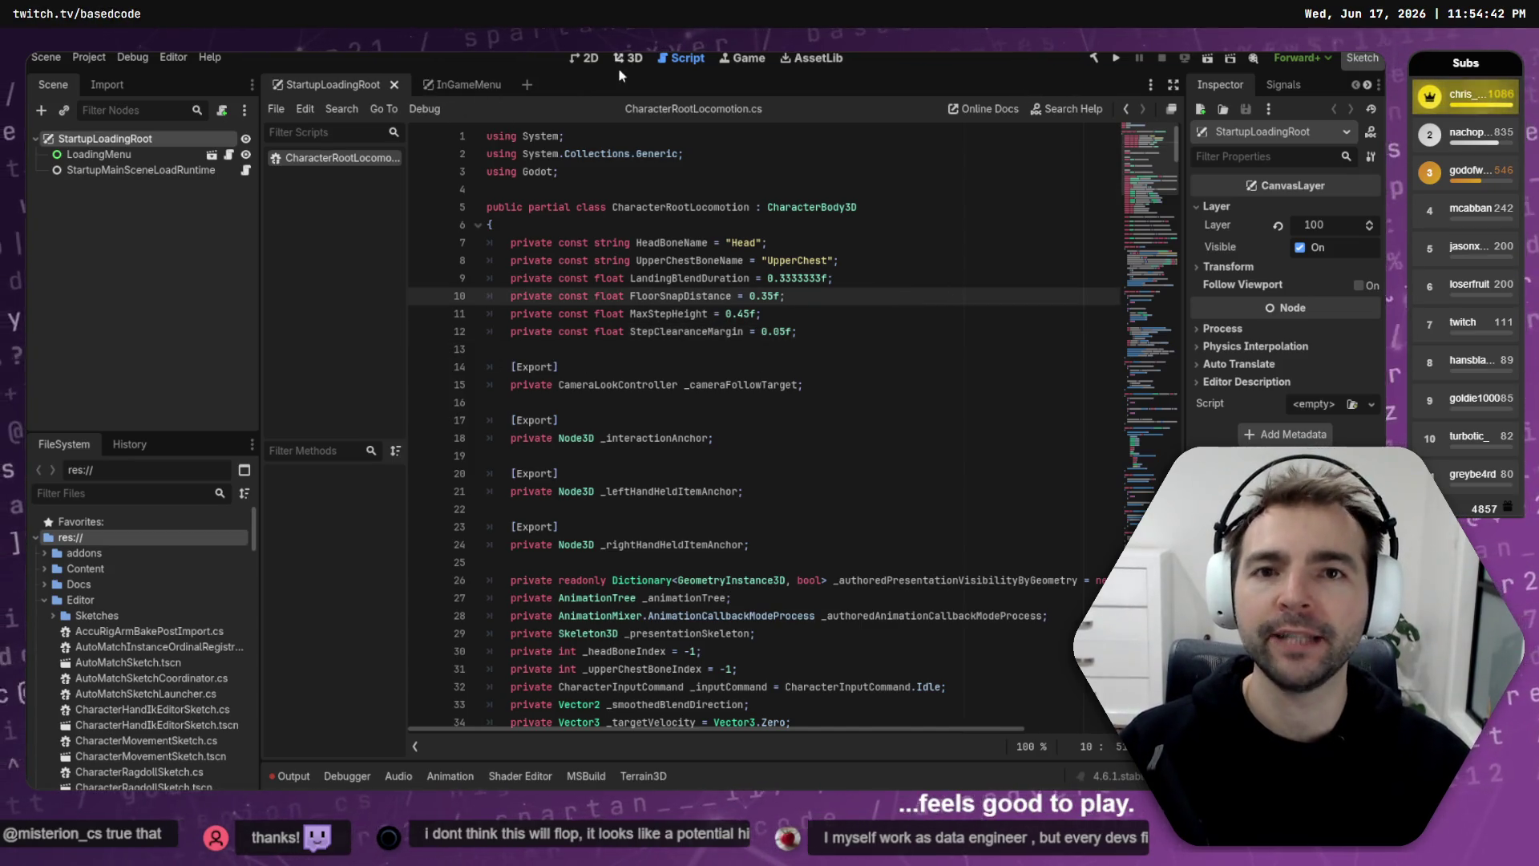
{"action": "left_click", "coordinate": [625, 59]}
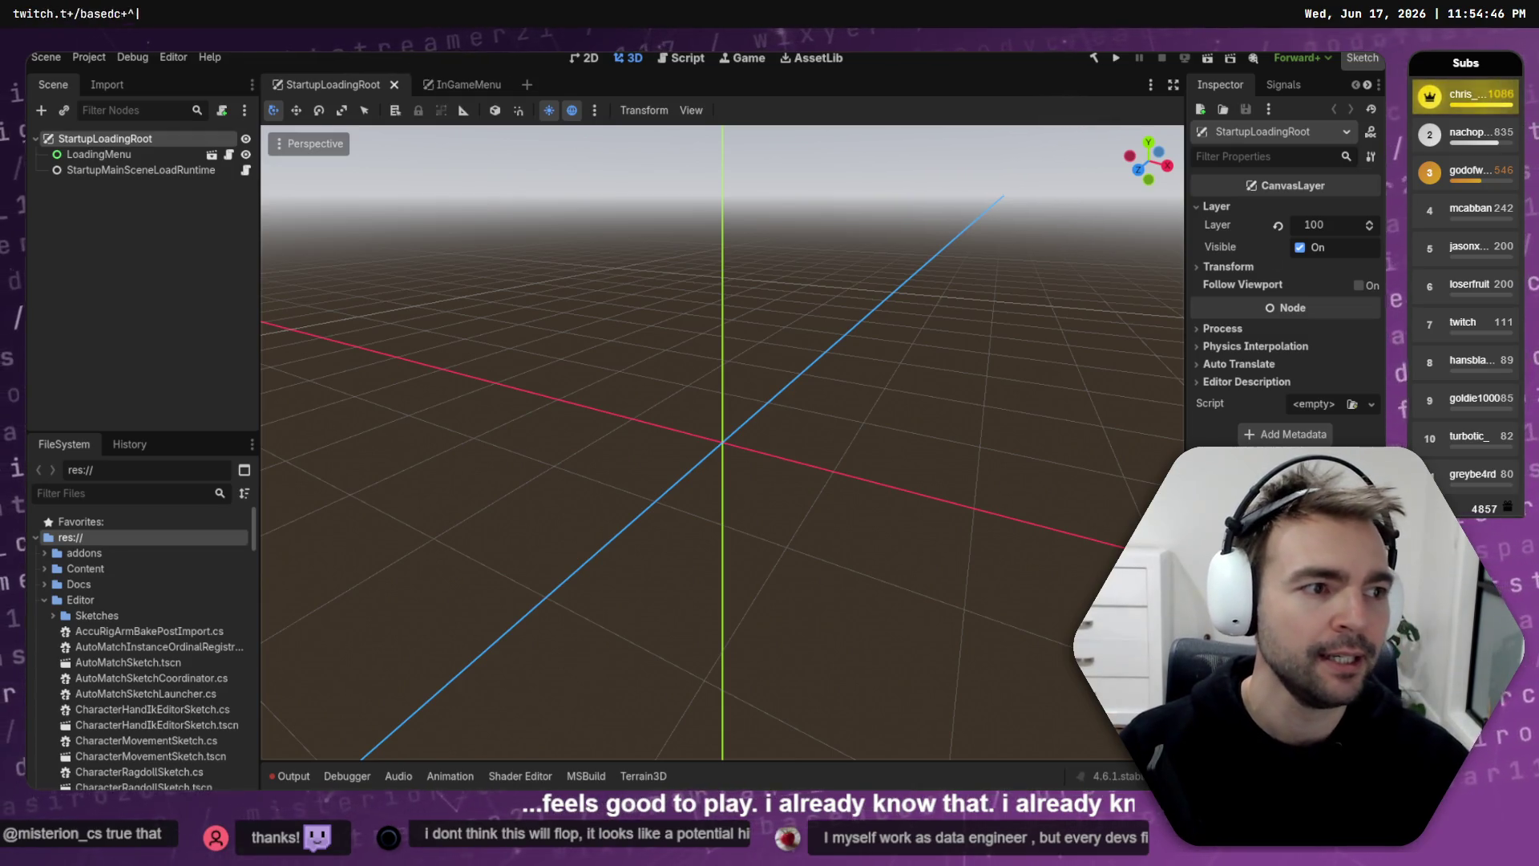
{"action": "key", "text": "alt+Tab"}
{"action": "scroll", "coordinate": [1059, 625], "scroll_direction": "up", "scroll_amount": 2}
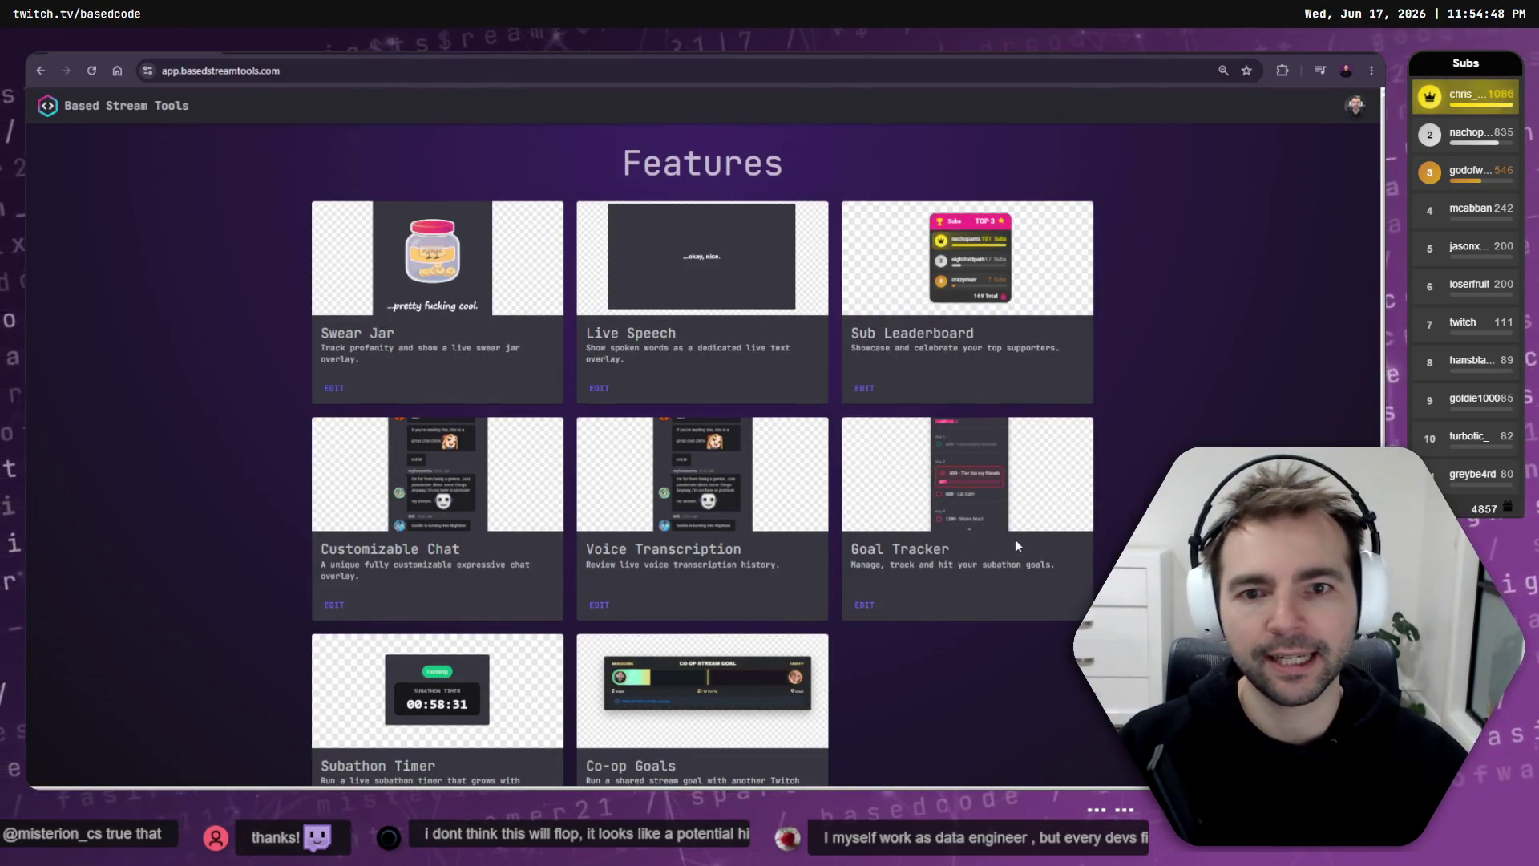
Step: Give the Live Speech overlay the JetBrains Mono caption font and open its overlay page
{"action": "left_click", "coordinate": [619, 398]}
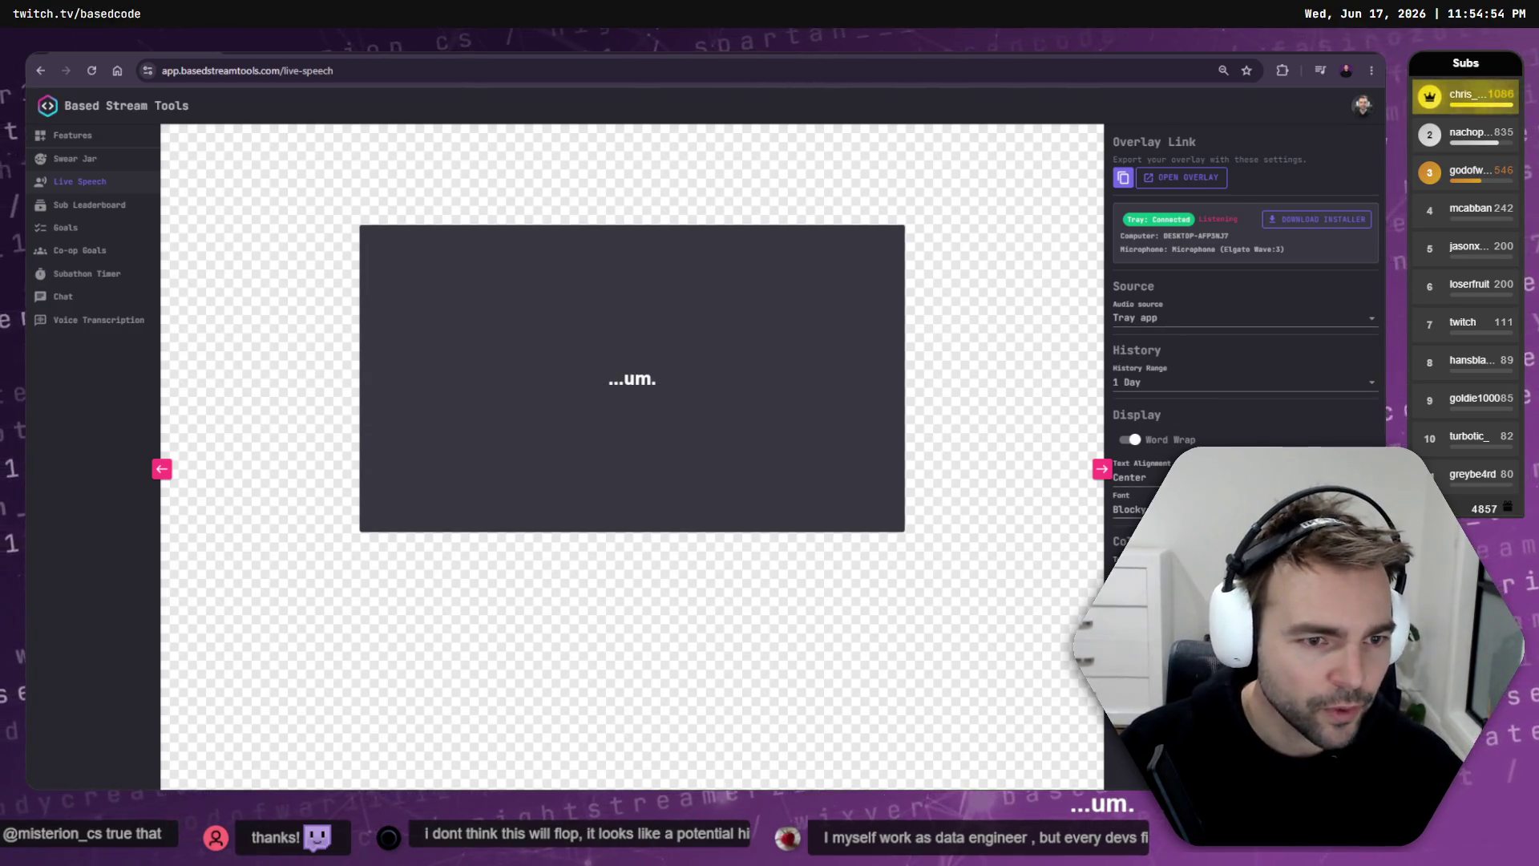
{"action": "left_click", "coordinate": [1162, 569]}
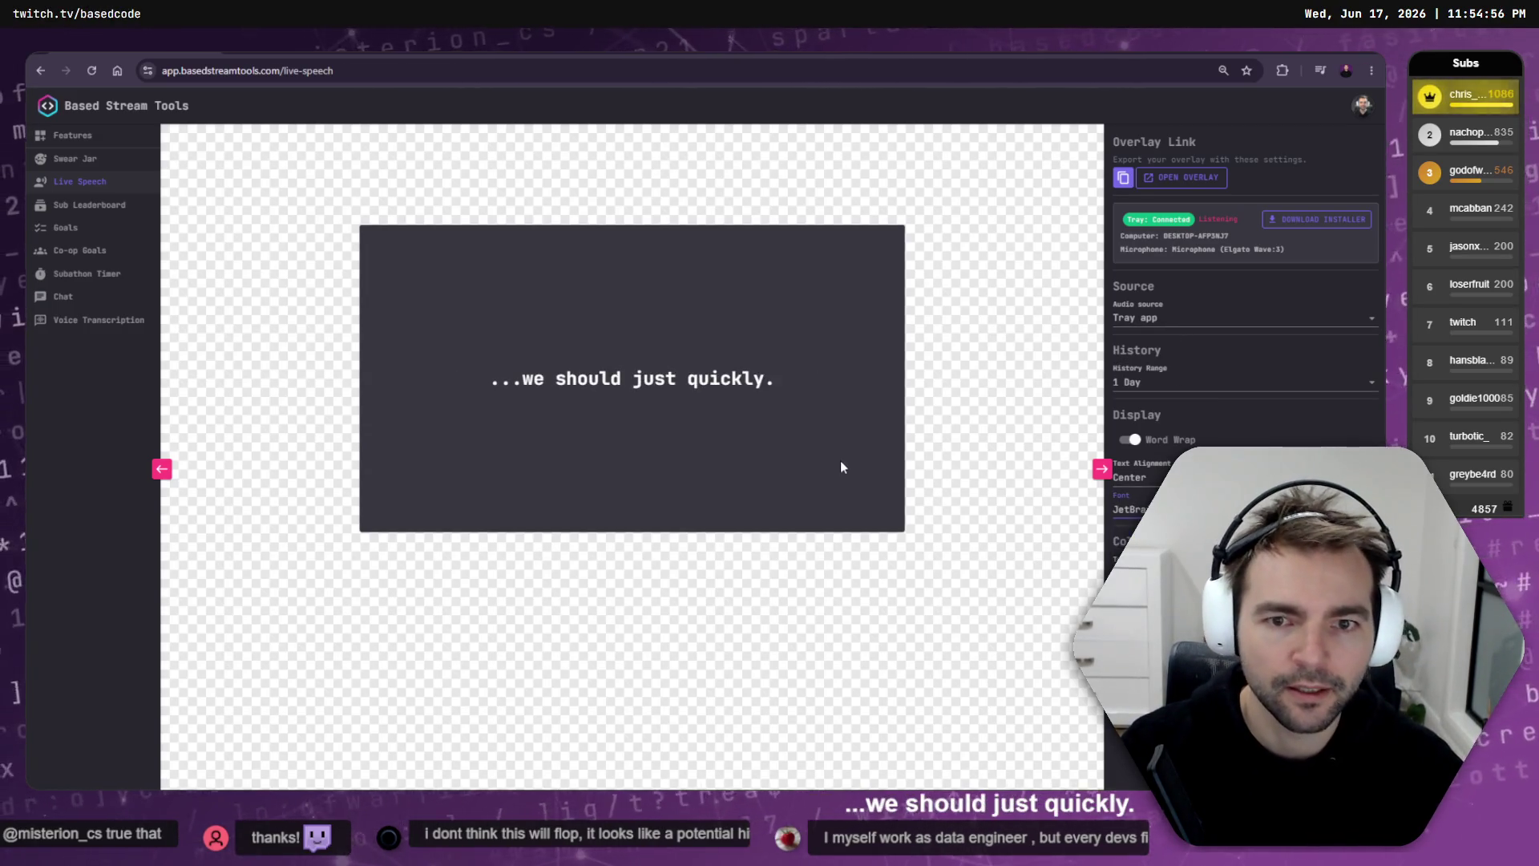
{"action": "left_click", "coordinate": [1184, 178]}
{"action": "key", "text": "ctrl+l"}
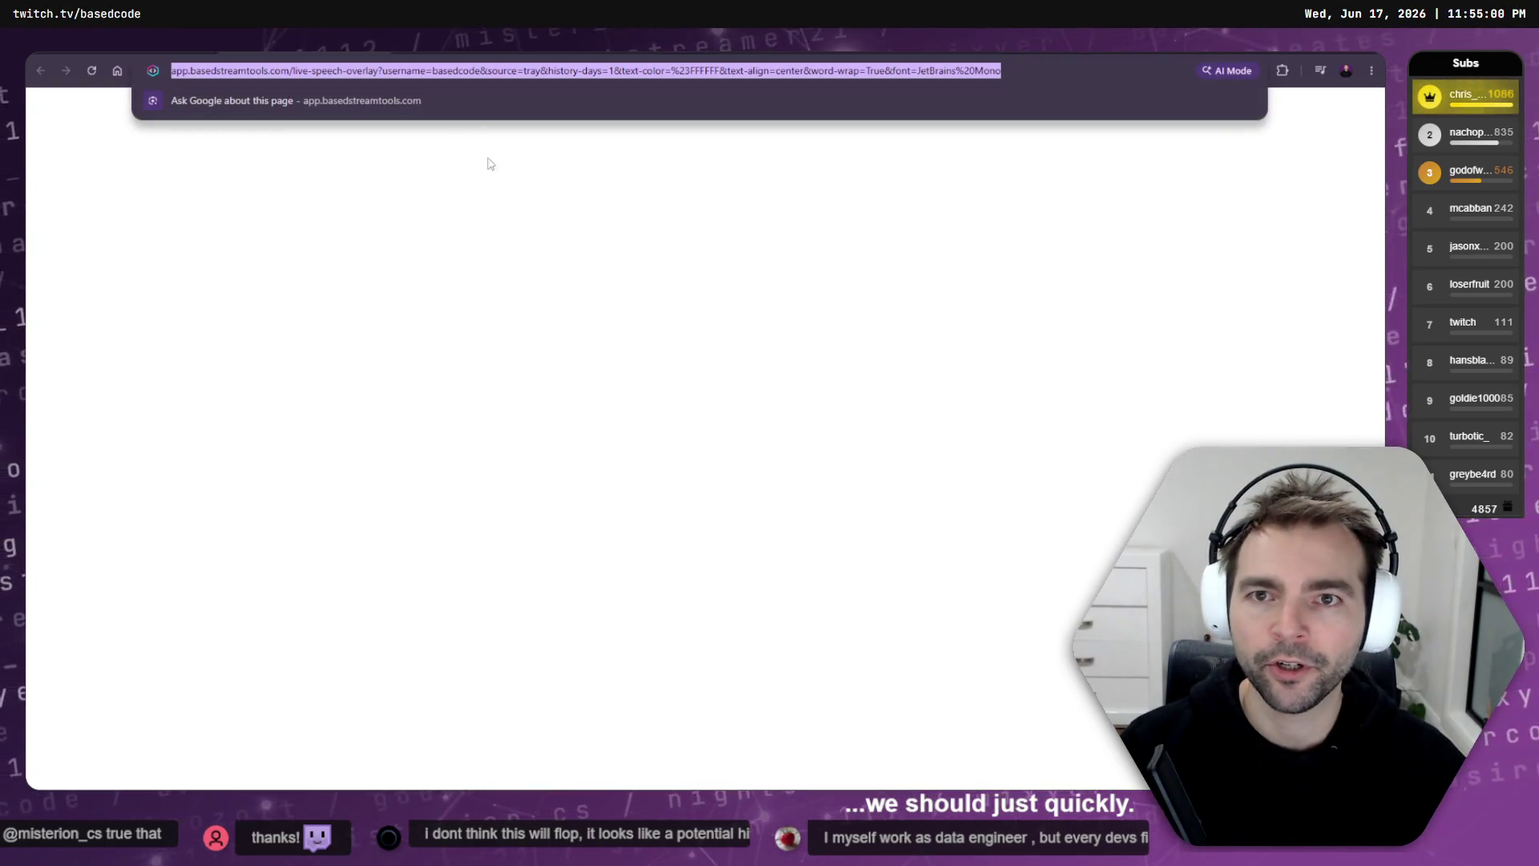
{"action": "left_click", "coordinate": [502, 264]}
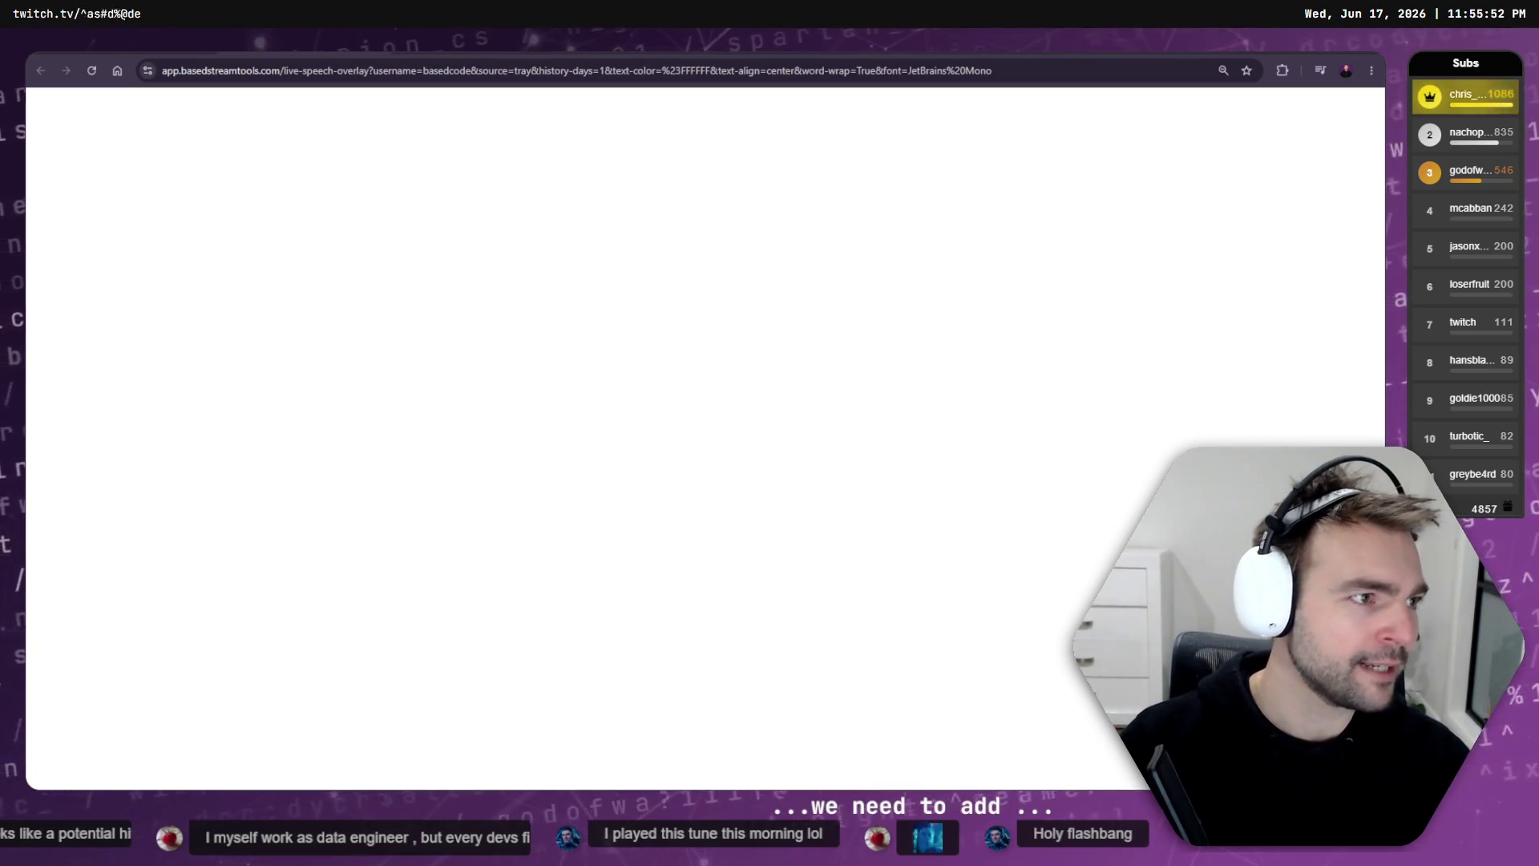
{"action": "key", "text": "alt+Tab"}
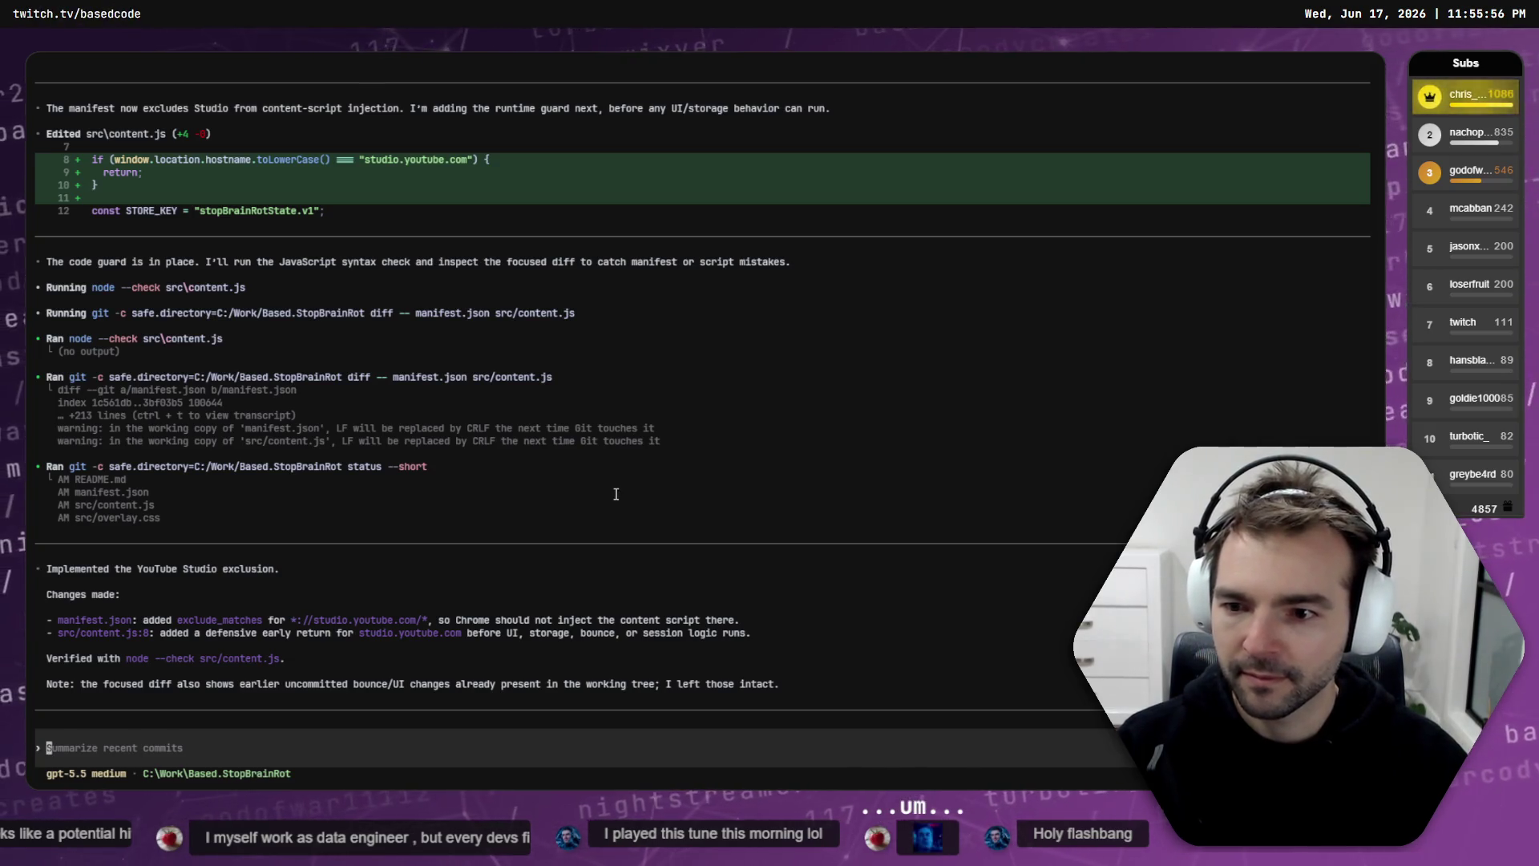
Step: Ask the StreamTools agent: 'We need a setting to prevent line wrapping for long sentences.'
{"action": "key", "text": "alt+Tab"}
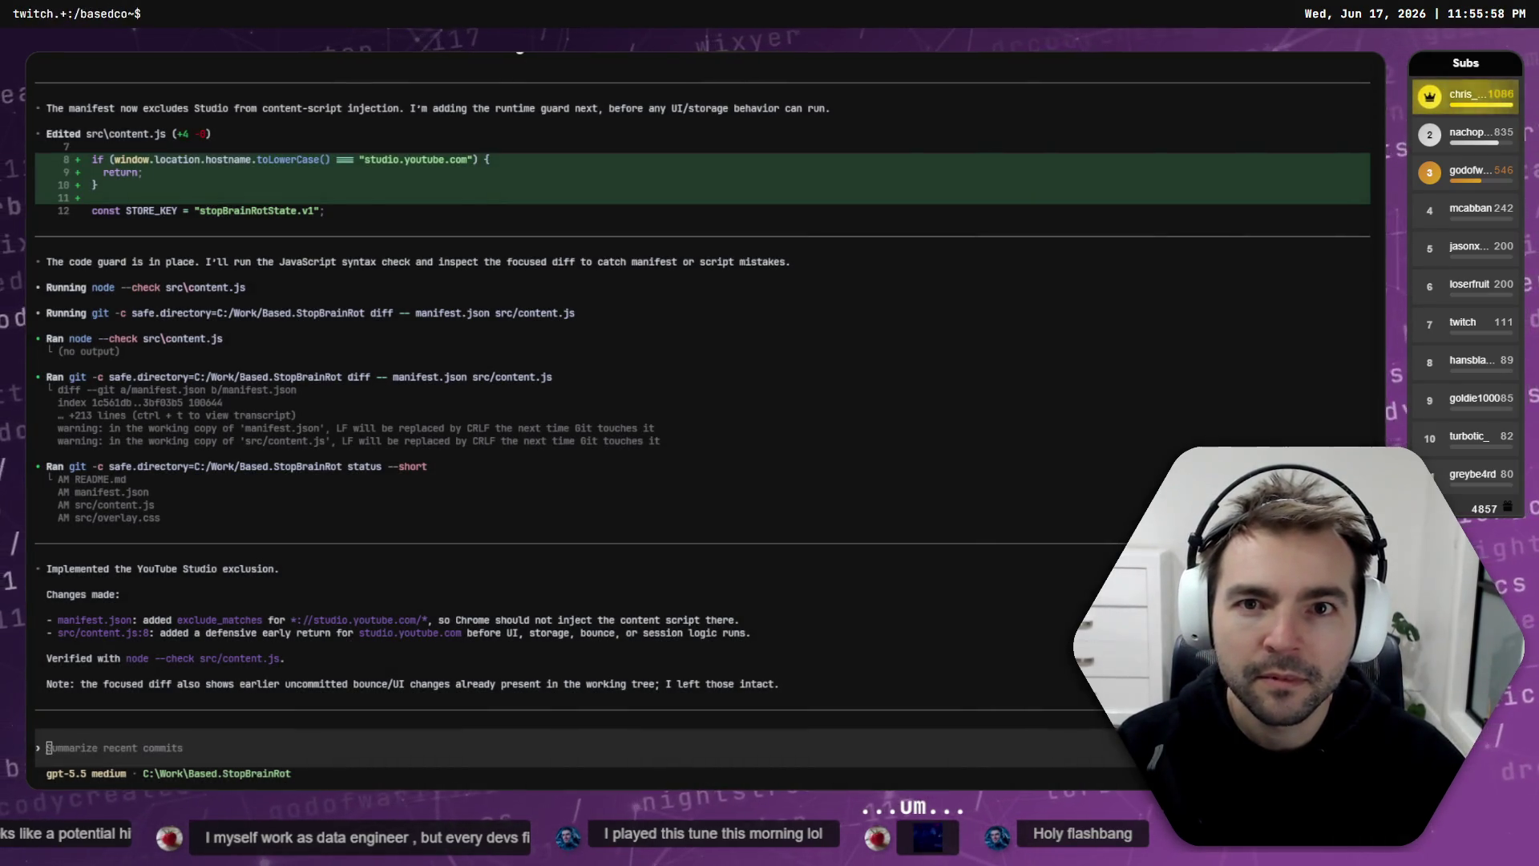
{"action": "key", "text": "ctrl+shift+w"}
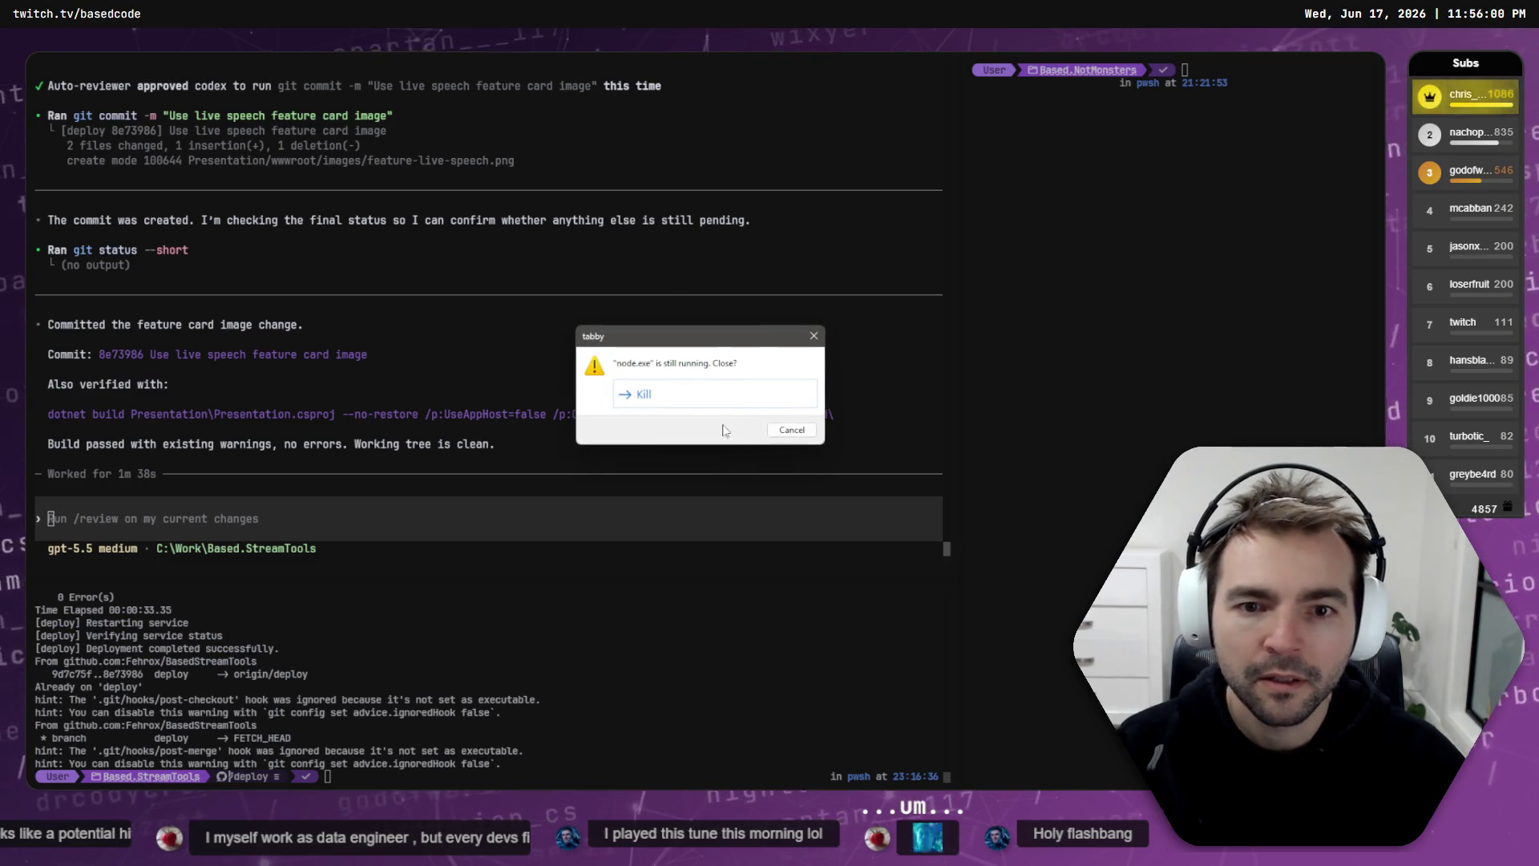
{"action": "left_click", "coordinate": [706, 393]}
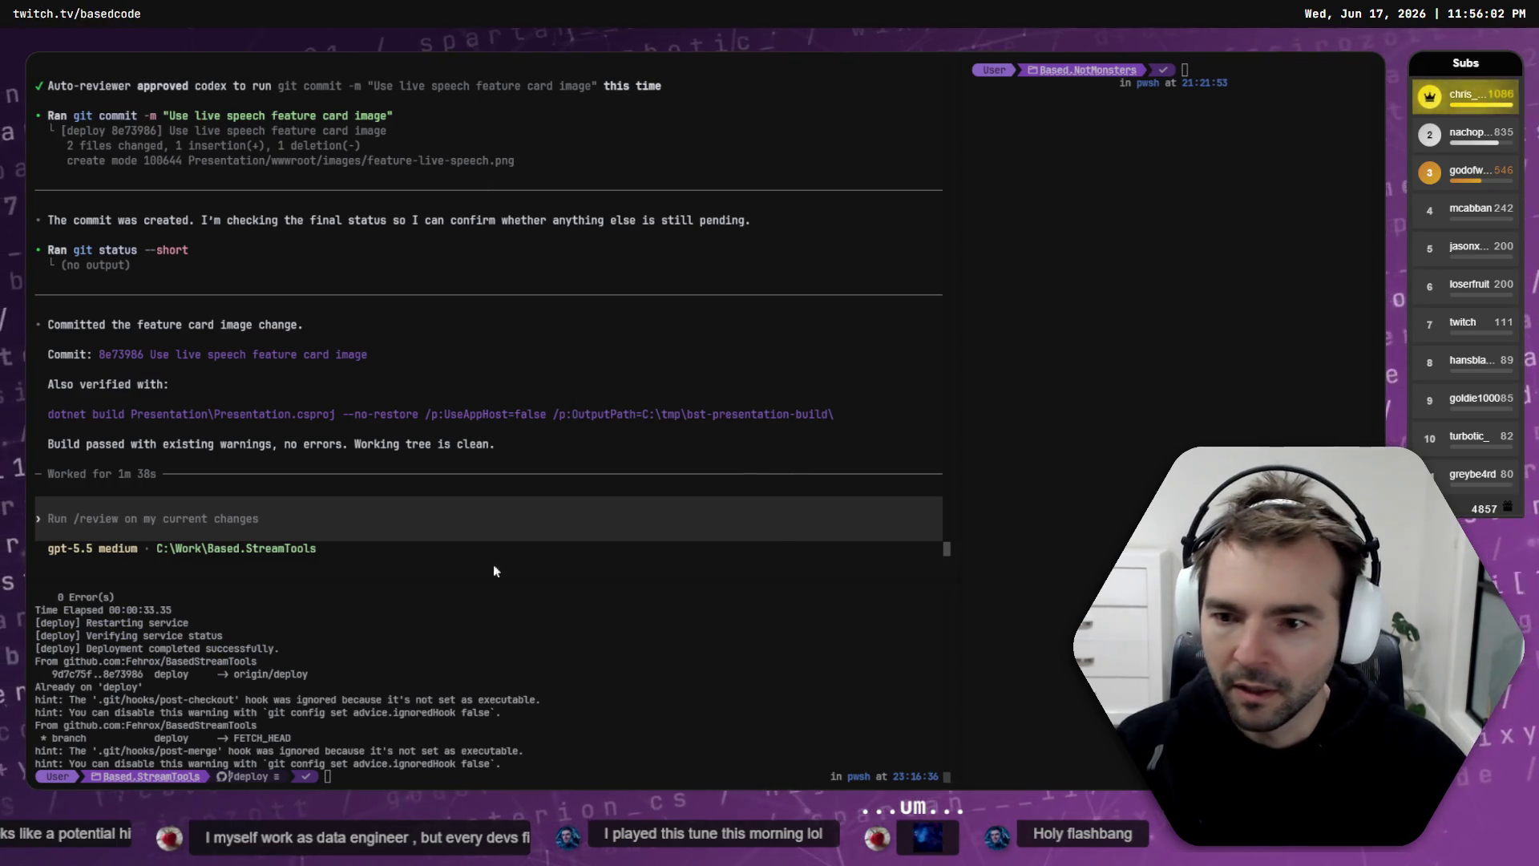
{"action": "type", "text": "We need a setting to re"}
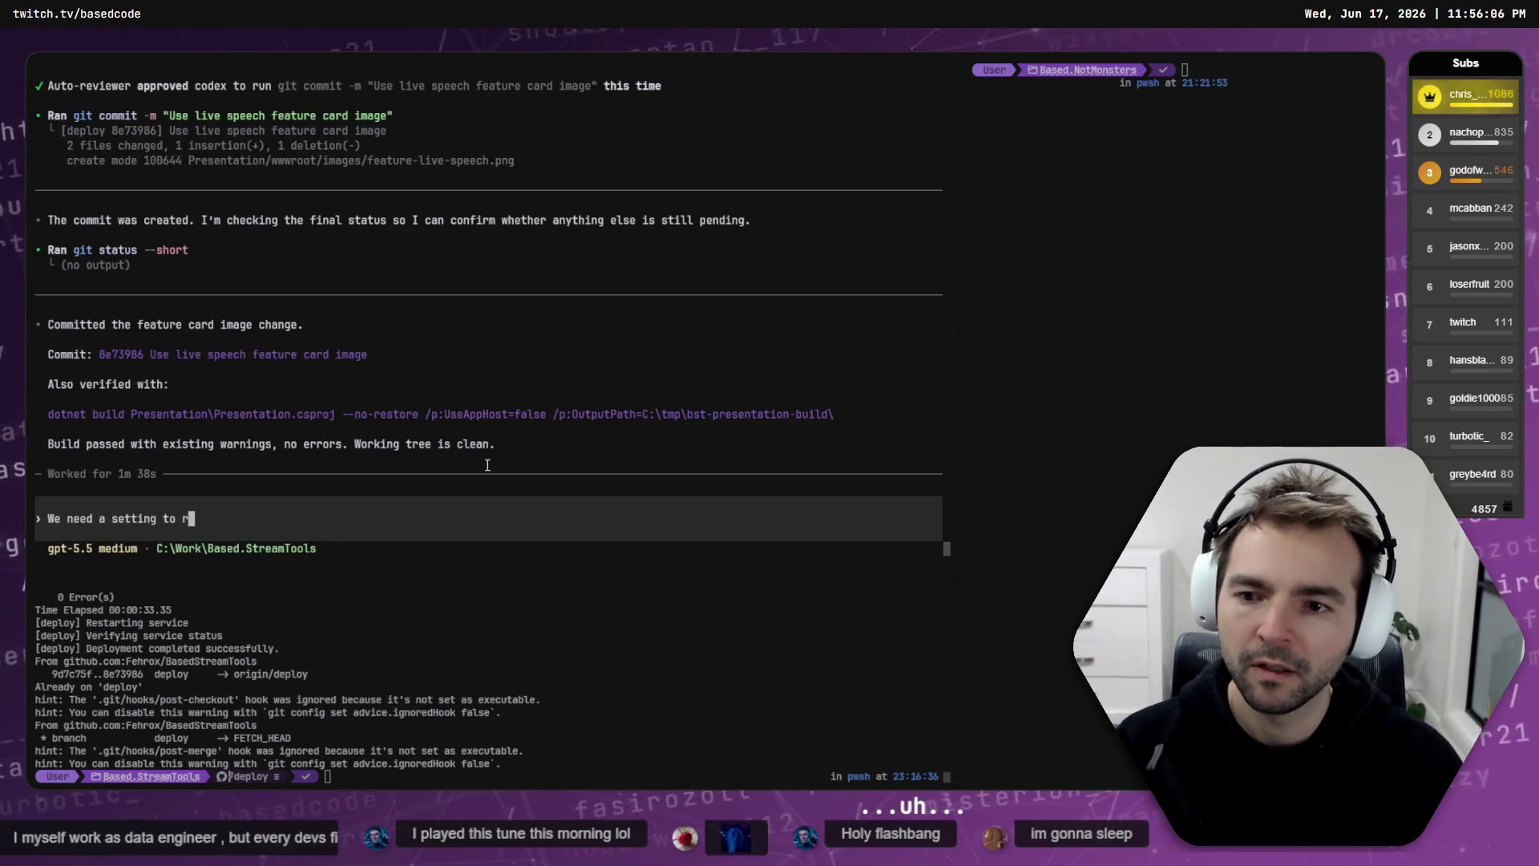
{"action": "key", "text": "BackSpace"}
{"action": "type", "text": "prevent line wrapping for long s"}
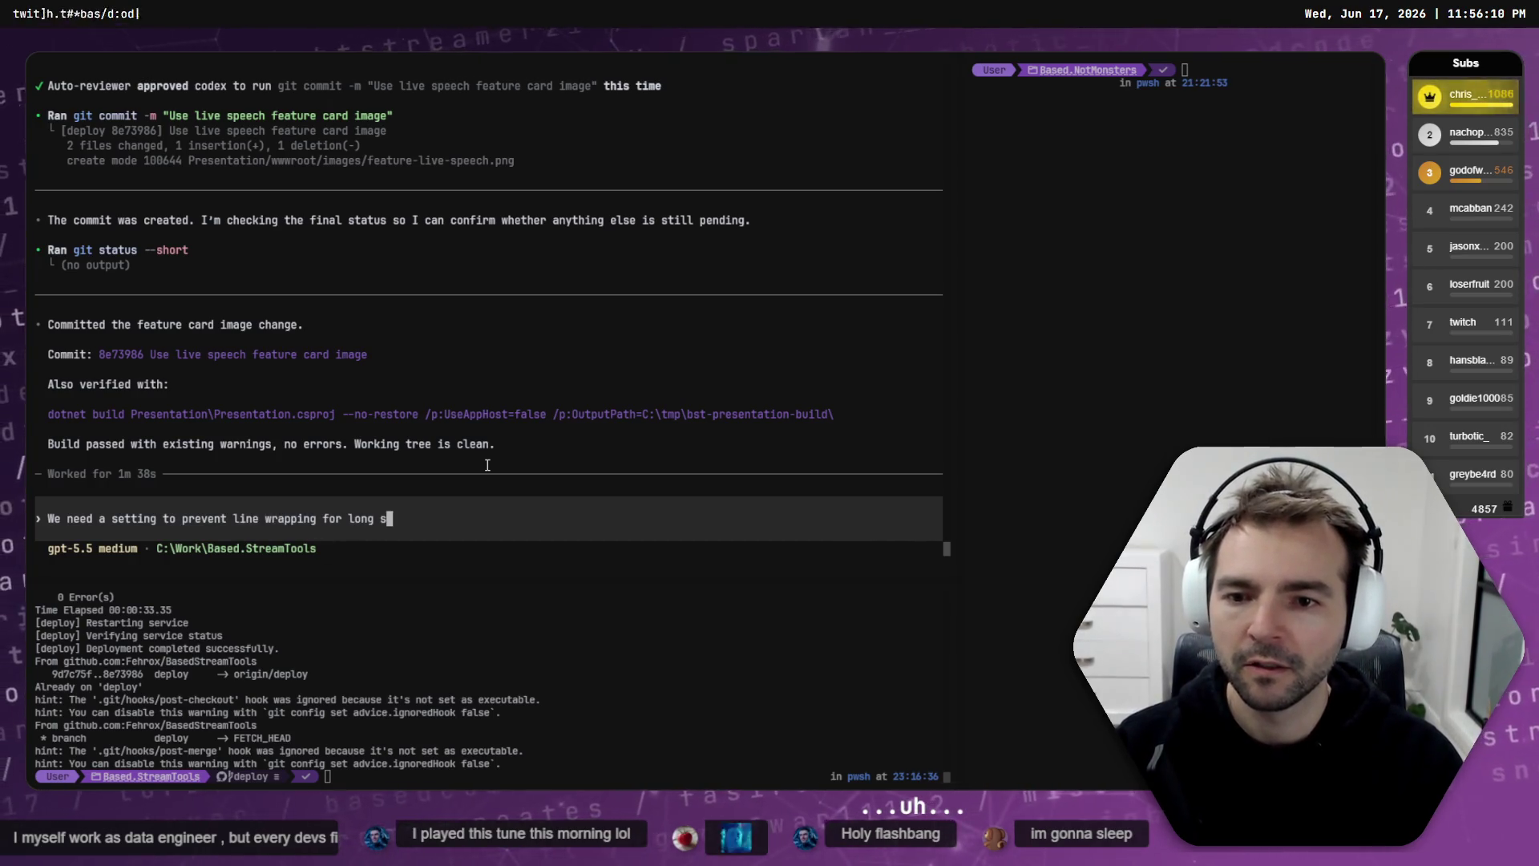
{"action": "type", "text": "entences."}
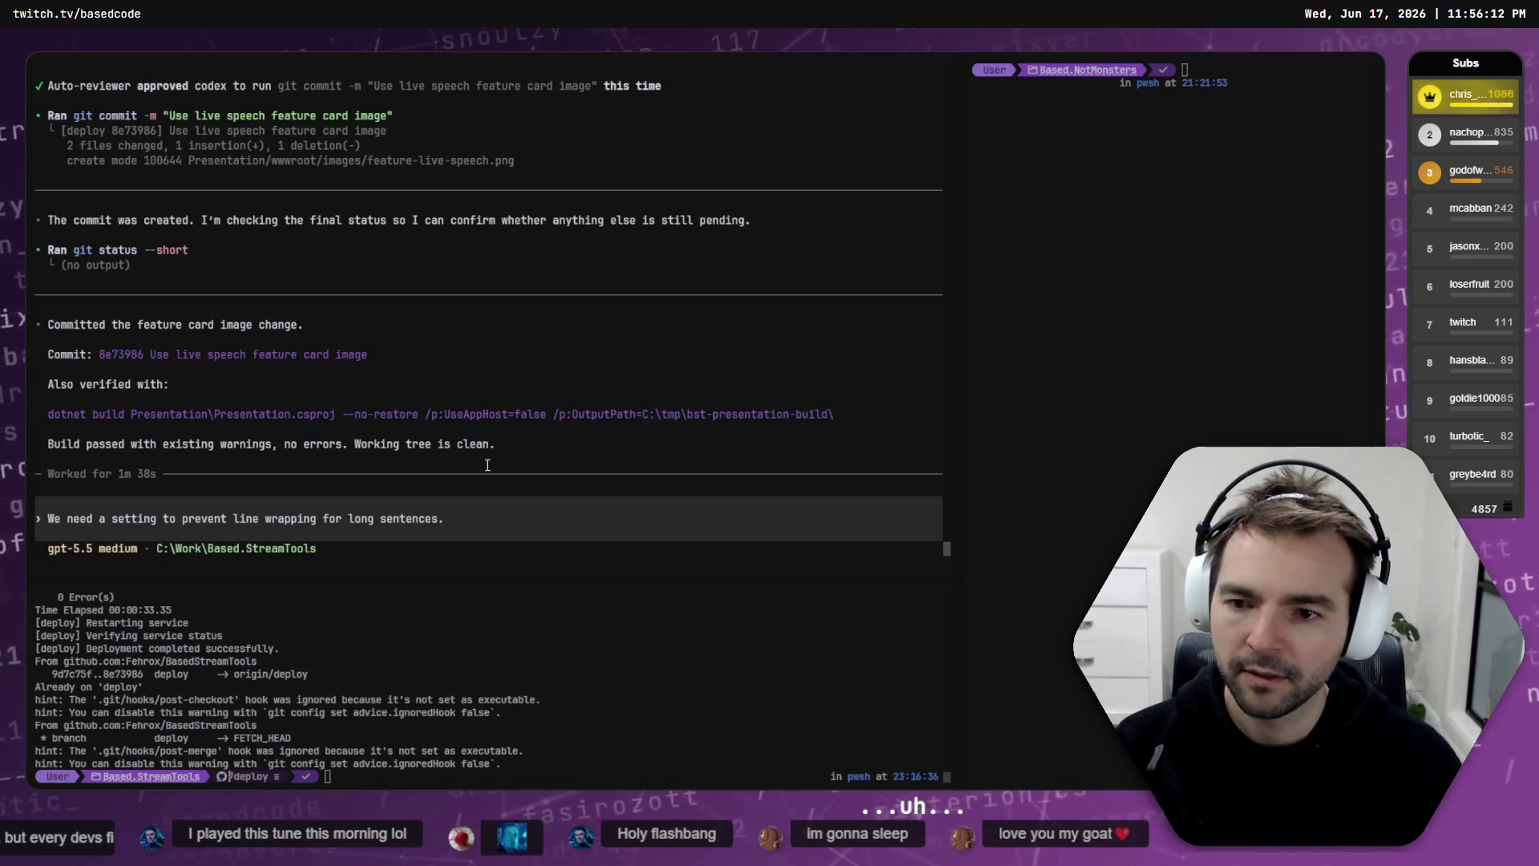
{"action": "key", "text": "Return"}
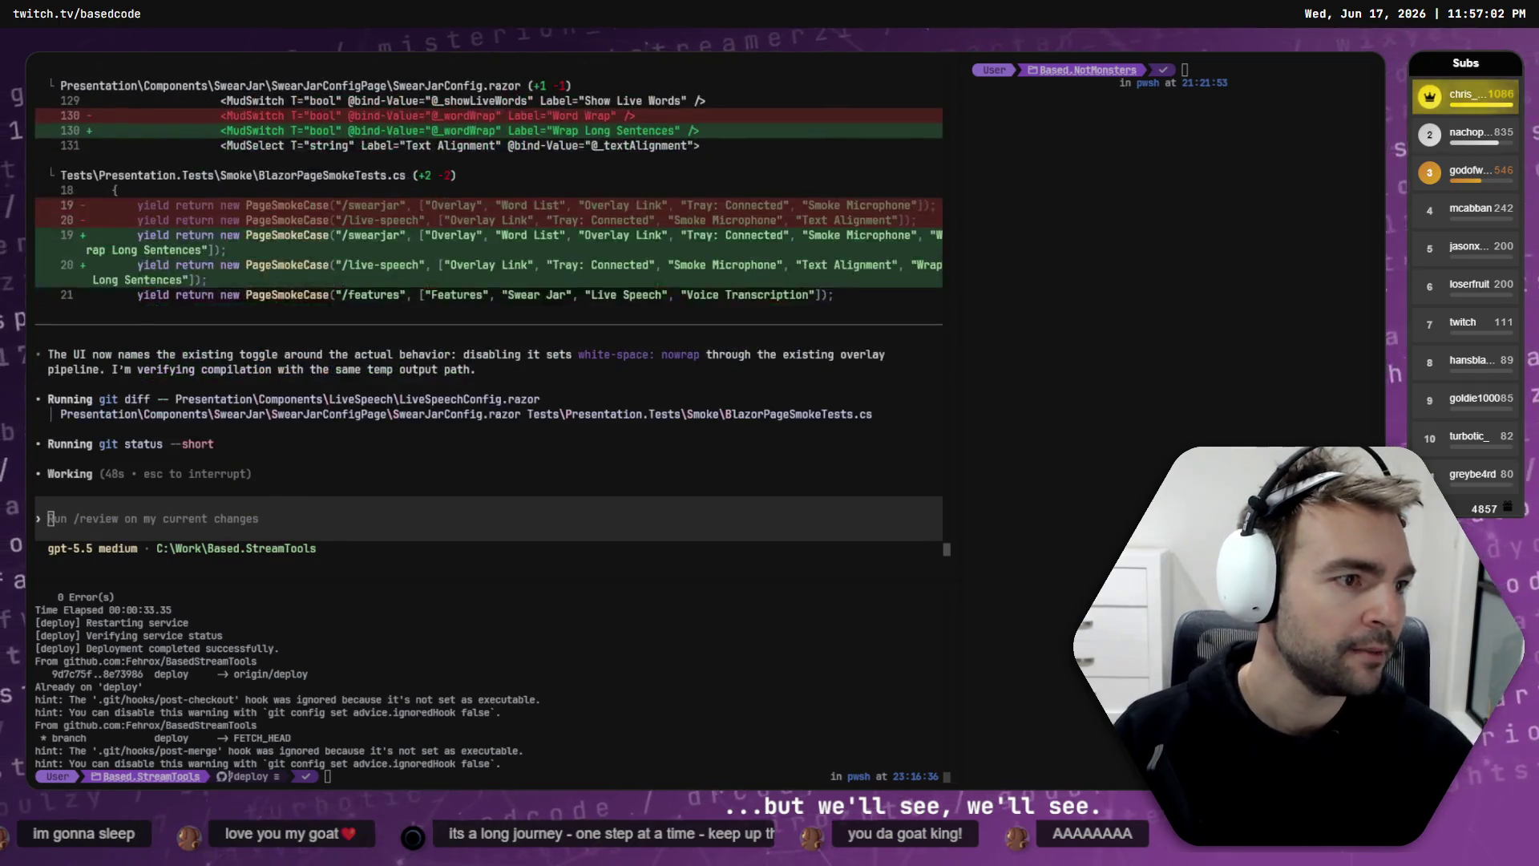
Step: Queue a follow-up asking StreamTools to support middle-left or right text alignment, then check ScreenShake
{"action": "type", "text": "We also need to supp"}
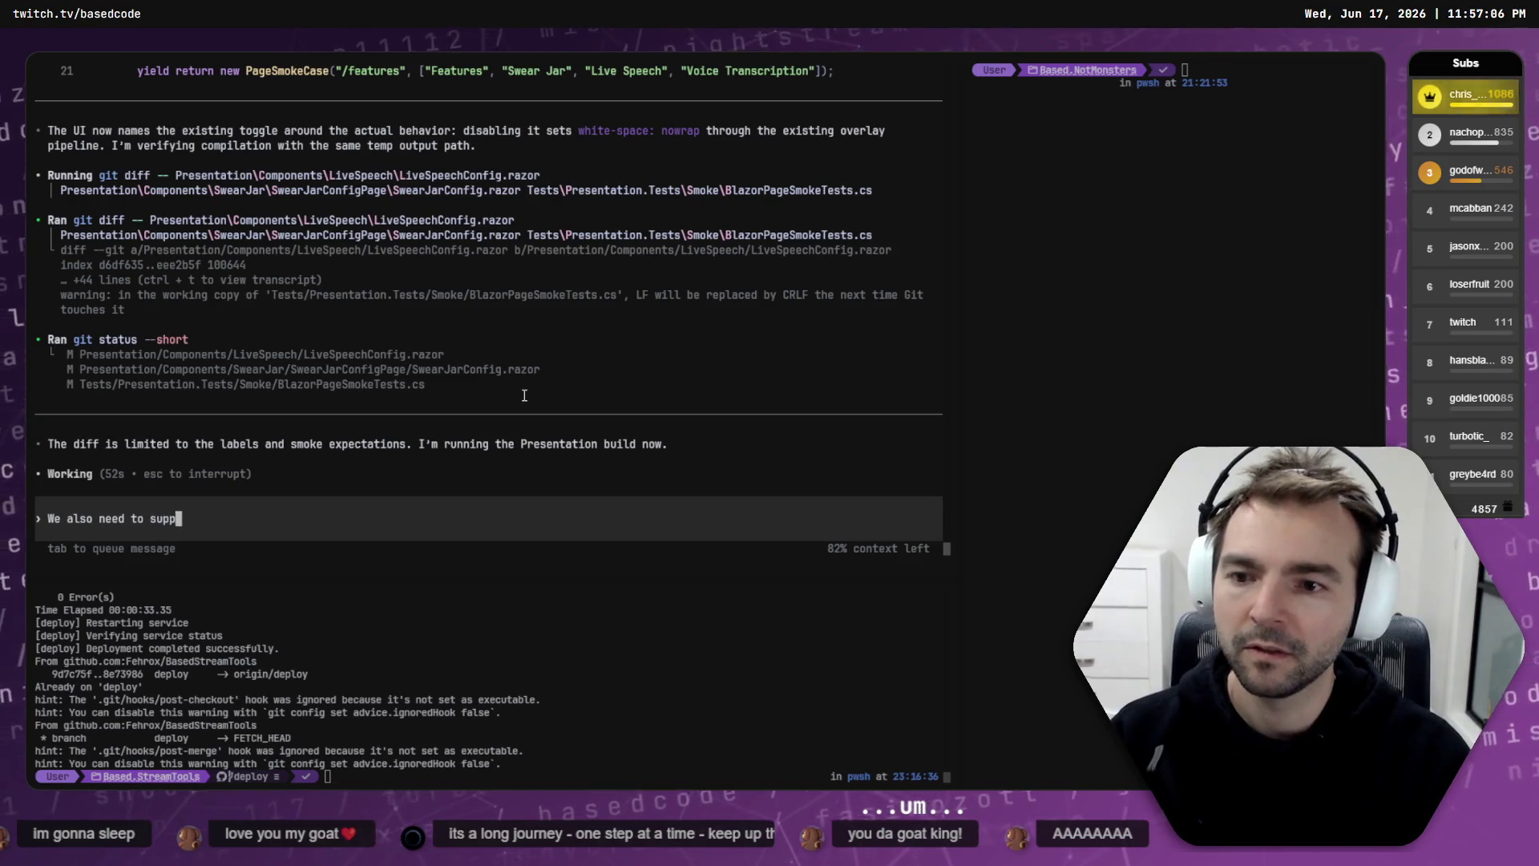
{"action": "type", "text": "ort alignment for thi"}
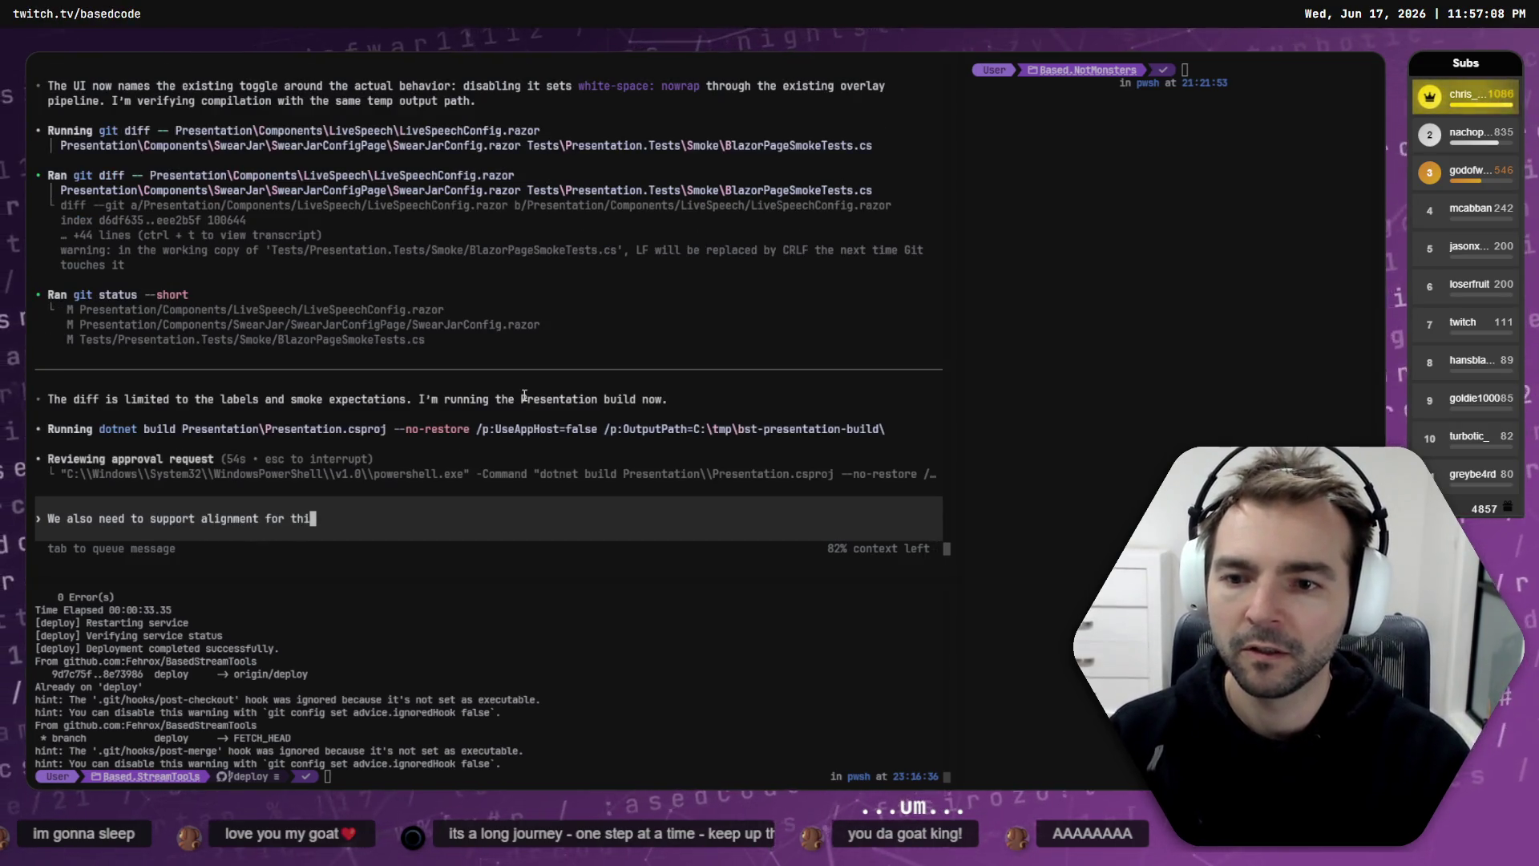
{"action": "type", "text": "s text, so that we can s"}
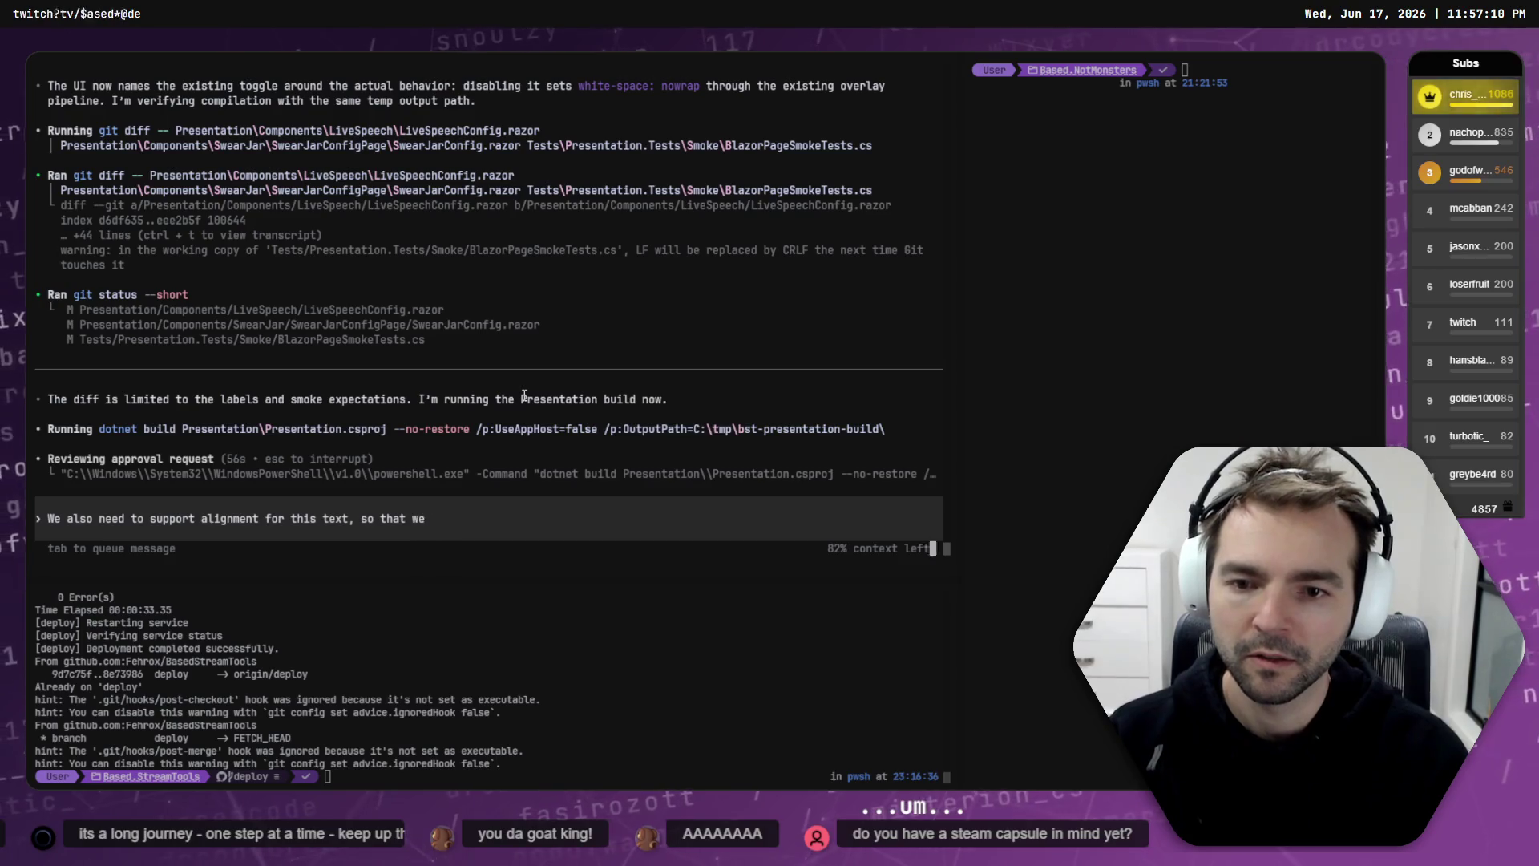
{"action": "type", "text": "ay middle left"}
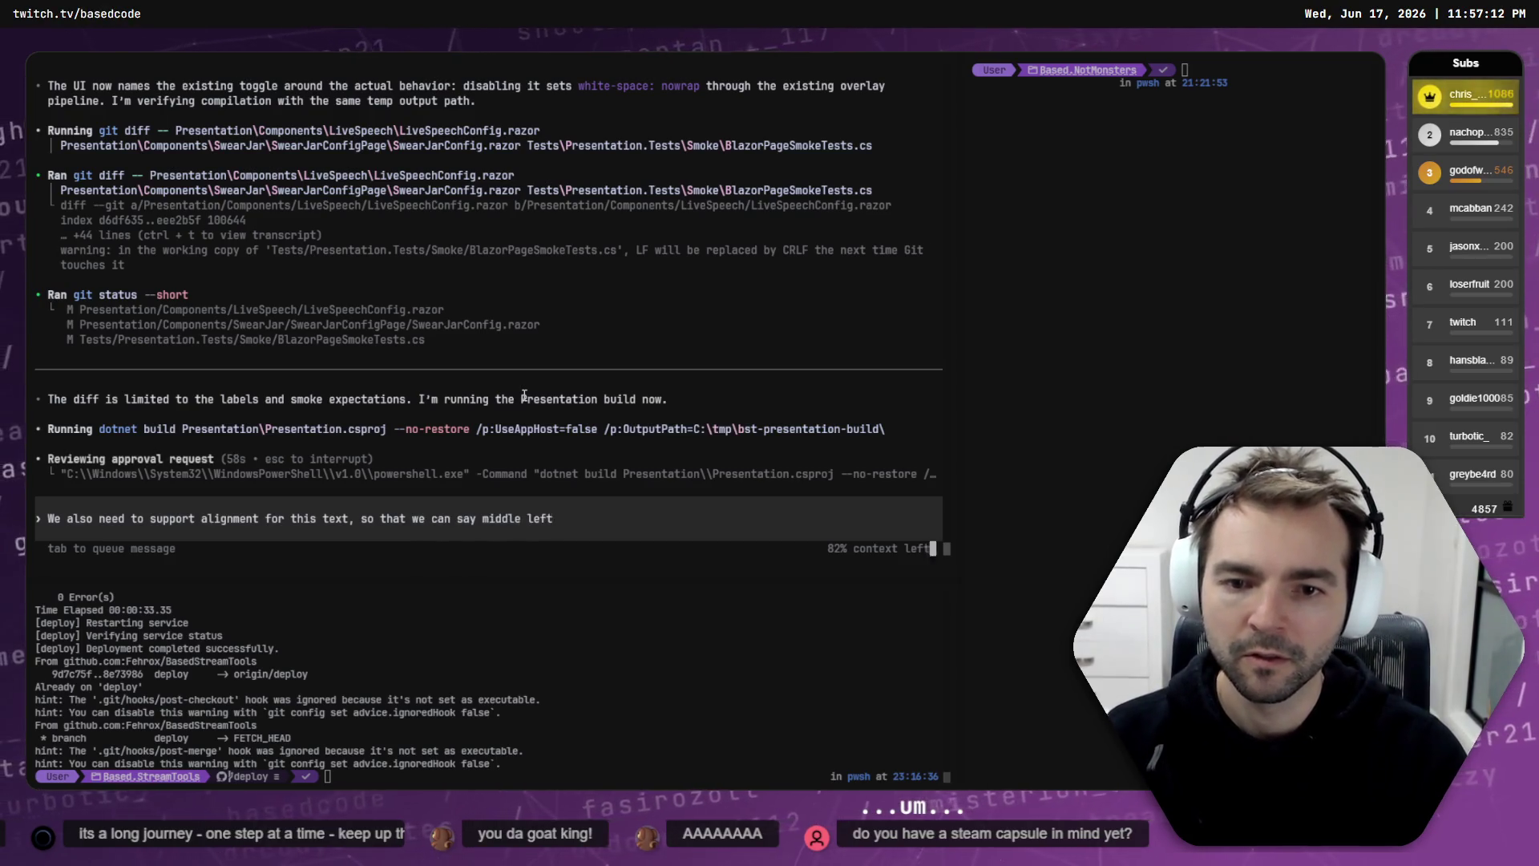
{"action": "type", "text": "right."}
{"action": "key", "text": "Tab"}
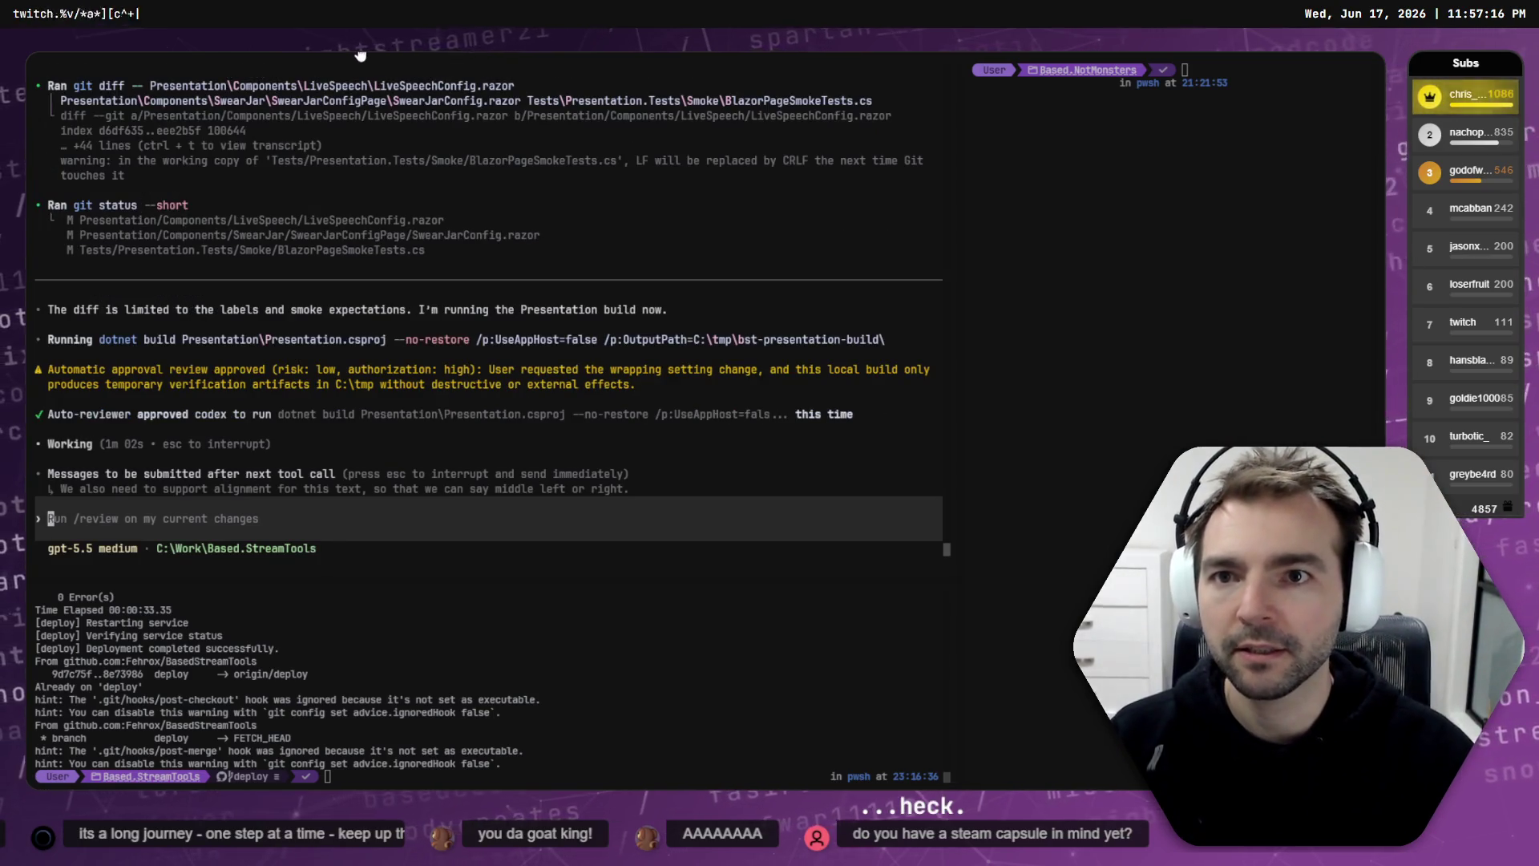
{"action": "key", "text": "ctrl+Tab"}
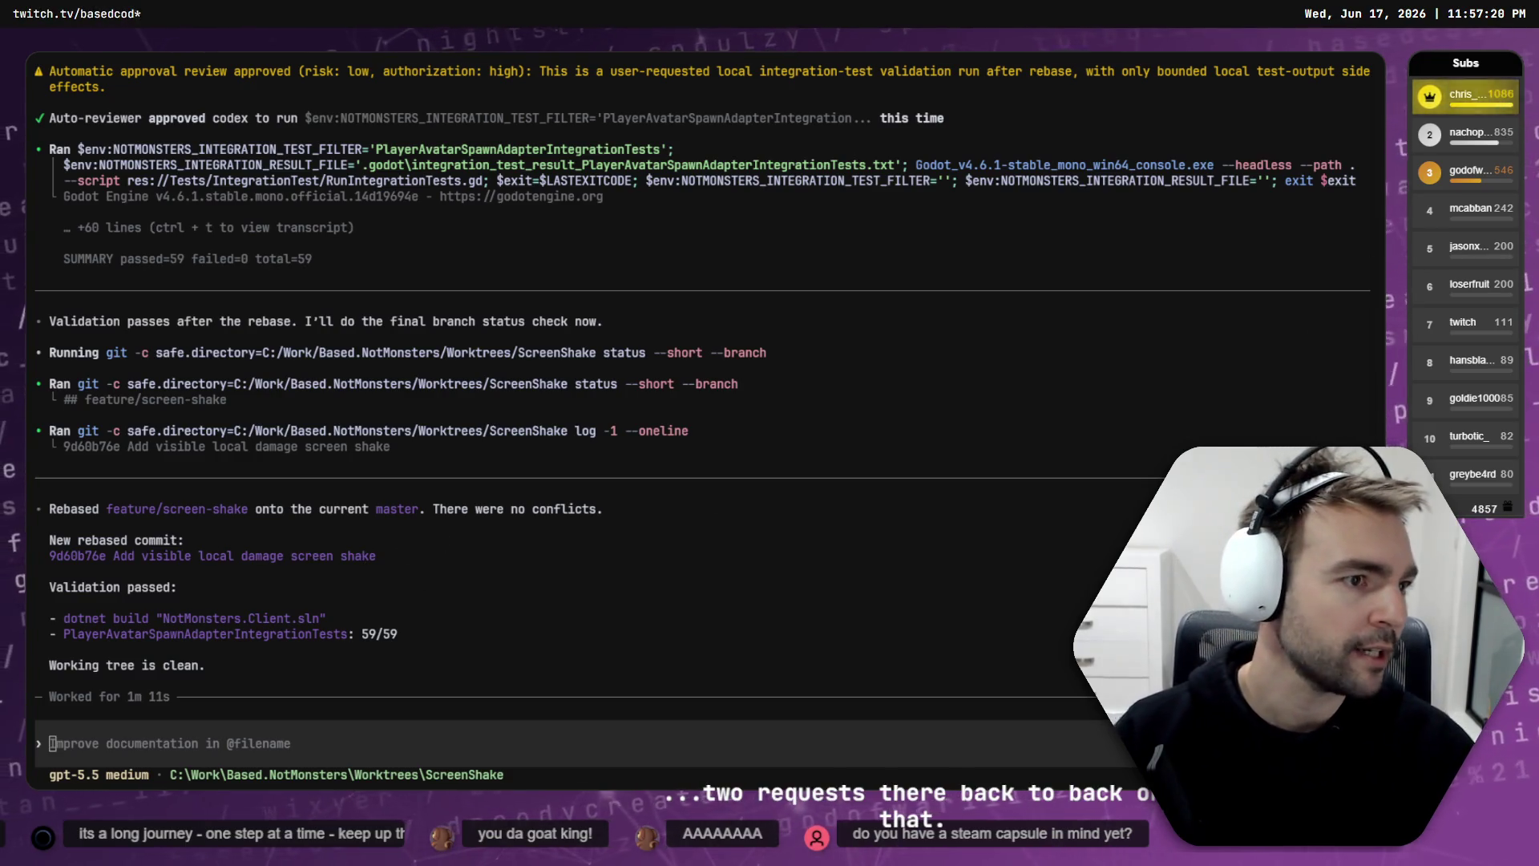
{"action": "key", "text": "alt+Tab"}
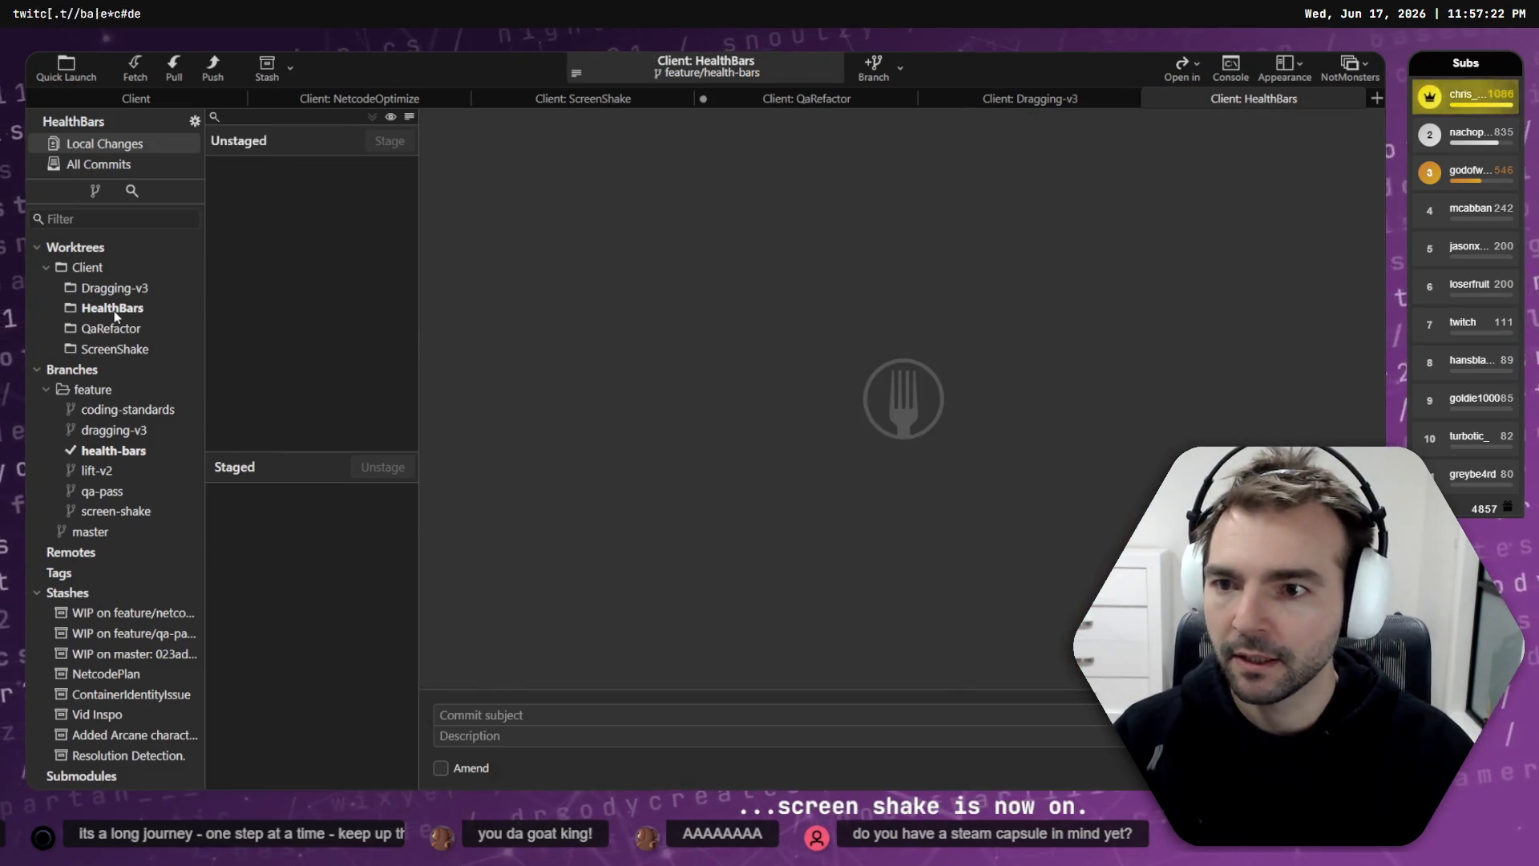
Step: Browse All Commits to confirm the health-bars and screen-shake branches now sit on master
{"action": "left_click", "coordinate": [98, 164]}
{"action": "left_click", "coordinate": [289, 128]}
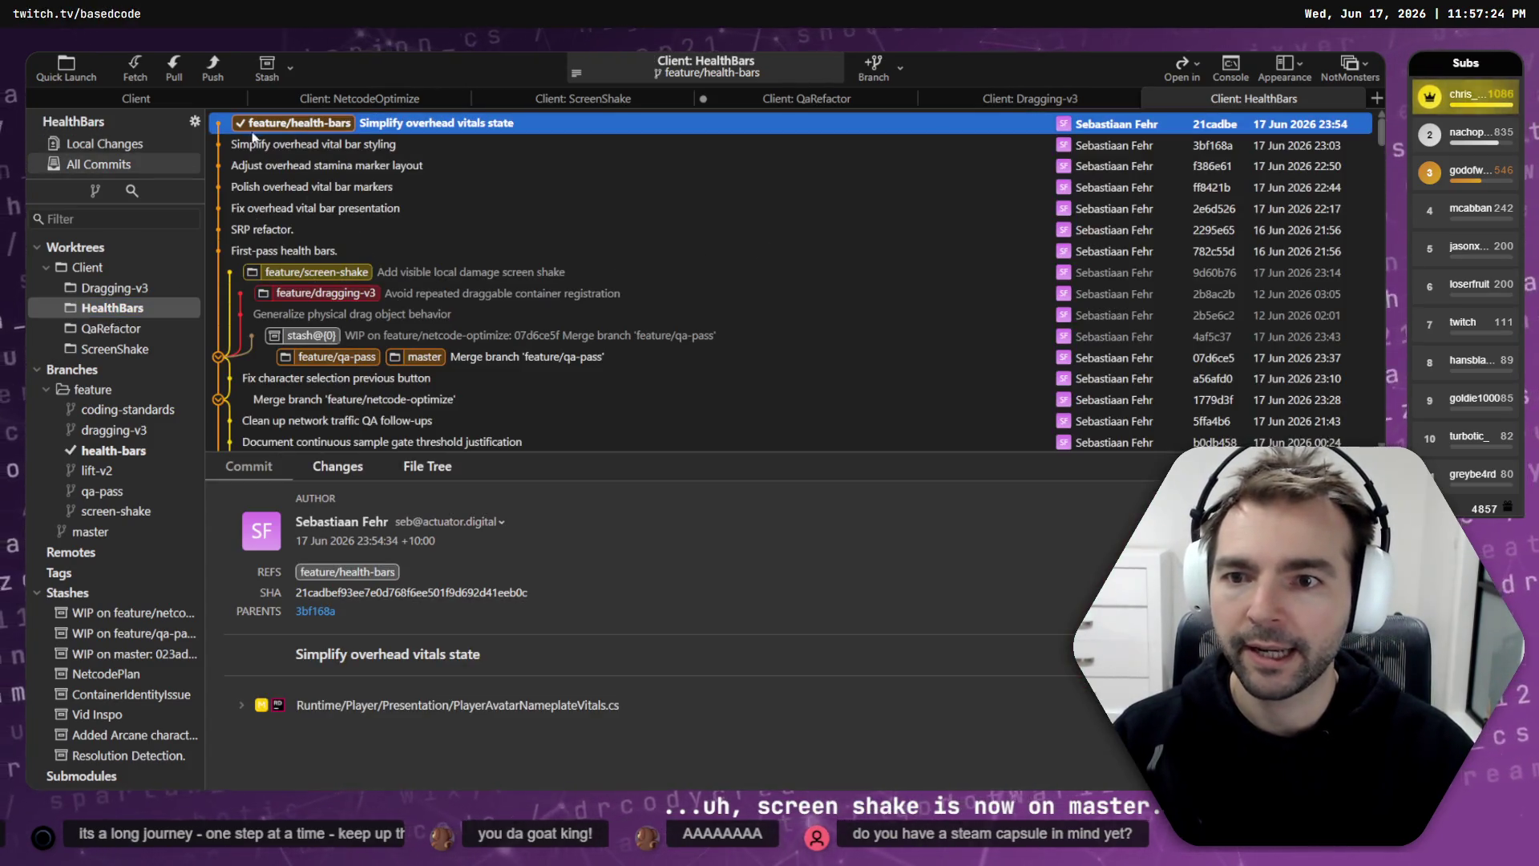
{"action": "left_click", "coordinate": [347, 271]}
{"action": "left_click", "coordinate": [308, 128]}
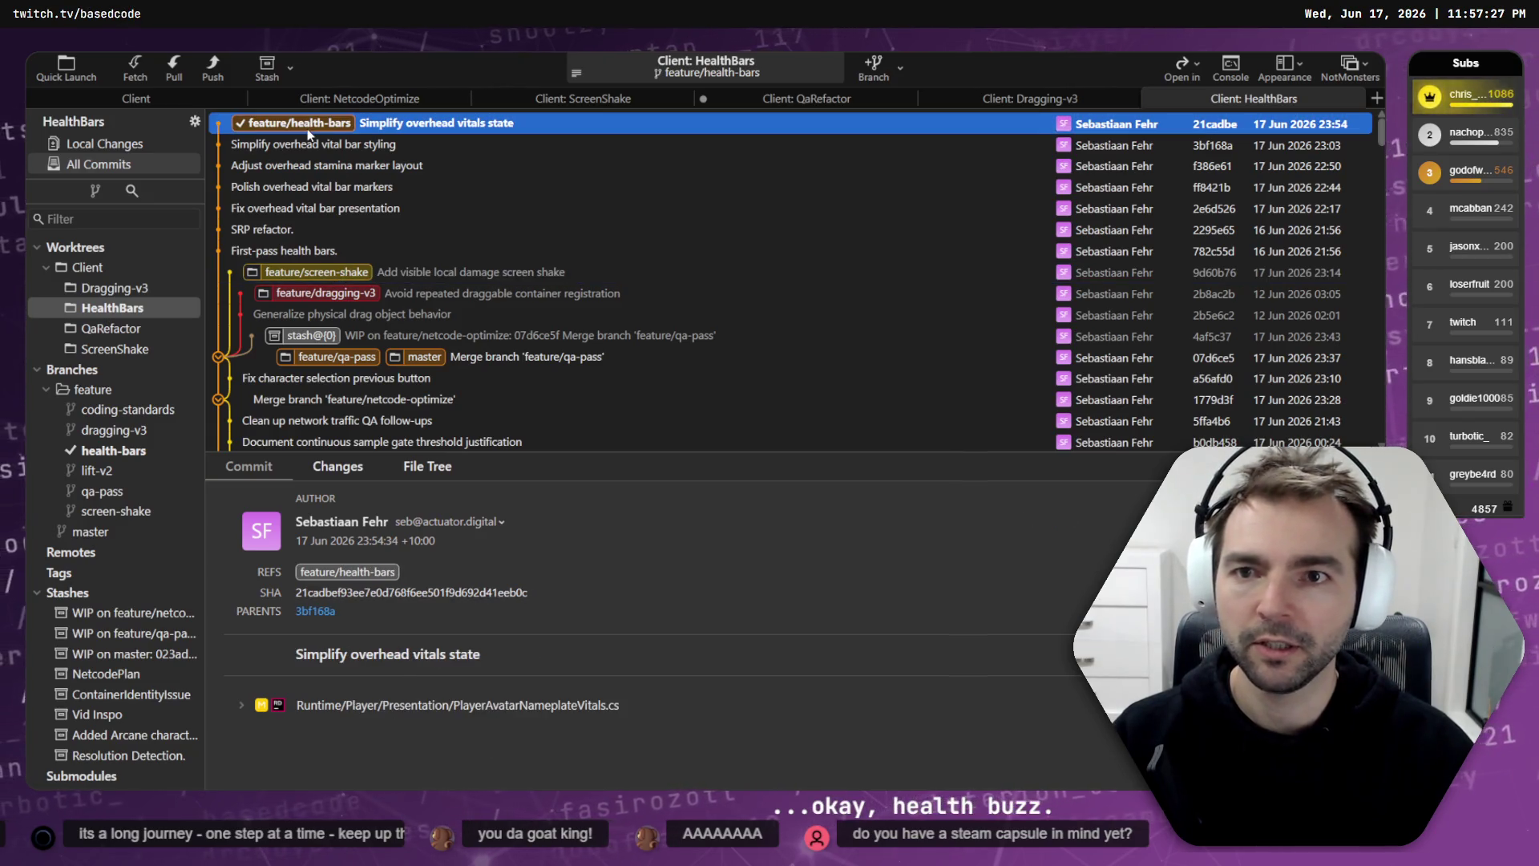
{"action": "left_click", "coordinate": [330, 297]}
{"action": "left_click", "coordinate": [345, 335]}
{"action": "left_click", "coordinate": [347, 126]}
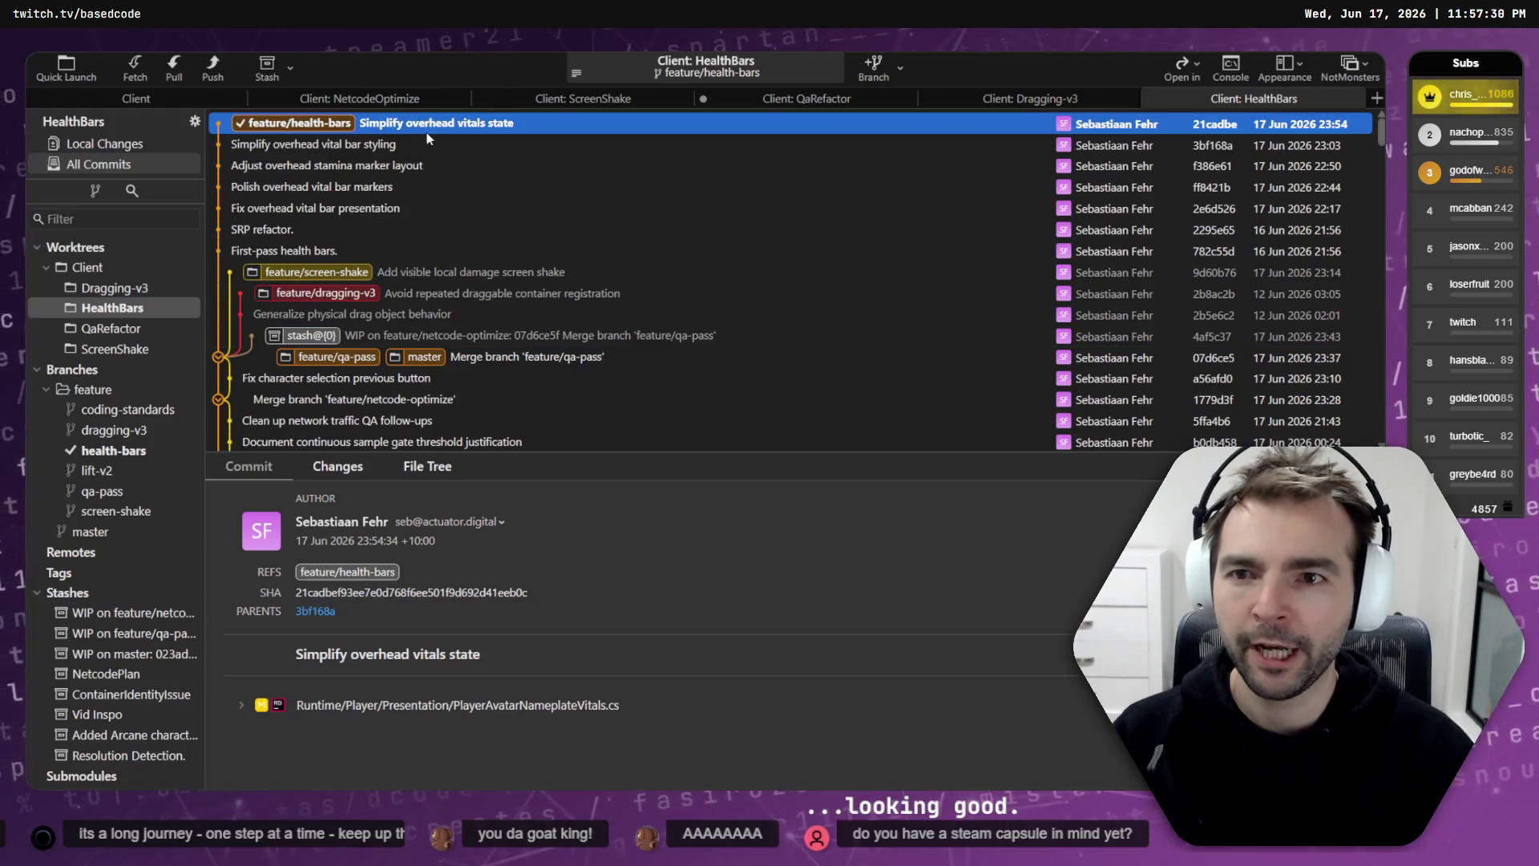
Step: Build and run the Not Monsters game from the Godot editor
{"action": "key", "text": "alt+Tab"}
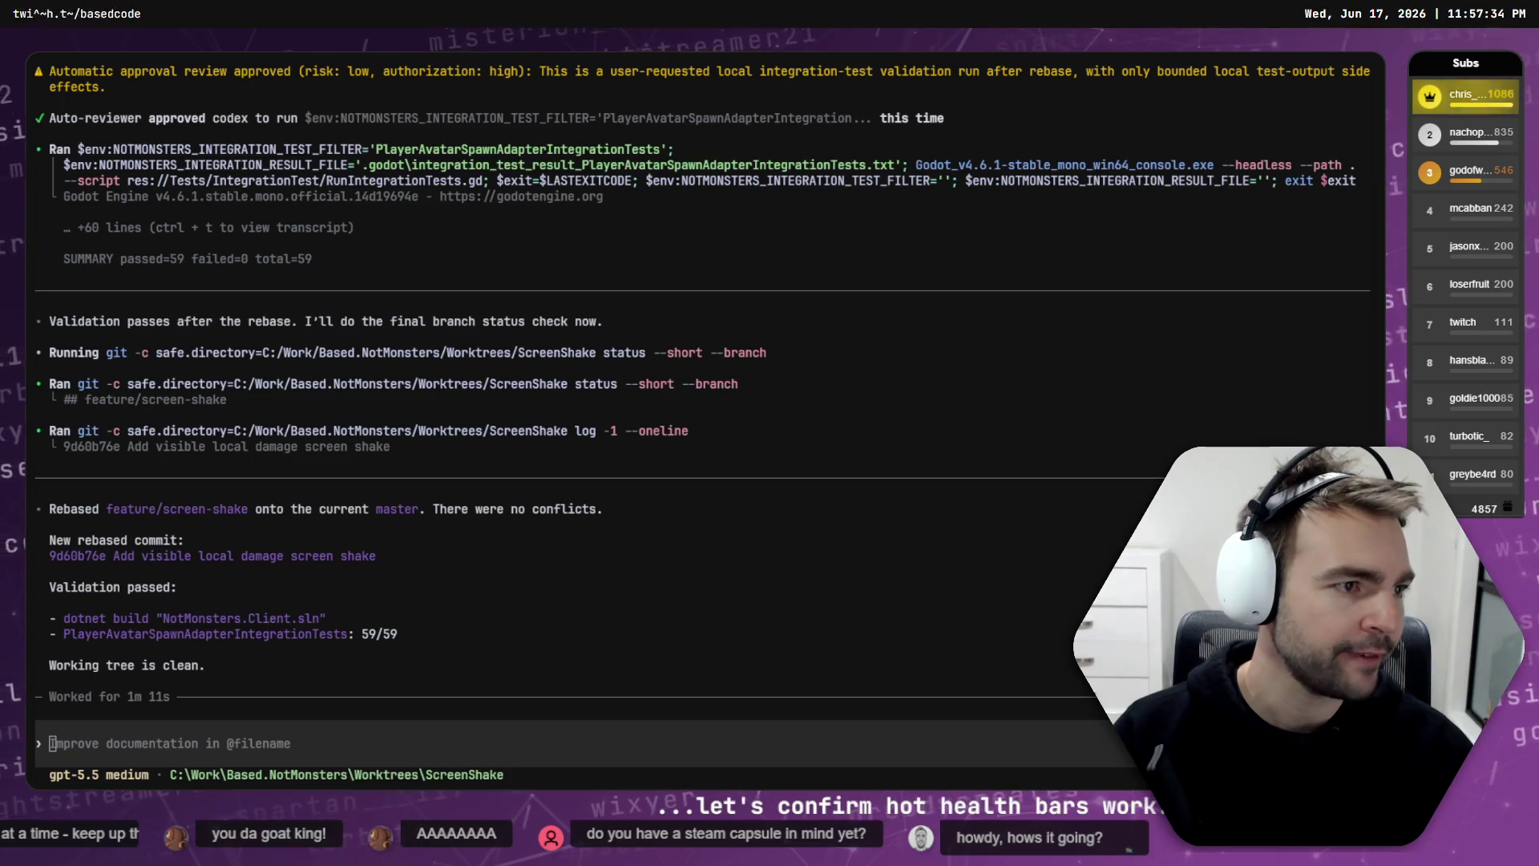
{"action": "key", "text": "alt+Tab"}
{"action": "left_click", "coordinate": [1115, 57]}
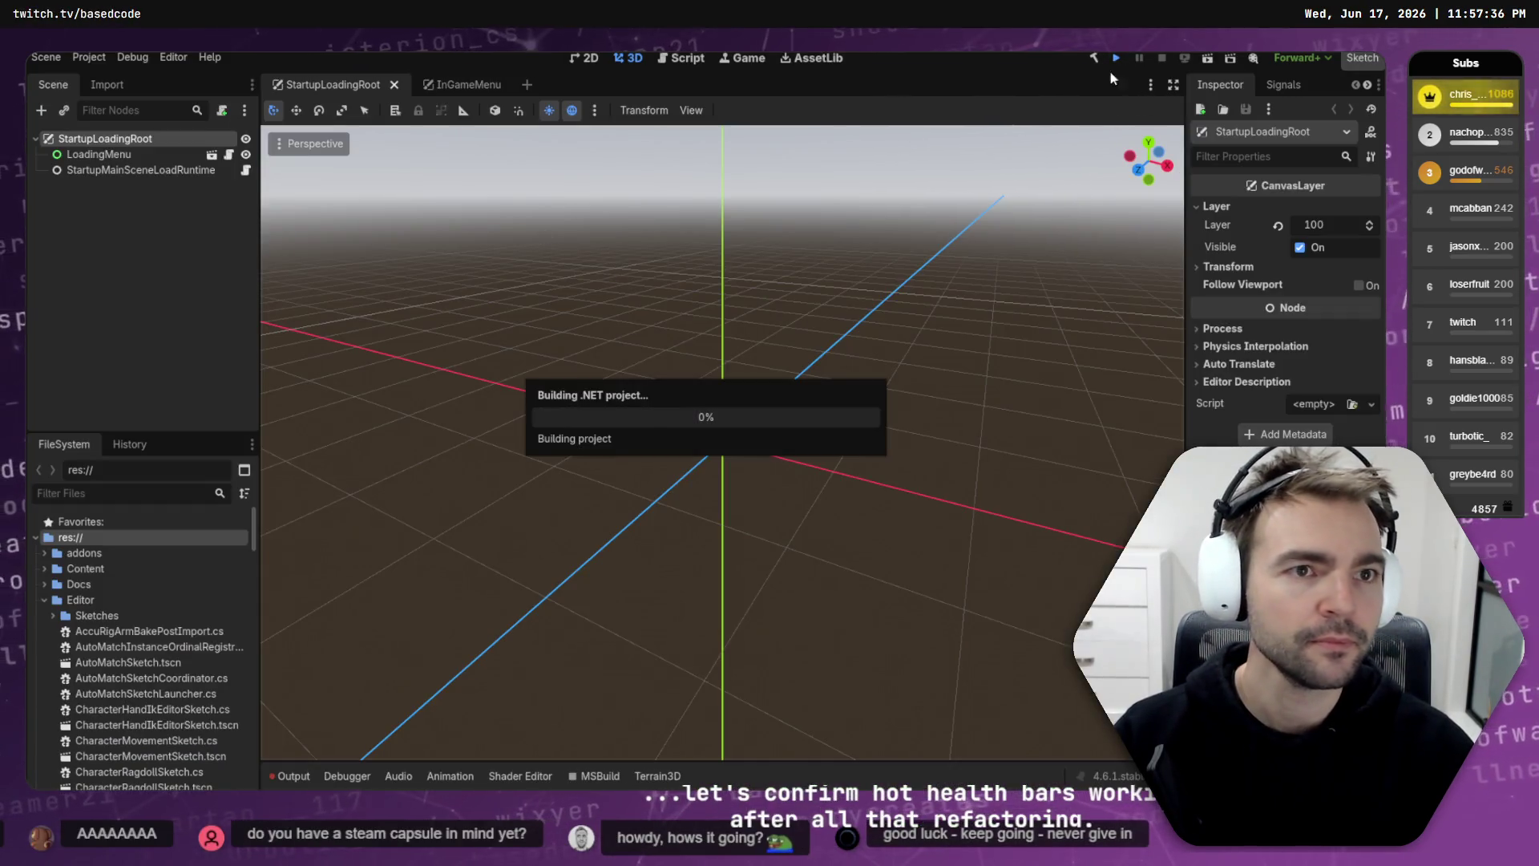
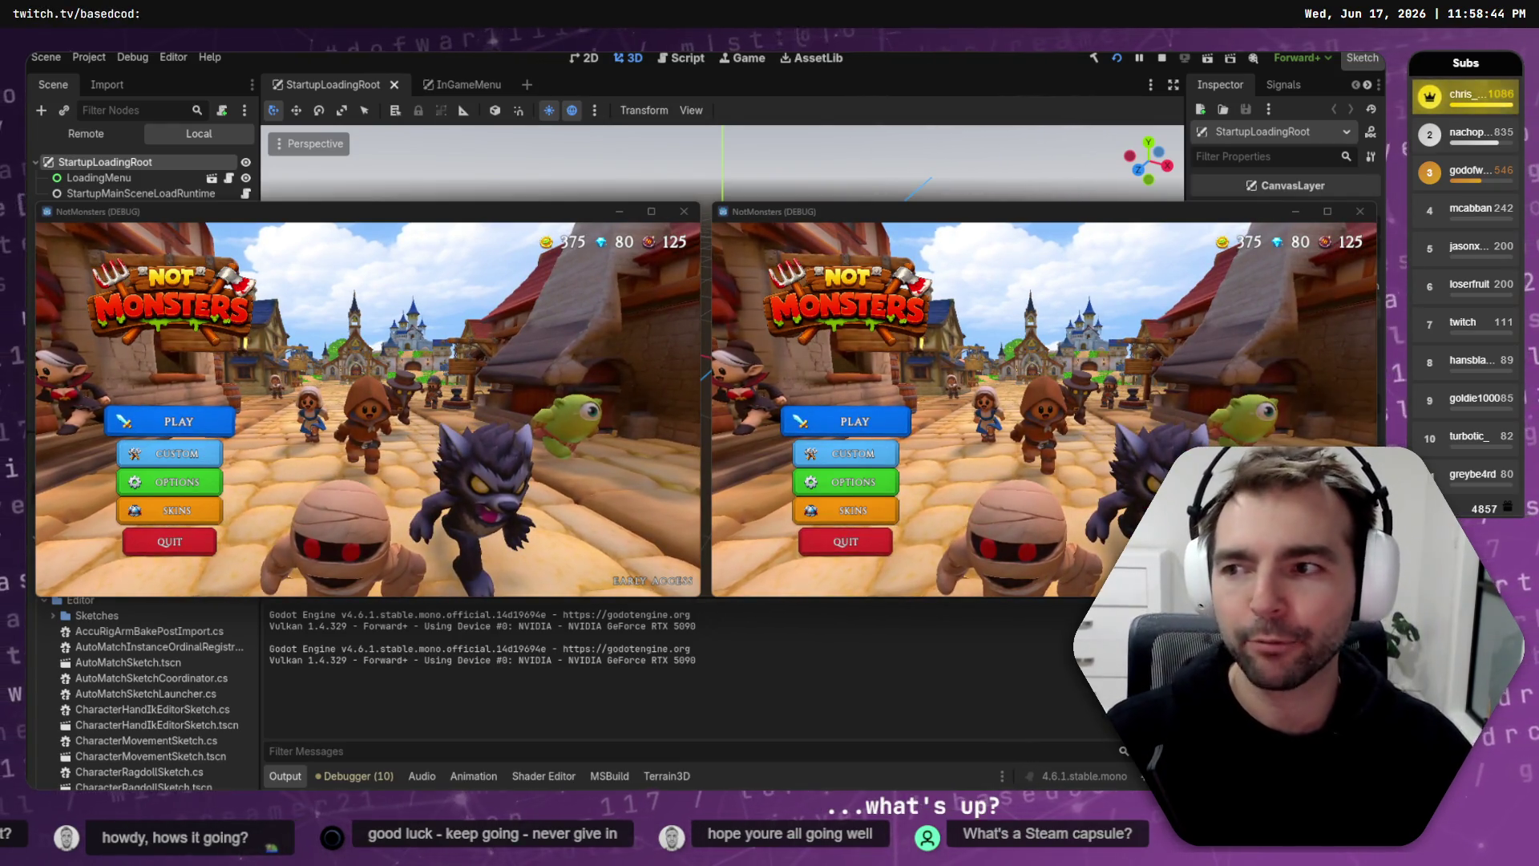
Step: Start matchmaking with PLAY in both the left and right NotMonsters debug clients
{"action": "left_click", "coordinate": [210, 425]}
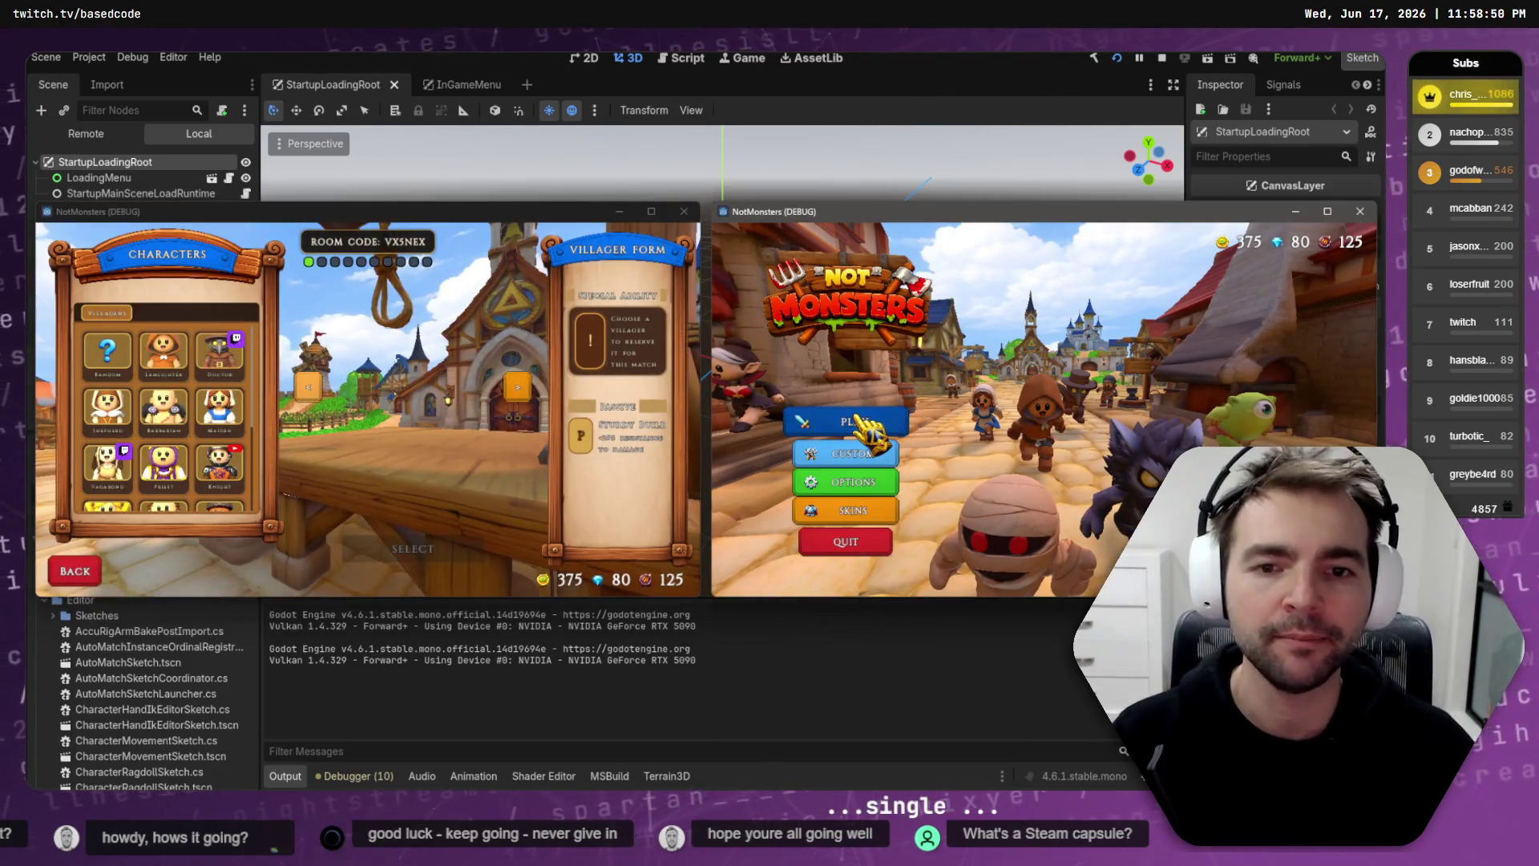
{"action": "left_click", "coordinate": [855, 417]}
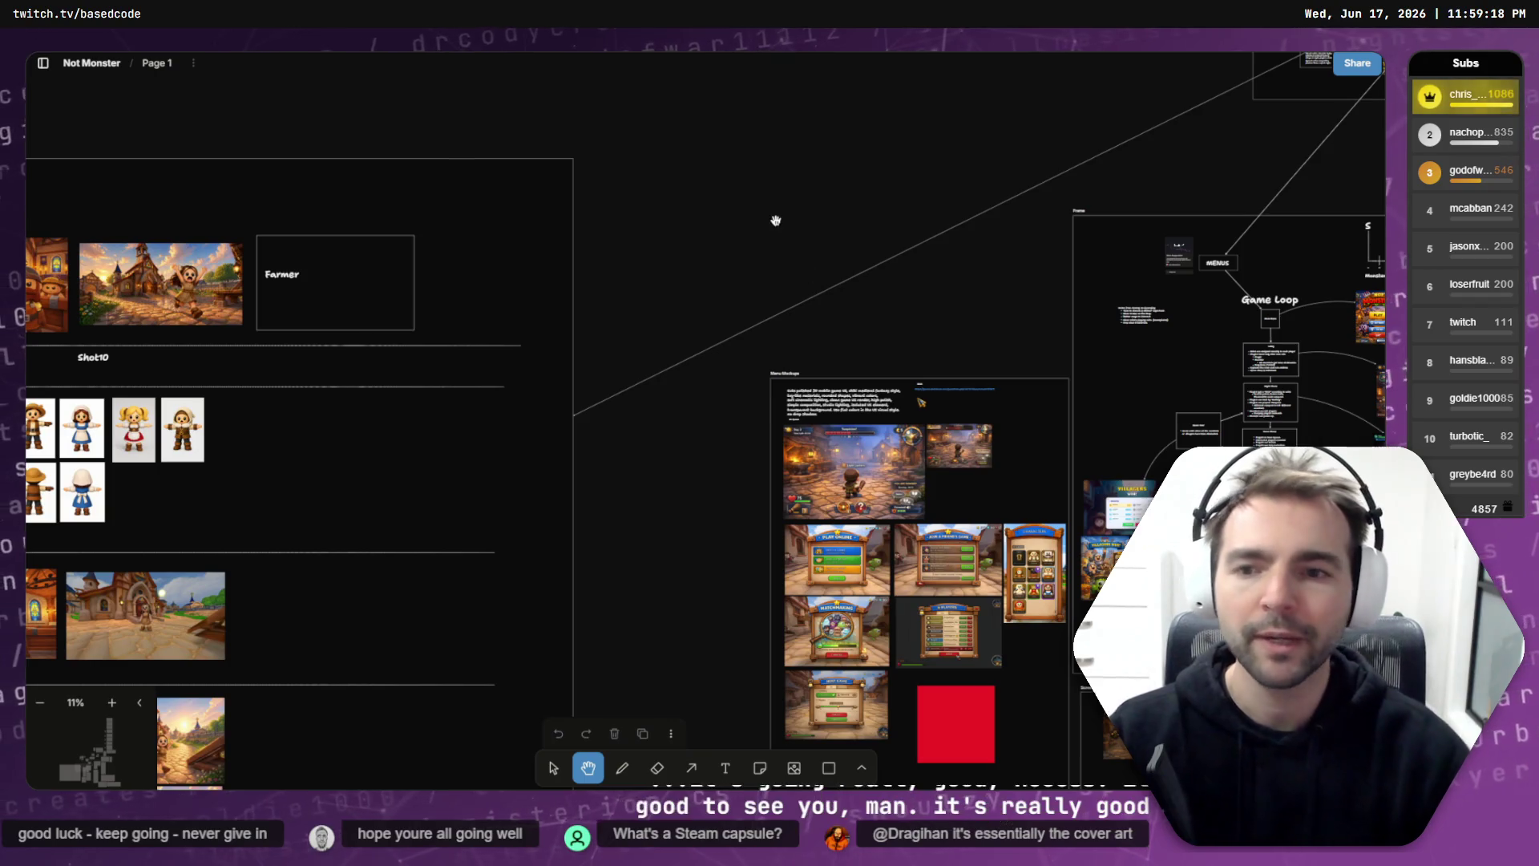
Step: Pan and zoom the tldraw board over to the landscape and vertical Not Monsters capsule art
{"action": "left_click_drag", "start_coordinate": [838, 195], "coordinate": [776, 324]}
{"action": "scroll", "coordinate": [776, 325], "scroll_direction": "right", "scroll_amount": 10}
{"action": "scroll", "coordinate": [721, 330], "scroll_direction": "down", "scroll_amount": 2}
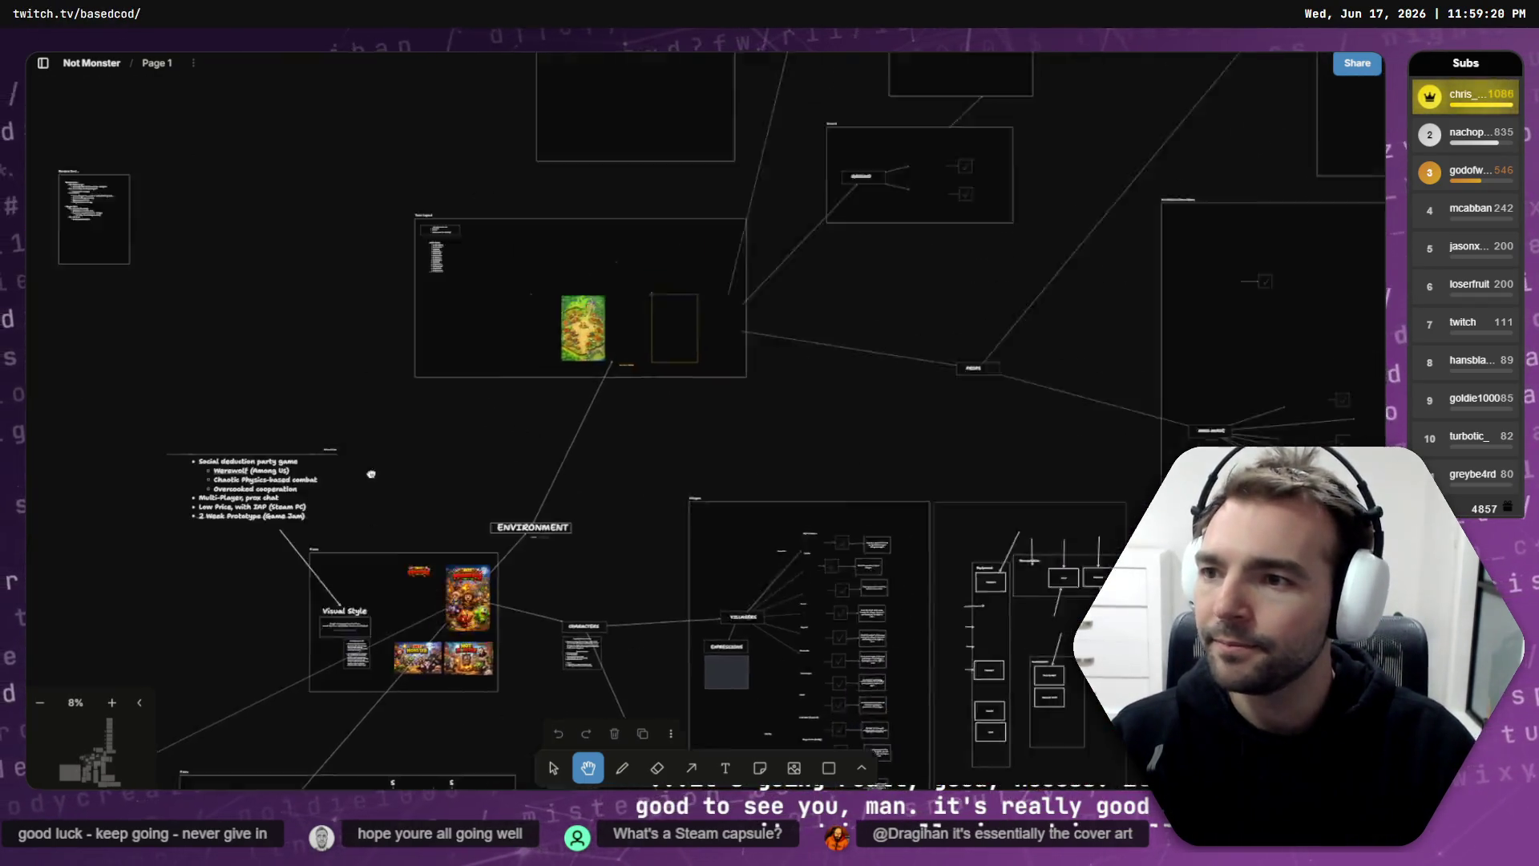
{"action": "scroll", "coordinate": [684, 335], "scroll_direction": "up", "scroll_amount": 5}
{"action": "scroll", "coordinate": [683, 335], "scroll_direction": "right", "scroll_amount": 2}
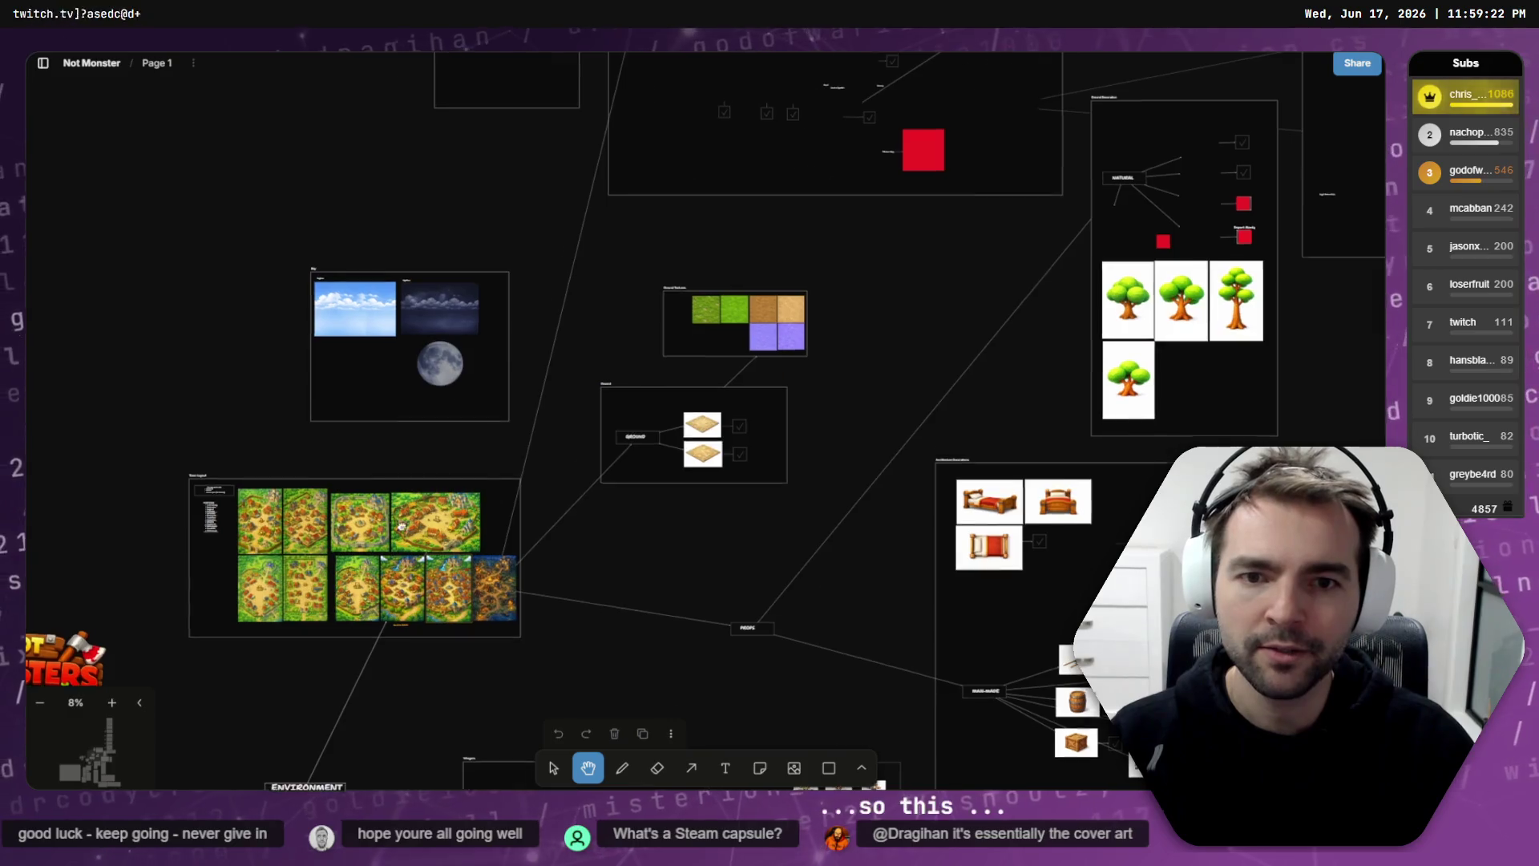
{"action": "scroll", "coordinate": [726, 466], "scroll_direction": "left", "scroll_amount": 8}
{"action": "scroll", "coordinate": [726, 466], "scroll_direction": "down", "scroll_amount": 3}
{"action": "scroll", "coordinate": [726, 465], "scroll_direction": "up", "scroll_amount": 10}
{"action": "scroll", "coordinate": [674, 330], "scroll_direction": "down", "scroll_amount": 5}
{"action": "scroll", "coordinate": [674, 330], "scroll_direction": "up", "scroll_amount": 5}
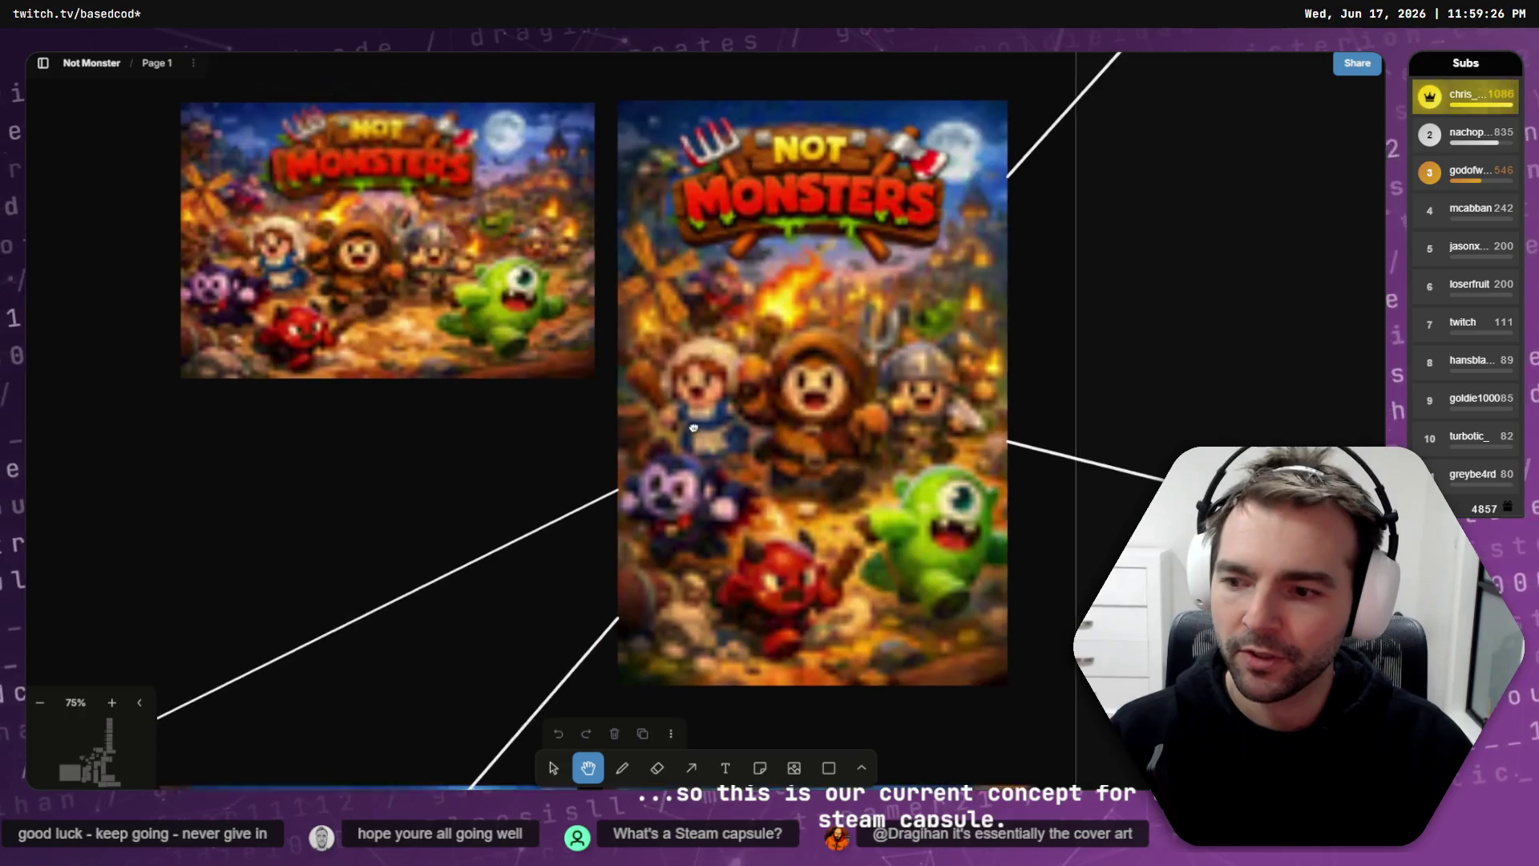
{"action": "scroll", "coordinate": [688, 449], "scroll_direction": "up", "scroll_amount": 5}
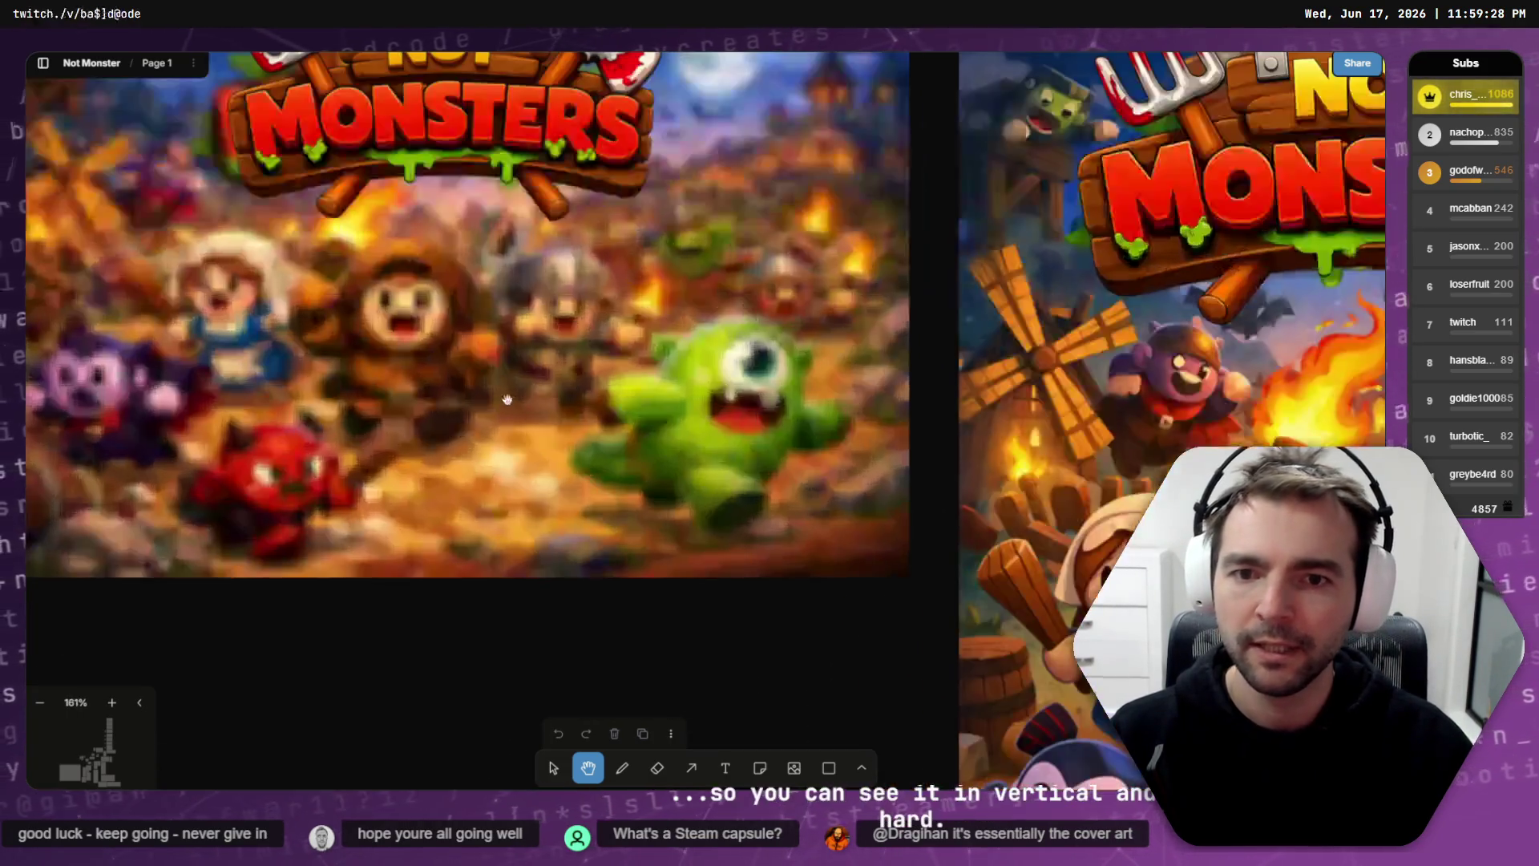
{"action": "scroll", "coordinate": [654, 512], "scroll_direction": "left", "scroll_amount": 5}
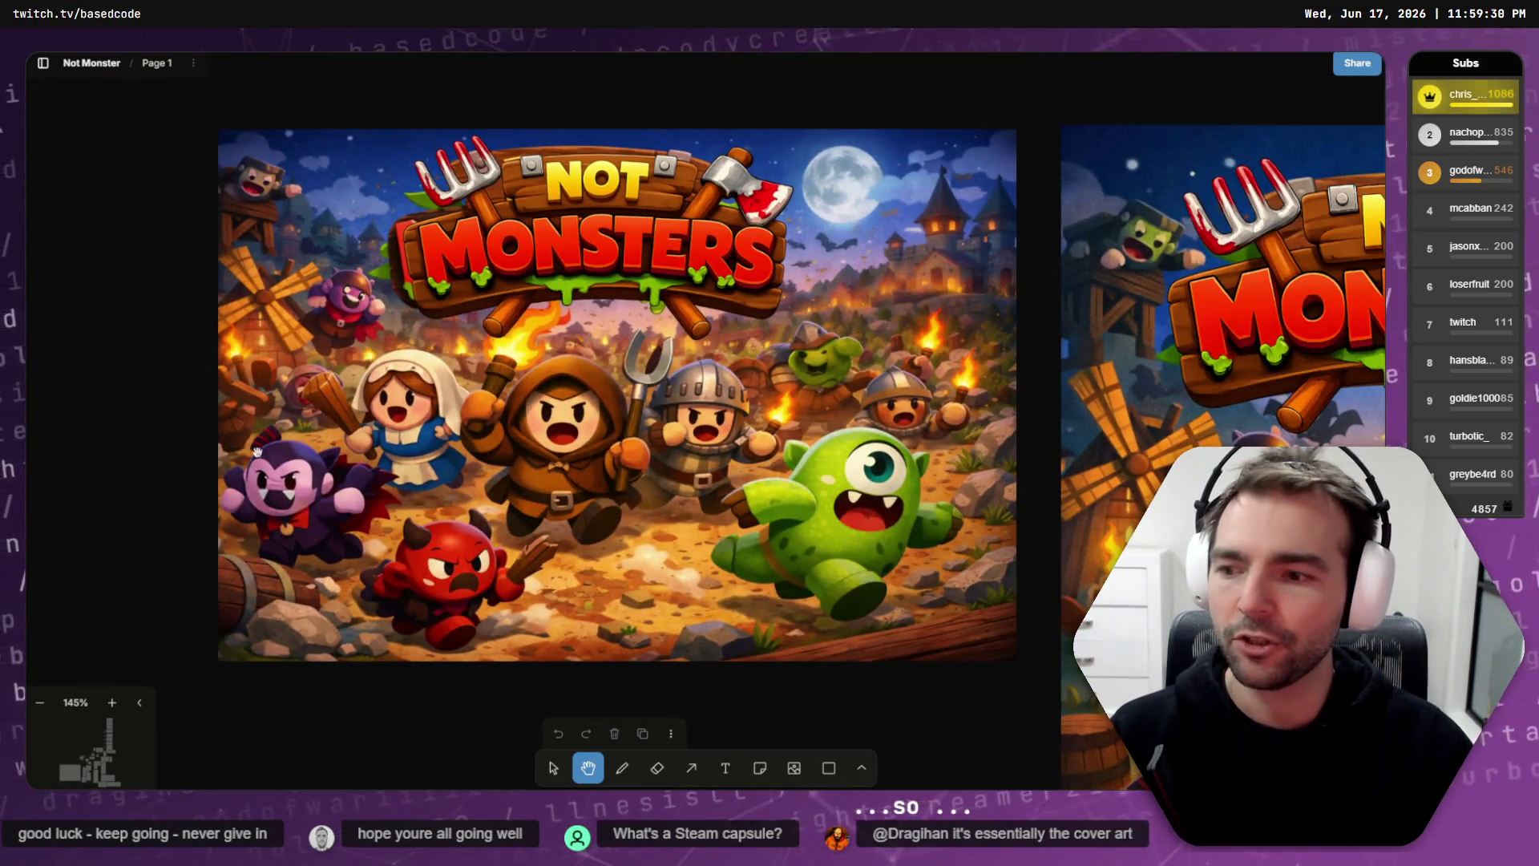
{"action": "scroll", "coordinate": [456, 497], "scroll_direction": "up", "scroll_amount": 2}
{"action": "scroll", "coordinate": [456, 497], "scroll_direction": "down", "scroll_amount": 4}
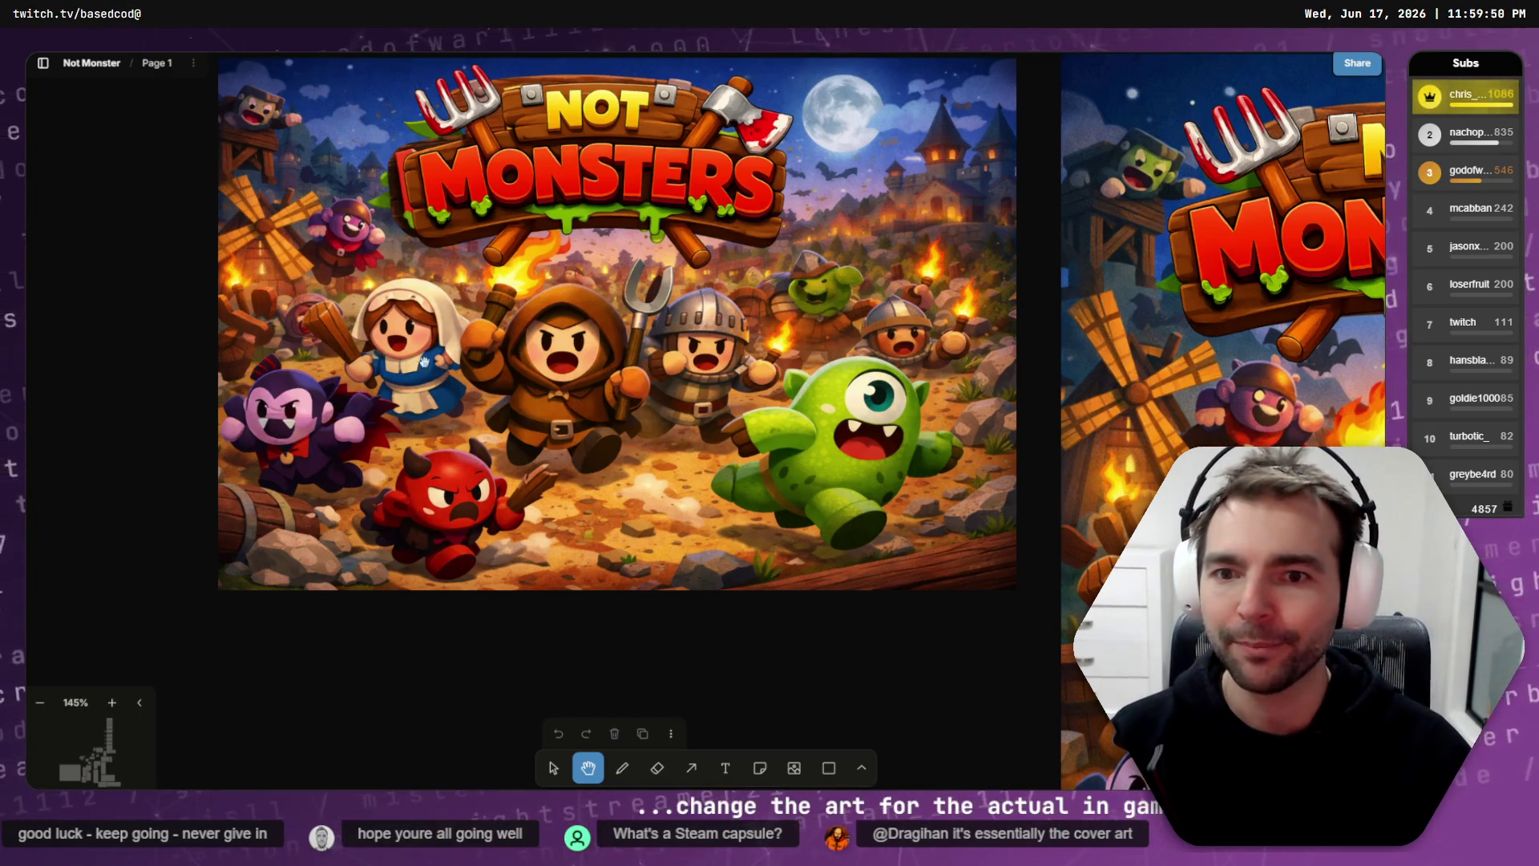
{"action": "scroll", "coordinate": [610, 541], "scroll_direction": "down", "scroll_amount": 3}
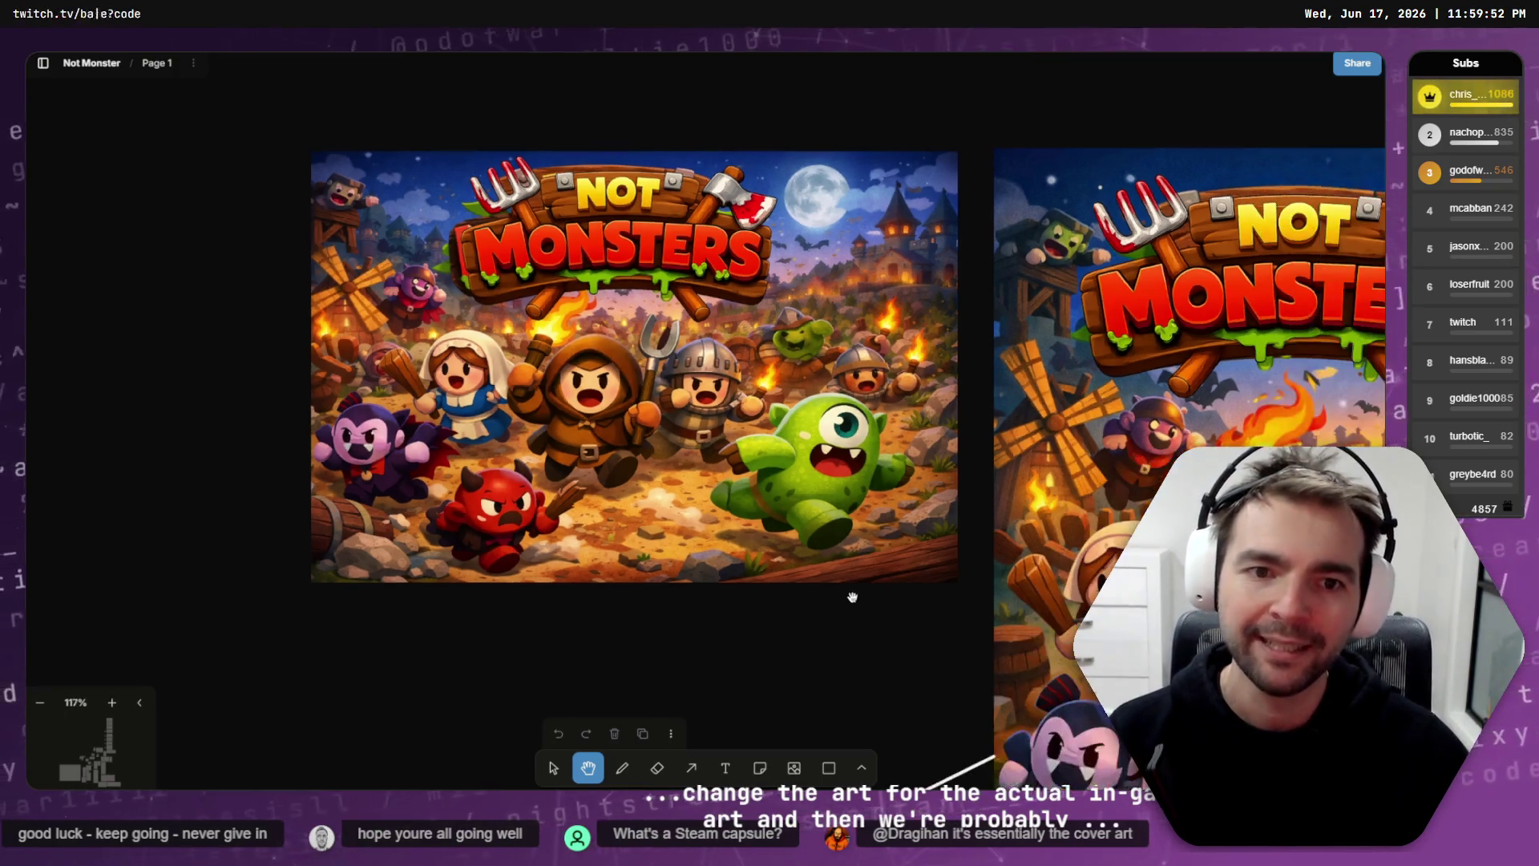
{"action": "scroll", "coordinate": [455, 345], "scroll_direction": "down", "scroll_amount": 2}
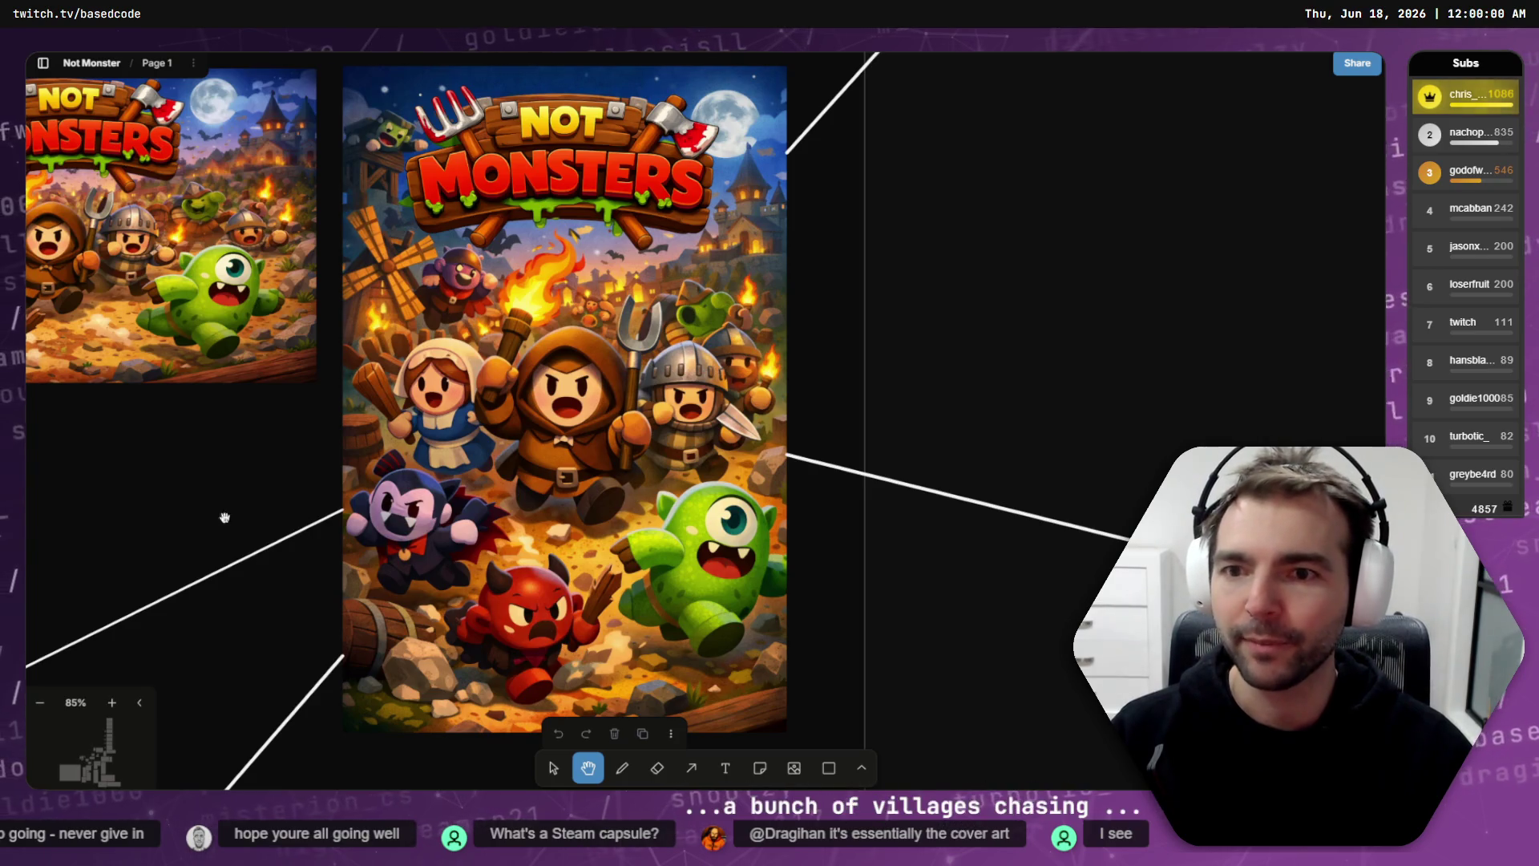
Step: Fit both cover artworks in full at about 76% zoom, then open a new Chrome window
{"action": "mouse_move", "coordinate": [126, 498]}
{"action": "left_mouse_down"}
{"action": "mouse_move", "coordinate": [560, 574]}
{"action": "mouse_move", "coordinate": [565, 302]}
{"action": "left_mouse_up"}
{"action": "scroll", "coordinate": [565, 302], "scroll_direction": "up", "scroll_amount": 1}
{"action": "scroll", "coordinate": [565, 302], "scroll_direction": "down", "scroll_amount": 2}
{"action": "scroll", "coordinate": [533, 388], "scroll_direction": "up", "scroll_amount": 3}
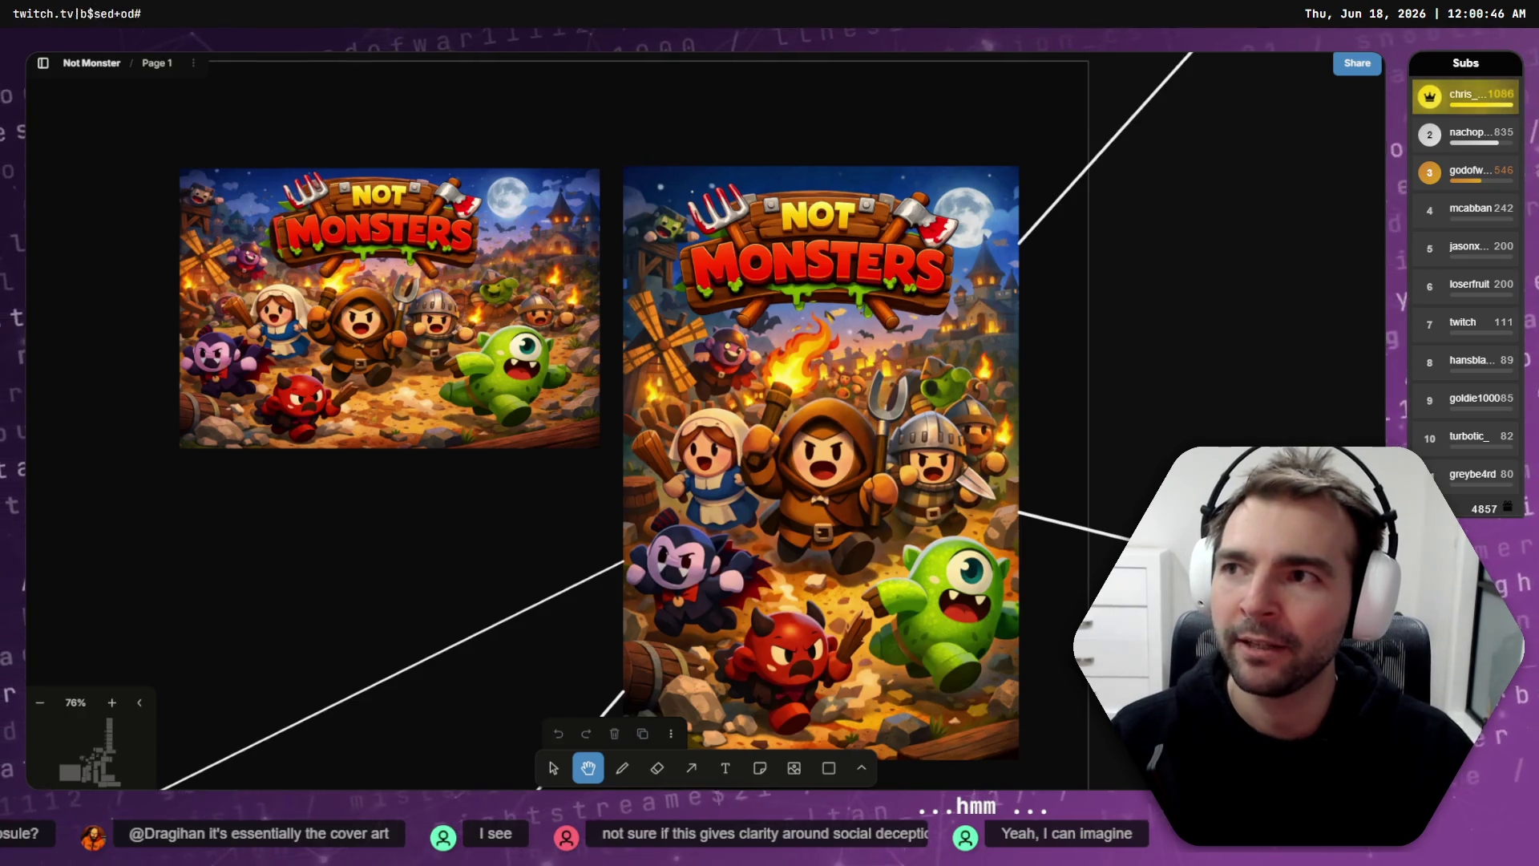
{"action": "key", "text": "ctrl+n"}
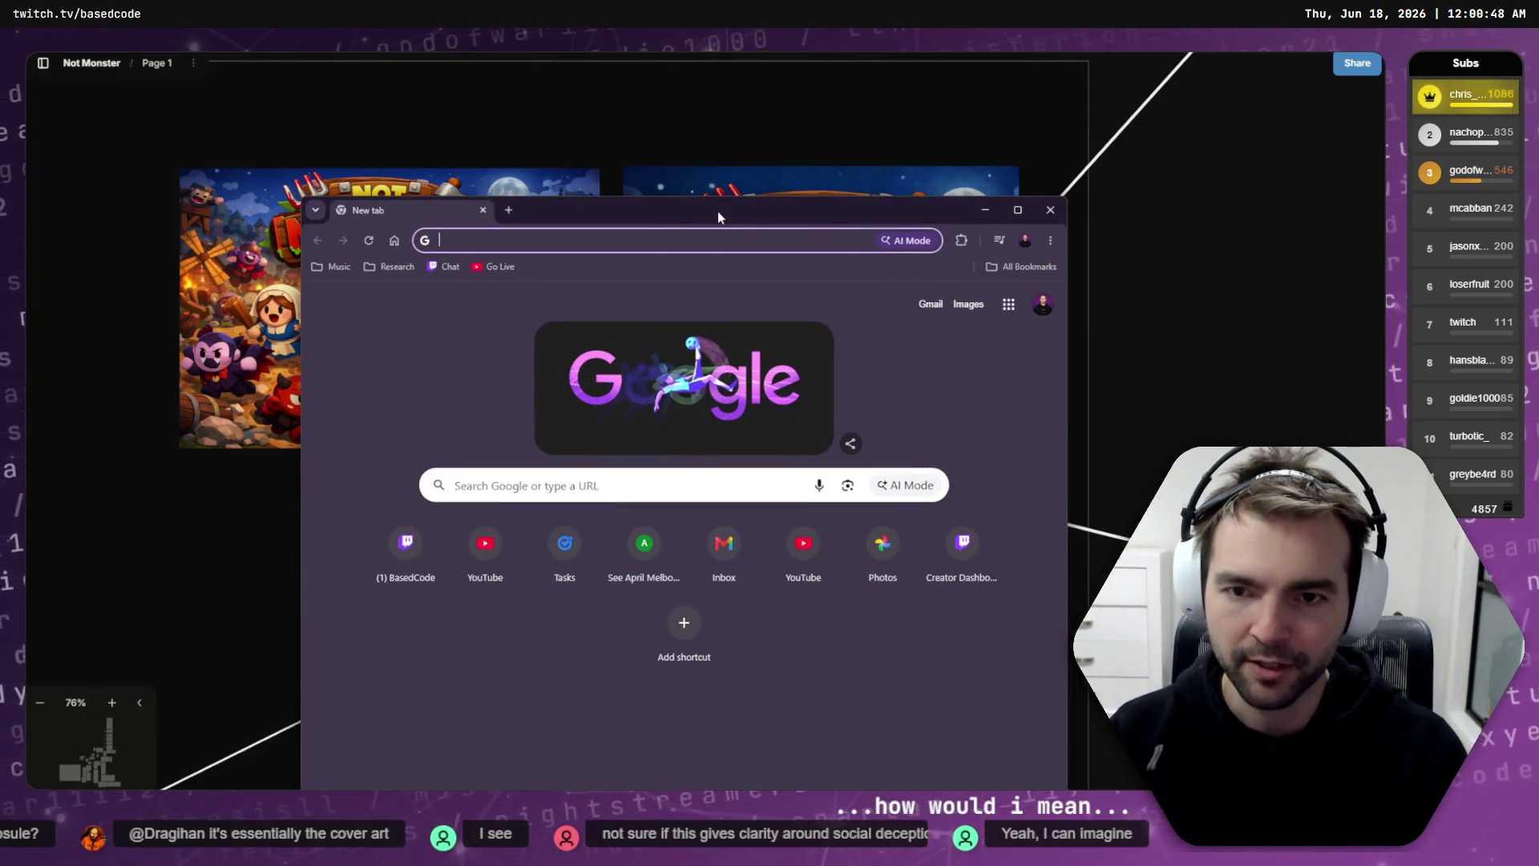
{"action": "type", "text": "AMONG US"}
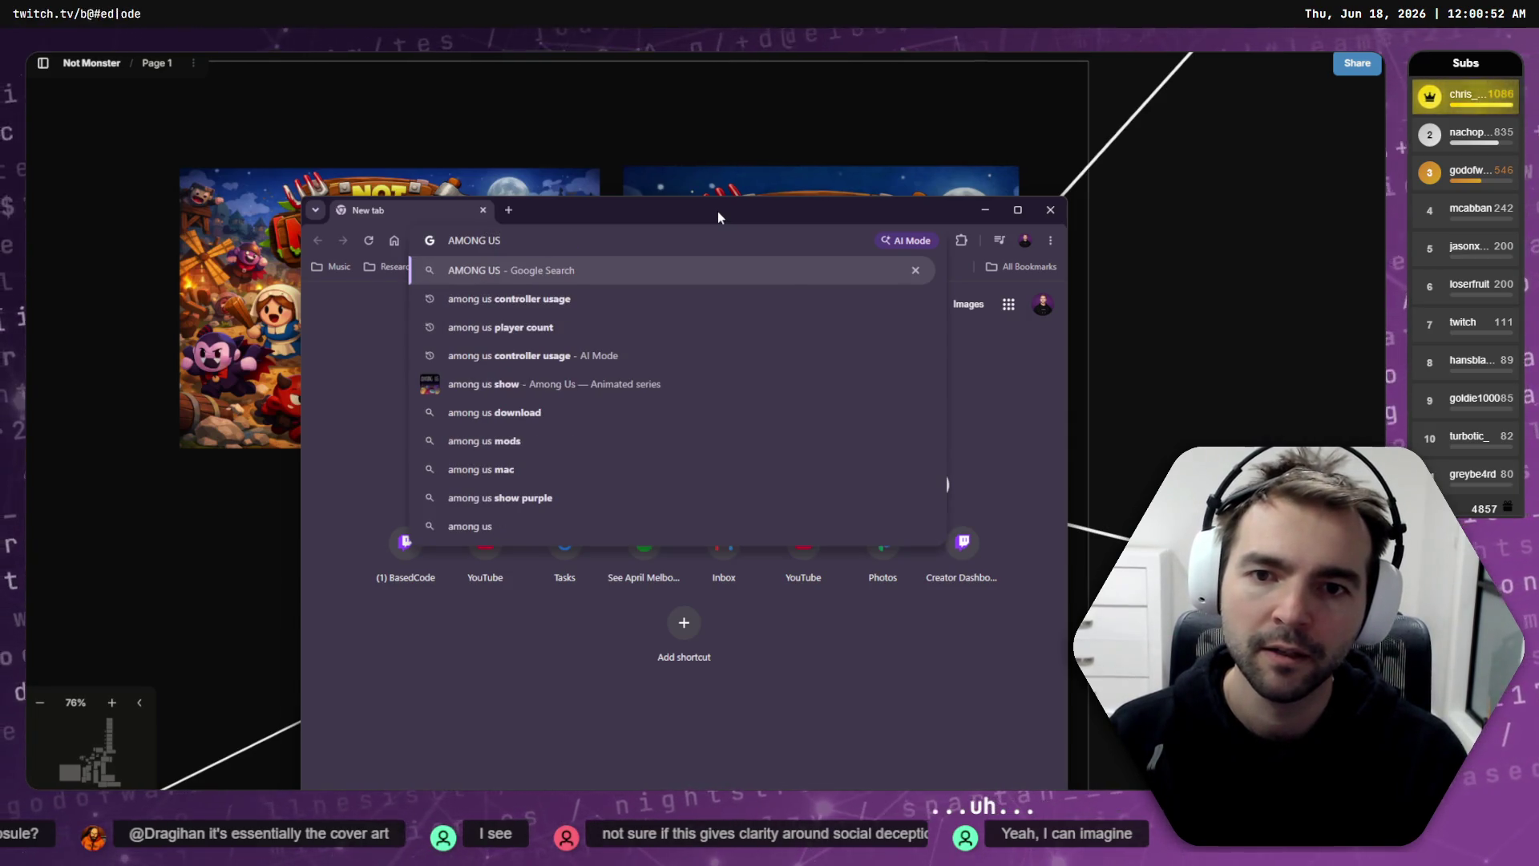
{"action": "key", "text": "ctrl+a"}
{"action": "type", "text": "steam"}
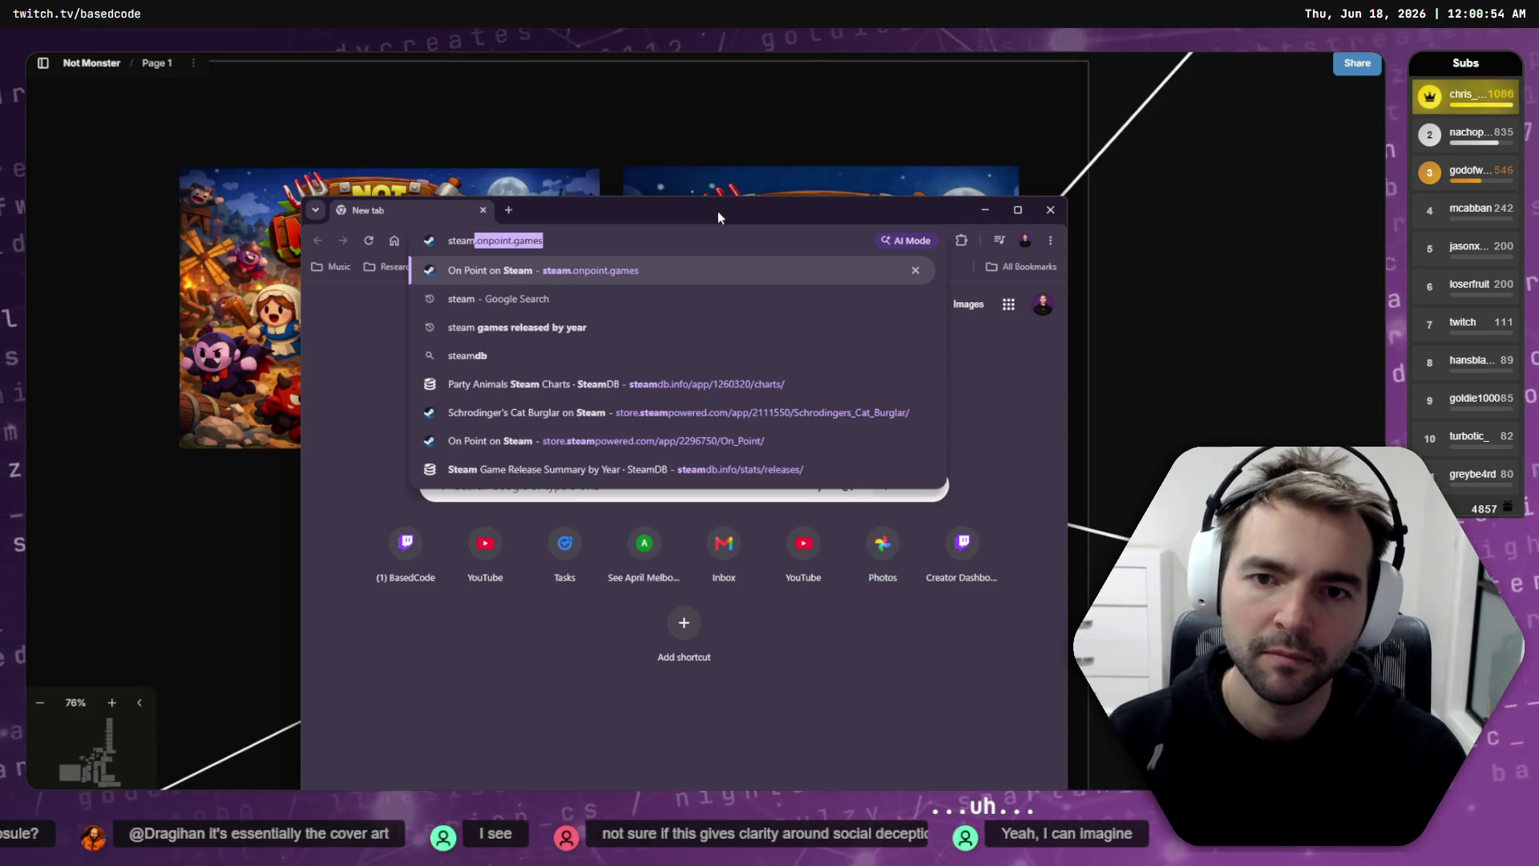
{"action": "key", "text": "Delete"}
{"action": "key", "text": "Return"}
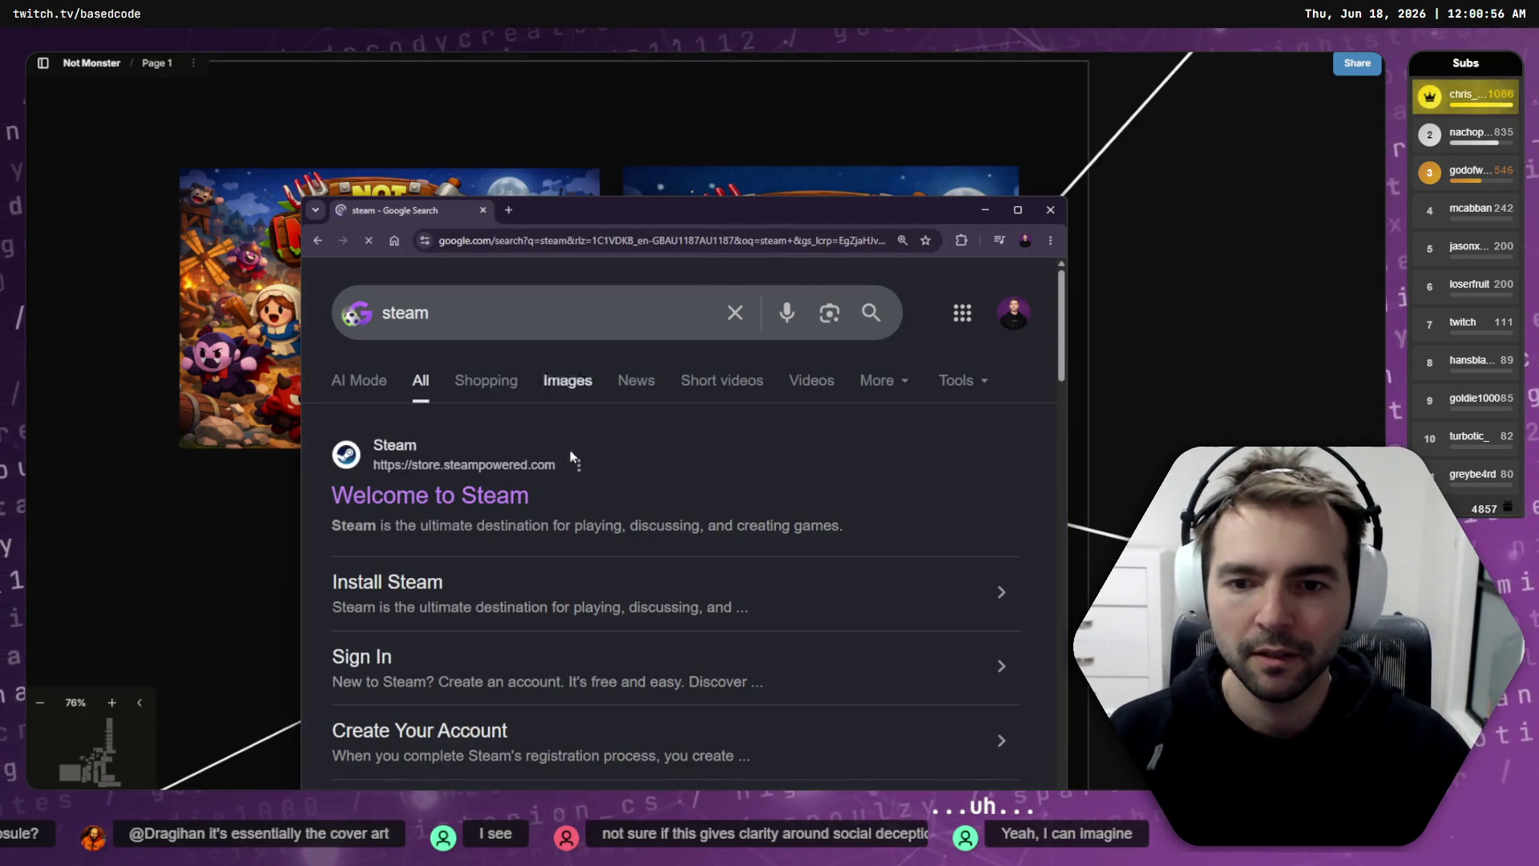
{"action": "left_click", "coordinate": [513, 495]}
{"action": "left_click", "coordinate": [804, 340]}
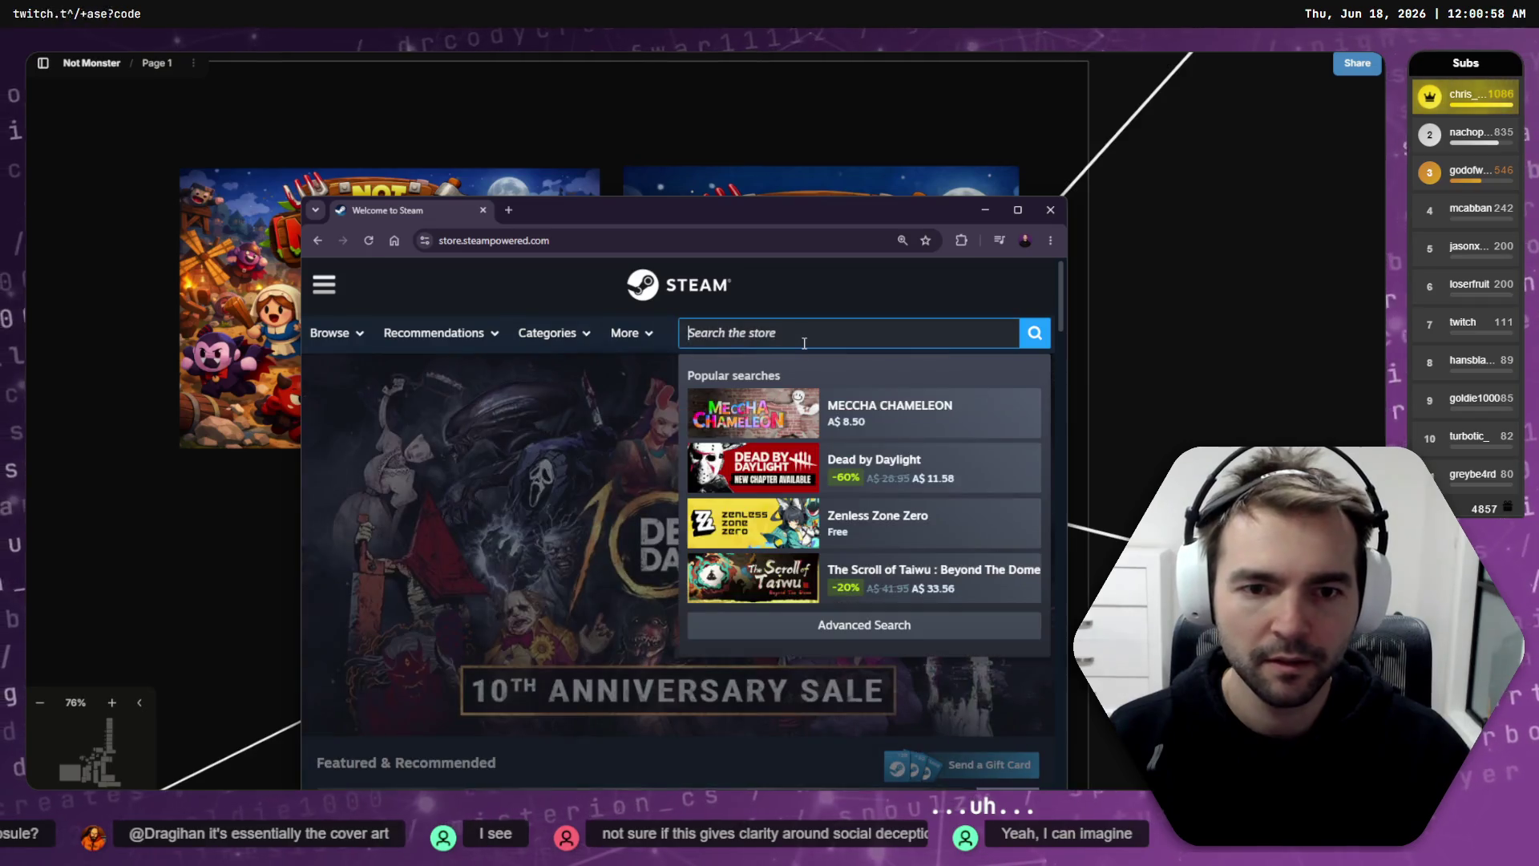
{"action": "type", "text": "Among Us"}
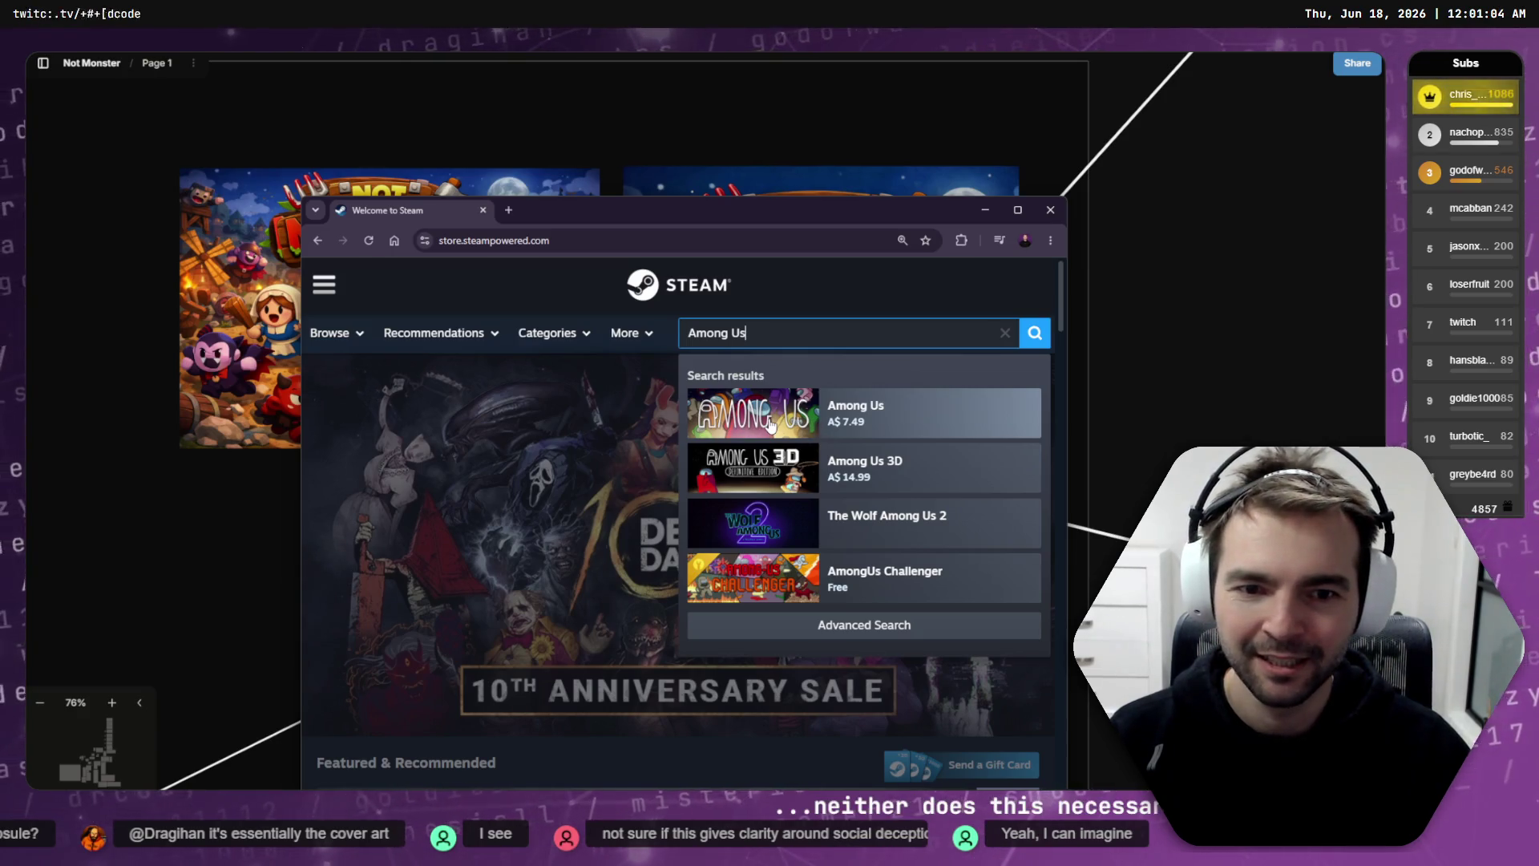
{"action": "left_click", "coordinate": [771, 423]}
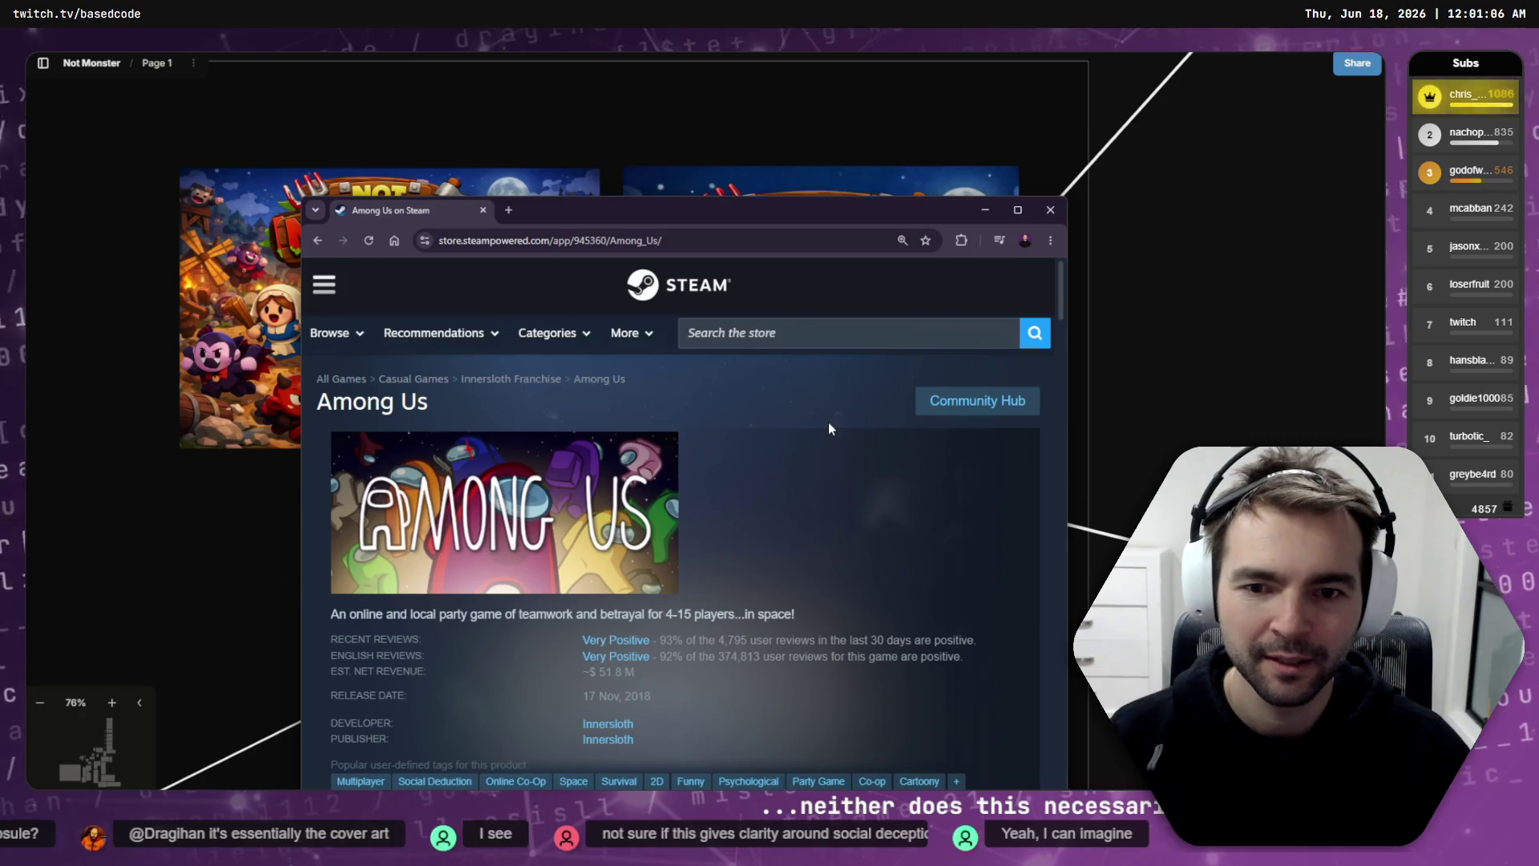
{"action": "double_click", "coordinate": [710, 209]}
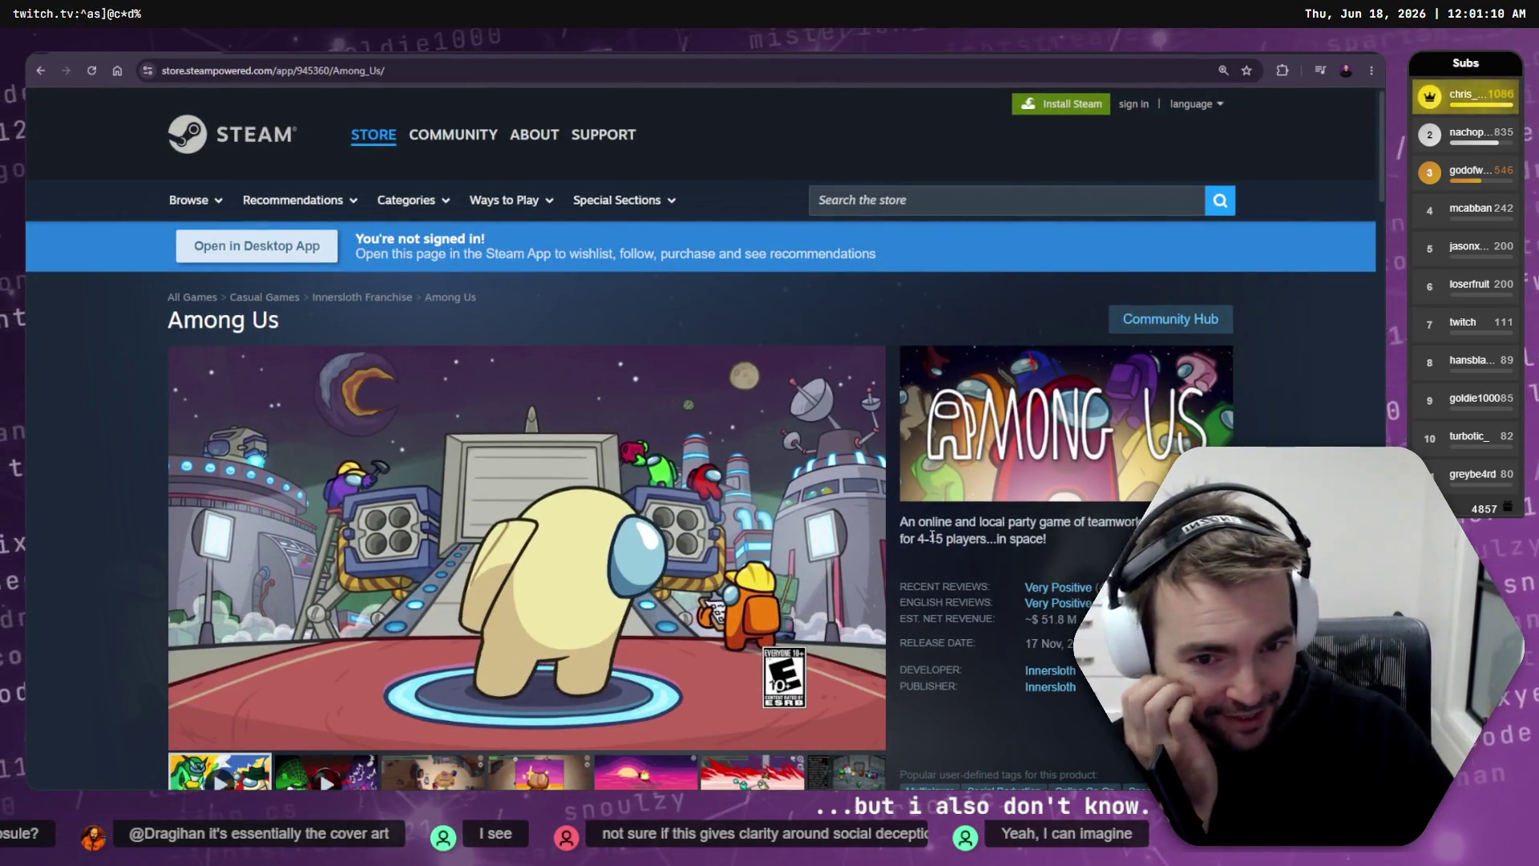
{"action": "mouse_move", "coordinate": [315, 701]}
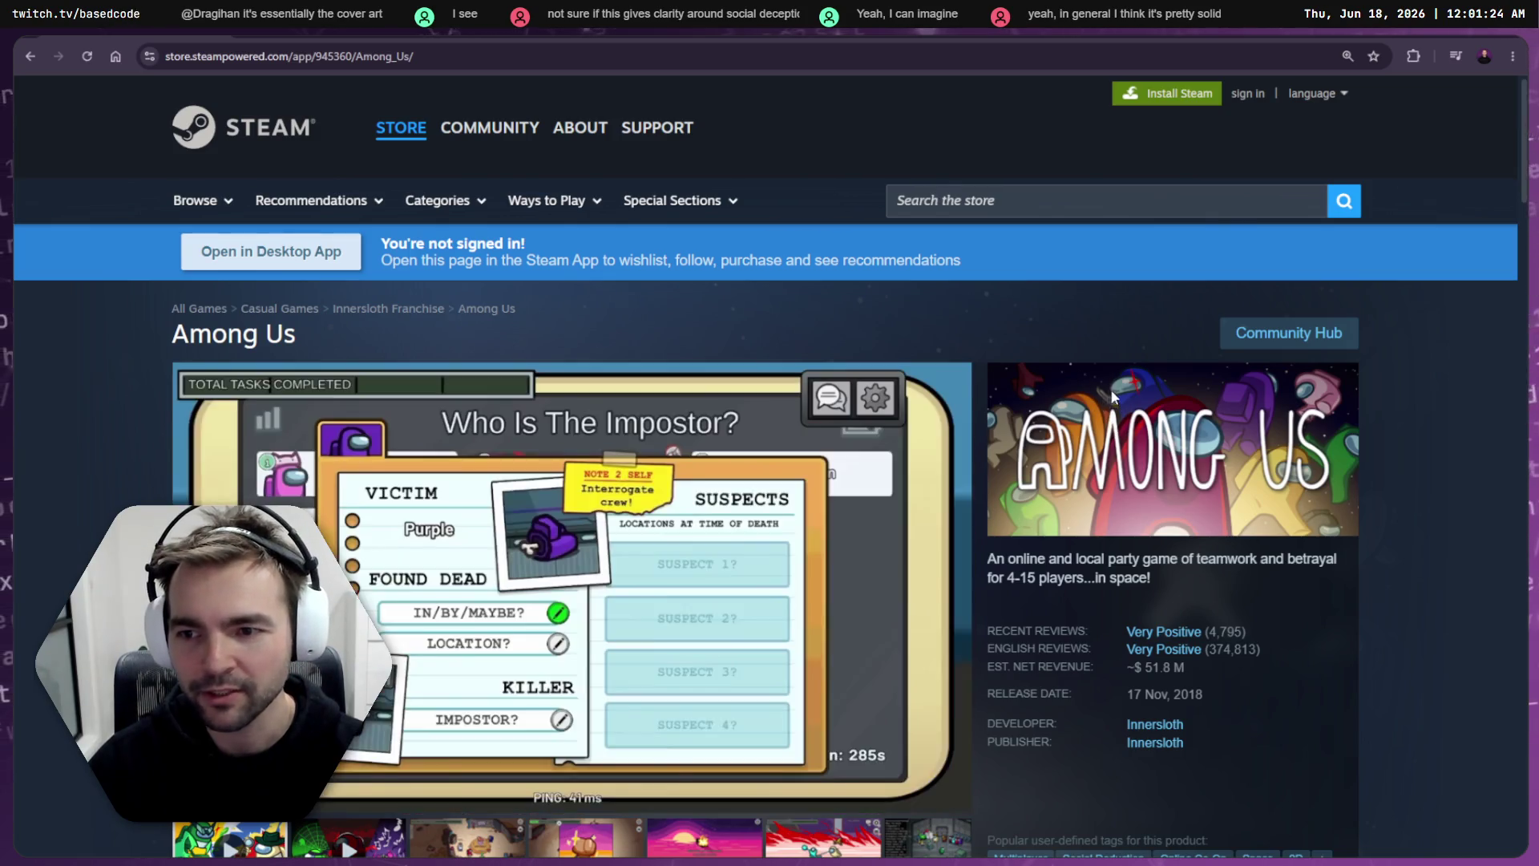
{"action": "scroll", "coordinate": [1114, 392], "scroll_direction": "down", "scroll_amount": 1}
{"action": "scroll", "coordinate": [1118, 393], "scroll_direction": "up", "scroll_amount": 1}
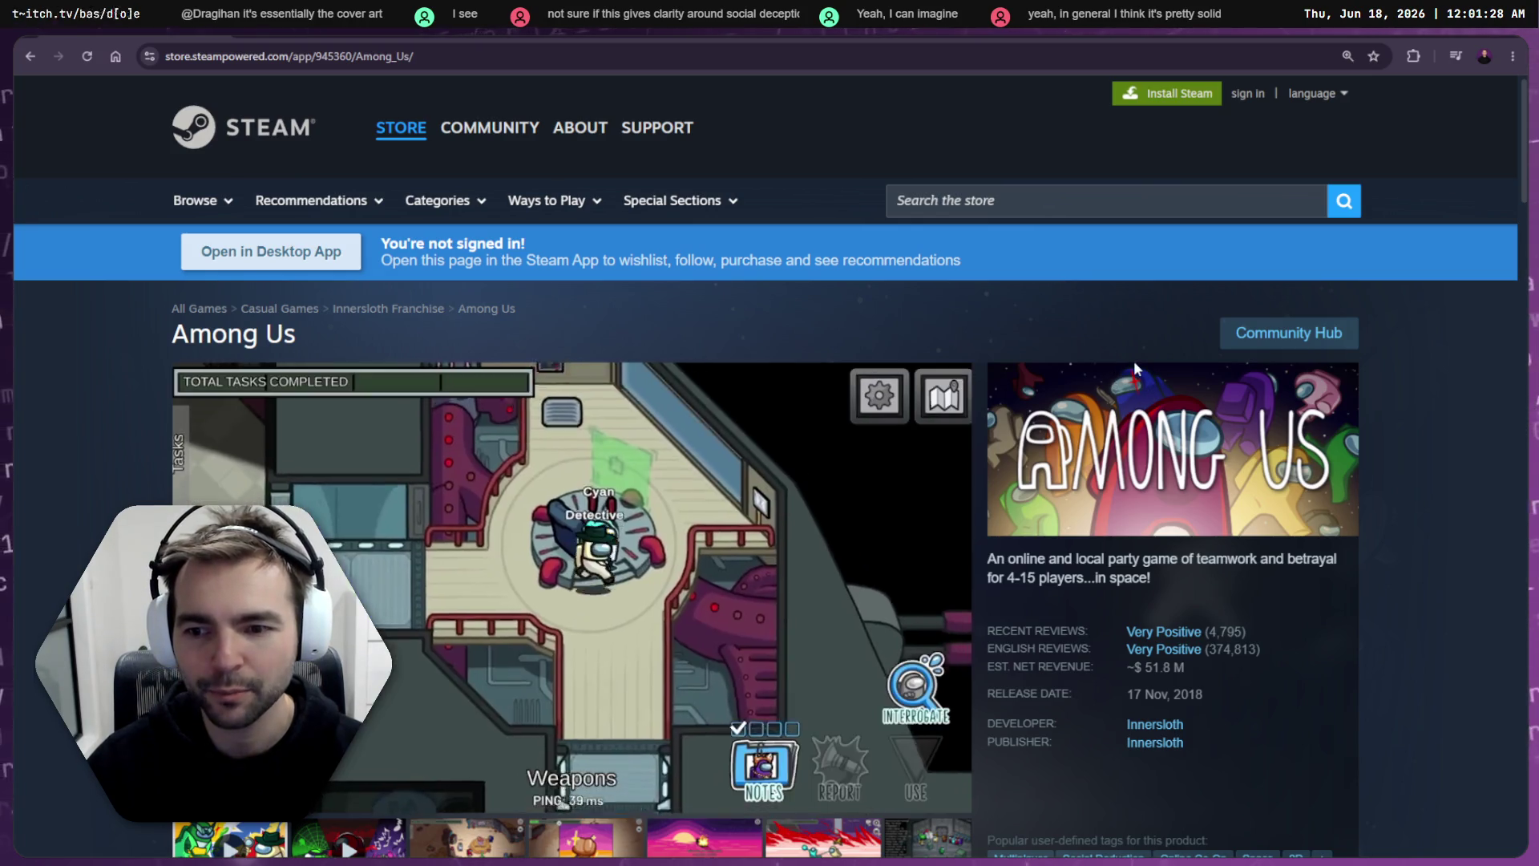
{"action": "scroll", "coordinate": [1162, 369], "scroll_direction": "down", "scroll_amount": 7}
{"action": "scroll", "coordinate": [1263, 457], "scroll_direction": "down", "scroll_amount": 8}
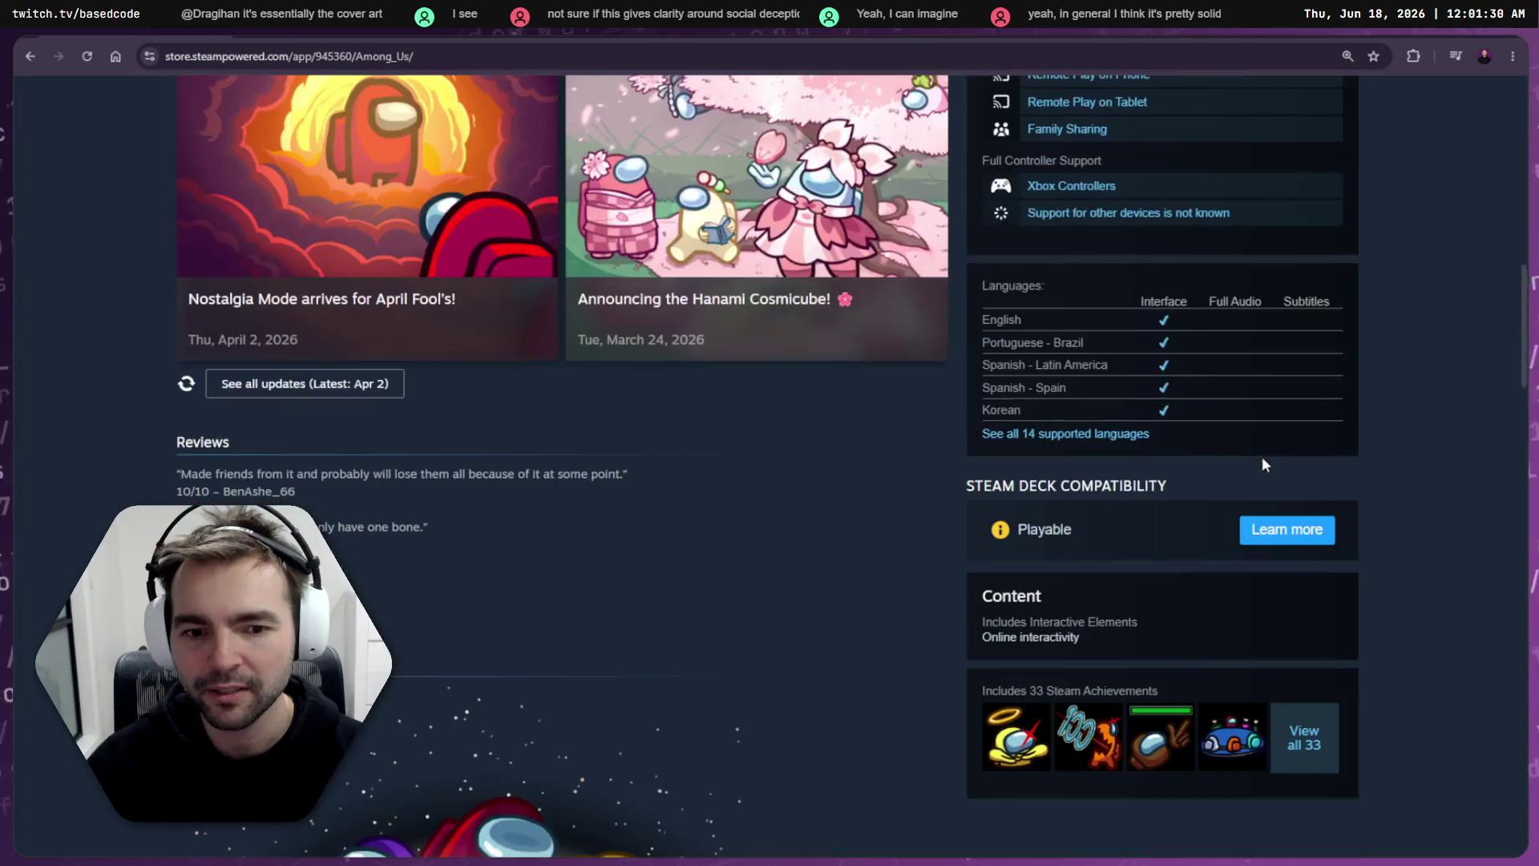
{"action": "scroll", "coordinate": [1274, 459], "scroll_direction": "up", "scroll_amount": 9}
{"action": "scroll", "coordinate": [1290, 445], "scroll_direction": "down", "scroll_amount": 14}
{"action": "scroll", "coordinate": [1302, 428], "scroll_direction": "up", "scroll_amount": 3}
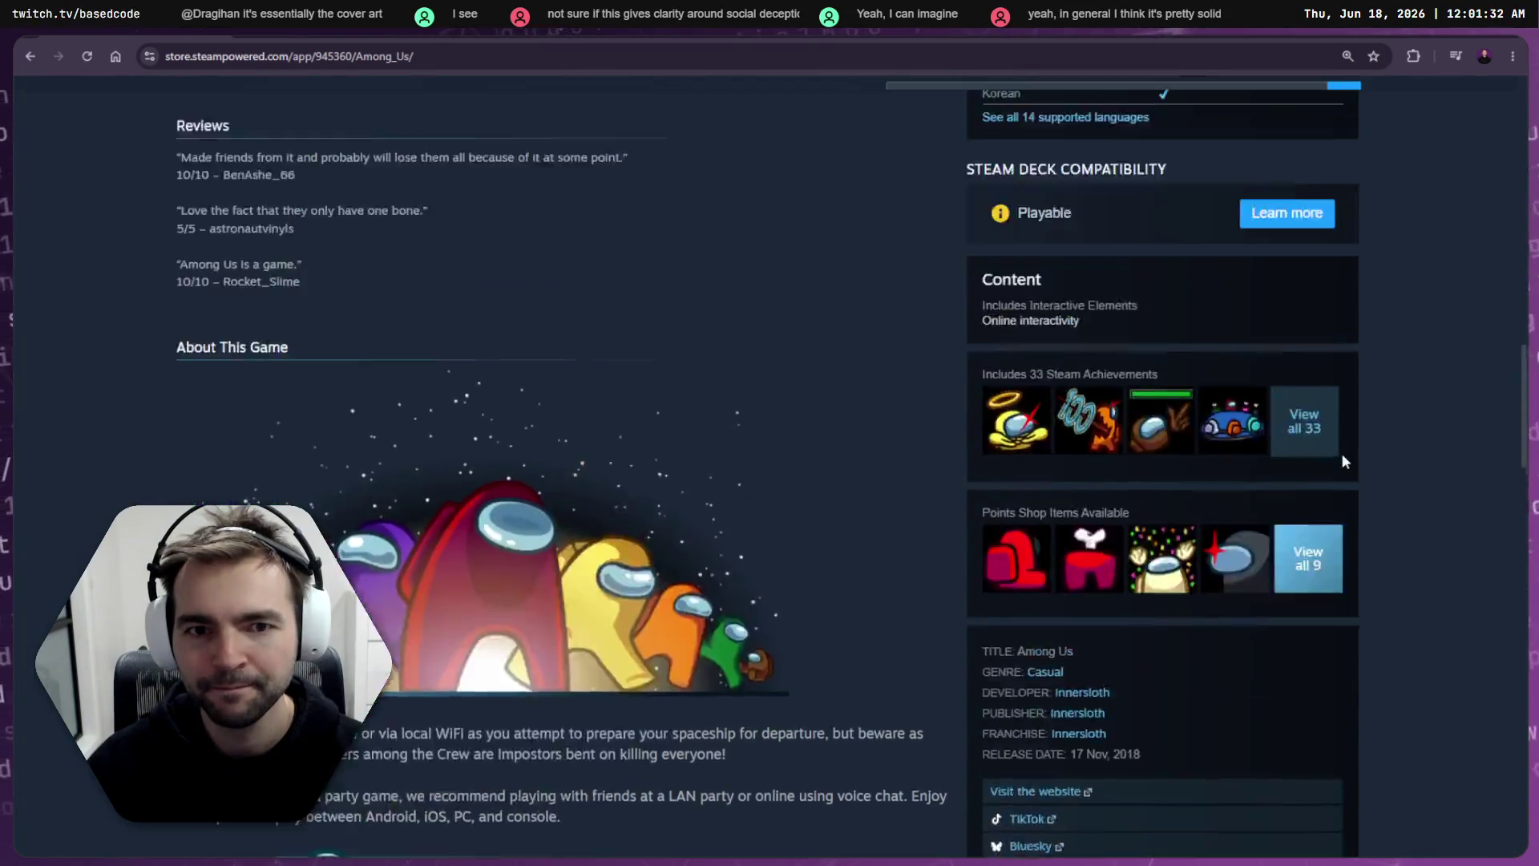
{"action": "scroll", "coordinate": [791, 537], "scroll_direction": "down", "scroll_amount": 3}
{"action": "scroll", "coordinate": [1166, 492], "scroll_direction": "up", "scroll_amount": 15}
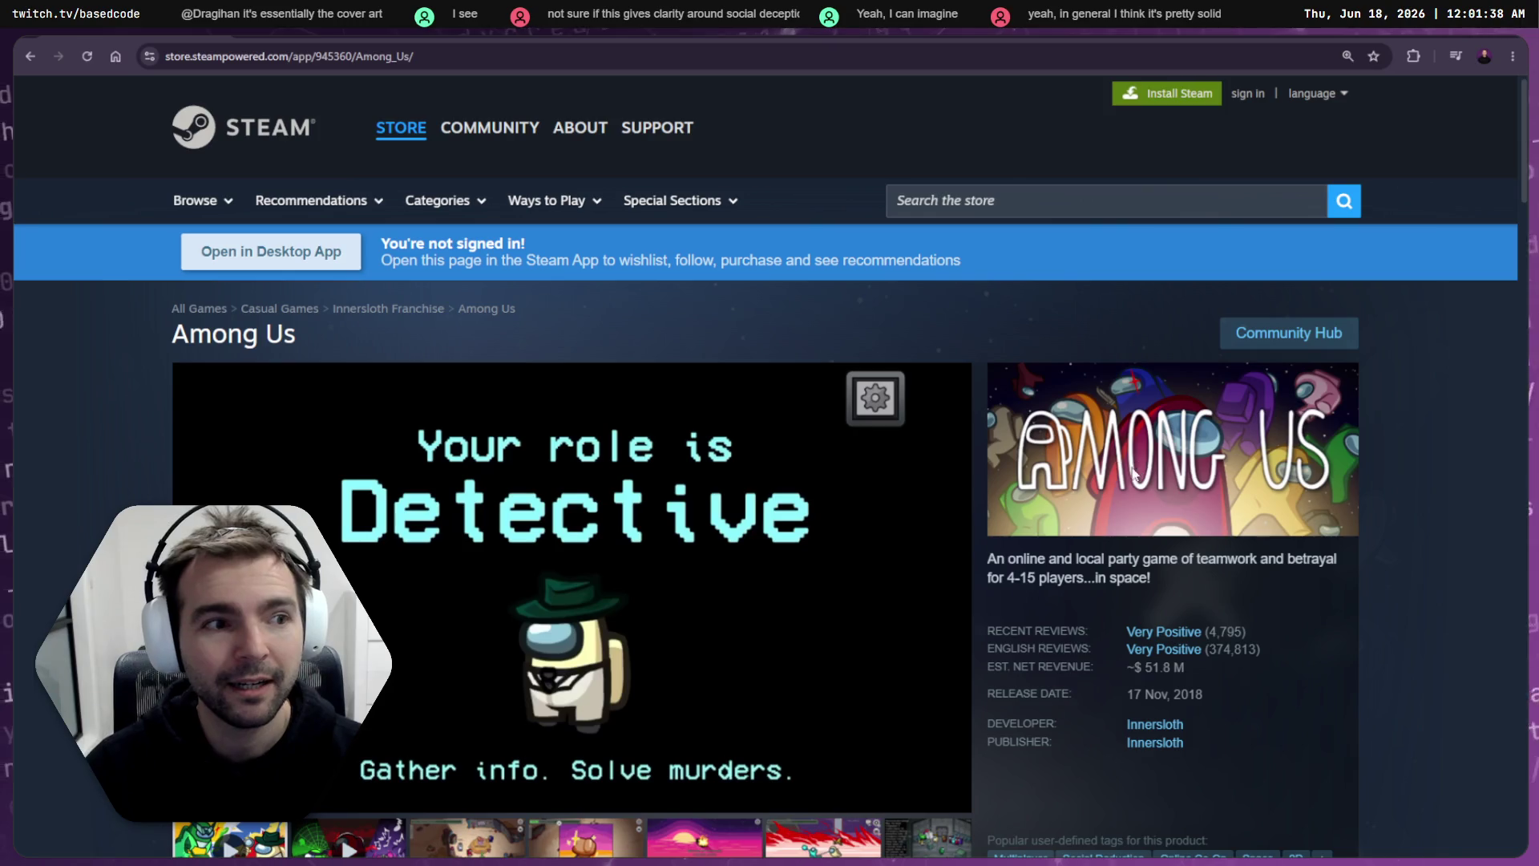
{"action": "key", "text": "alt+Tab"}
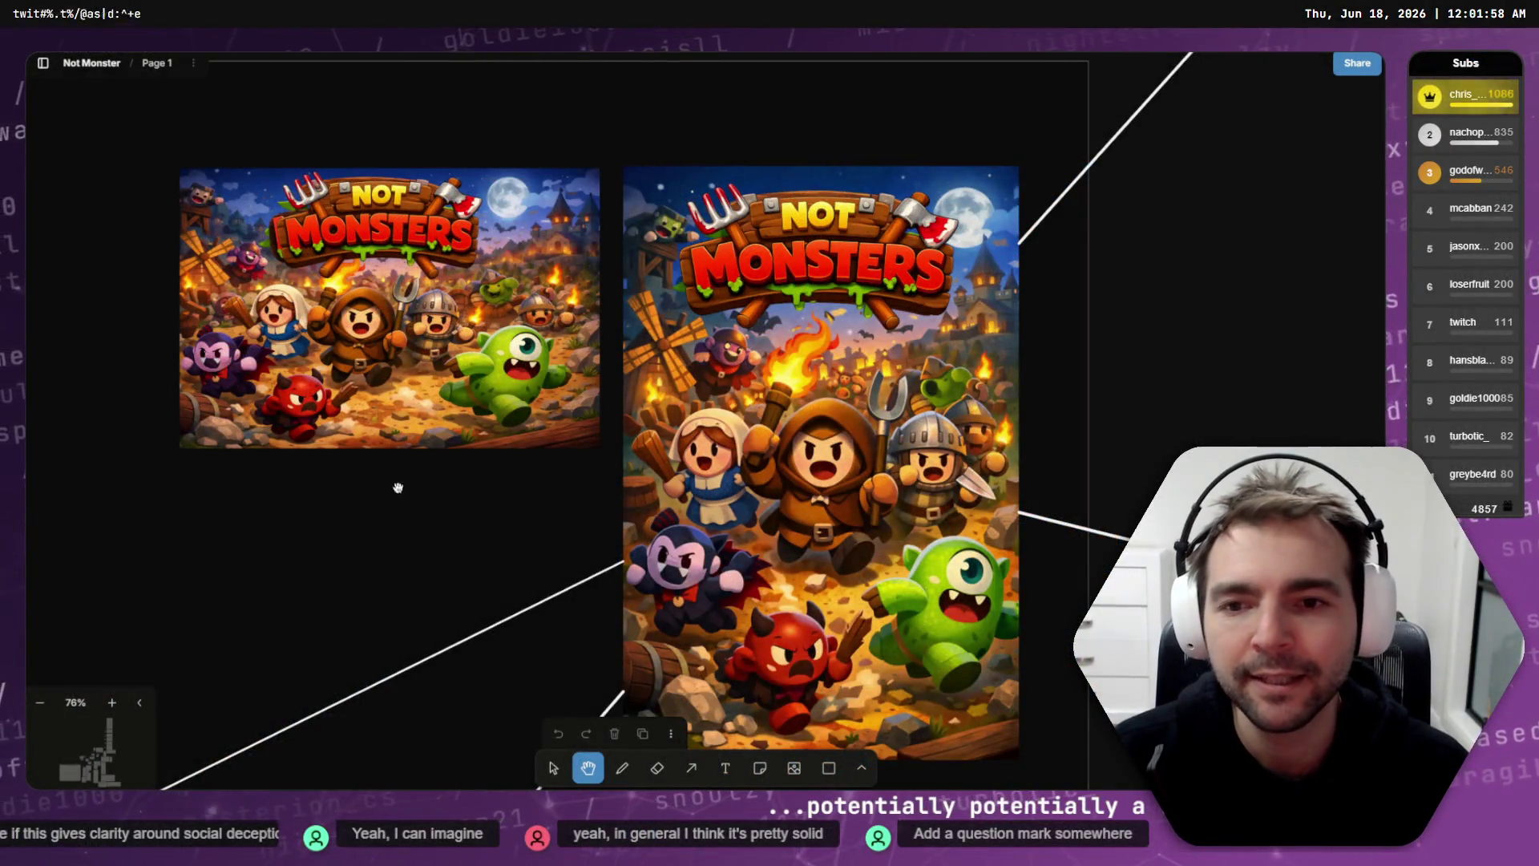
Step: Scroll the tldraw cover-art board one last time before returning to the game clients
{"action": "scroll", "coordinate": [489, 545], "scroll_direction": "down", "scroll_amount": 3}
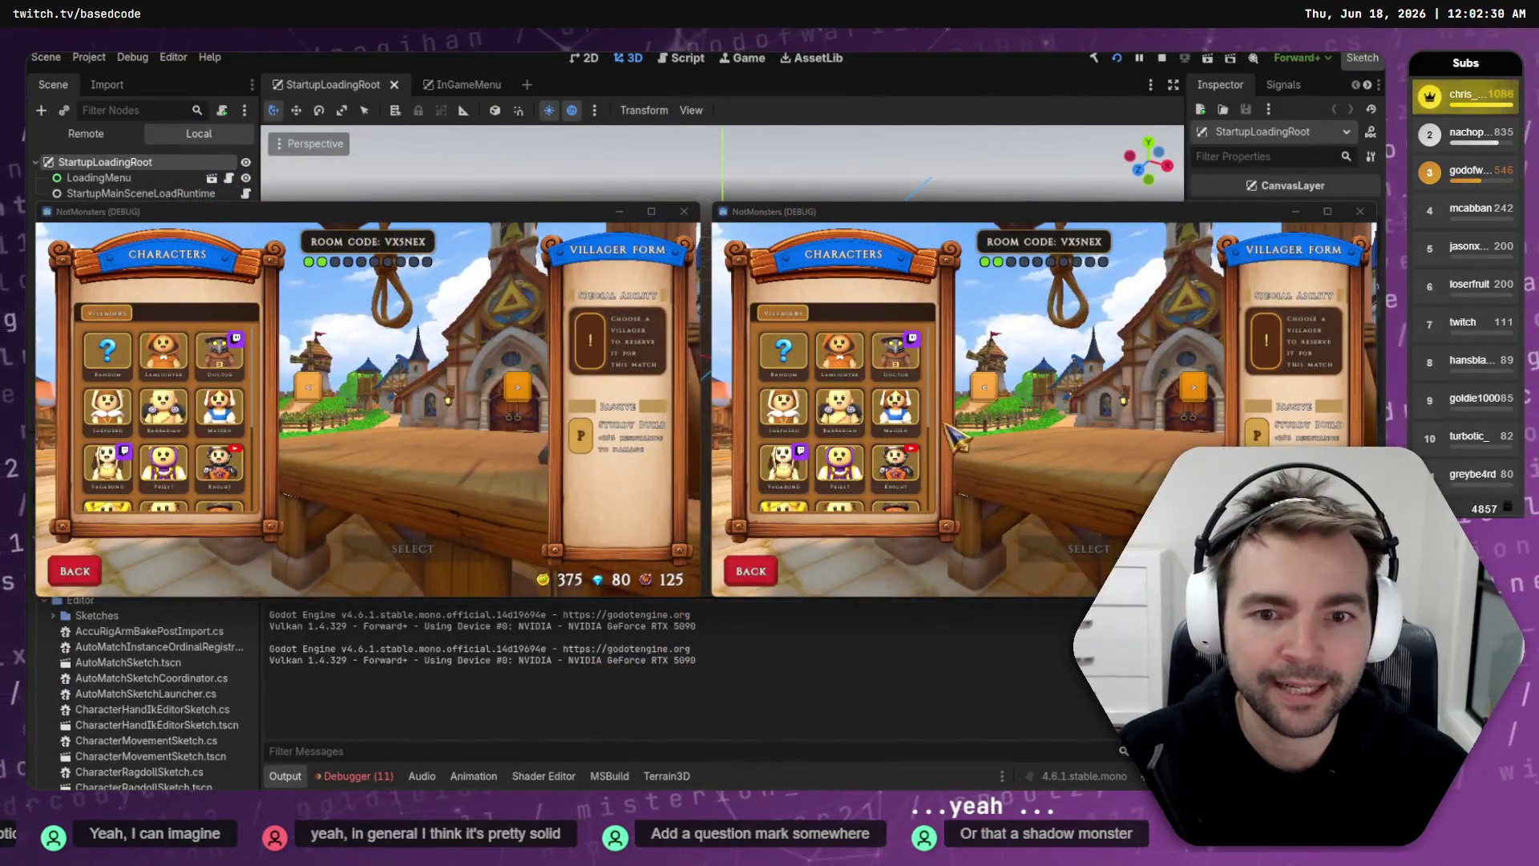
Step: Pick the Doctor in the left client and the Butcher in the right client, then open a new Chrome window
{"action": "left_click", "coordinate": [194, 353]}
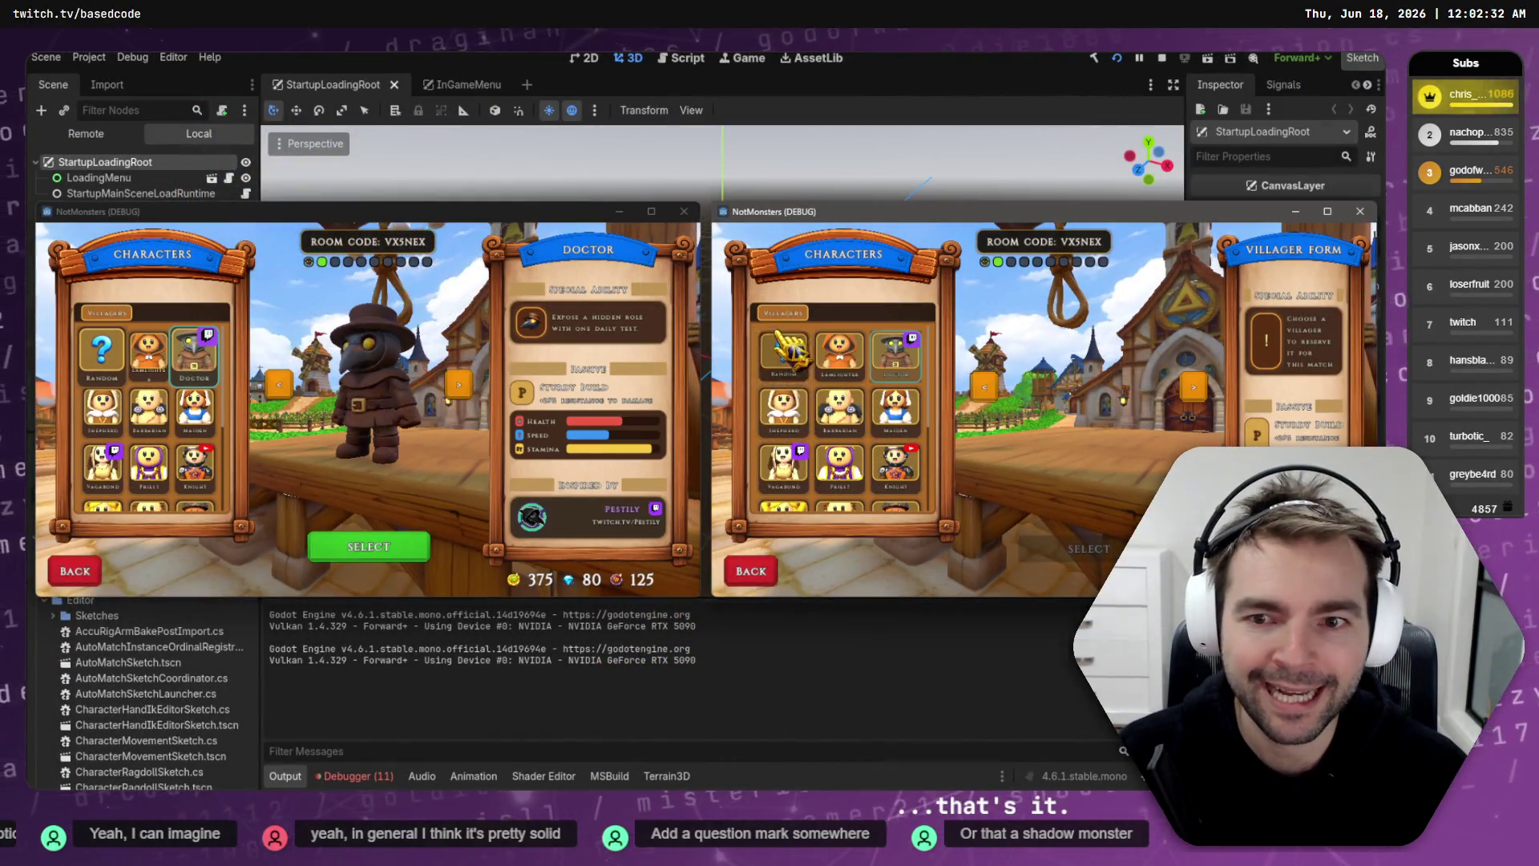
{"action": "left_click", "coordinate": [825, 503]}
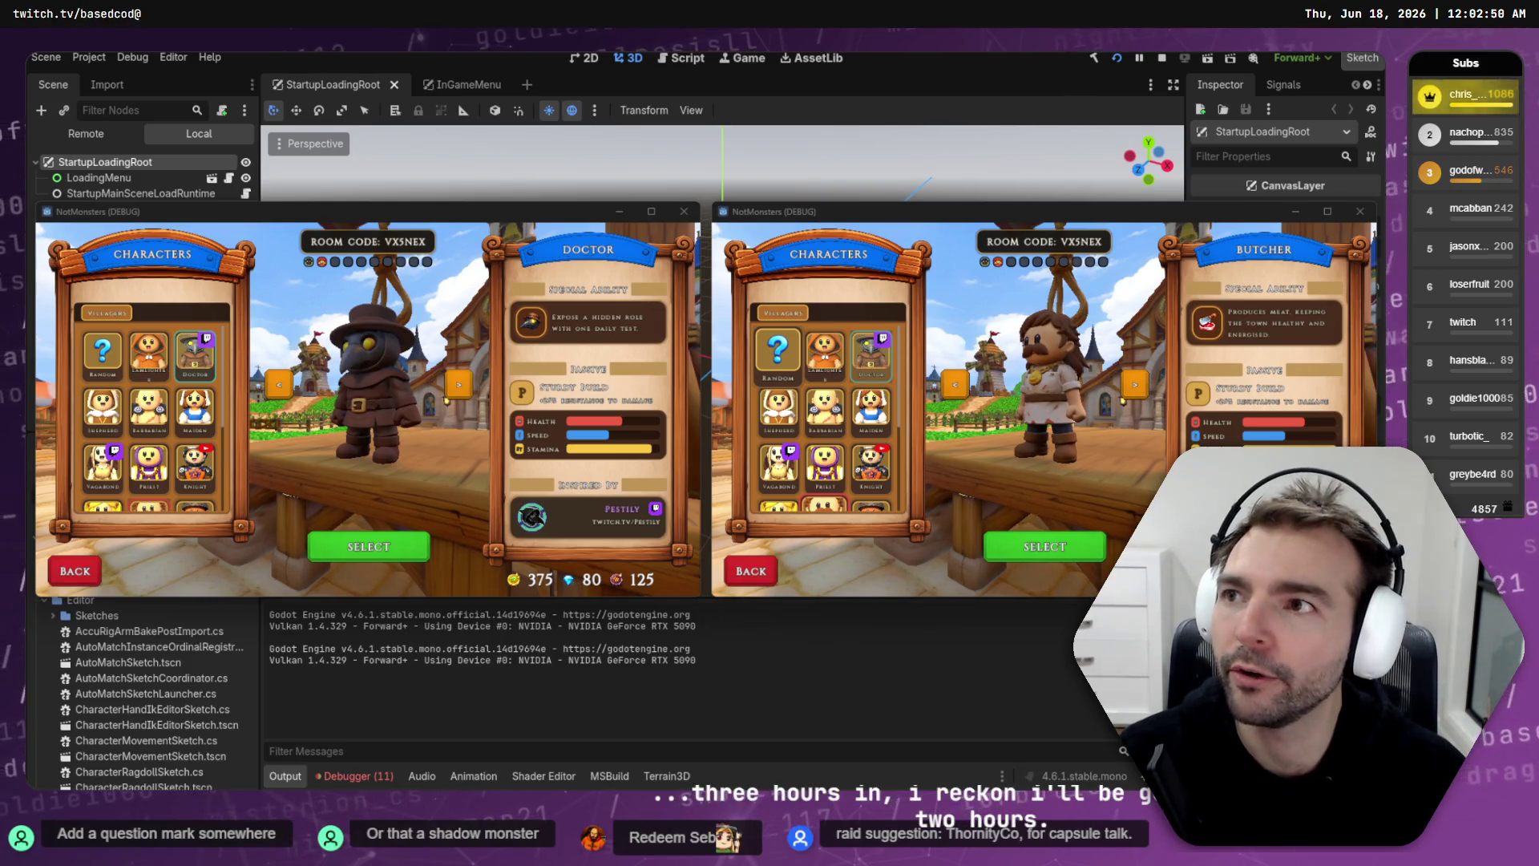
{"action": "key", "text": "ctrl+n"}
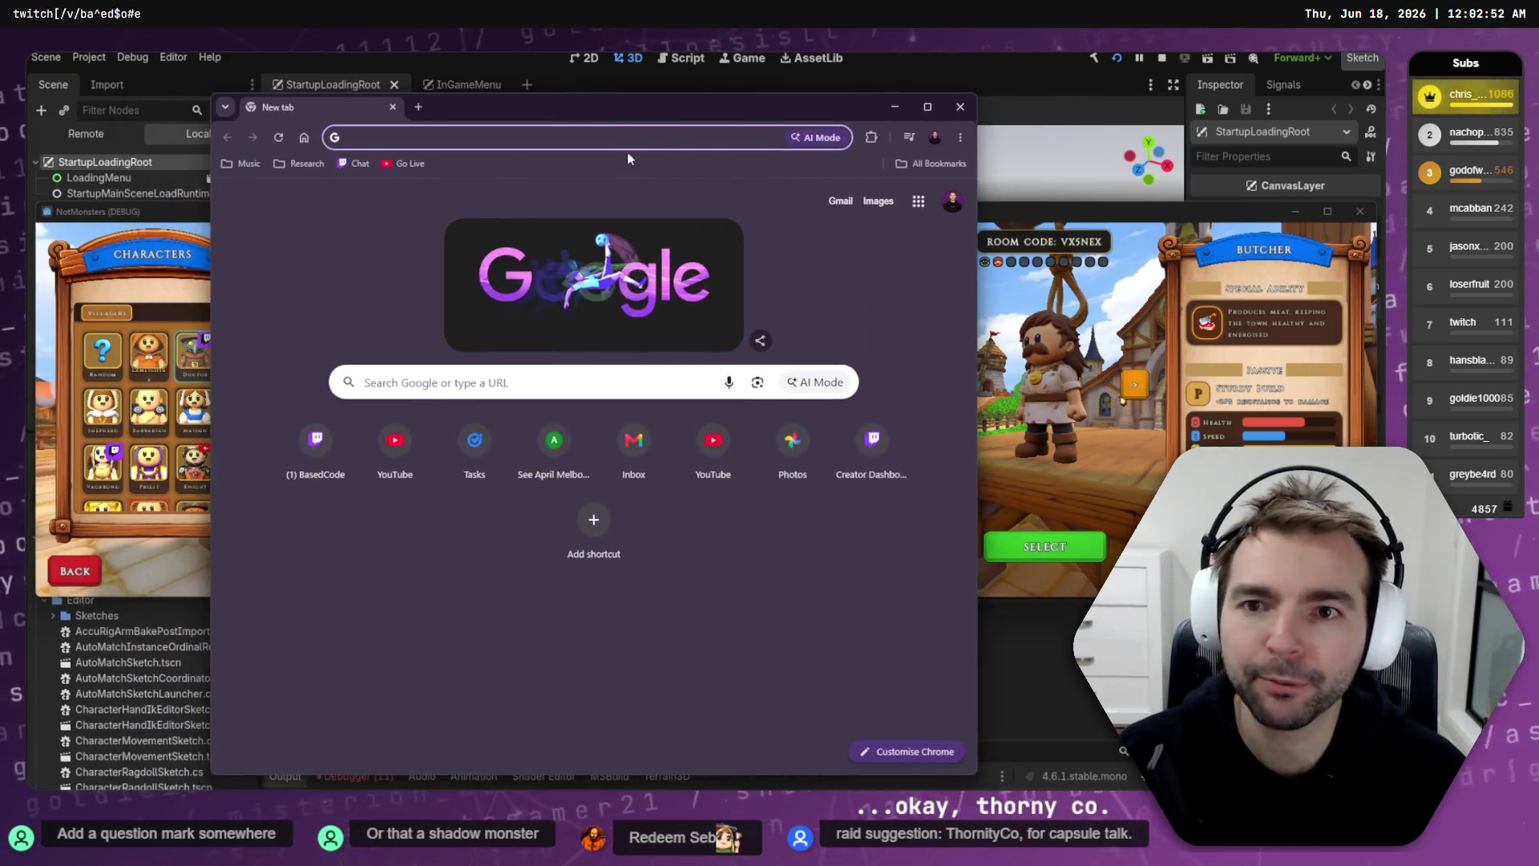
{"action": "type", "text": "twitch.tv"}
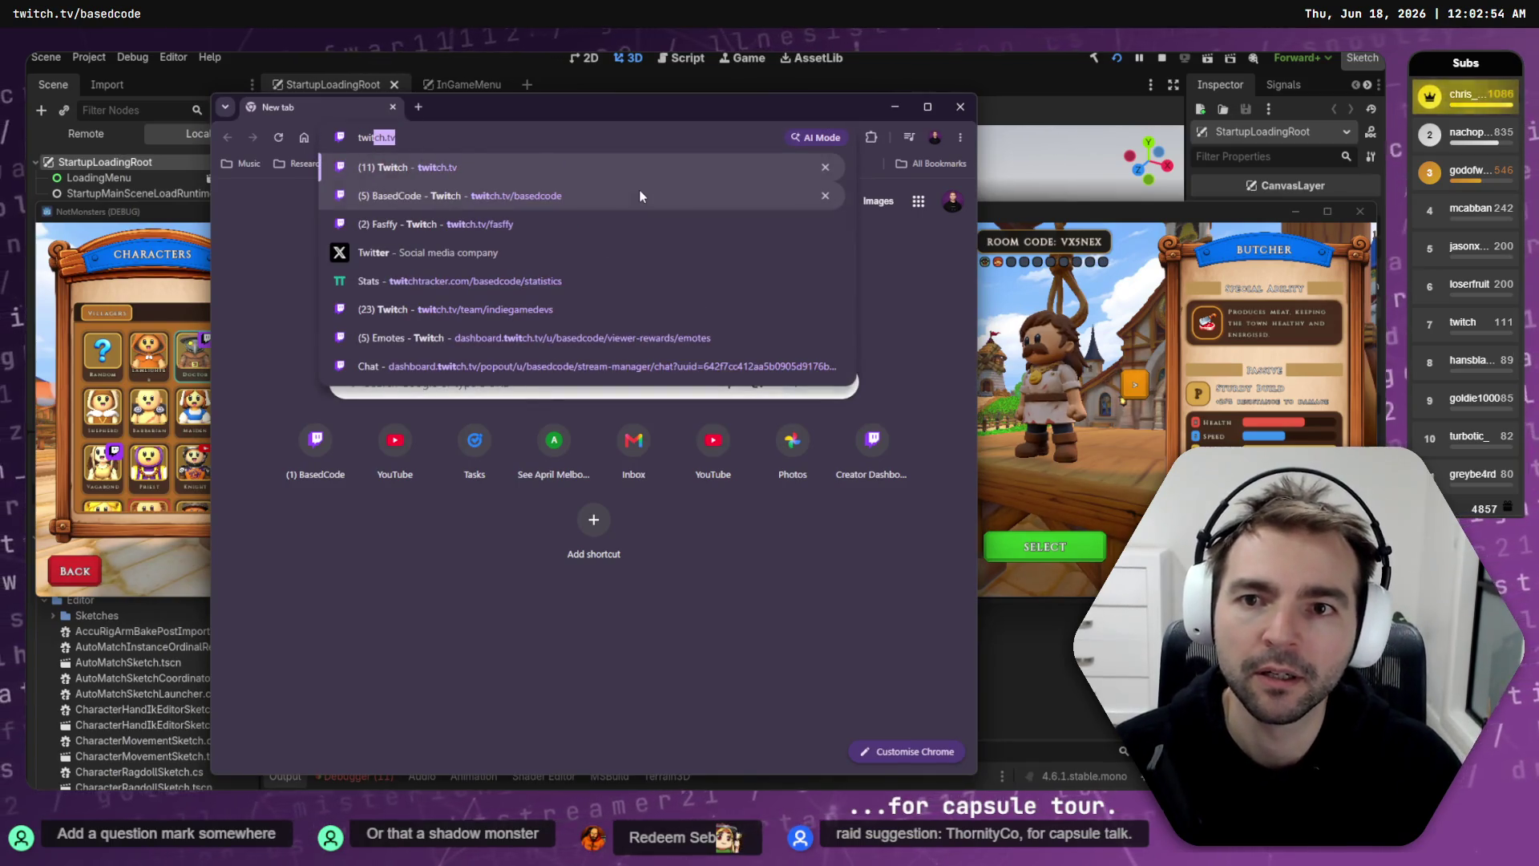
{"action": "key", "text": "Down"}
{"action": "type", "text": "https://www.twitch.tv/ThornityCo"}
{"action": "key", "text": "Return"}
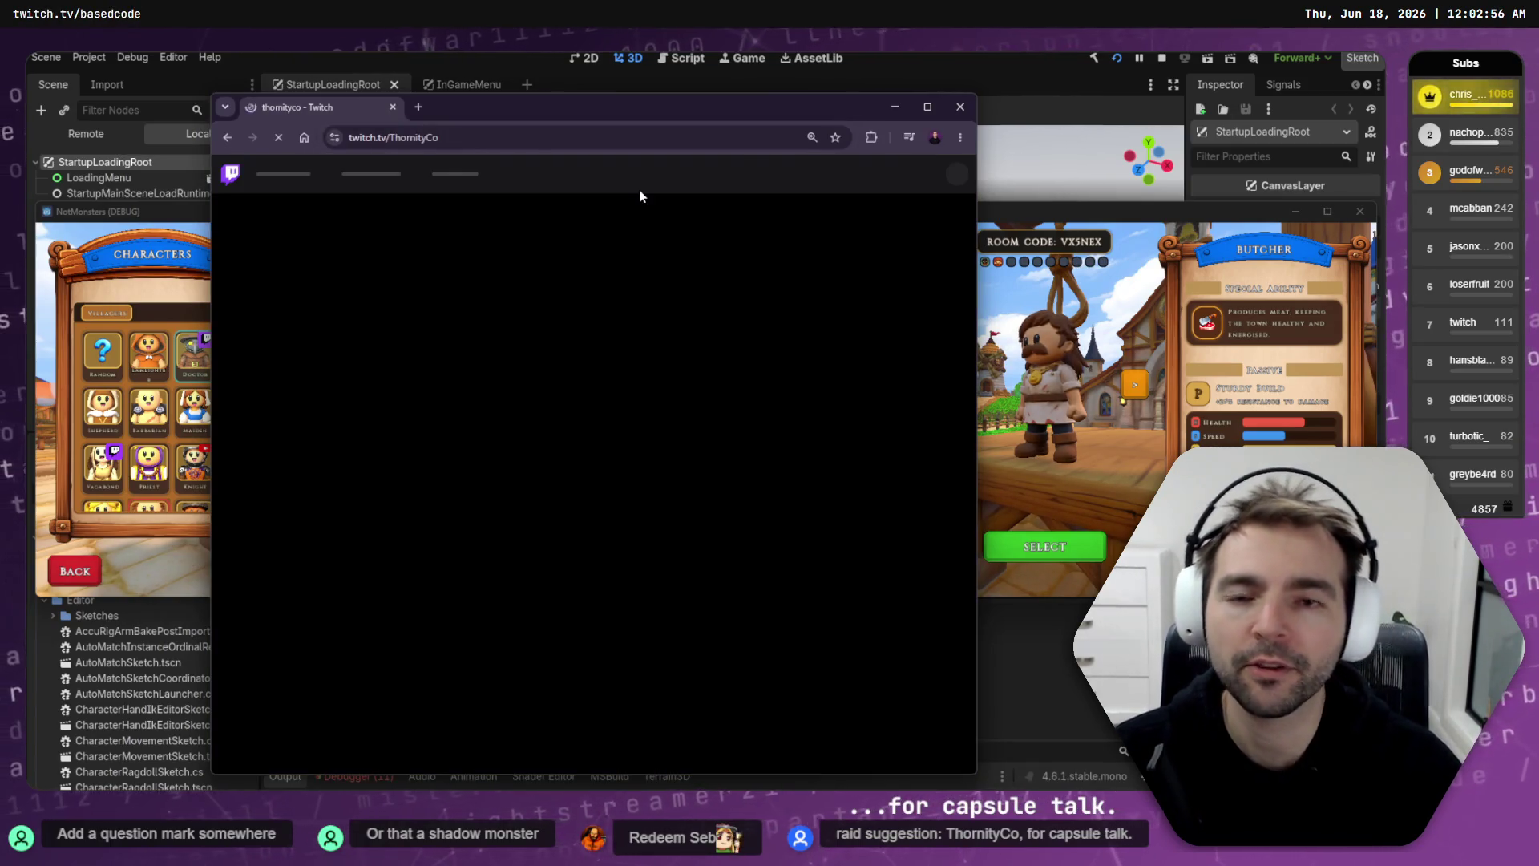
{"action": "double_click", "coordinate": [585, 116]}
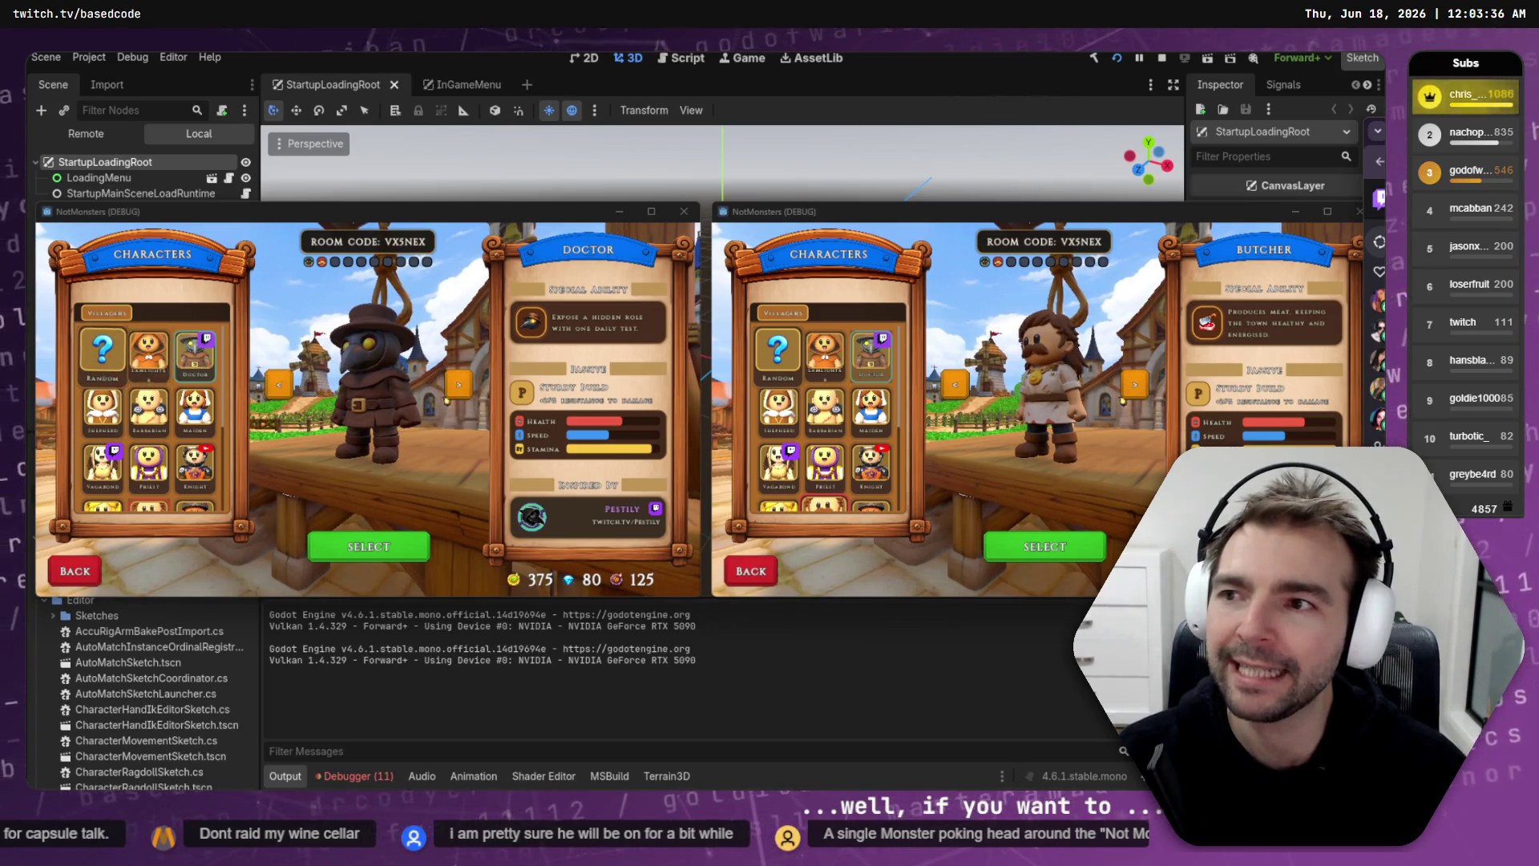
Step: Confirm the Doctor and Butcher with SELECT, then walk the right client's character toward the altar
{"action": "left_click", "coordinate": [366, 548]}
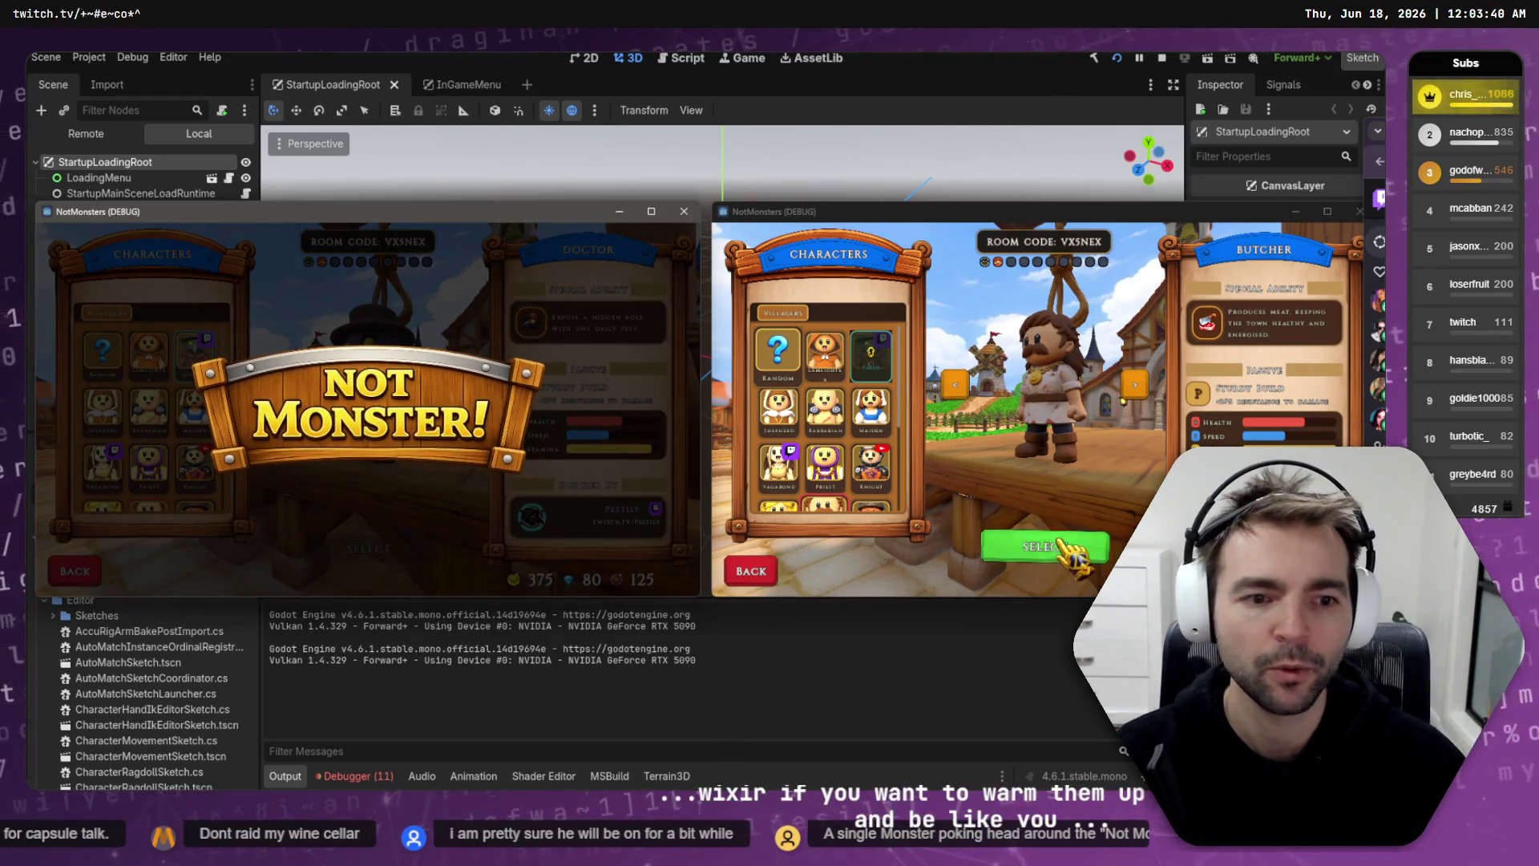
{"action": "left_click", "coordinate": [1044, 546]}
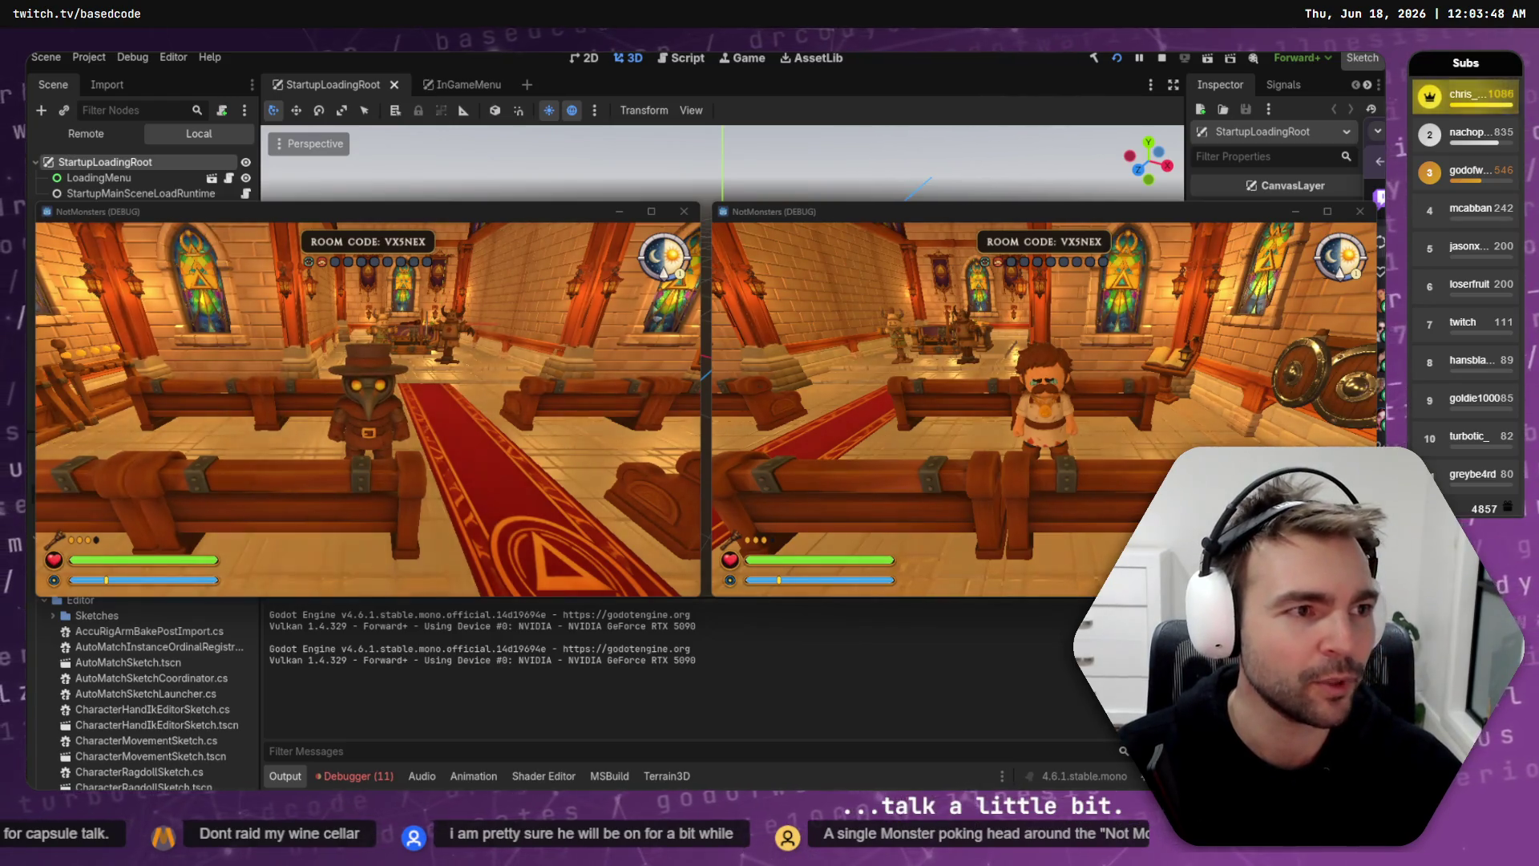
{"action": "left_click", "coordinate": [1042, 401]}
{"action": "key", "text": "w"}
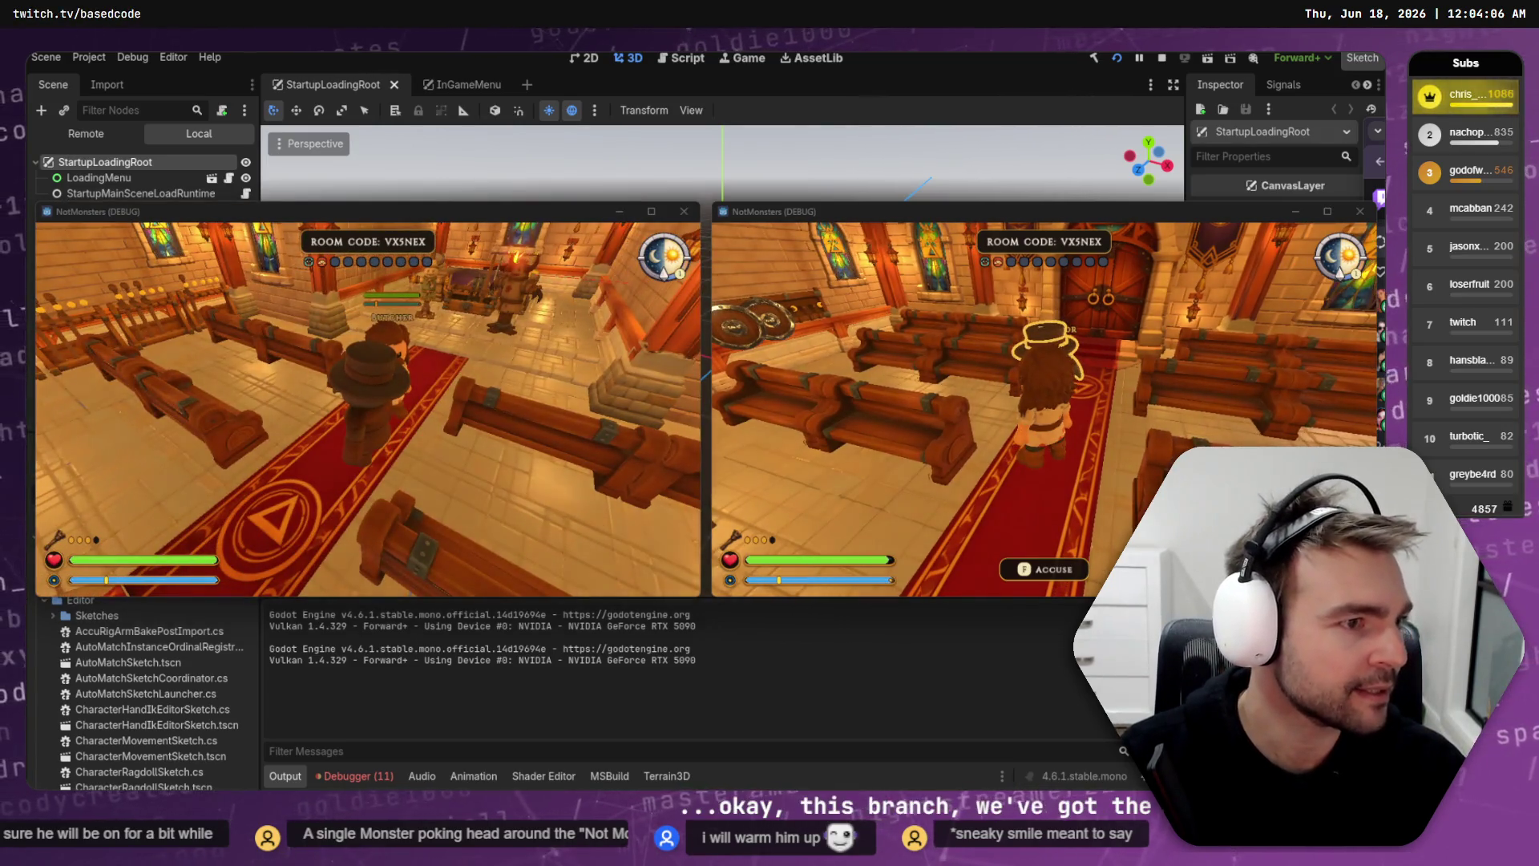
{"action": "key", "text": "alt+Tab"}
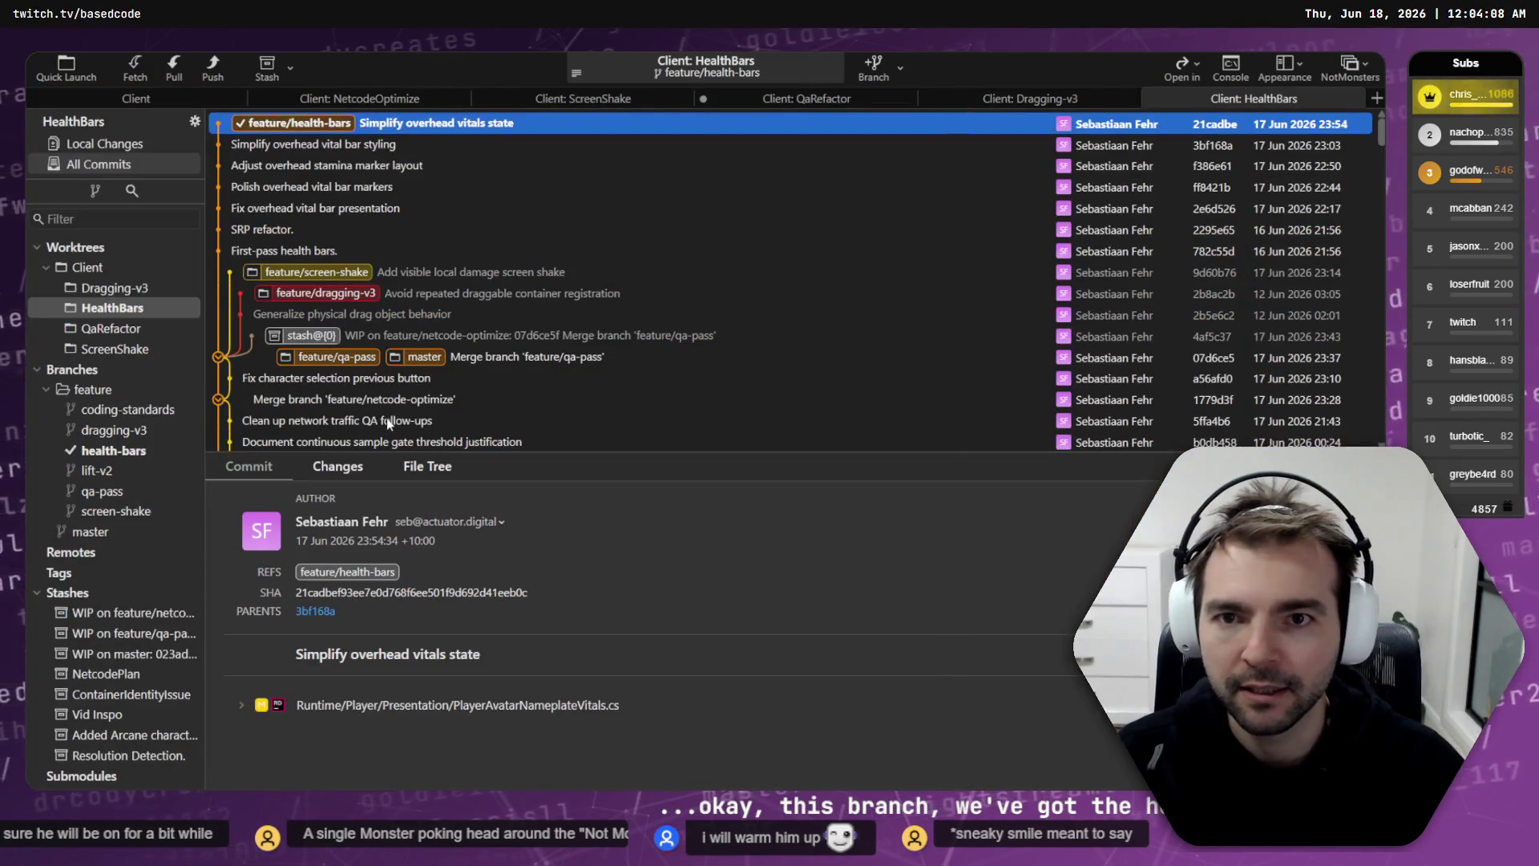
{"action": "key", "text": "alt+Tab"}
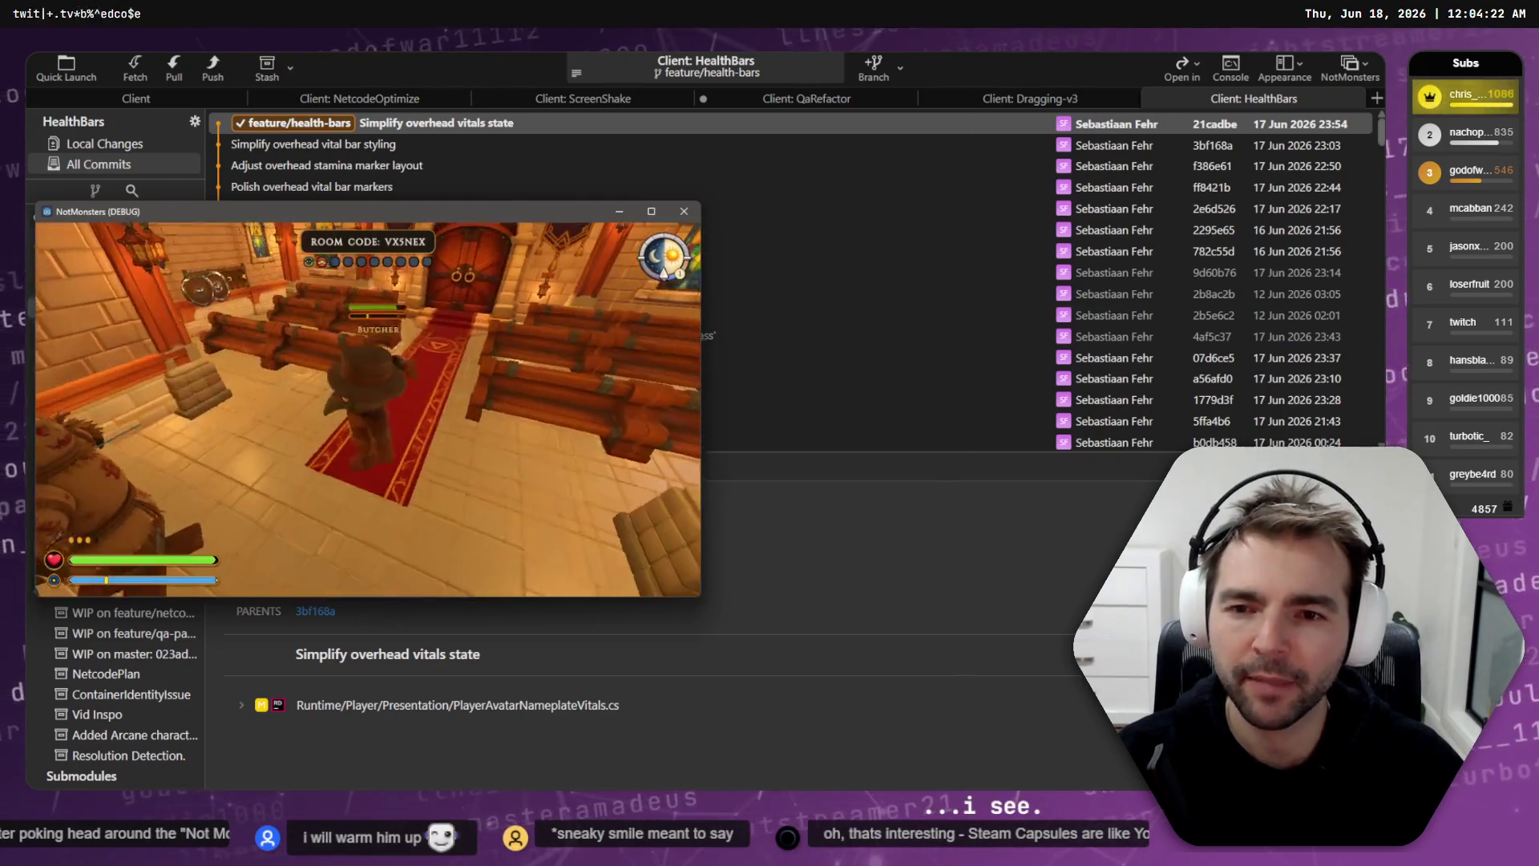
{"action": "key", "text": "alt+Tab"}
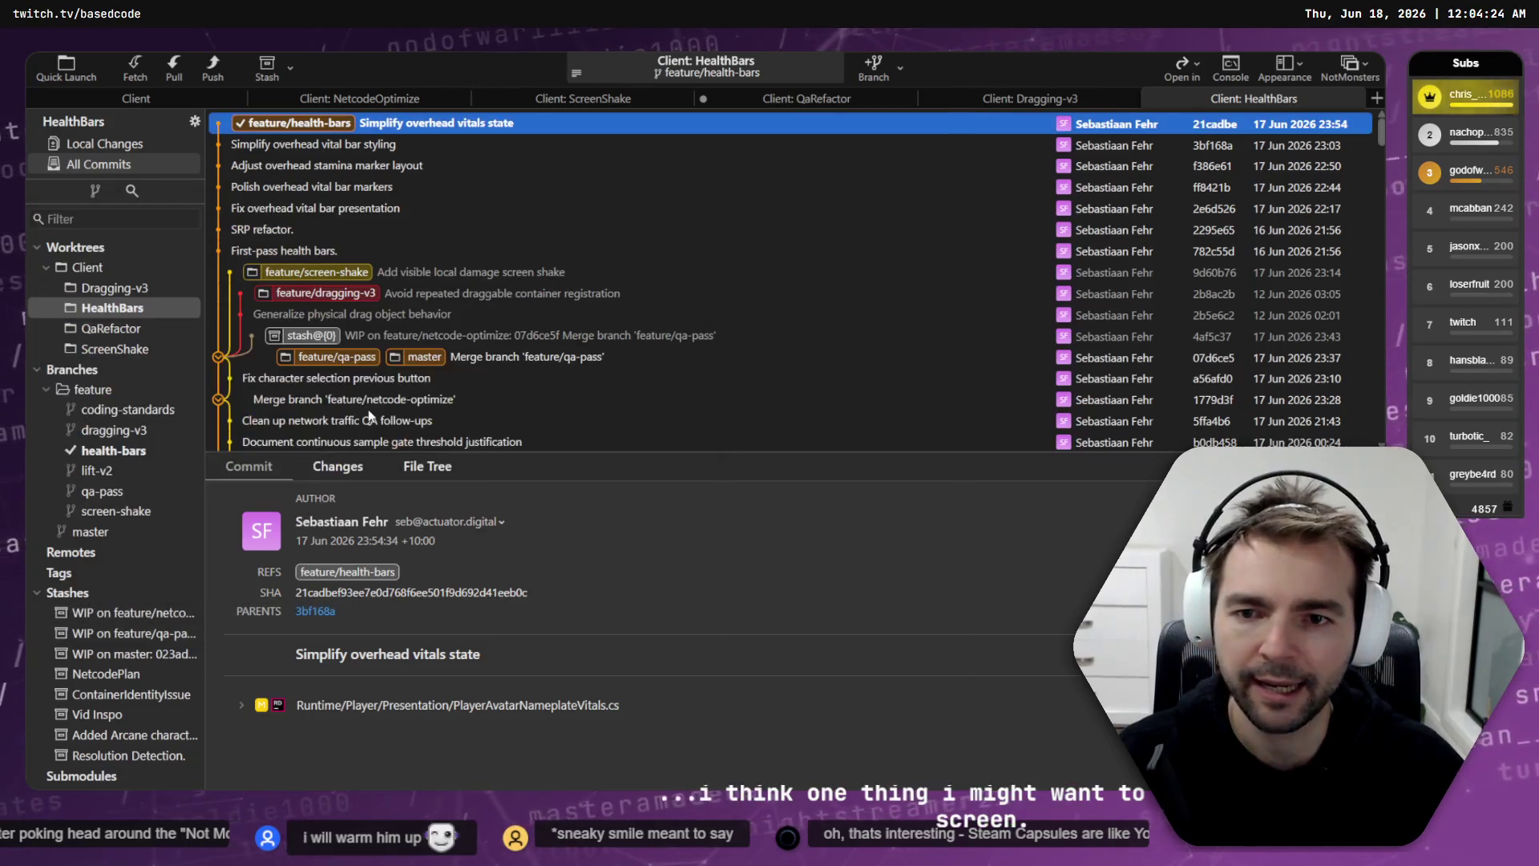
{"action": "key", "text": "alt+Tab"}
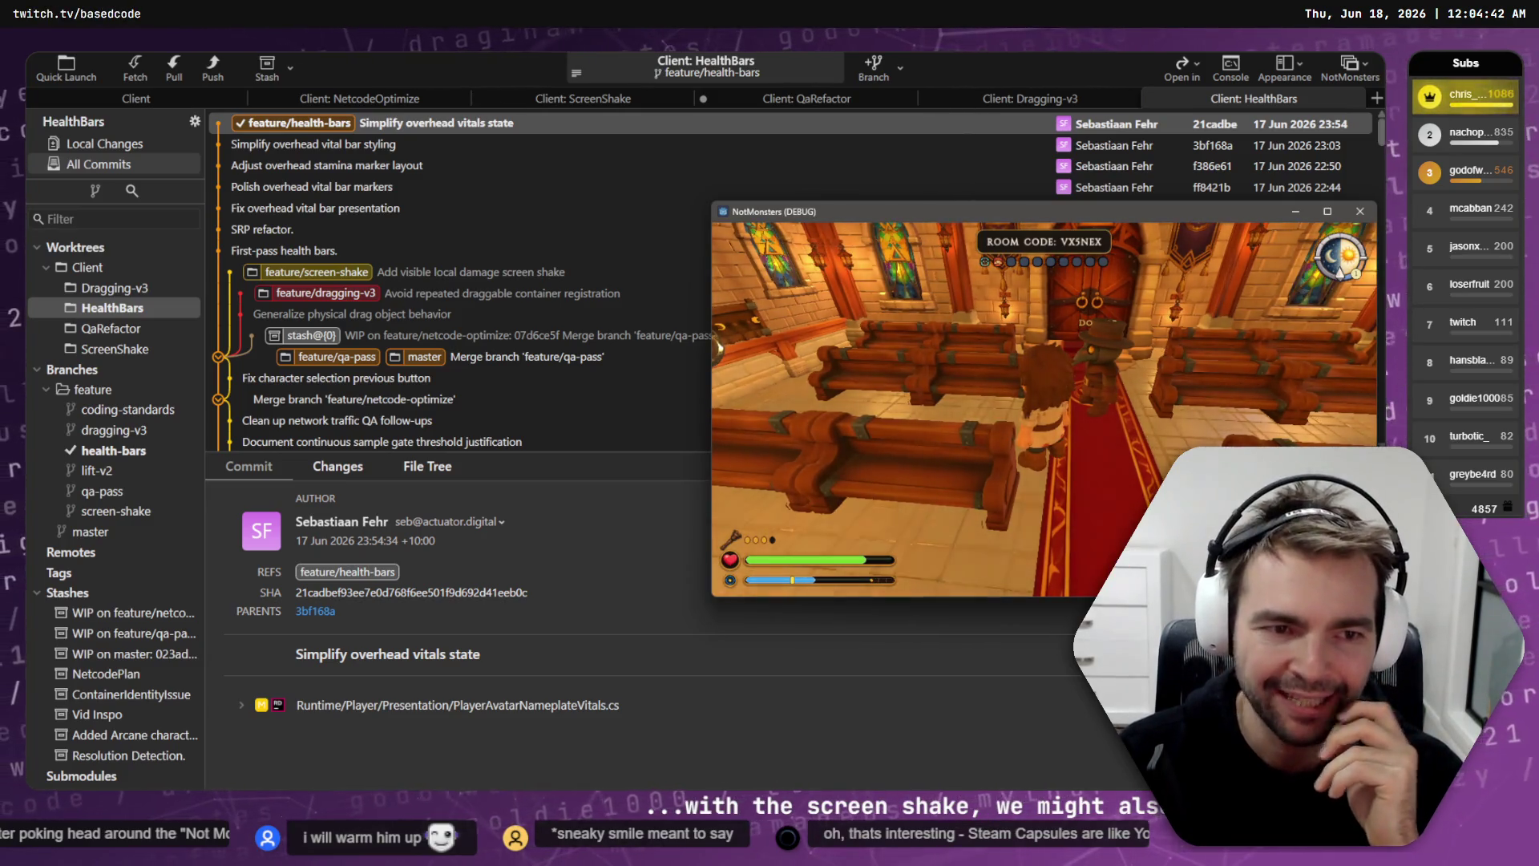
{"action": "key", "text": "w"}
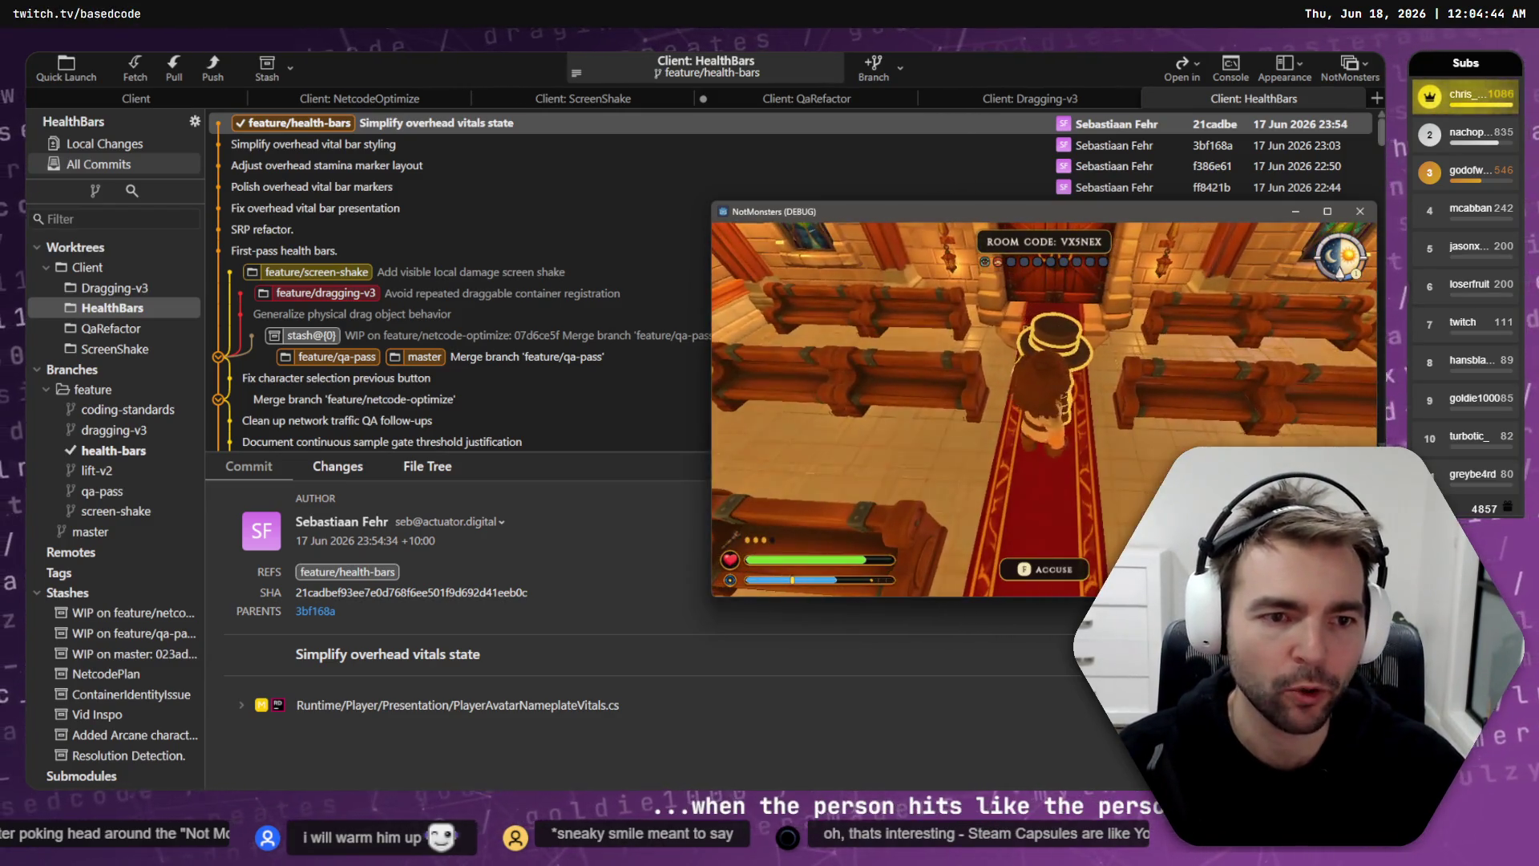
Step: Walk the character down the chapel aisle to the doors and bring both clients forward to compare health bars
{"action": "key", "text": "w"}
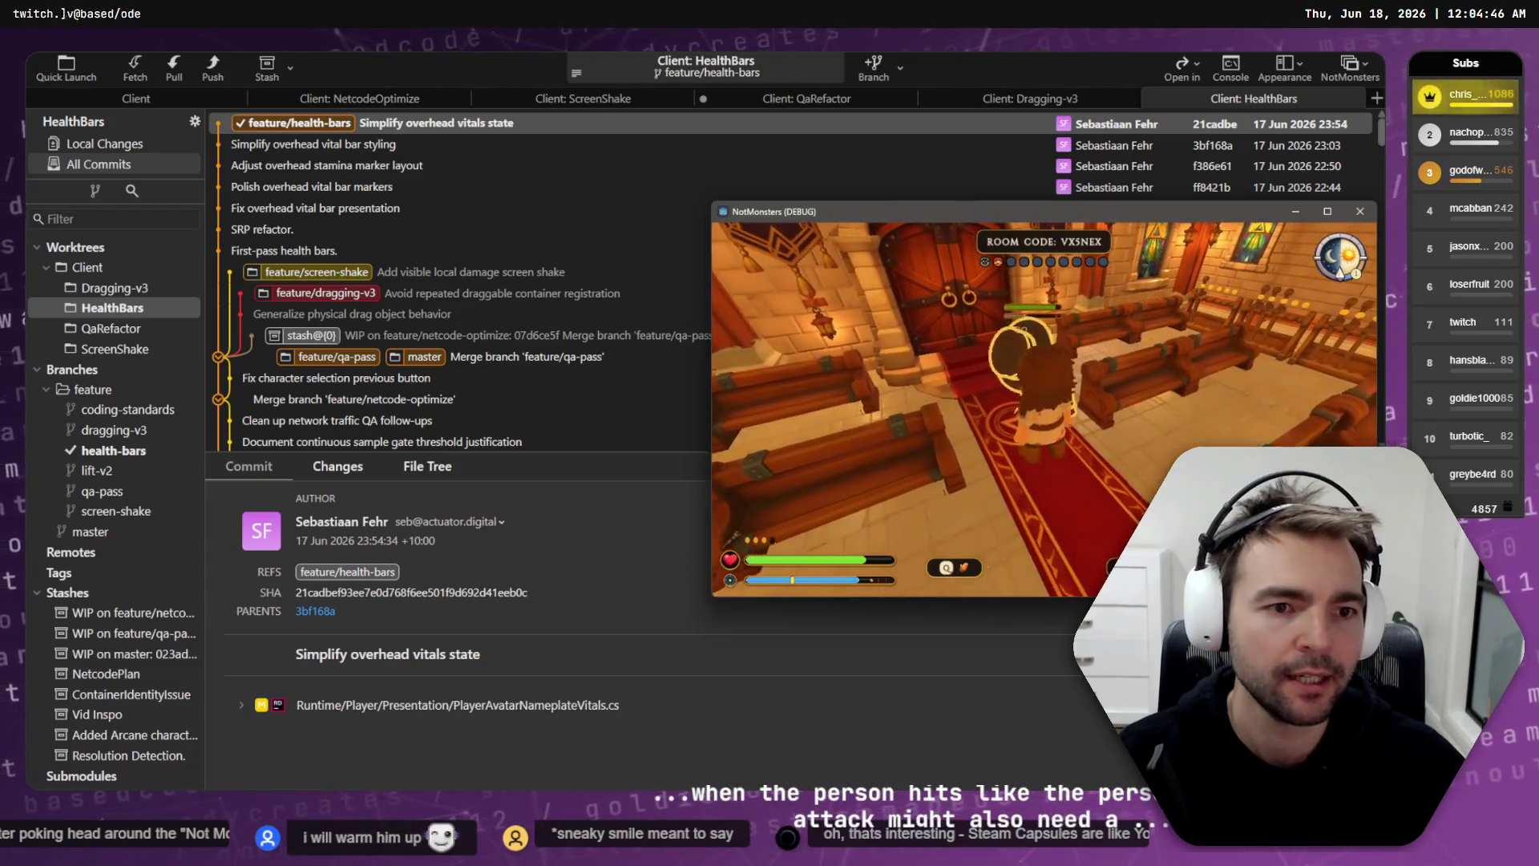
{"action": "key", "text": "w"}
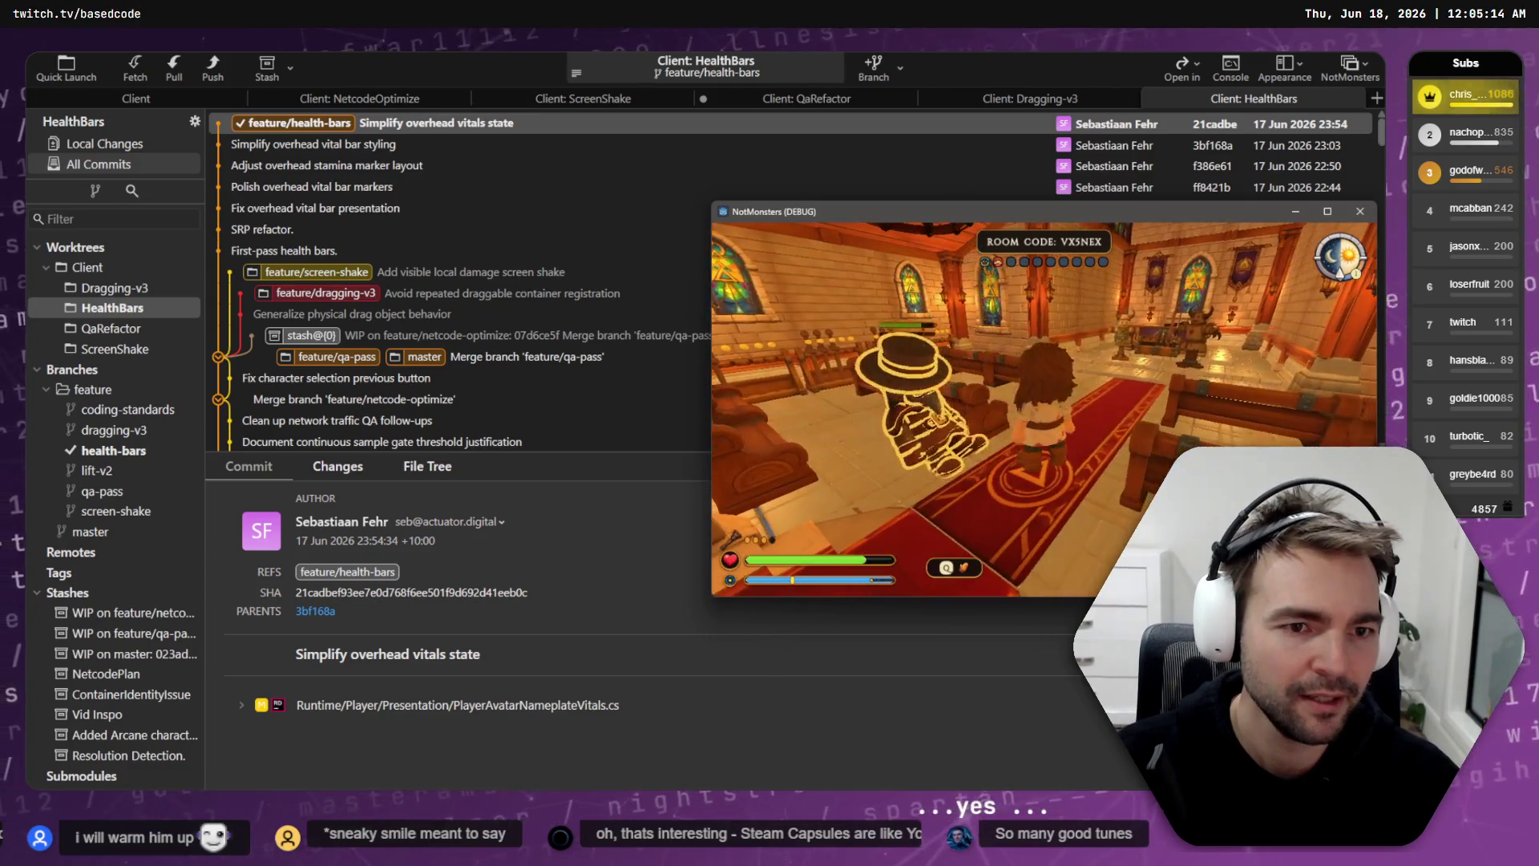
{"action": "key", "text": "alt+Tab"}
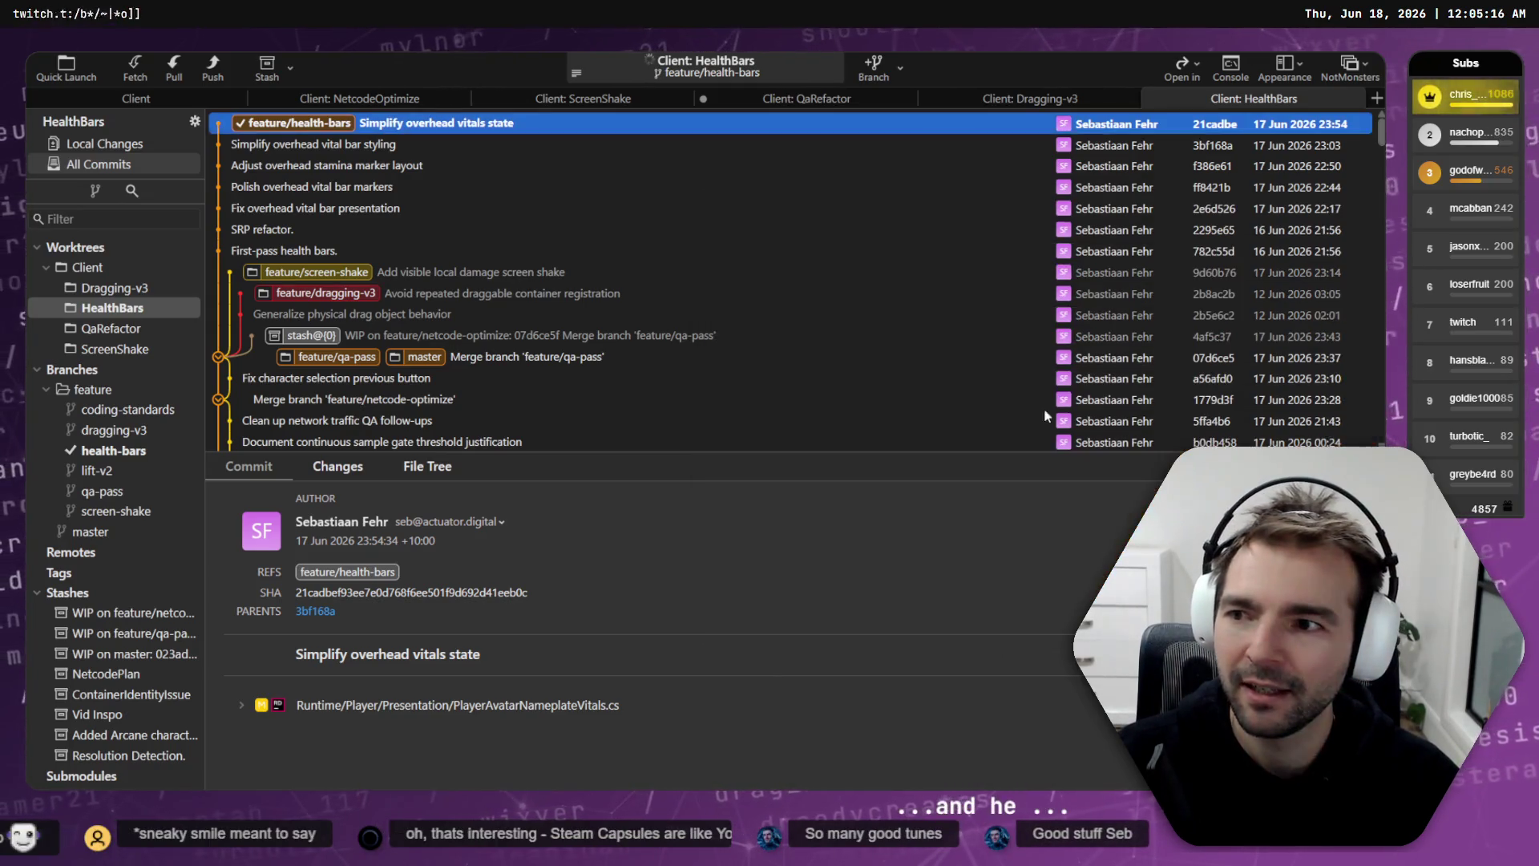
{"action": "key", "text": "alt+Tab"}
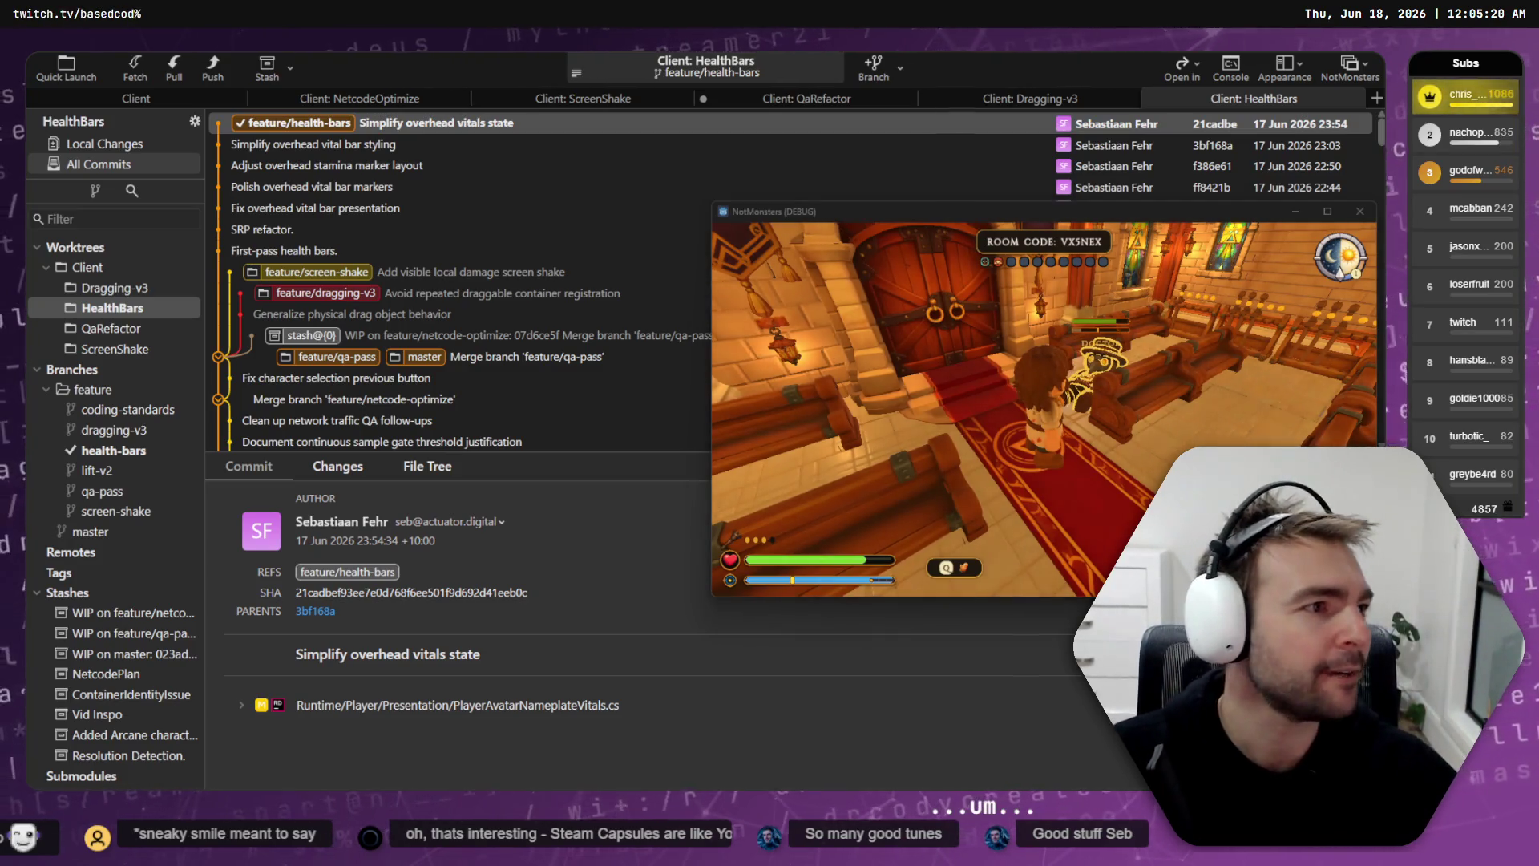
{"action": "key", "text": "alt+Tab"}
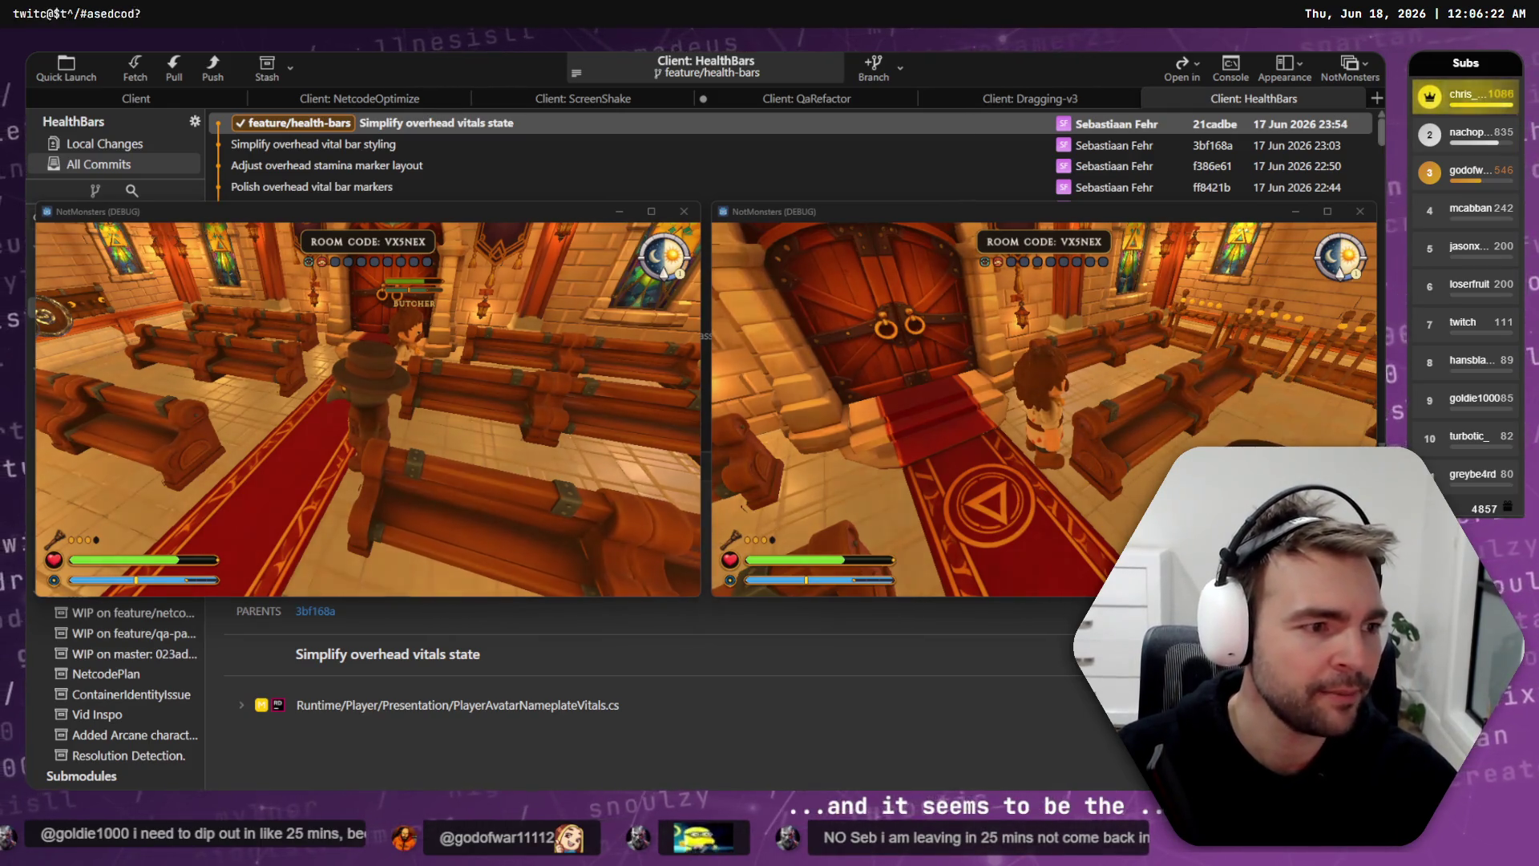
{"action": "key", "text": "alt+Tab"}
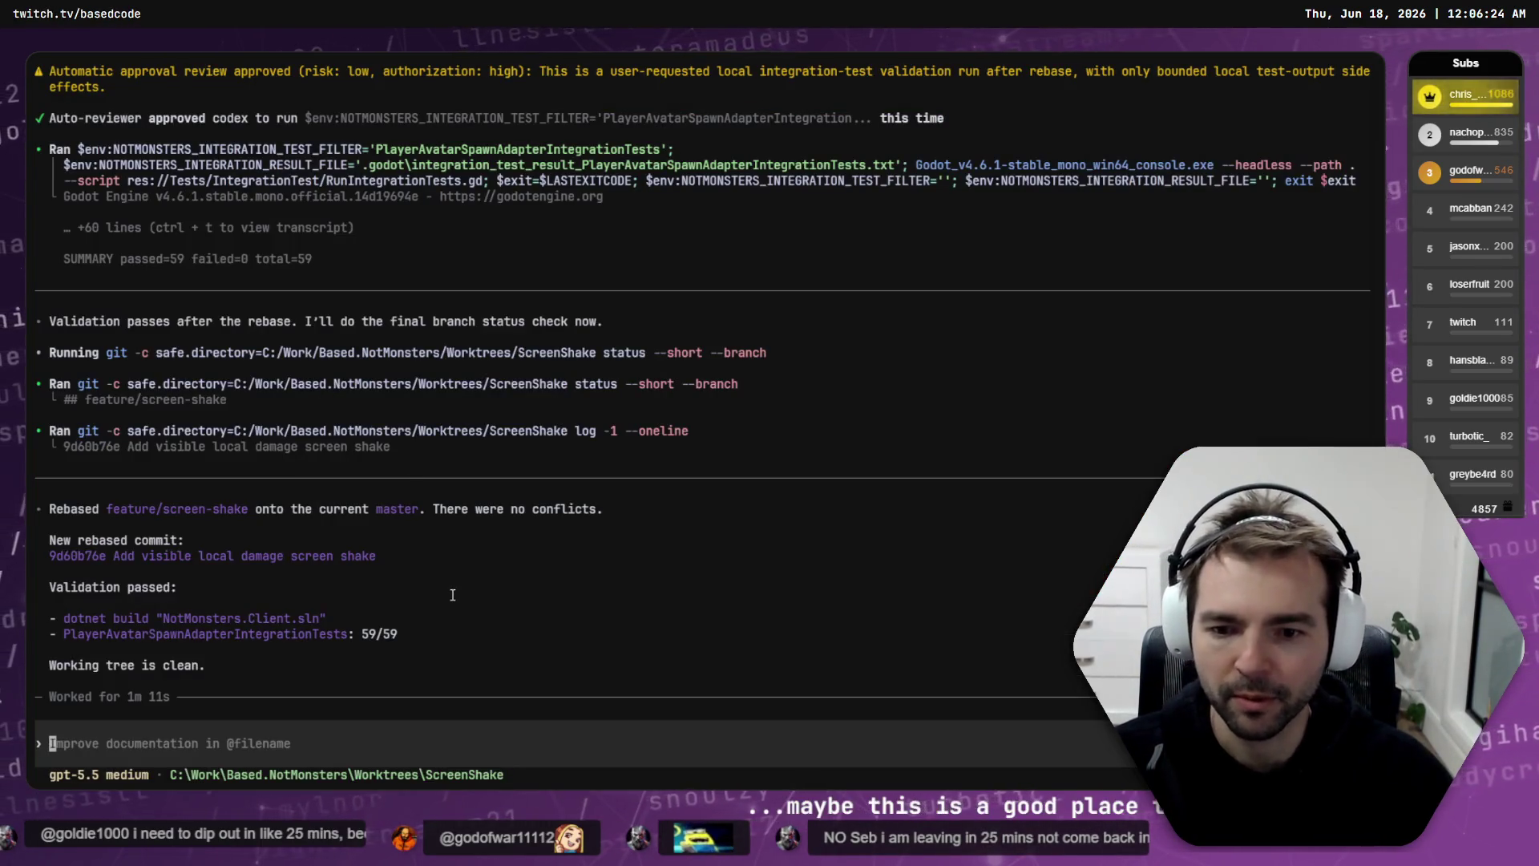
Step: Describe the InGameMenu health bar's black line running off-screen and submit it to HealthBars in Plan mode
{"action": "key", "text": "alt+Tab"}
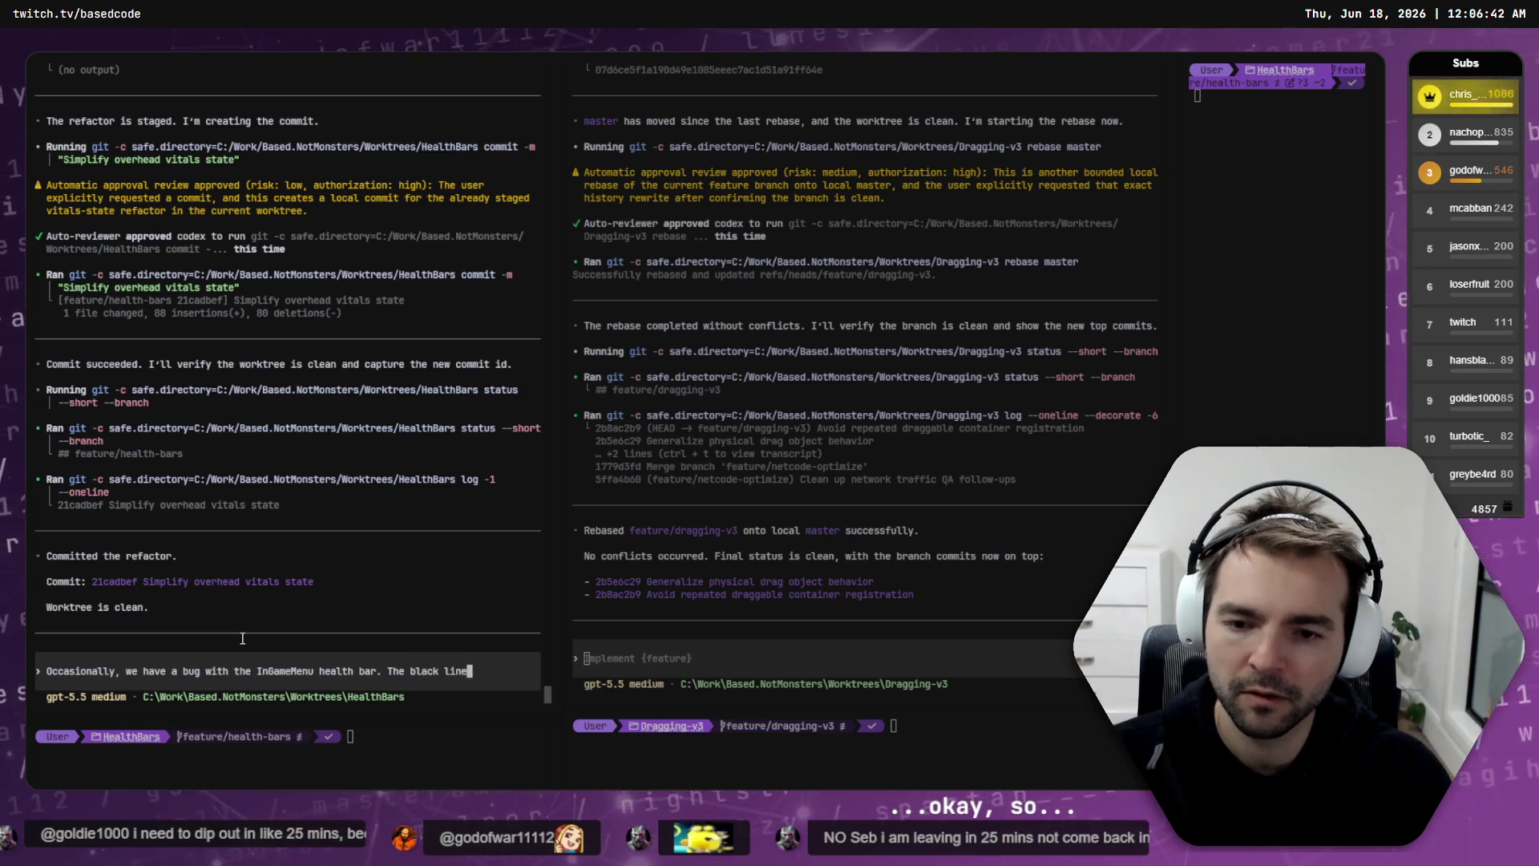
{"action": "type", "text": "representing degraded full health grows way too wide, extending off"}
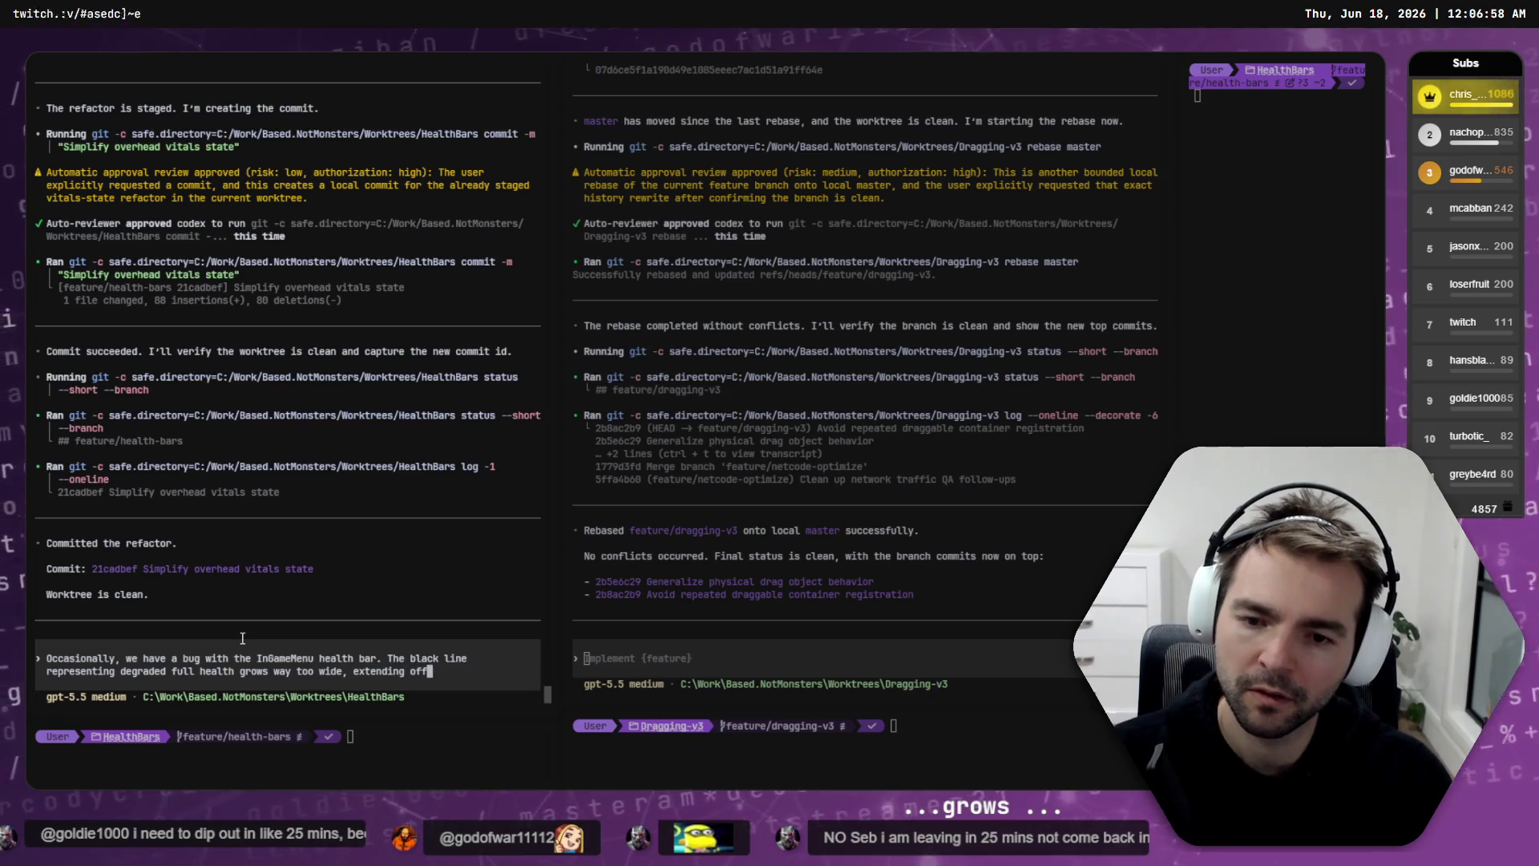
{"action": "type", "text": "of the screen. Investigate and find the potential cause of thi"}
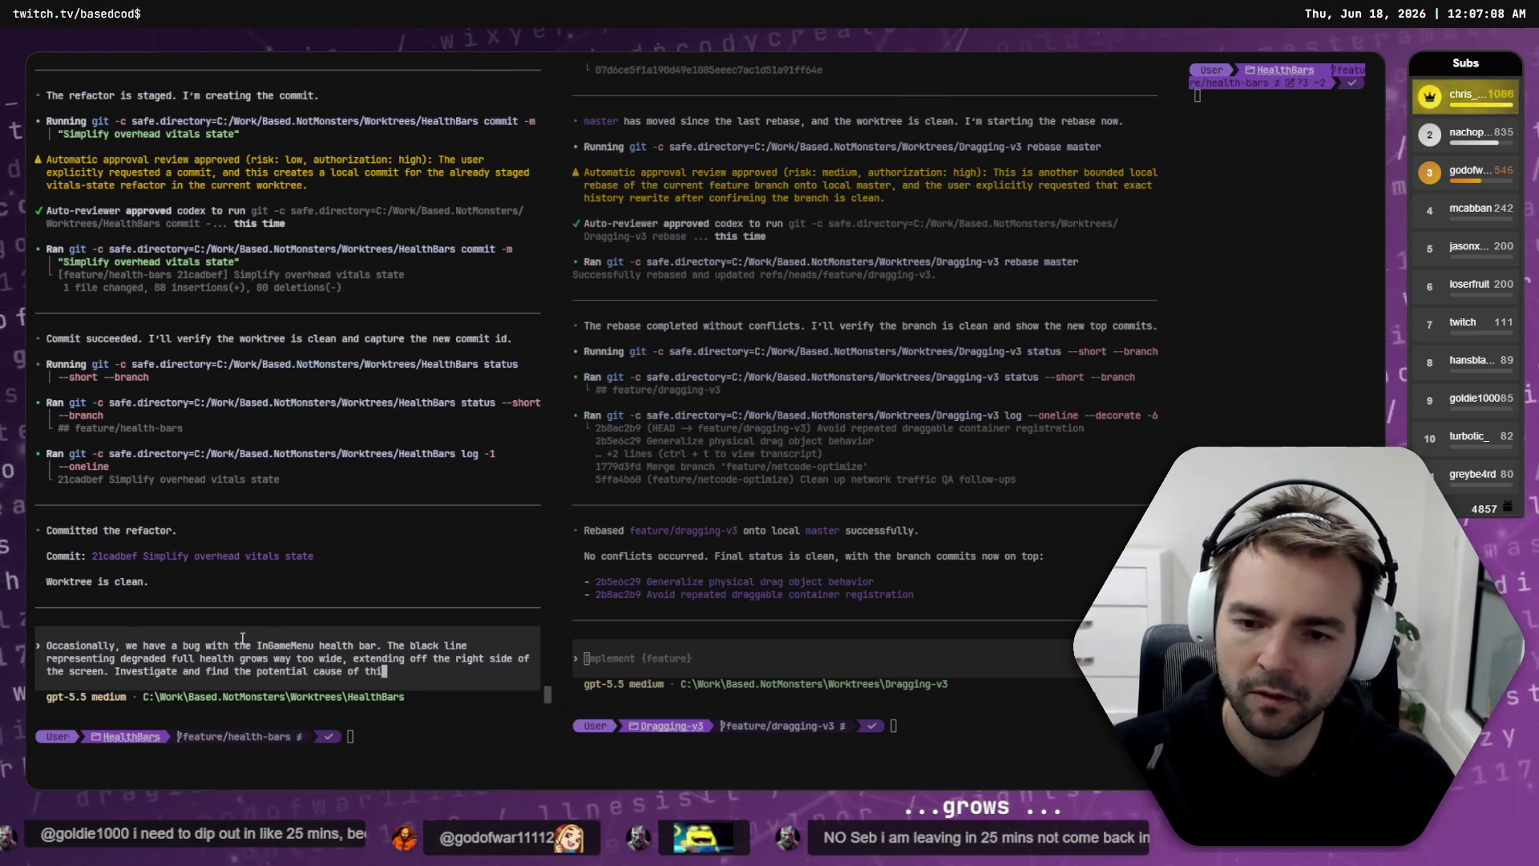
{"action": "type", "text": "."}
{"action": "key", "text": "shift+Tab"}
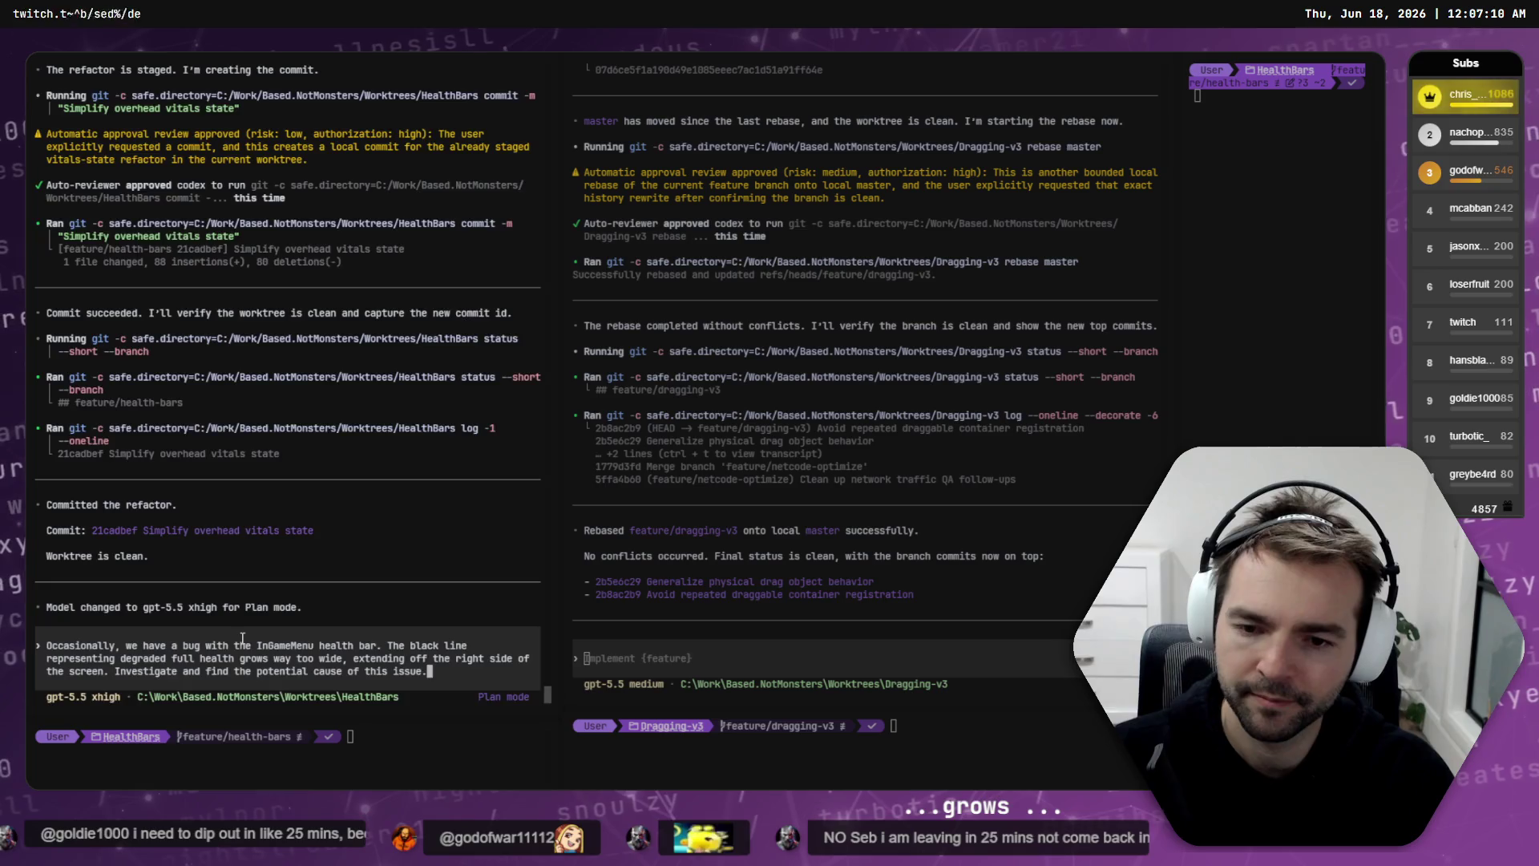
{"action": "key", "text": "Return"}
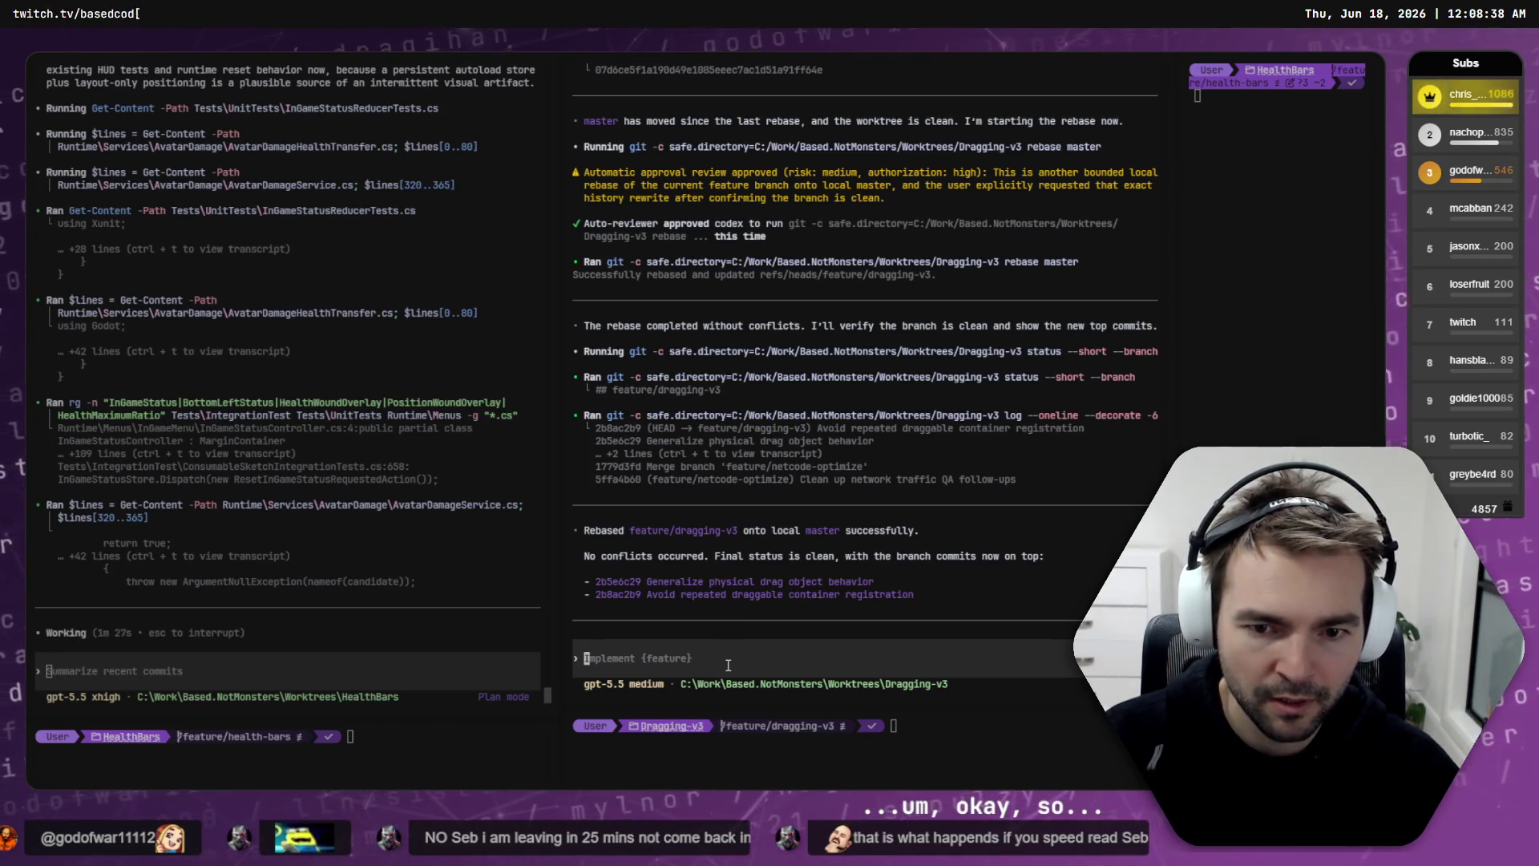
Step: Draft 'rebase onto feature/netcode-optimize and resolve conflicts.' and browse earlier prompts in the Dragging-v3 pane
{"action": "type", "text": "rebase onto feature/netcode-optimize and resolve conflicts."}
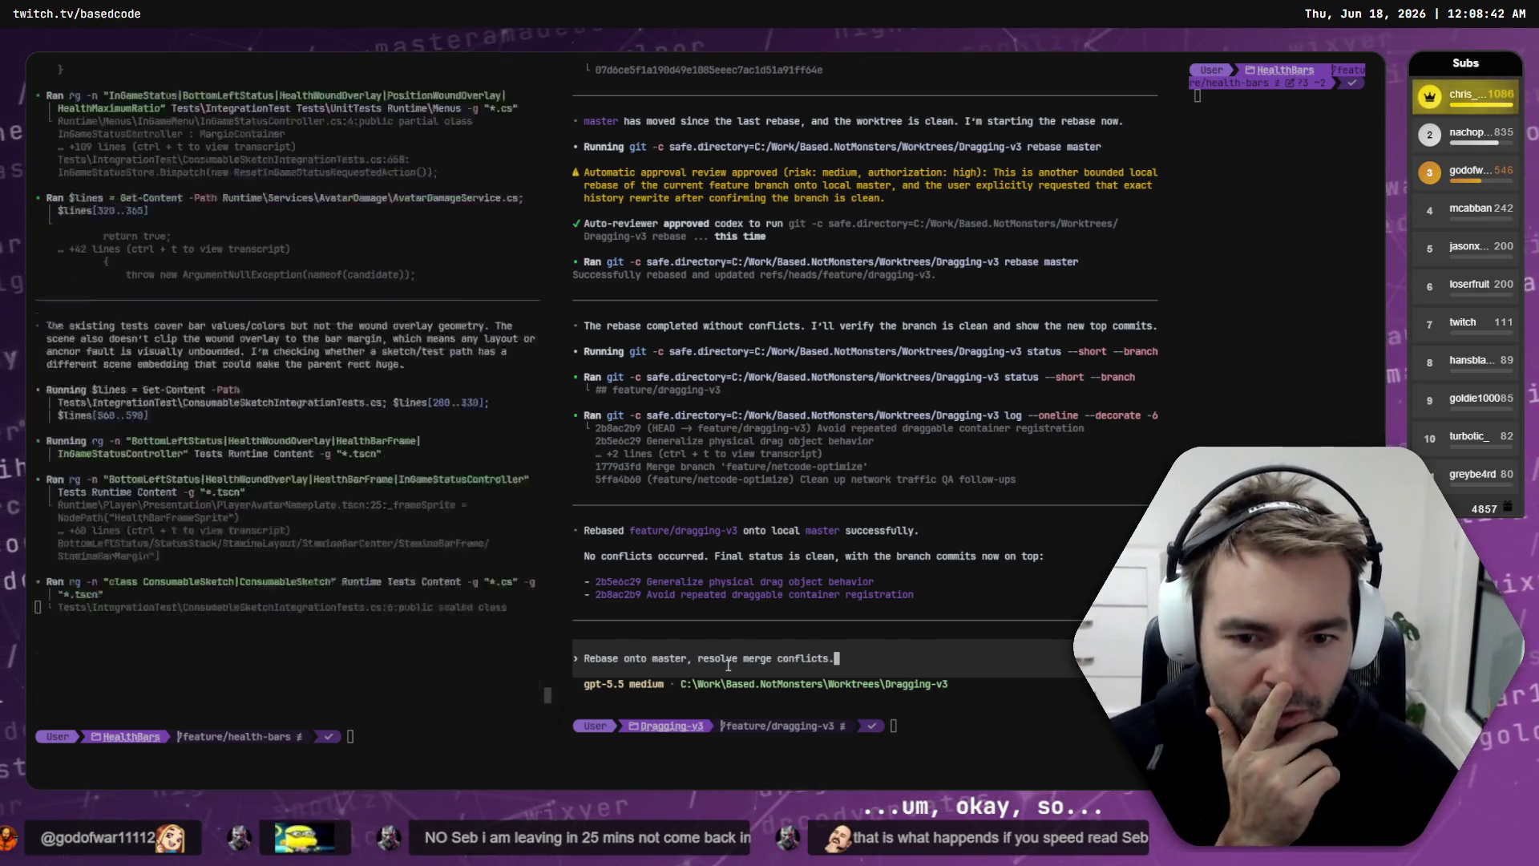
{"action": "key", "text": "Up"}
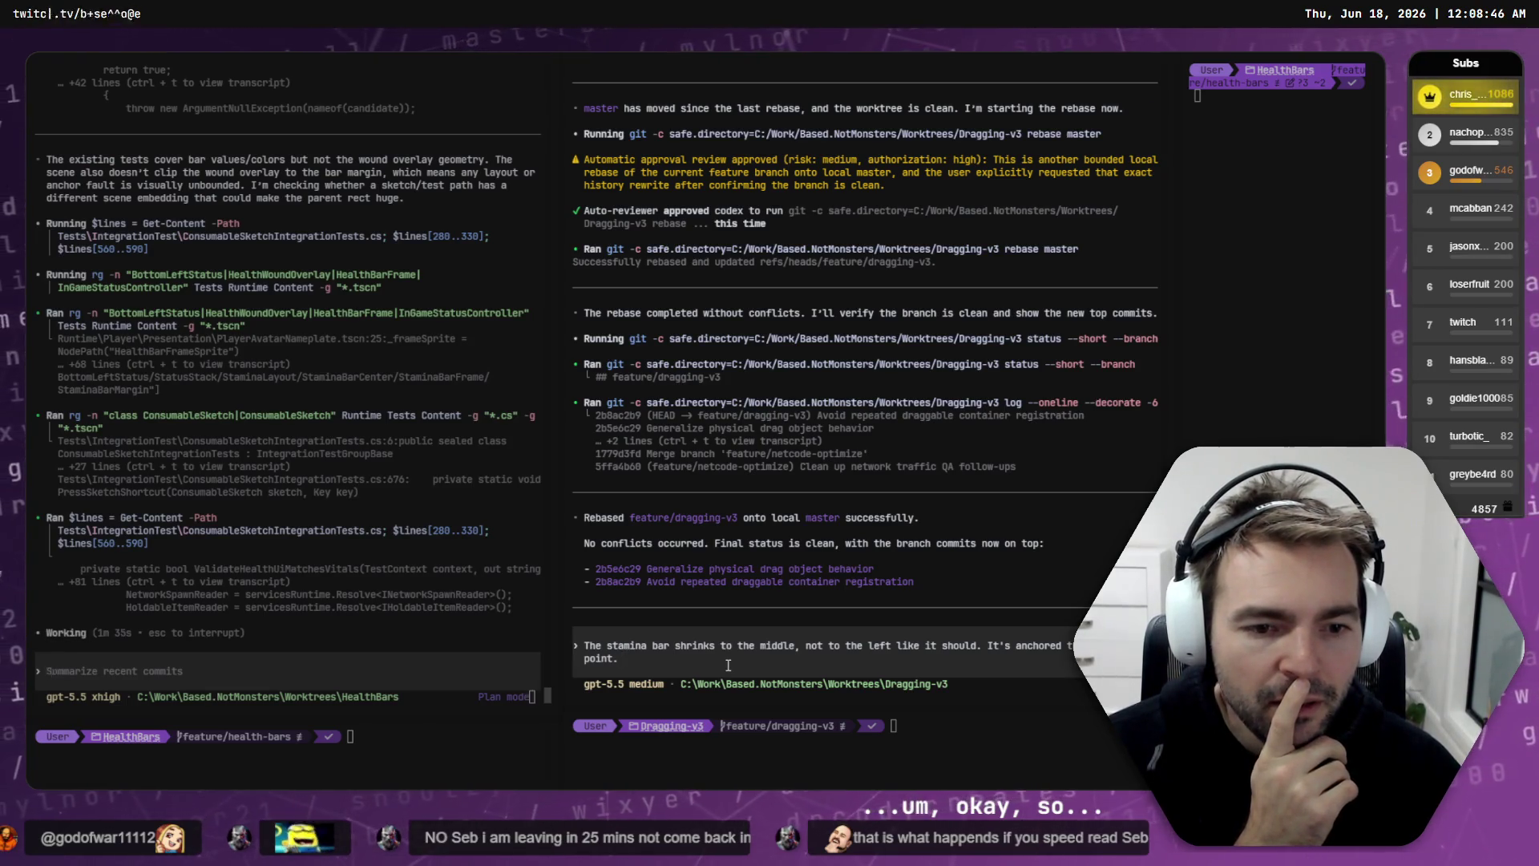
{"action": "key", "text": "Up"}
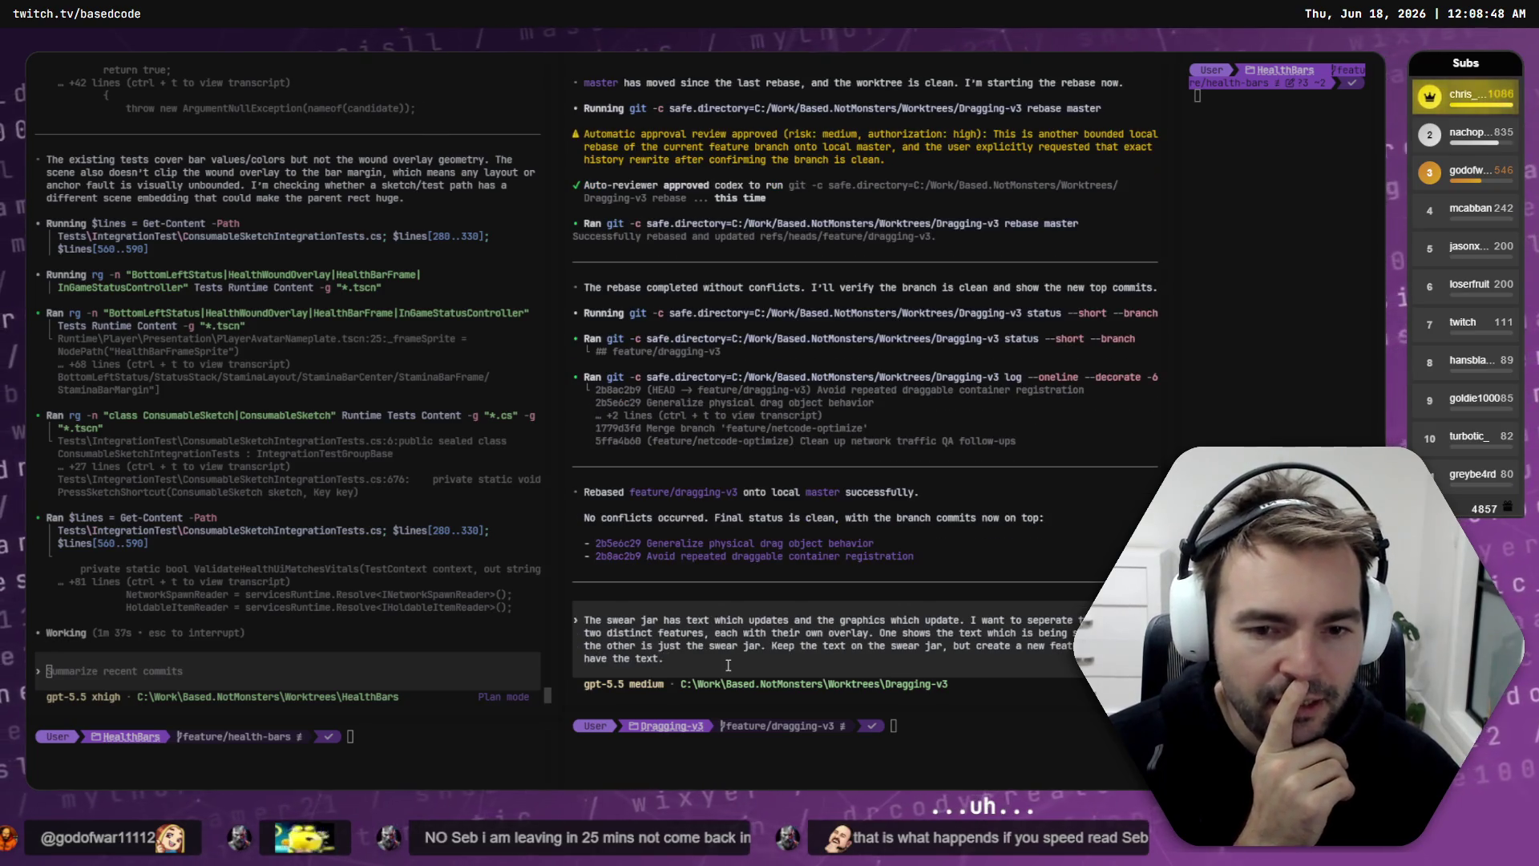
{"action": "key", "text": "Down"}
{"action": "key", "text": "Down"}
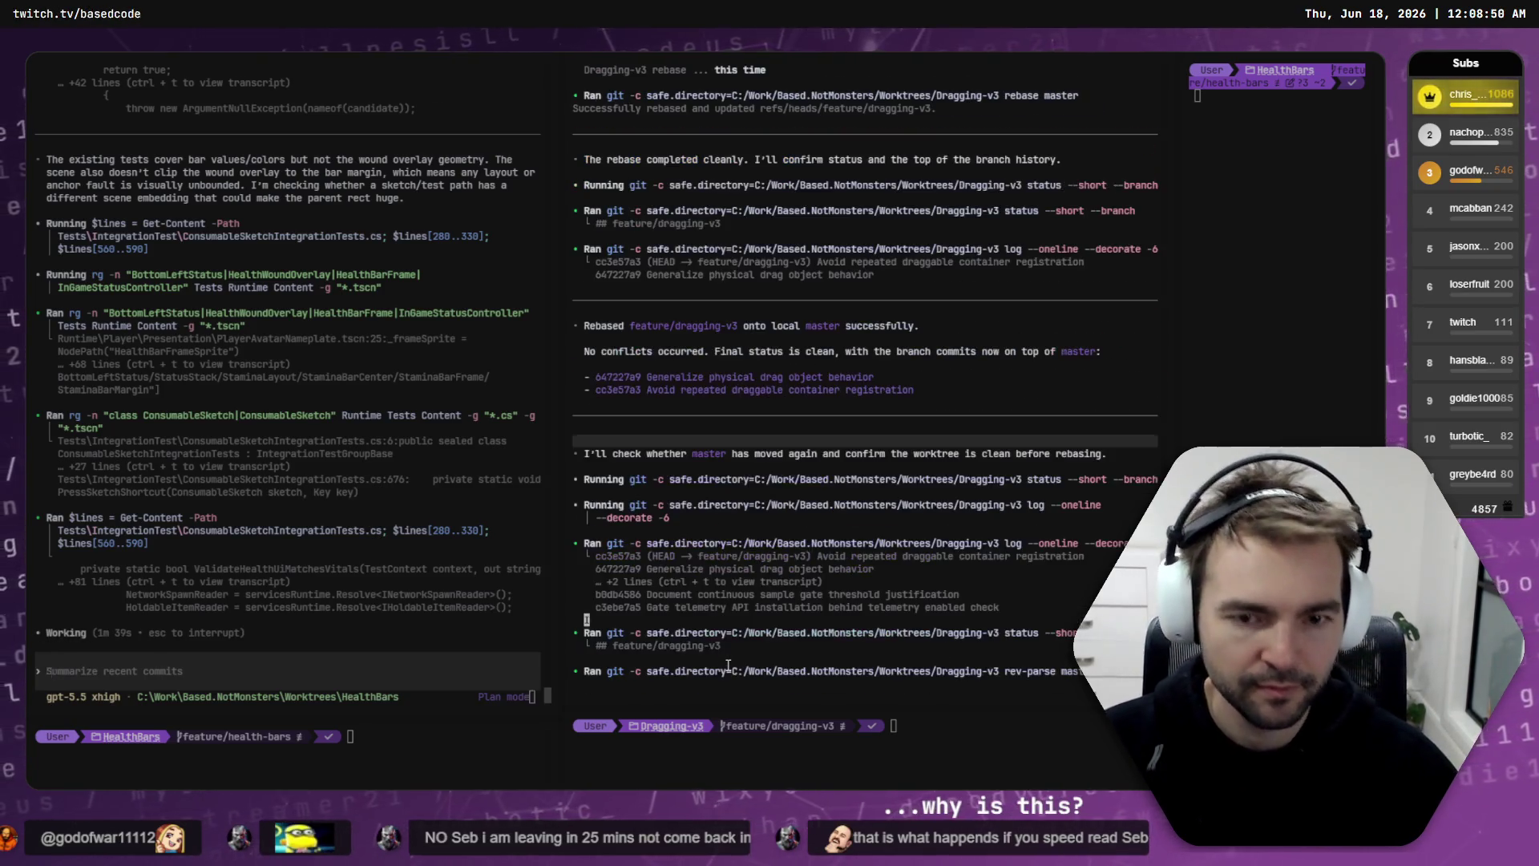
{"action": "scroll", "coordinate": [728, 665], "scroll_direction": "up", "scroll_amount": 5}
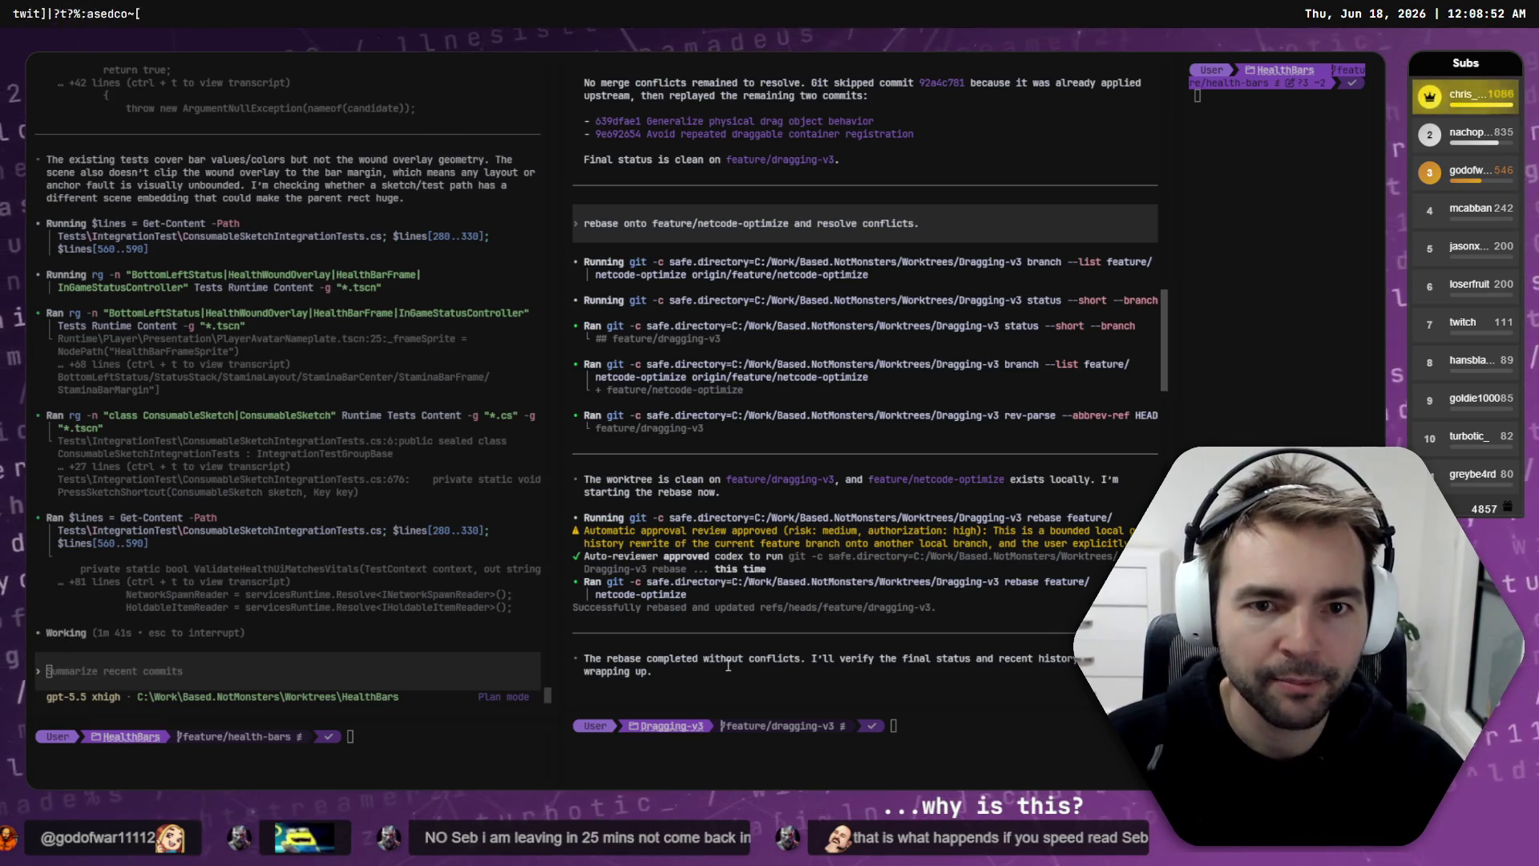
{"action": "scroll", "coordinate": [727, 665], "scroll_direction": "up", "scroll_amount": 10}
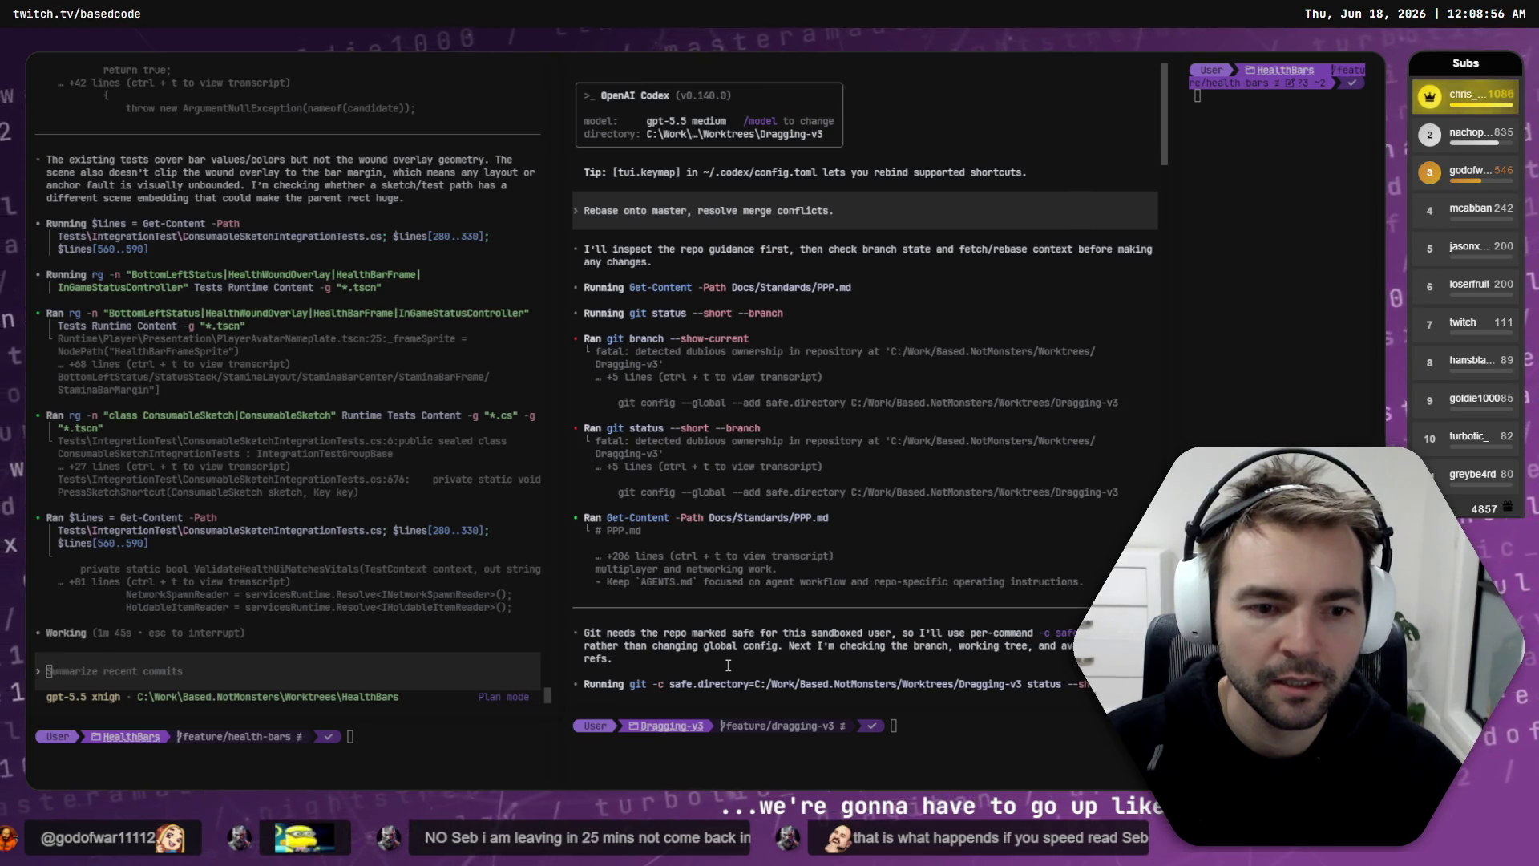
{"action": "scroll", "coordinate": [728, 665], "scroll_direction": "down", "scroll_amount": 20}
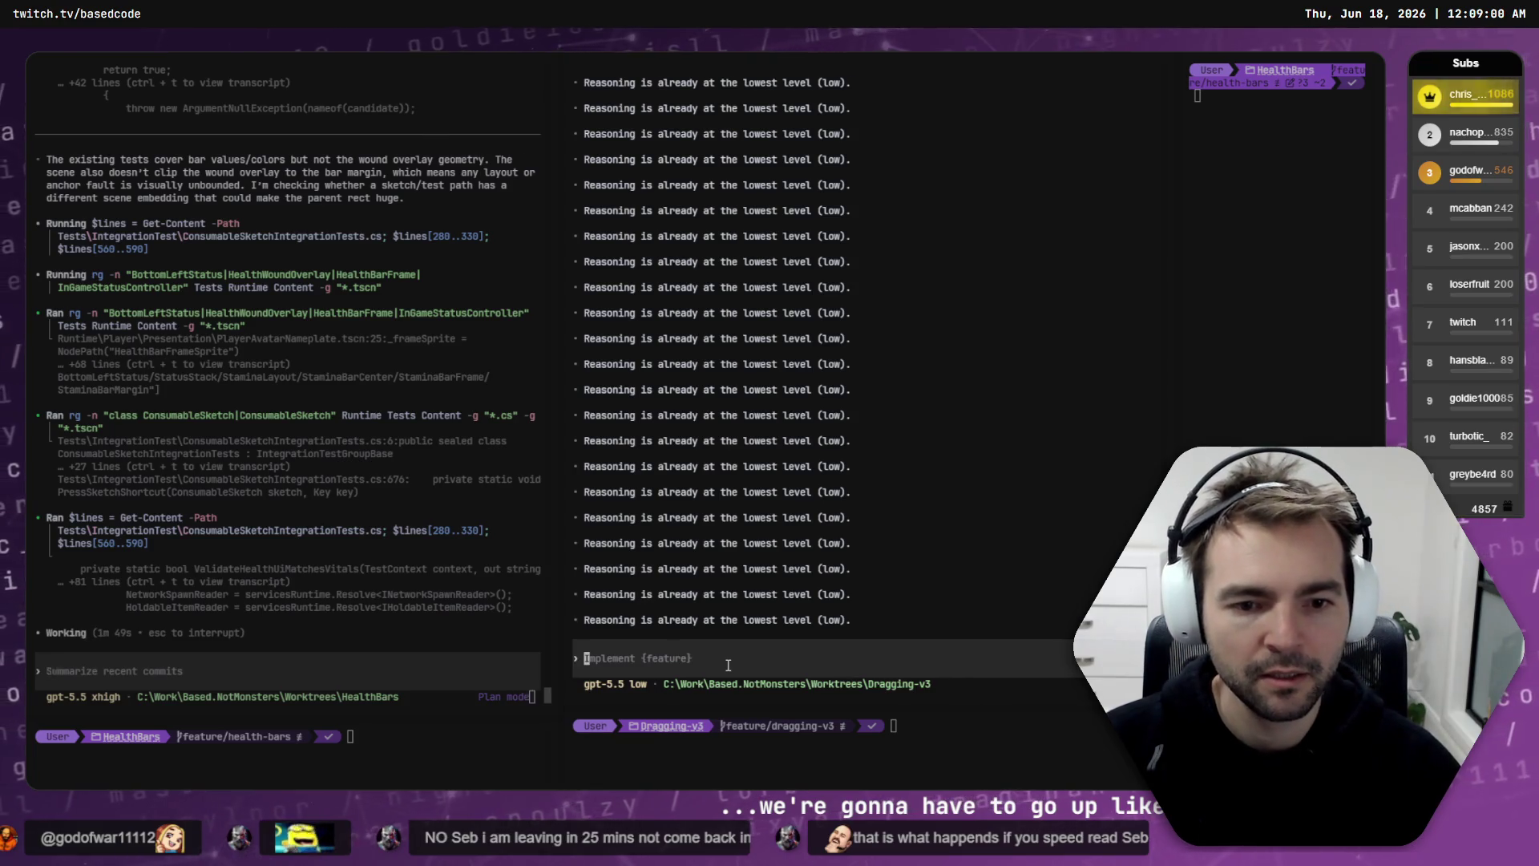
Step: Quit the Dragging-v3 Codex session and run codex resume to list past sessions
{"action": "key", "text": "ctrl+c"}
{"action": "key", "text": "ctrl+c"}
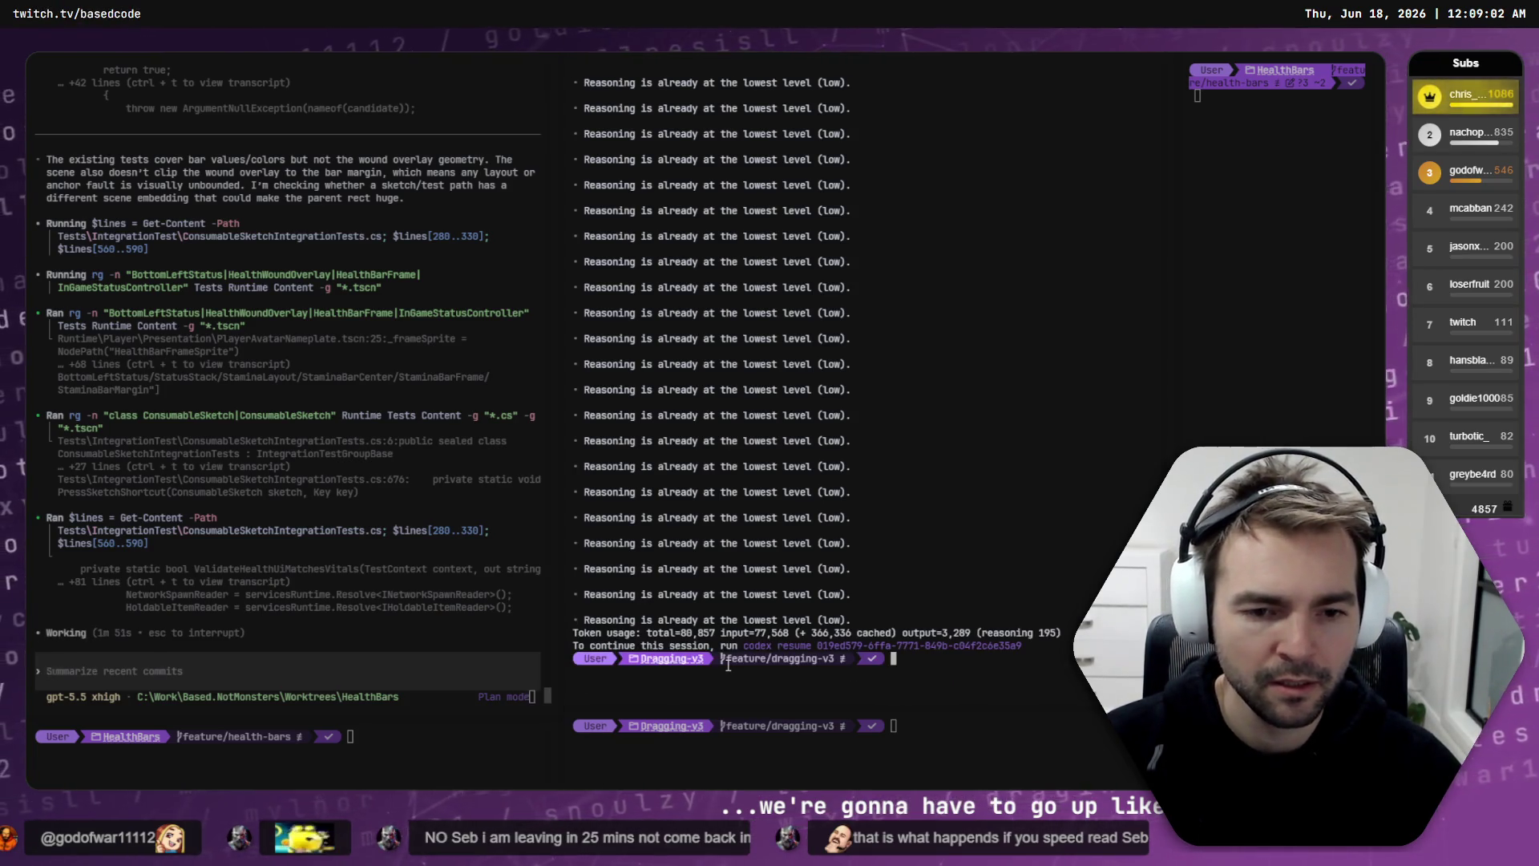
{"action": "type", "text": "codexresume"}
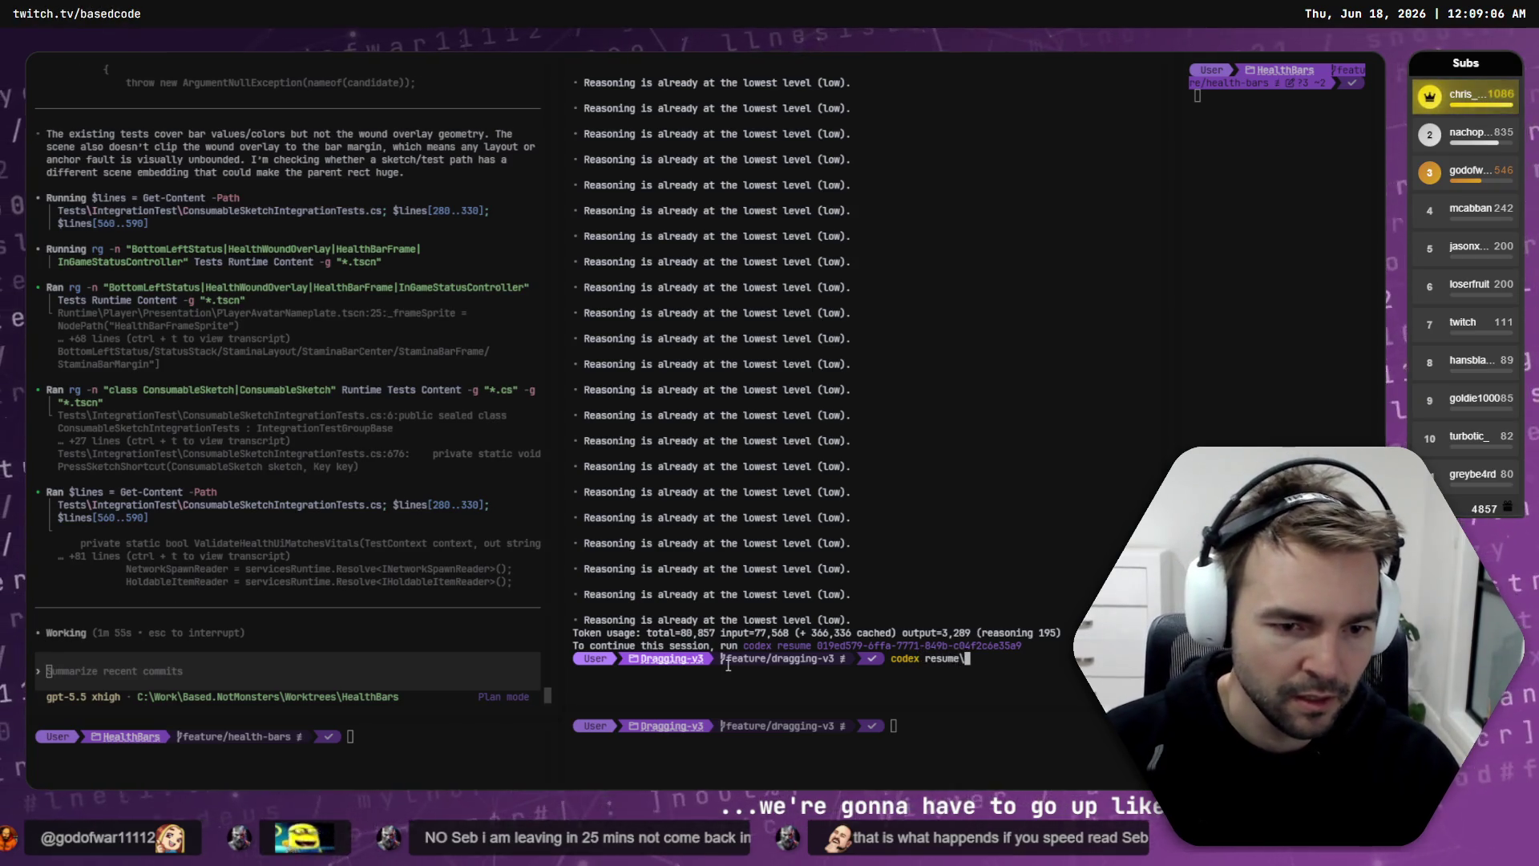
{"action": "key", "text": "Return"}
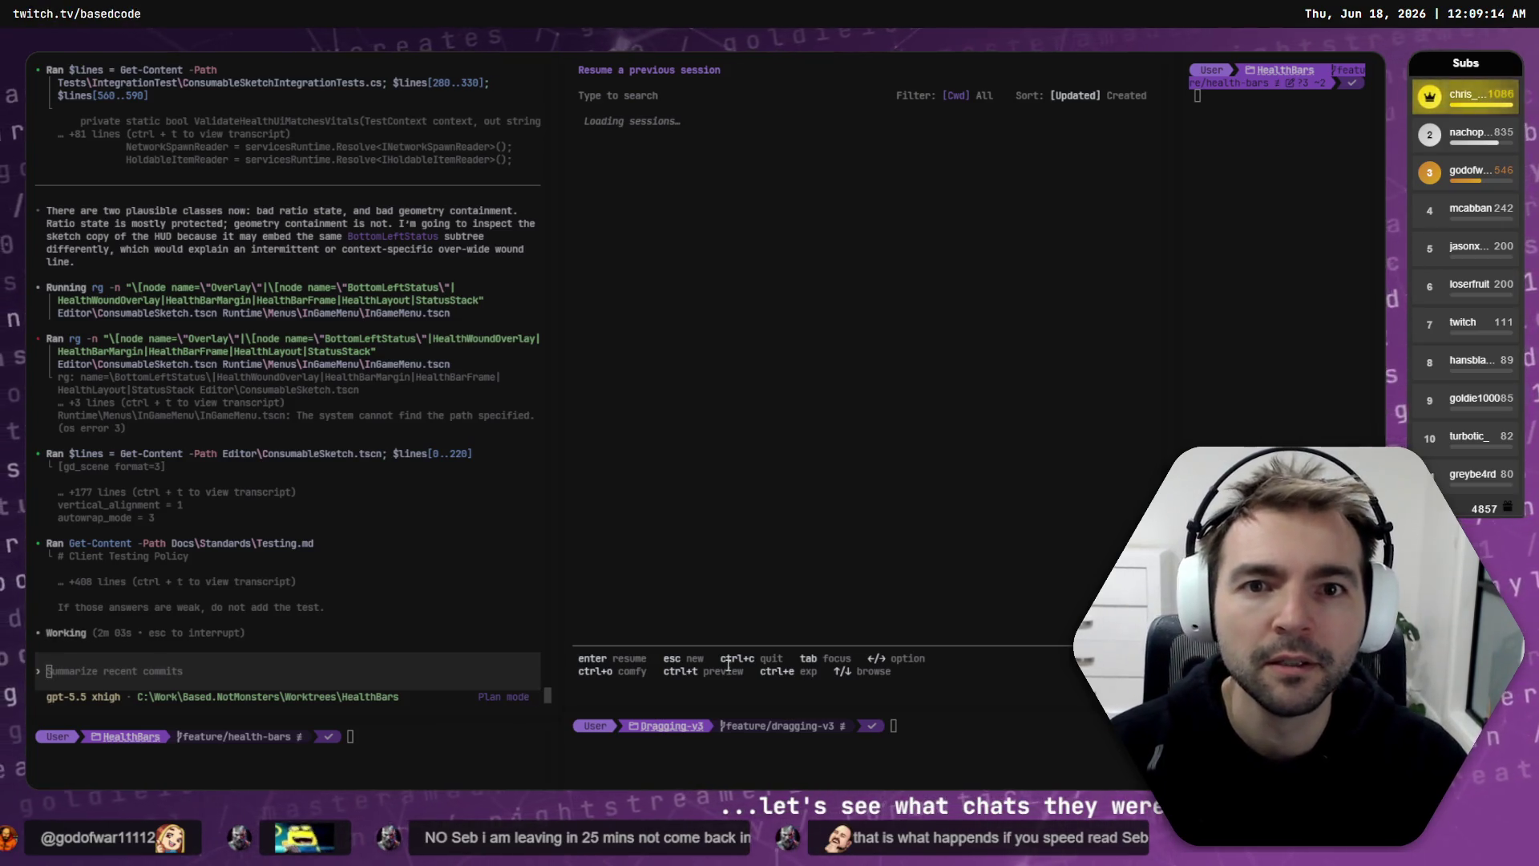
Step: Review the QaRefactor session's rebase report in the QaRefactor/NetcodeOptimize terminal tab
{"action": "key", "text": "ctrl+Tab"}
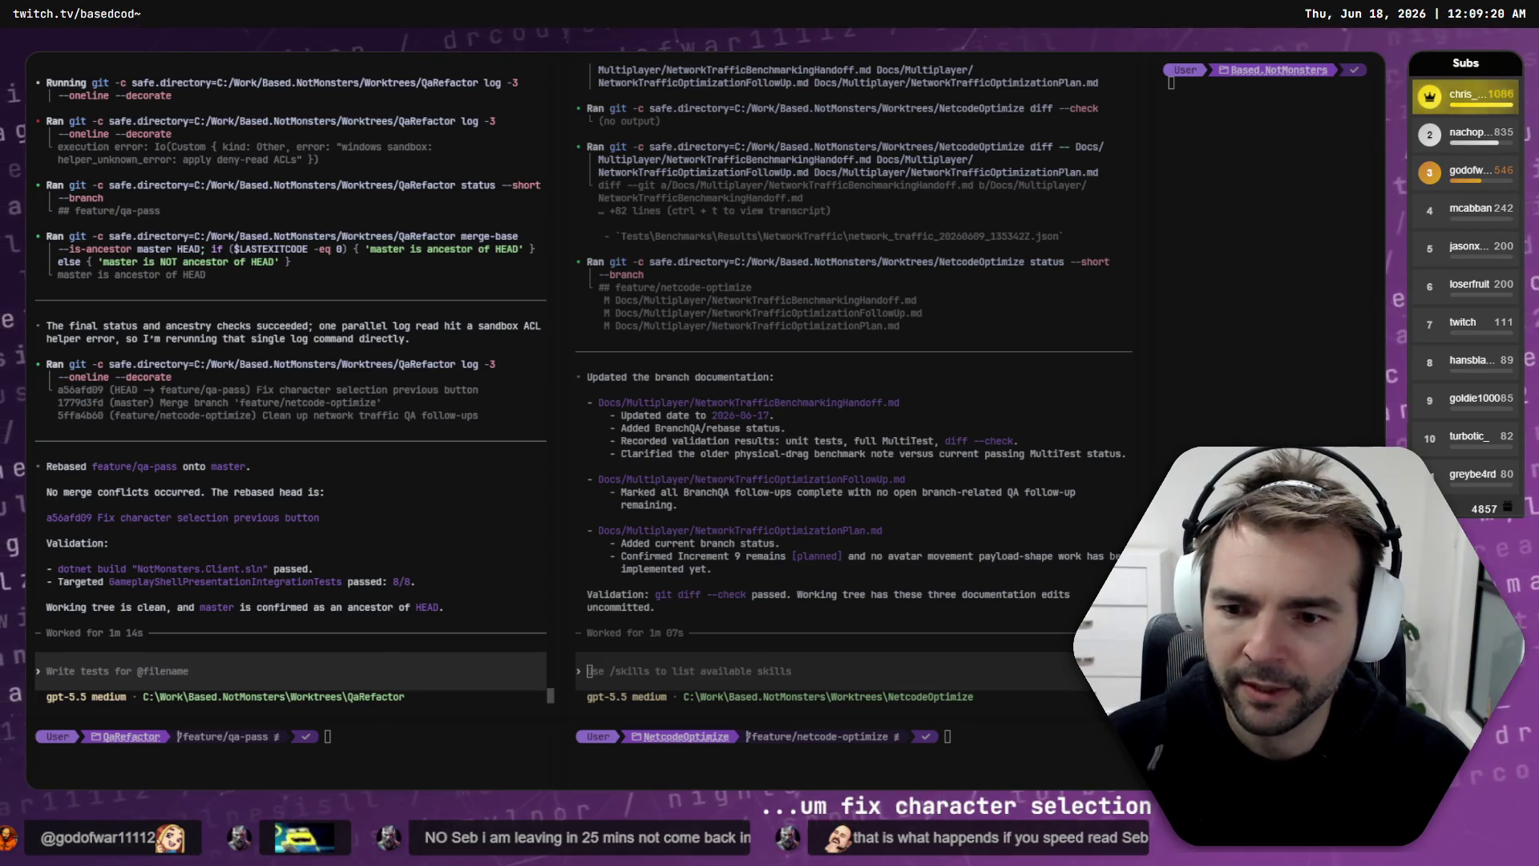
{"action": "left_click", "coordinate": [384, 488]}
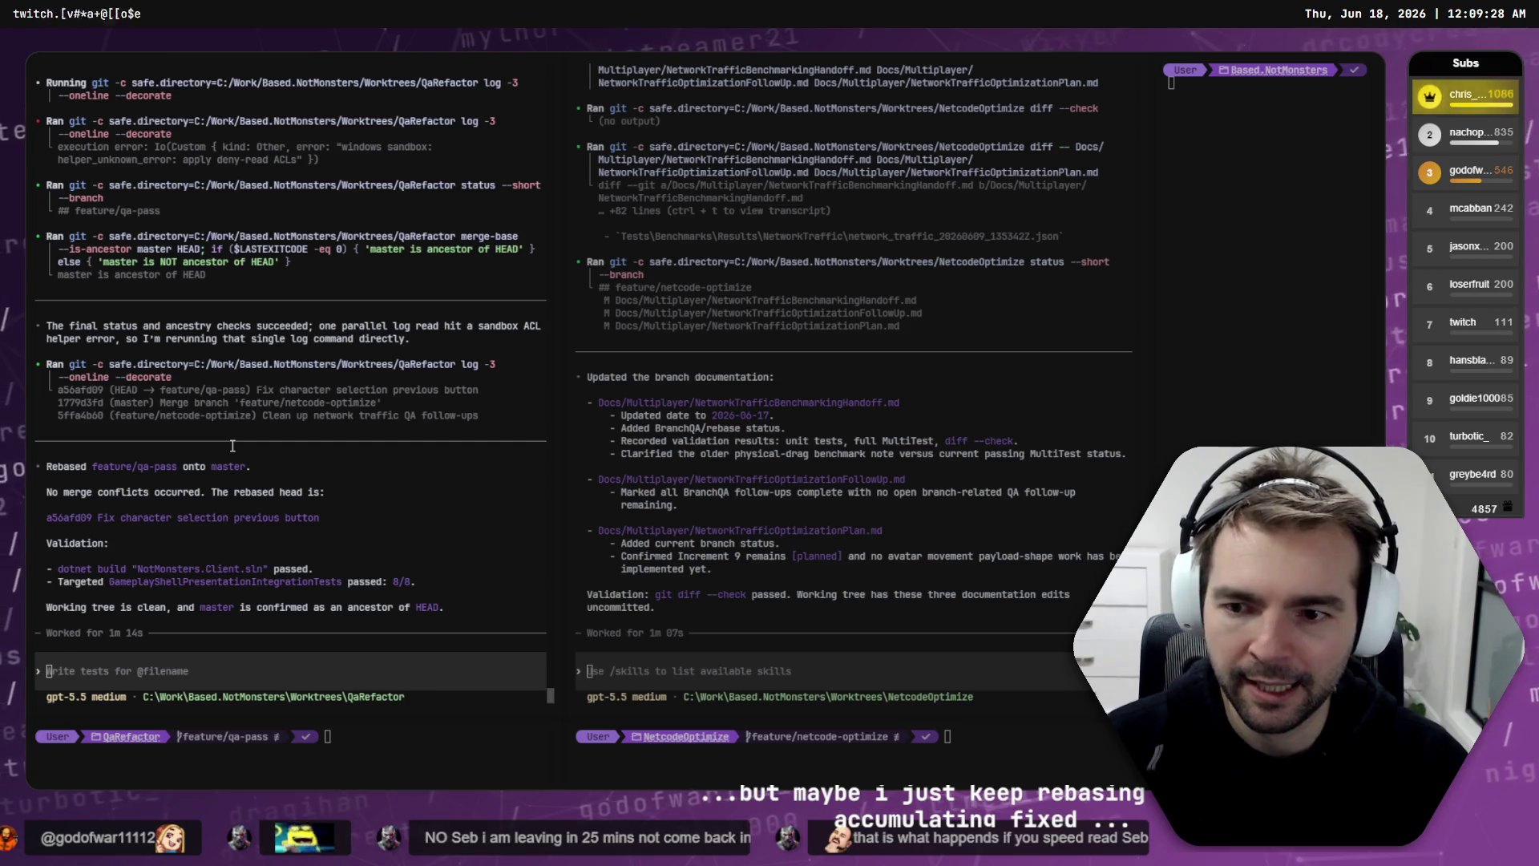
{"action": "key", "text": "alt+Tab"}
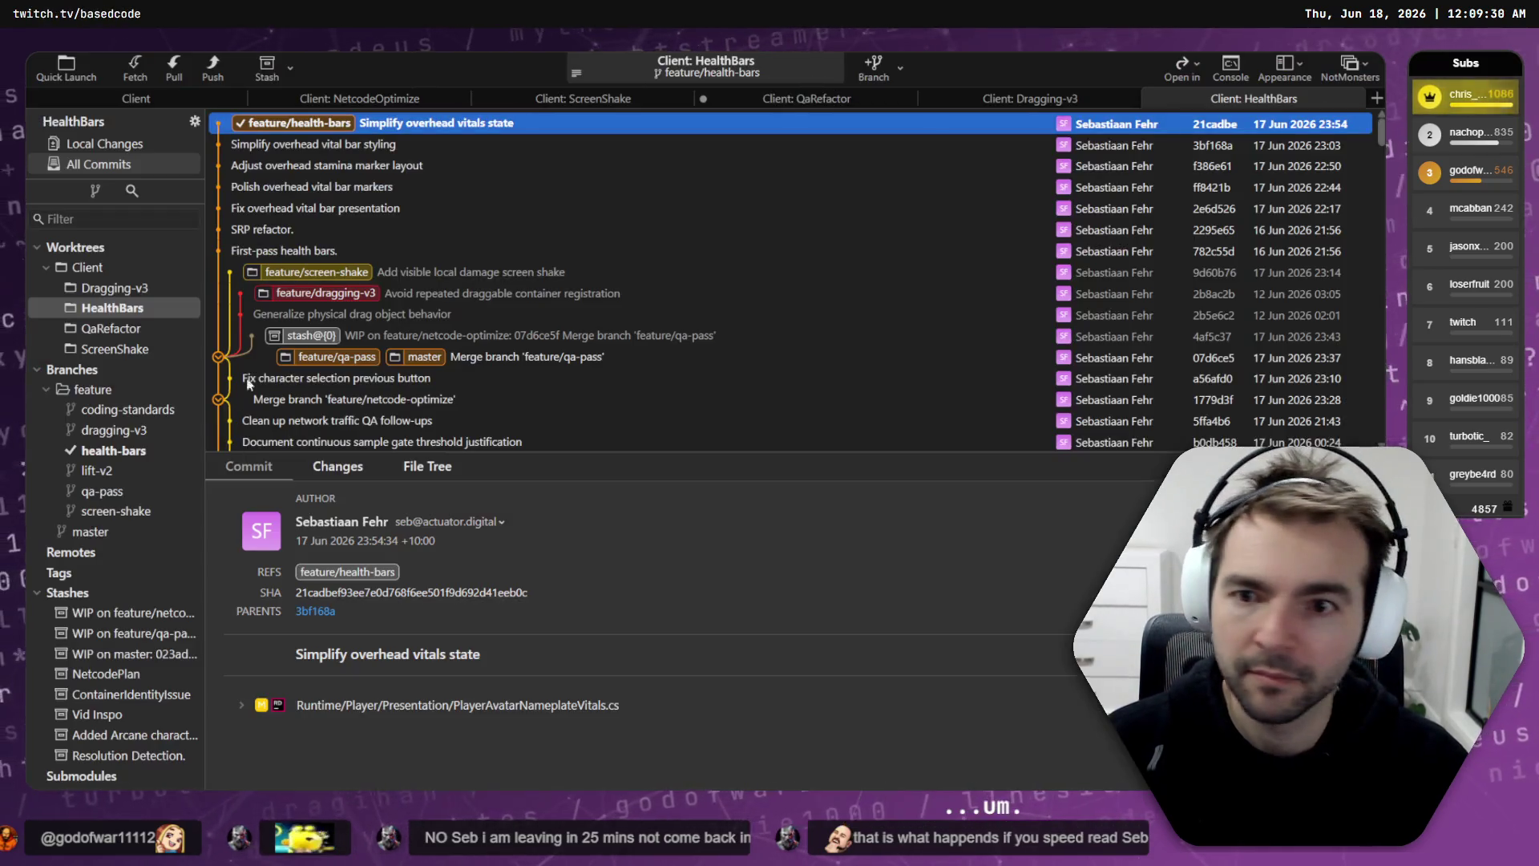
Step: Dismiss a git error, open the QaRefactor worktree, and review its changed Multiplayer docs
{"action": "left_click", "coordinate": [370, 98]}
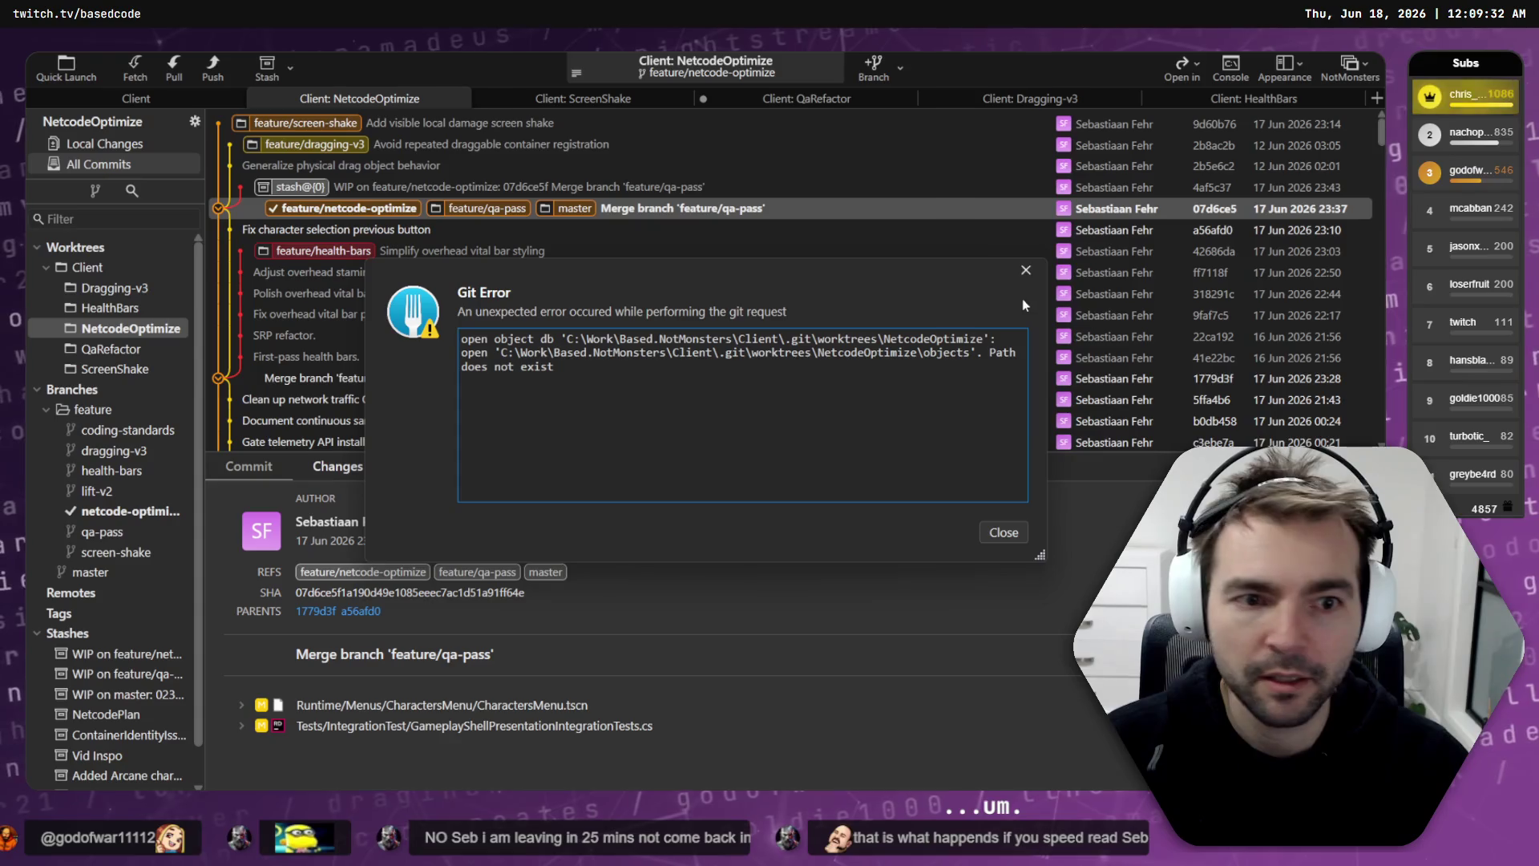
{"action": "left_click", "coordinate": [1020, 267]}
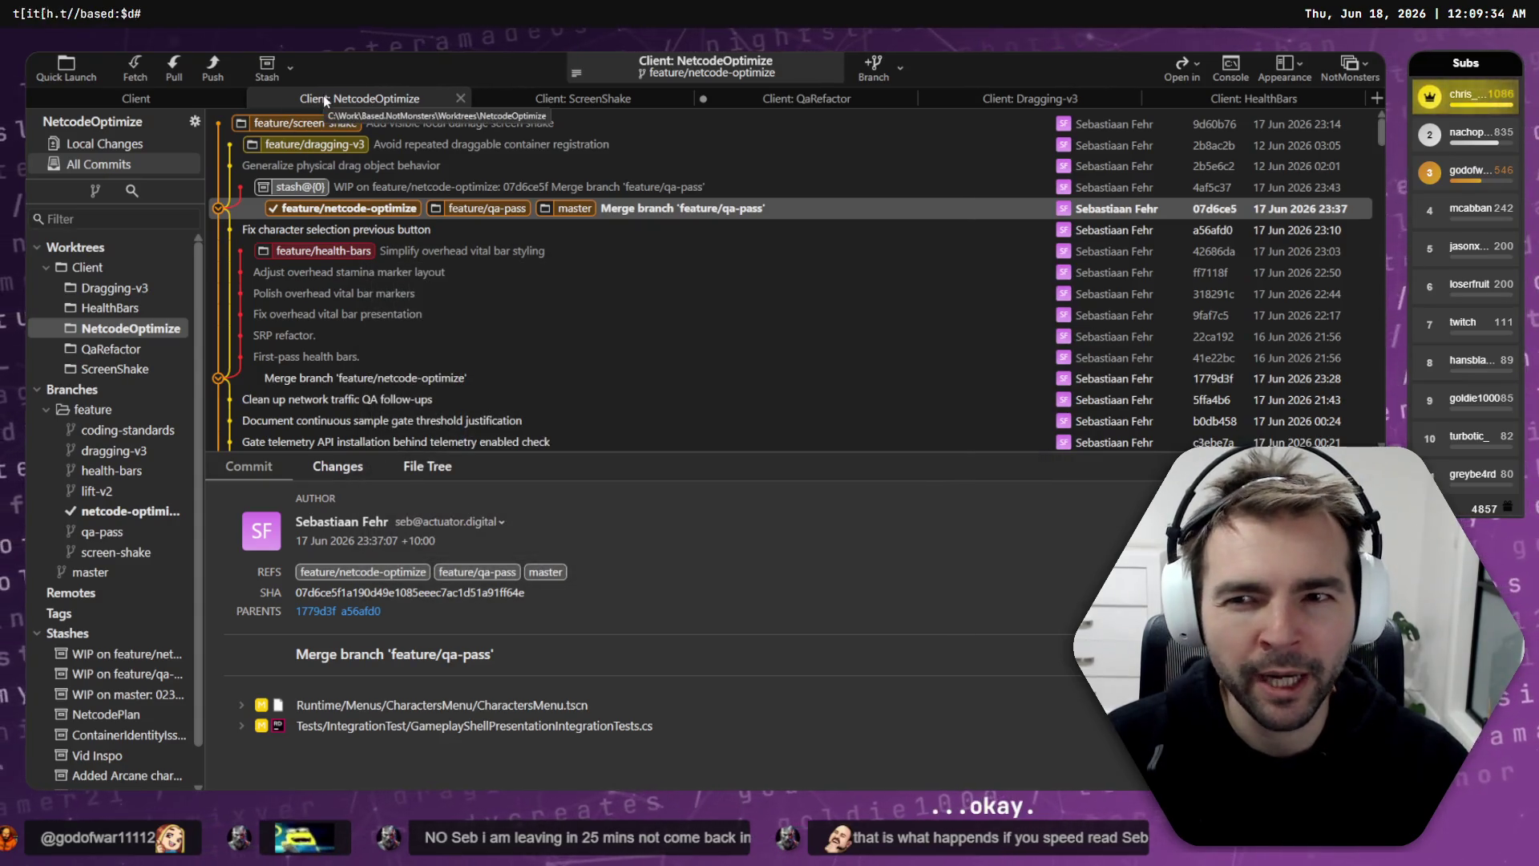
{"action": "left_click", "coordinate": [325, 186]}
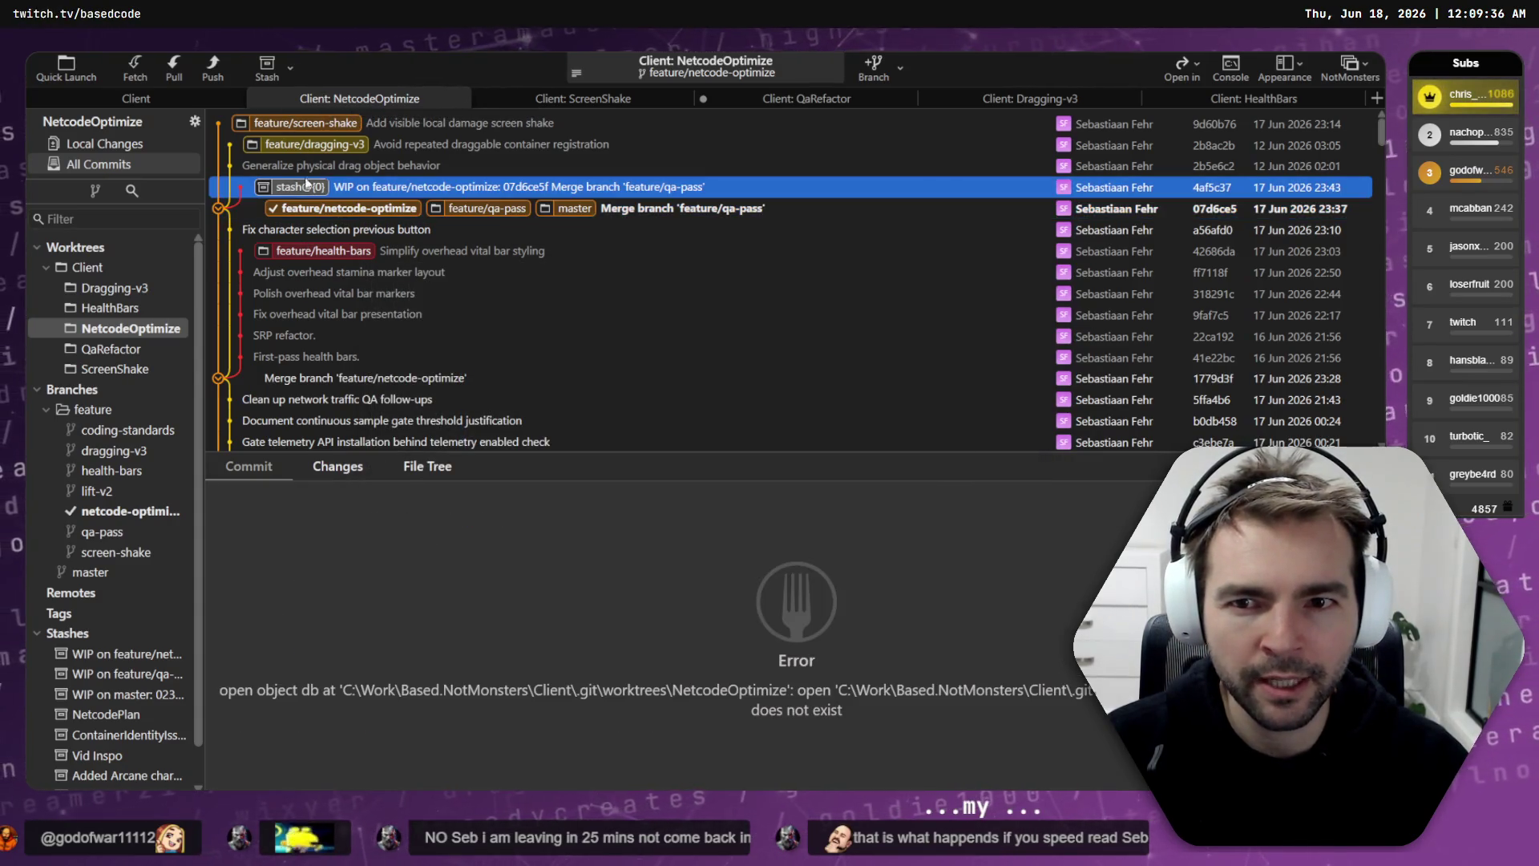
{"action": "left_click", "coordinate": [618, 211]}
{"action": "key", "text": "ctrl+Tab"}
{"action": "key", "text": "ctrl+Tab"}
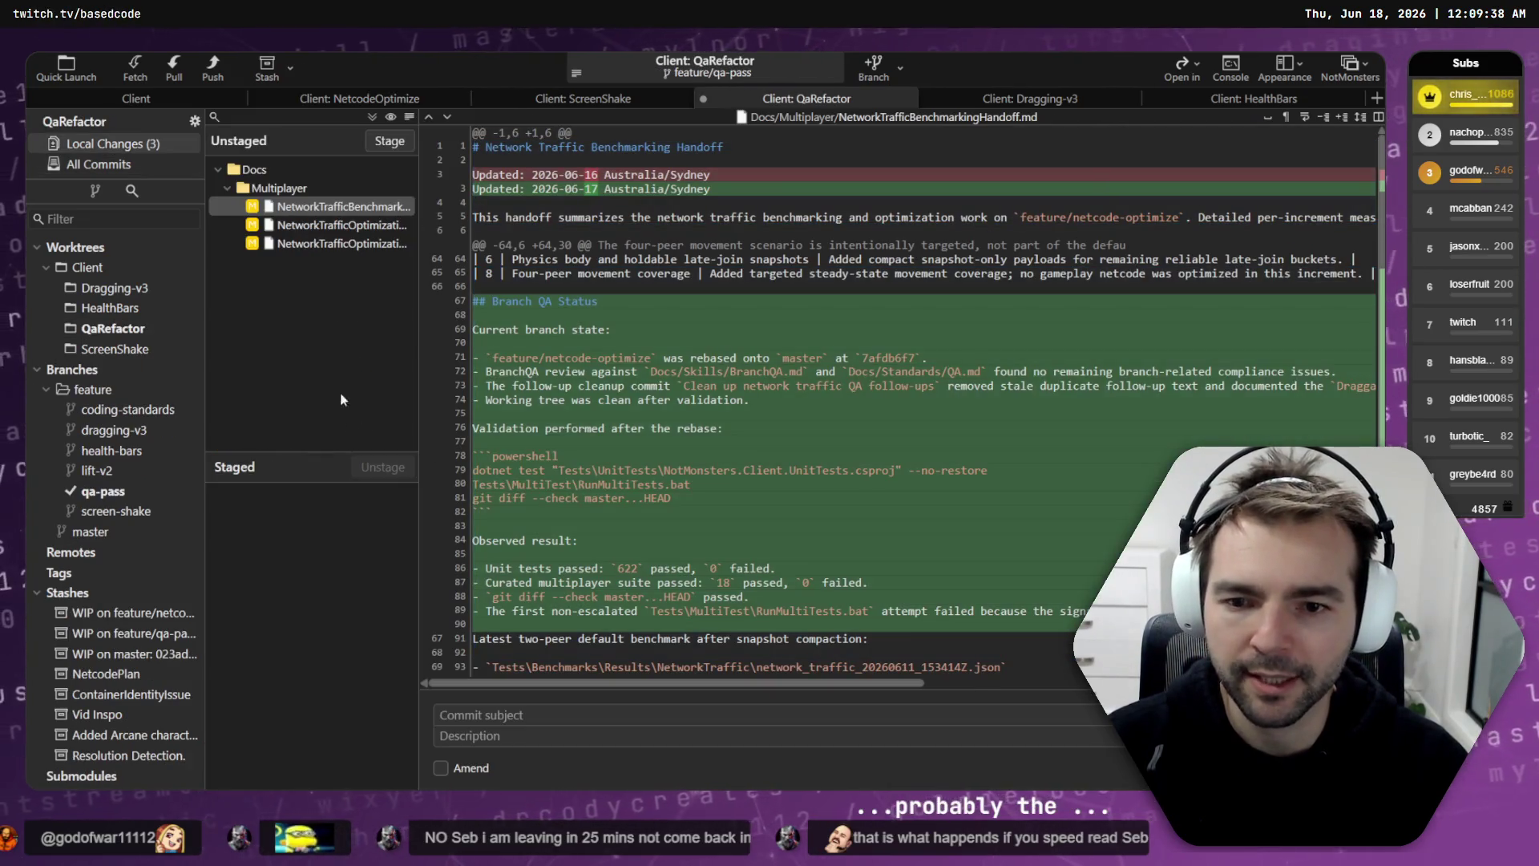
{"action": "left_click", "coordinate": [321, 243]}
Step: Stage the three Multiplayer docs and commit them as 'Updated docs with net code optimization status.'
{"action": "left_click", "coordinate": [333, 212], "text": "shift"}
{"action": "left_click", "coordinate": [381, 140]}
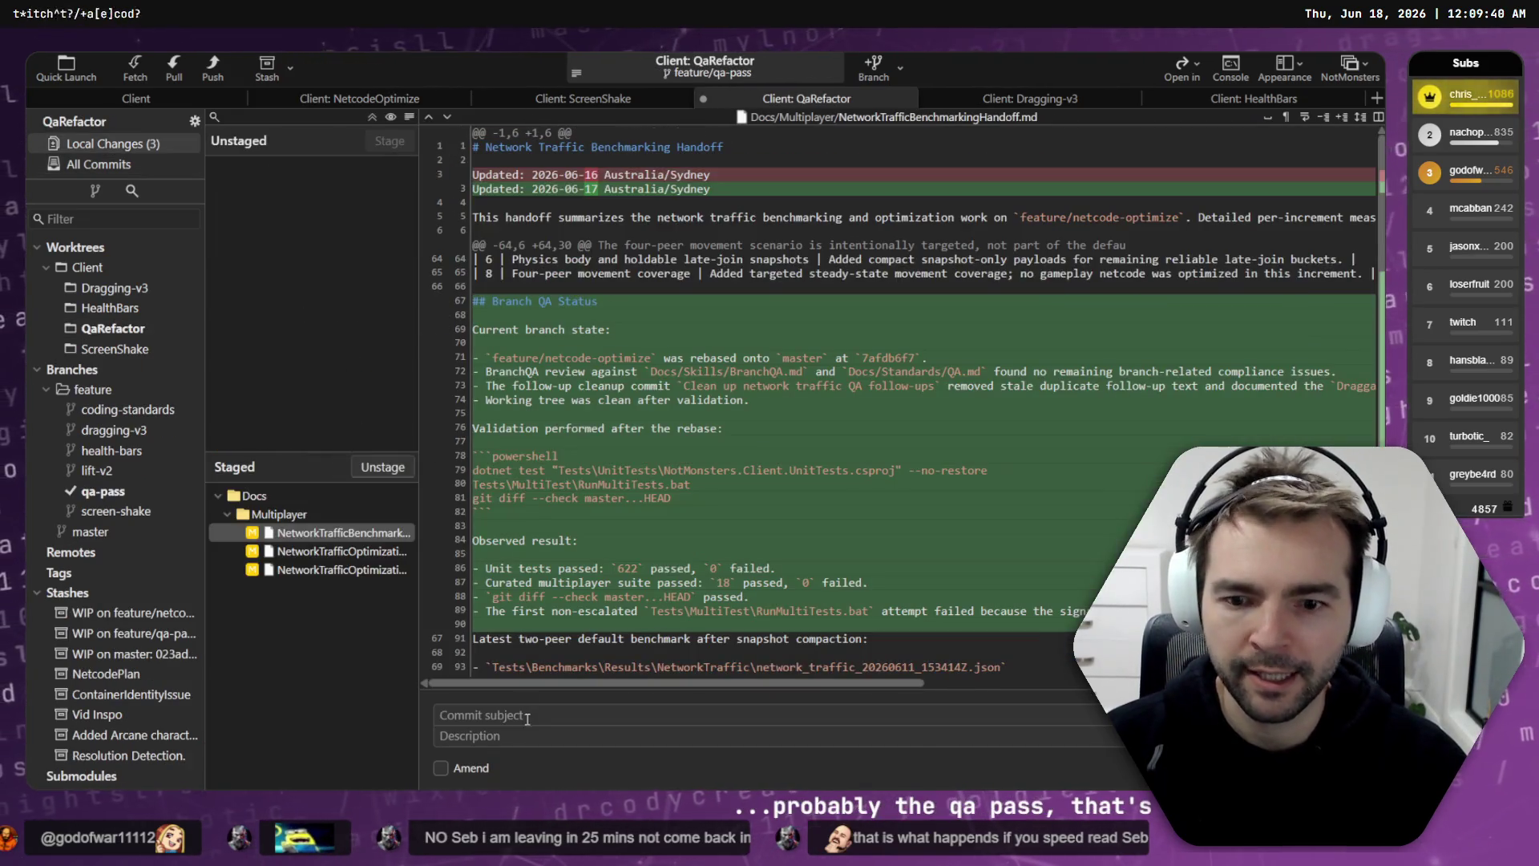
{"action": "left_click", "coordinate": [561, 714]}
{"action": "type", "text": "Updatged"}
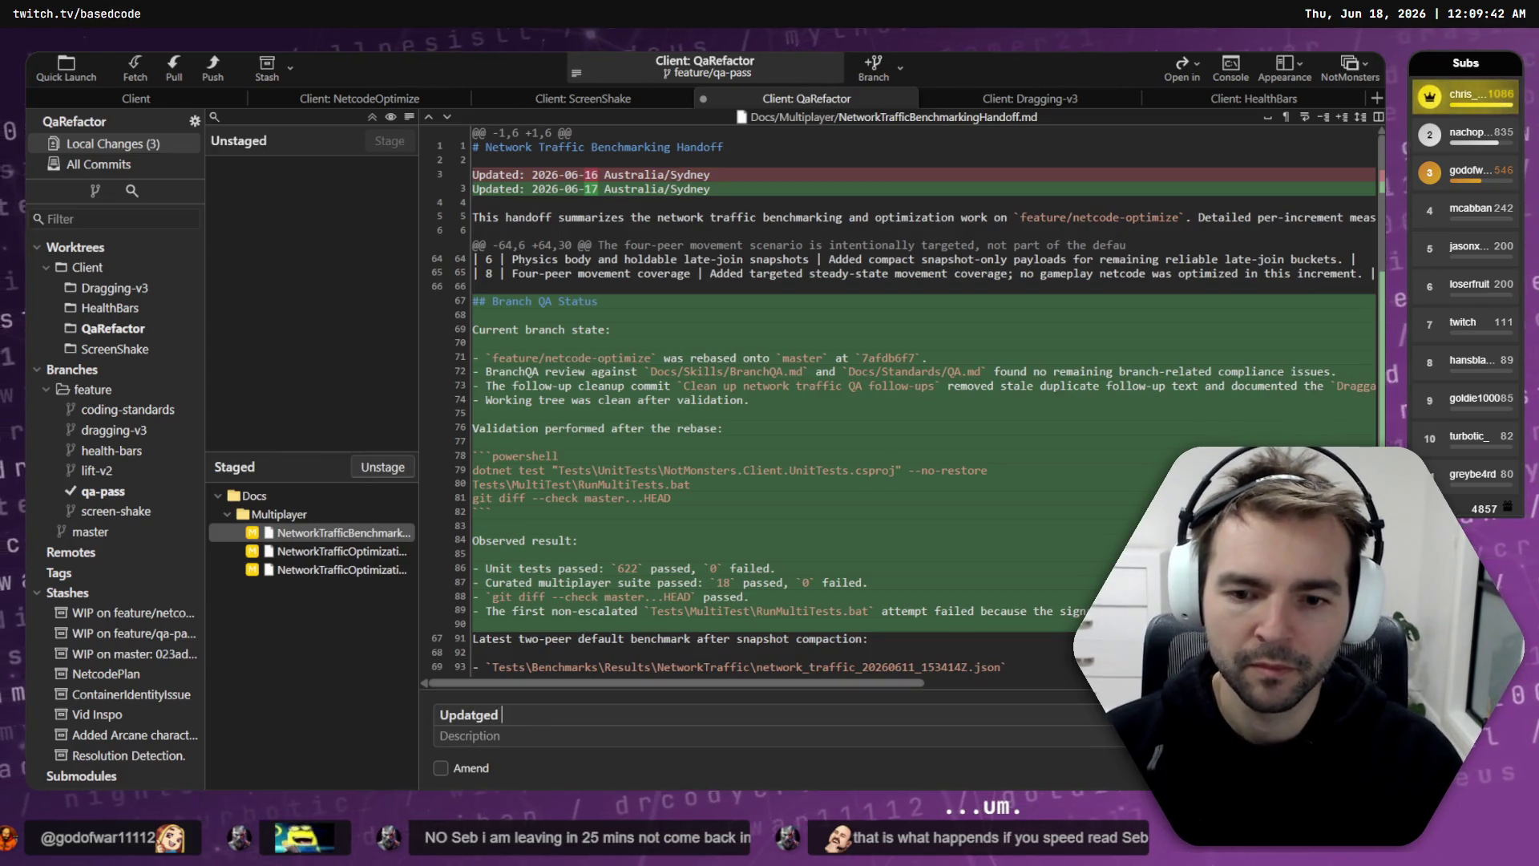
{"action": "key", "text": "BackSpace"}
{"action": "key", "text": "BackSpace"}
{"action": "key", "text": "BackSpace"}
{"action": "type", "text": "ed doc"}
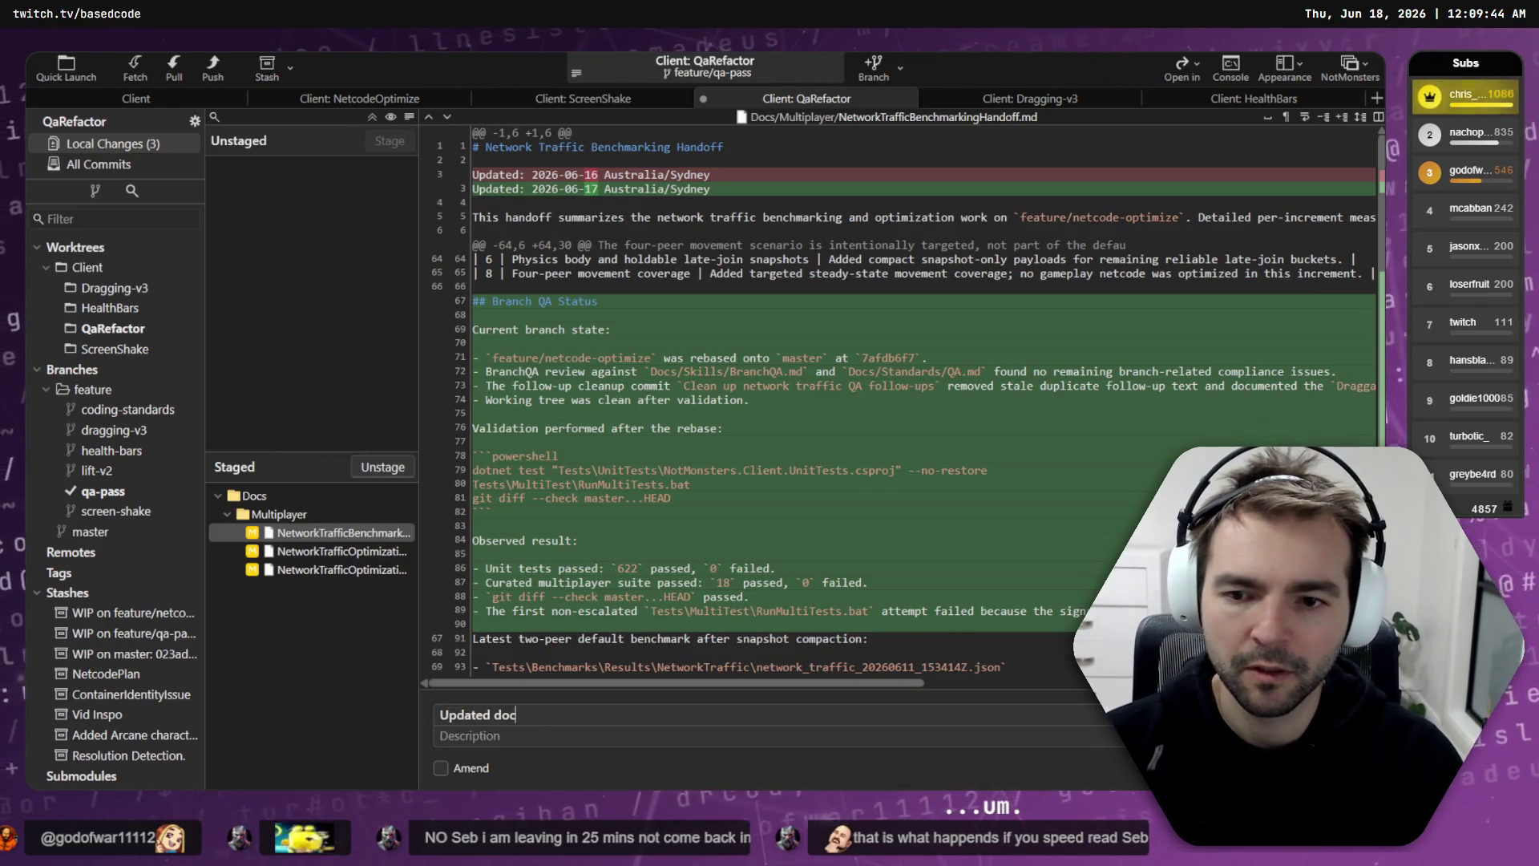
{"action": "type", "text": "s with net traf"}
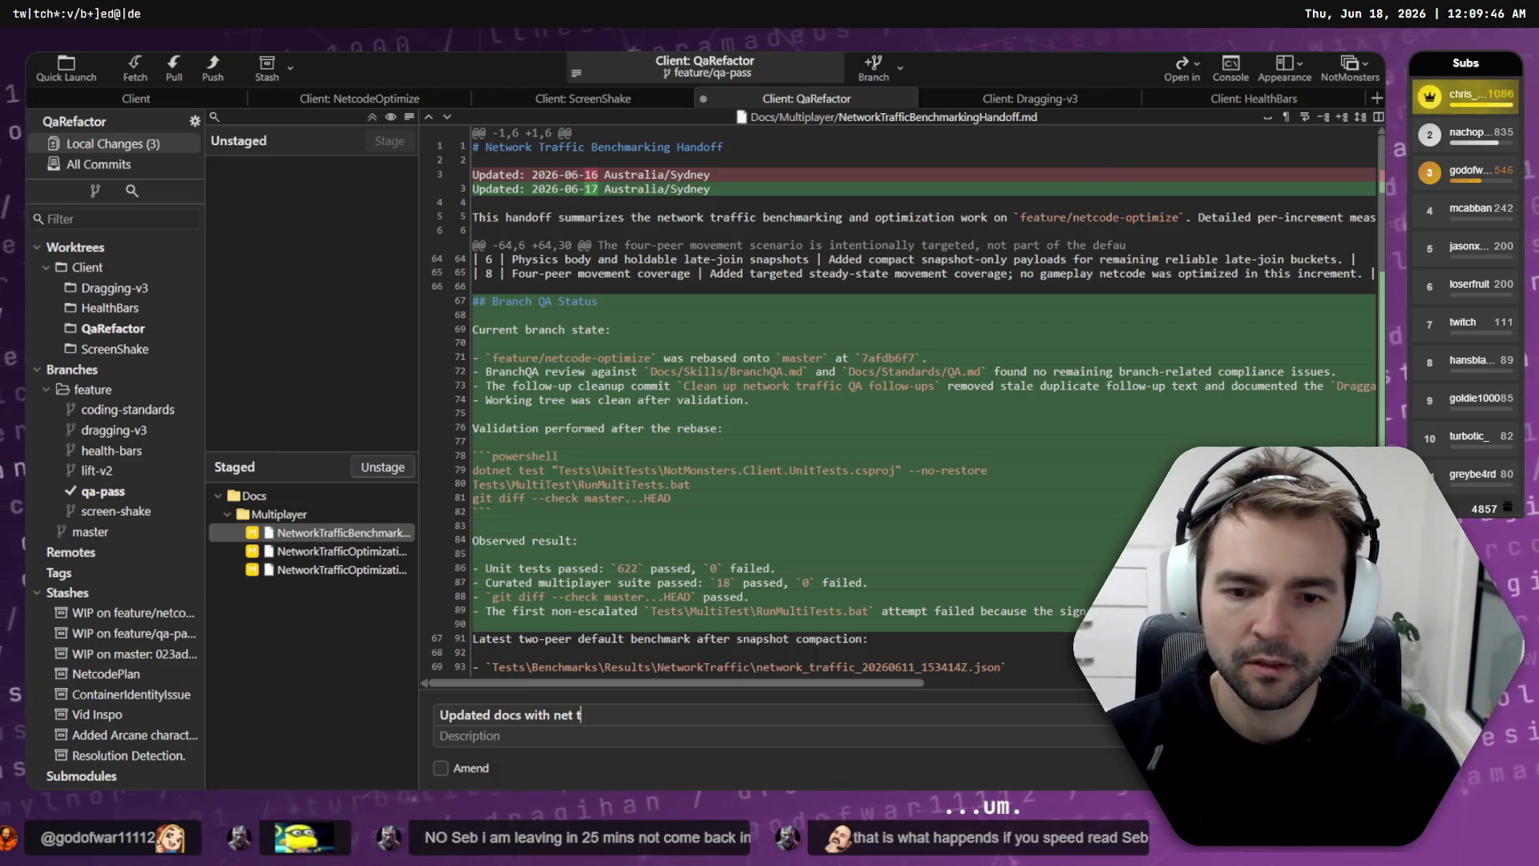
{"action": "key", "text": "BackSpace"}
{"action": "key", "text": "BackSpace"}
{"action": "type", "text": "e optimization status."}
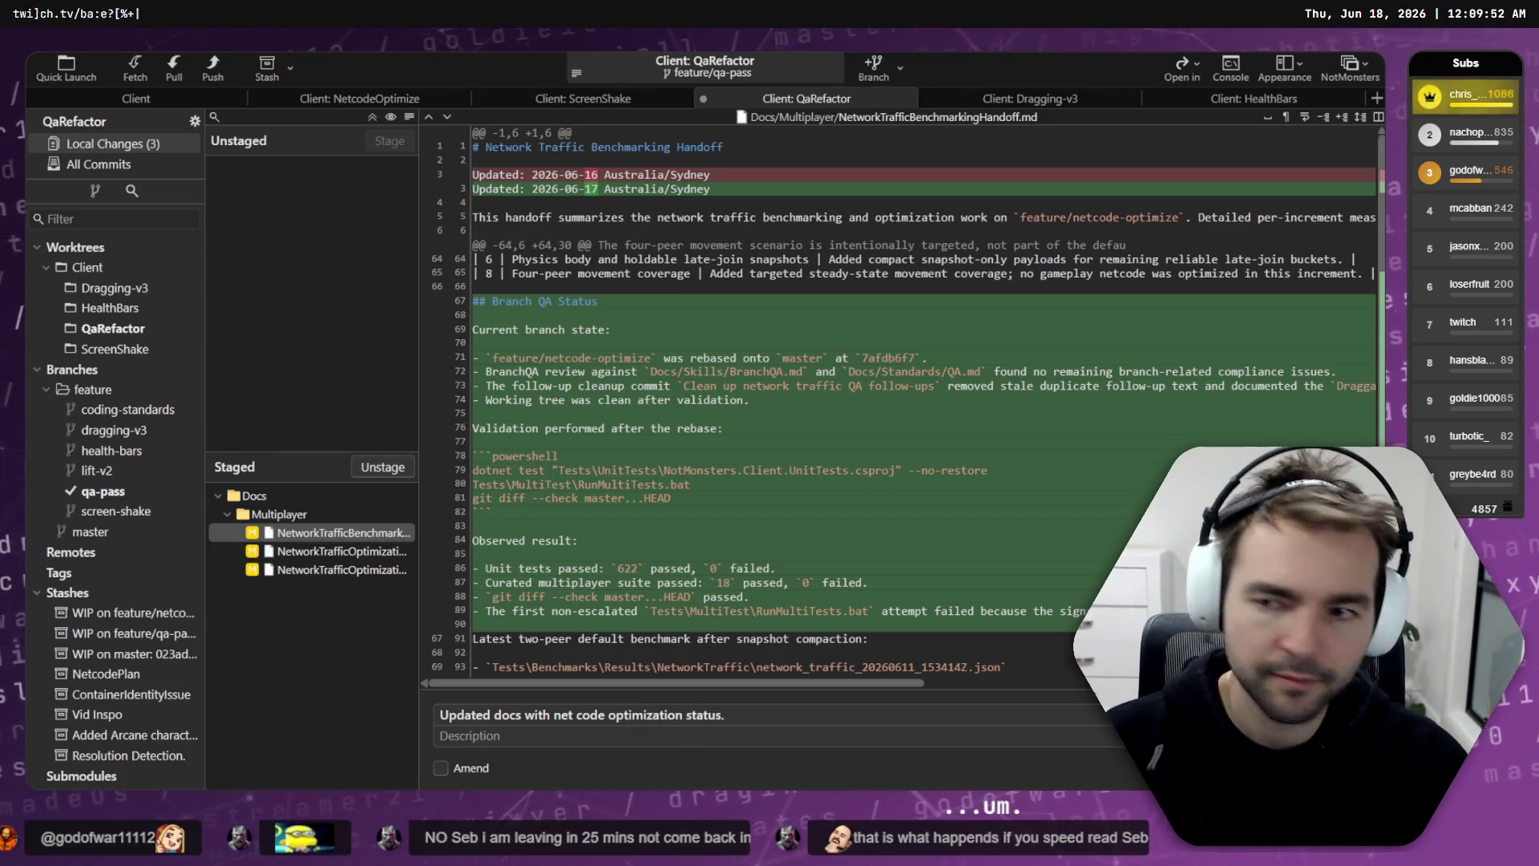
{"action": "key", "text": "ctrl+Return"}
Step: Browse the full commit history, including the container registration and local damage screen shake commits
{"action": "left_click", "coordinate": [103, 491]}
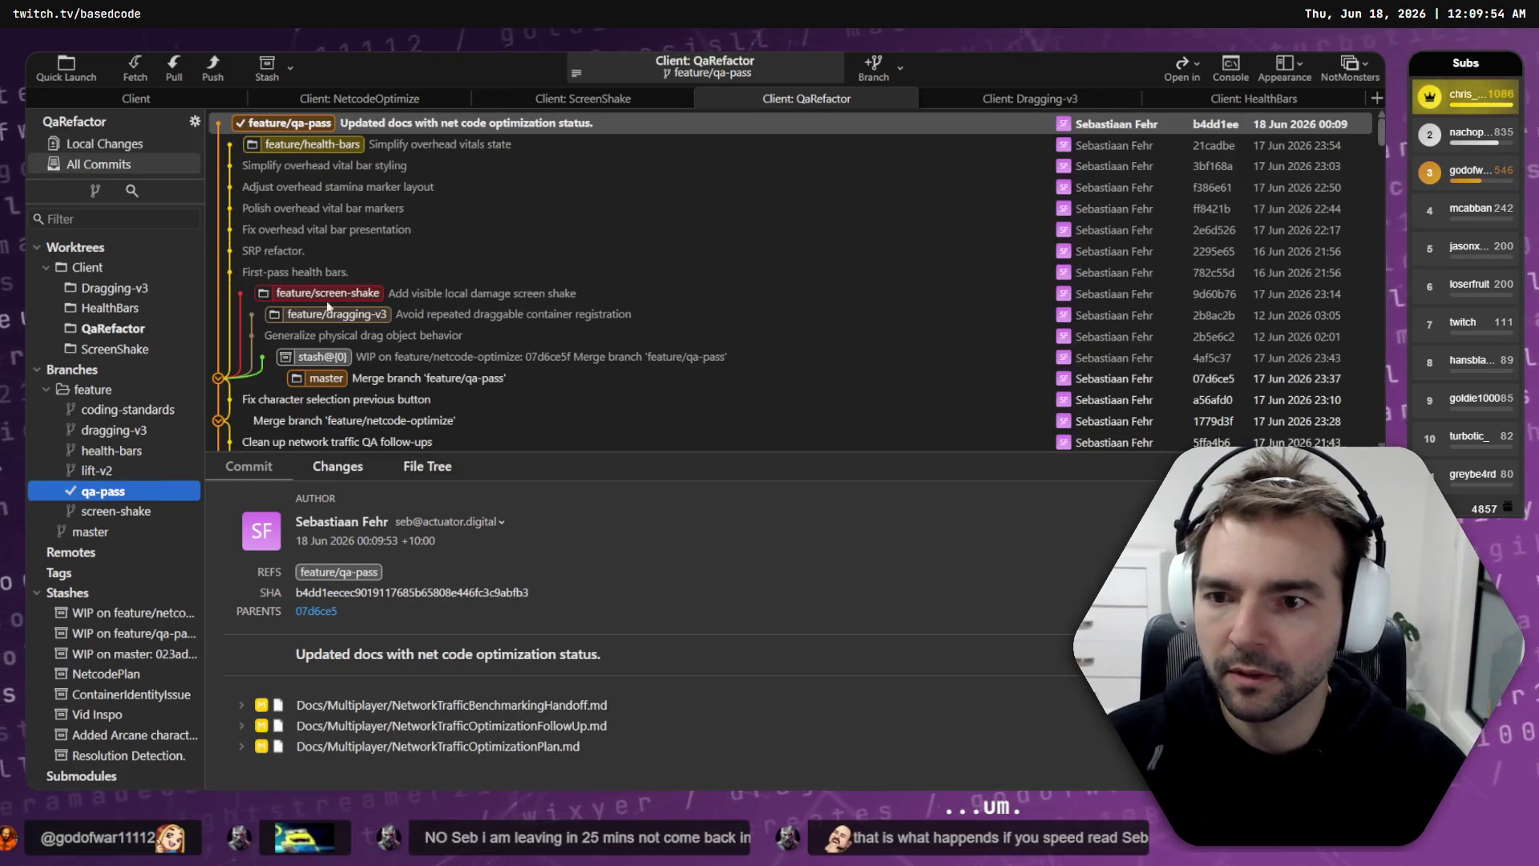
{"action": "left_click", "coordinate": [341, 319]}
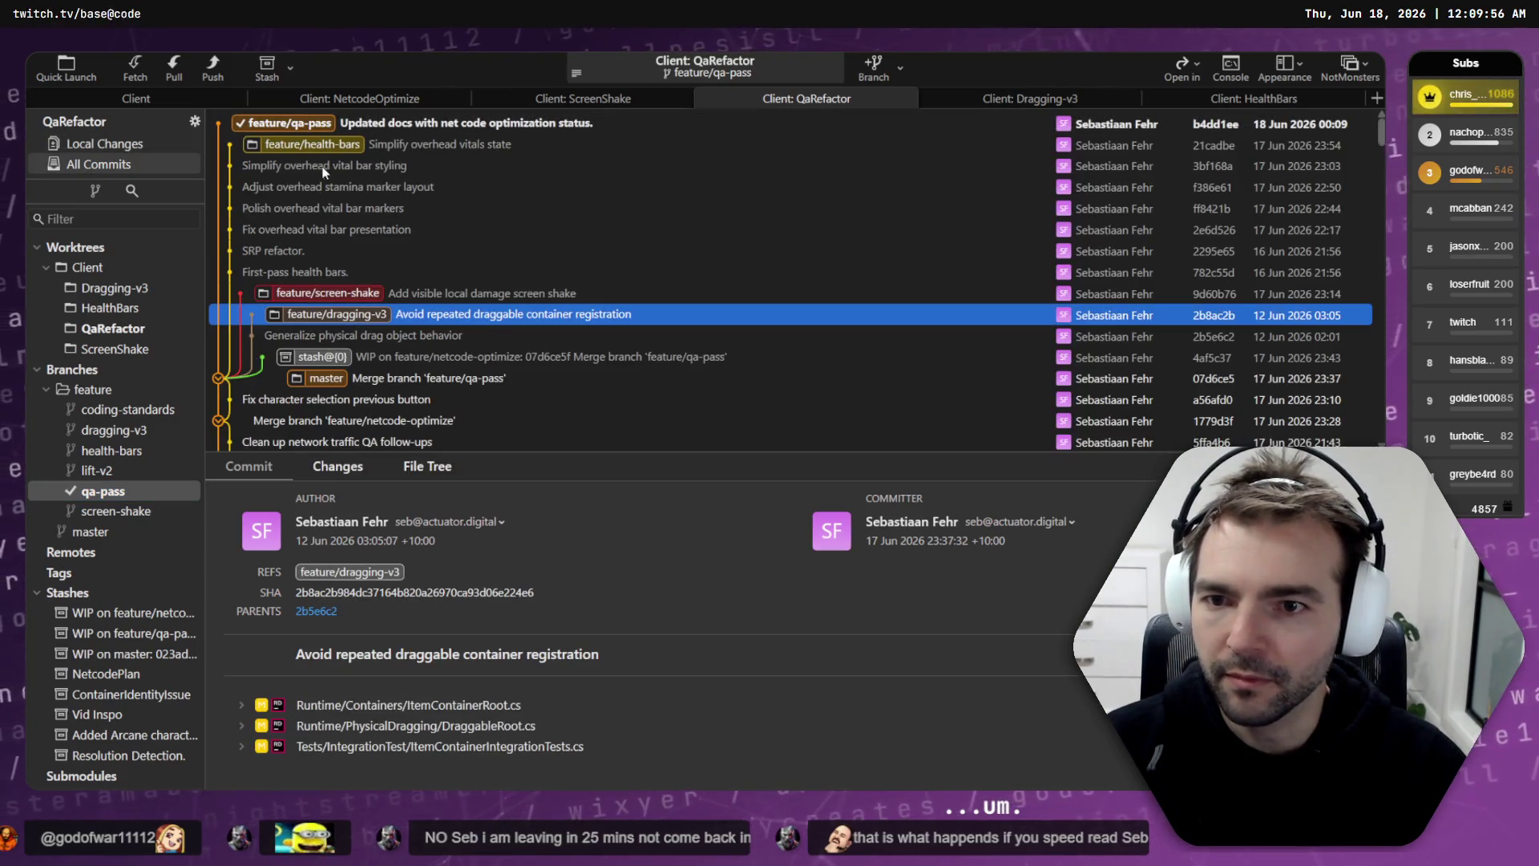
{"action": "left_click", "coordinate": [330, 124]}
{"action": "left_click", "coordinate": [375, 314]}
{"action": "left_click", "coordinate": [359, 295]}
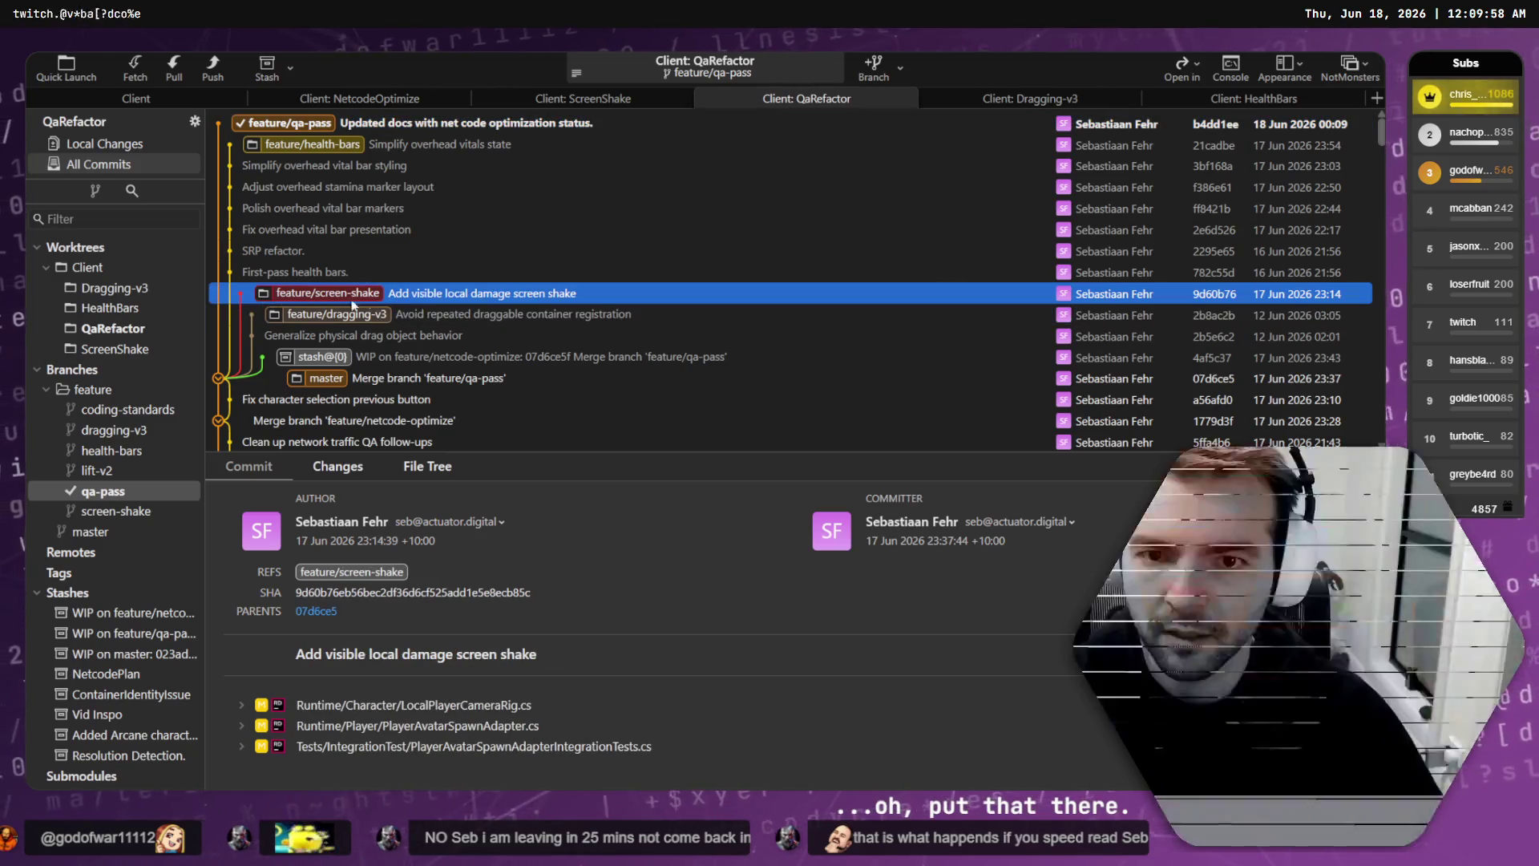
{"action": "left_click", "coordinate": [447, 319]}
{"action": "key", "text": "Down"}
{"action": "key", "text": "Up"}
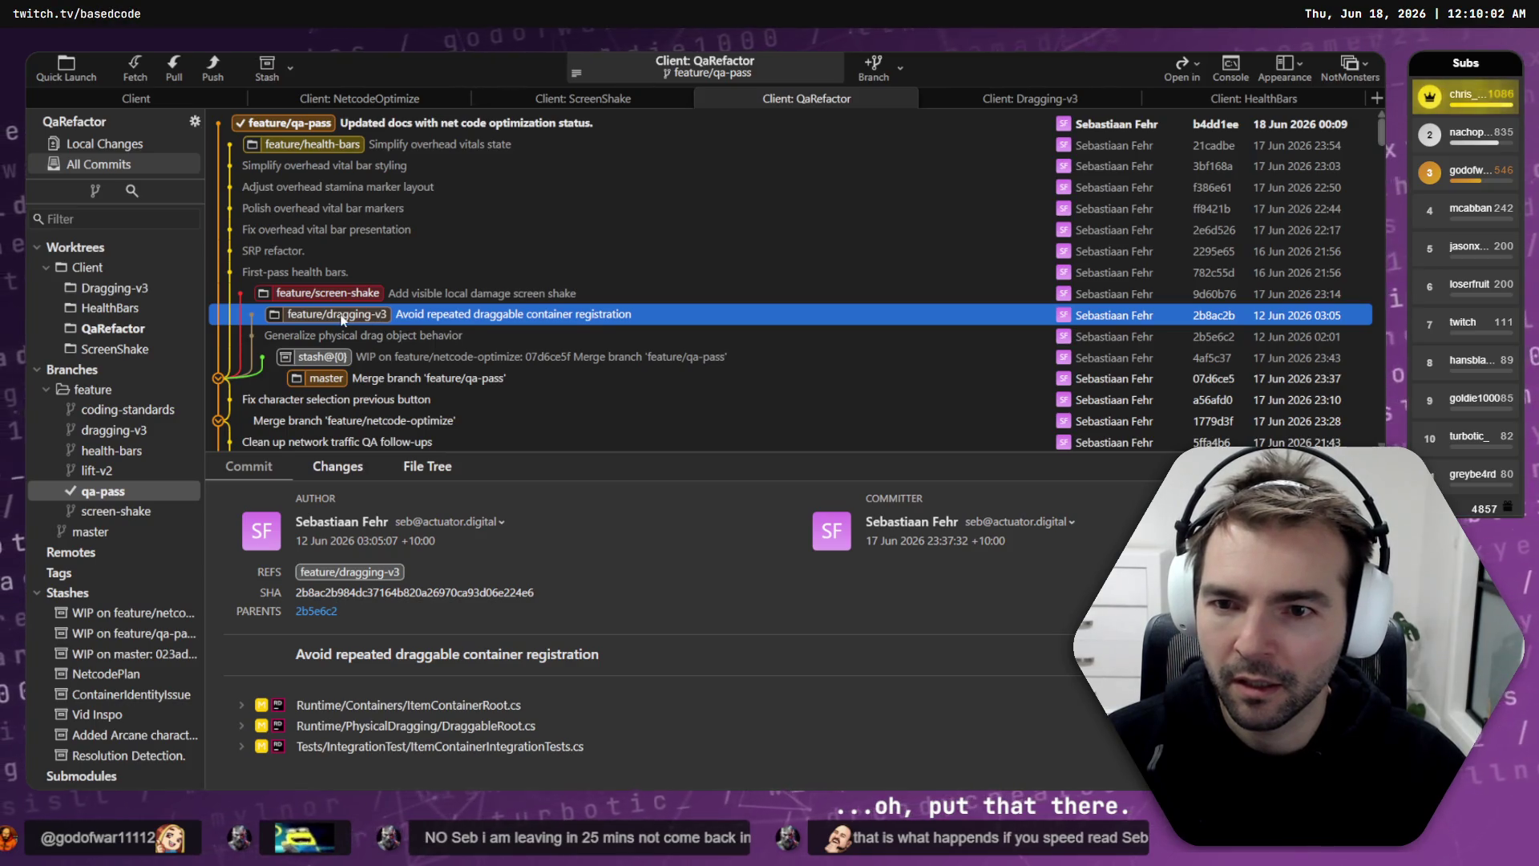
Step: Check out feature/dragging-v3 in its worktree after comparing the drag-related commits
{"action": "left_click", "coordinate": [346, 343]}
{"action": "left_click", "coordinate": [362, 317]}
{"action": "left_click", "coordinate": [352, 329]}
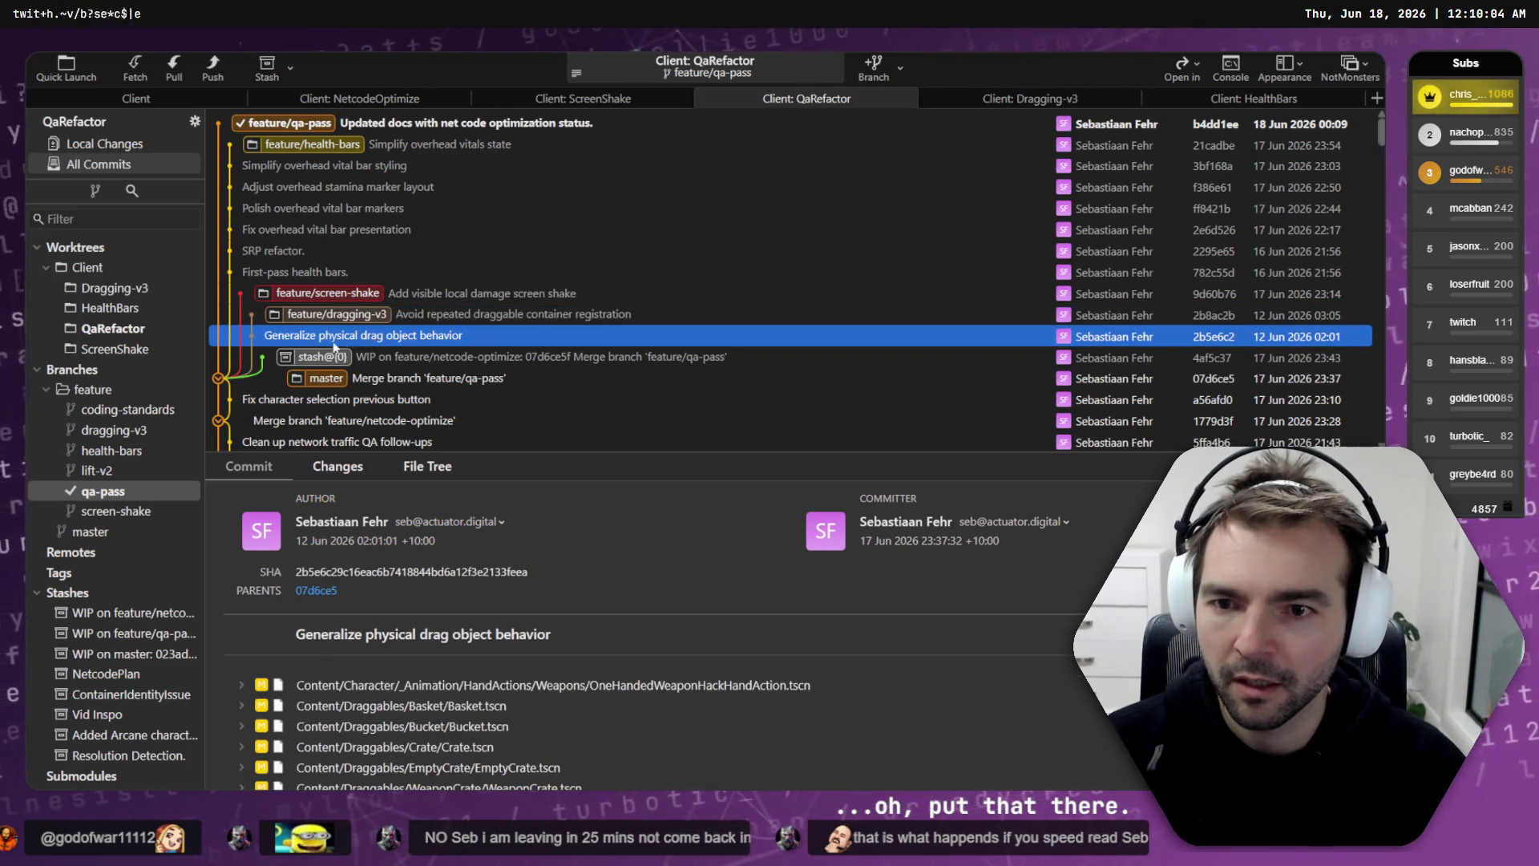
{"action": "left_click", "coordinate": [326, 317]}
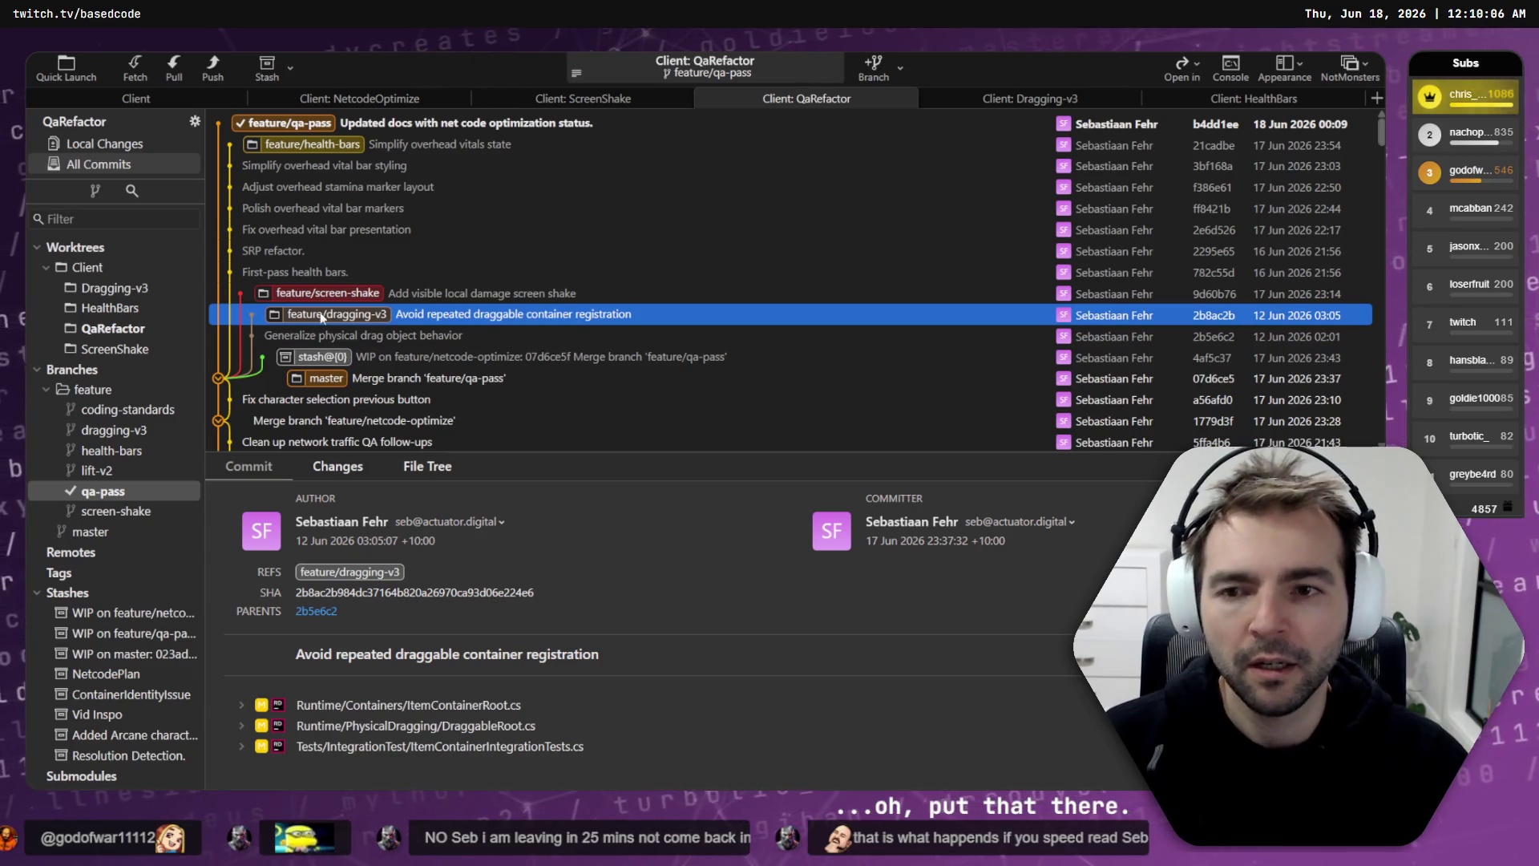
{"action": "double_click", "coordinate": [366, 318]}
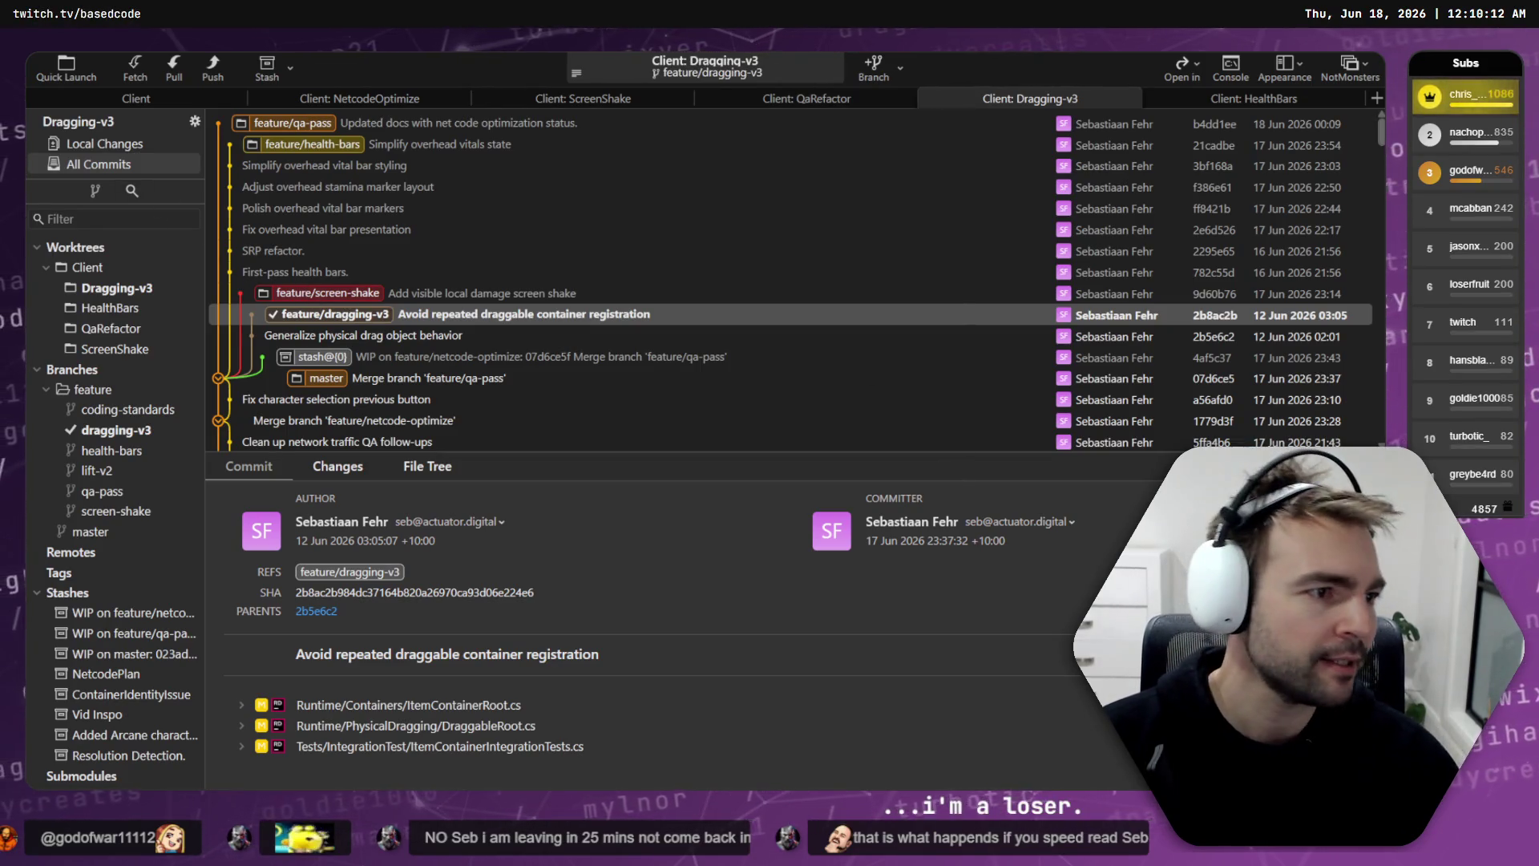
{"action": "key", "text": "alt+Tab"}
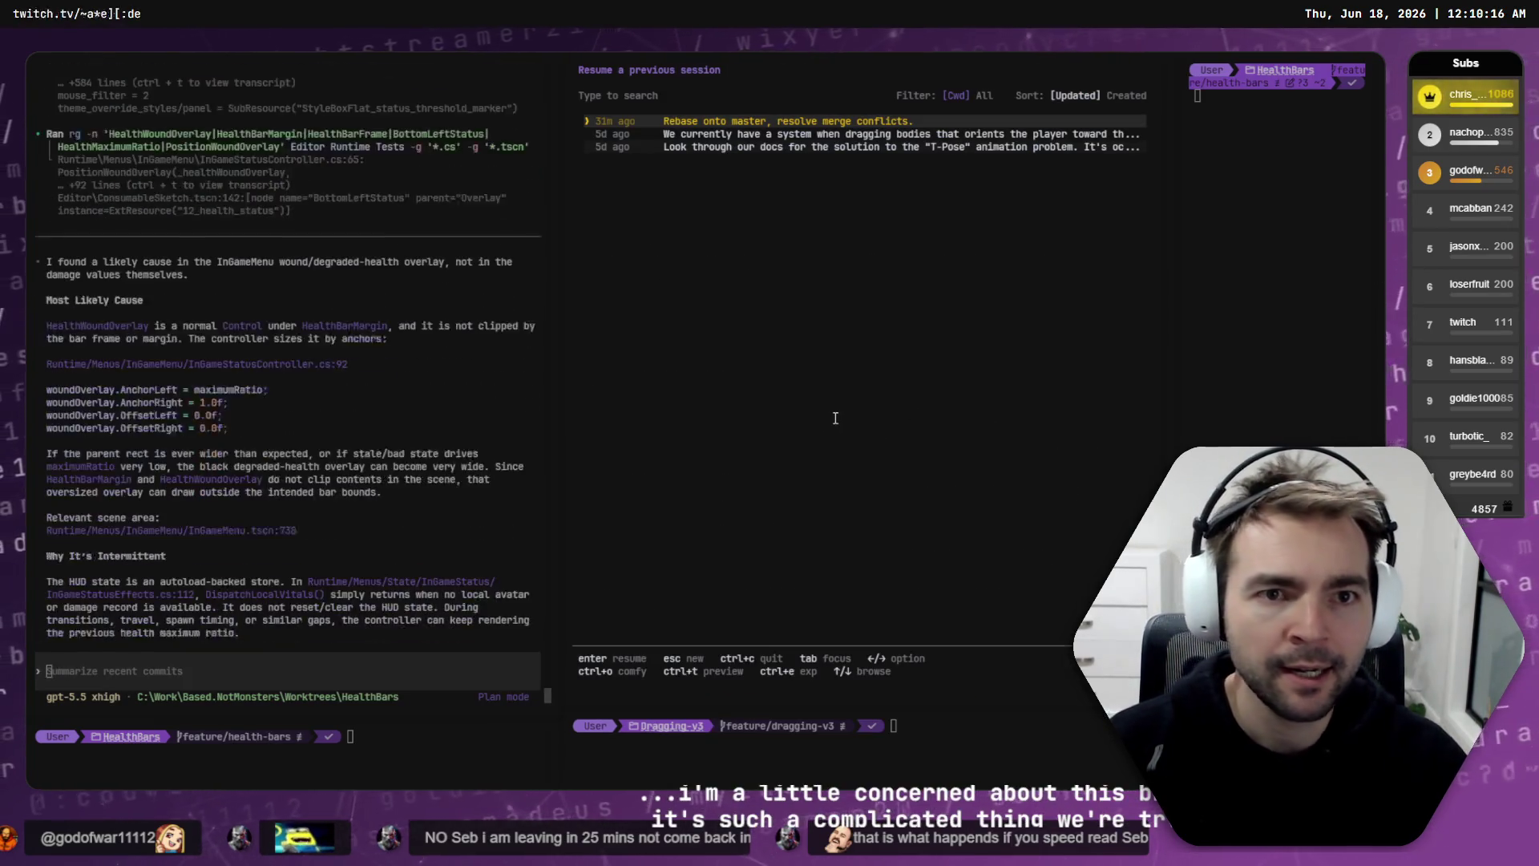
Step: Cancel the session picker and submit the pasted health bar bug investigation prompt
{"action": "key", "text": "Down"}
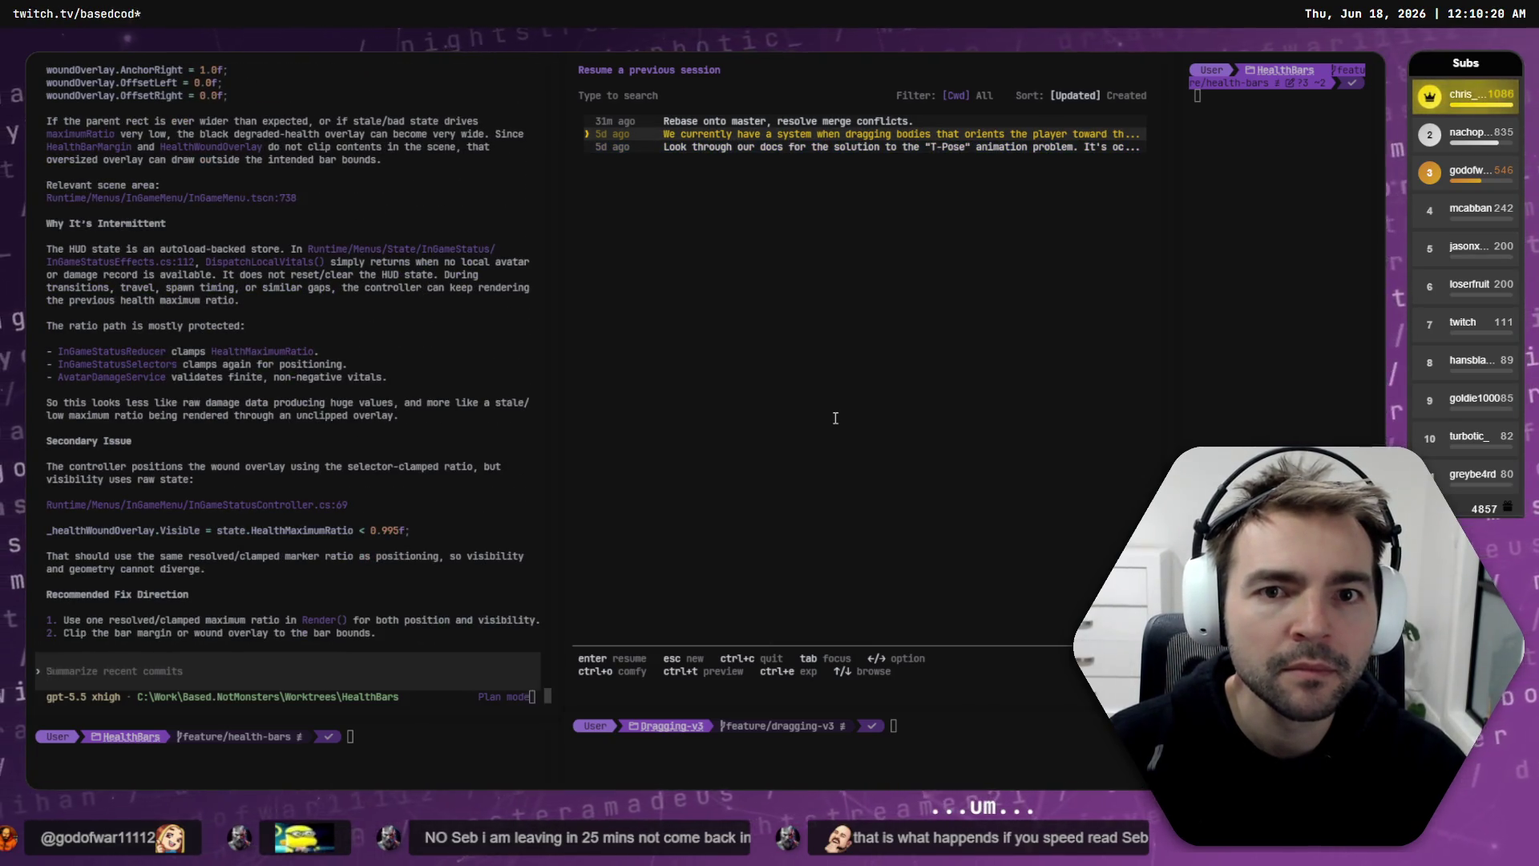
{"action": "key", "text": "Return"}
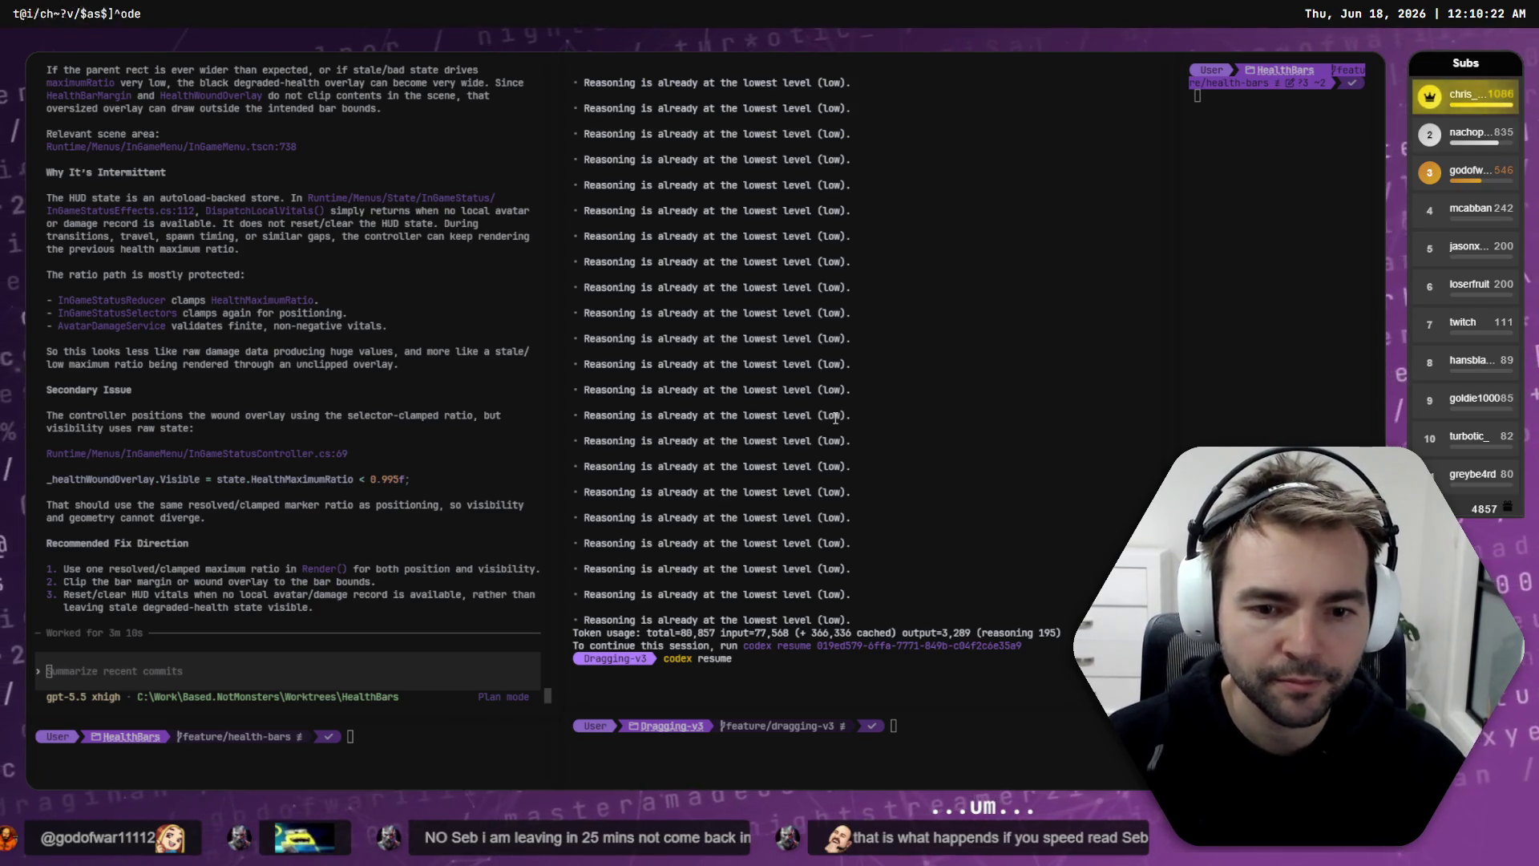
{"action": "scroll", "coordinate": [835, 418], "scroll_direction": "up", "scroll_amount": 15}
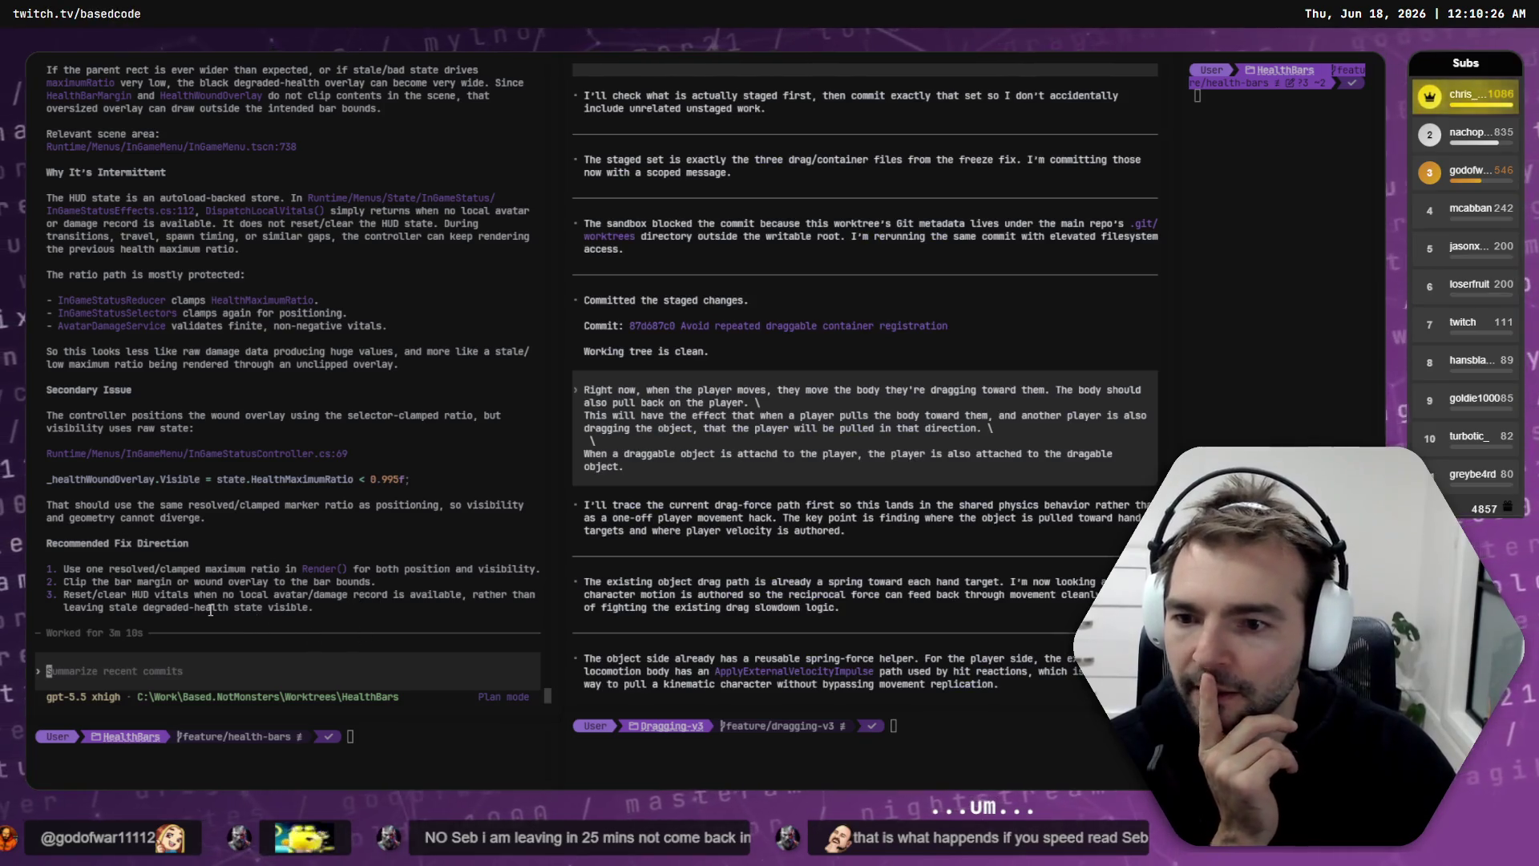
{"action": "scroll", "coordinate": [214, 593], "scroll_direction": "up", "scroll_amount": 13}
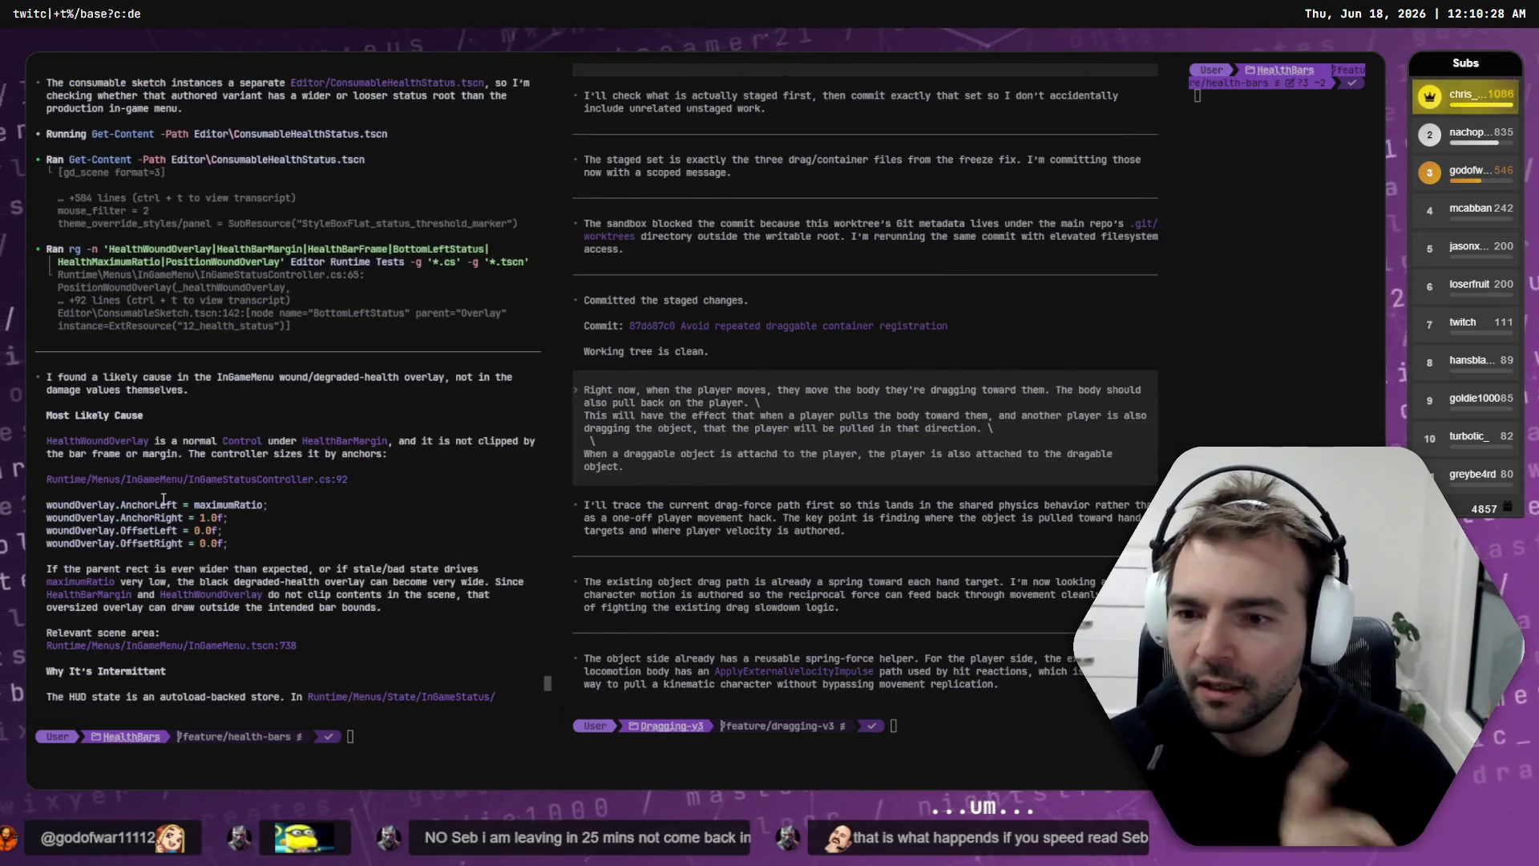
{"action": "scroll", "coordinate": [183, 499], "scroll_direction": "down", "scroll_amount": 13}
{"action": "type", "text": "Occasionally, we have a bug with the InGameMenu health bar. The black line representing degraded full health grows way too wide, extending off the right side of the screen. Investigate and find the potential cause of this issue."}
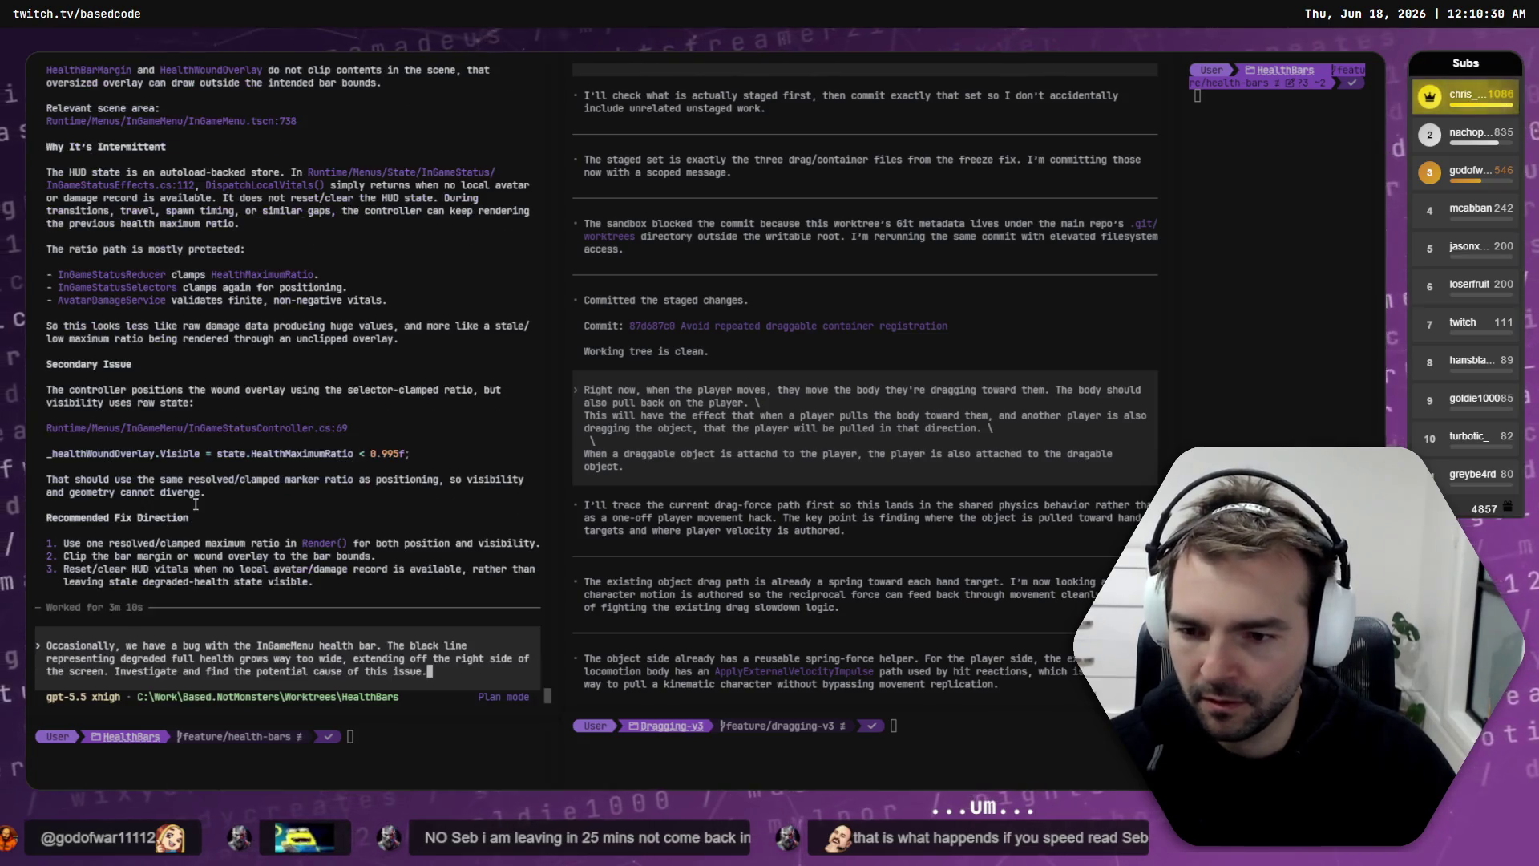
{"action": "key", "text": "Return"}
Step: Read the agent's diagnosis, switch to Default mode, and send 'Move forward with this recommended fix.'
{"action": "scroll", "coordinate": [200, 493], "scroll_direction": "up", "scroll_amount": 13}
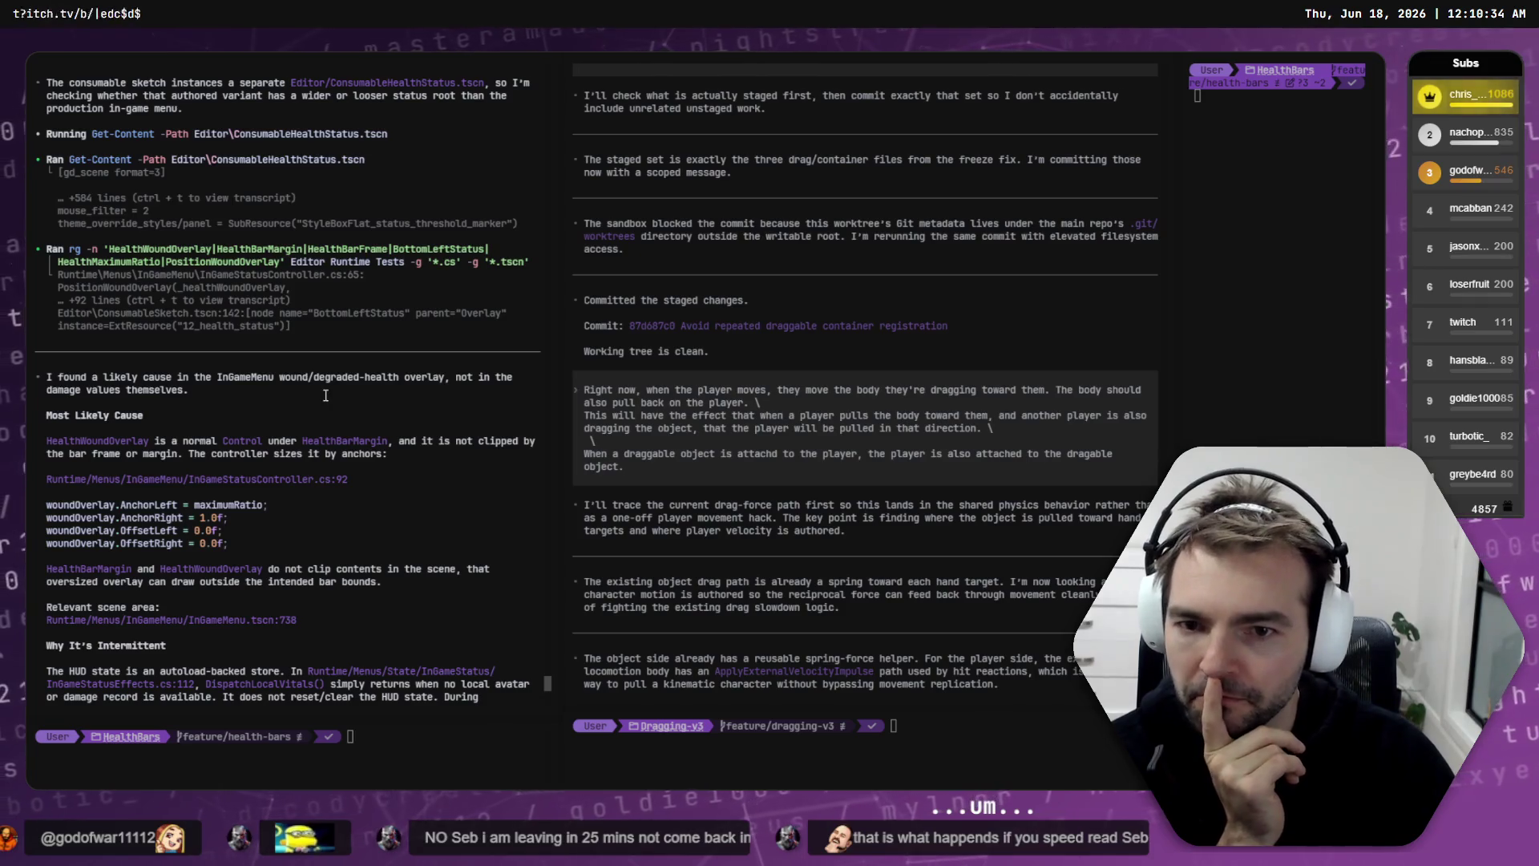
{"action": "scroll", "coordinate": [113, 415], "scroll_direction": "down", "scroll_amount": 2}
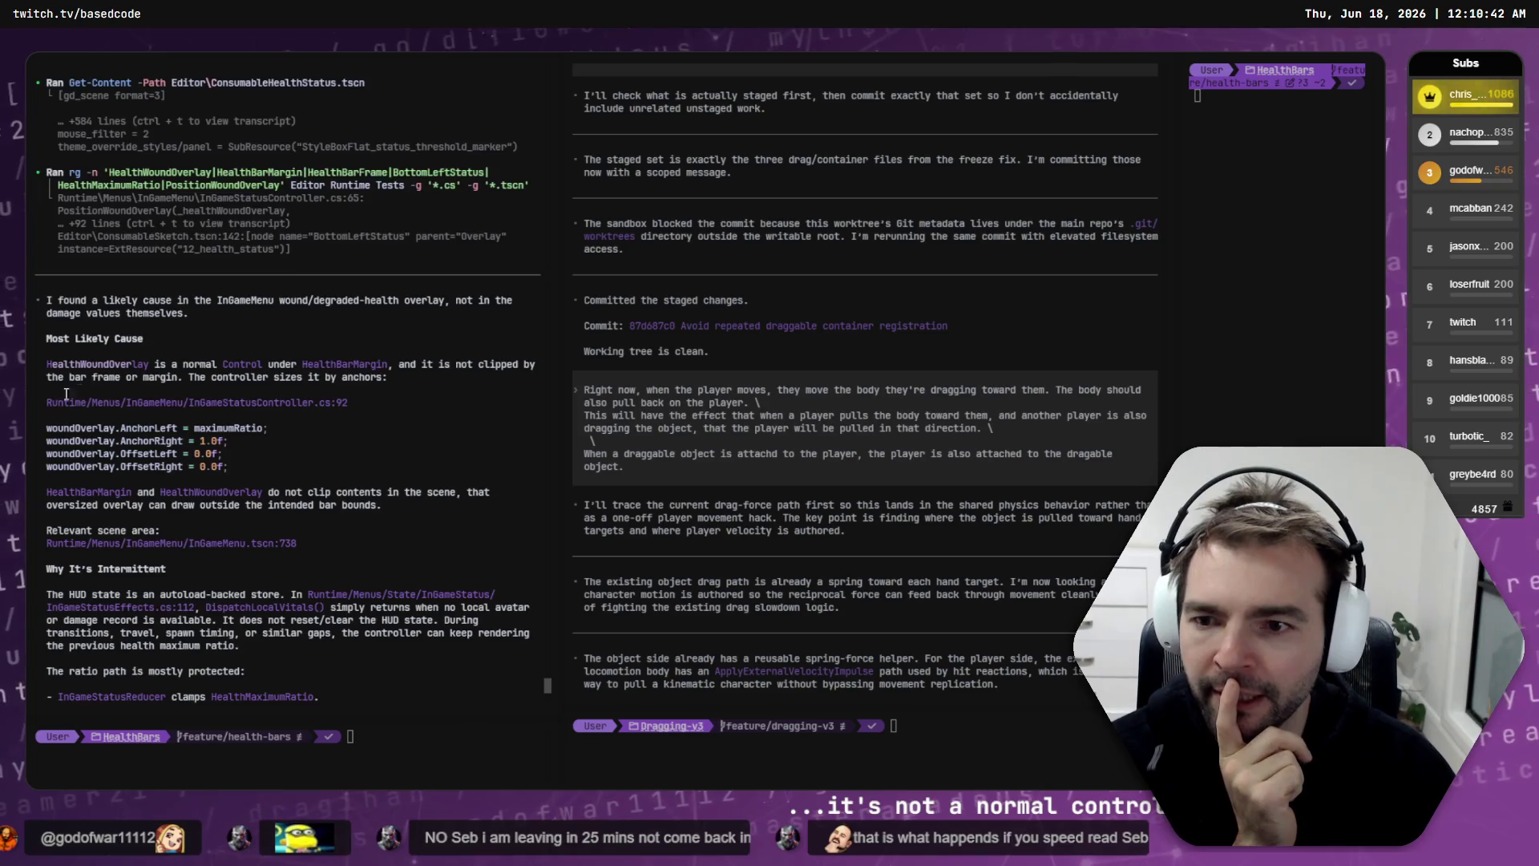
{"action": "scroll", "coordinate": [66, 393], "scroll_direction": "down", "scroll_amount": 2}
{"action": "scroll", "coordinate": [49, 428], "scroll_direction": "down", "scroll_amount": 2}
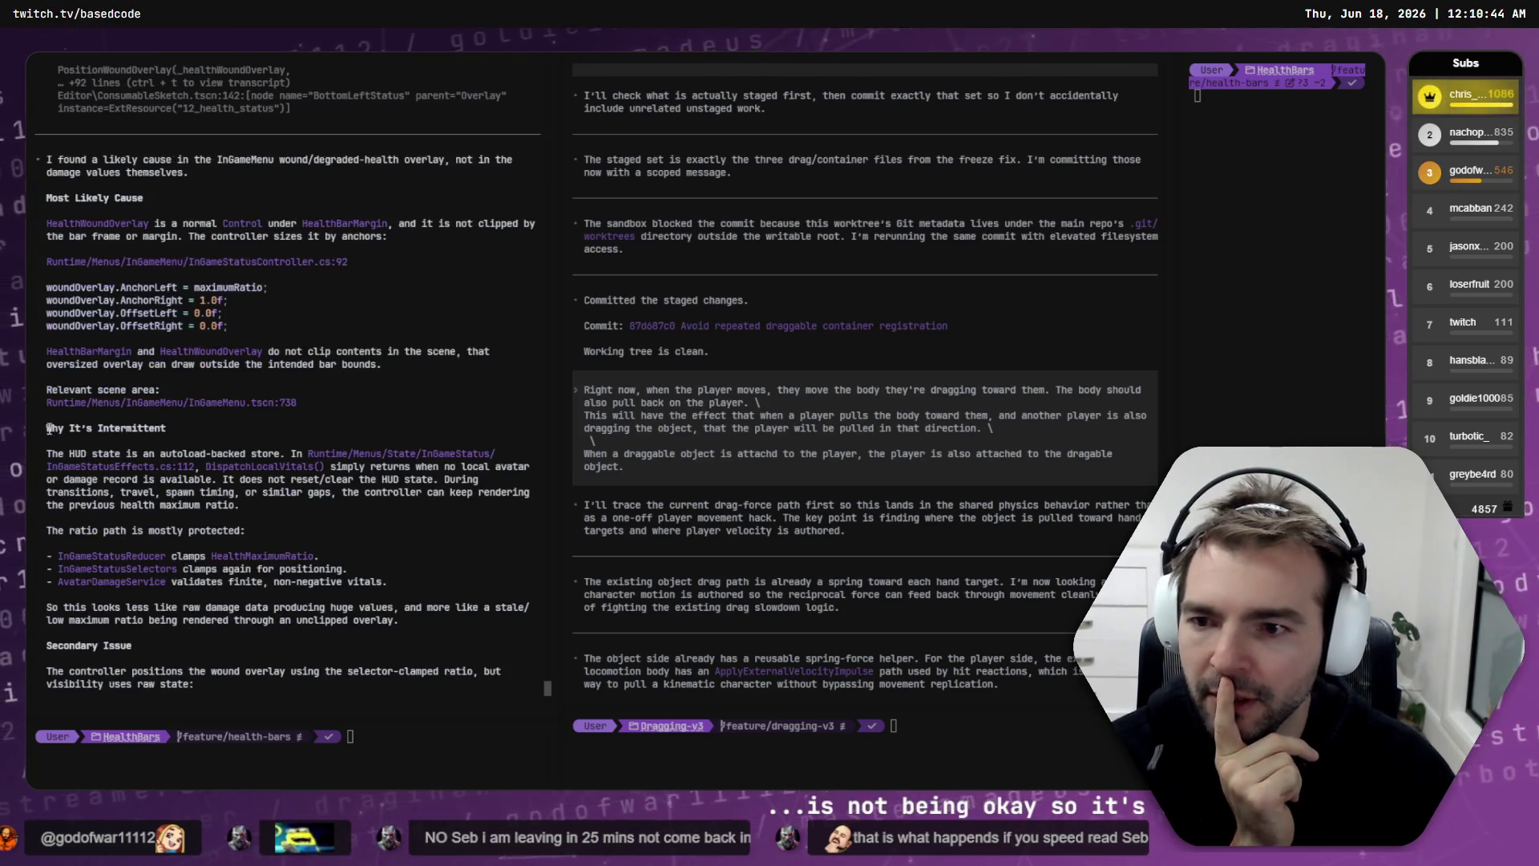
{"action": "scroll", "coordinate": [259, 479], "scroll_direction": "down", "scroll_amount": 6}
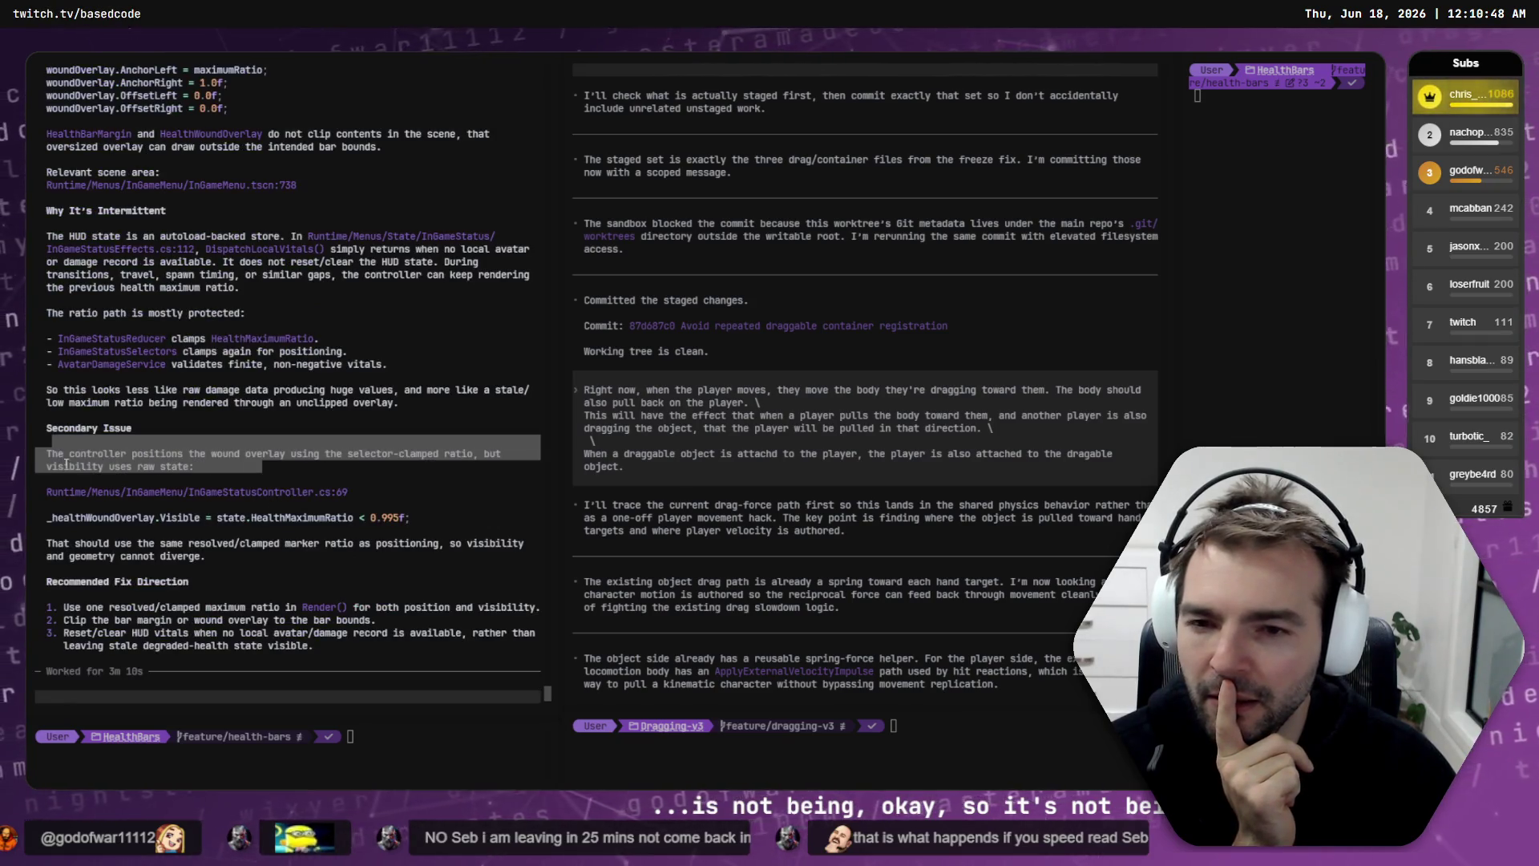
{"action": "scroll", "coordinate": [297, 519], "scroll_direction": "down", "scroll_amount": 2}
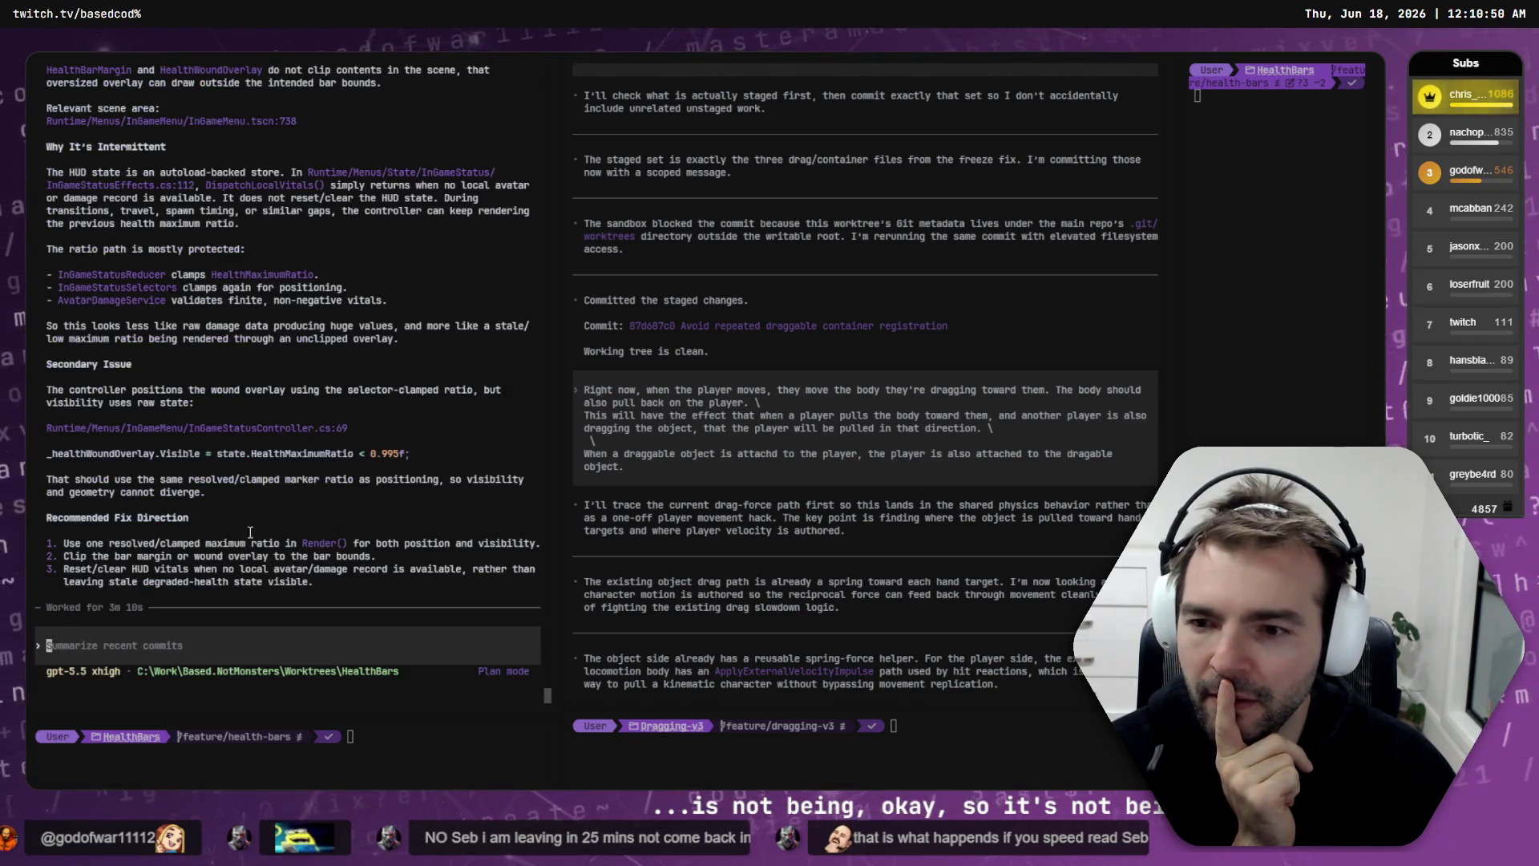
{"action": "key", "text": "shift+Tab"}
{"action": "type", "text": "Move forward with this recom"}
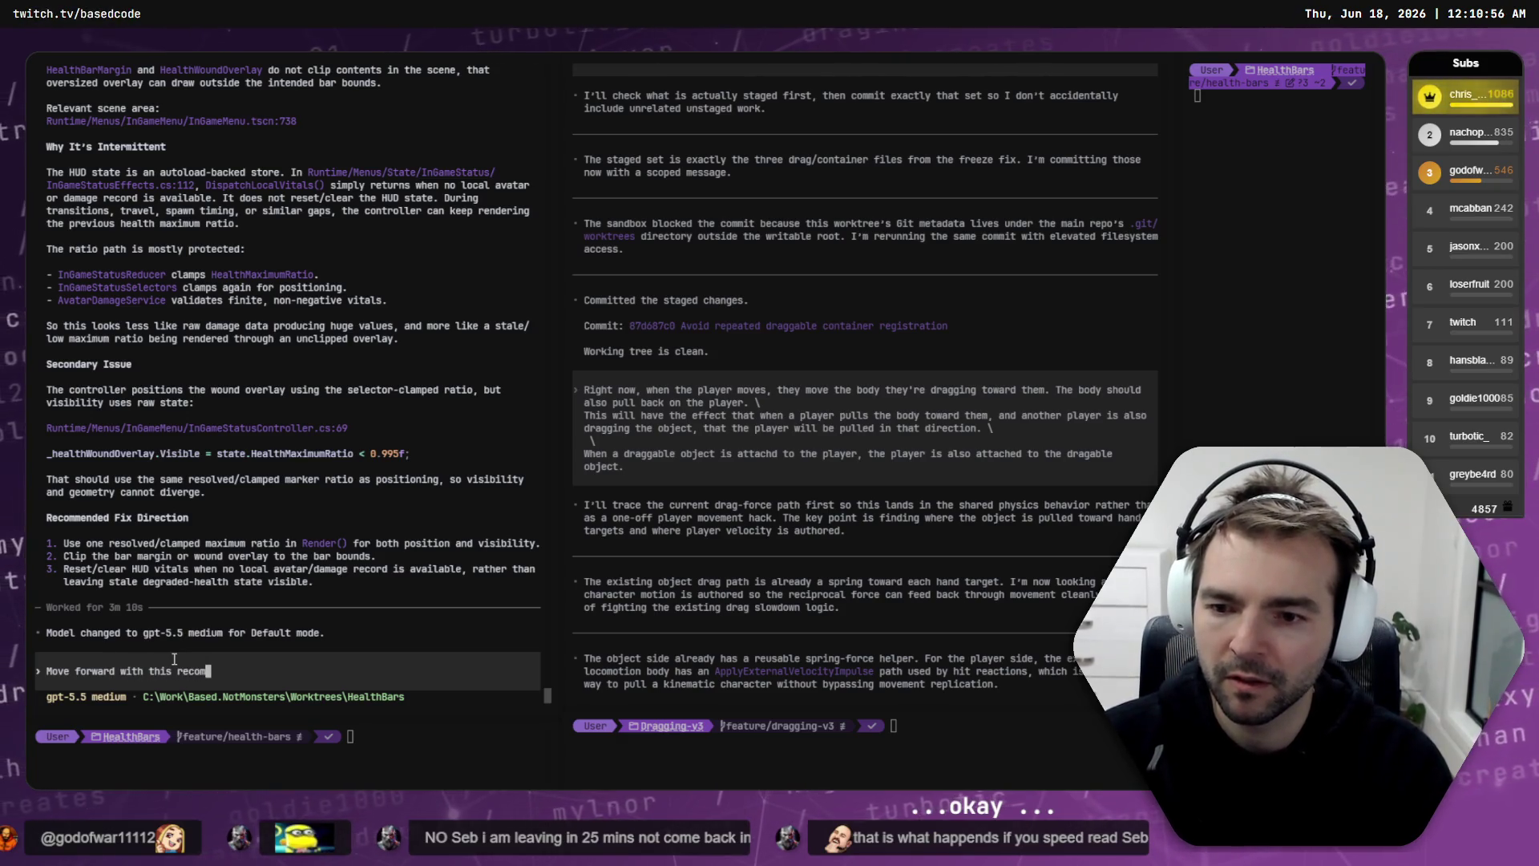
{"action": "type", "text": "mended fix."}
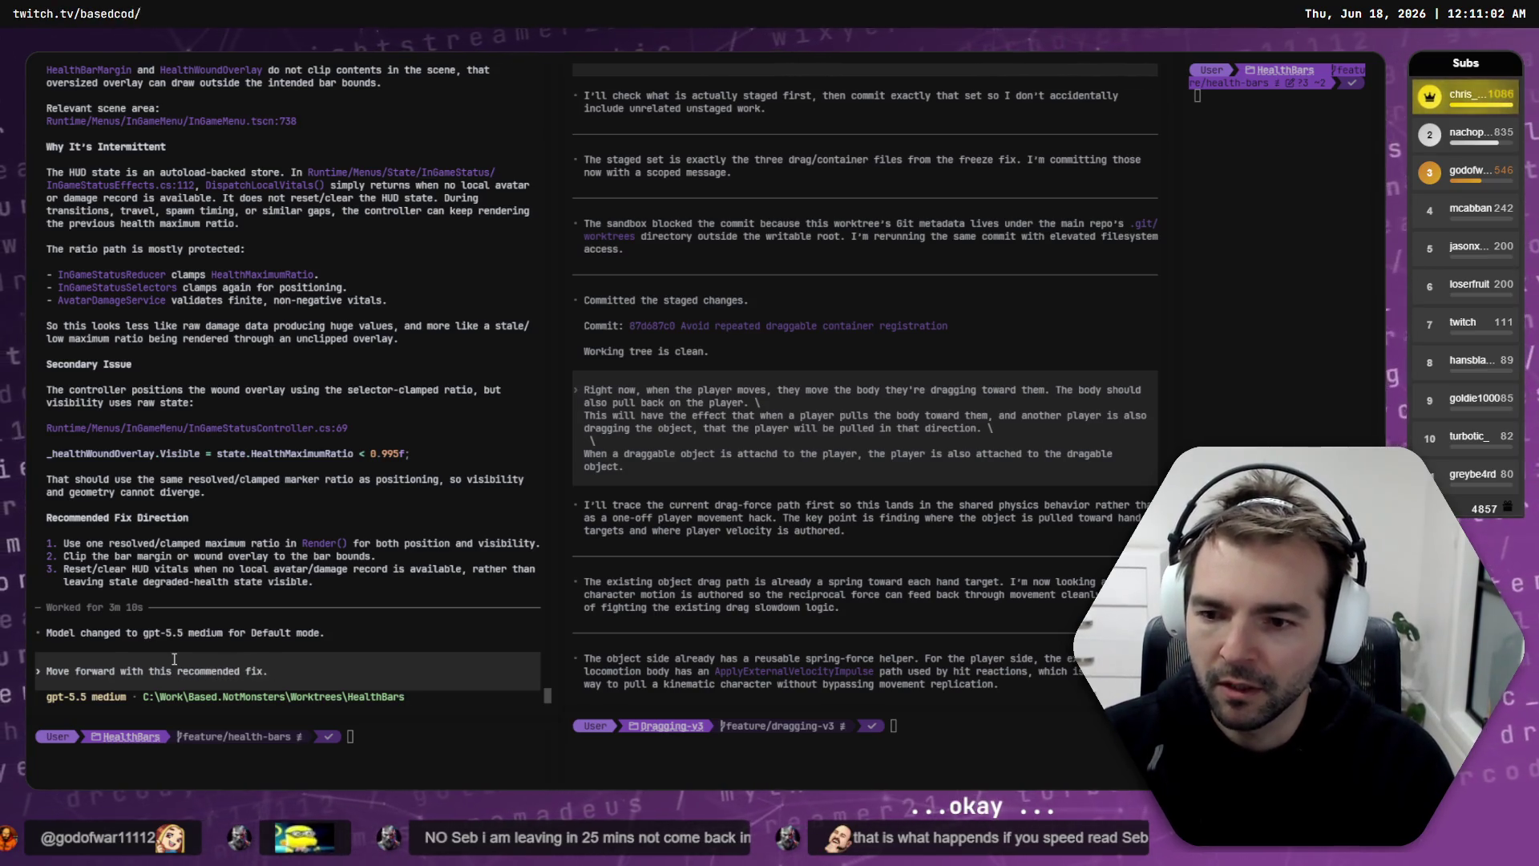
{"action": "key", "text": "Return"}
{"action": "key", "text": "ctrl+super+Right"}
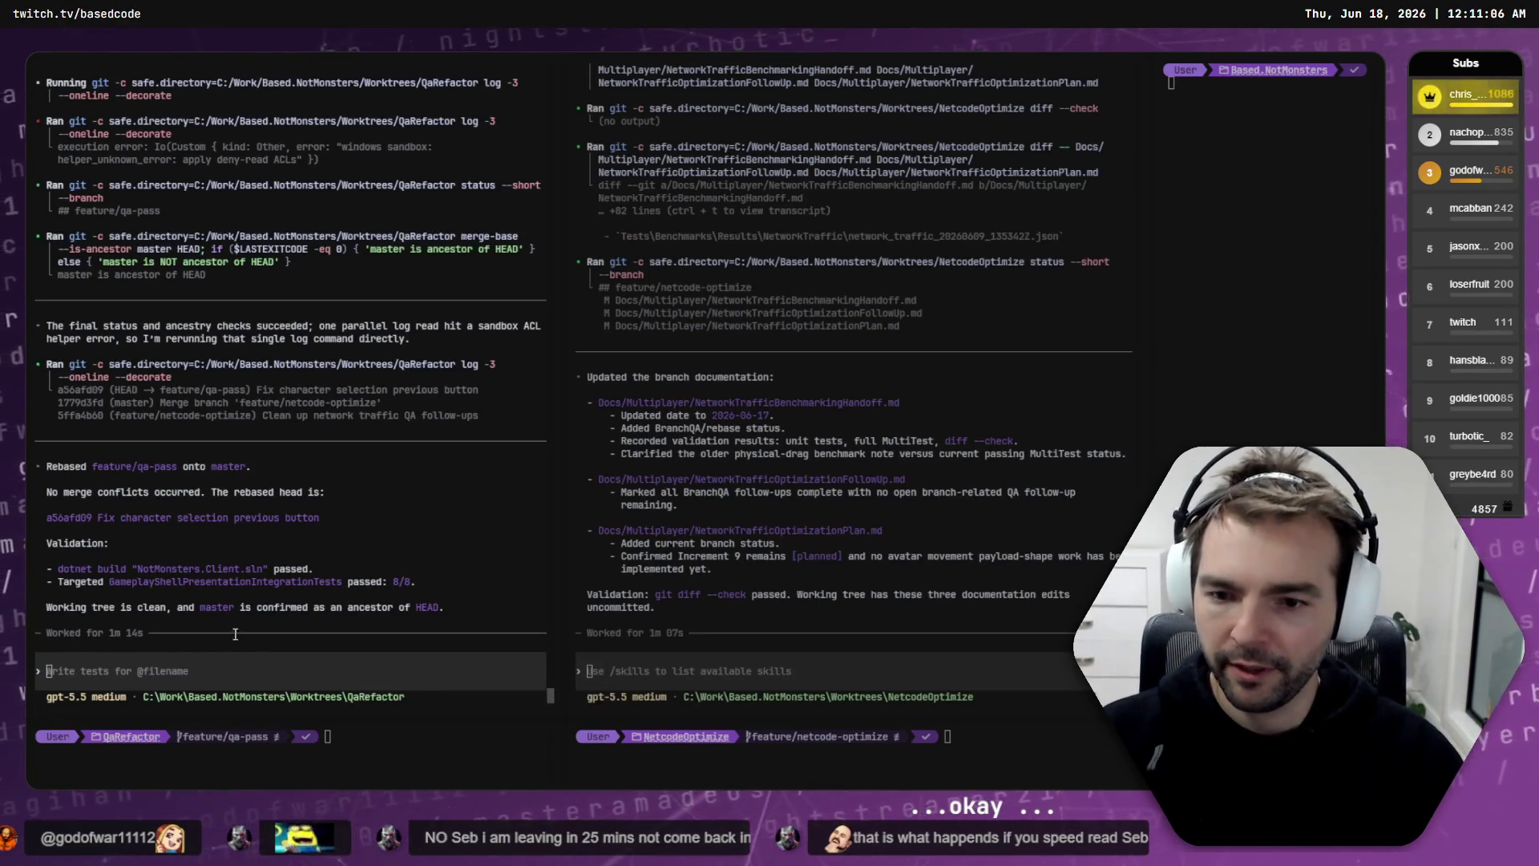
{"action": "key", "text": "ctrl+super+Right"}
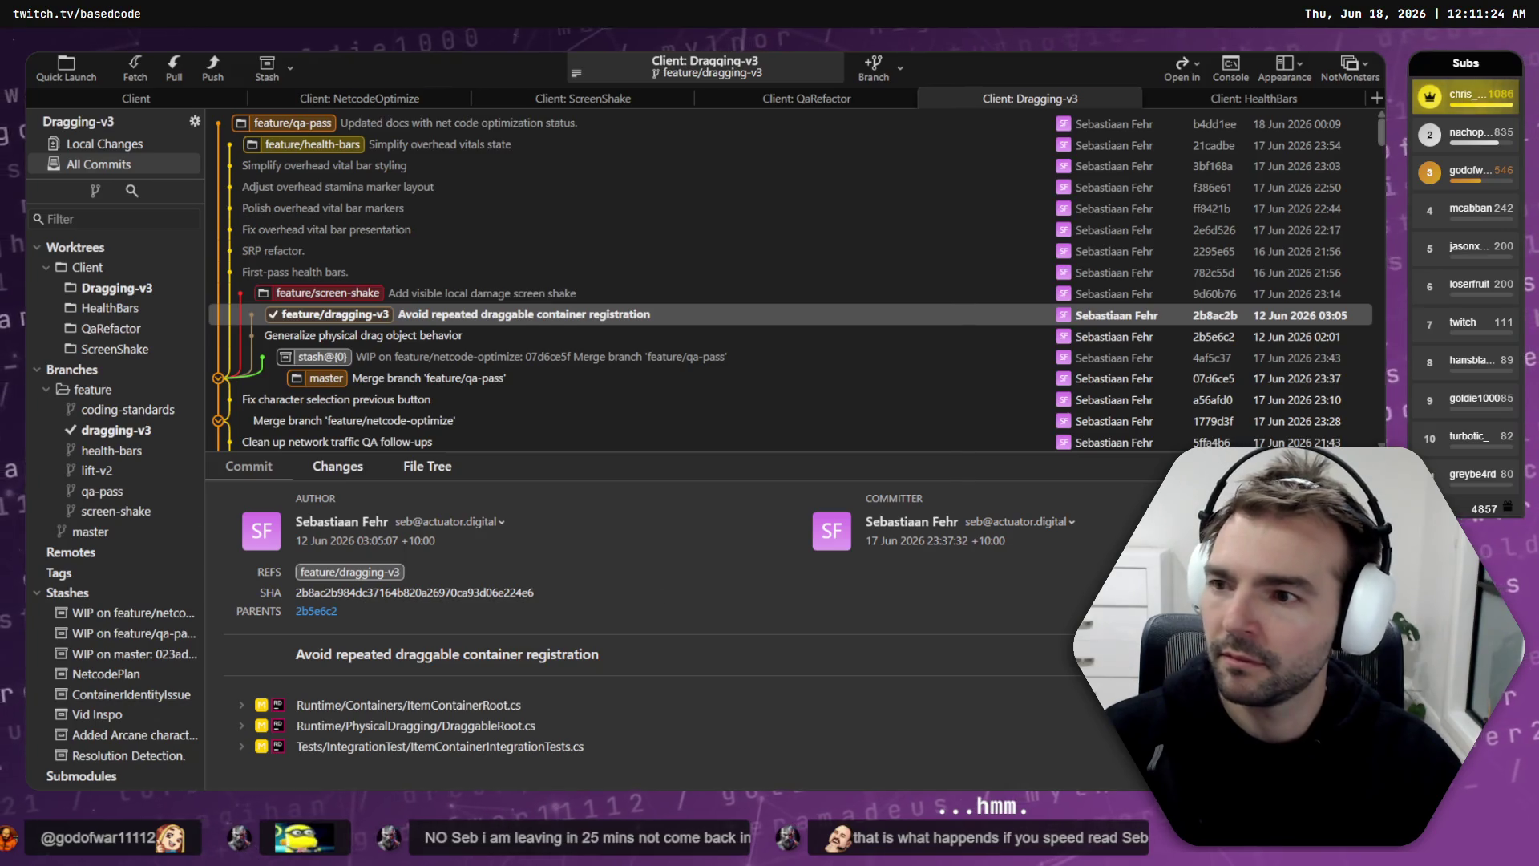
Step: Inspect the 'Add visible local damage screen shake' commit and its changed files
{"action": "left_click", "coordinate": [404, 315]}
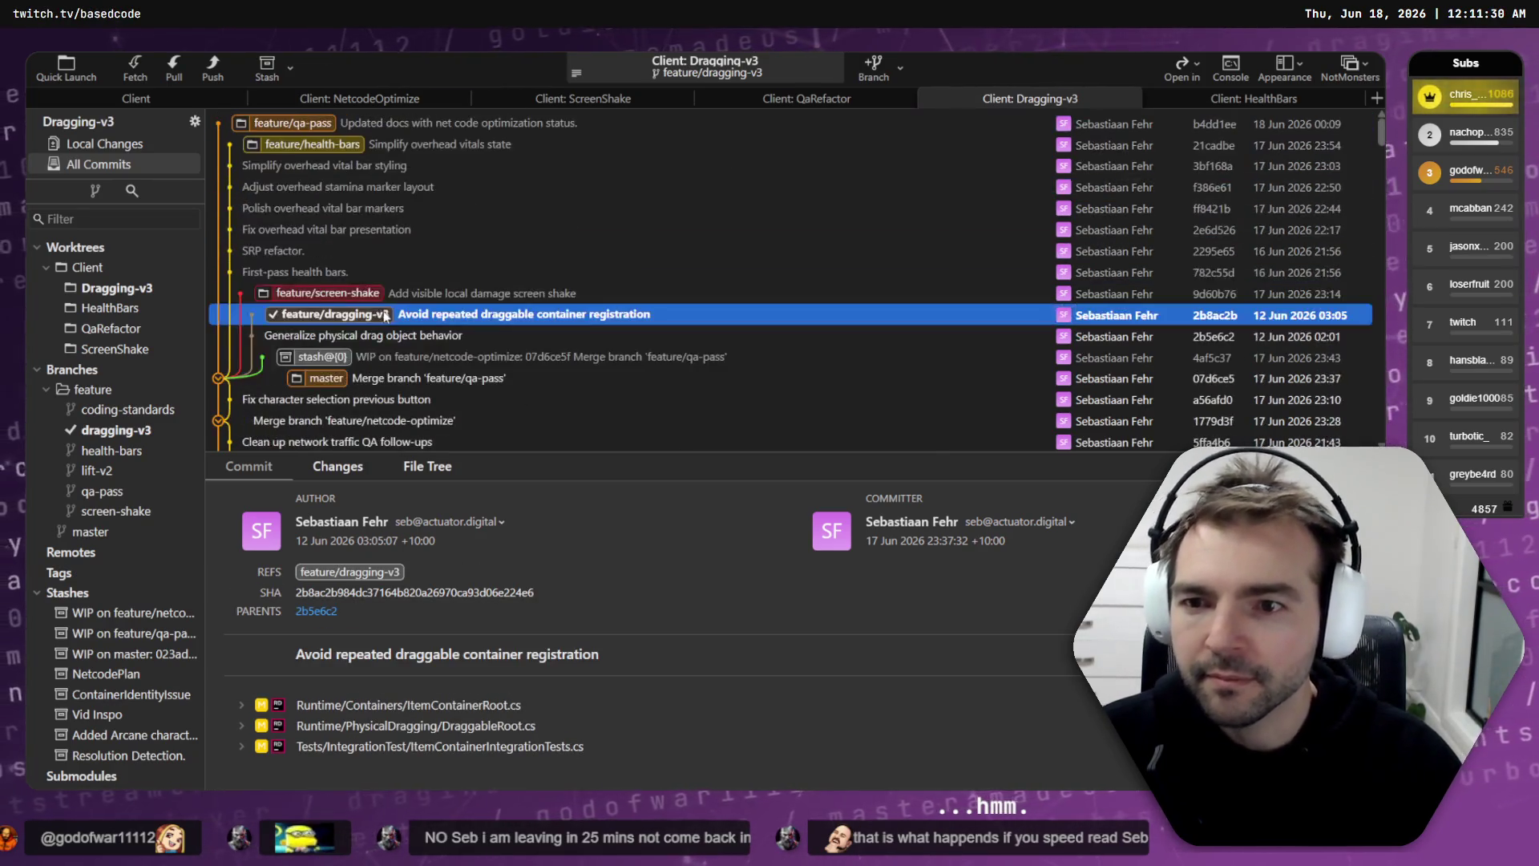
{"action": "left_click", "coordinate": [346, 300]}
{"action": "left_click", "coordinate": [369, 274]}
{"action": "left_click", "coordinate": [405, 294]}
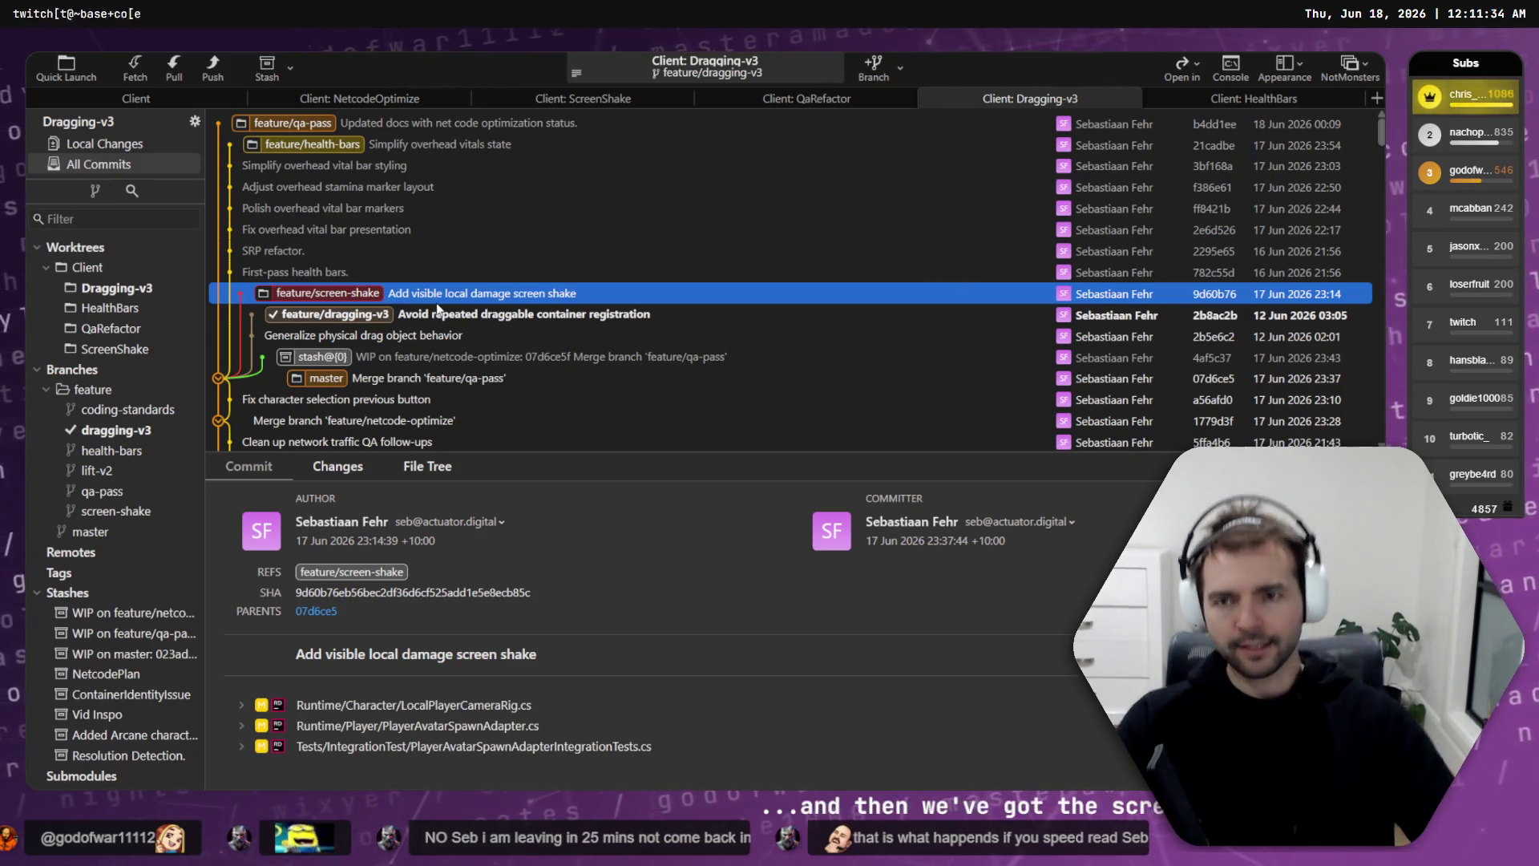
{"action": "key", "text": "alt+Tab"}
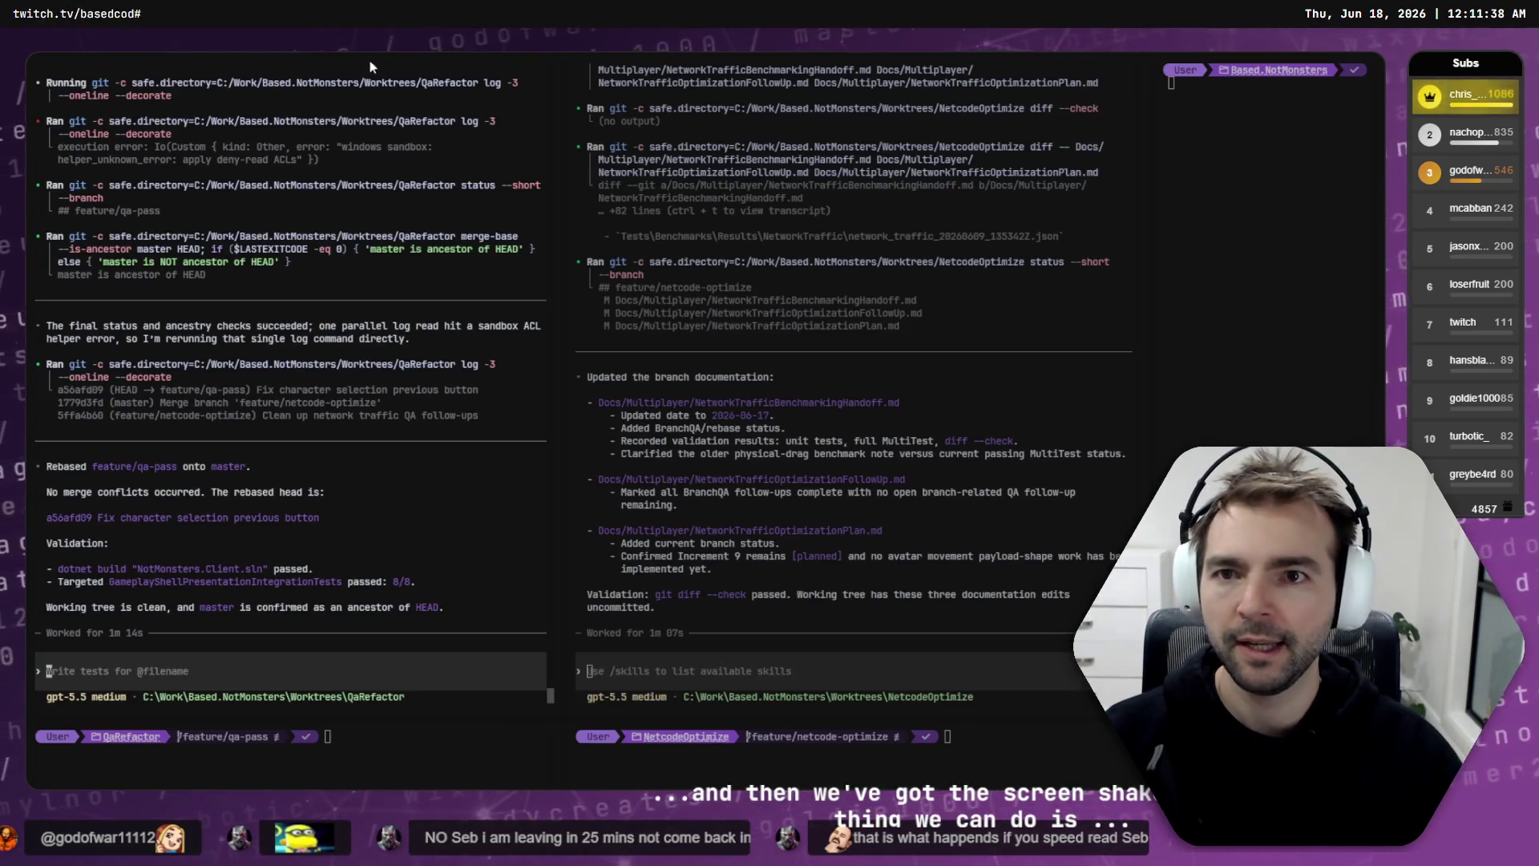
Step: In the ScreenShake session, draft a prompt asking for visual feedback for the player dealing damage
{"action": "key", "text": "alt+Tab"}
{"action": "type", "text": "When"}
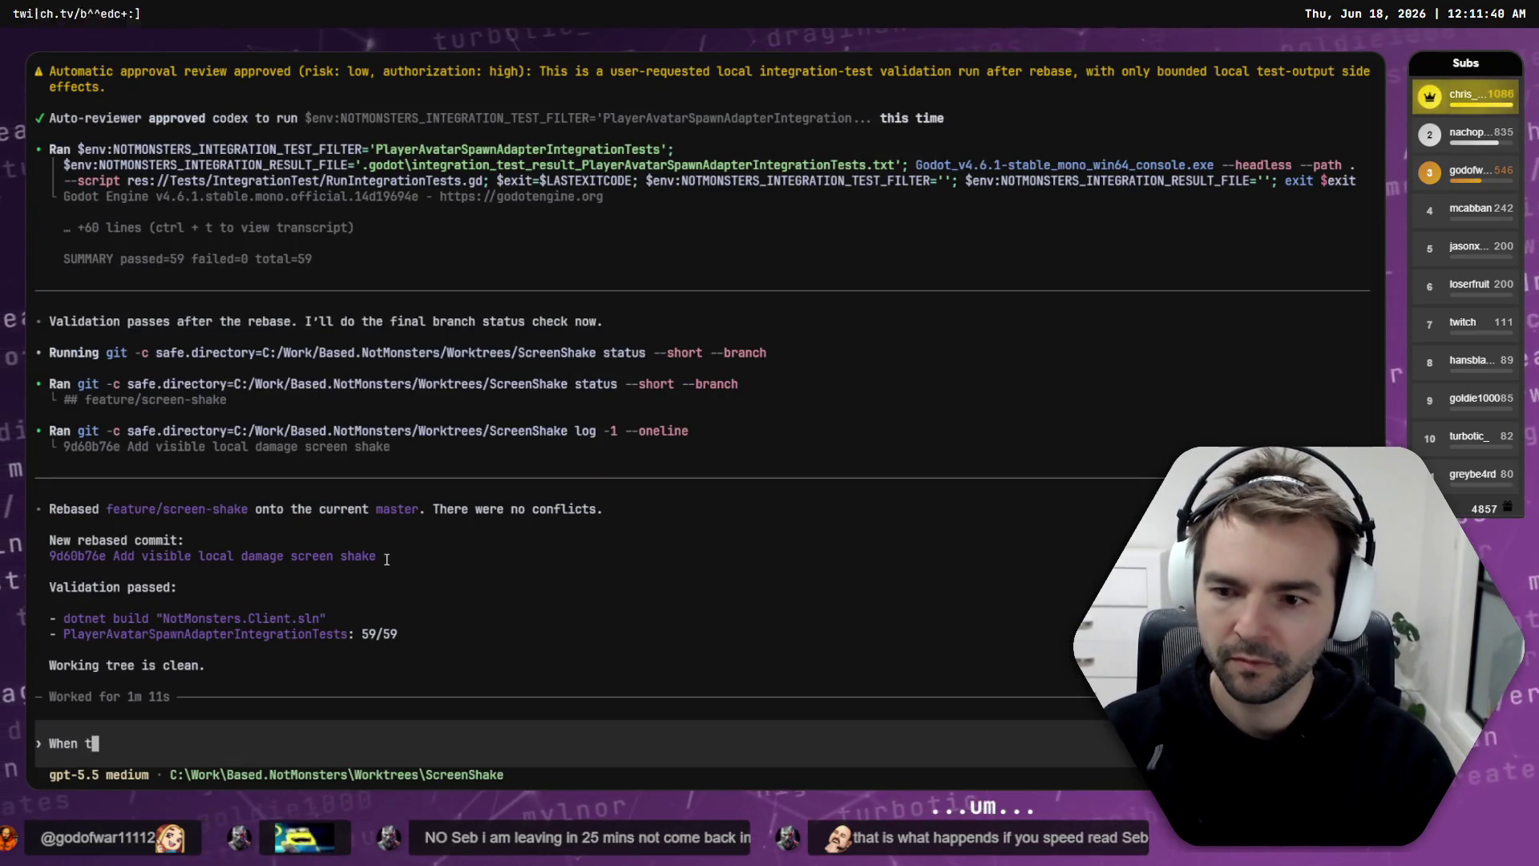
{"action": "key", "text": "BackSpace"}
{"action": "key", "text": "BackSpace"}
{"action": "key", "text": "BackSpace"}
{"action": "type", "text": "For "}
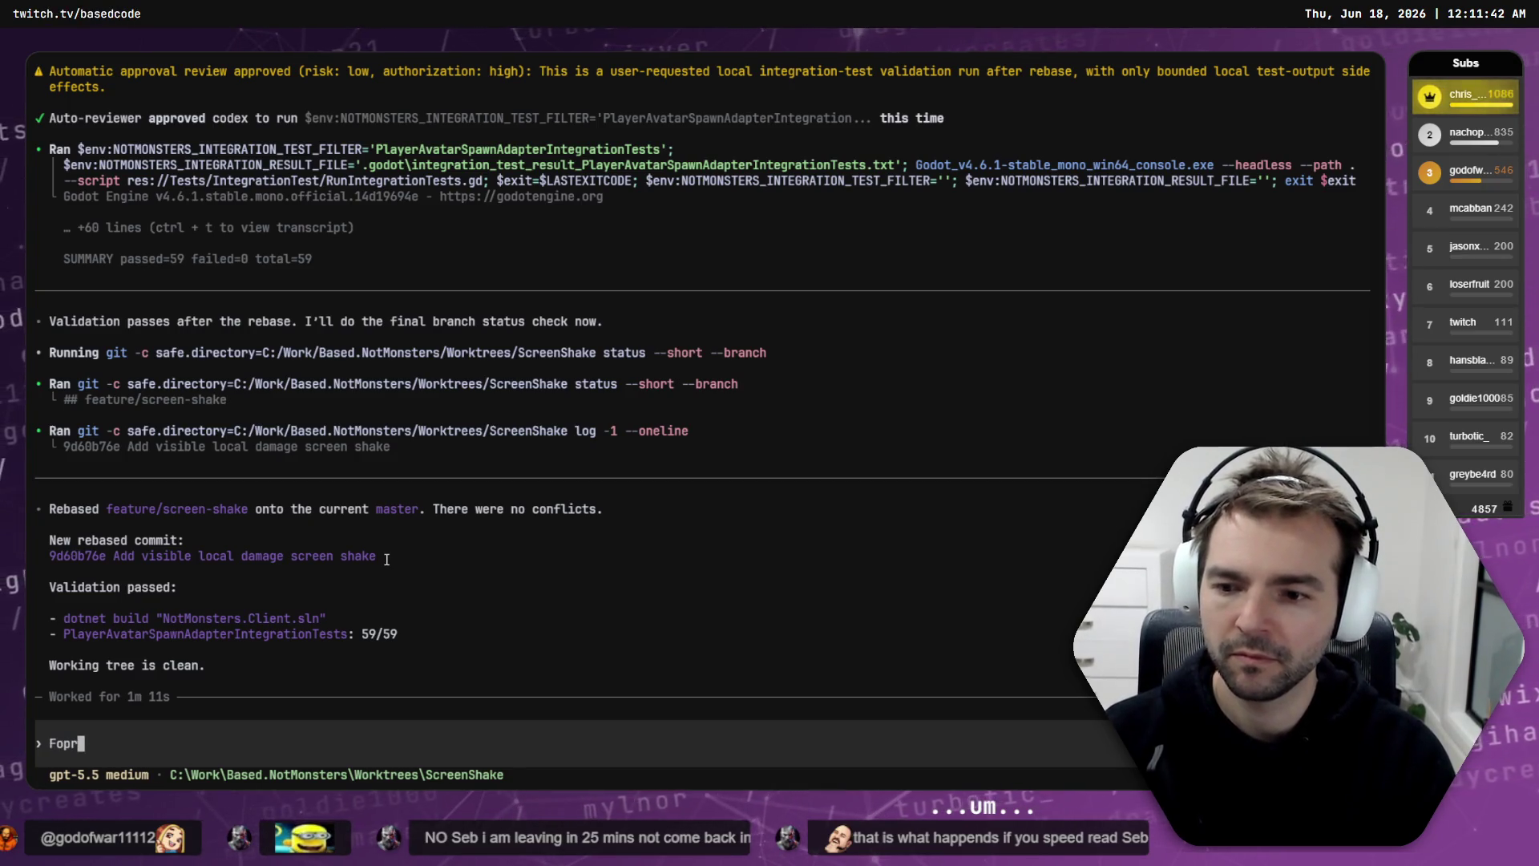
{"action": "type", "text": "the play"}
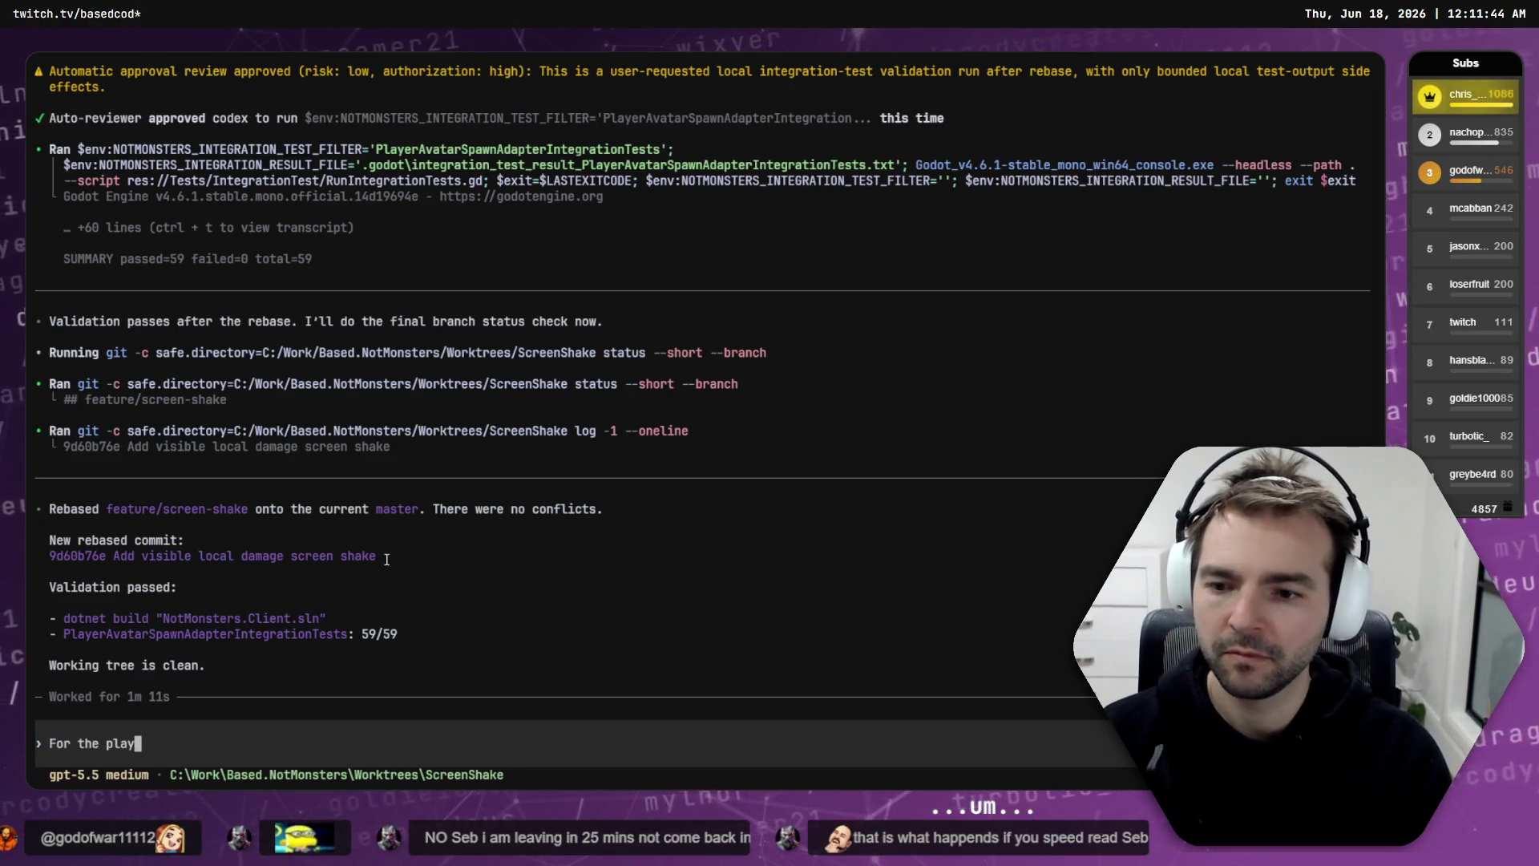
{"action": "type", "text": "er that does damag"}
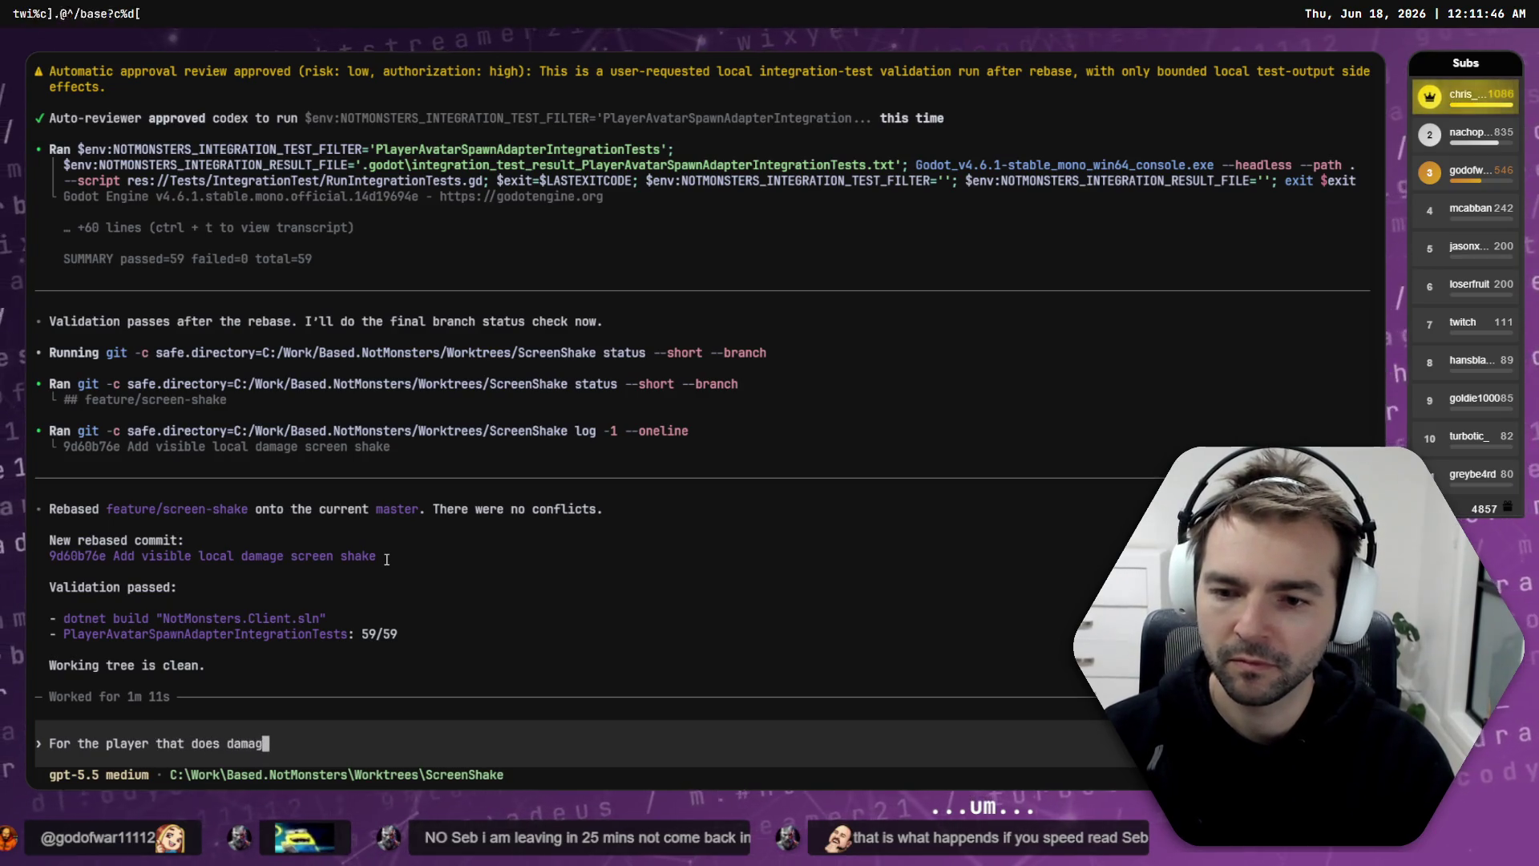
{"action": "type", "text": "e, I'd like a littke"}
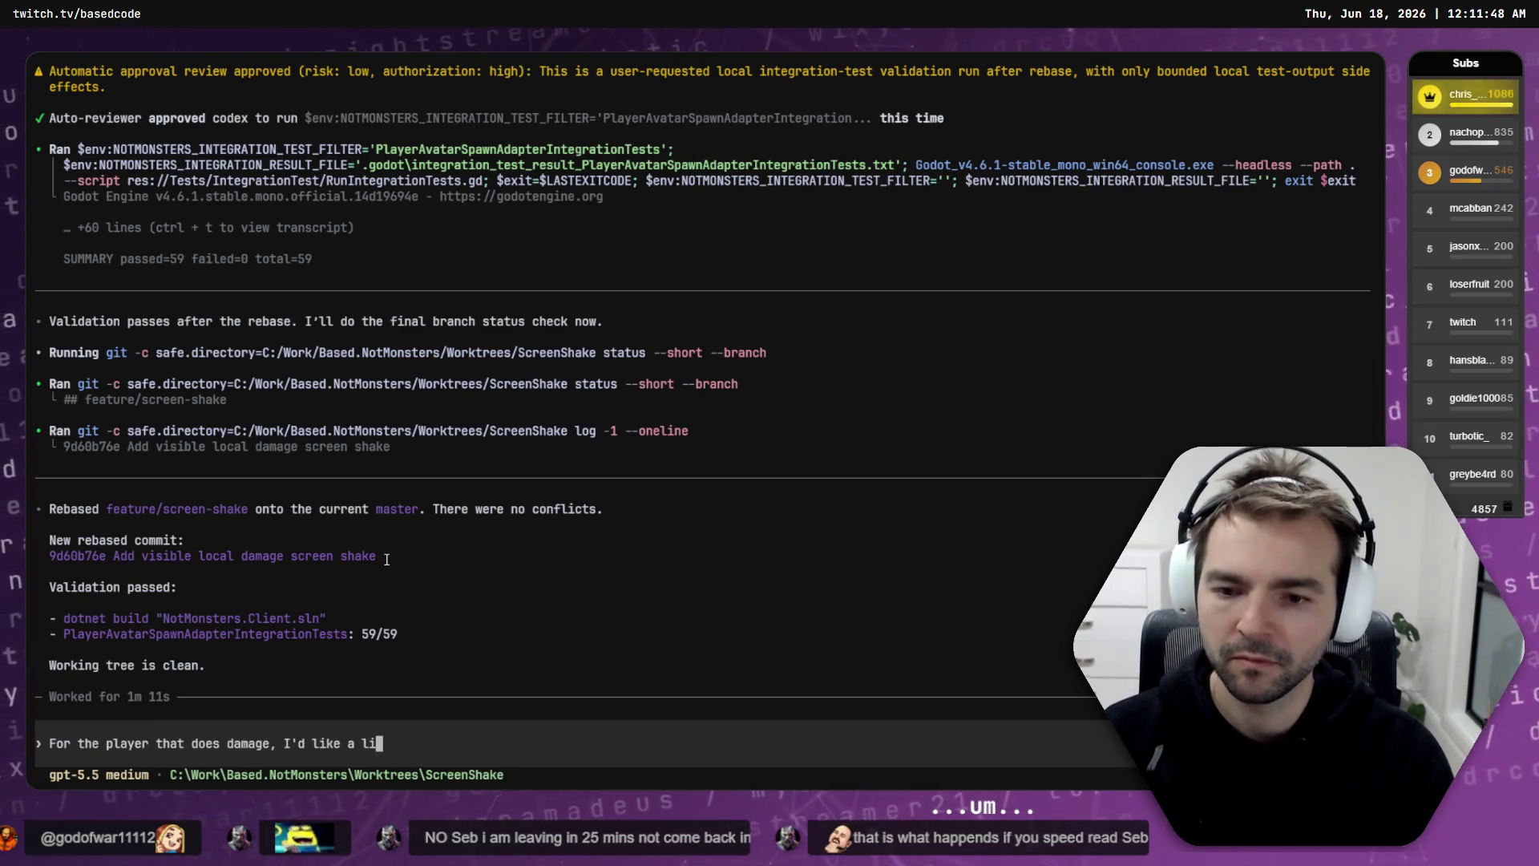
{"action": "key", "text": "BackSpace"}
{"action": "key", "text": "BackSpace"}
{"action": "key", "text": "BackSpace"}
{"action": "type", "text": "some visual "}
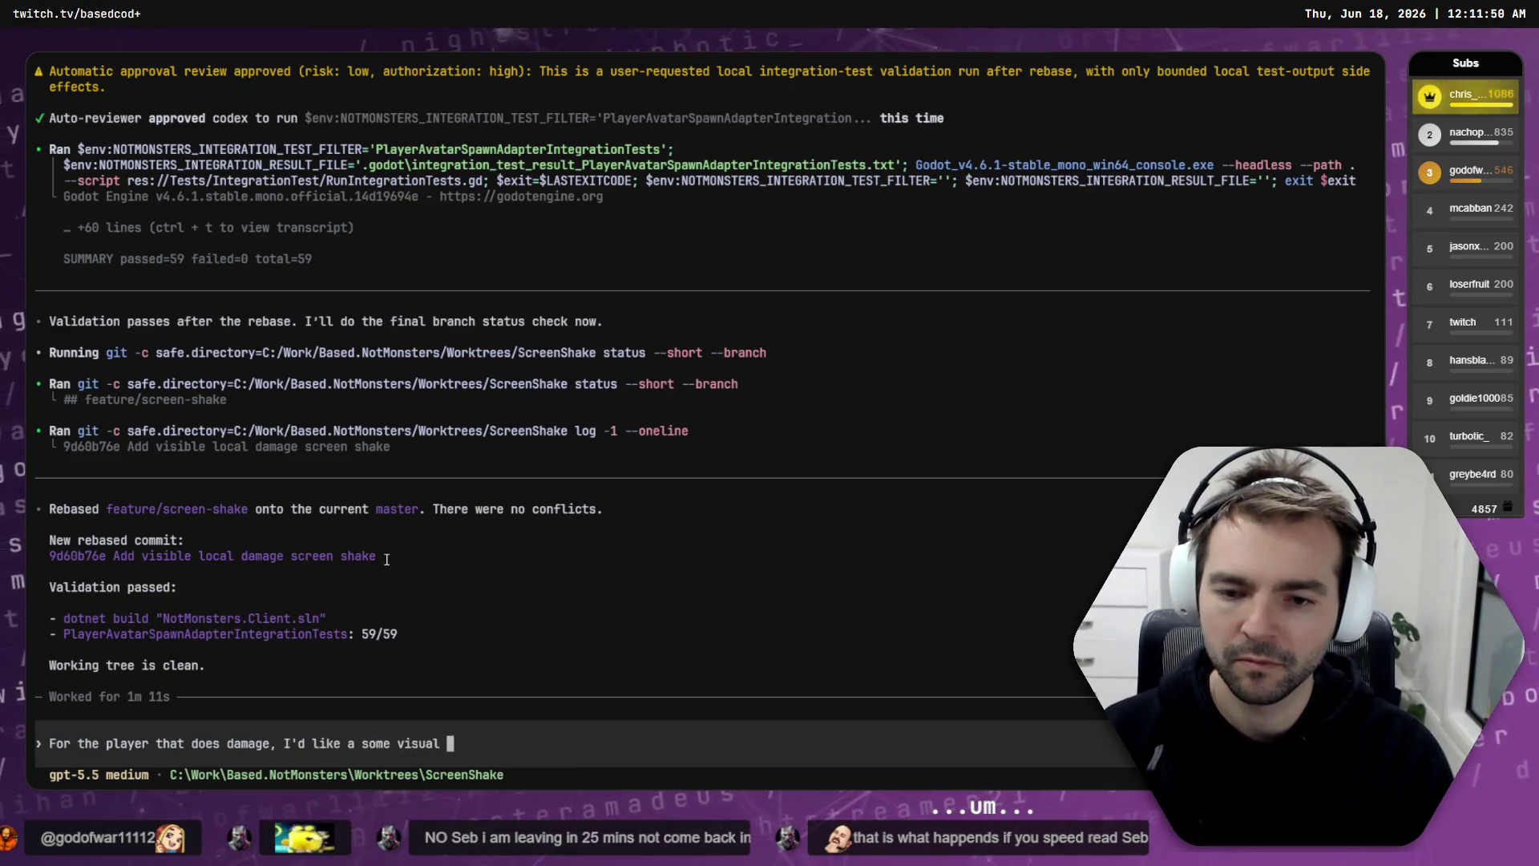
{"action": "type", "text": "feedback "}
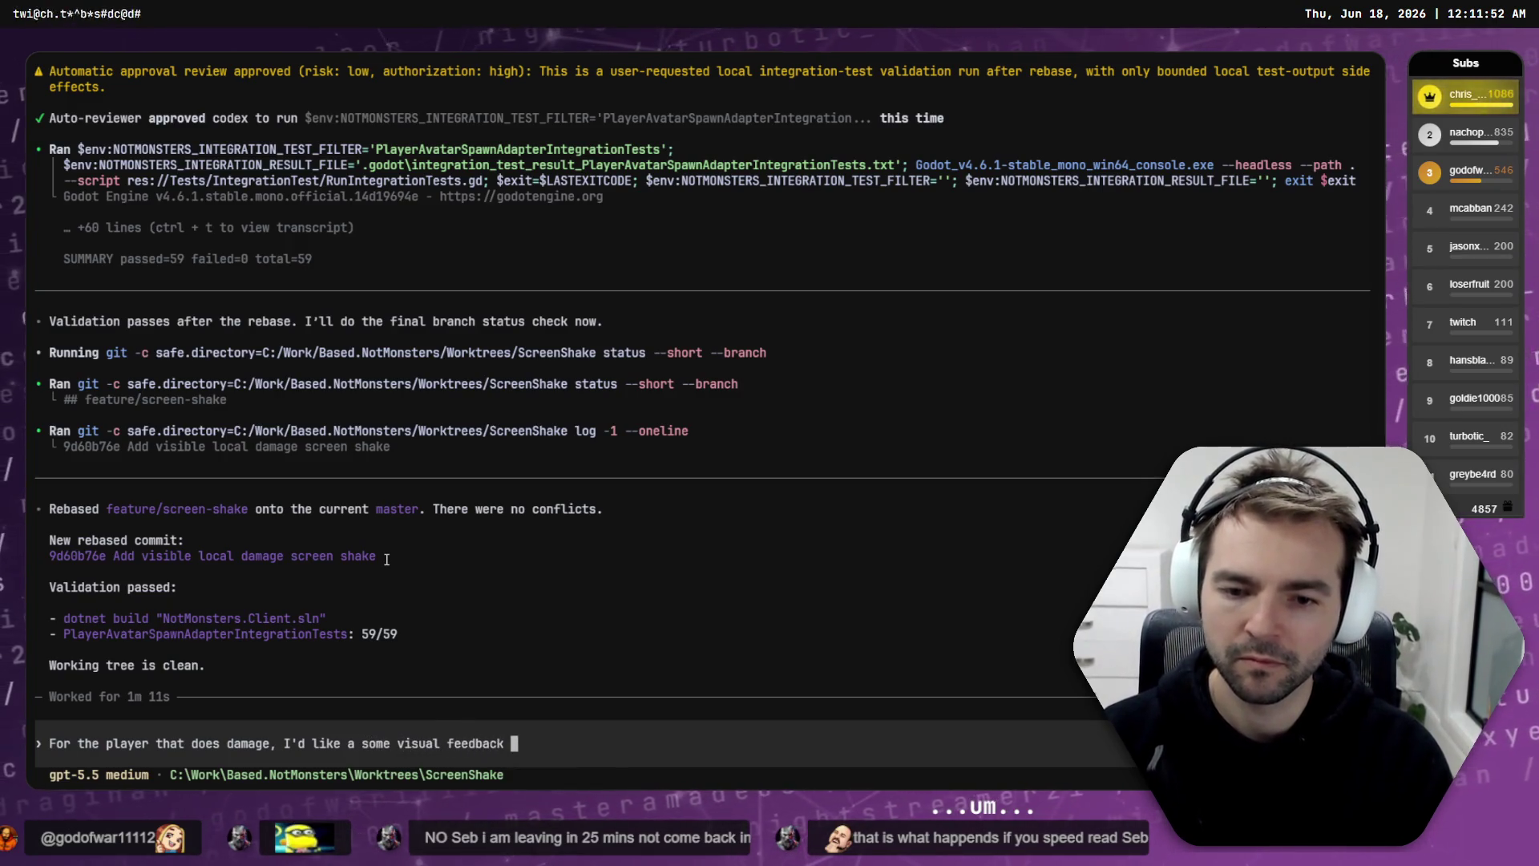
{"action": "type", "text": "too. I"}
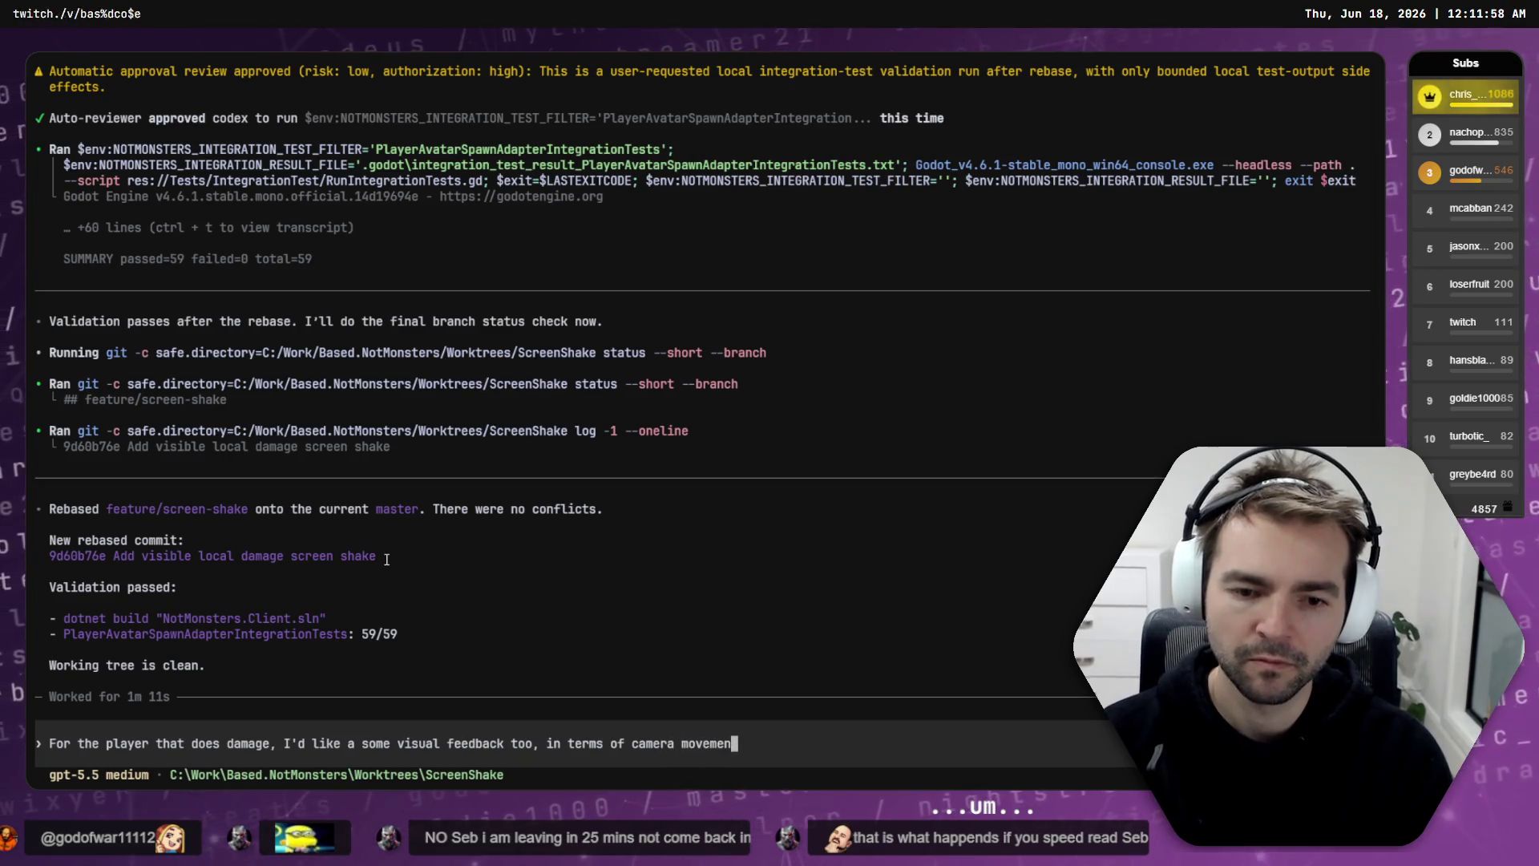
{"action": "type", "text": "\\"}
{"action": "key", "text": "Return"}
{"action": "type", "text": "\\"}
{"action": "key", "text": "Return"}
{"action": "type", "text": "Suggest"}
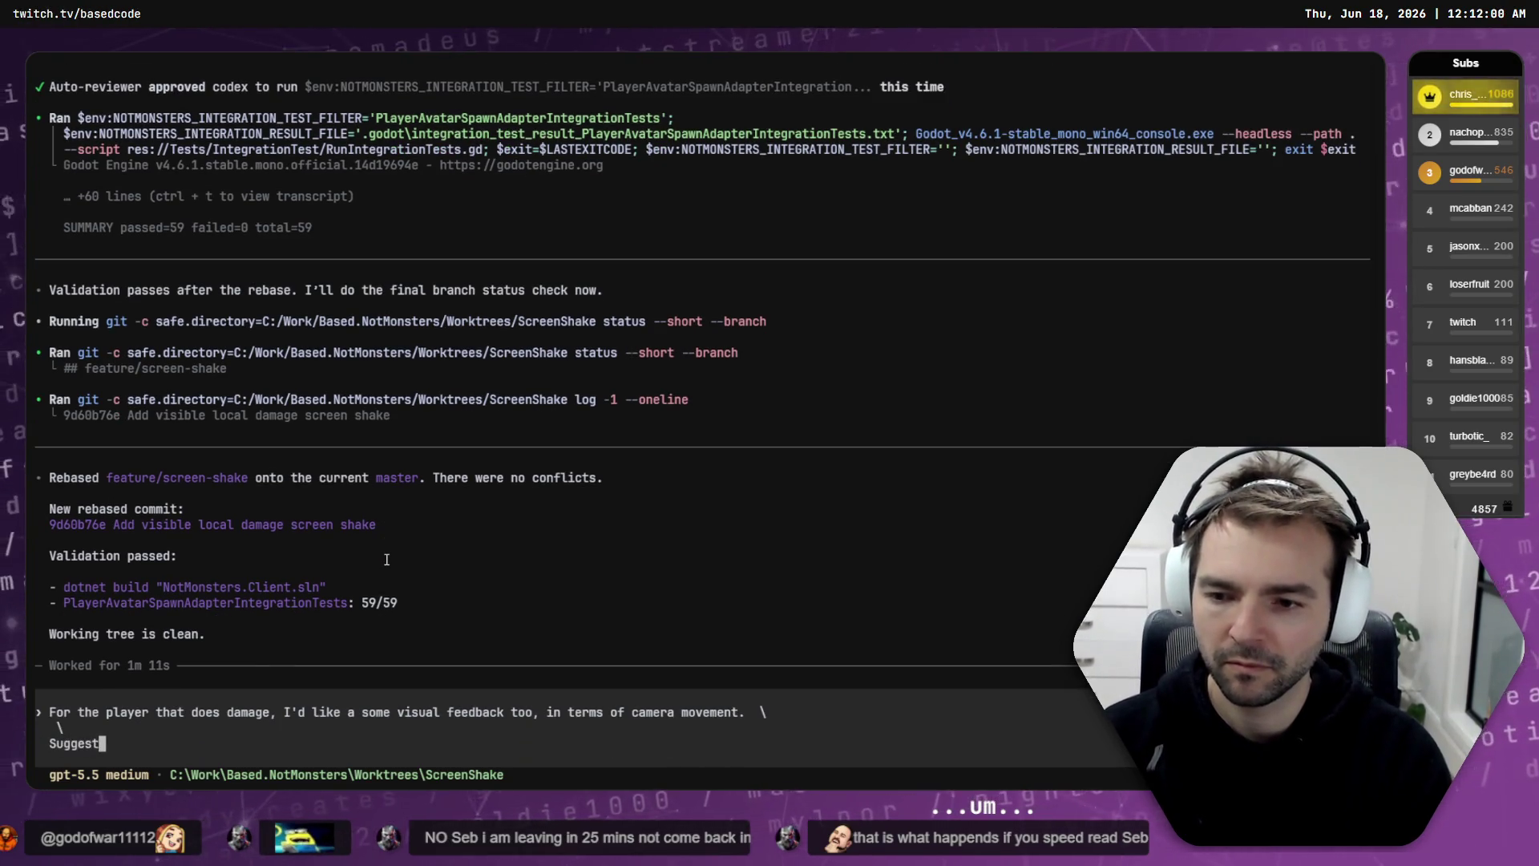
Step: Switch to Plan mode, finish the request for camera-feedback suggestions, and submit it
{"action": "key", "text": "shift+Tab"}
{"action": "type", "text": "ways t"}
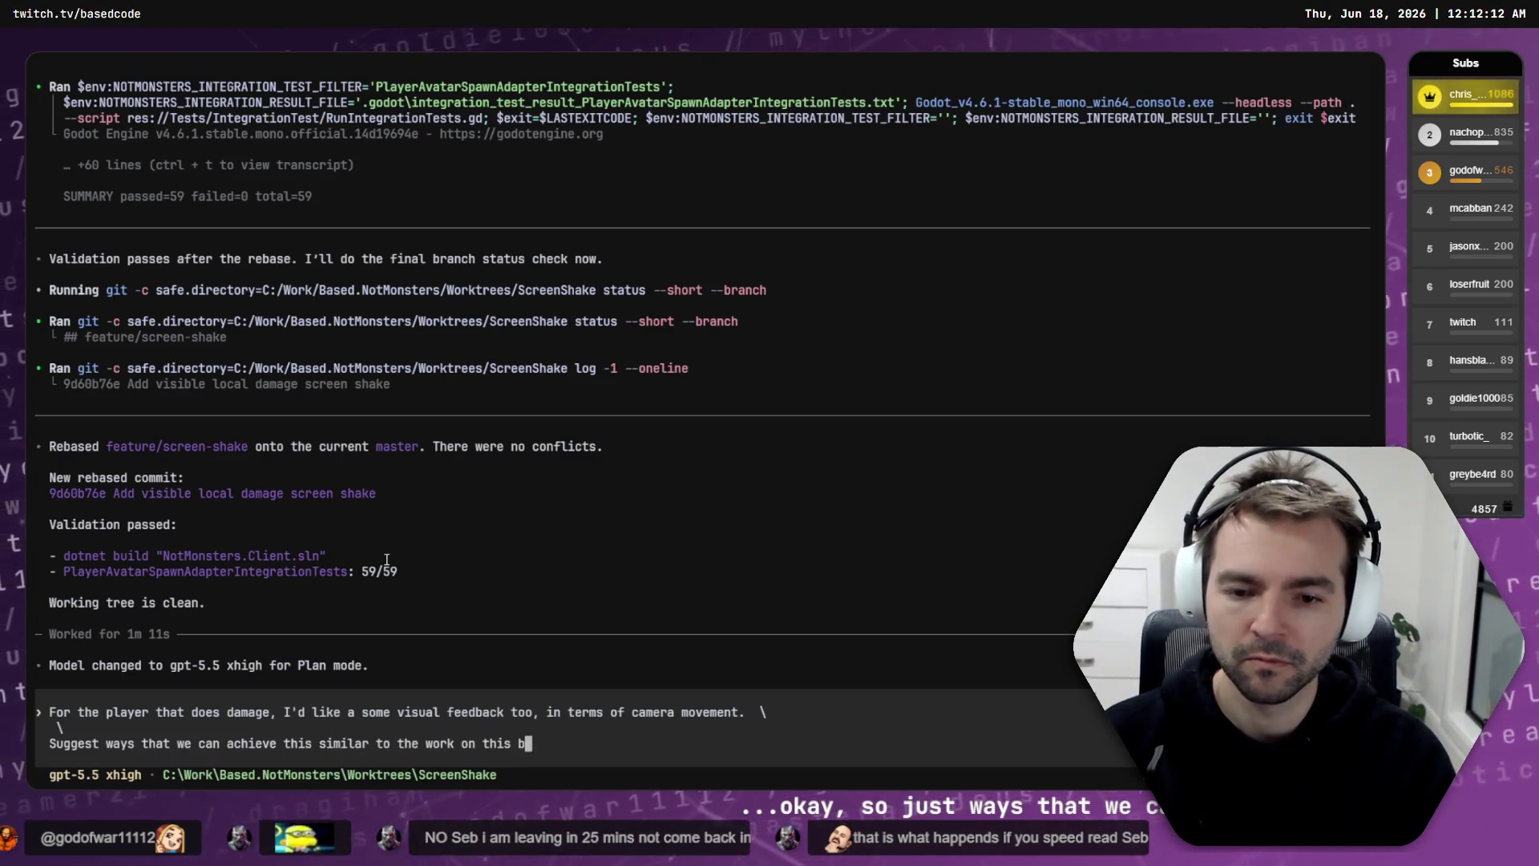
{"action": "type", "text": "nch so far."}
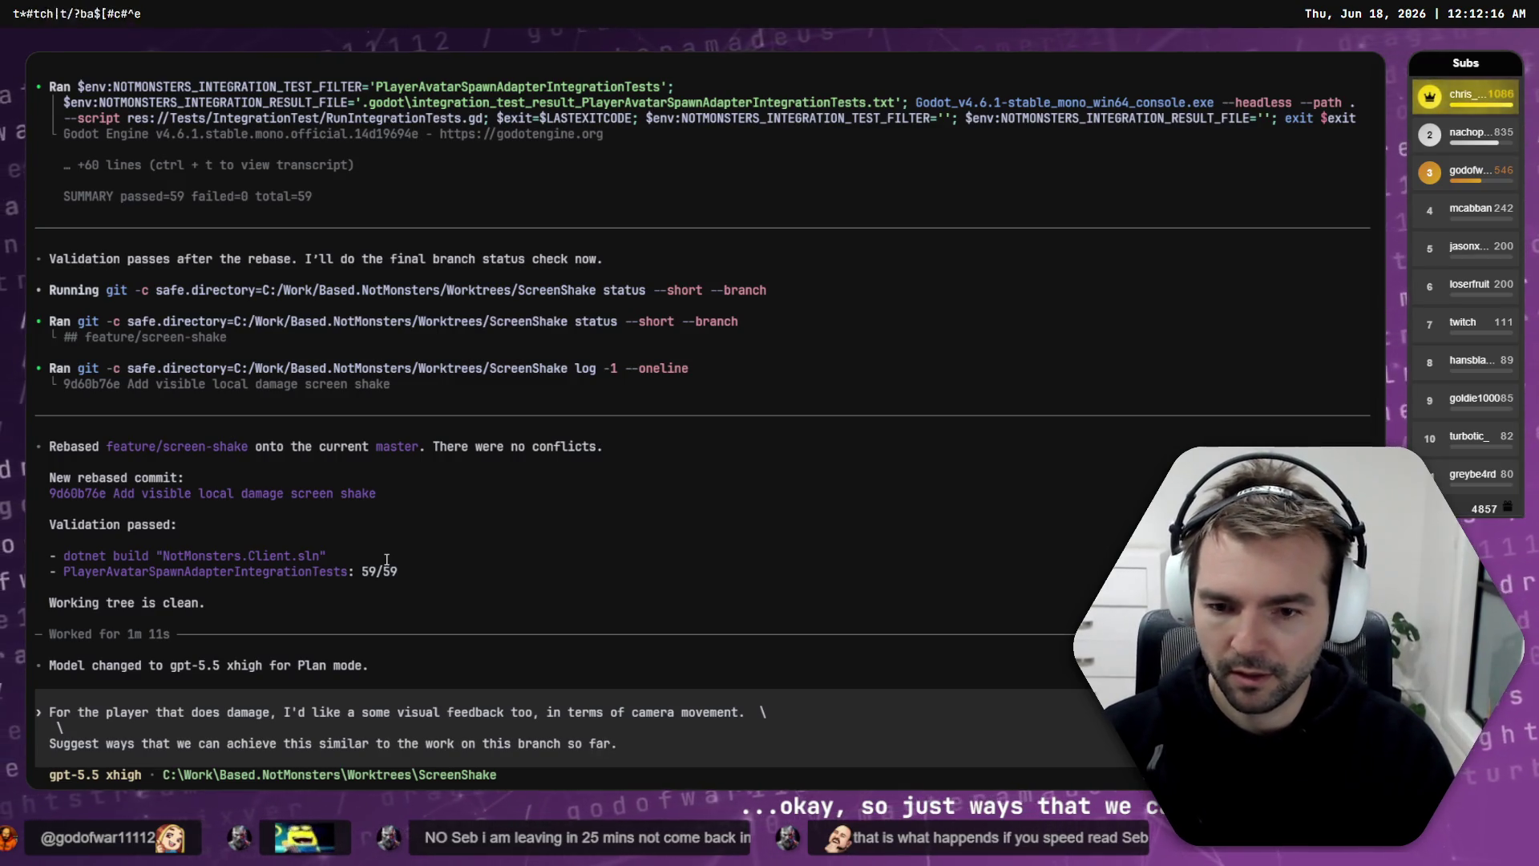
{"action": "key", "text": "Return"}
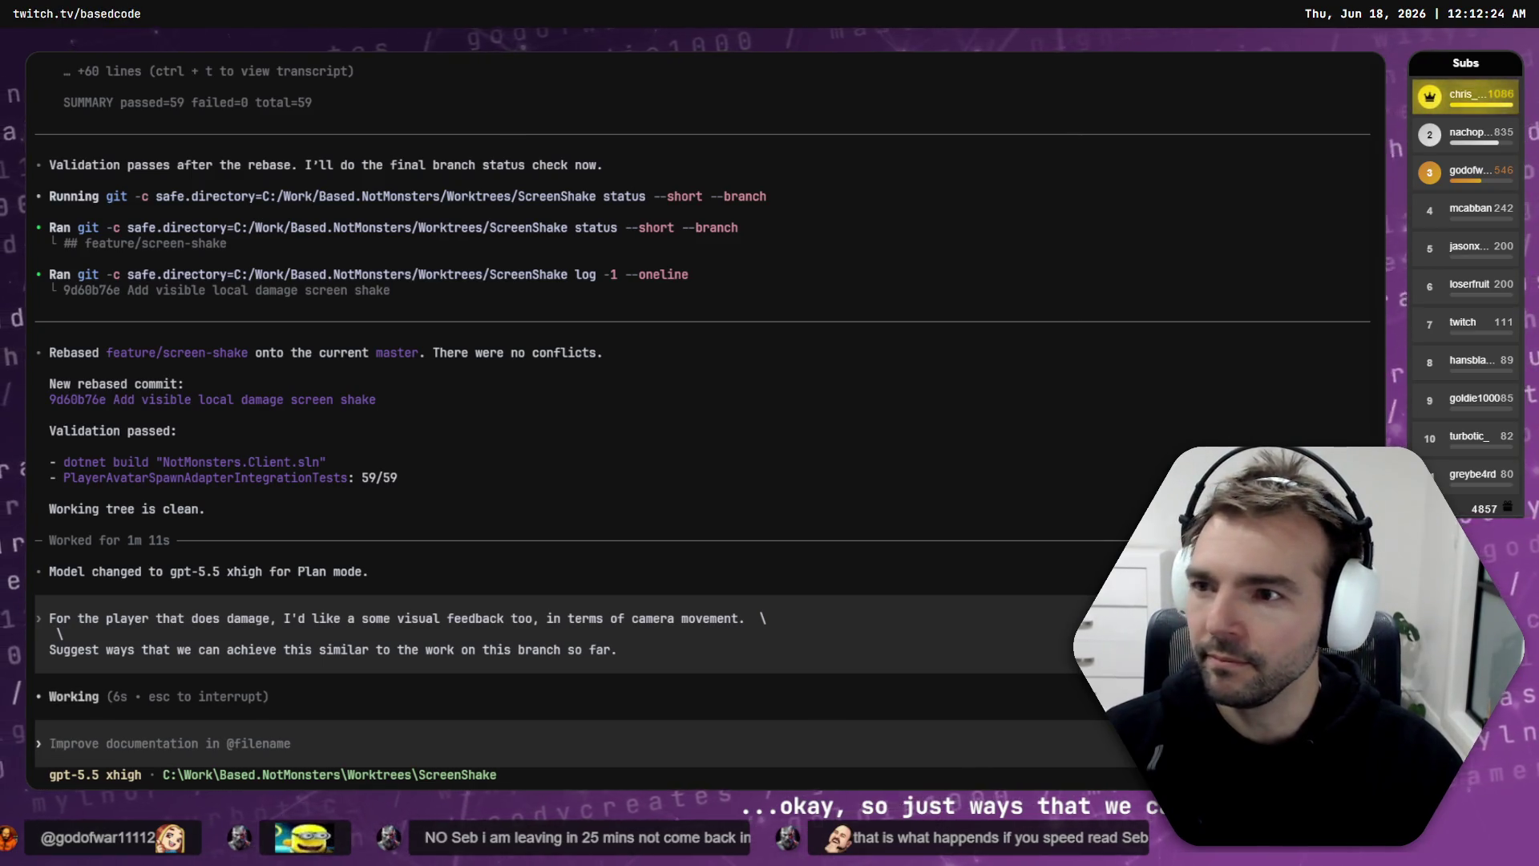
{"action": "key", "text": "alt+Tab"}
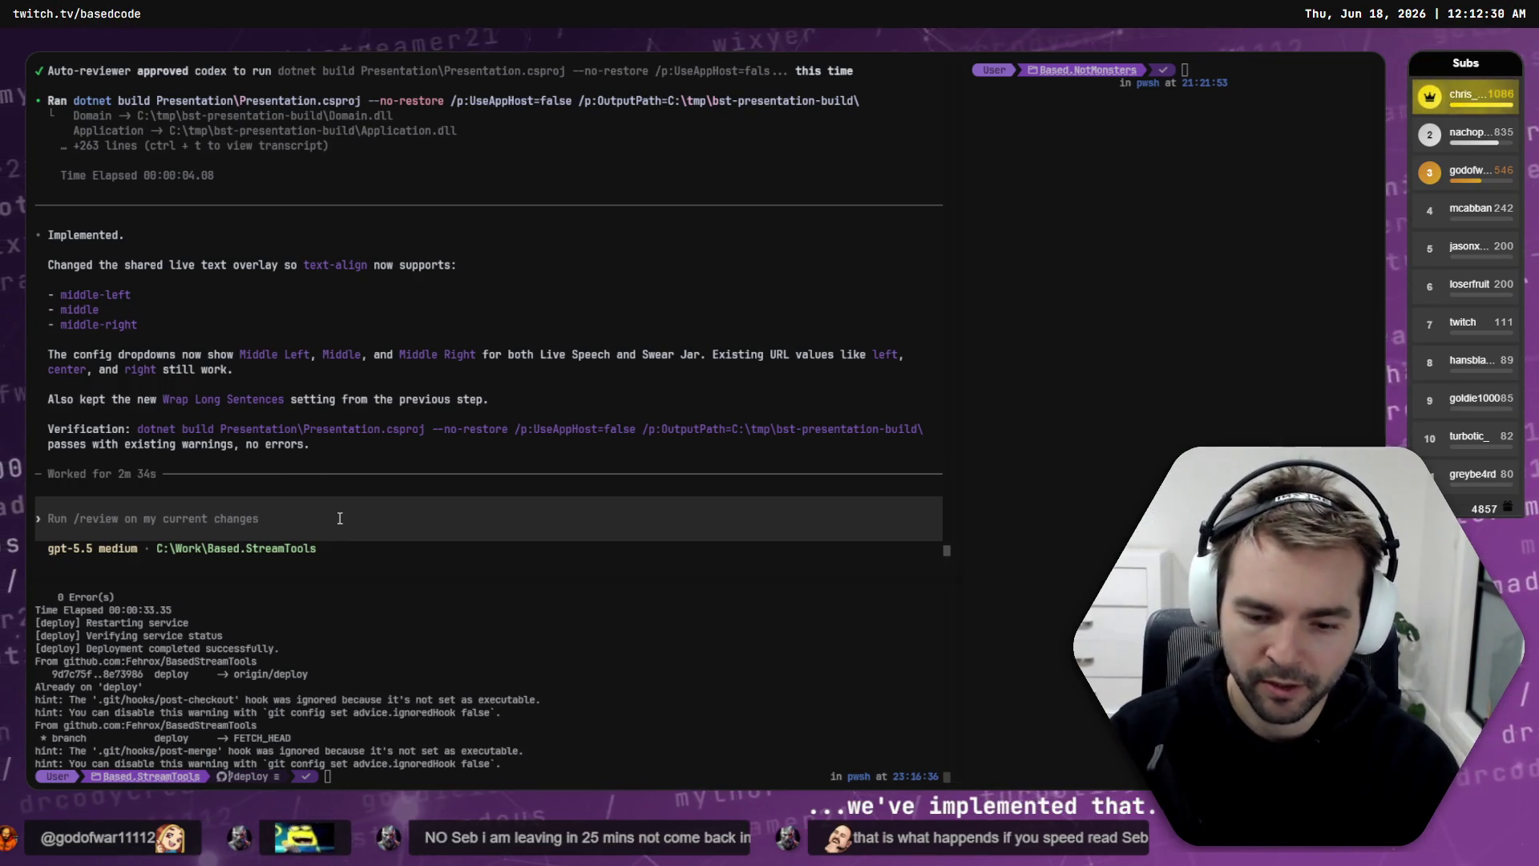
Step: Ask the StreamTools agent to 'create a commit for these changes.'
{"action": "type", "text": "createa"}
{"action": "key", "text": "BackSpace"}
{"action": "key", "text": "BackSpace"}
{"action": "type", "text": "a commit for this change."}
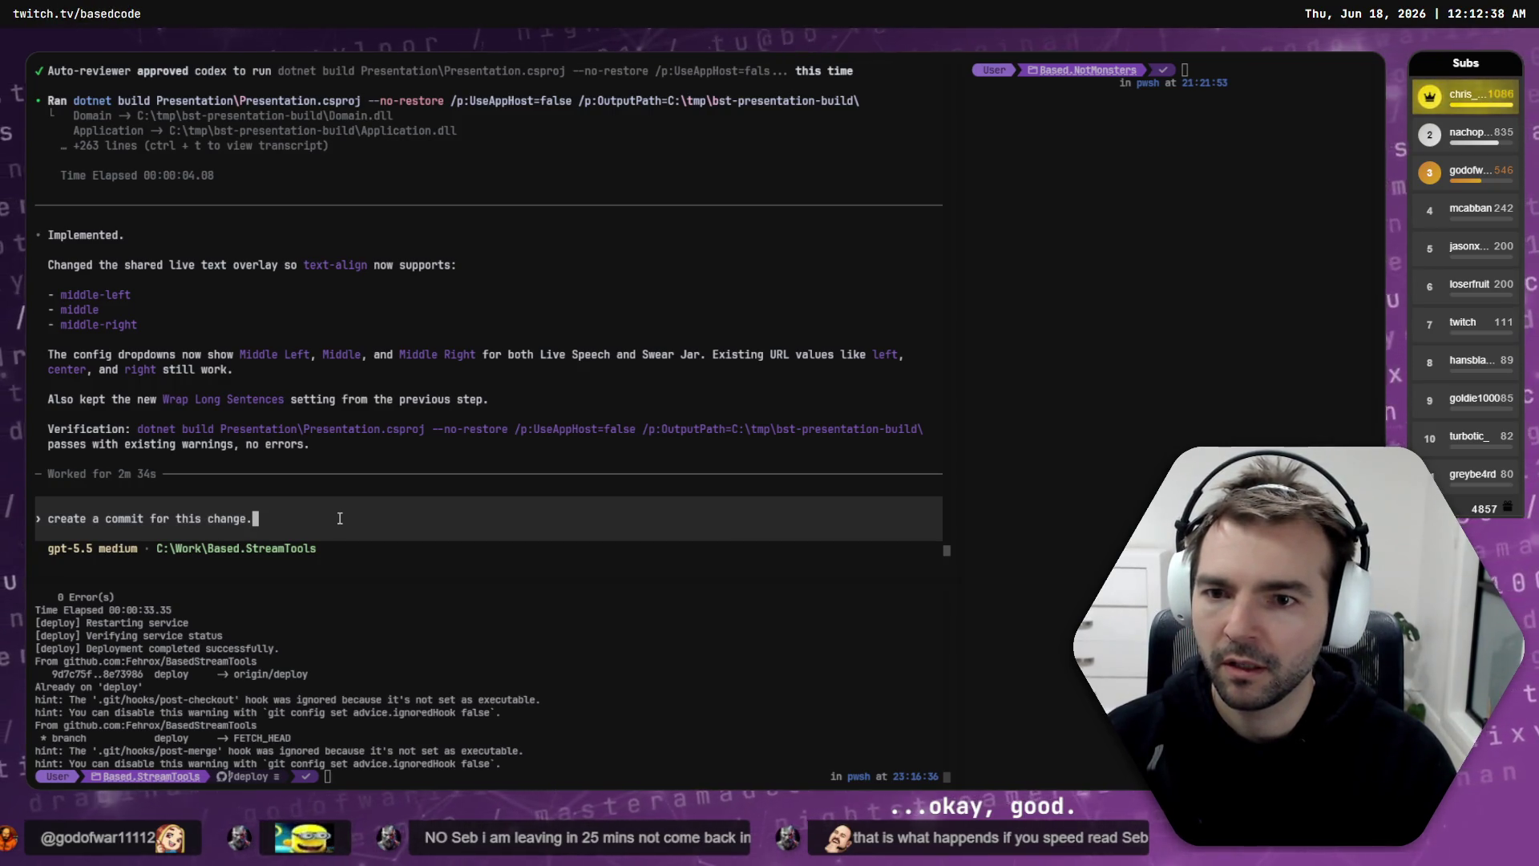
{"action": "key", "text": "BackSpace"}
{"action": "key", "text": "BackSpace"}
{"action": "key", "text": "BackSpace"}
{"action": "type", "text": "these"}
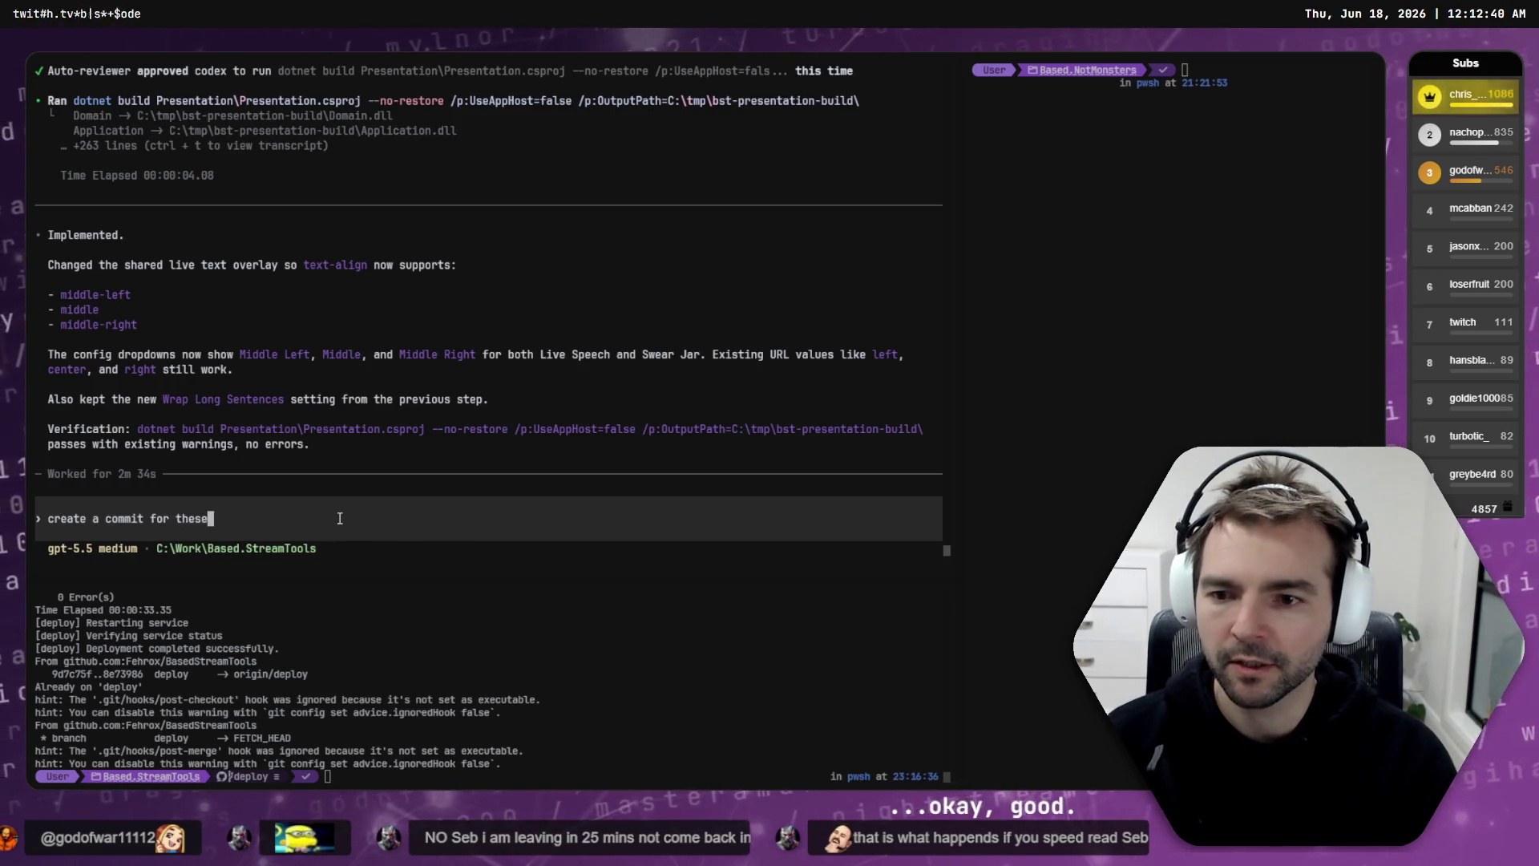
{"action": "type", "text": " changes."}
{"action": "key", "text": "Return"}
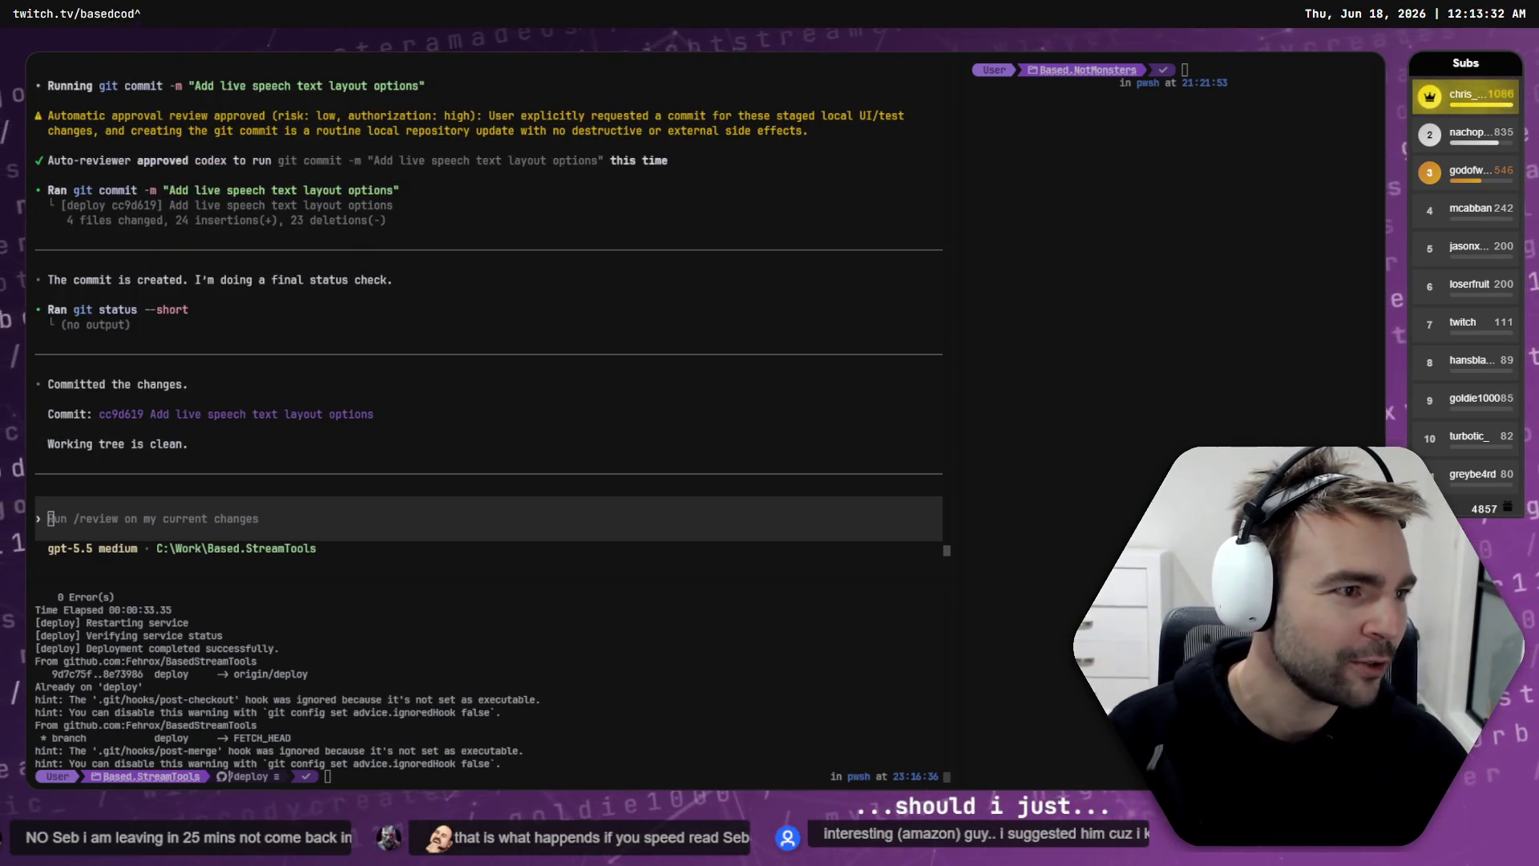
Step: Cycle past the live speech caption page back to the terminal's commit output
{"action": "key", "text": "alt+Tab"}
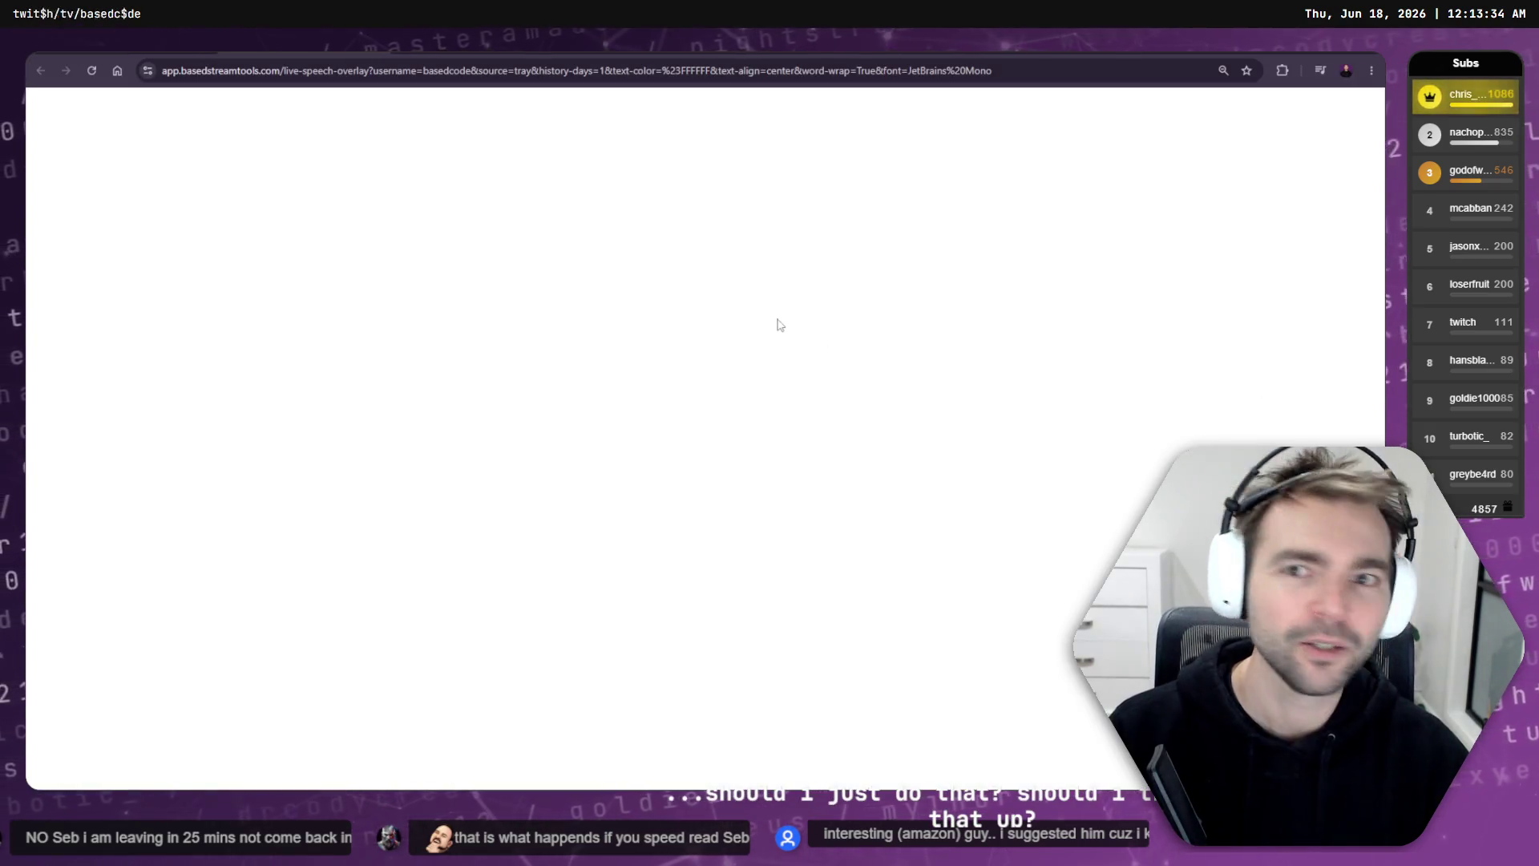
{"action": "key", "text": "alt+Tab"}
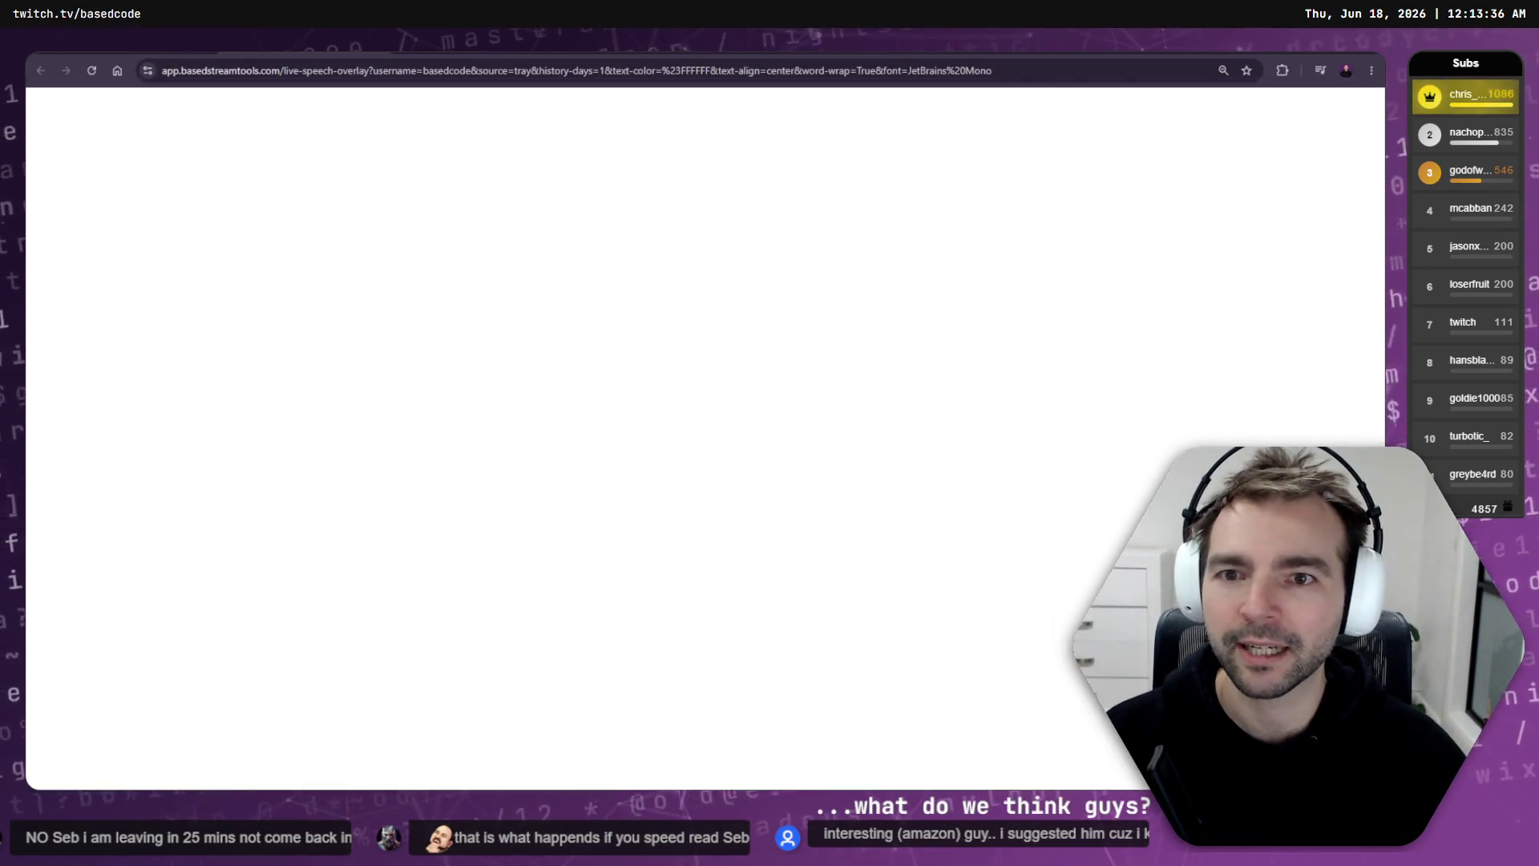
{"action": "key", "text": "alt+Tab"}
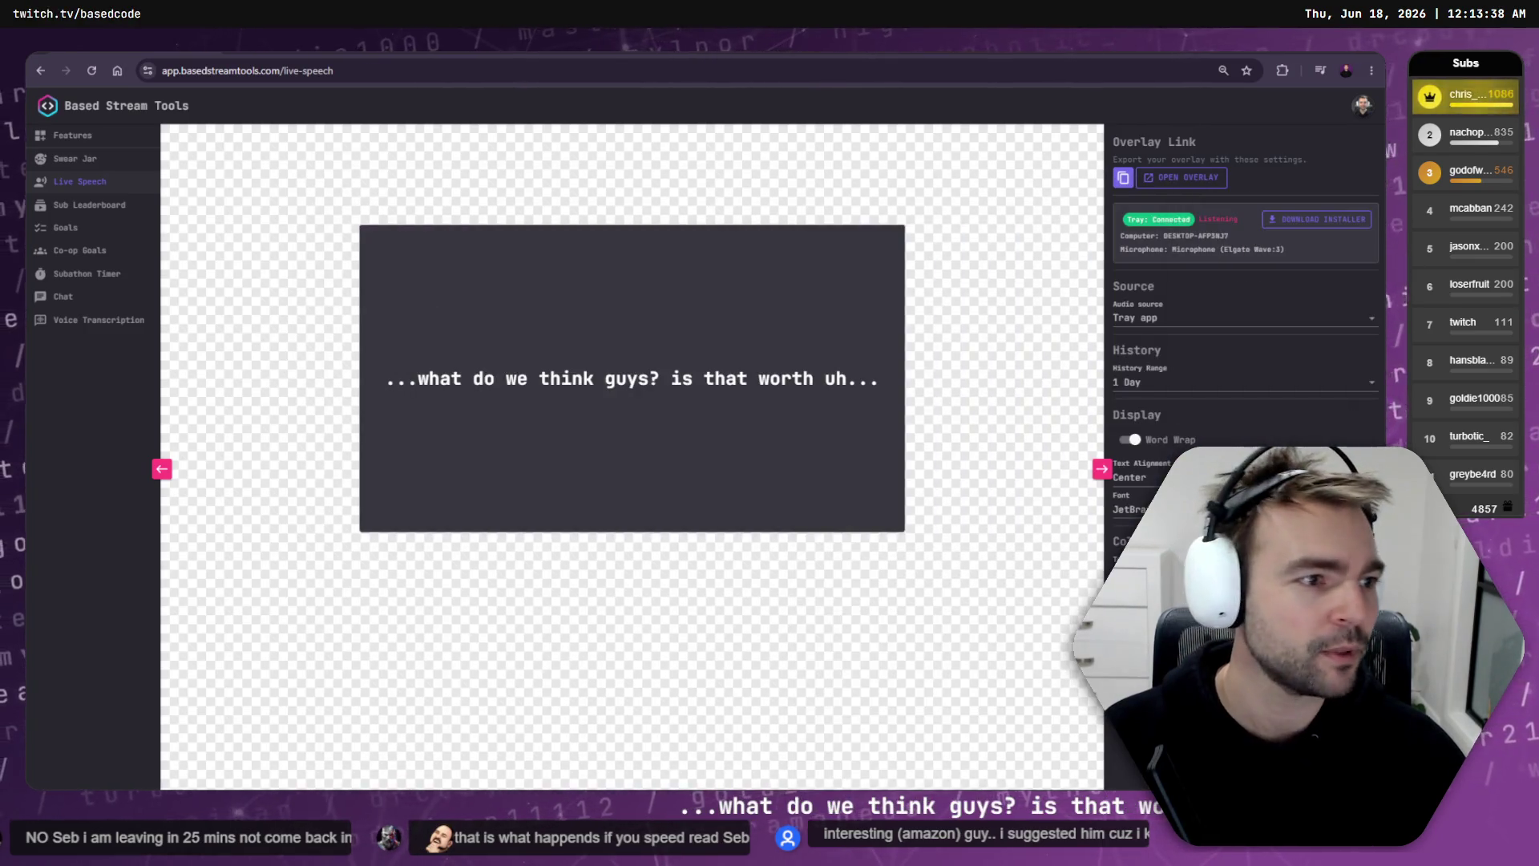
{"action": "key", "text": "alt+Tab"}
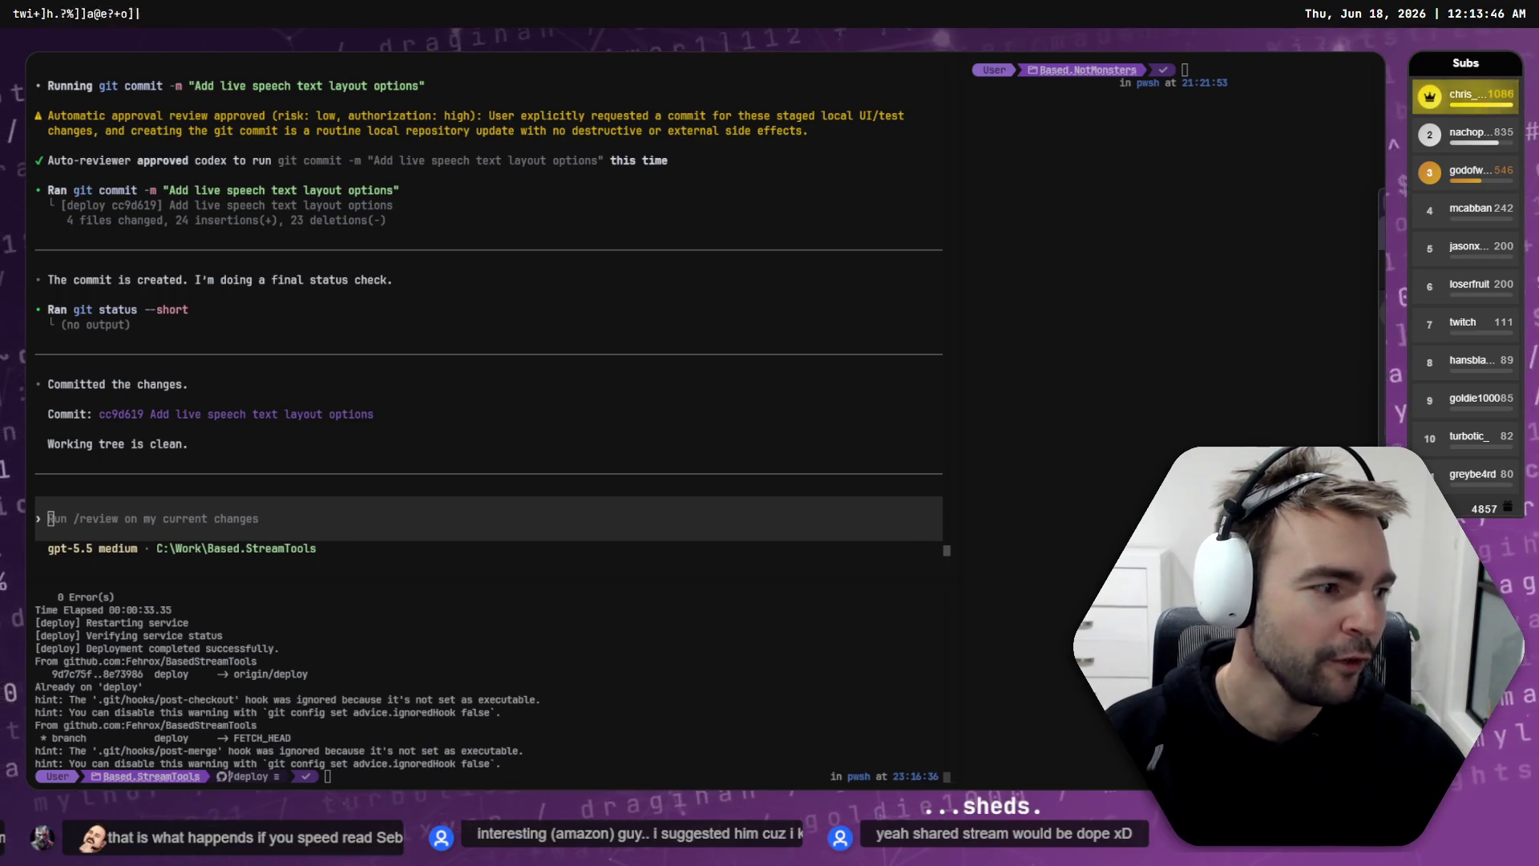
Step: Watch the fellow developer's Twitch stream in fullscreen, pausing it partway
{"action": "key", "text": "alt+Tab"}
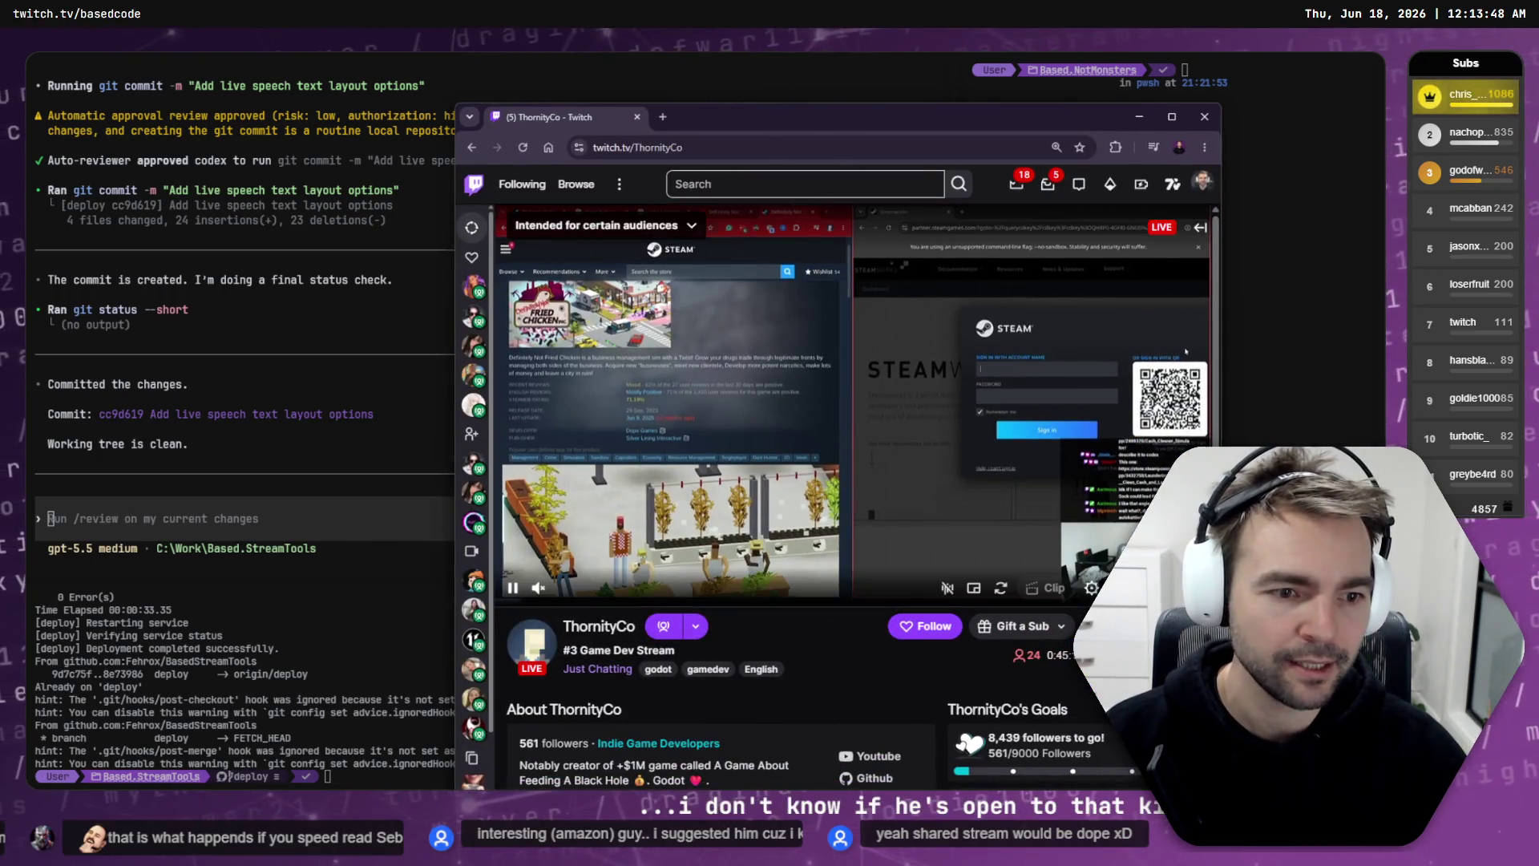
{"action": "double_click", "coordinate": [639, 435]}
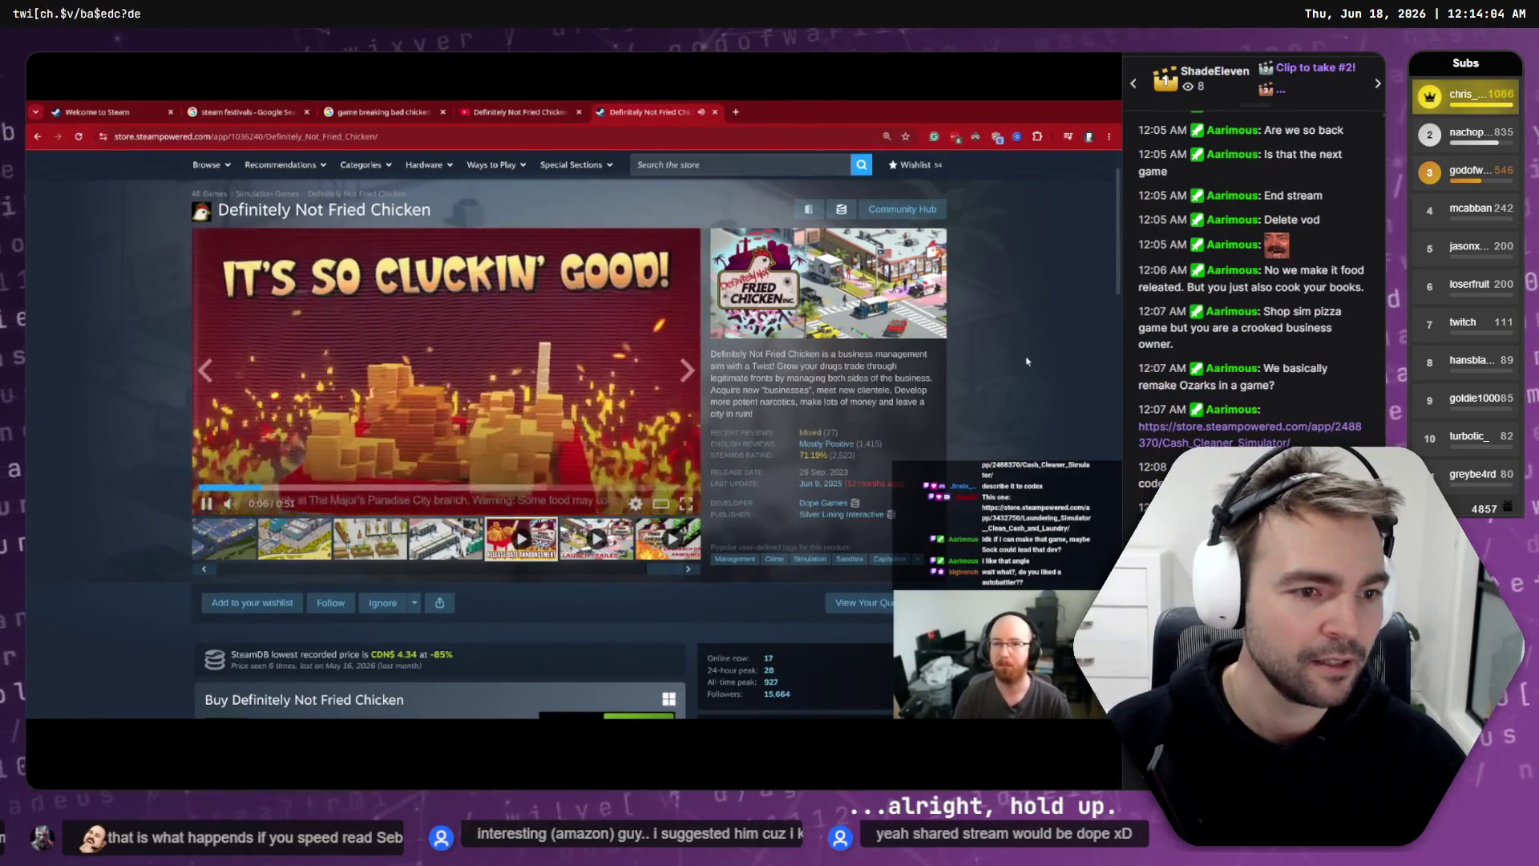
{"action": "left_click", "coordinate": [405, 369]}
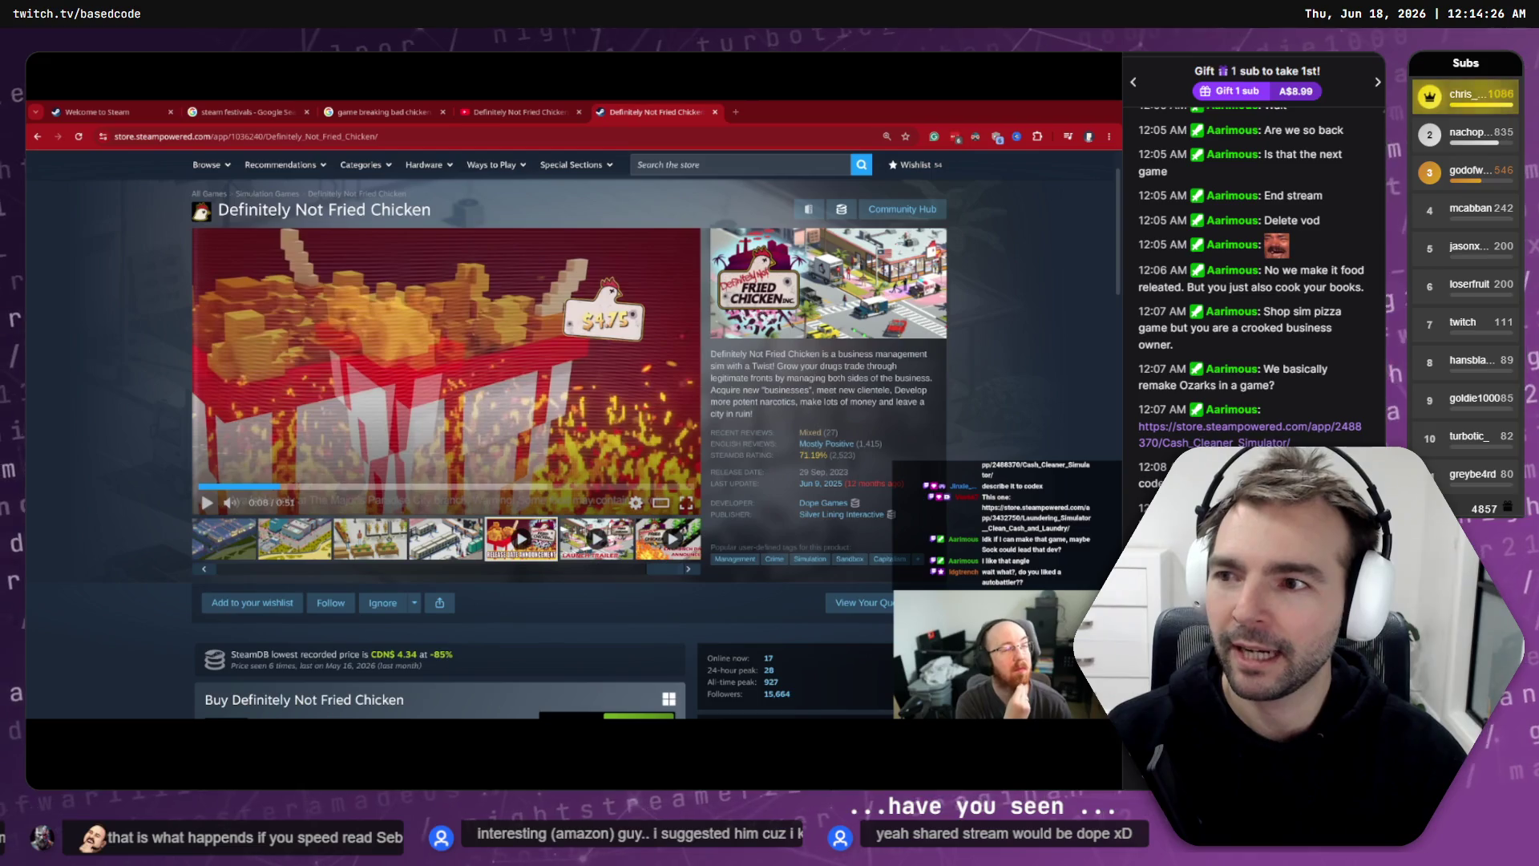
{"action": "mouse_move", "coordinate": [505, 428]}
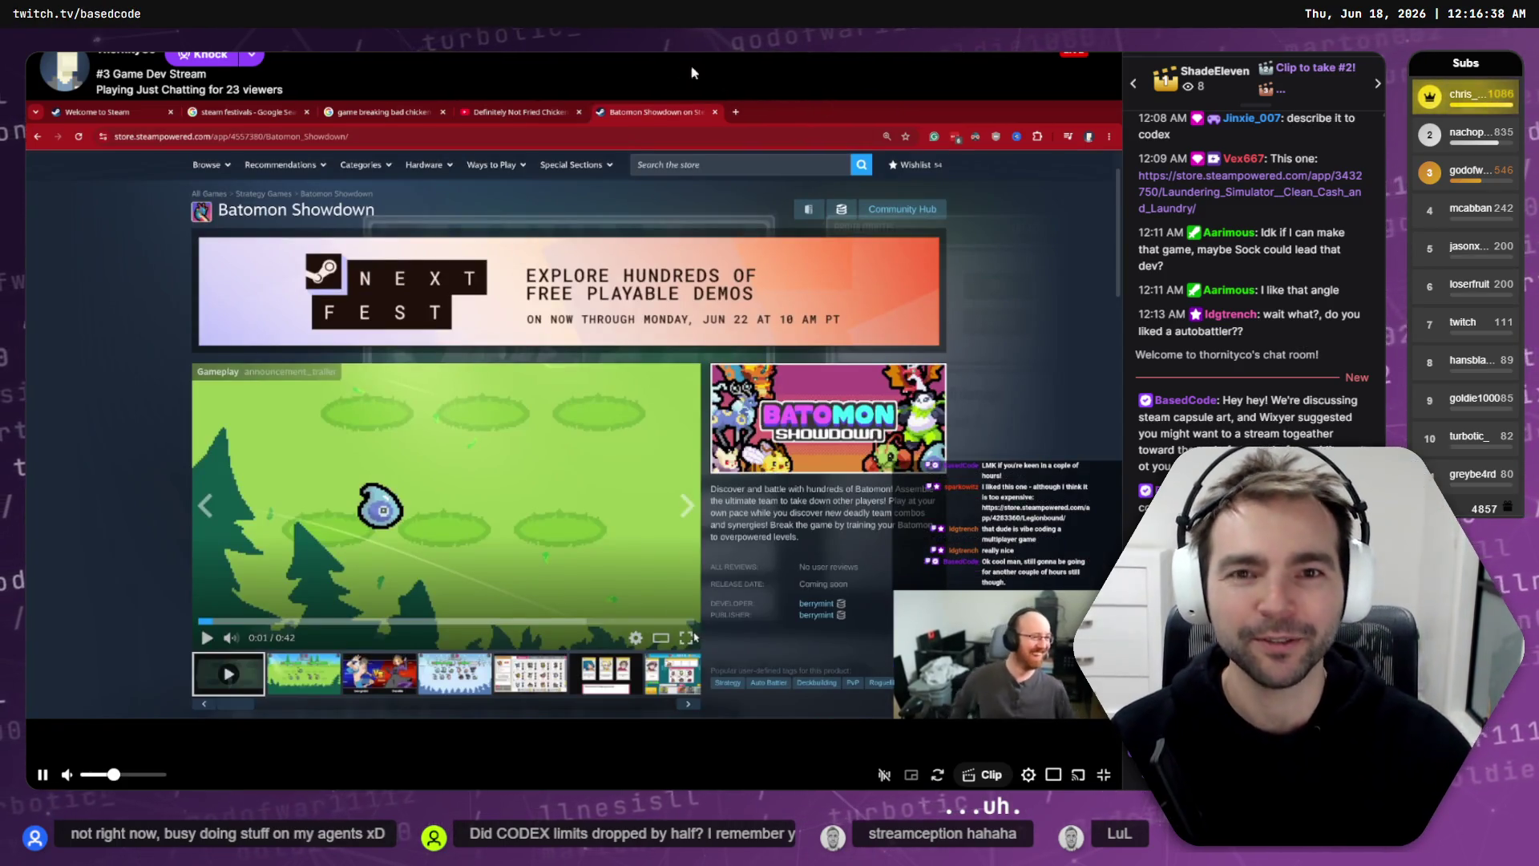
Step: Exit fullscreen and re-tile the Twitch browser window beside the terminal
{"action": "mouse_move", "coordinate": [801, 569]}
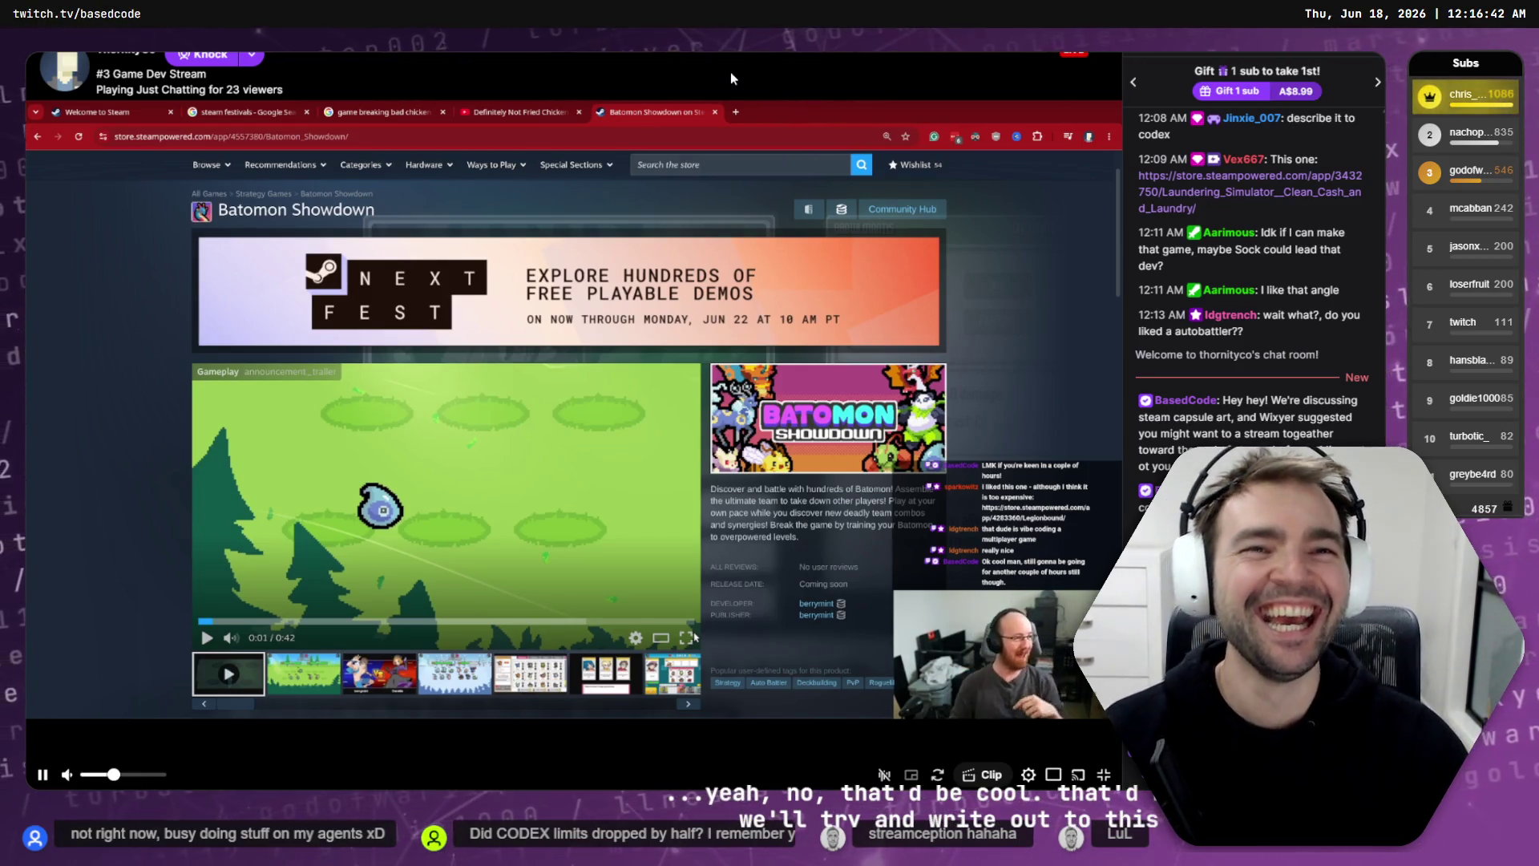
{"action": "key", "text": "Escape"}
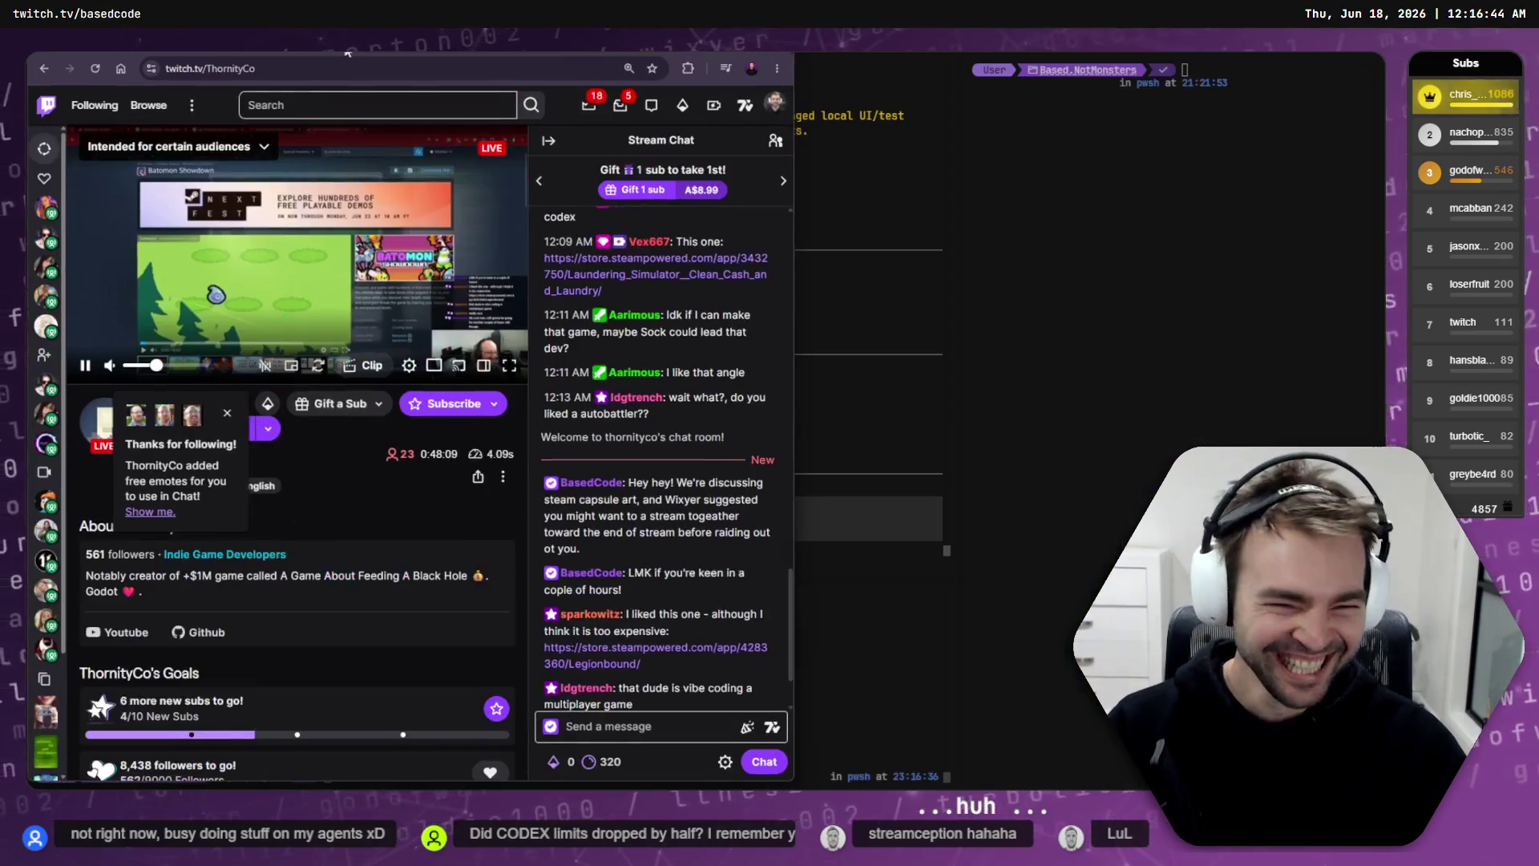
{"action": "key", "text": "super+f"}
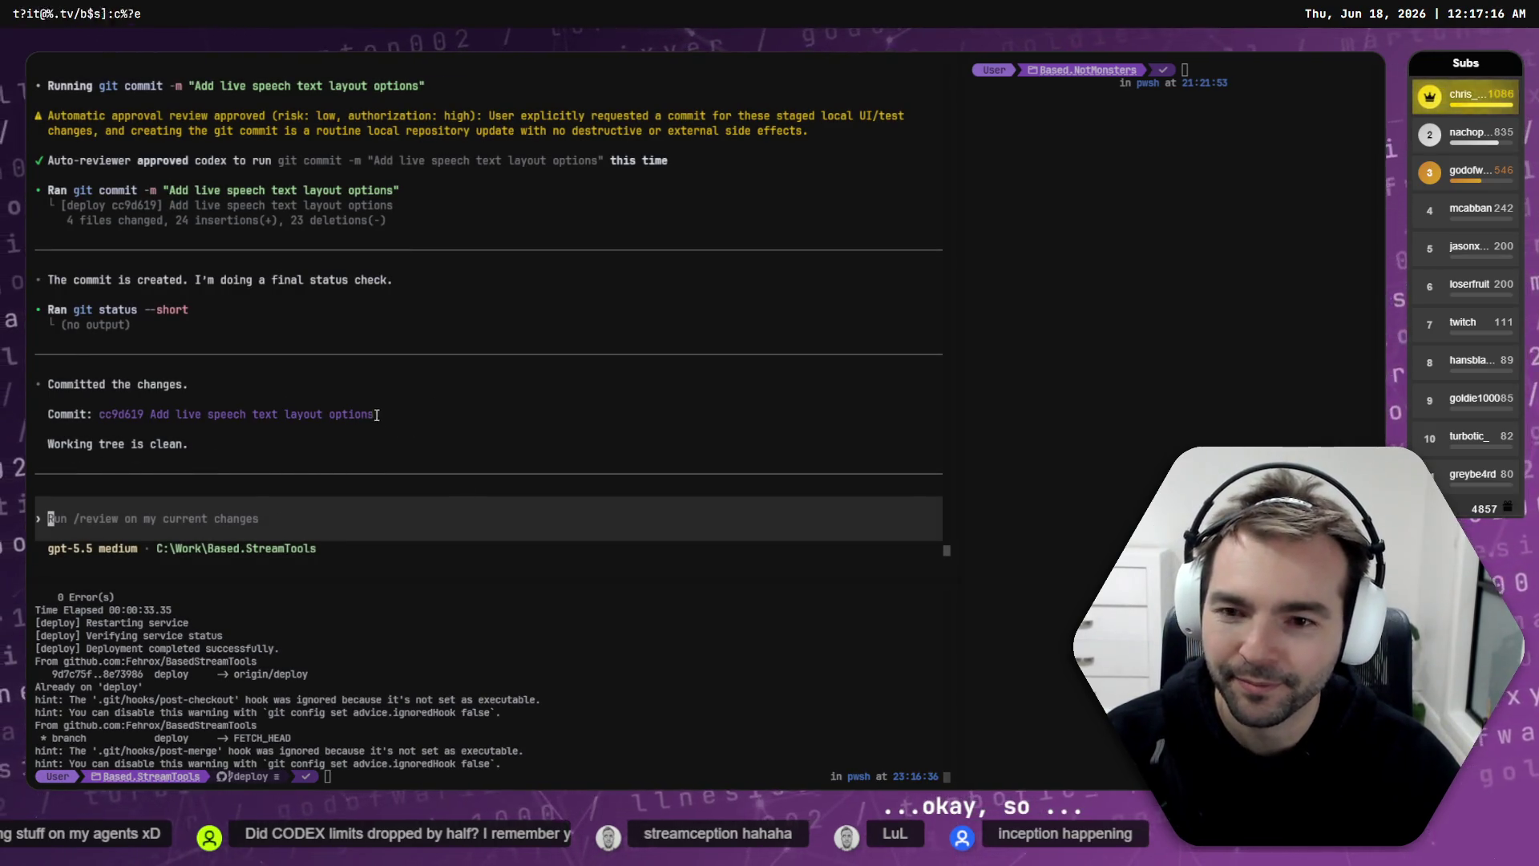
Step: Read through the HealthBars and Dragging-v3 transcripts, then view the draggable container registration commit
{"action": "left_click_drag", "start_coordinate": [377, 415], "coordinate": [148, 421]}
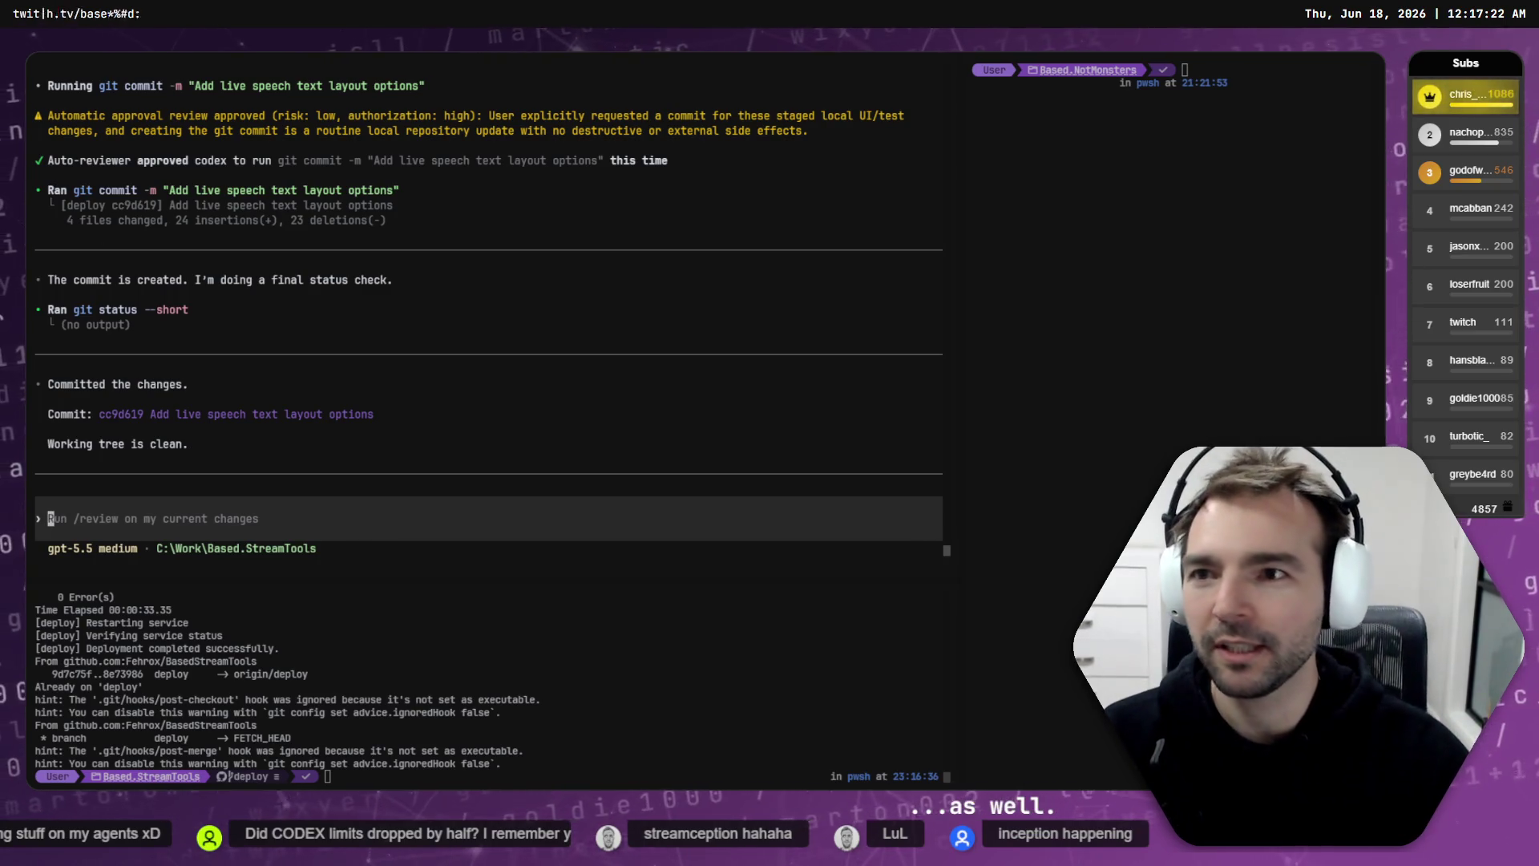
{"action": "key", "text": "ctrl+Tab"}
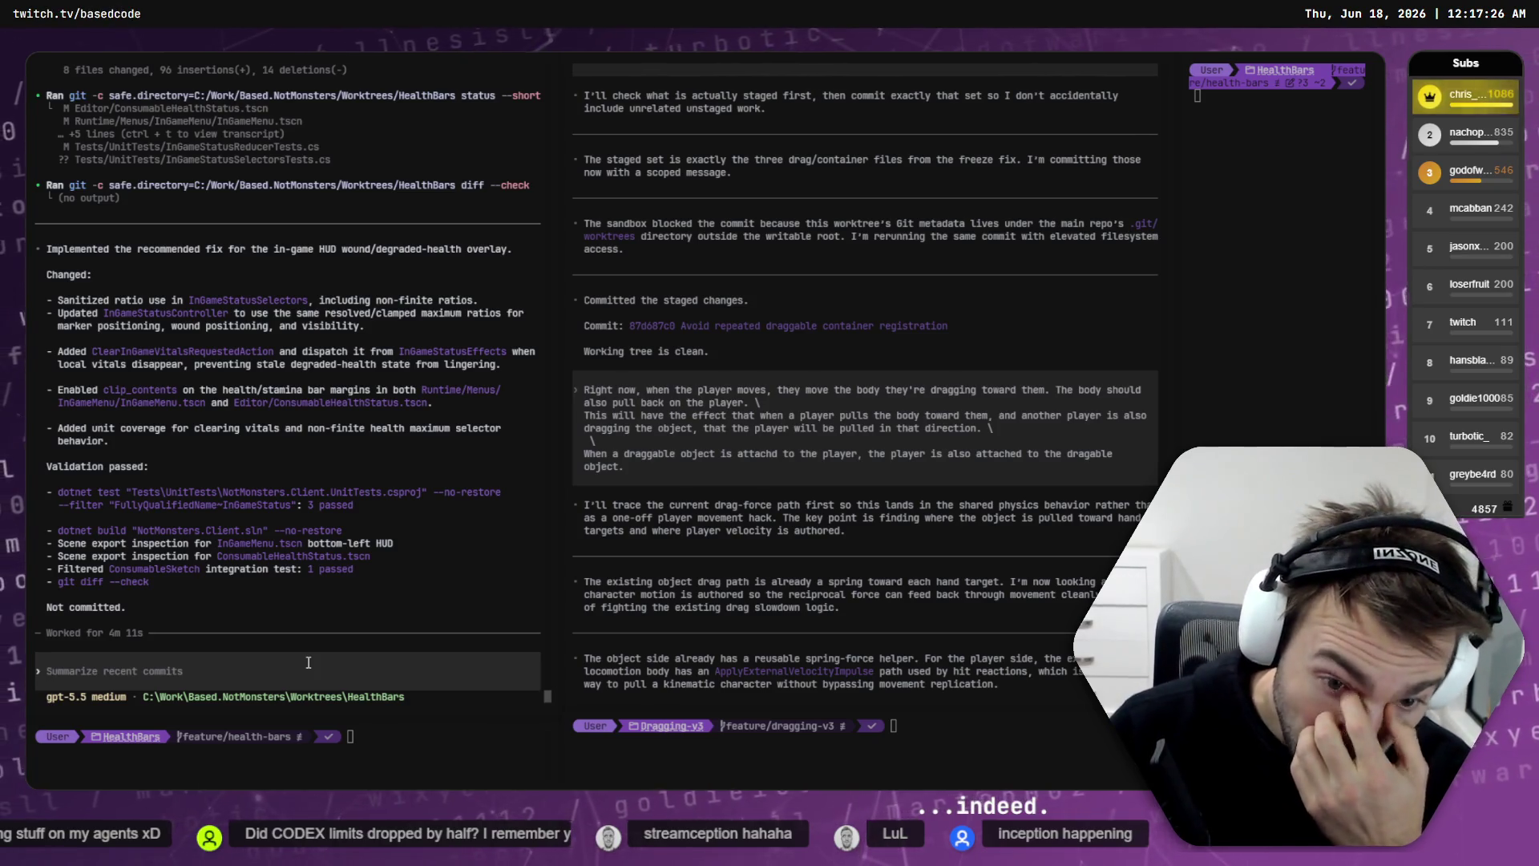
{"action": "scroll", "coordinate": [866, 602], "scroll_direction": "down", "scroll_amount": 10}
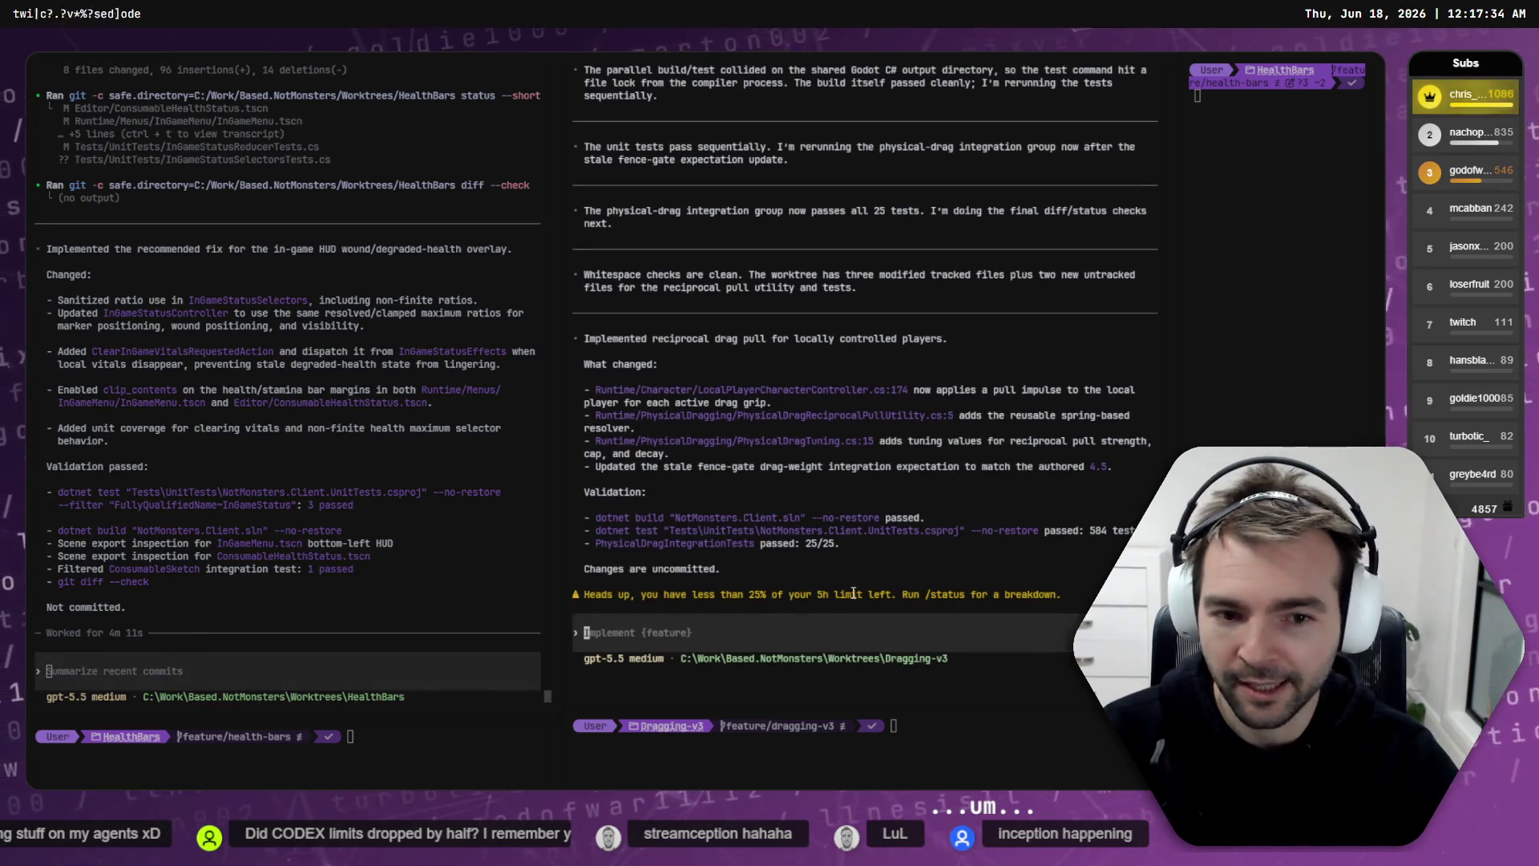
{"action": "left_click_drag", "start_coordinate": [871, 598], "coordinate": [694, 596]}
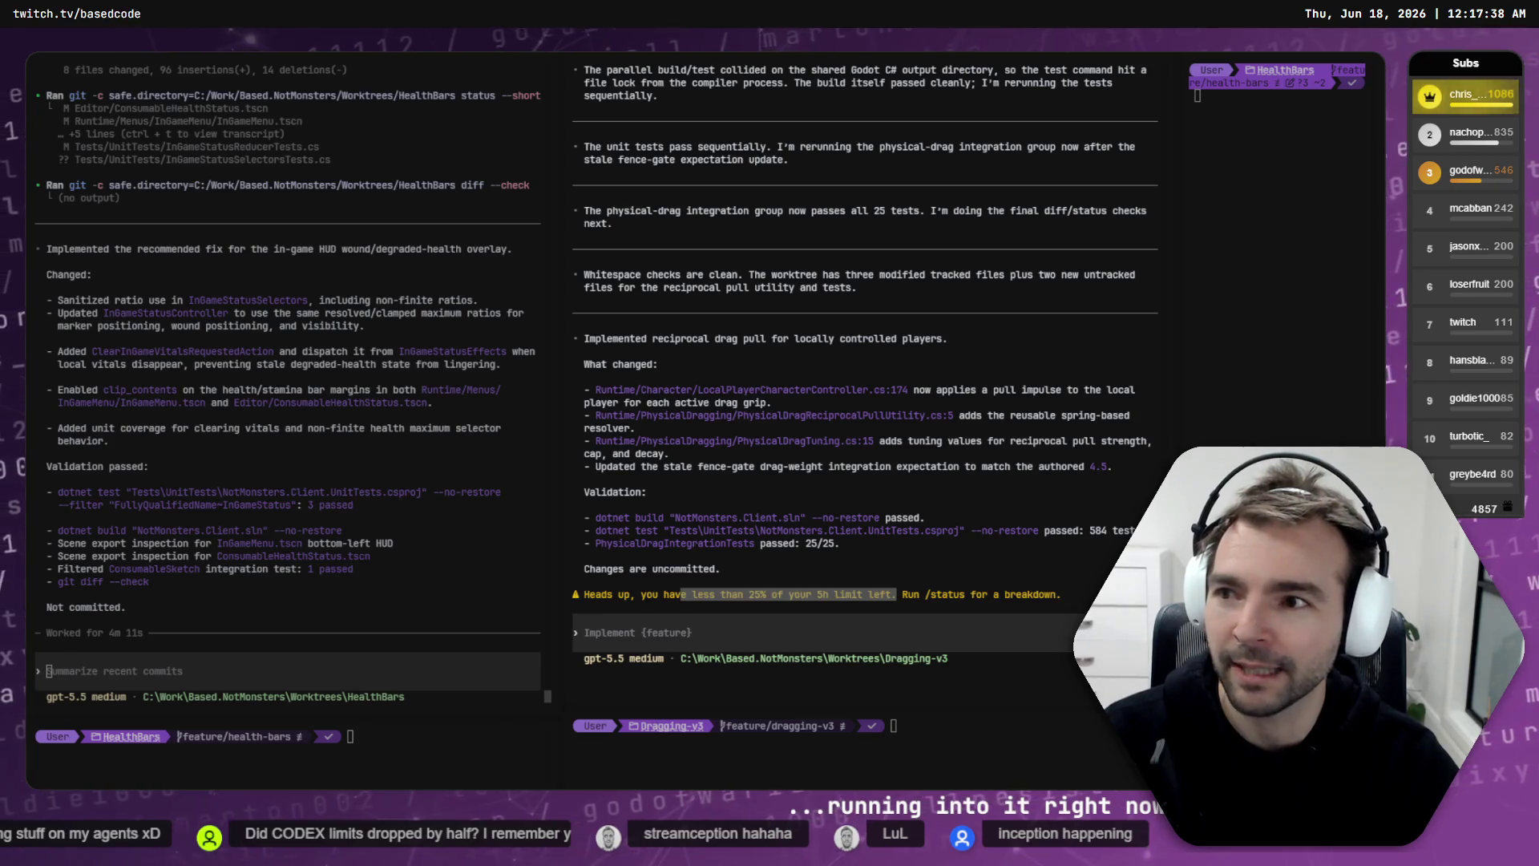
{"action": "left_click", "coordinate": [757, 601]}
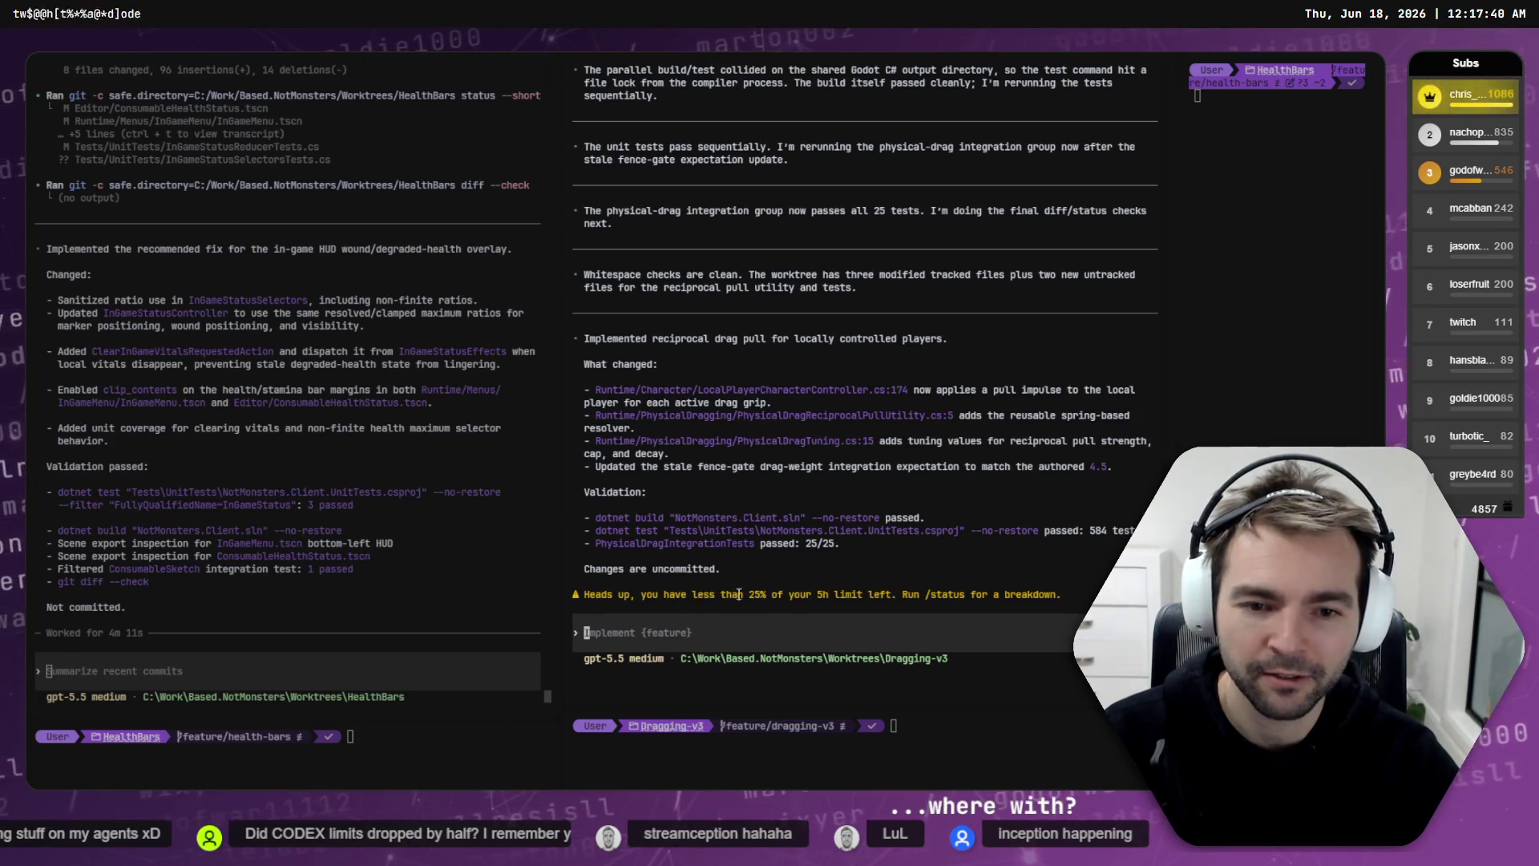
{"action": "left_click", "coordinate": [279, 611]}
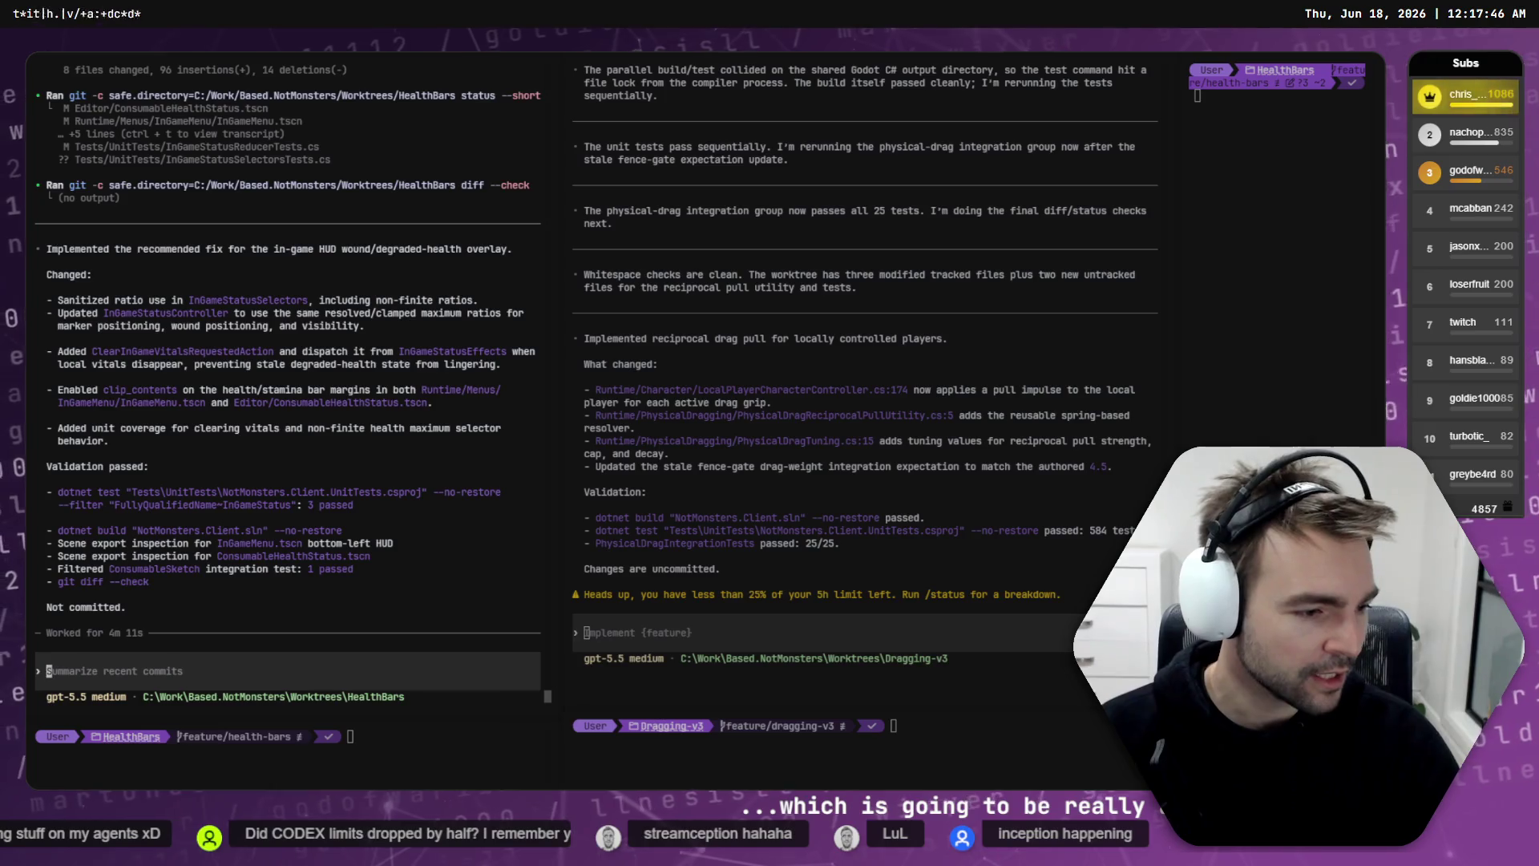
{"action": "key", "text": "alt+Tab"}
{"action": "left_click", "coordinate": [321, 313]}
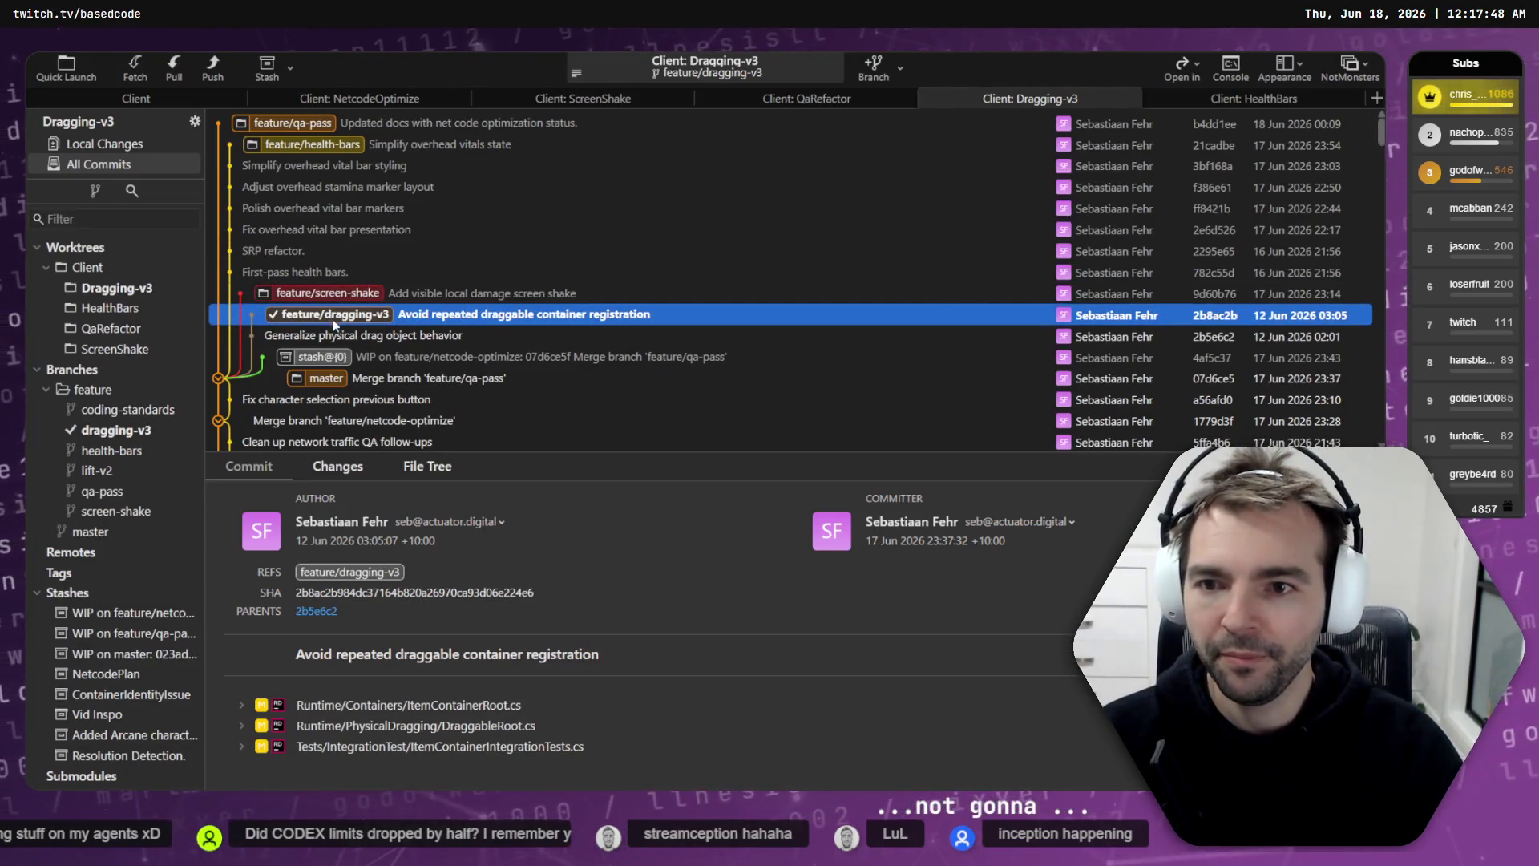
Step: View the 'Simplify overhead vitals state' commit, copy HealthBars' overlay fix summary, then go to ScreenShake
{"action": "left_click", "coordinate": [312, 144]}
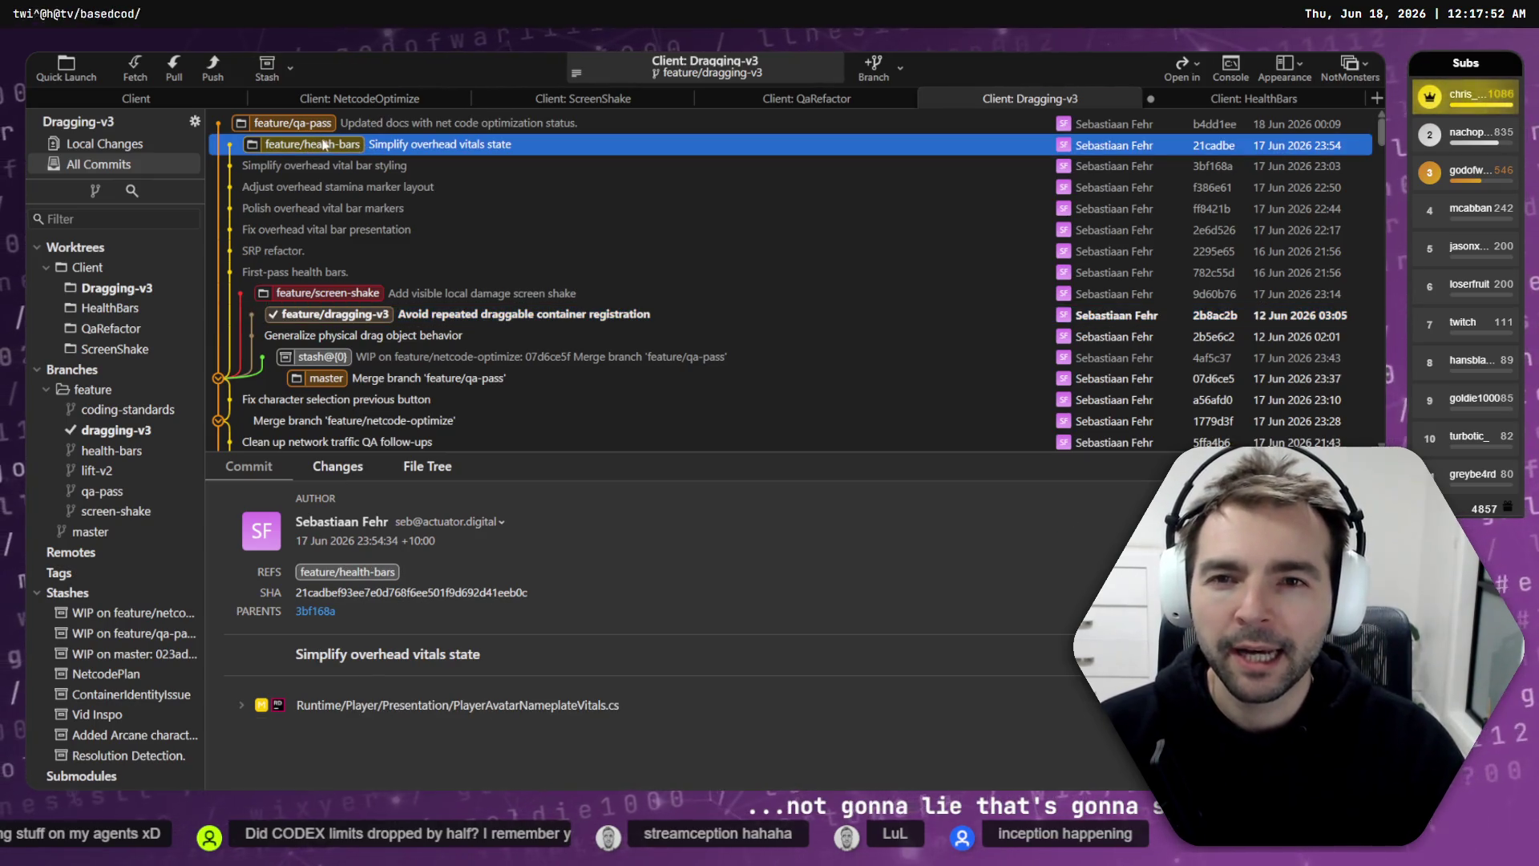
{"action": "key", "text": "alt+Tab"}
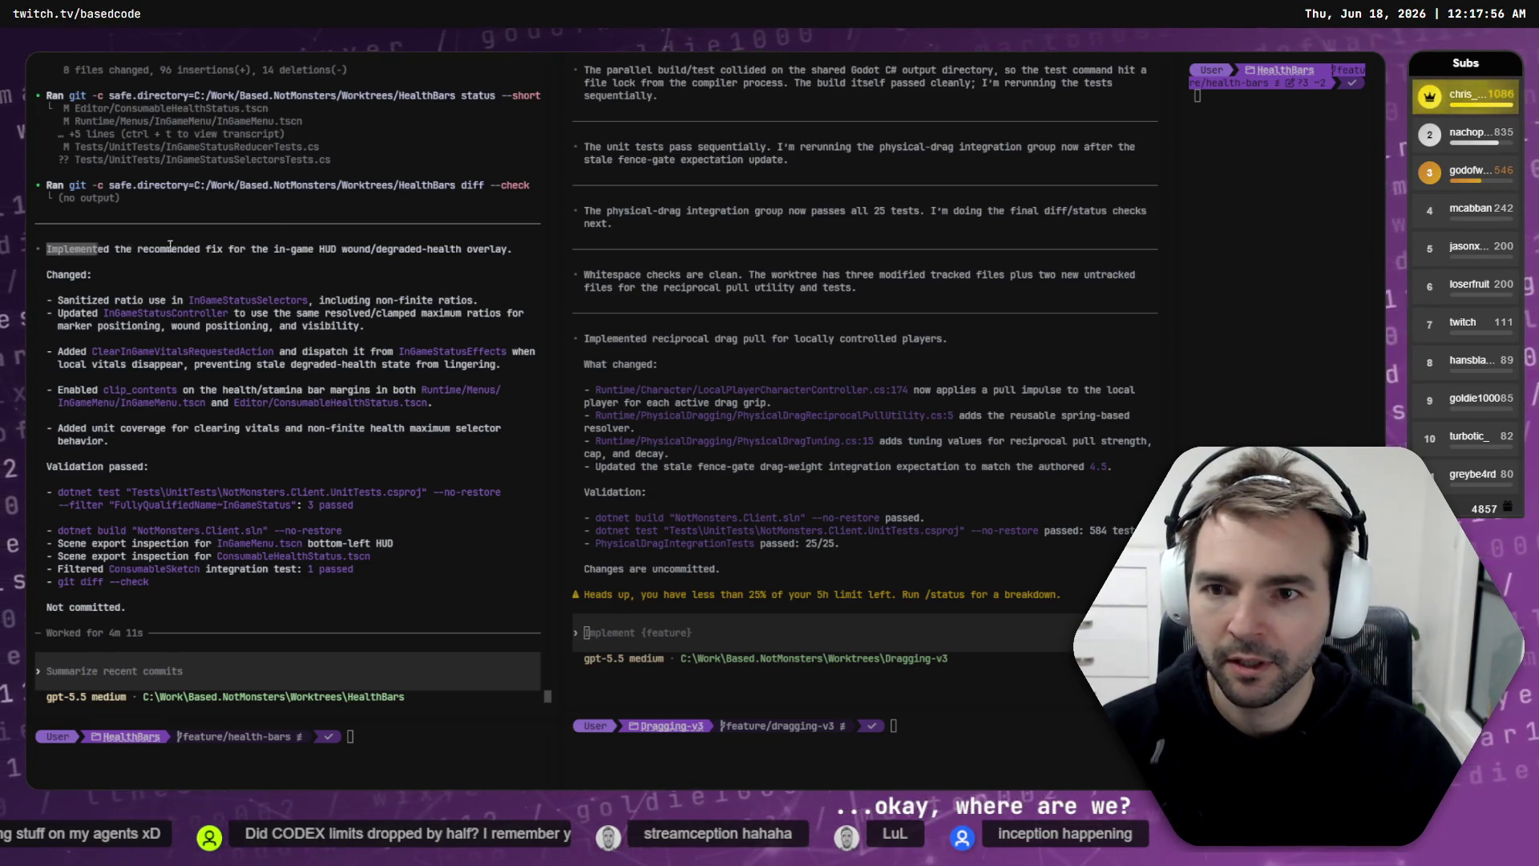
{"action": "left_click_drag", "start_coordinate": [170, 246], "coordinate": [509, 252]}
{"action": "key", "text": "ctrl+c"}
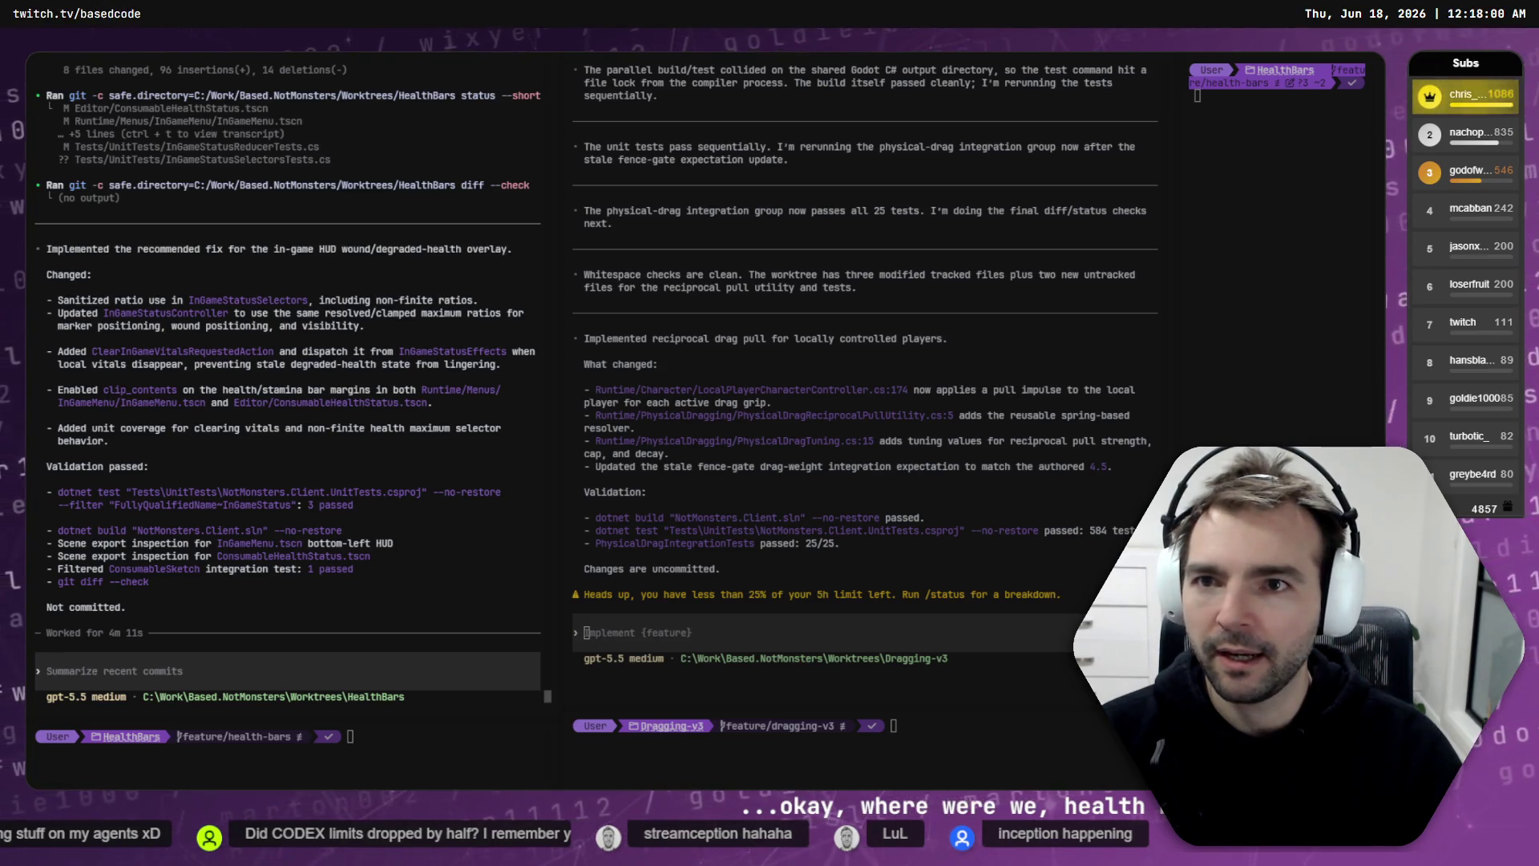
{"action": "key", "text": "ctrl+Tab"}
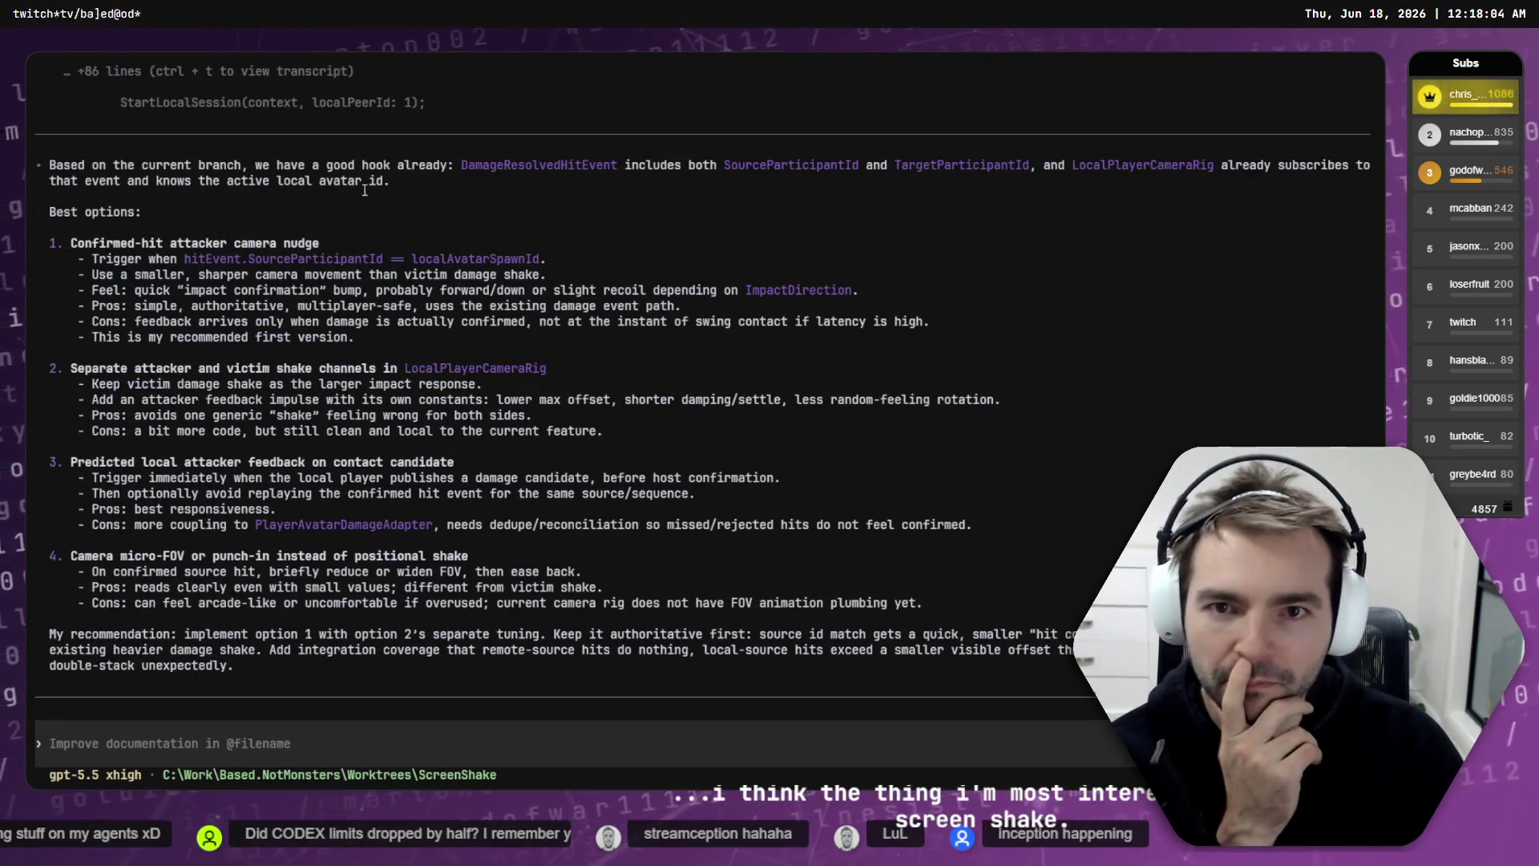
Step: Copy the DamageResolvedHitEvent name and highlight the attacker camera nudge option and its trigger condition
{"action": "double_click", "coordinate": [461, 166]}
{"action": "key", "text": "ctrl+c"}
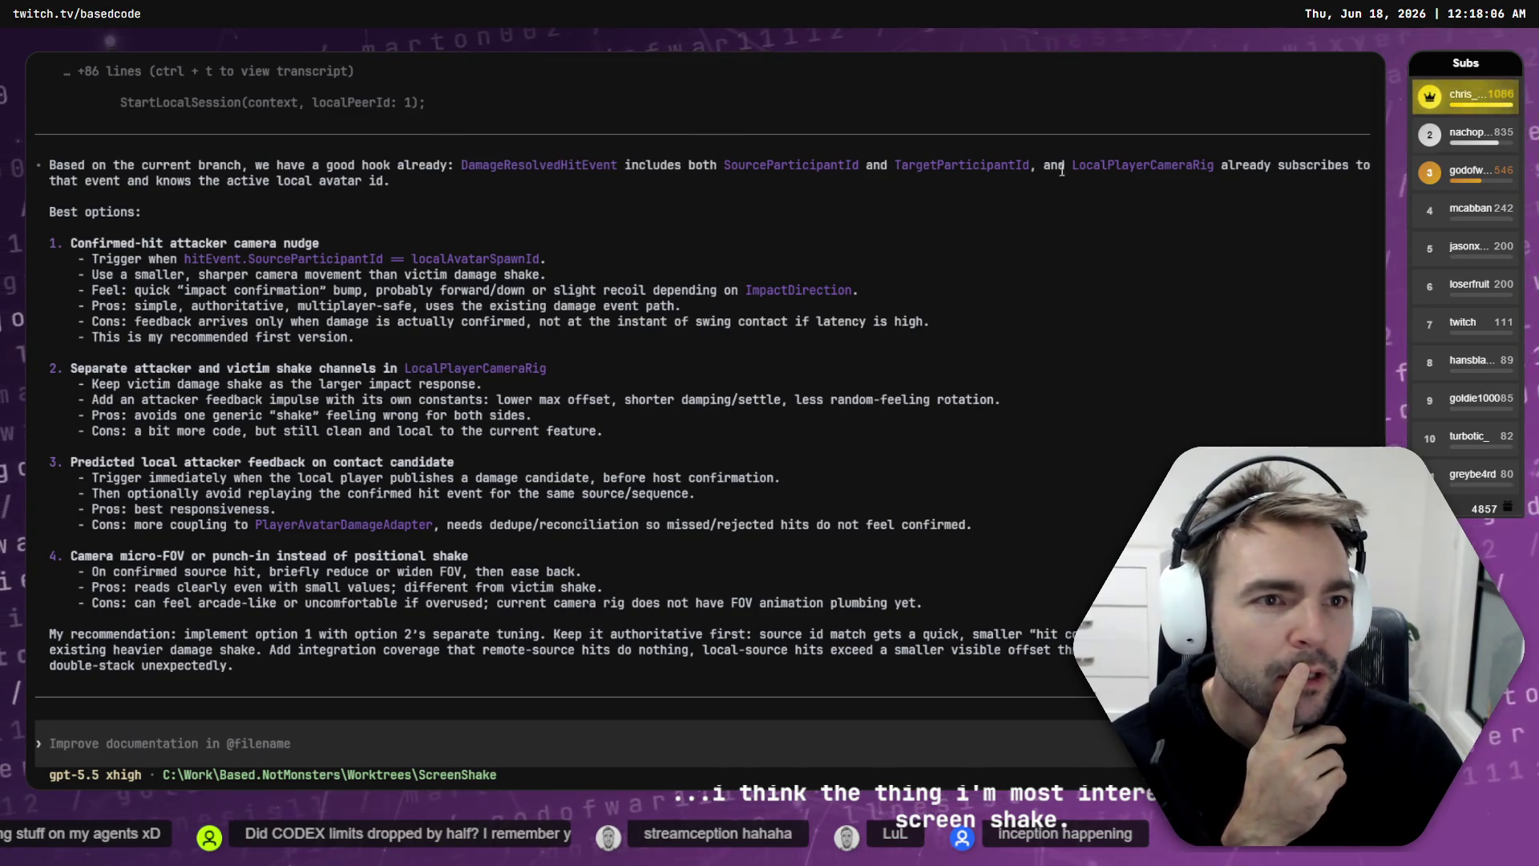
{"action": "left_click_drag", "start_coordinate": [80, 253], "coordinate": [341, 244]}
{"action": "left_click_drag", "start_coordinate": [93, 259], "coordinate": [546, 264]}
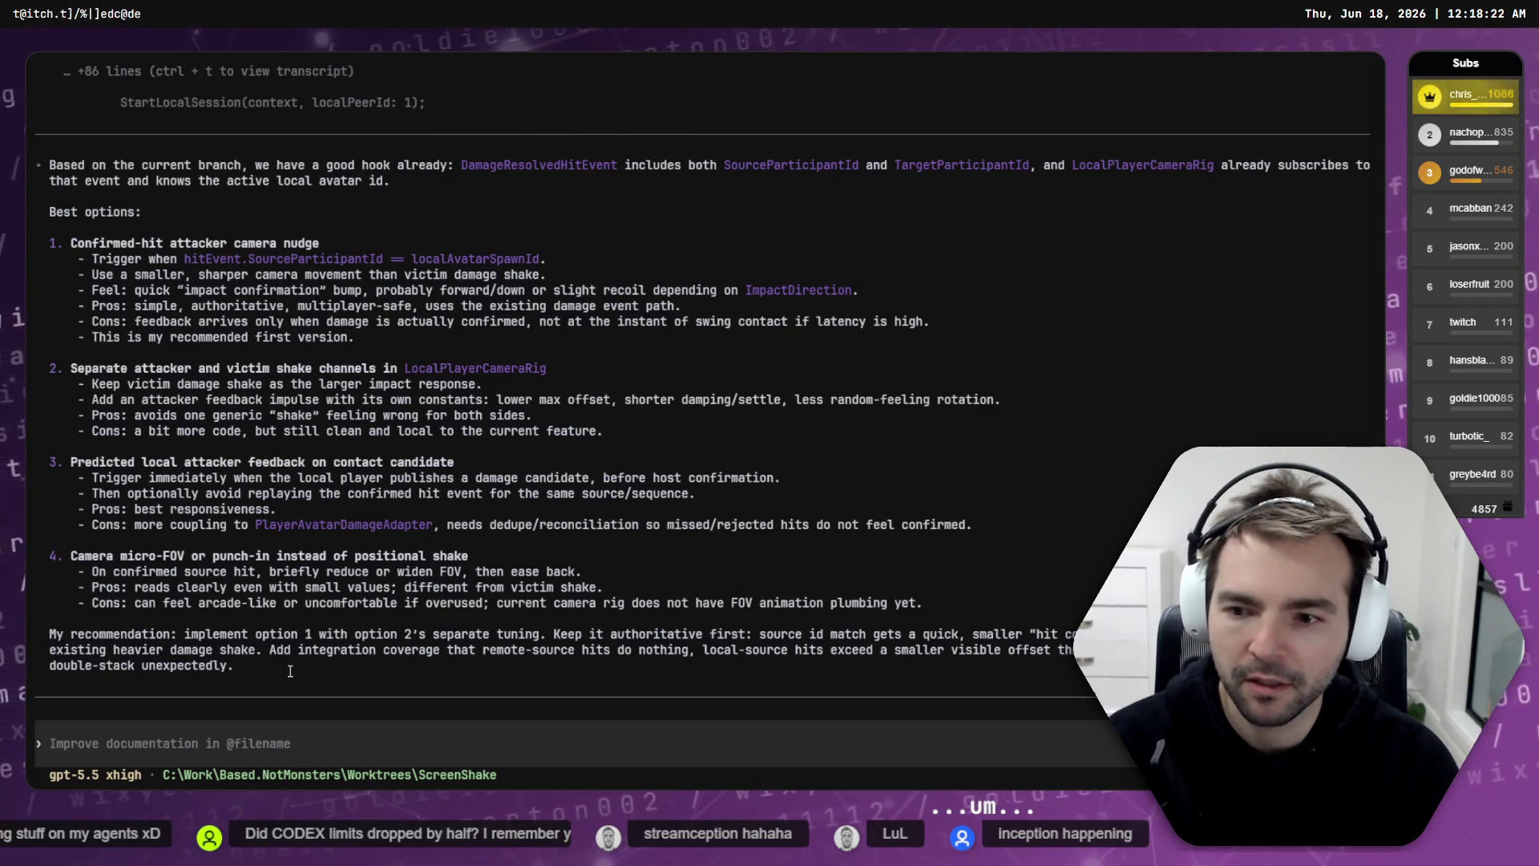
Step: Approve the plan with 'Go ahead with this plan.' and return to the HealthBars/Dragging-v3 sessions
{"action": "type", "text": "Go ahead with this plan."}
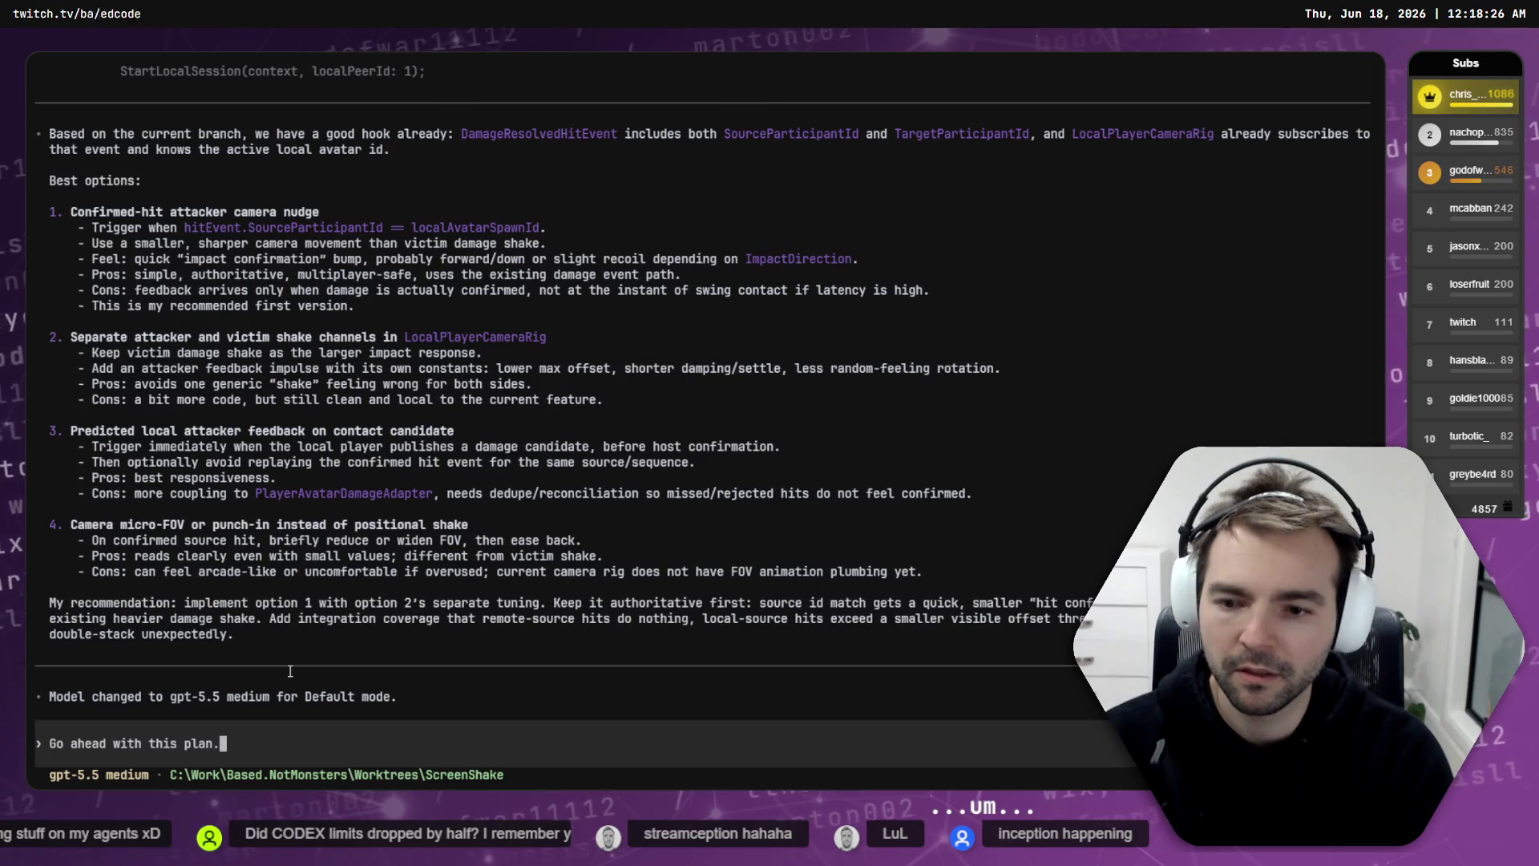
{"action": "key", "text": "Return"}
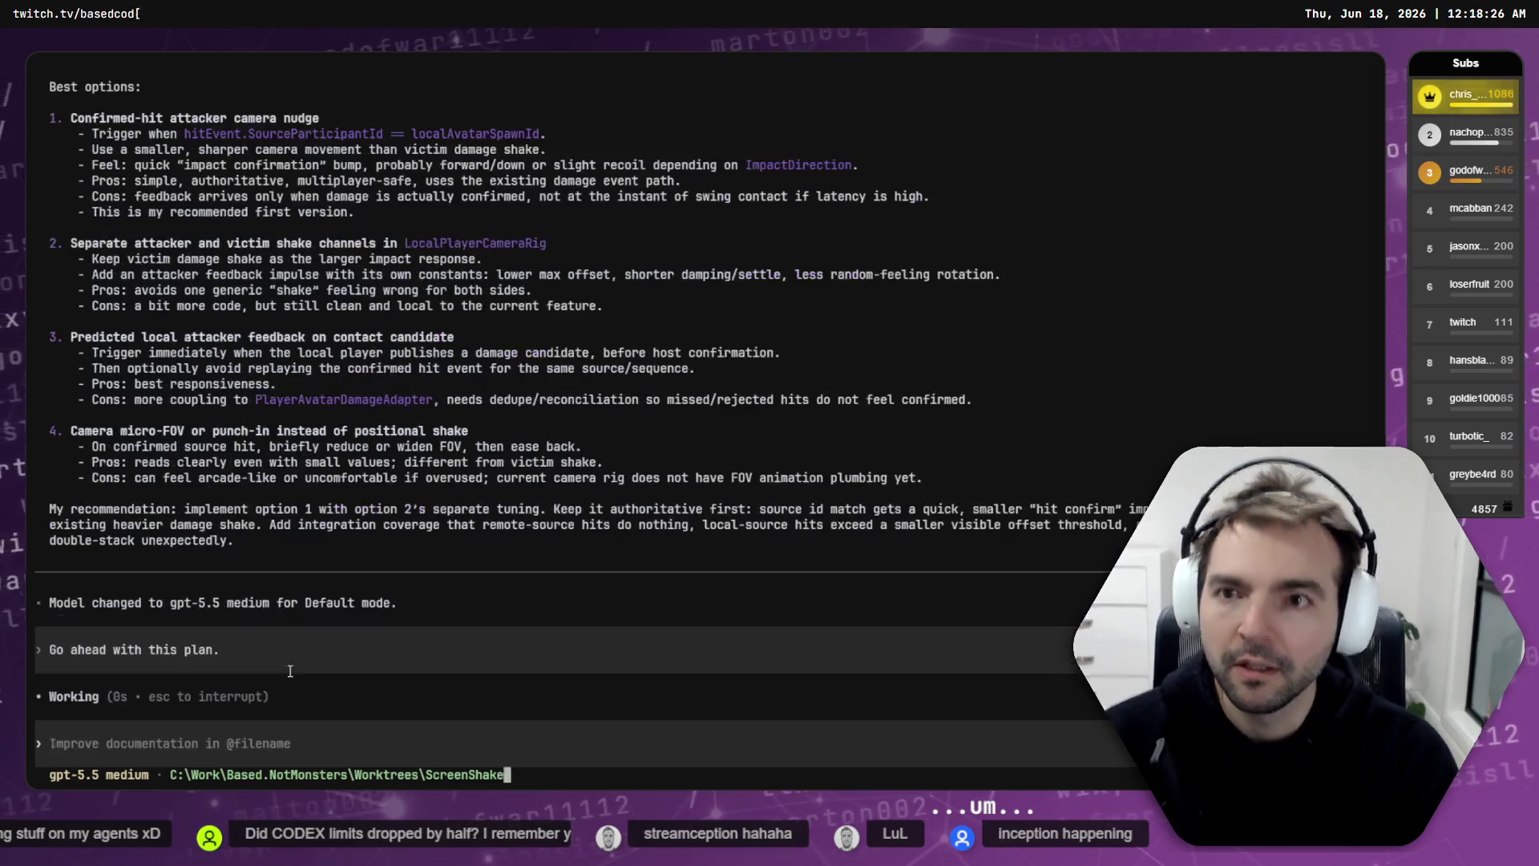
{"action": "key", "text": "ctrl+Tab"}
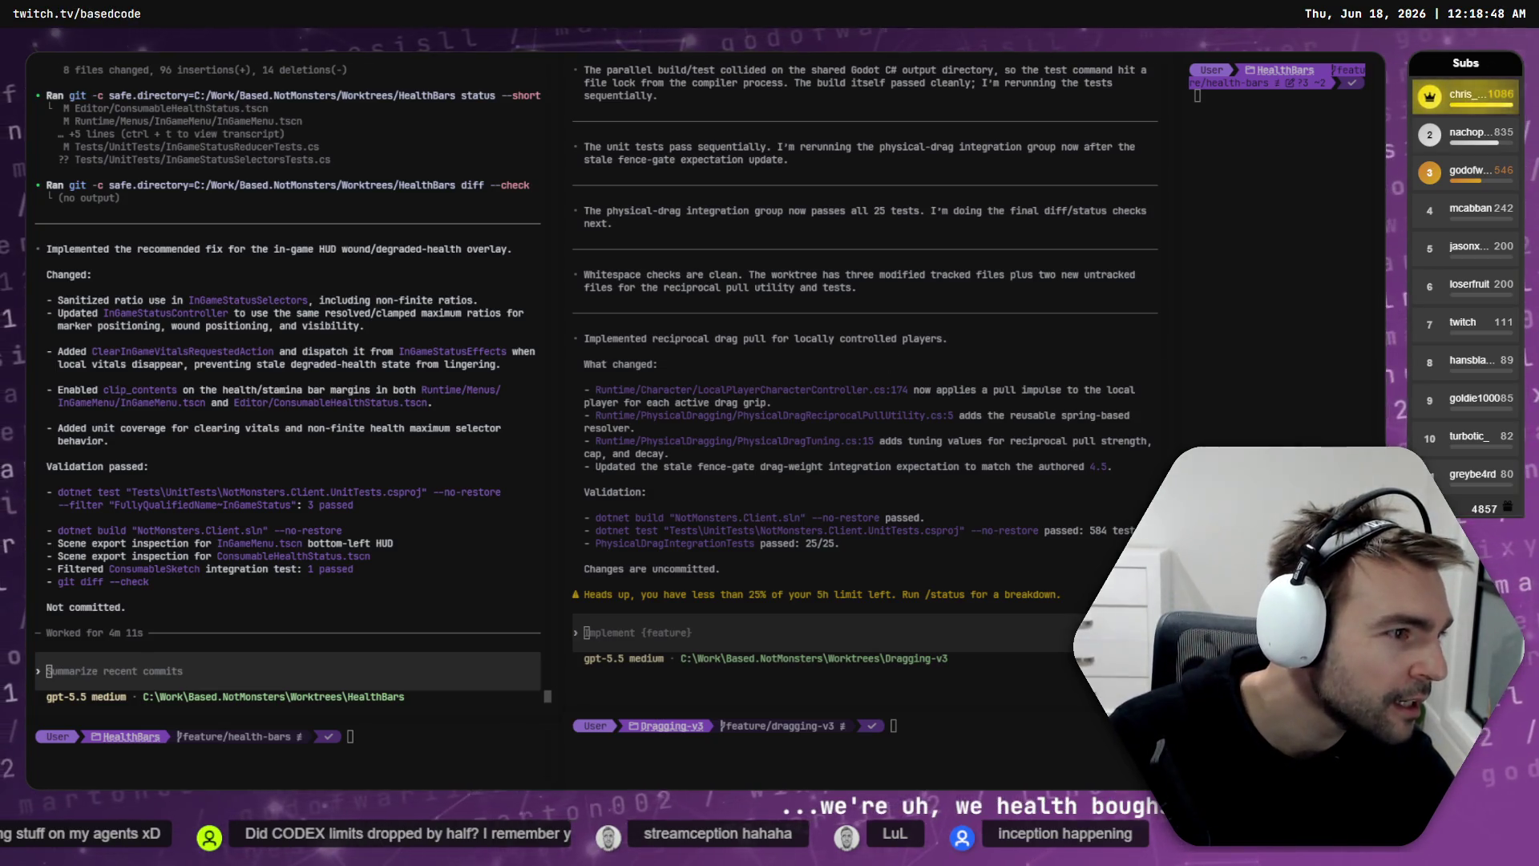
Step: Compare the live speech page with the terminals, settling on the StreamTools terminal's commit output
{"action": "key", "text": "alt+Tab"}
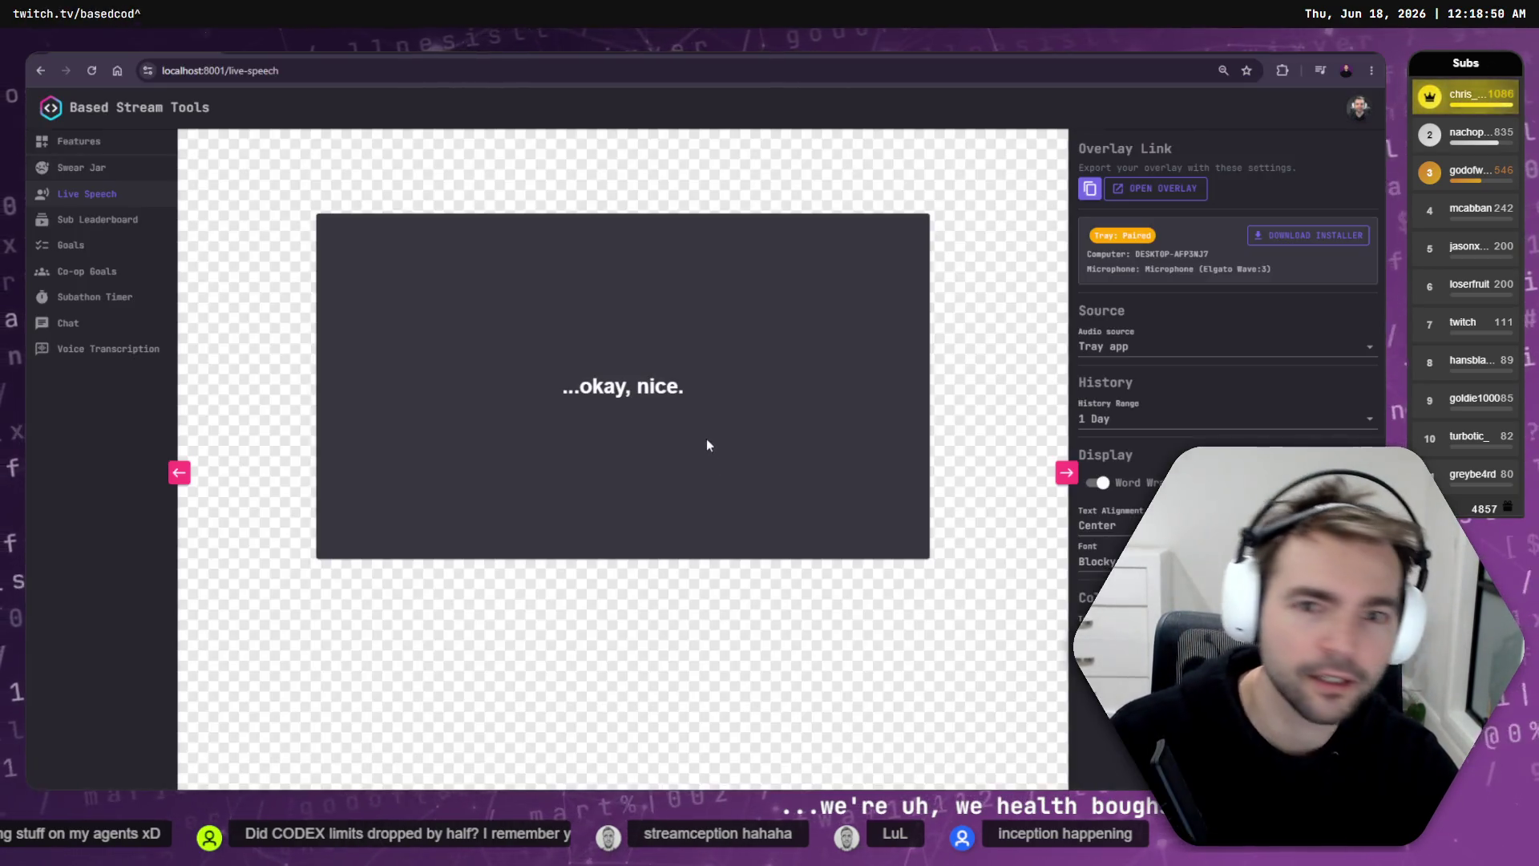
{"action": "key", "text": "alt+Tab"}
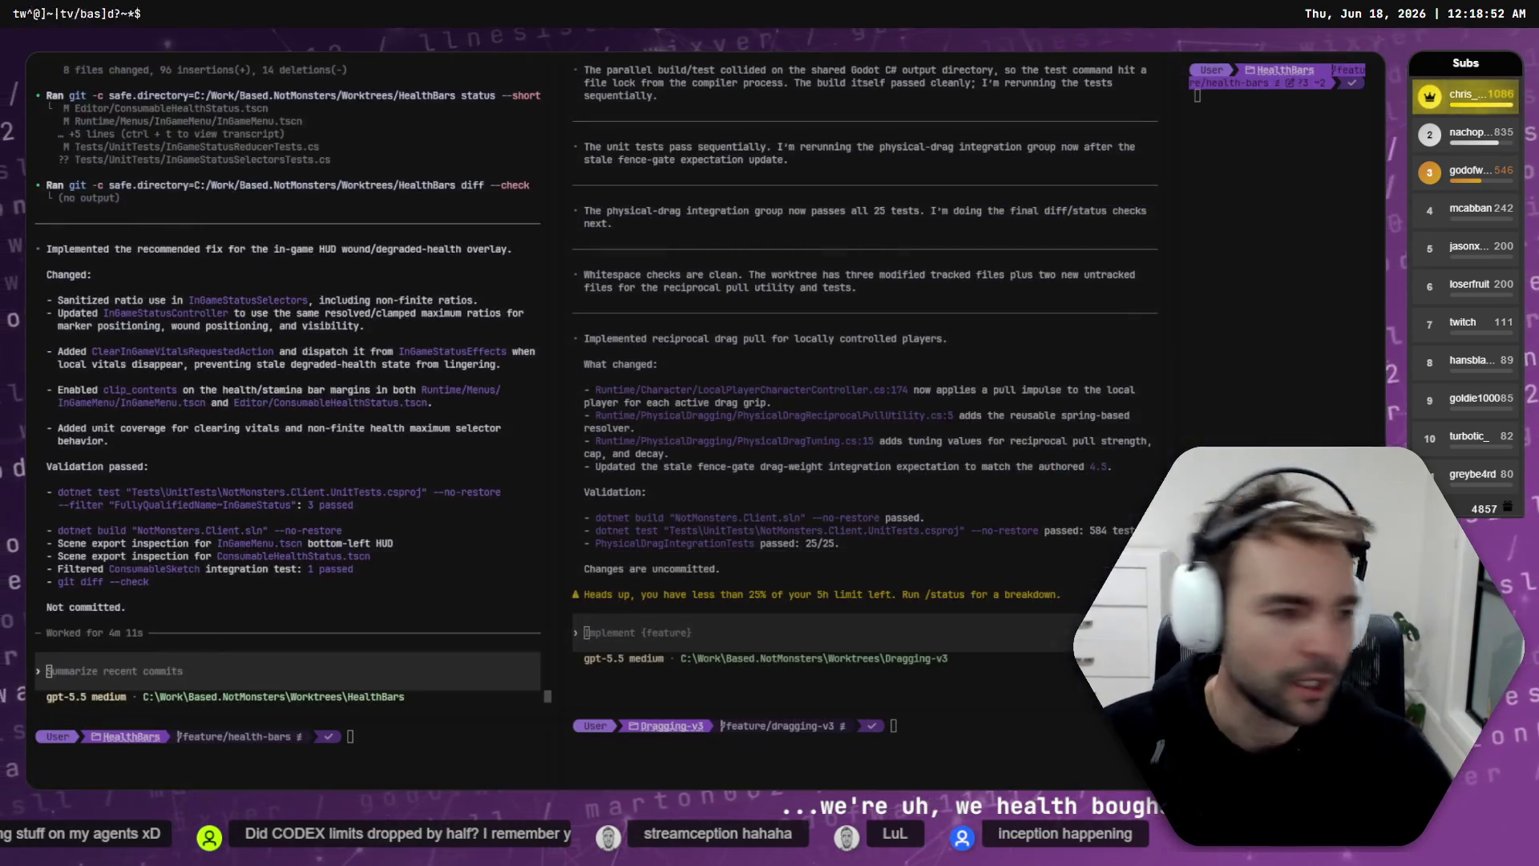
{"action": "key", "text": "alt+Tab"}
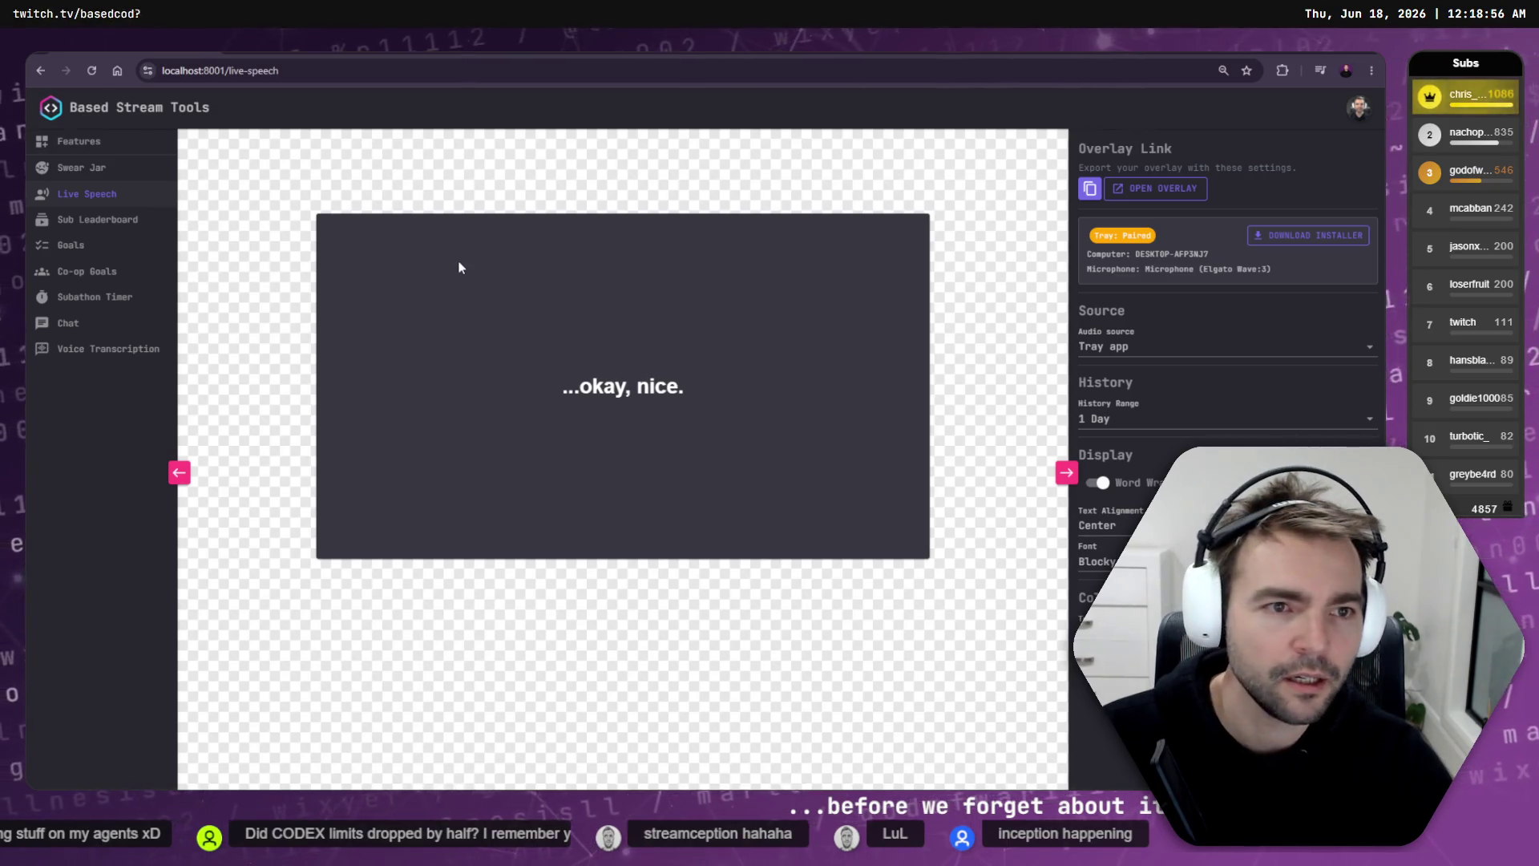
{"action": "key", "text": "alt+Tab"}
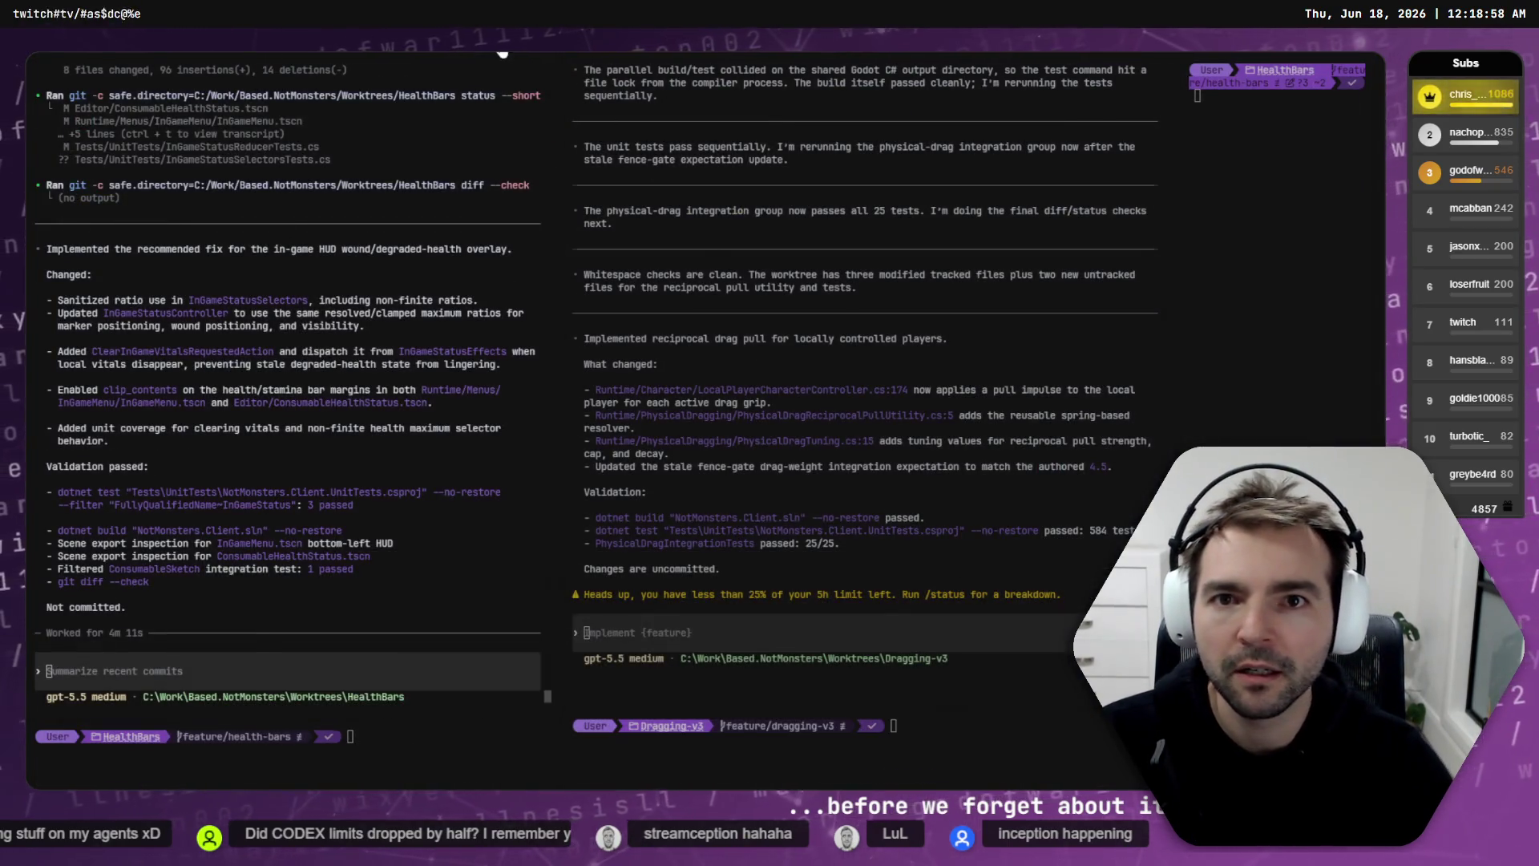
{"action": "key", "text": "alt+Tab"}
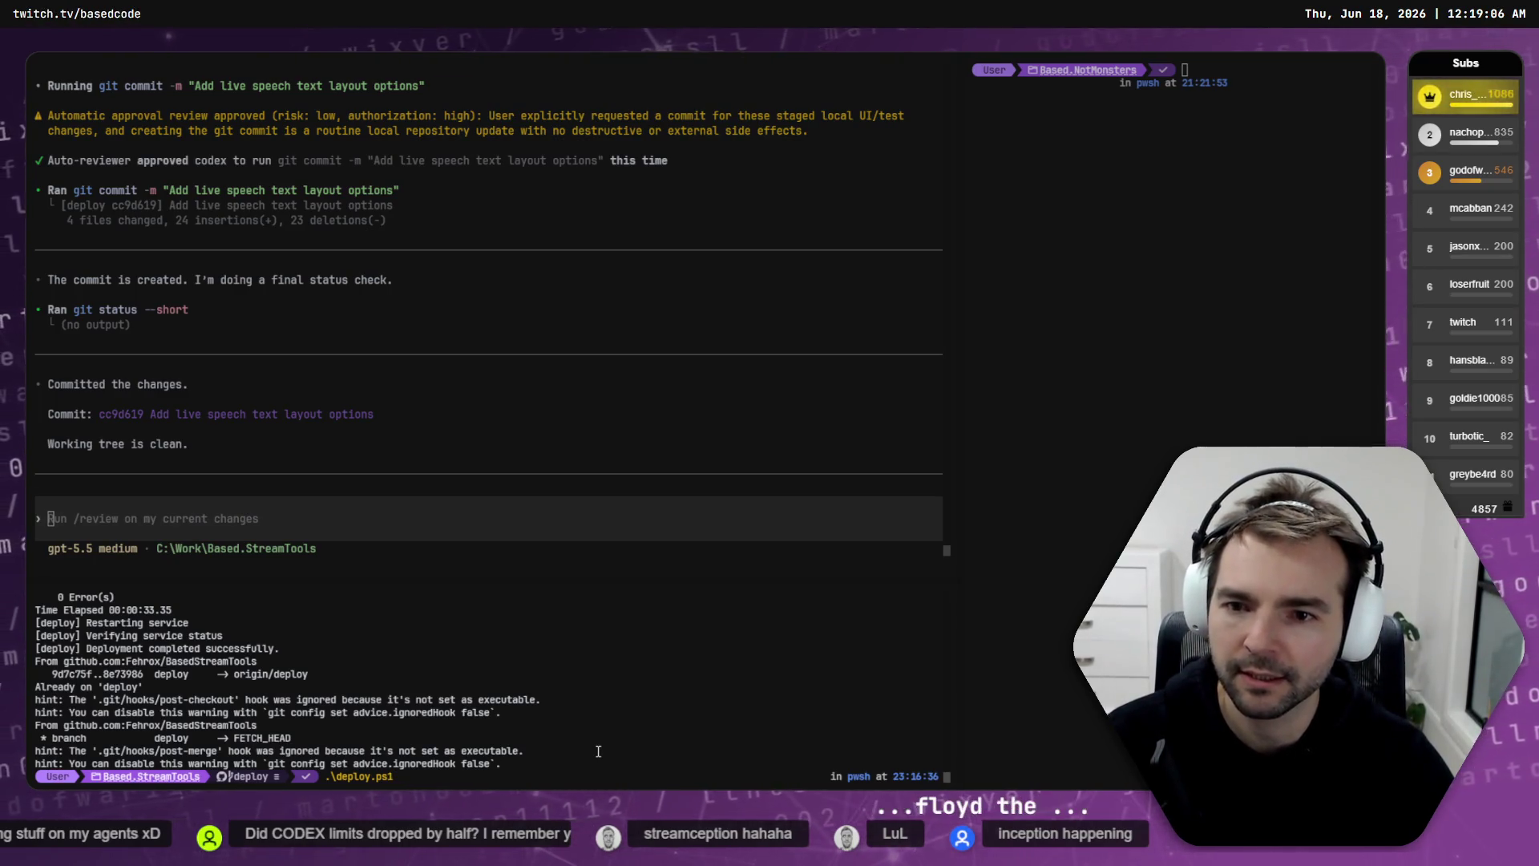
Step: Run .\deploy.ps1, which errors because deploy is not yet on origin
{"action": "key", "text": "Return"}
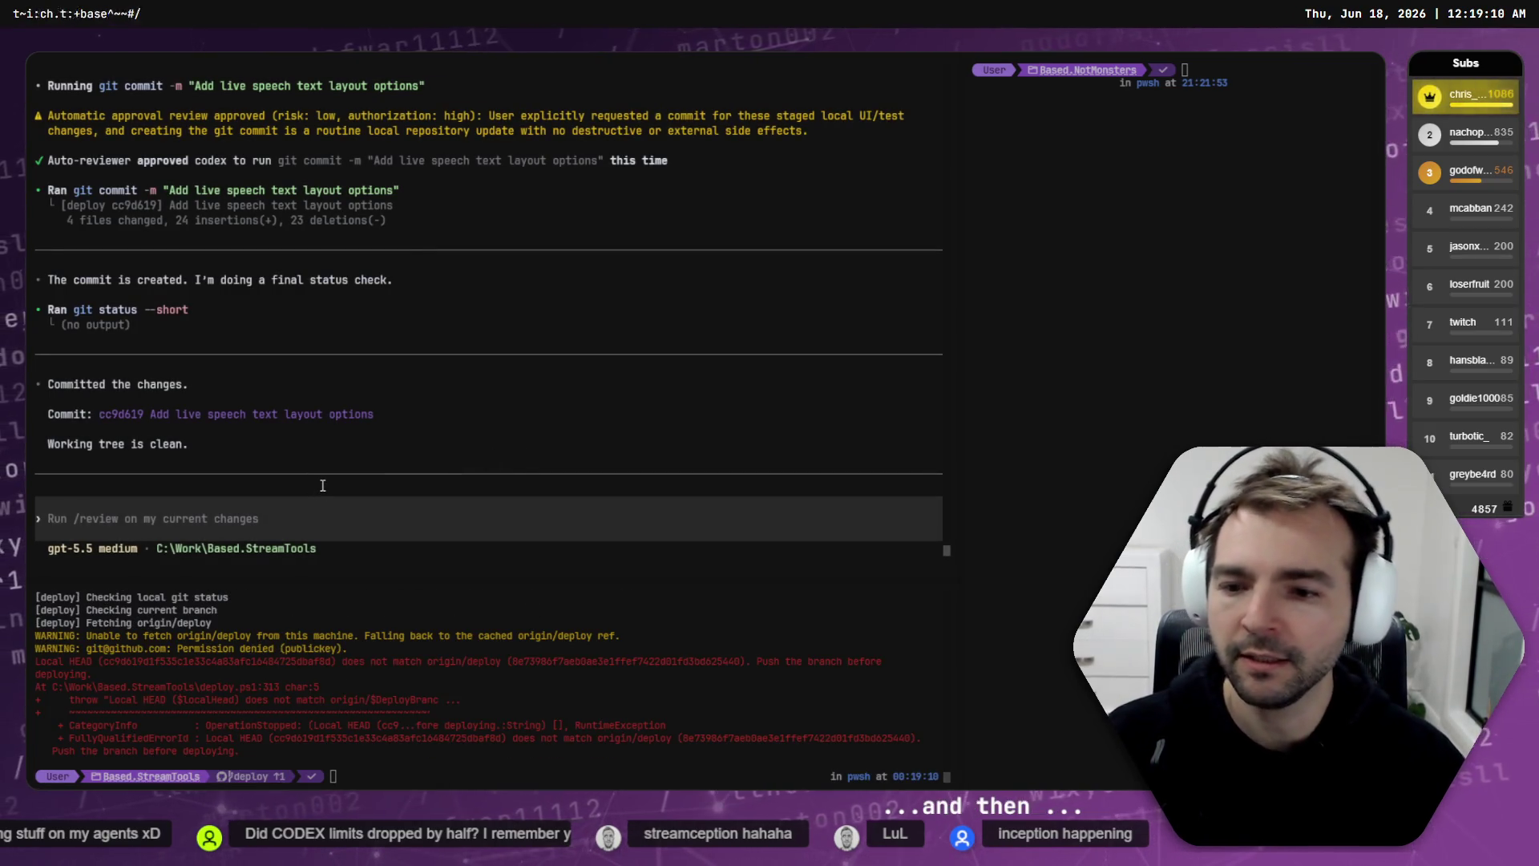
{"action": "key", "text": "alt+Tab"}
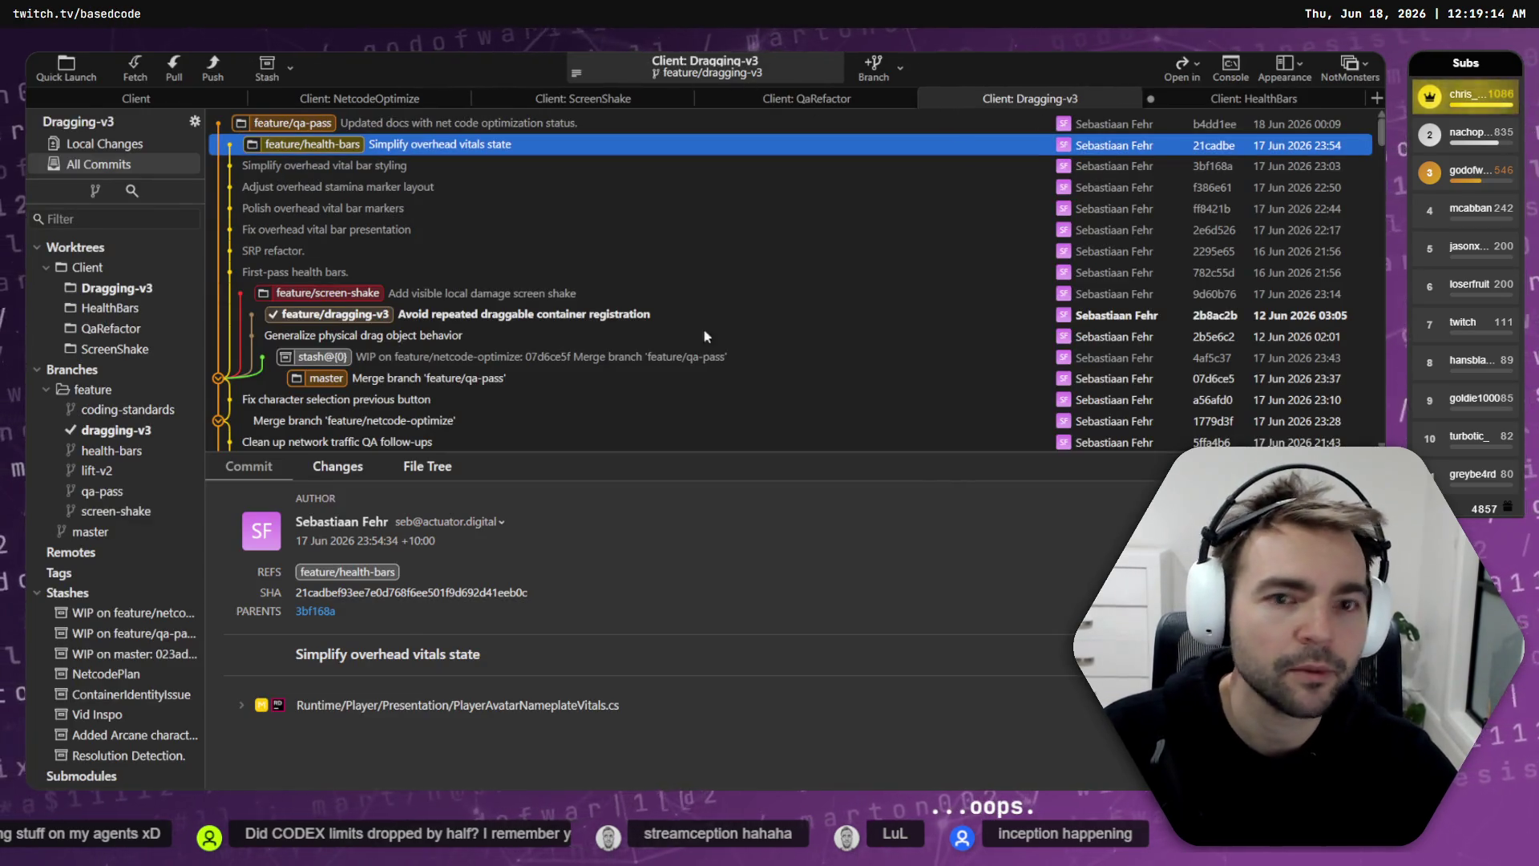
{"action": "key", "text": "alt+Tab"}
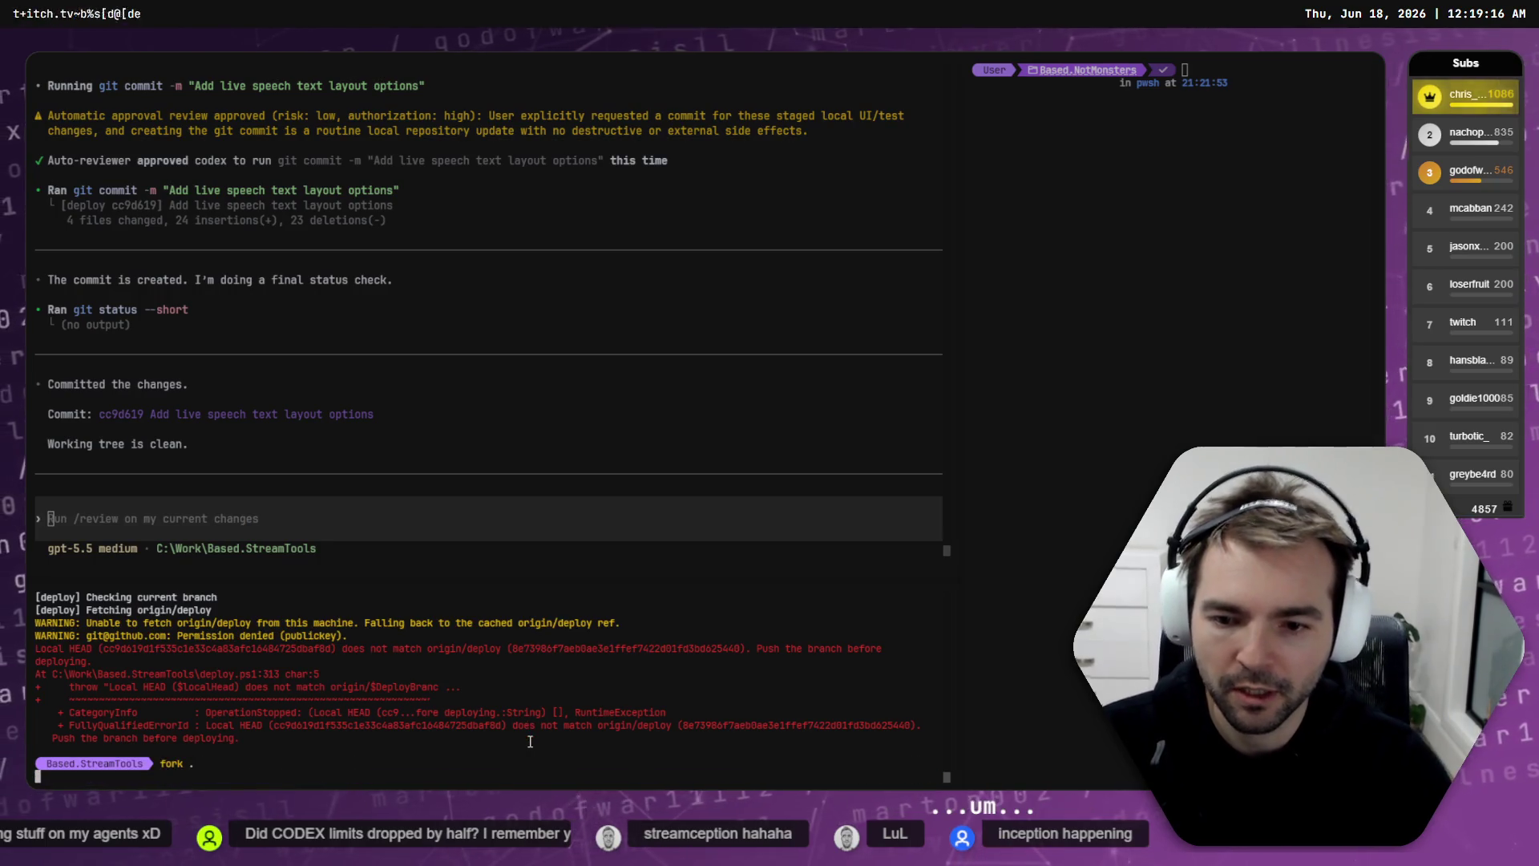
{"action": "key", "text": "alt+Tab"}
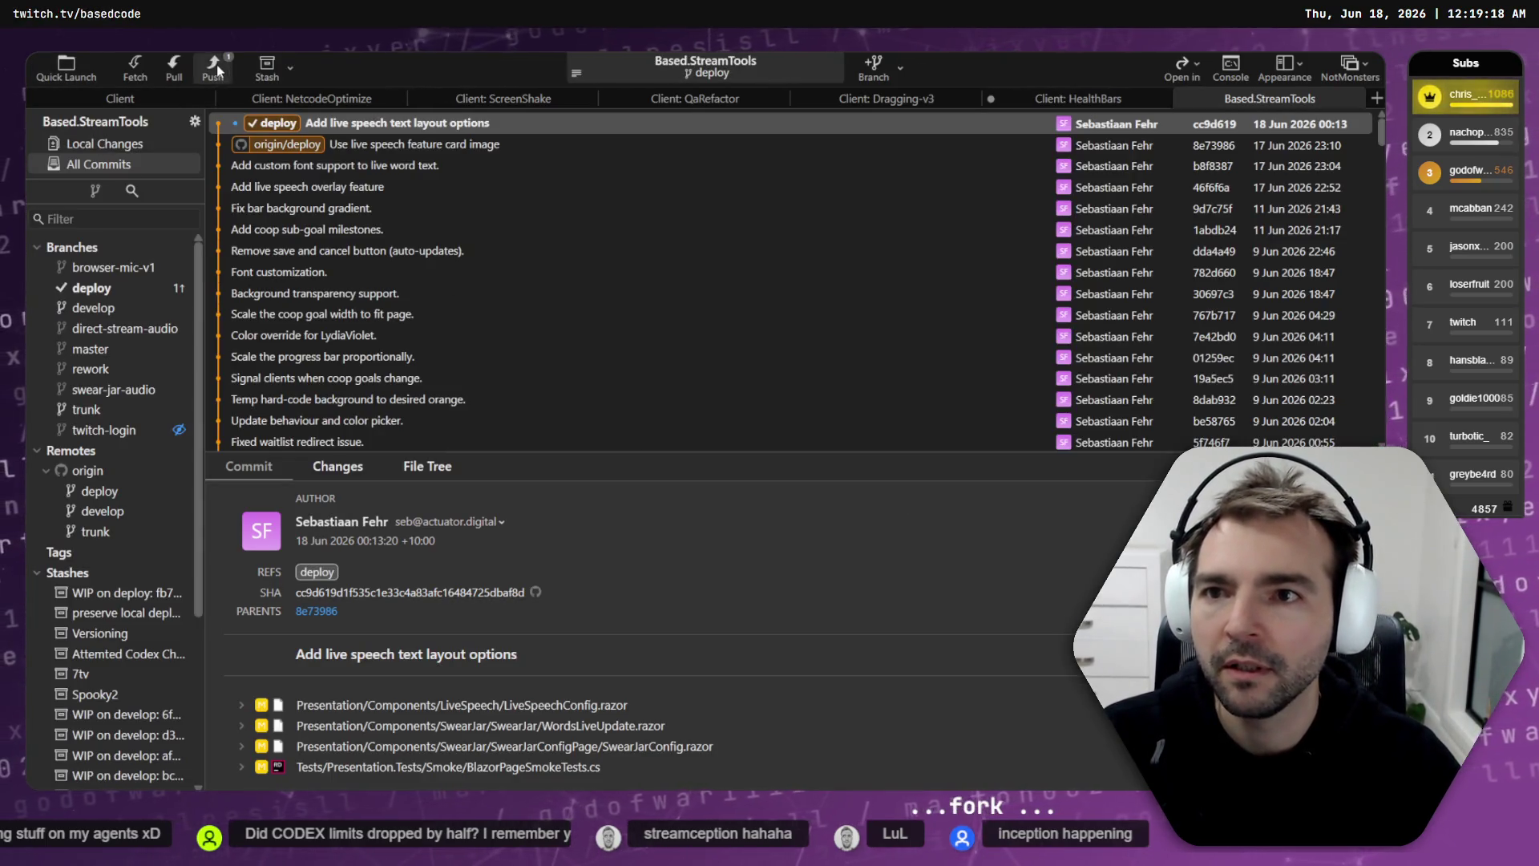
Step: Push the deploy branch to origin/deploy from Fork
{"action": "left_click", "coordinate": [212, 64]}
{"action": "left_click", "coordinate": [826, 477]}
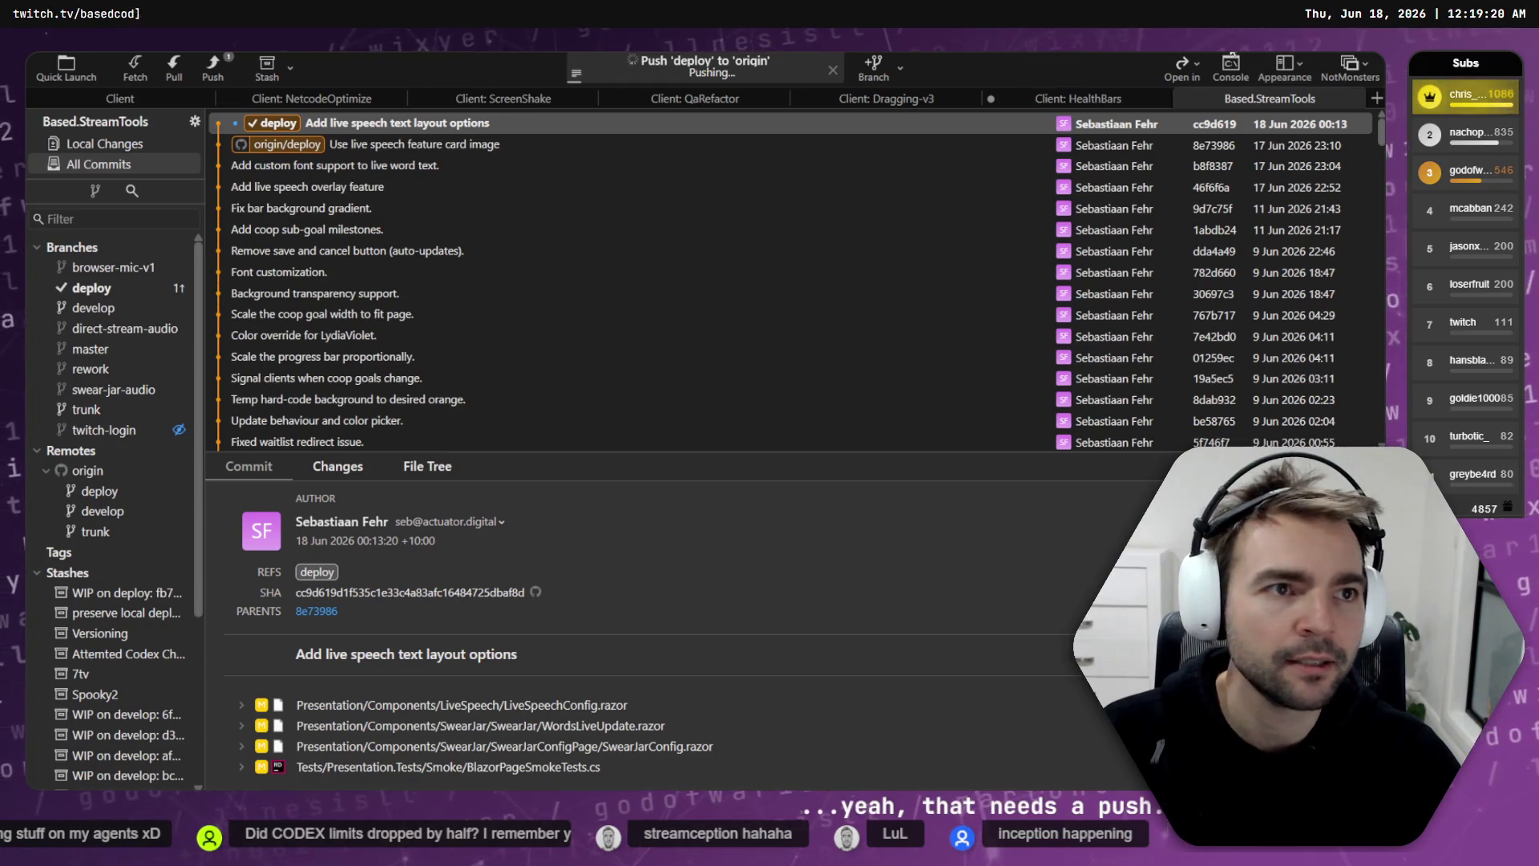
{"action": "key", "text": "alt+Tab"}
{"action": "key", "text": "Up"}
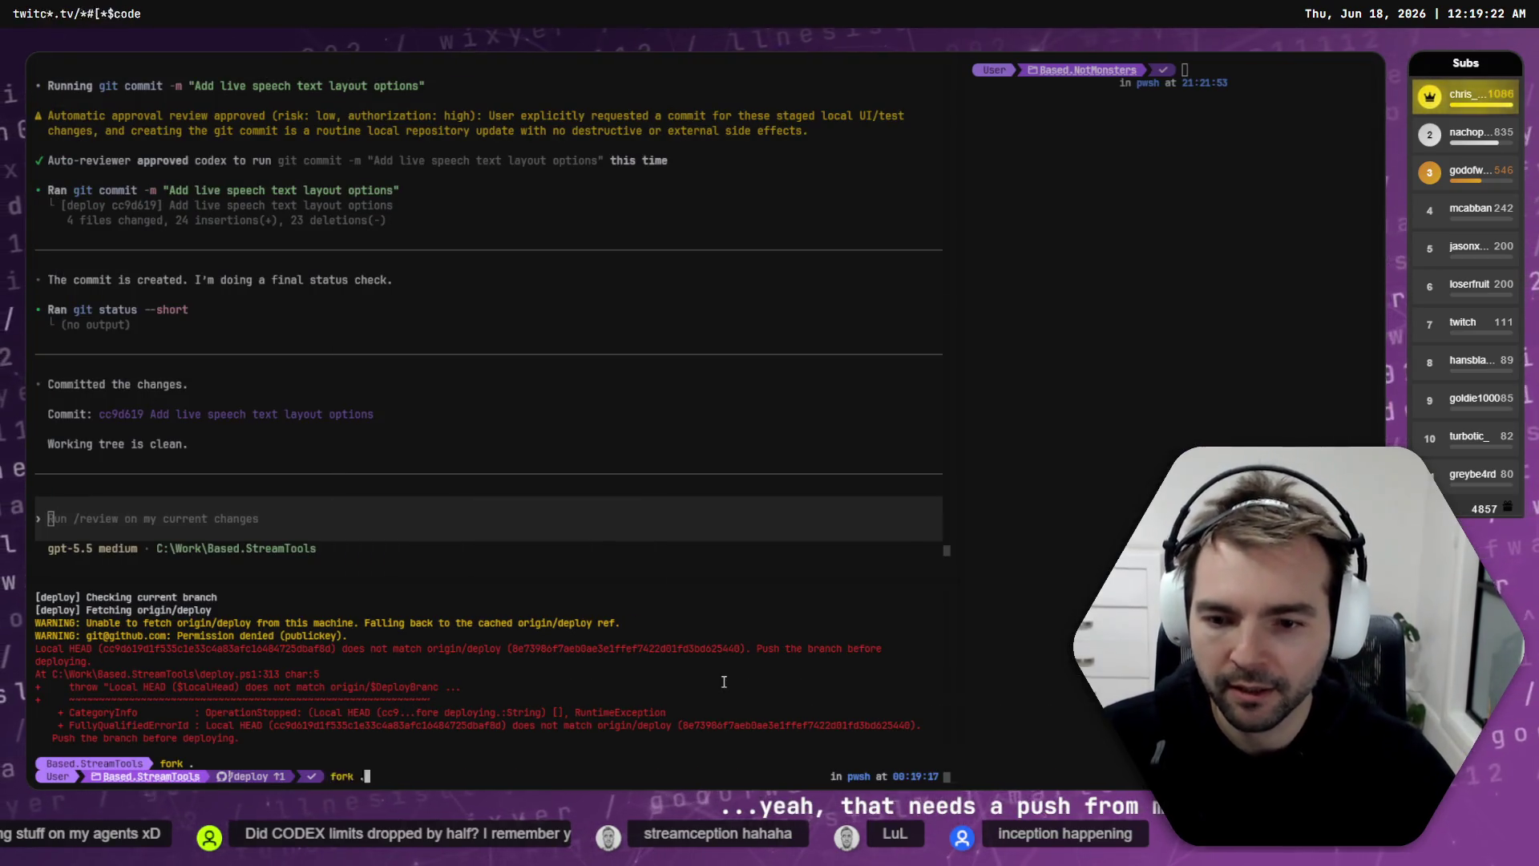
{"action": "key", "text": "alt+Tab"}
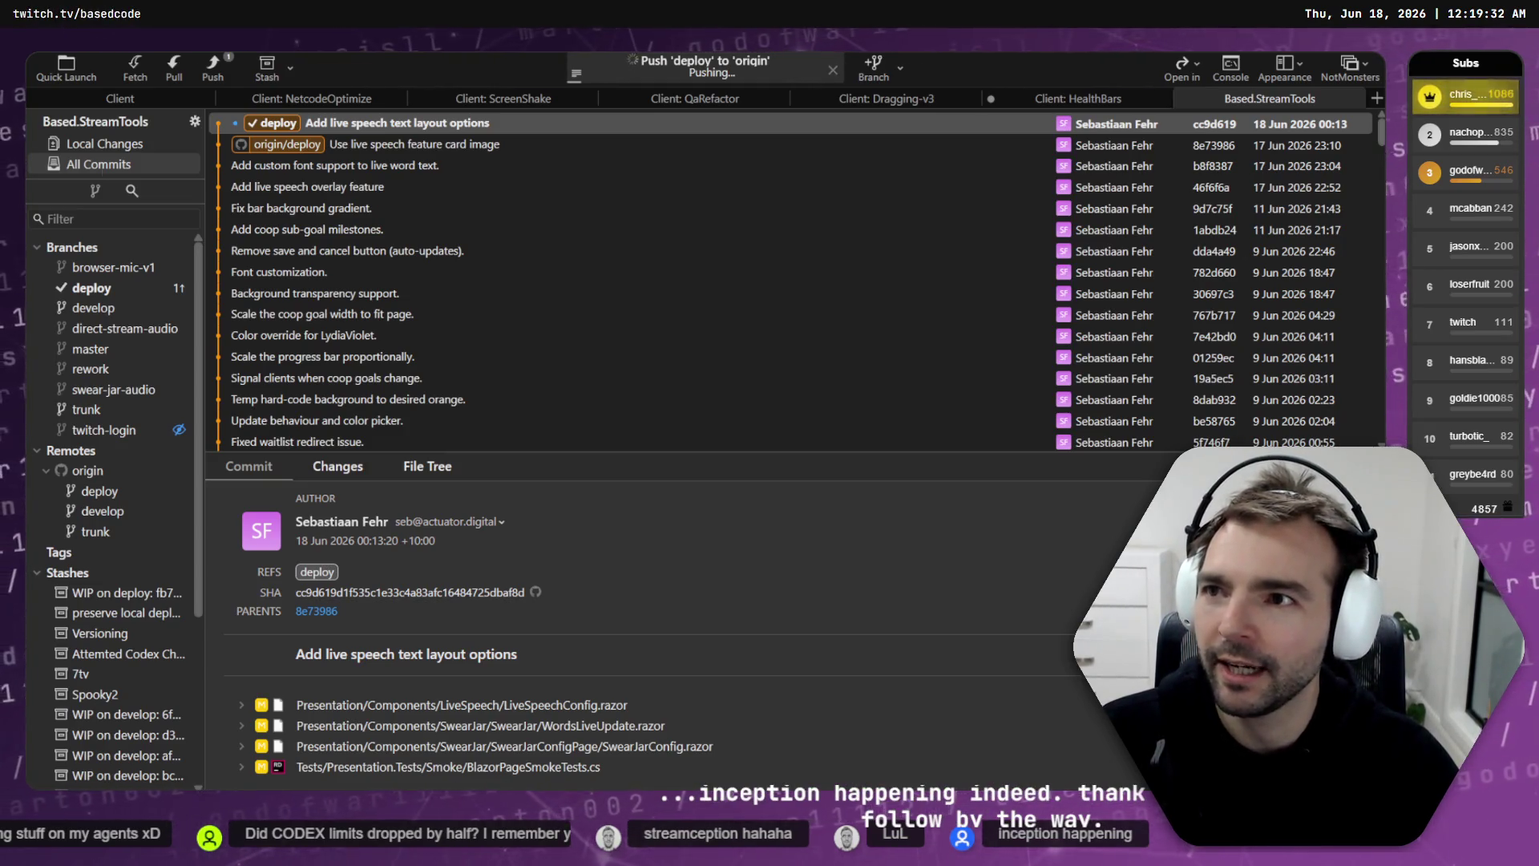
Step: Rerun .\deploy.ps1 and confirm it now matches origin/deploy and runs the remote deploy
{"action": "key", "text": "alt+Tab"}
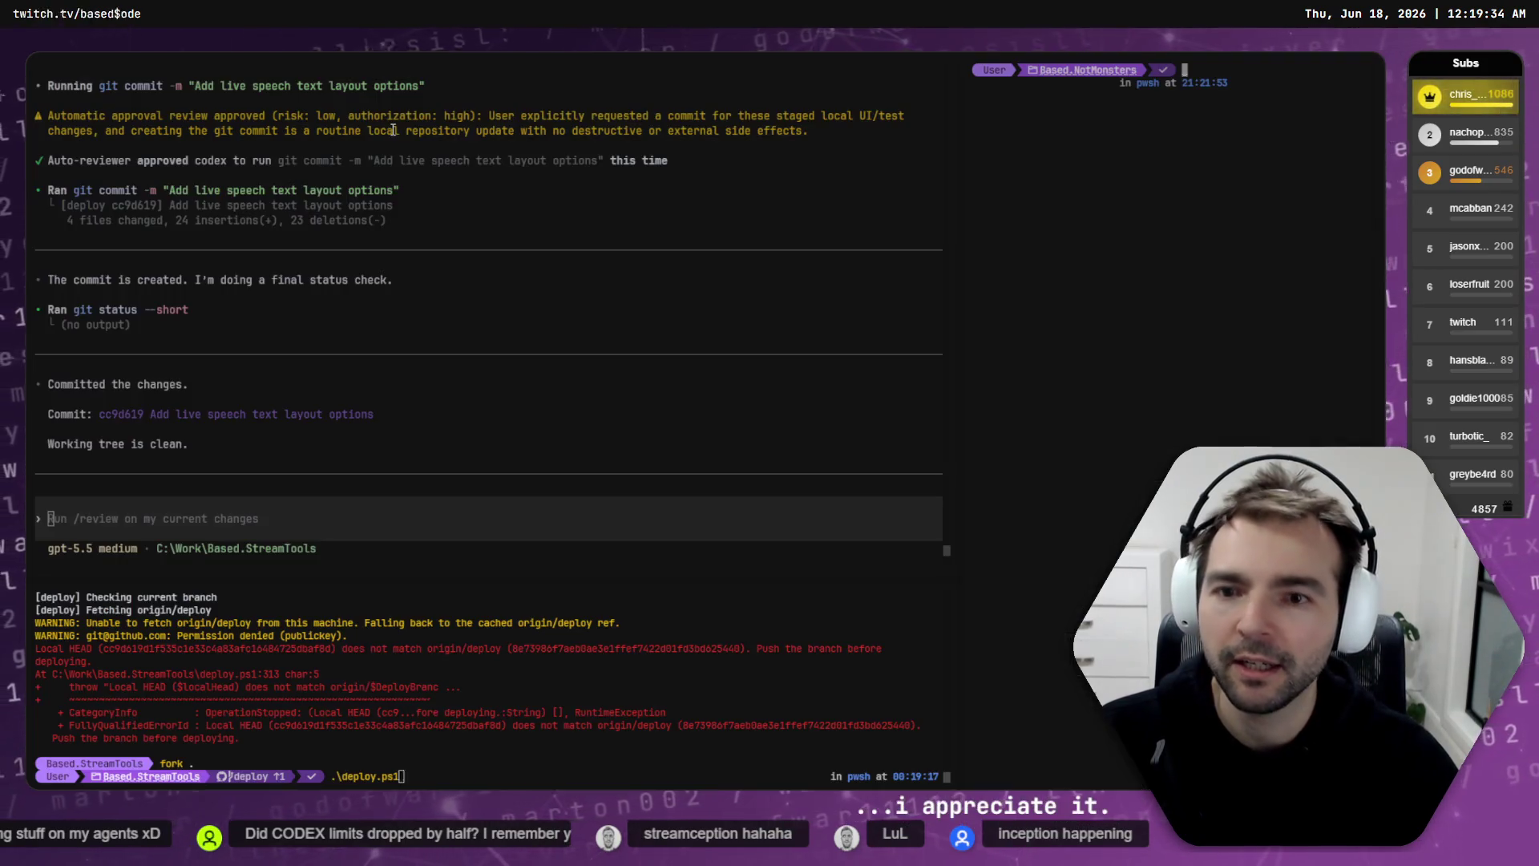
{"action": "key", "text": "Up"}
{"action": "key", "text": "Return"}
{"action": "key", "text": "alt+Tab"}
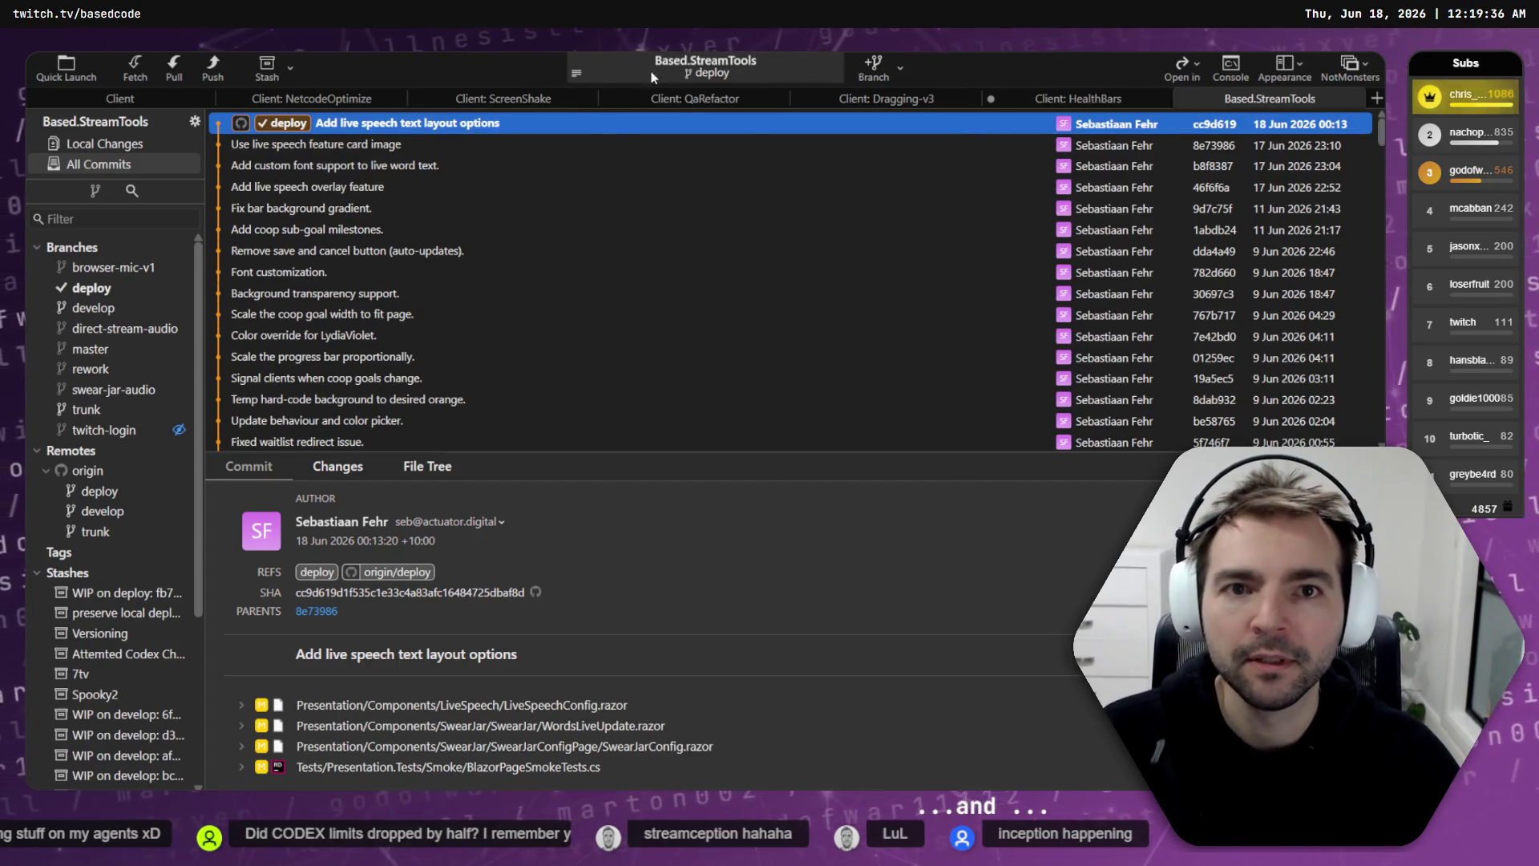
{"action": "key", "text": "alt+Tab"}
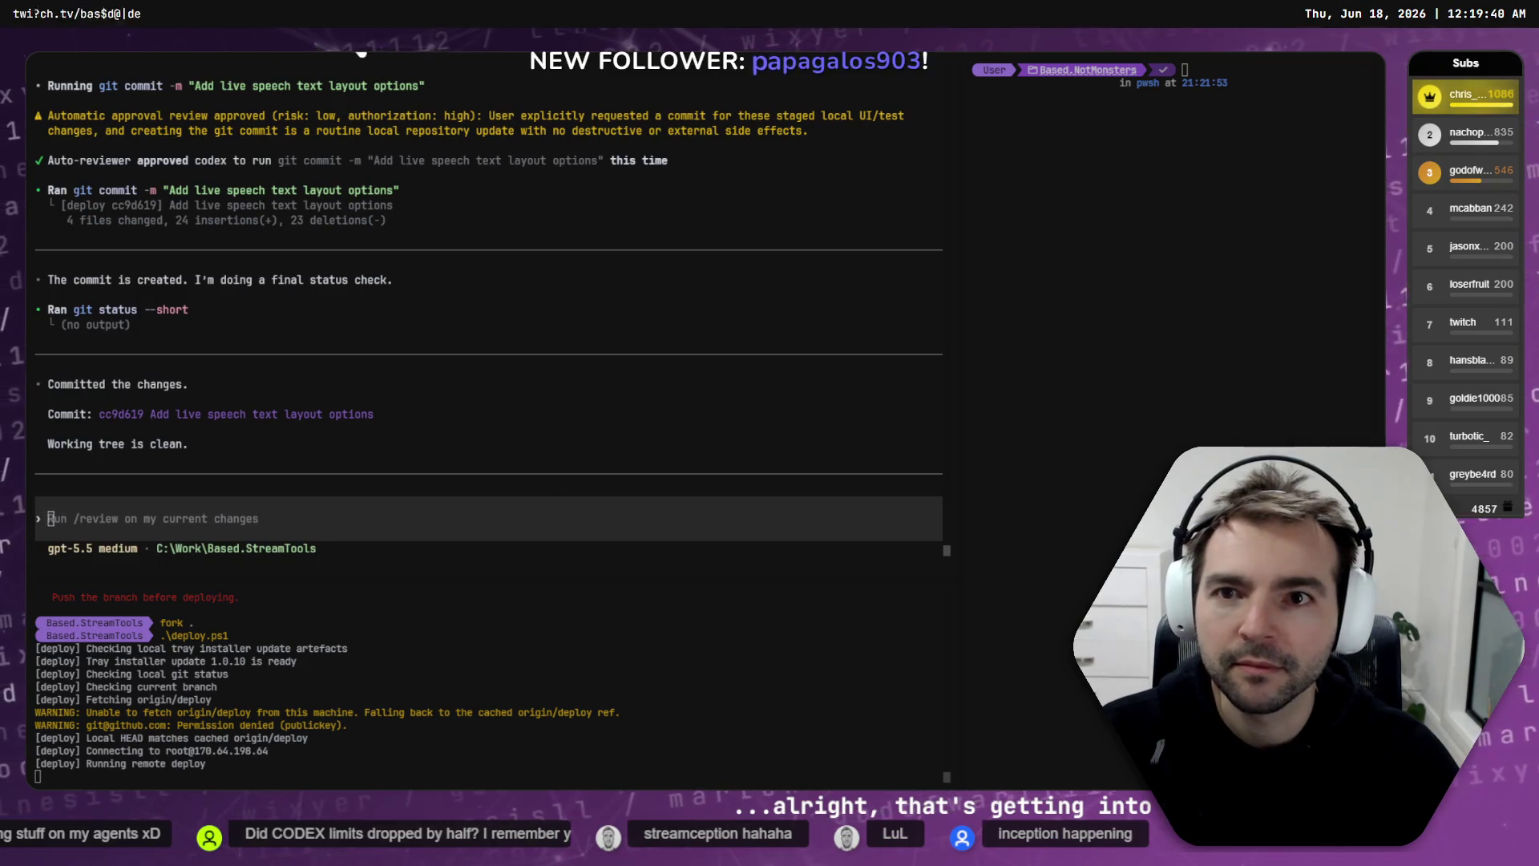
{"action": "key", "text": "alt+Tab"}
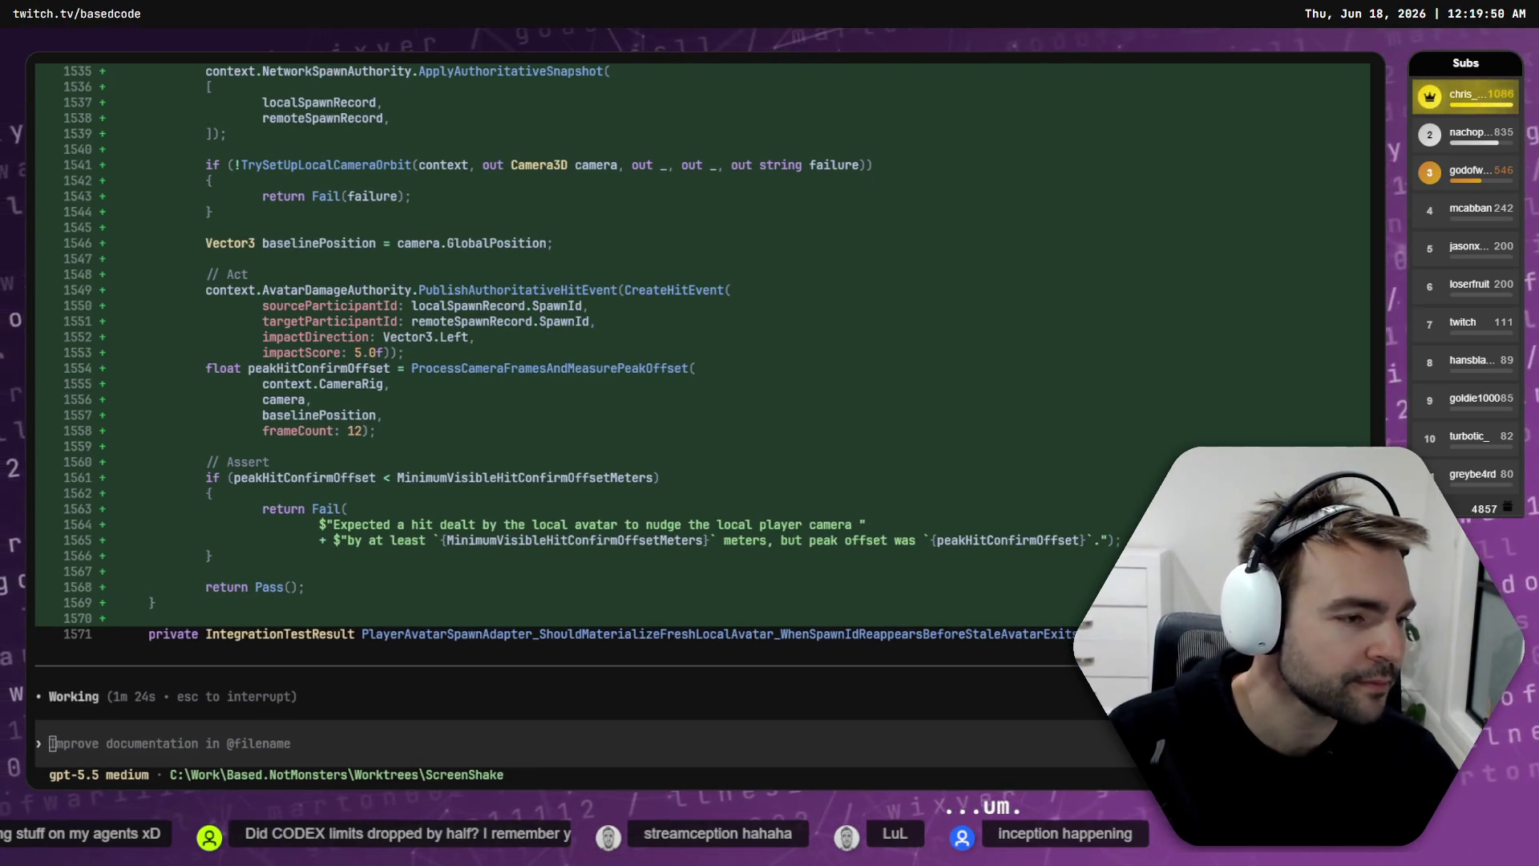
{"action": "key", "text": "alt+Tab"}
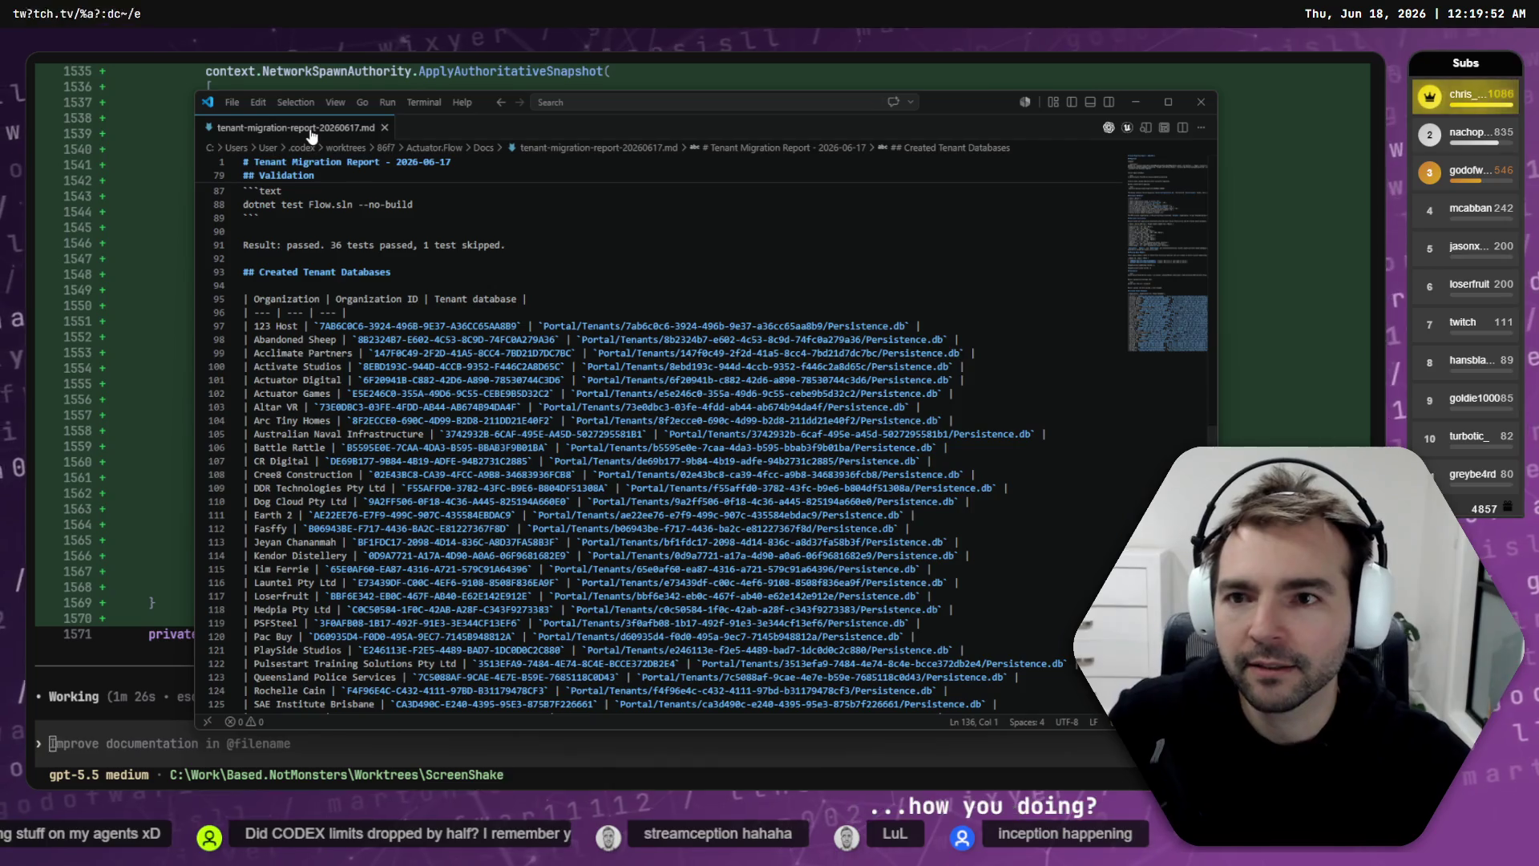
{"action": "left_click", "coordinate": [385, 128]}
{"action": "left_click", "coordinate": [1201, 102]}
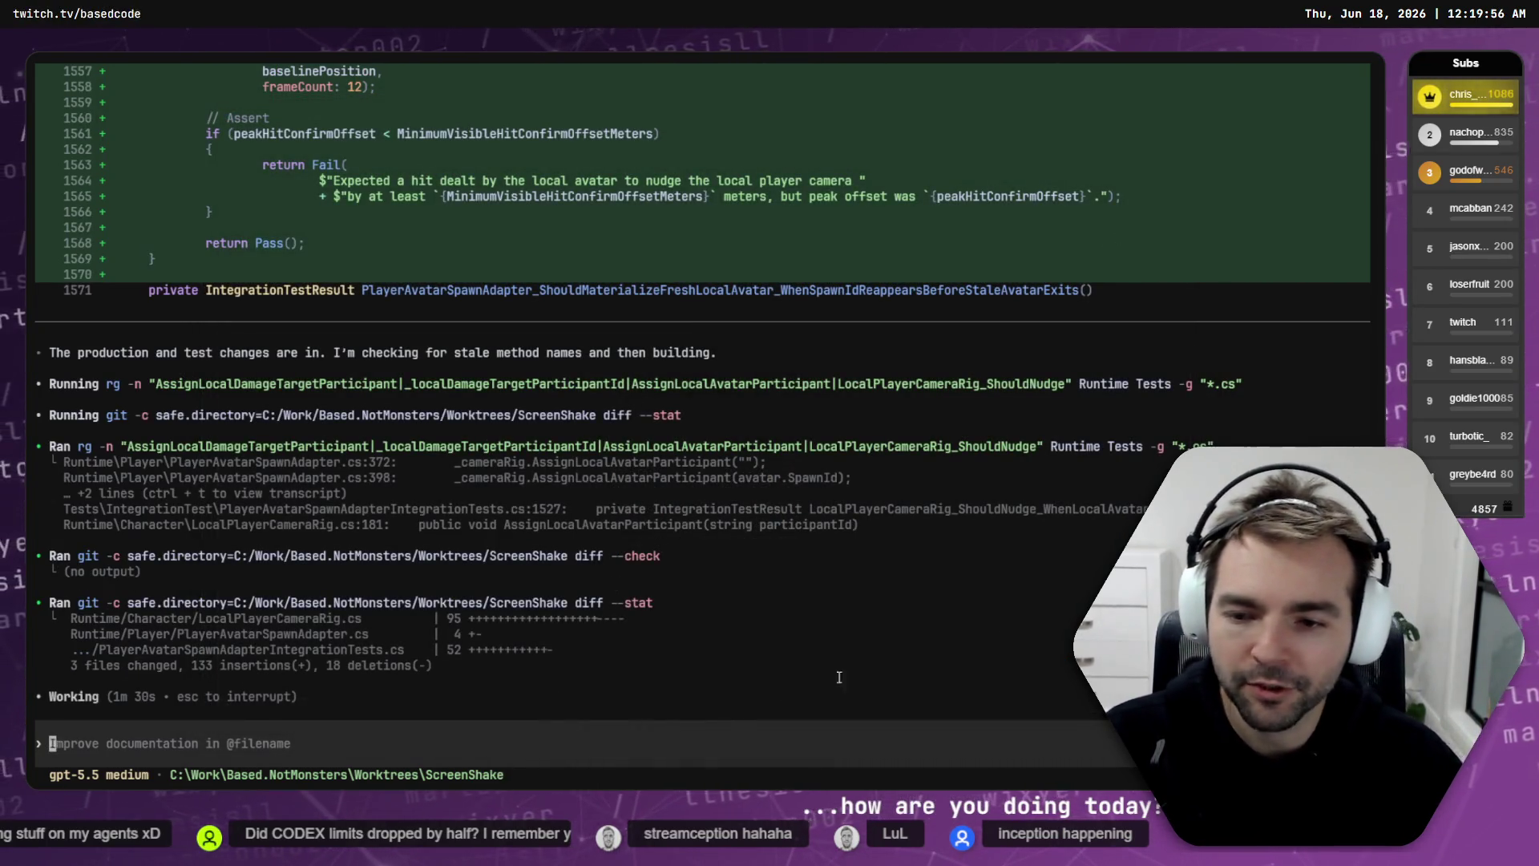
{"action": "key", "text": "alt+Tab"}
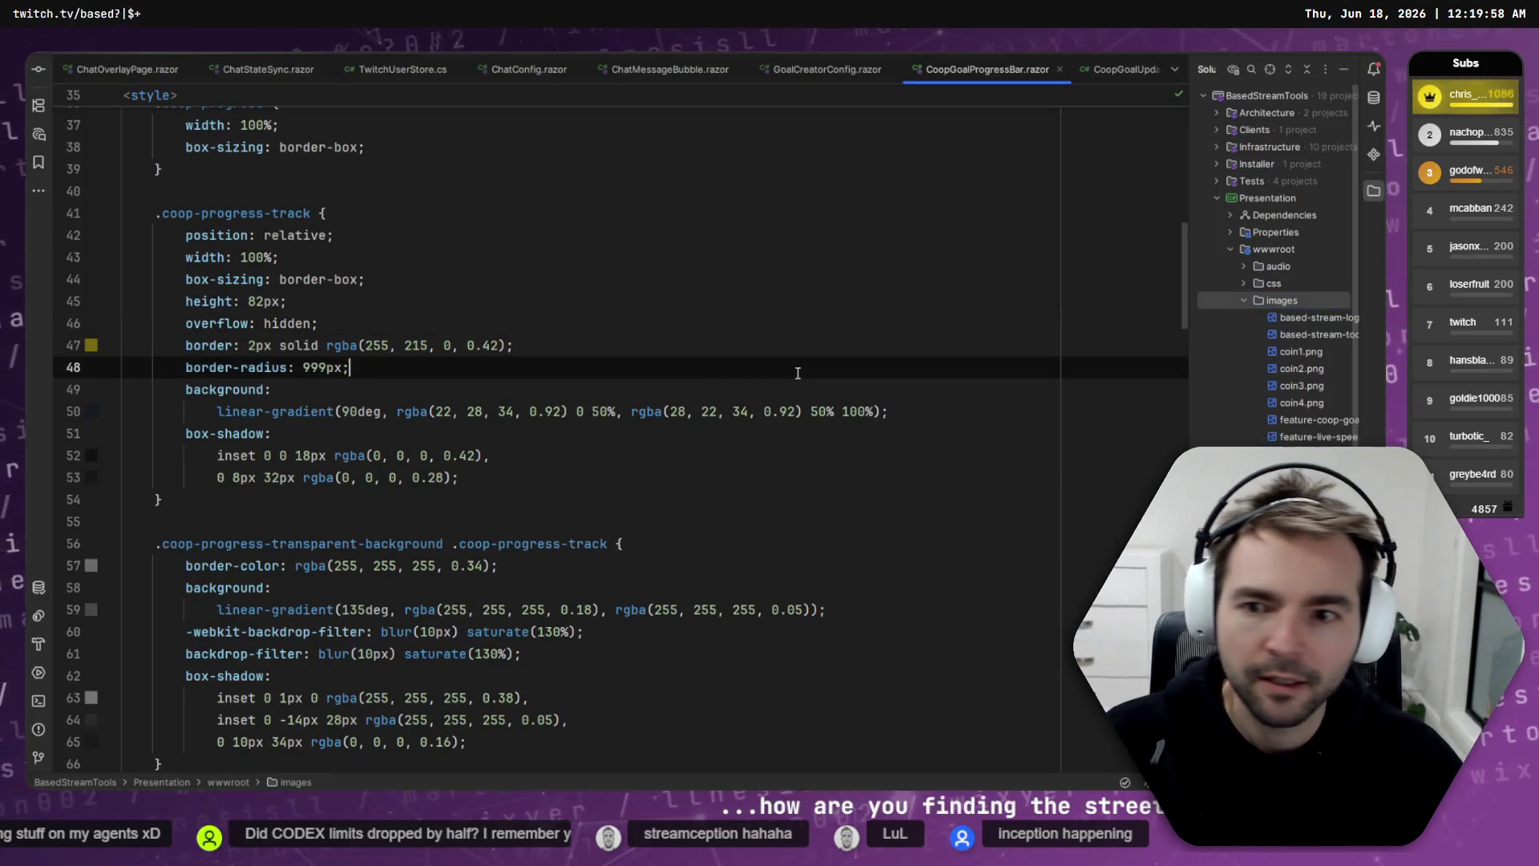
{"action": "scroll", "coordinate": [556, 394], "scroll_direction": "up", "scroll_amount": 5}
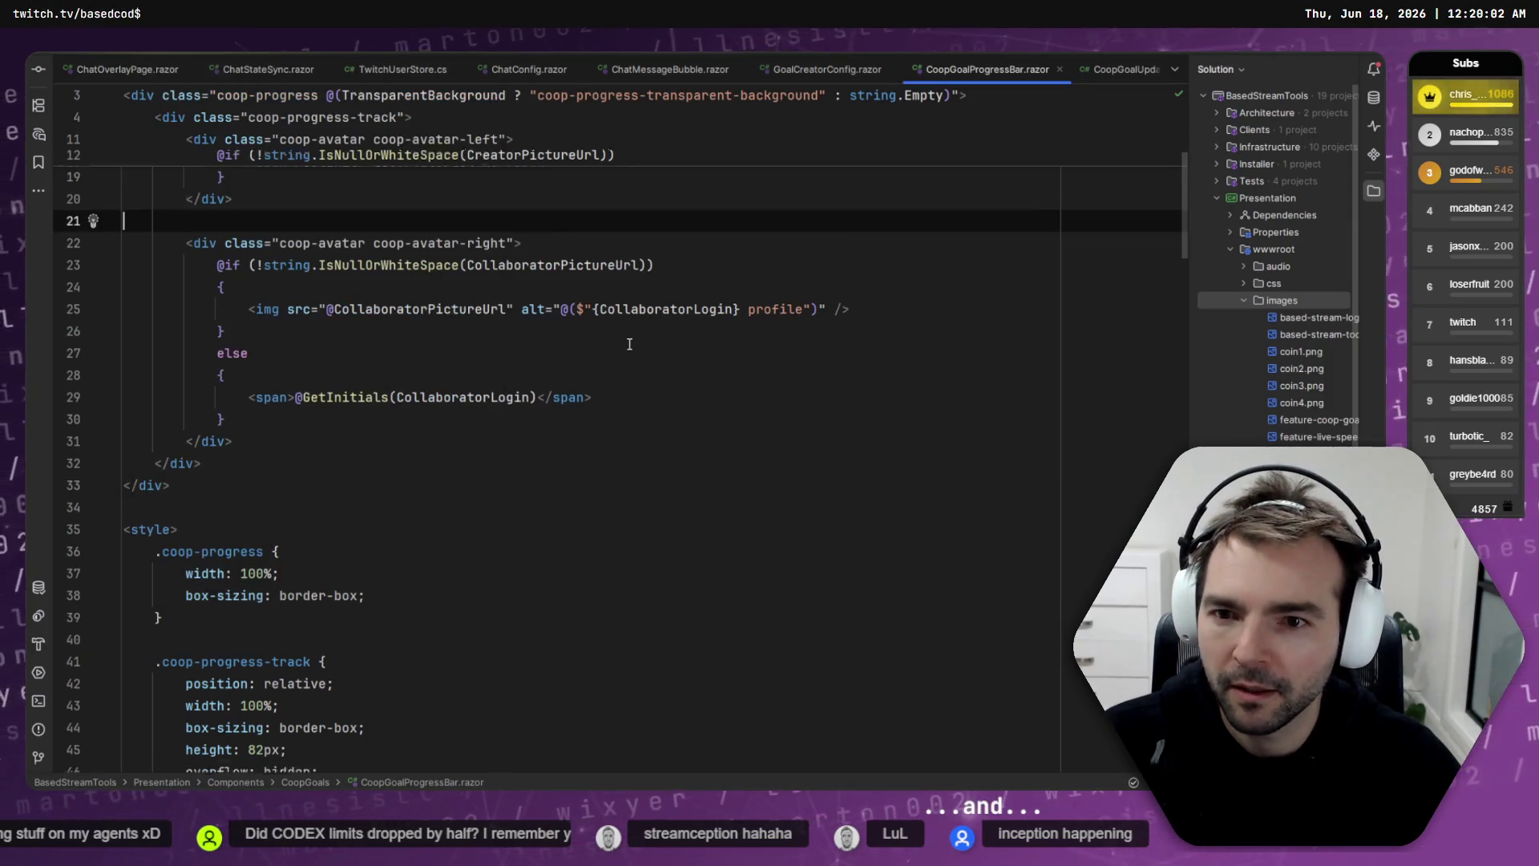
{"action": "scroll", "coordinate": [723, 375], "scroll_direction": "down", "scroll_amount": 10}
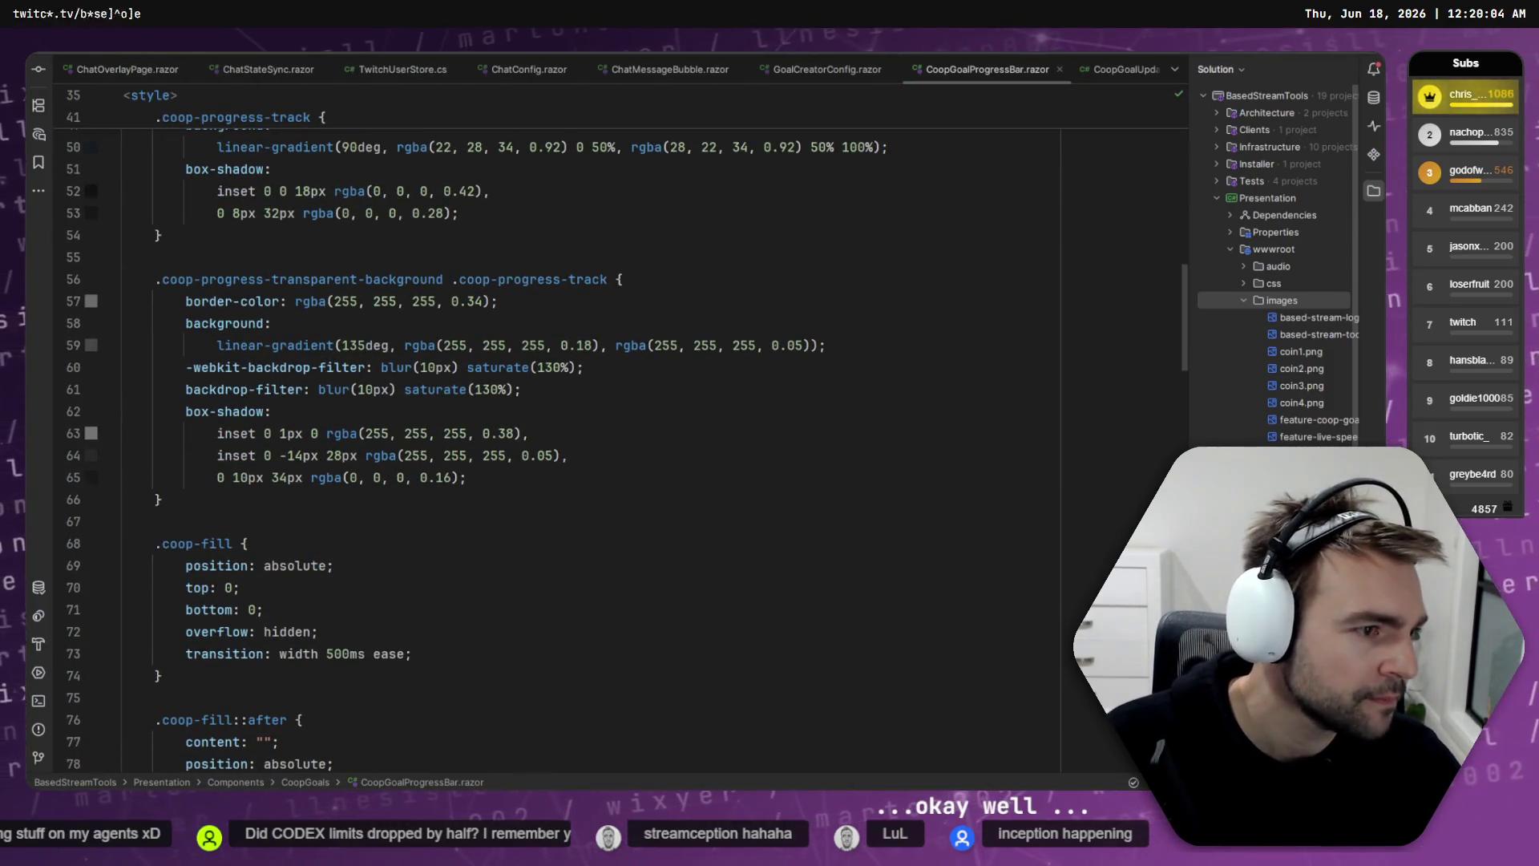
{"action": "key", "text": "alt+Tab"}
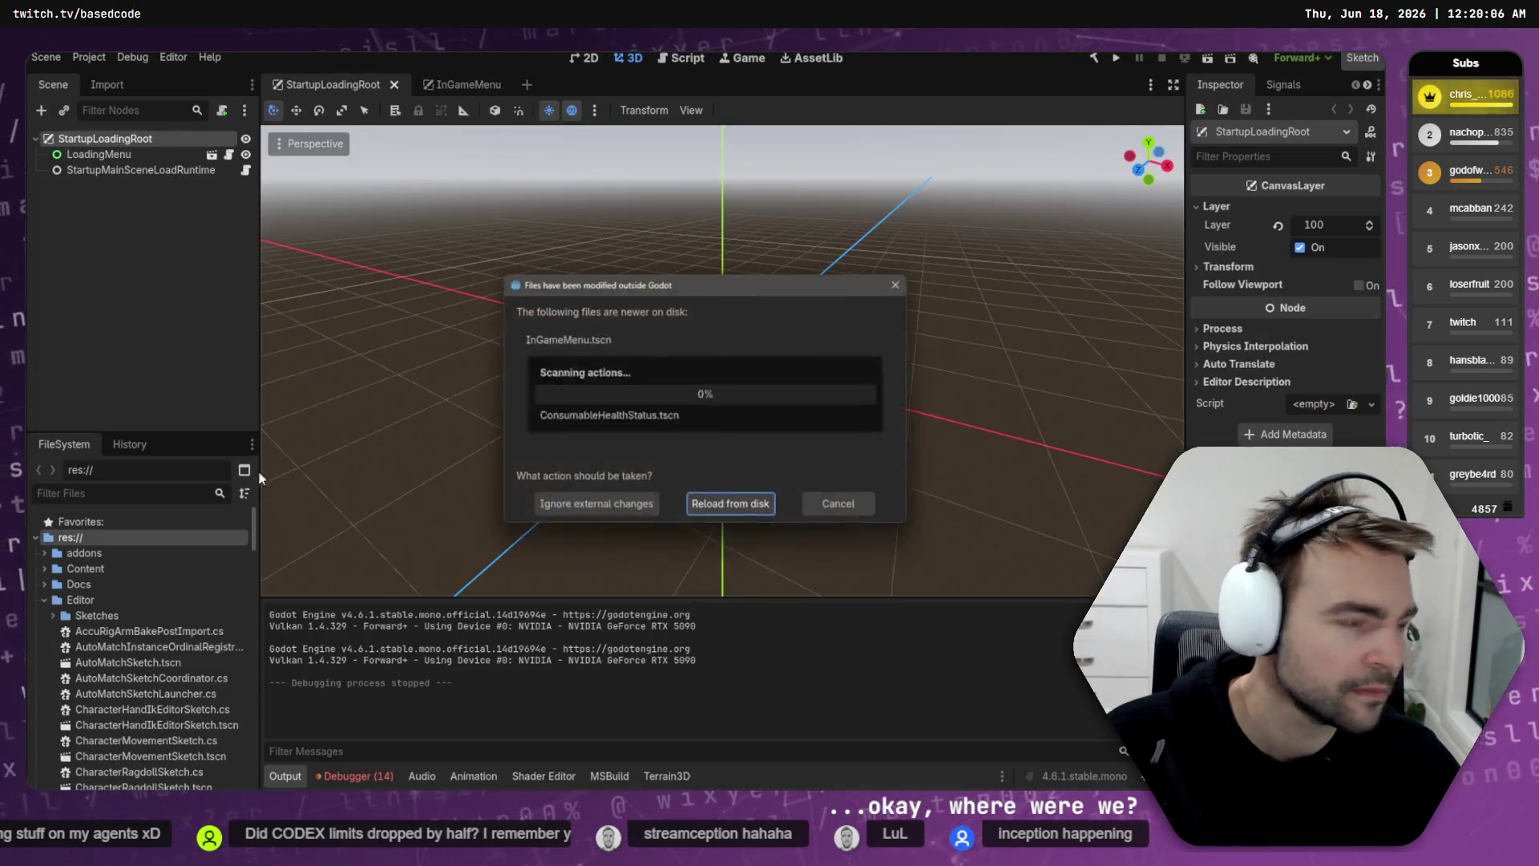
Step: Reload the changed scenes from disk and open the rejected-hit error's ReportRejectedCandidate call on line 270
{"action": "left_click", "coordinate": [708, 500]}
{"action": "left_click", "coordinate": [134, 235]}
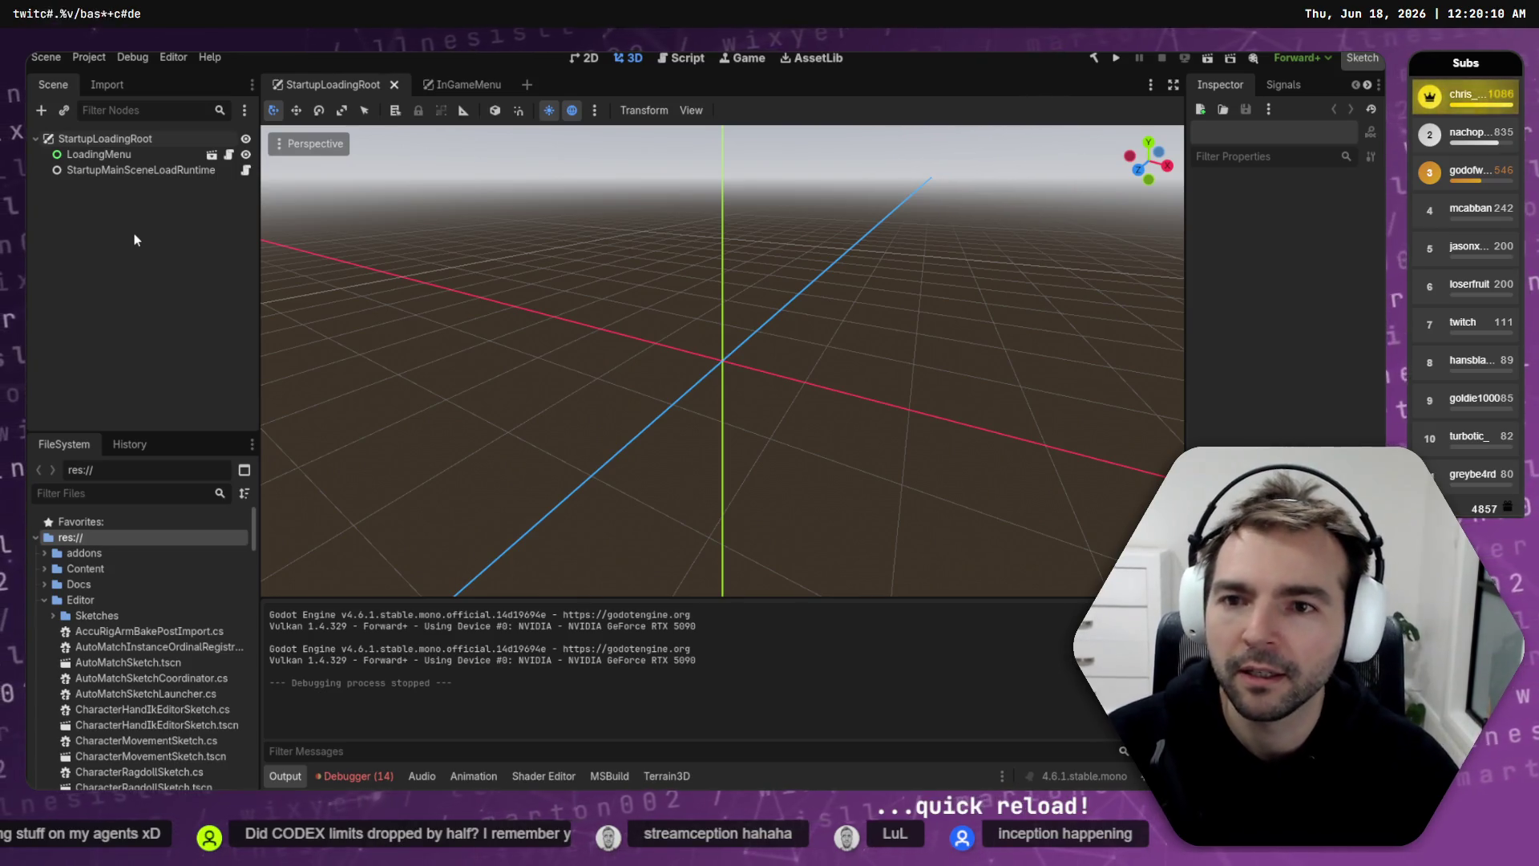
{"action": "left_click", "coordinate": [370, 774]}
{"action": "left_click", "coordinate": [378, 596]}
{"action": "scroll", "coordinate": [491, 680], "scroll_direction": "down", "scroll_amount": 3}
{"action": "double_click", "coordinate": [745, 739]}
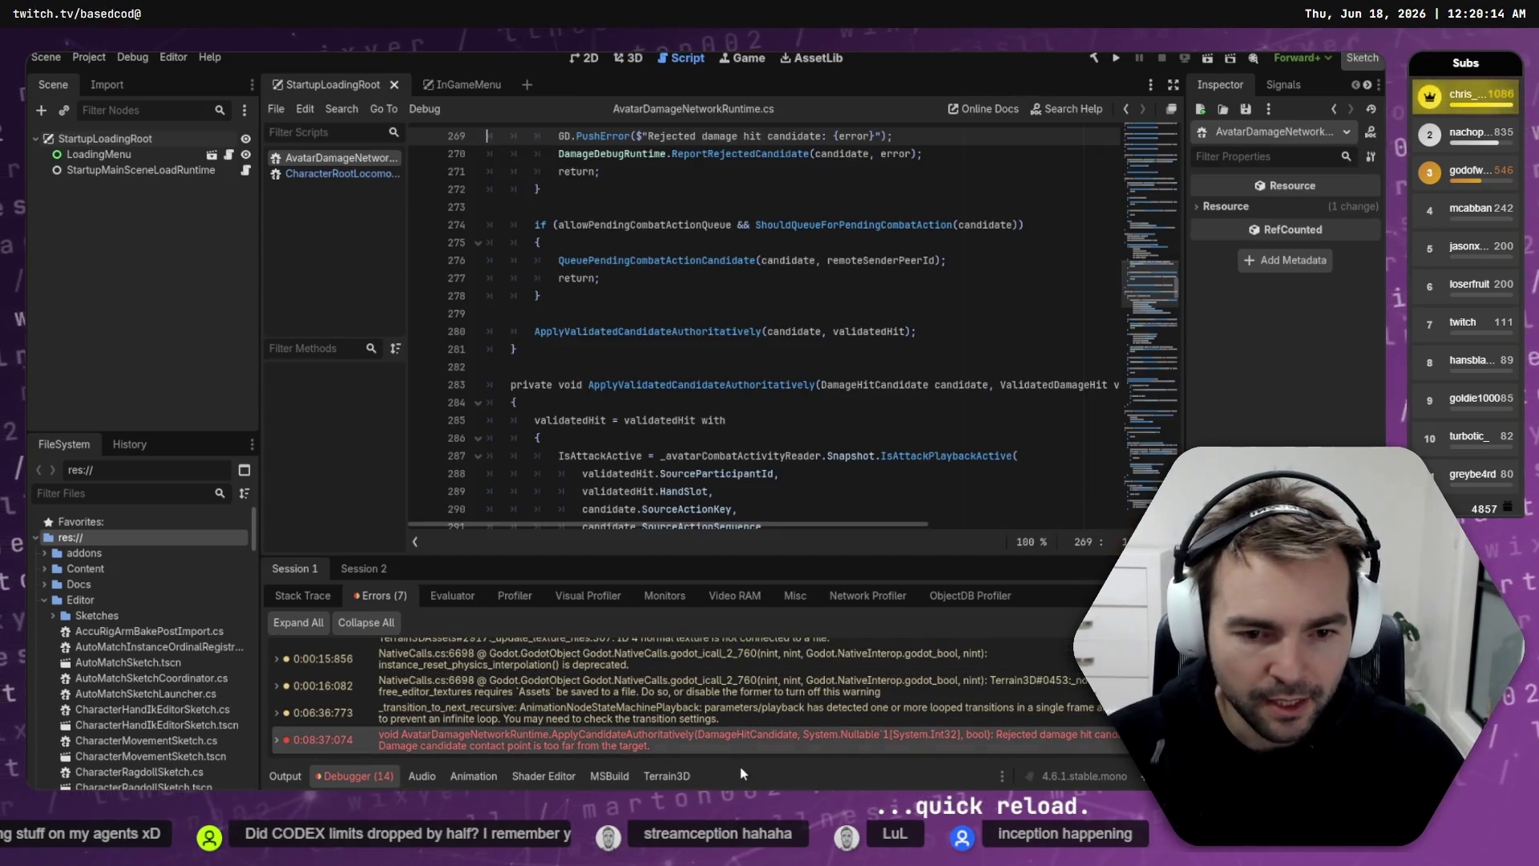
{"action": "mouse_move", "coordinate": [756, 731]}
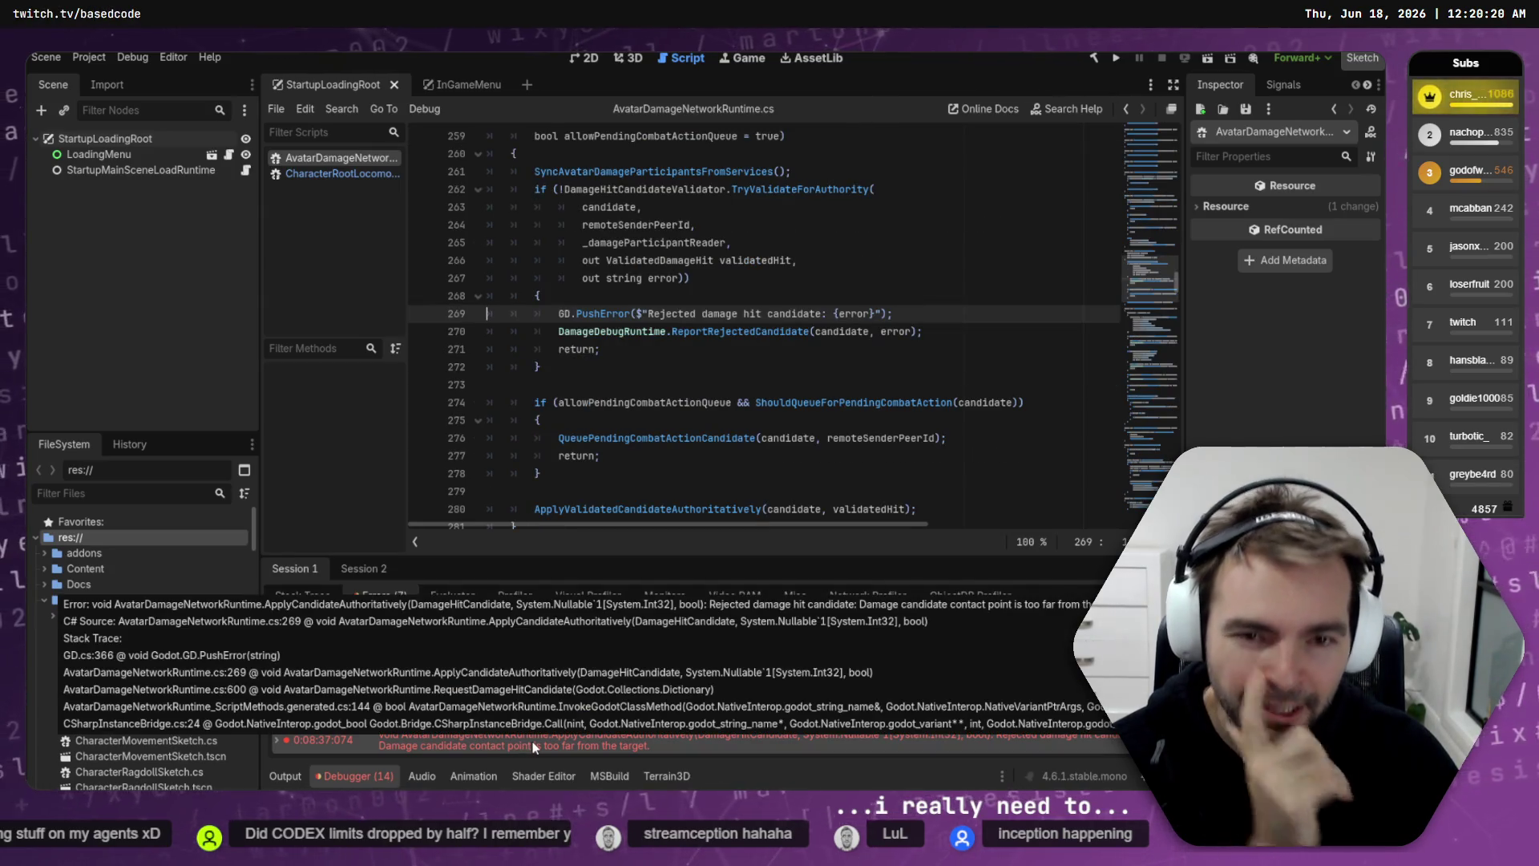
{"action": "left_click", "coordinate": [738, 331]}
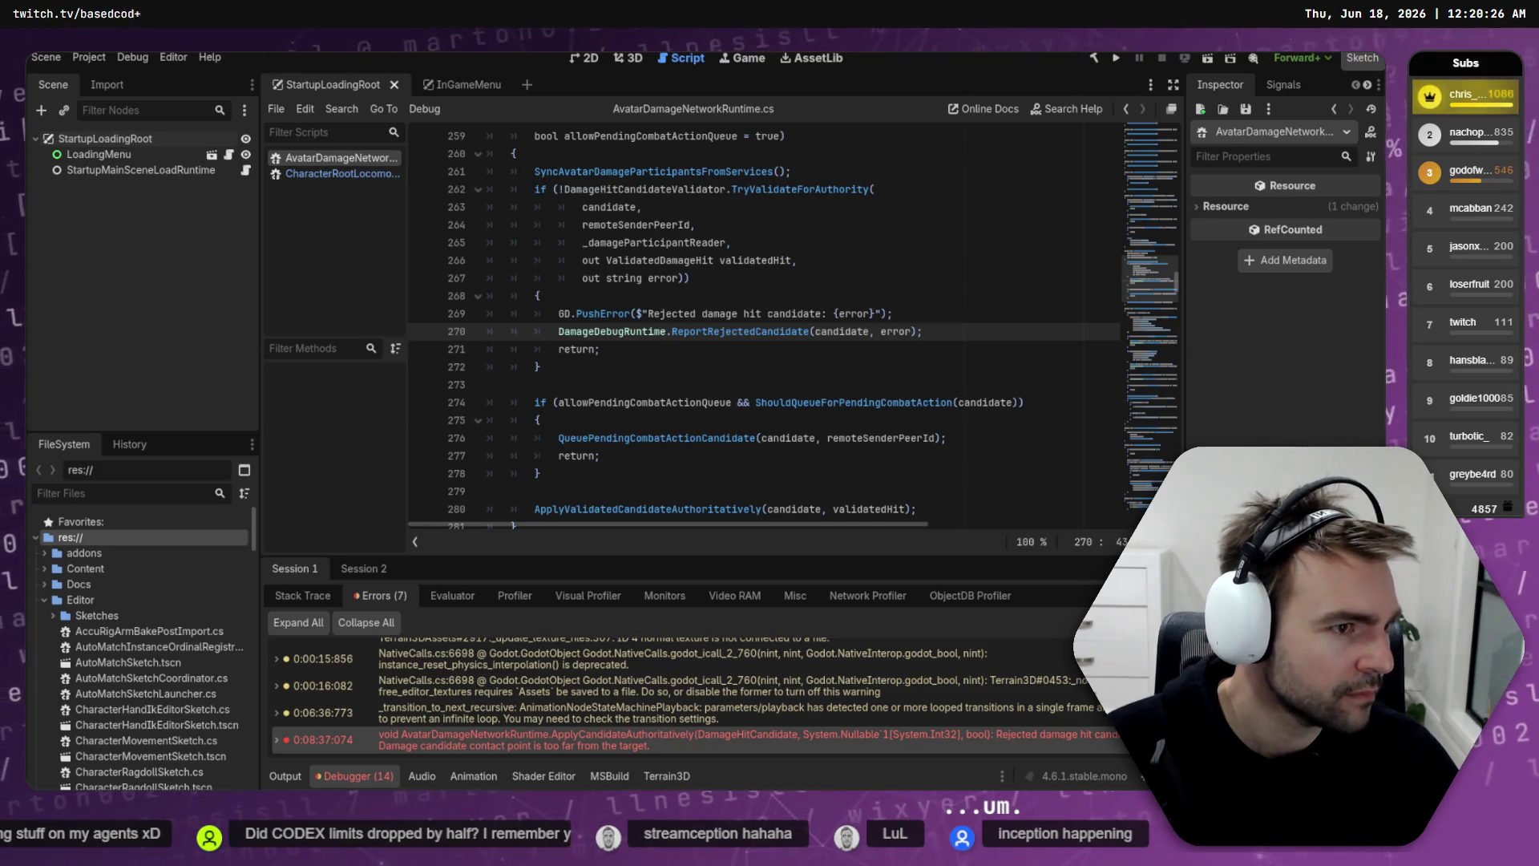
{"action": "key", "text": "alt+Tab"}
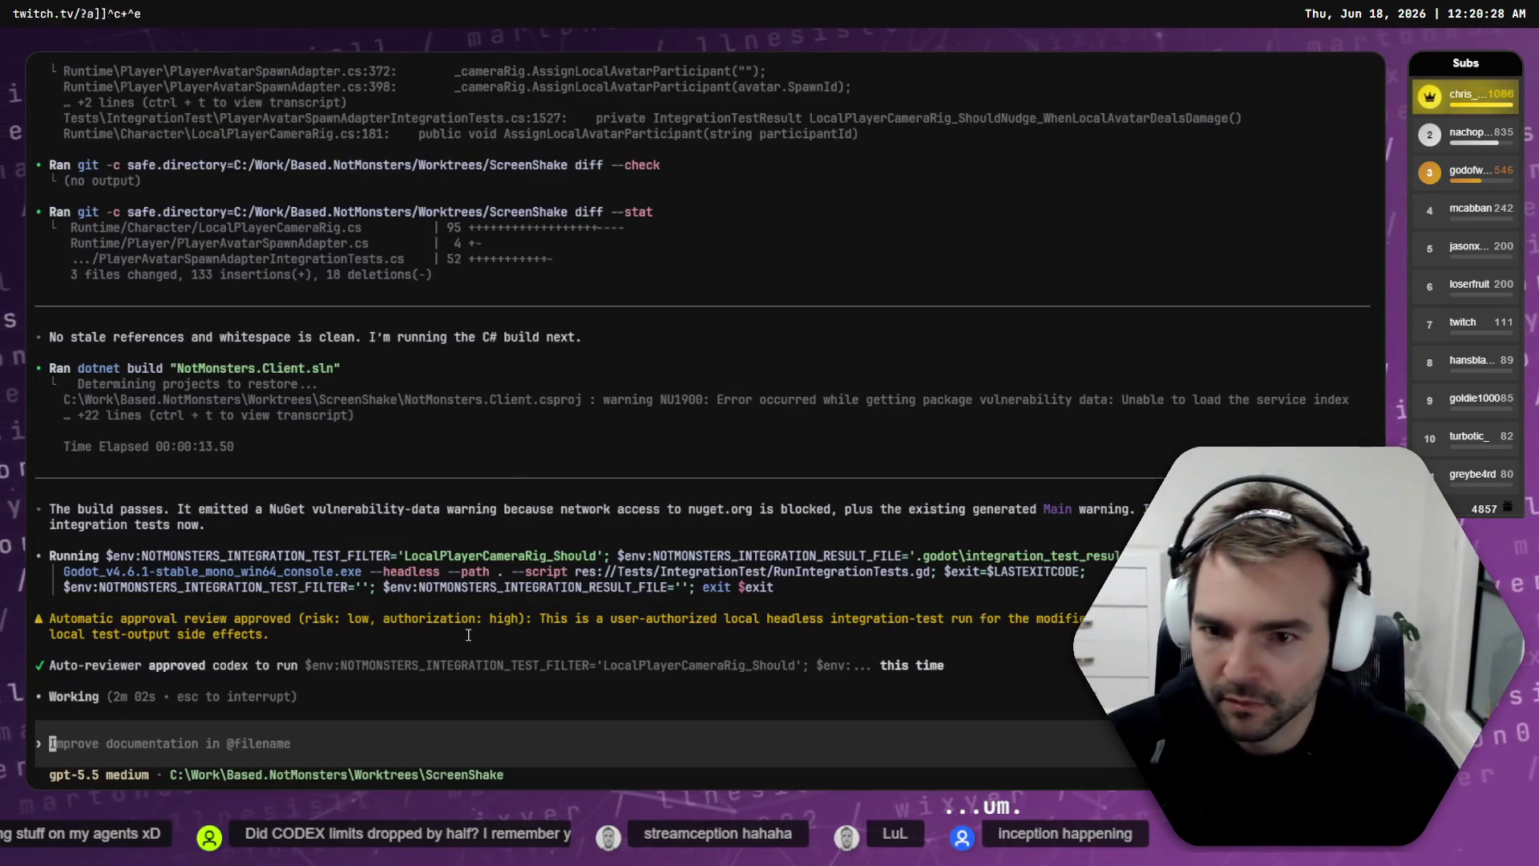
Step: Send the HealthBars agent the request 'Create a commit for these changes.'
{"action": "key", "text": "ctrl+Tab"}
{"action": "key", "text": "ctrl+Tab"}
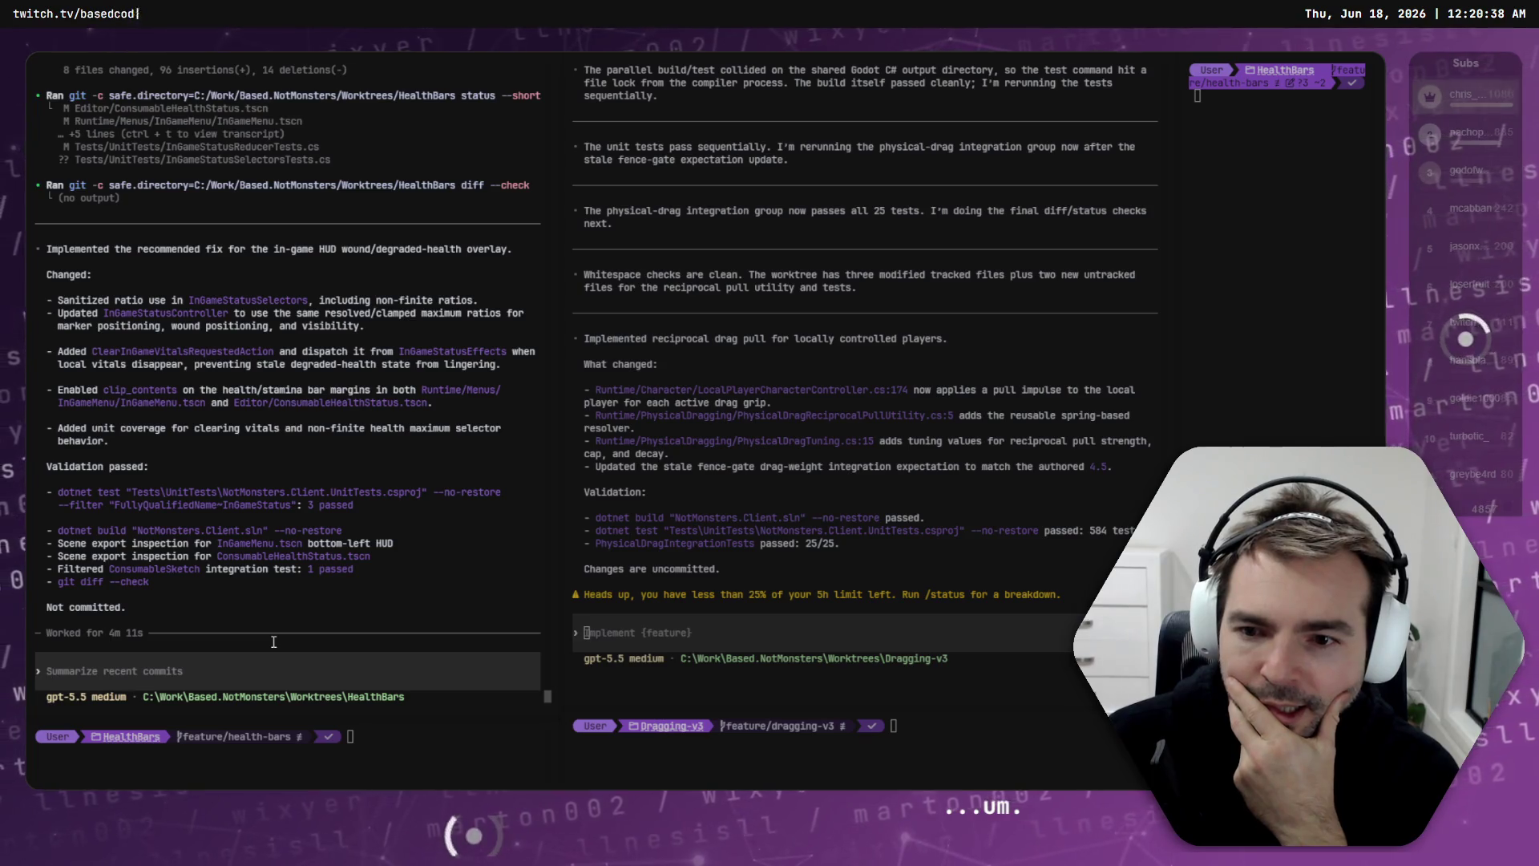
{"action": "type", "text": "c a commit for these cha"}
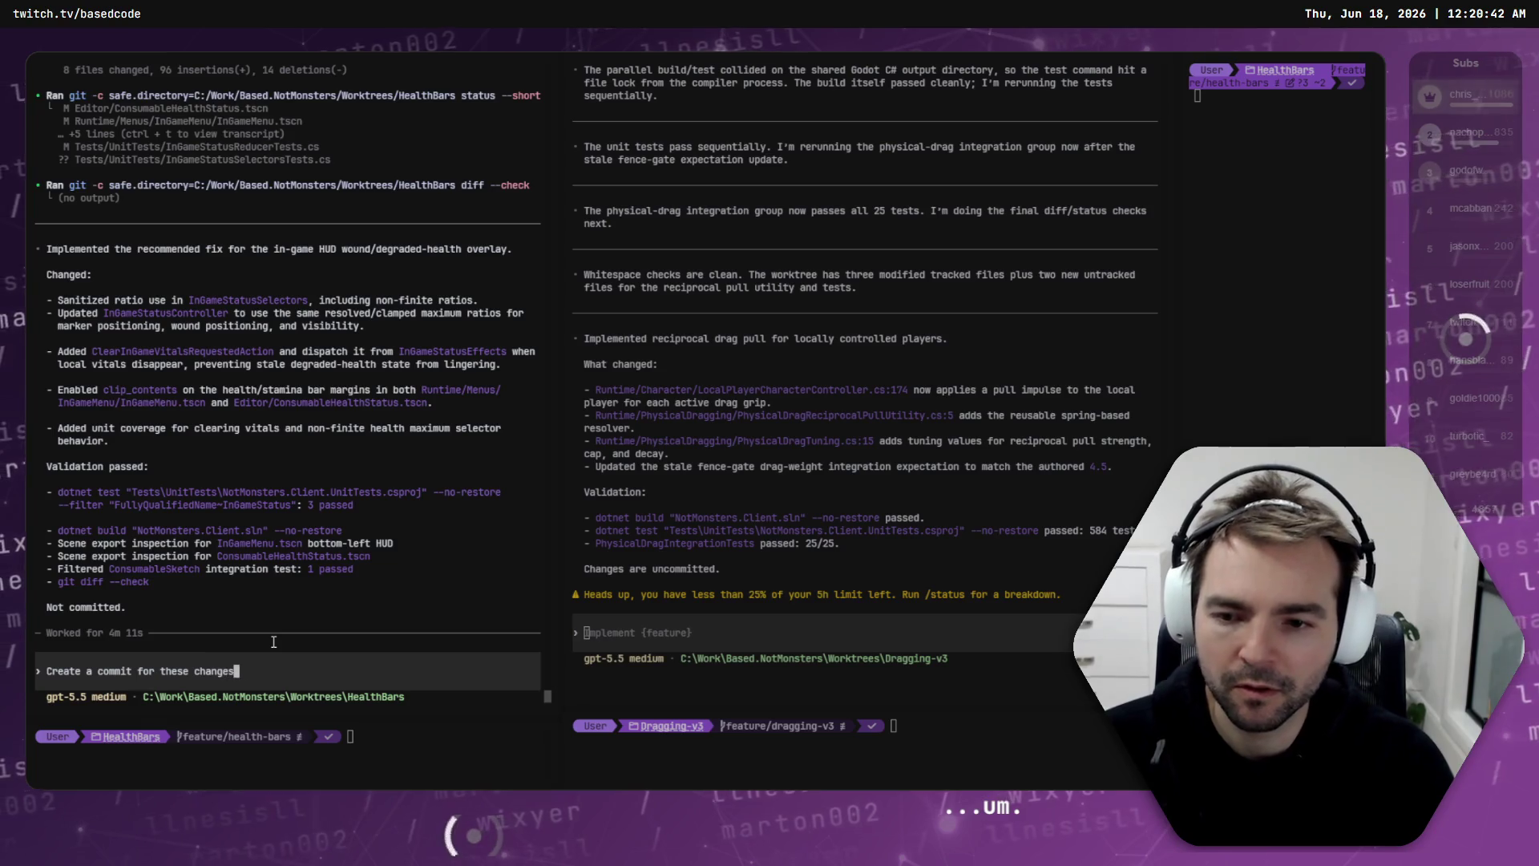
{"action": "key", "text": "alt+Tab"}
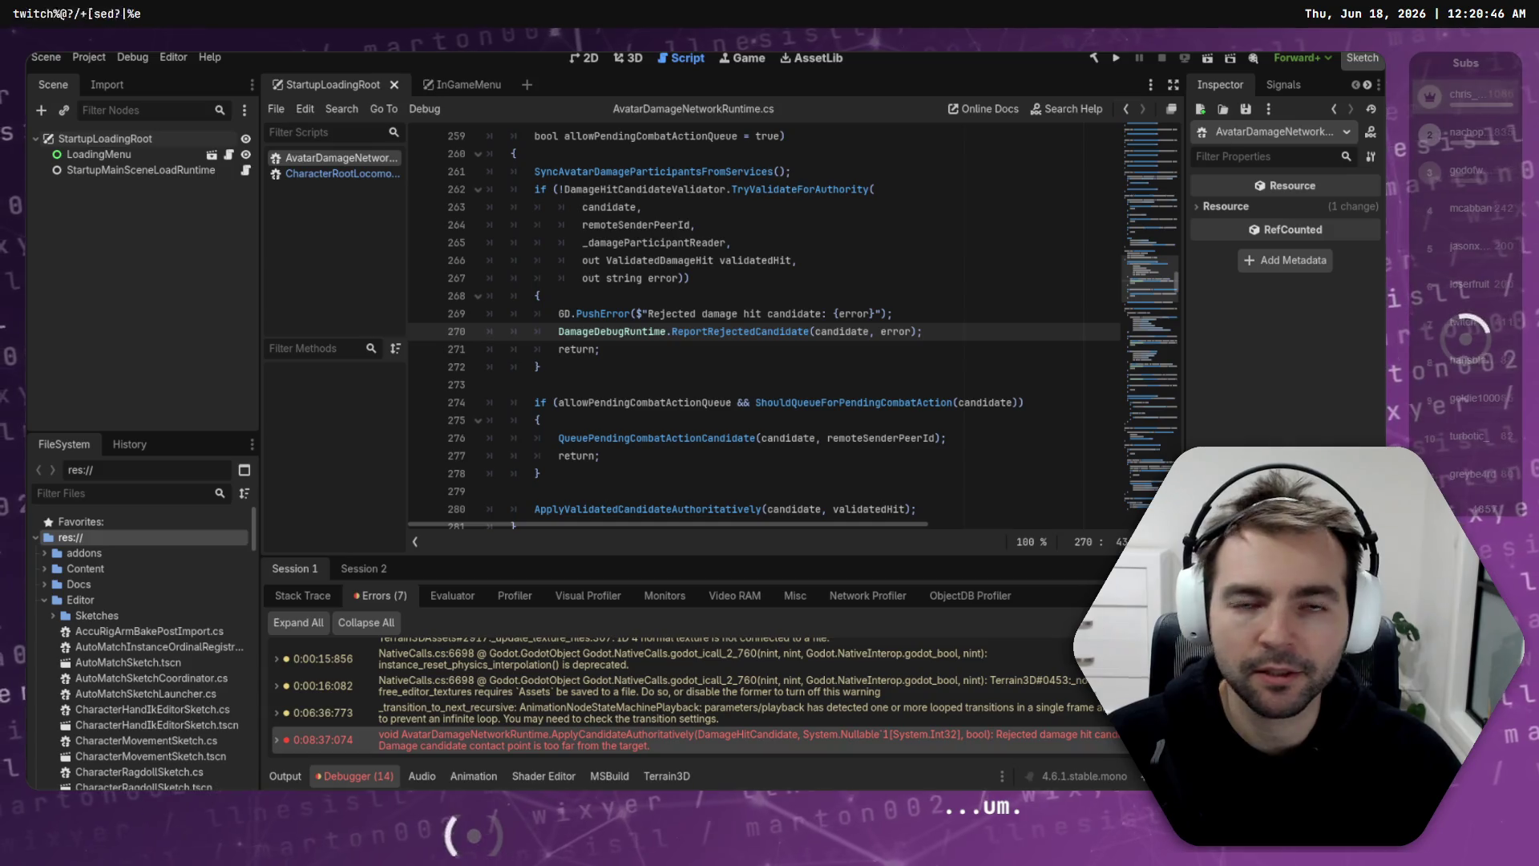
{"action": "key", "text": "alt+Tab"}
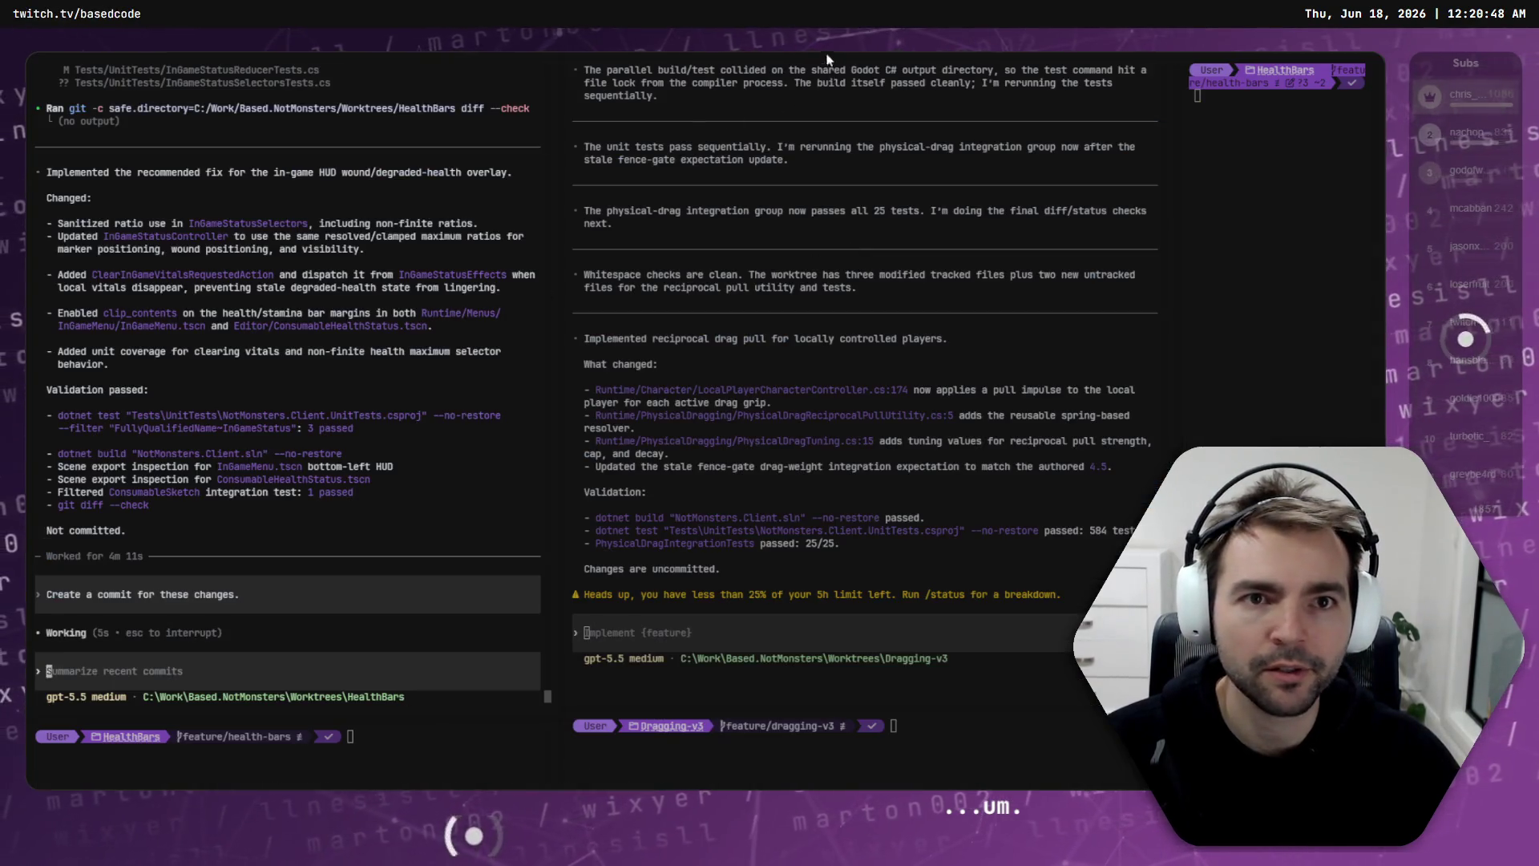
{"action": "left_click", "coordinate": [230, 745]}
{"action": "key", "text": "ctrl+Tab"}
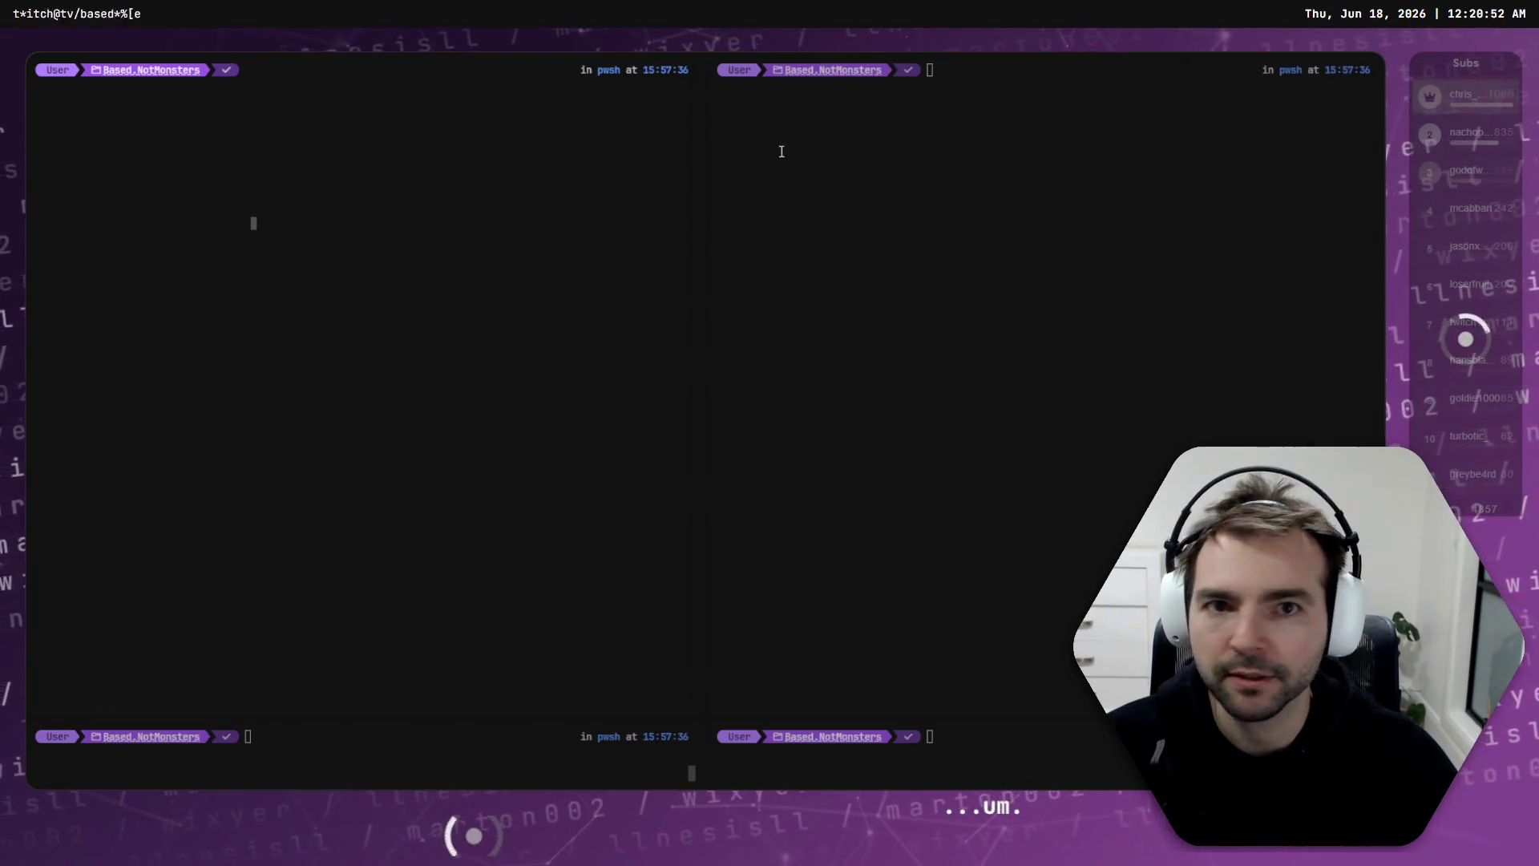
Step: Choose worktree 2 (HealthBars) in the chooser to open it in Godot
{"action": "key", "text": "ctrl+Tab"}
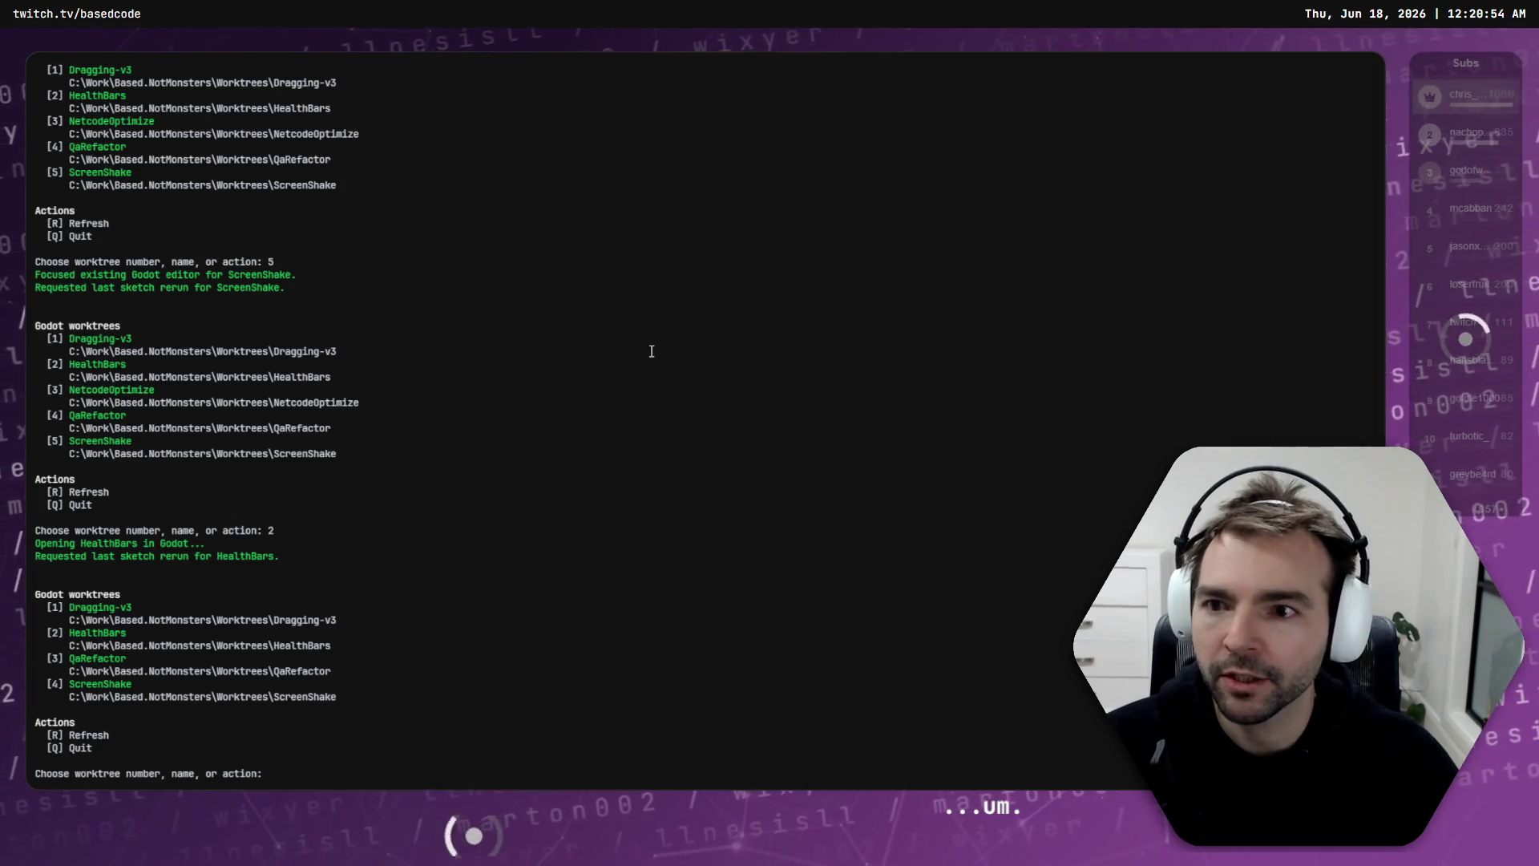
{"action": "type", "text": "2"}
{"action": "key", "text": "Return"}
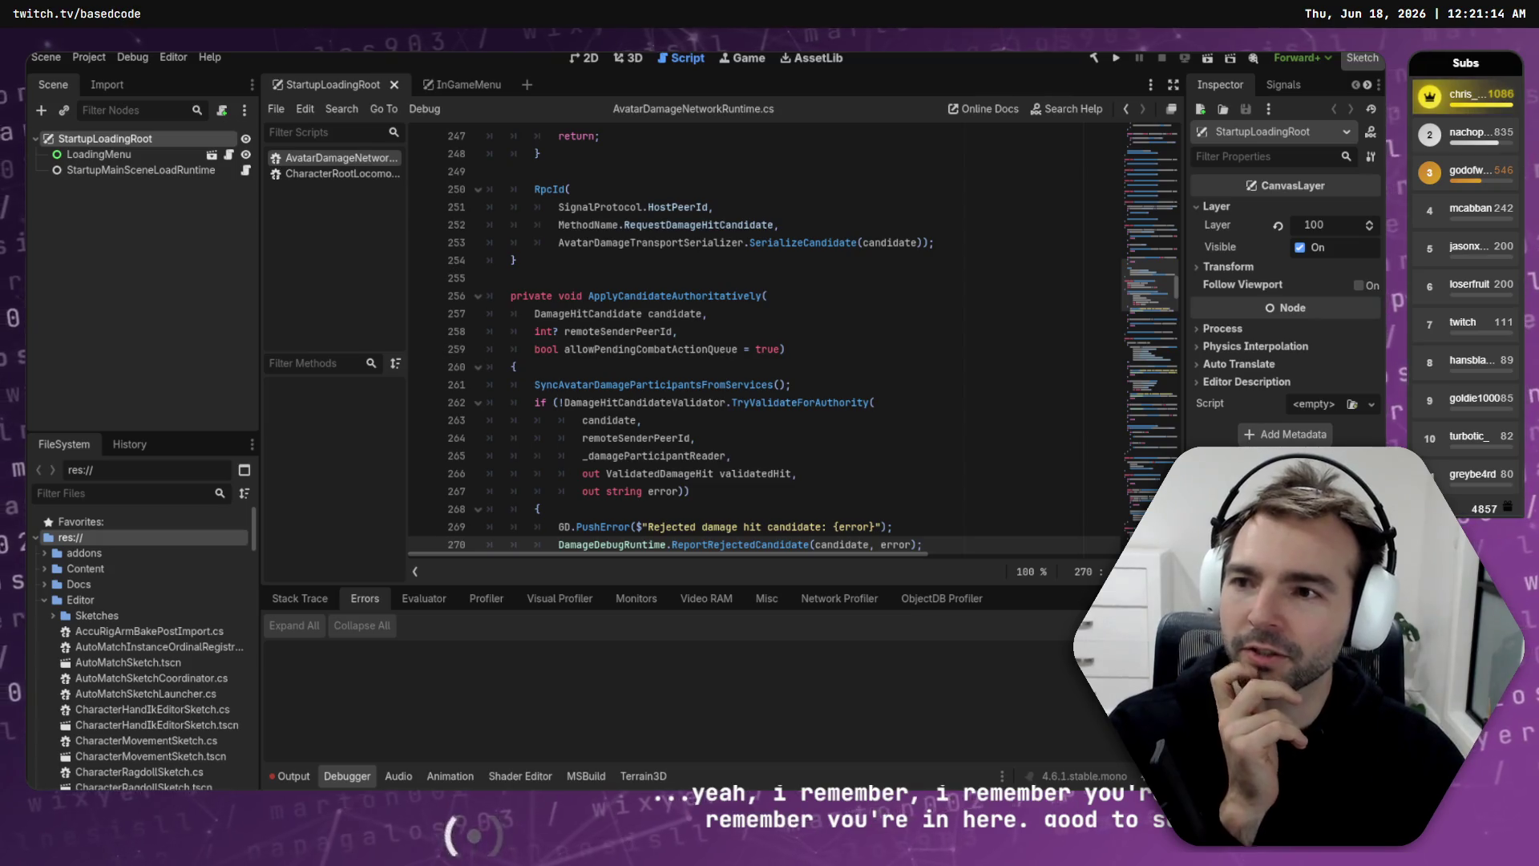
Step: Build and run the NotMonsters project, then bring up the ScreenShake Codex session
{"action": "left_click", "coordinate": [1119, 59]}
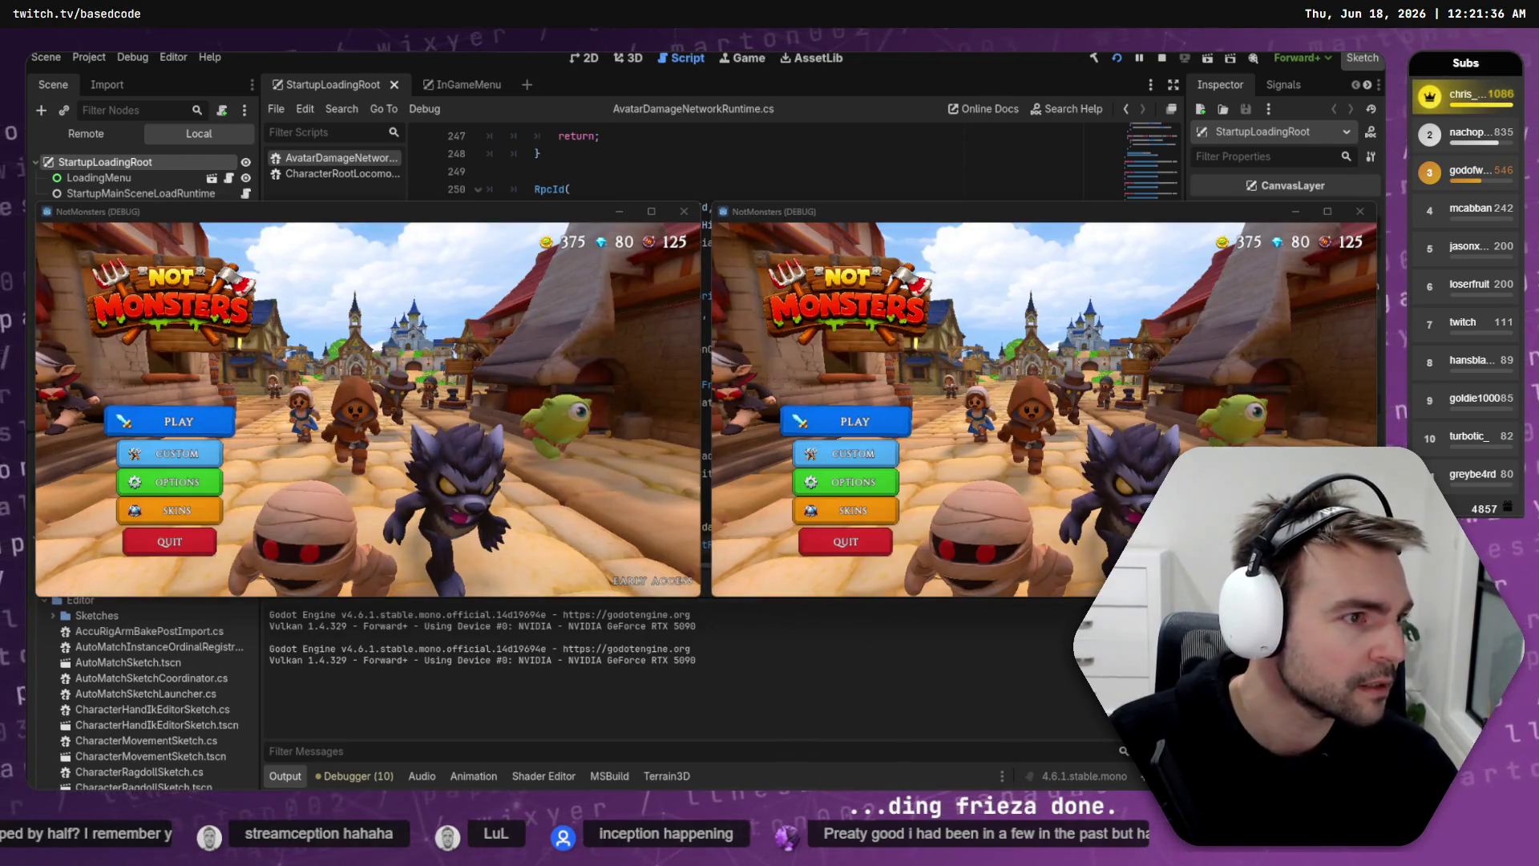
{"action": "key", "text": "alt+Tab"}
{"action": "key", "text": "alt+Tab"}
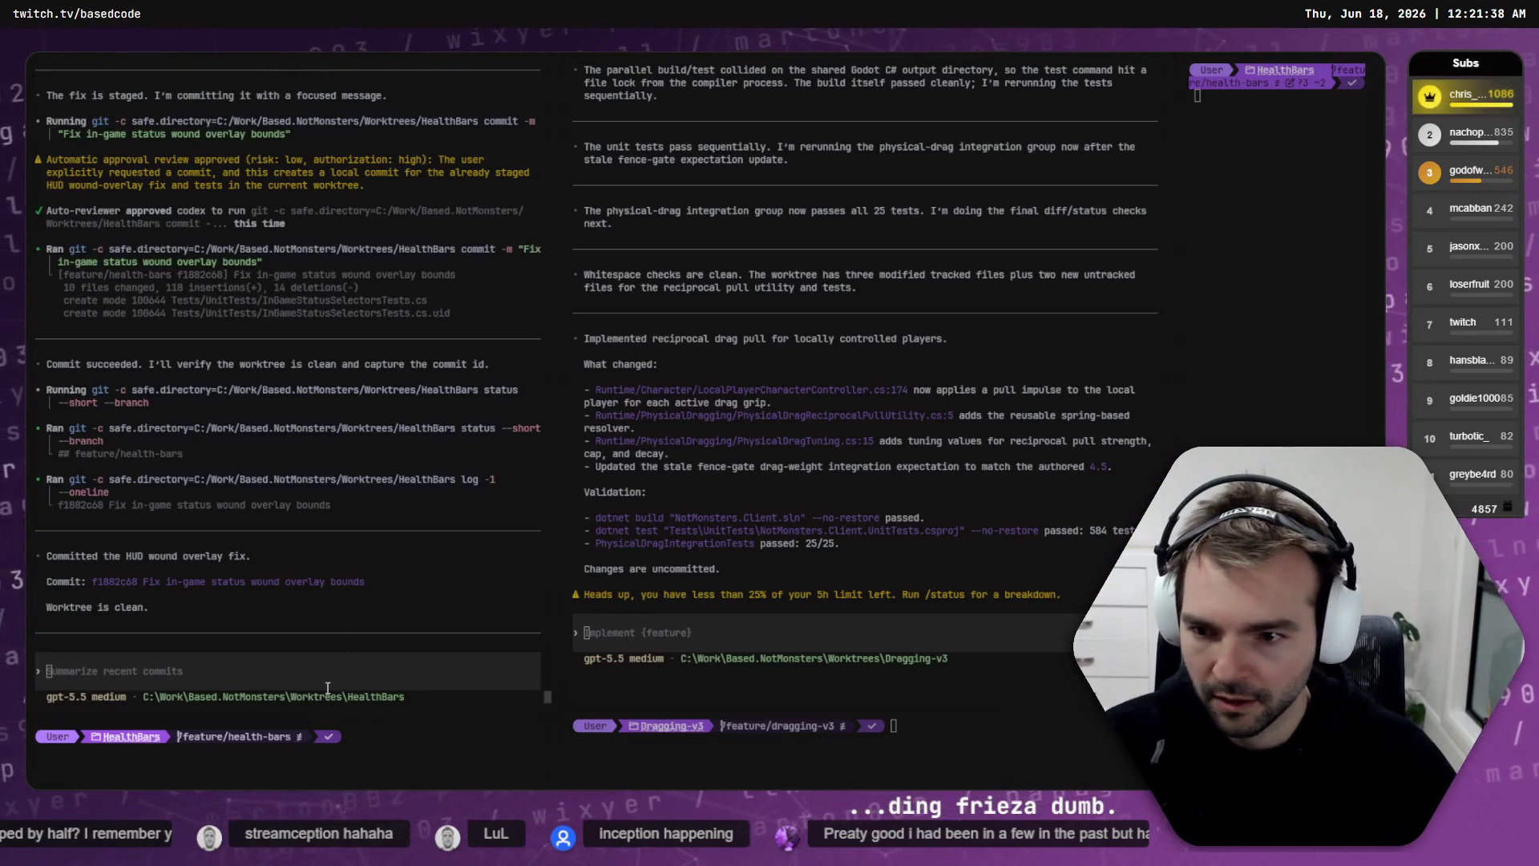
{"action": "left_click", "coordinate": [654, 669]}
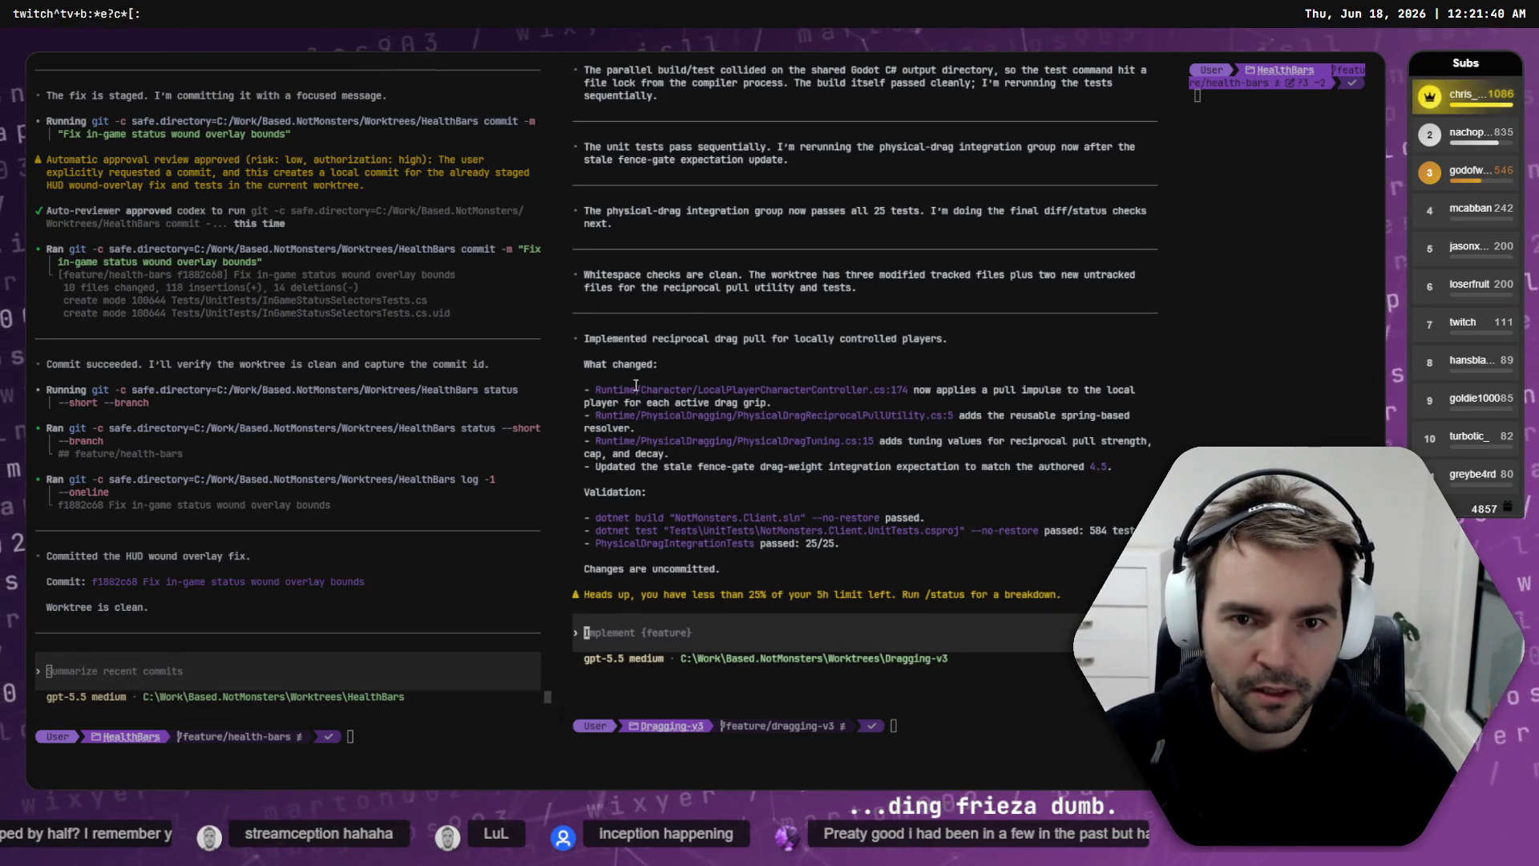
{"action": "key", "text": "alt+Tab"}
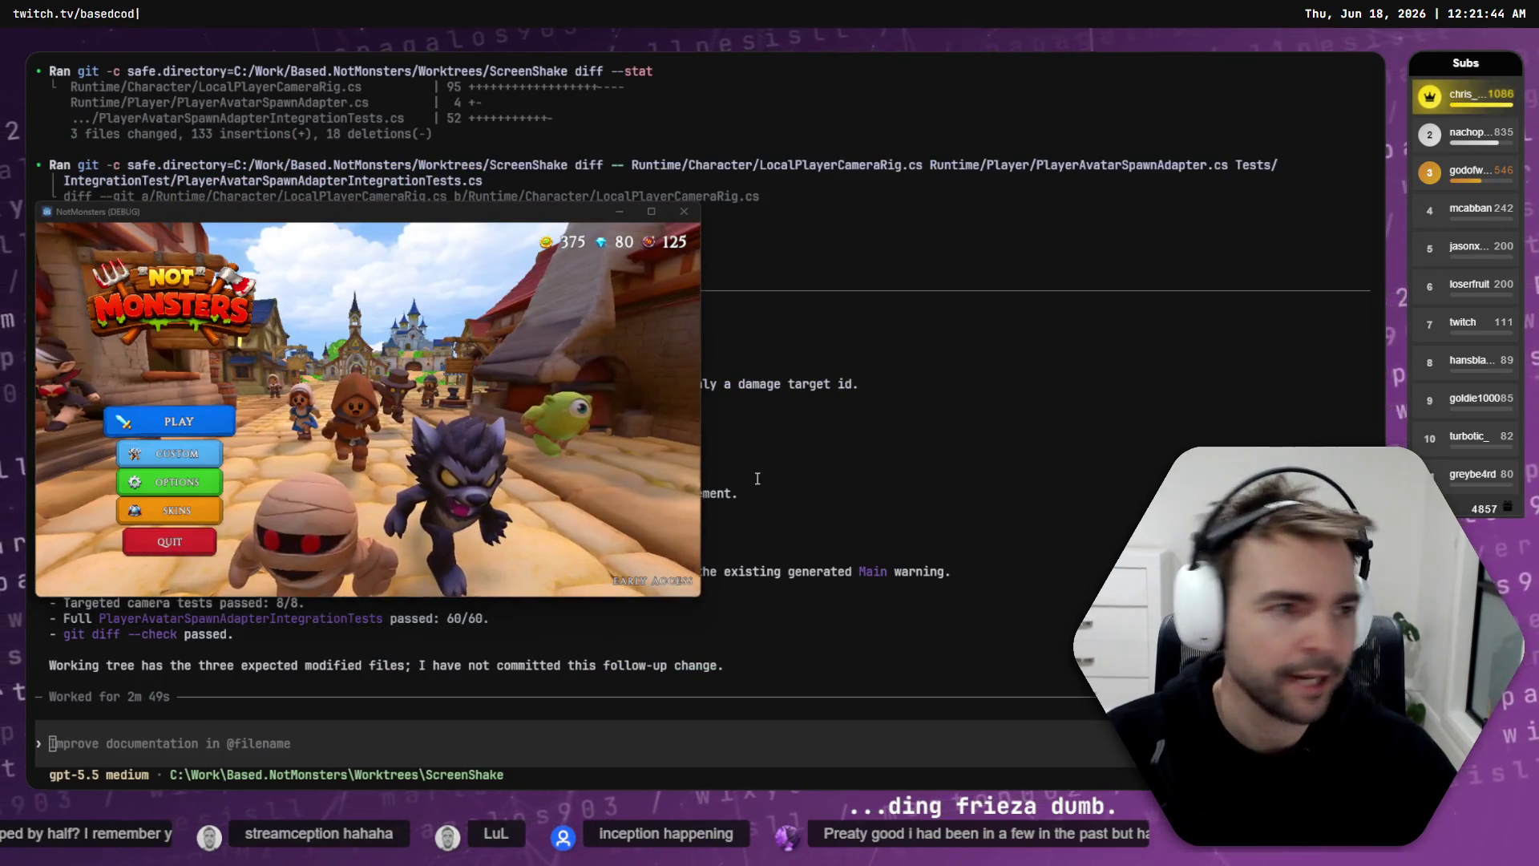
Step: Start matchmaking in both clients and lock in the Knight for the left player
{"action": "left_click", "coordinate": [172, 420]}
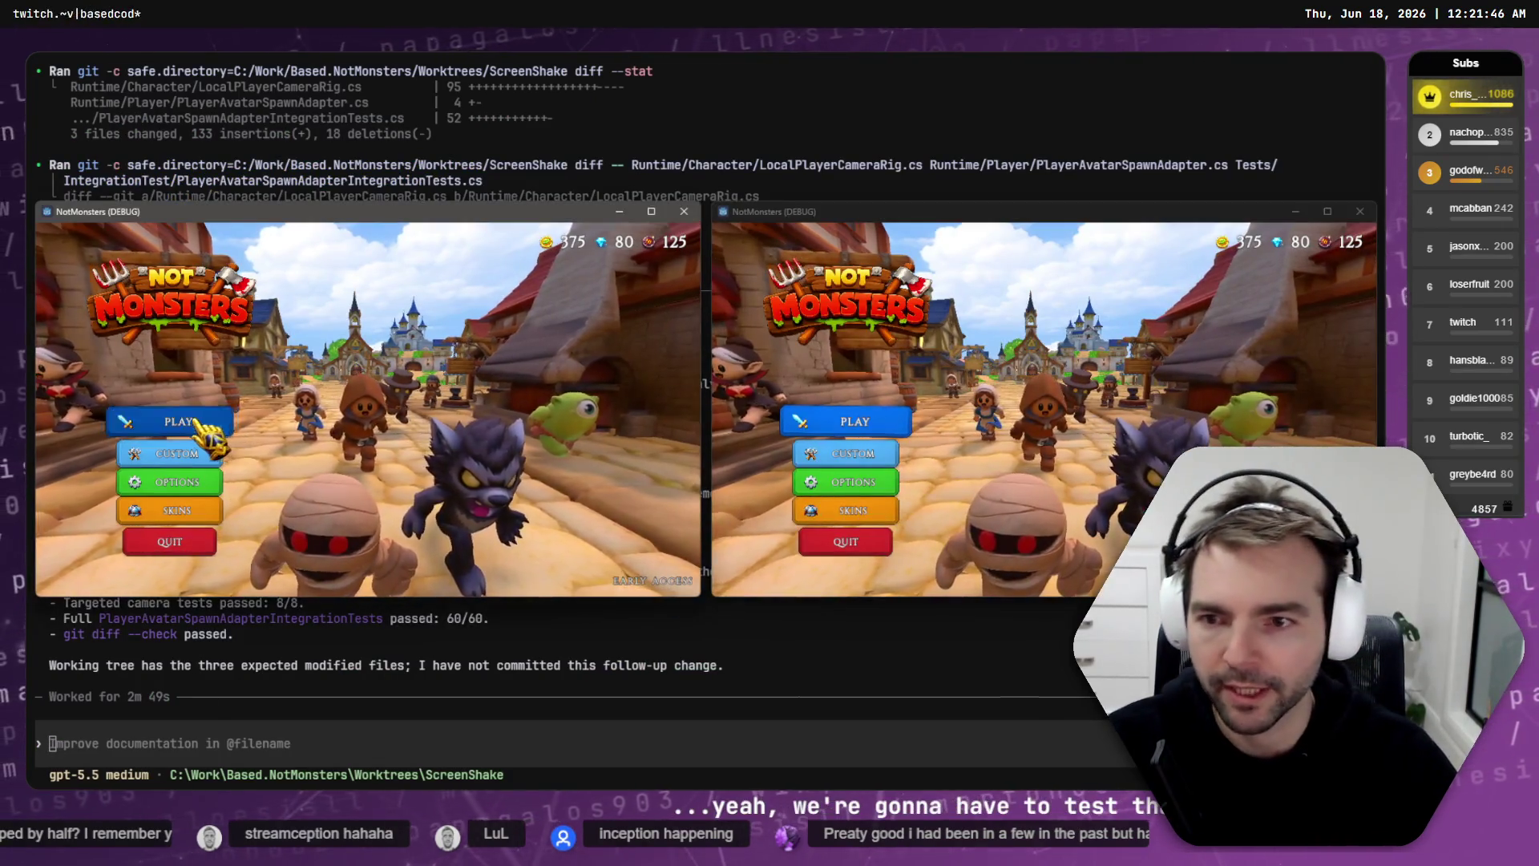
{"action": "left_click", "coordinate": [855, 425]}
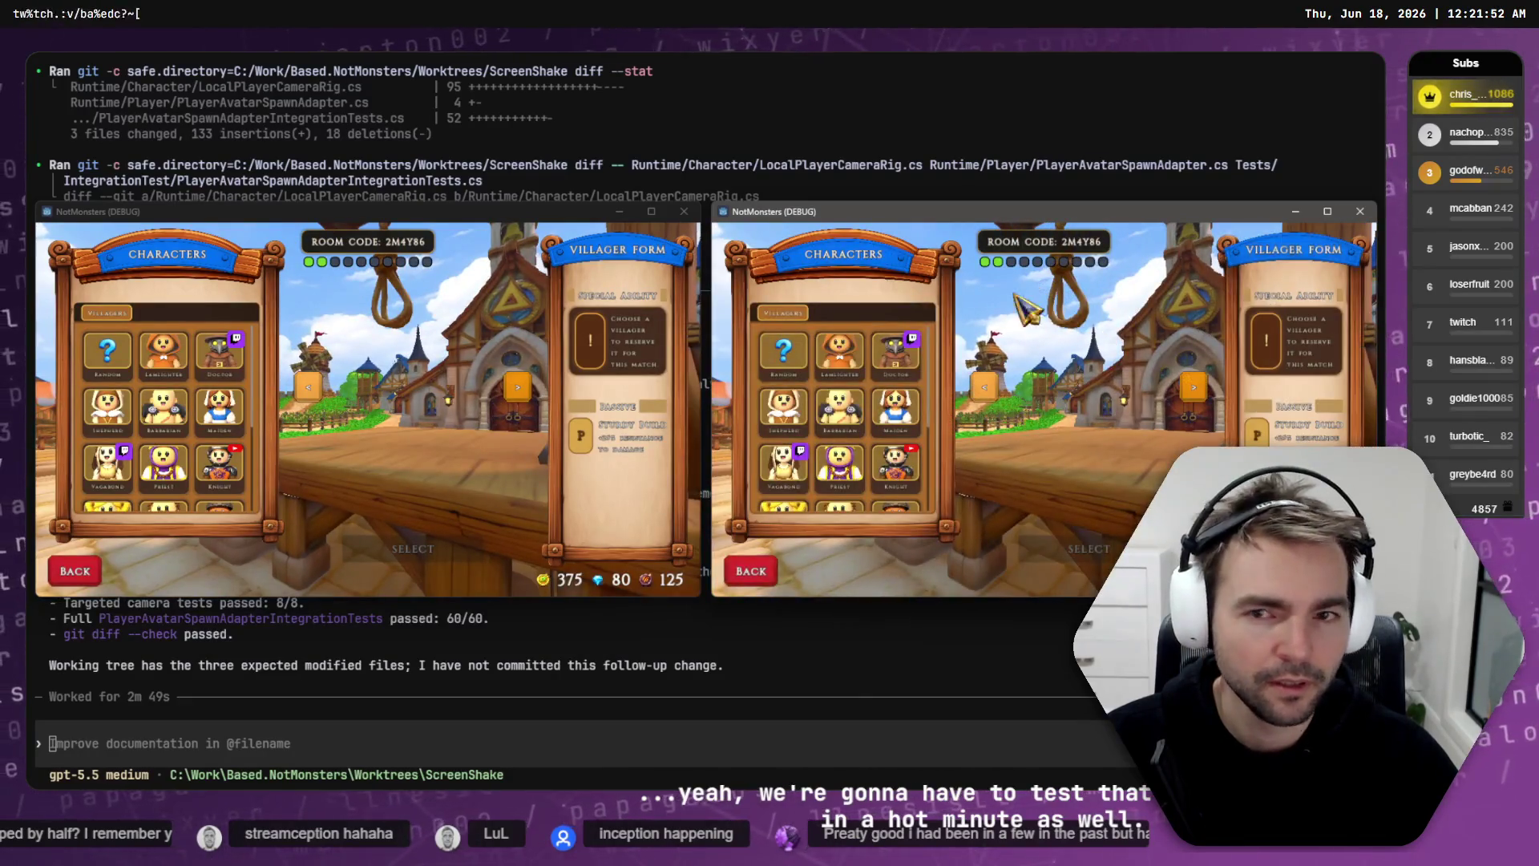
{"action": "left_click", "coordinate": [193, 464]}
{"action": "left_click", "coordinate": [784, 367]}
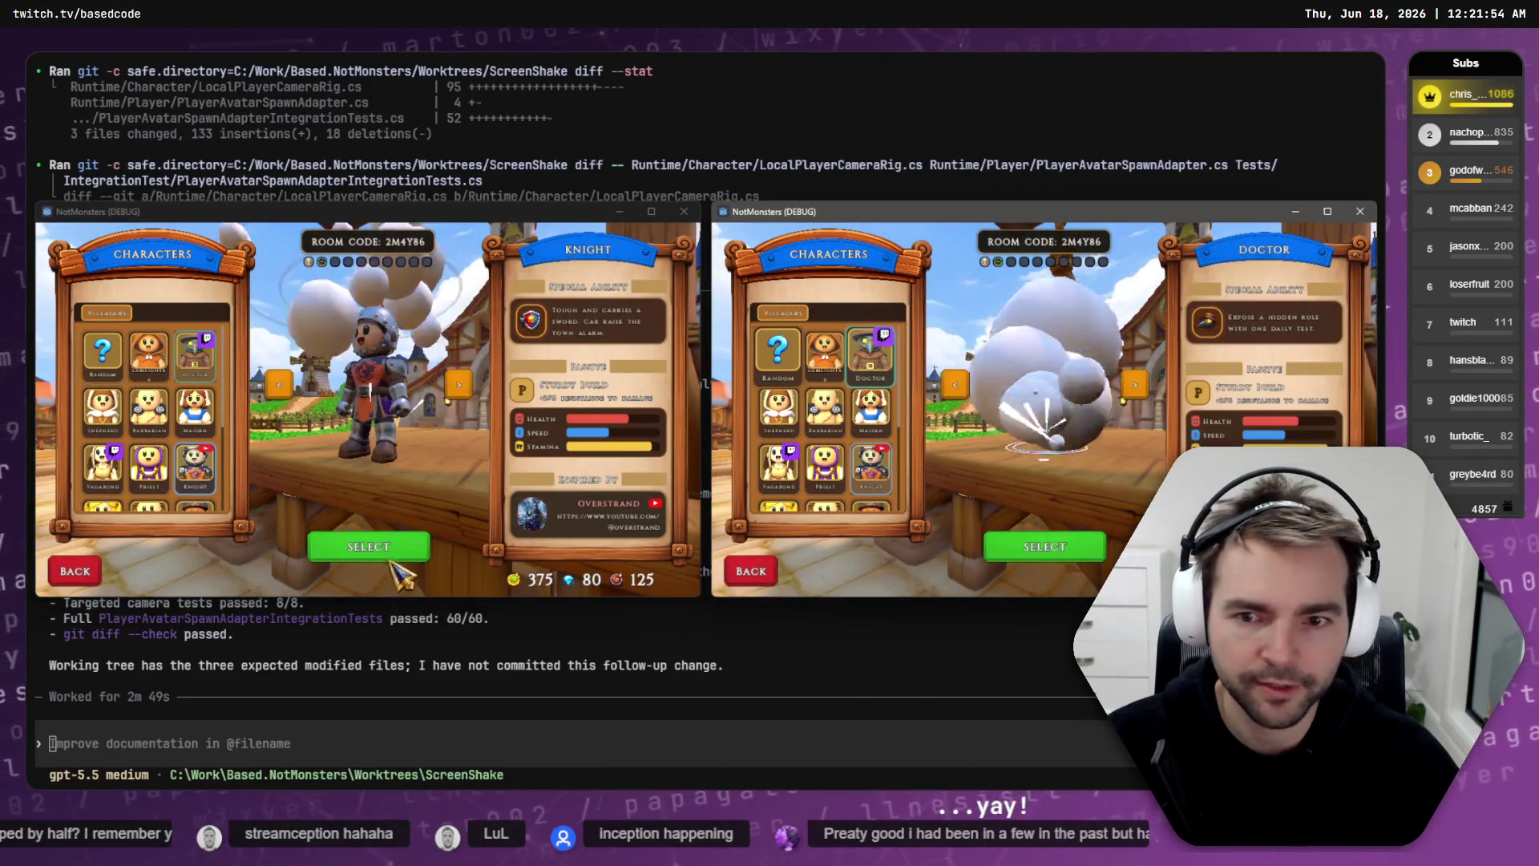
Step: Choose a monster form for the right player and spawn into the church
{"action": "left_click", "coordinate": [1042, 548]}
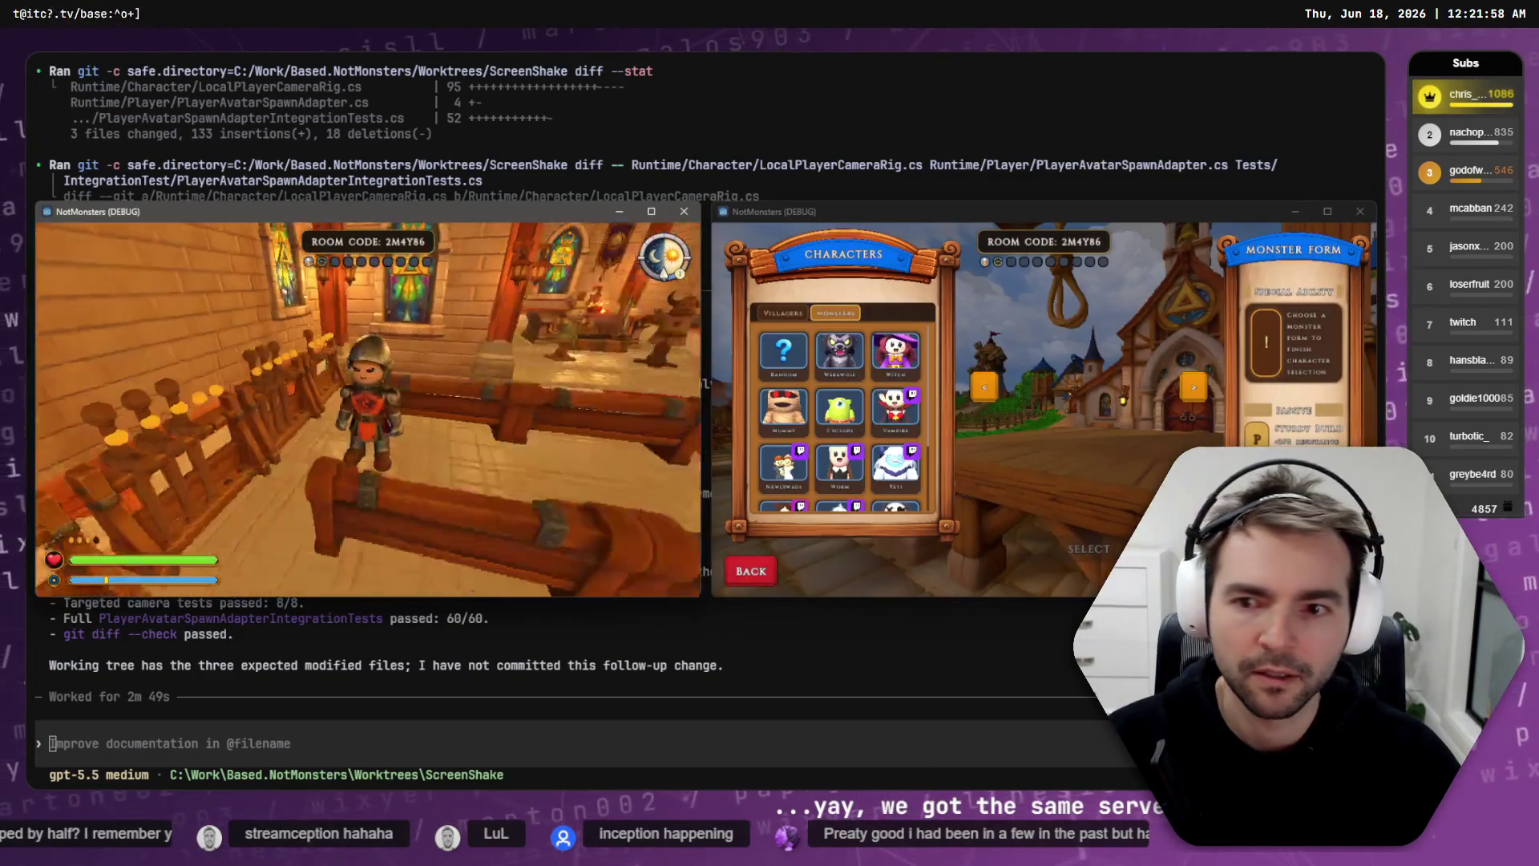
{"action": "key", "text": "Escape"}
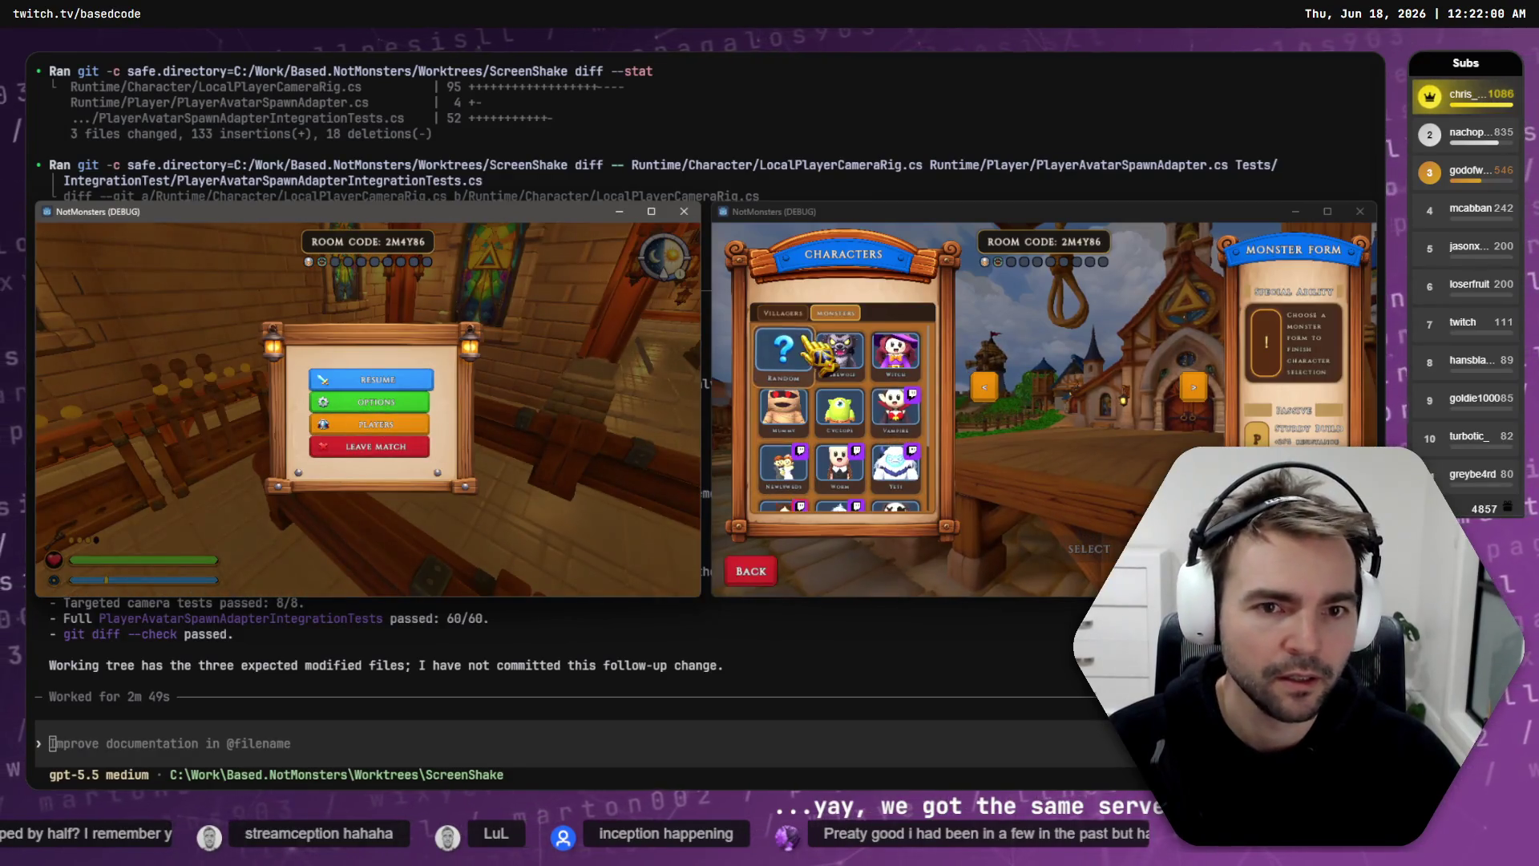
{"action": "left_click", "coordinate": [837, 505]}
{"action": "left_click", "coordinate": [1050, 549]}
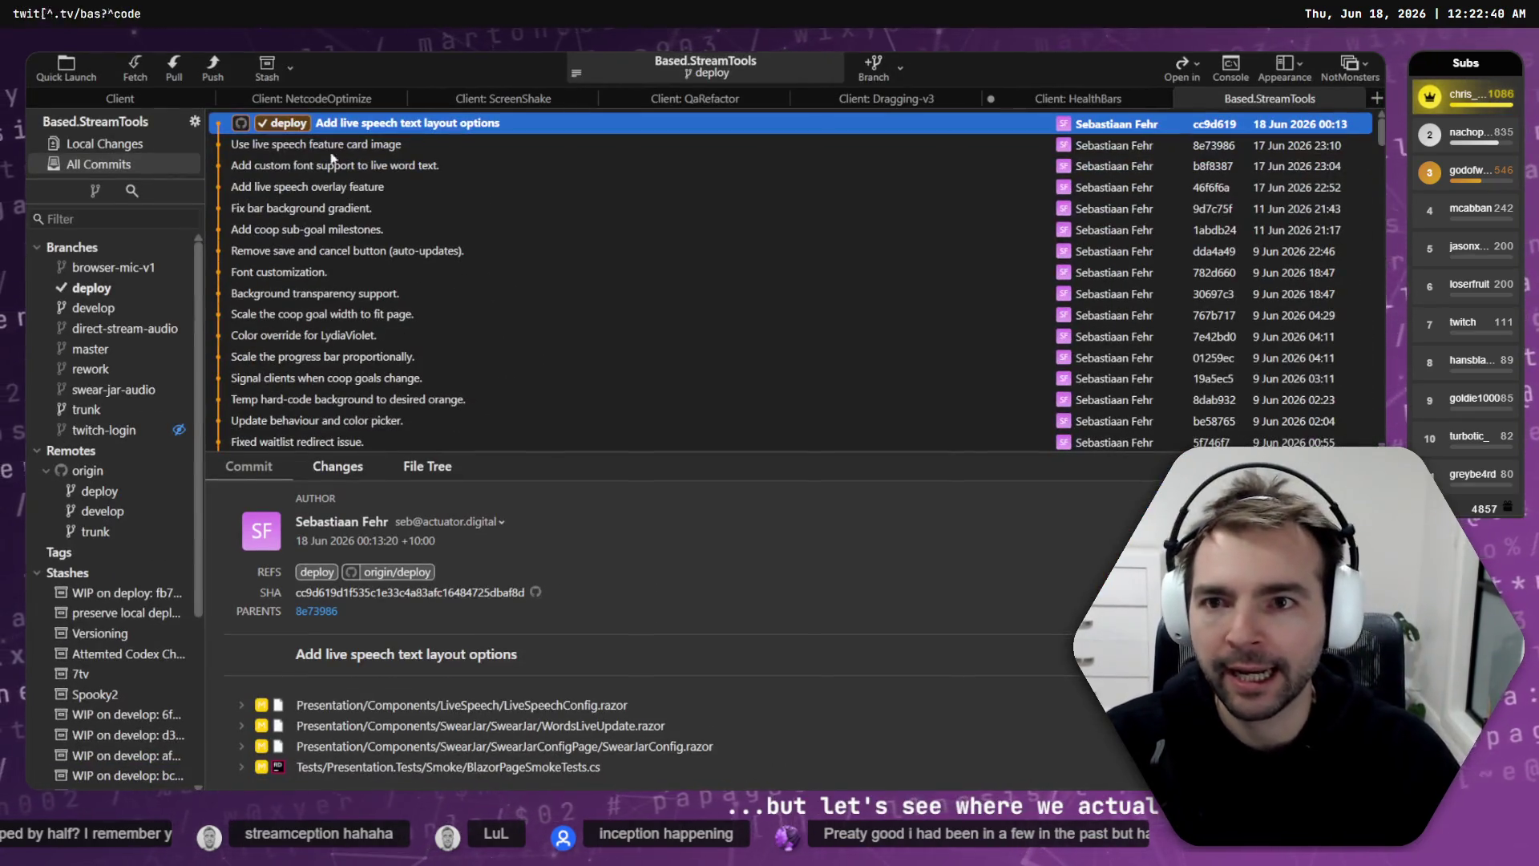
Step: Open the Client: HealthBars repository tab in Fork, then go back to the game
{"action": "left_click", "coordinate": [1034, 97]}
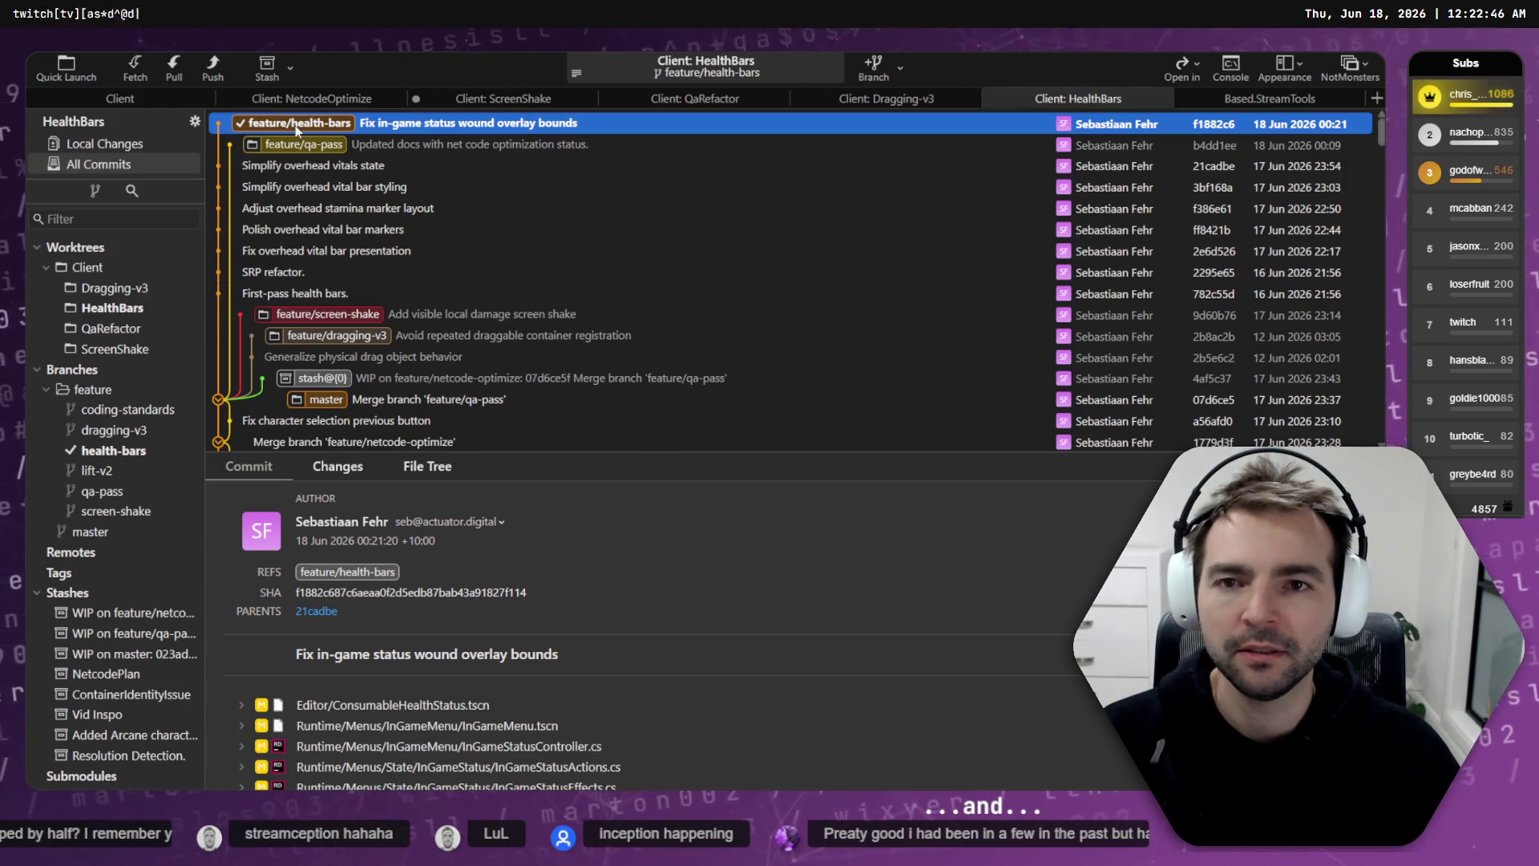
{"action": "key", "text": "alt+Tab"}
Step: Walk the Knight from the door onto the red-carpeted church aisle
{"action": "key", "text": "s"}
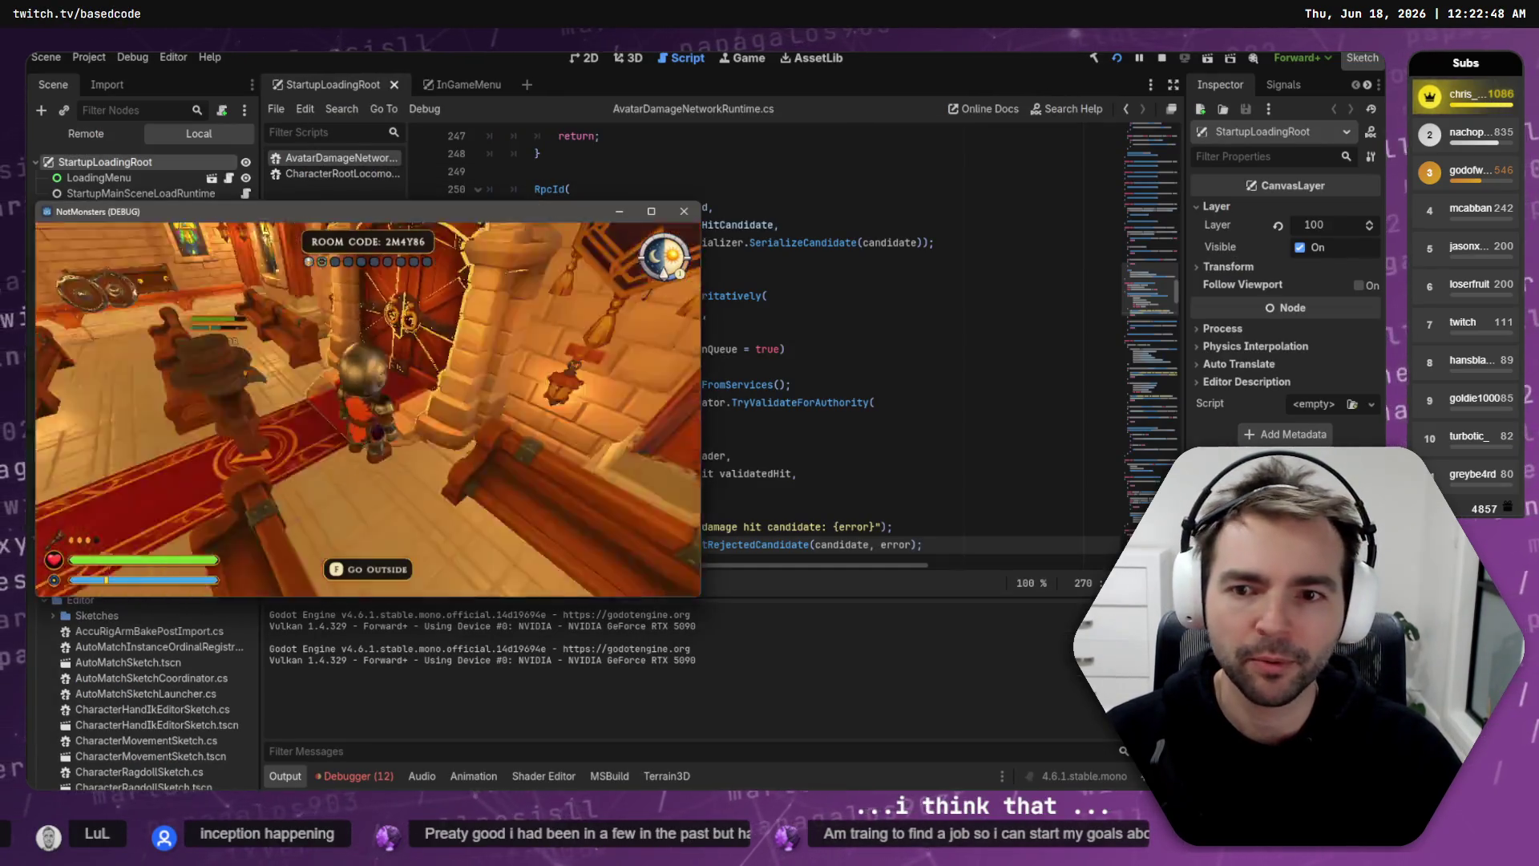
{"action": "key", "text": "s"}
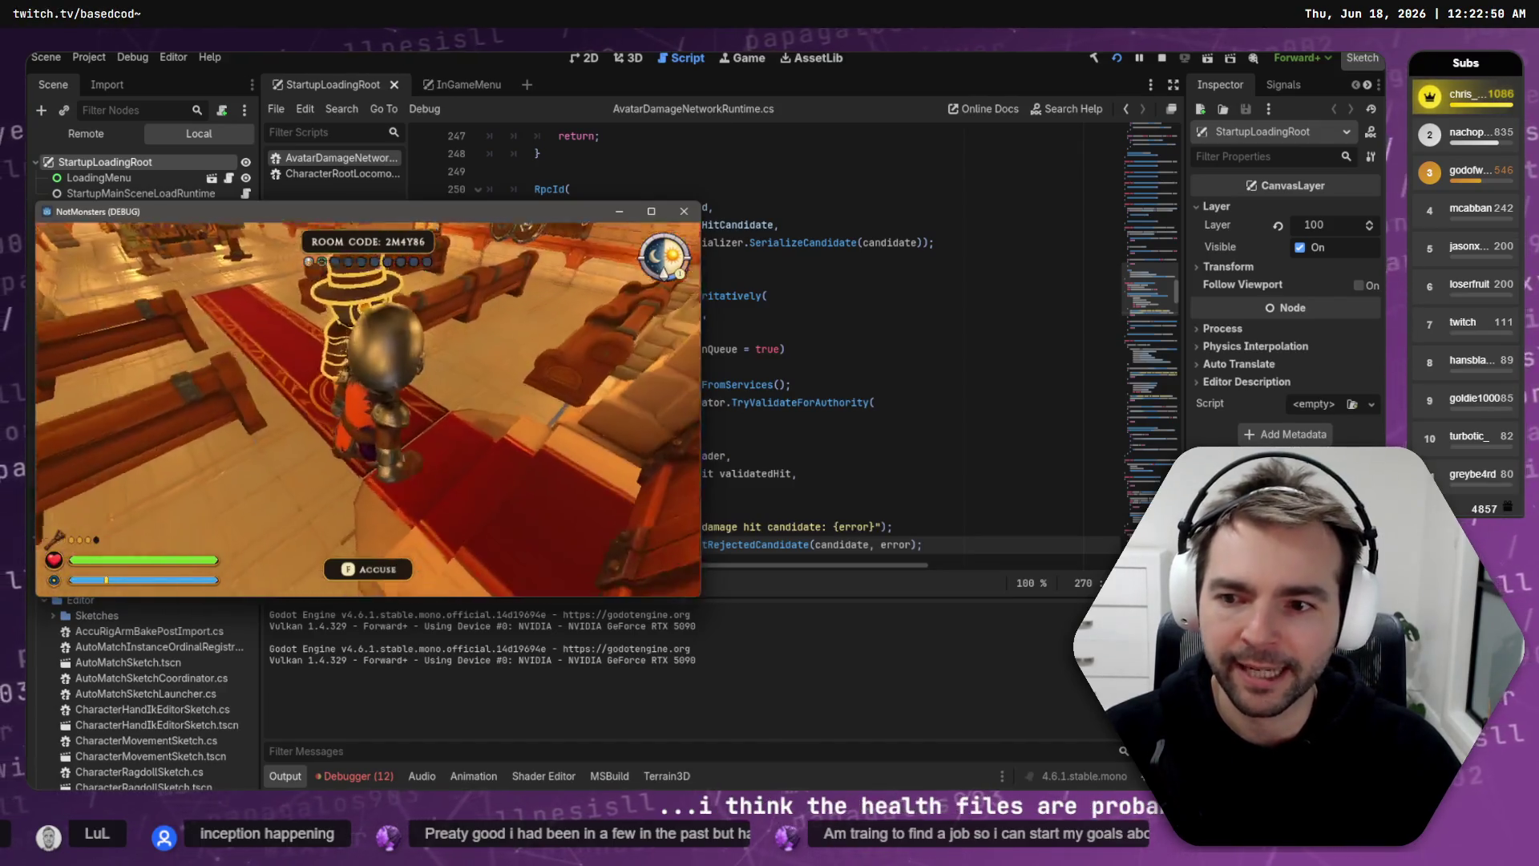
{"action": "key", "text": "w"}
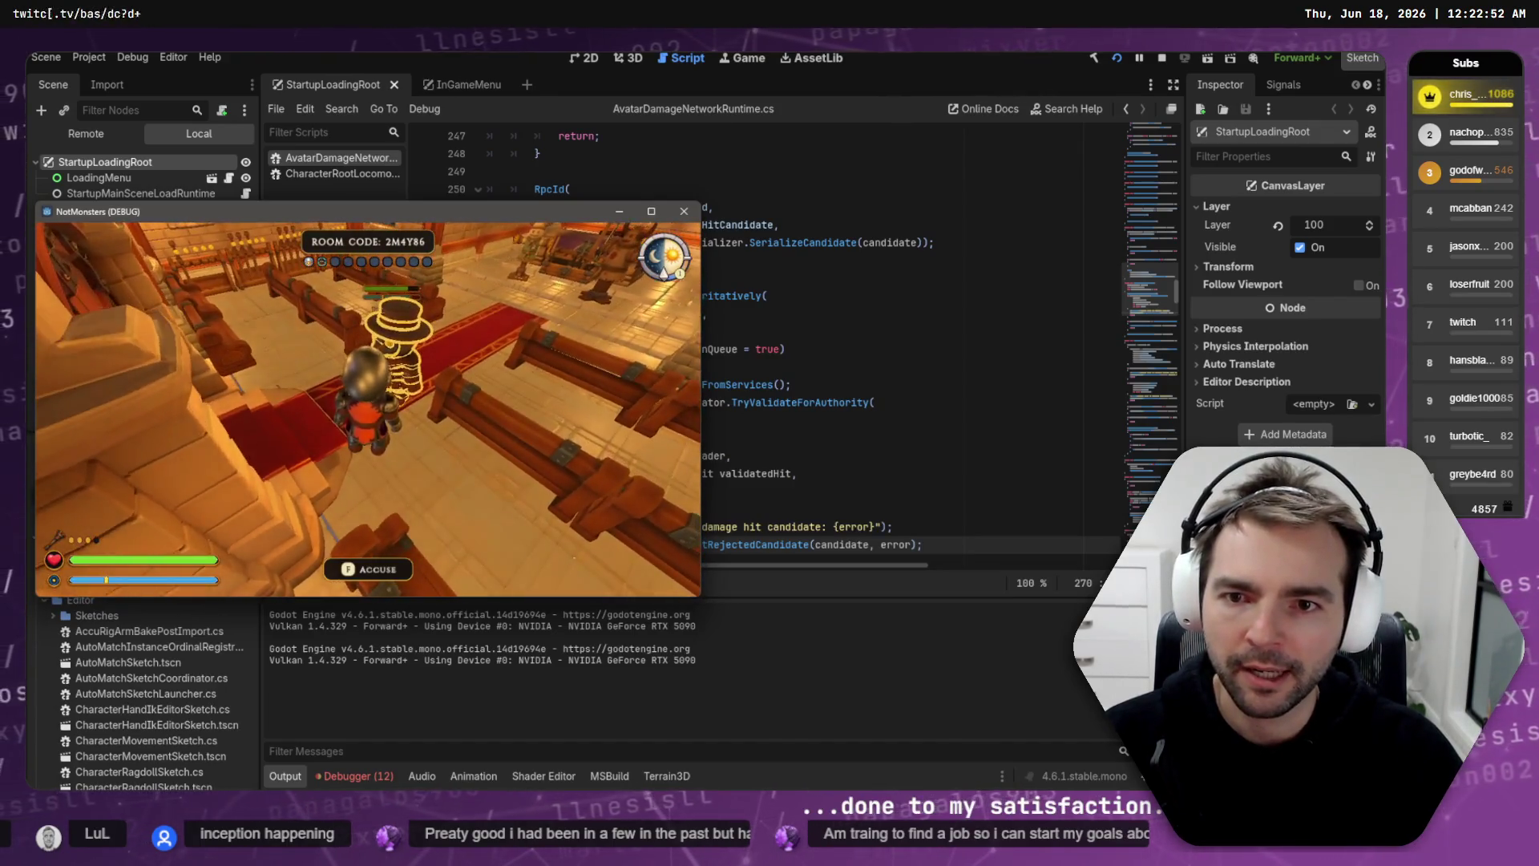
{"action": "key", "text": "s"}
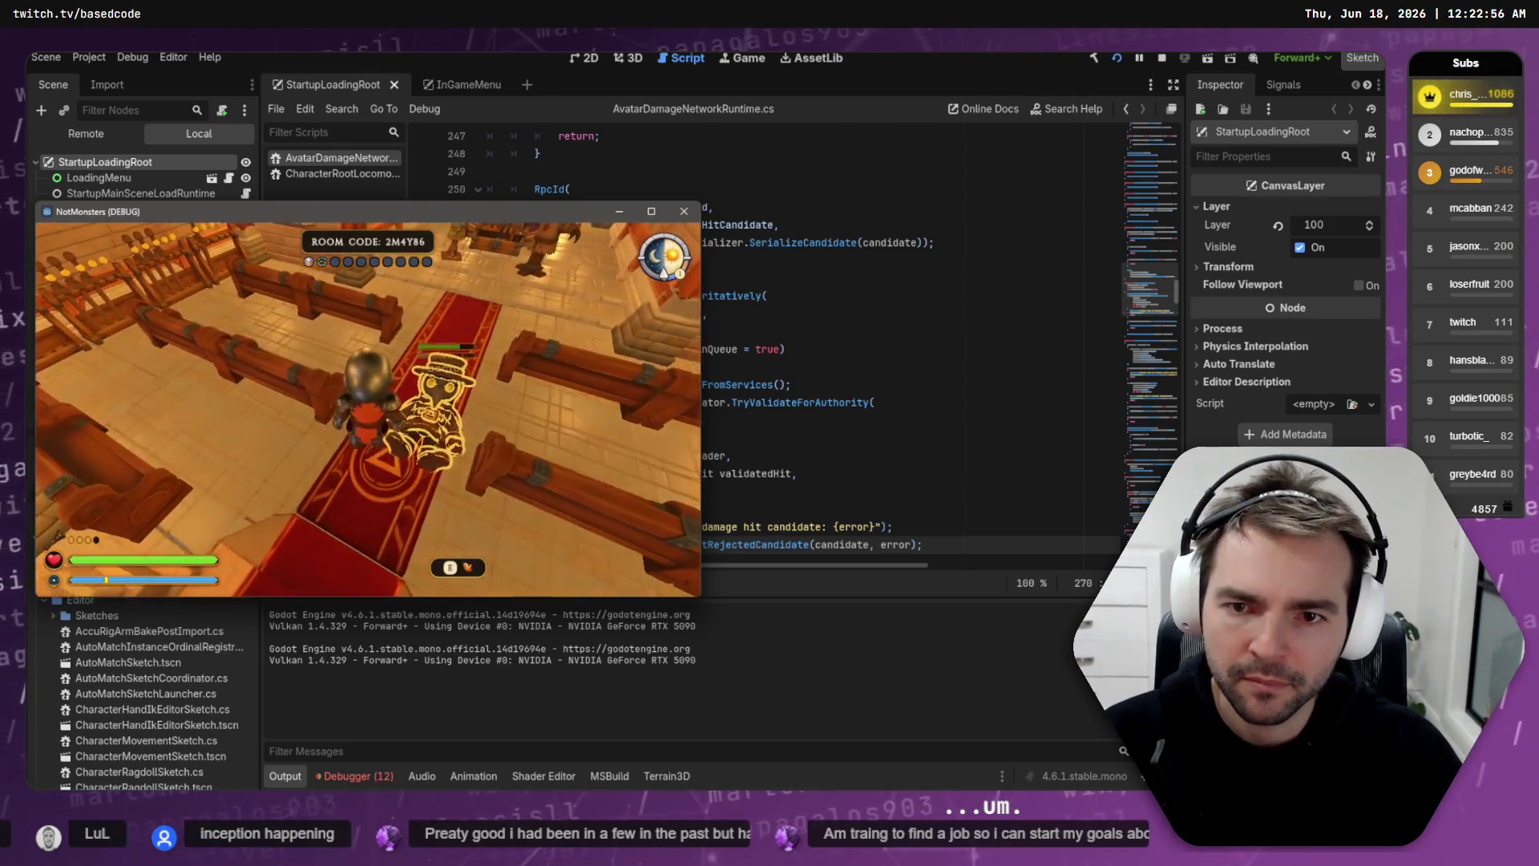
{"action": "key", "text": "alt+Tab"}
{"action": "key", "text": "alt+Tab"}
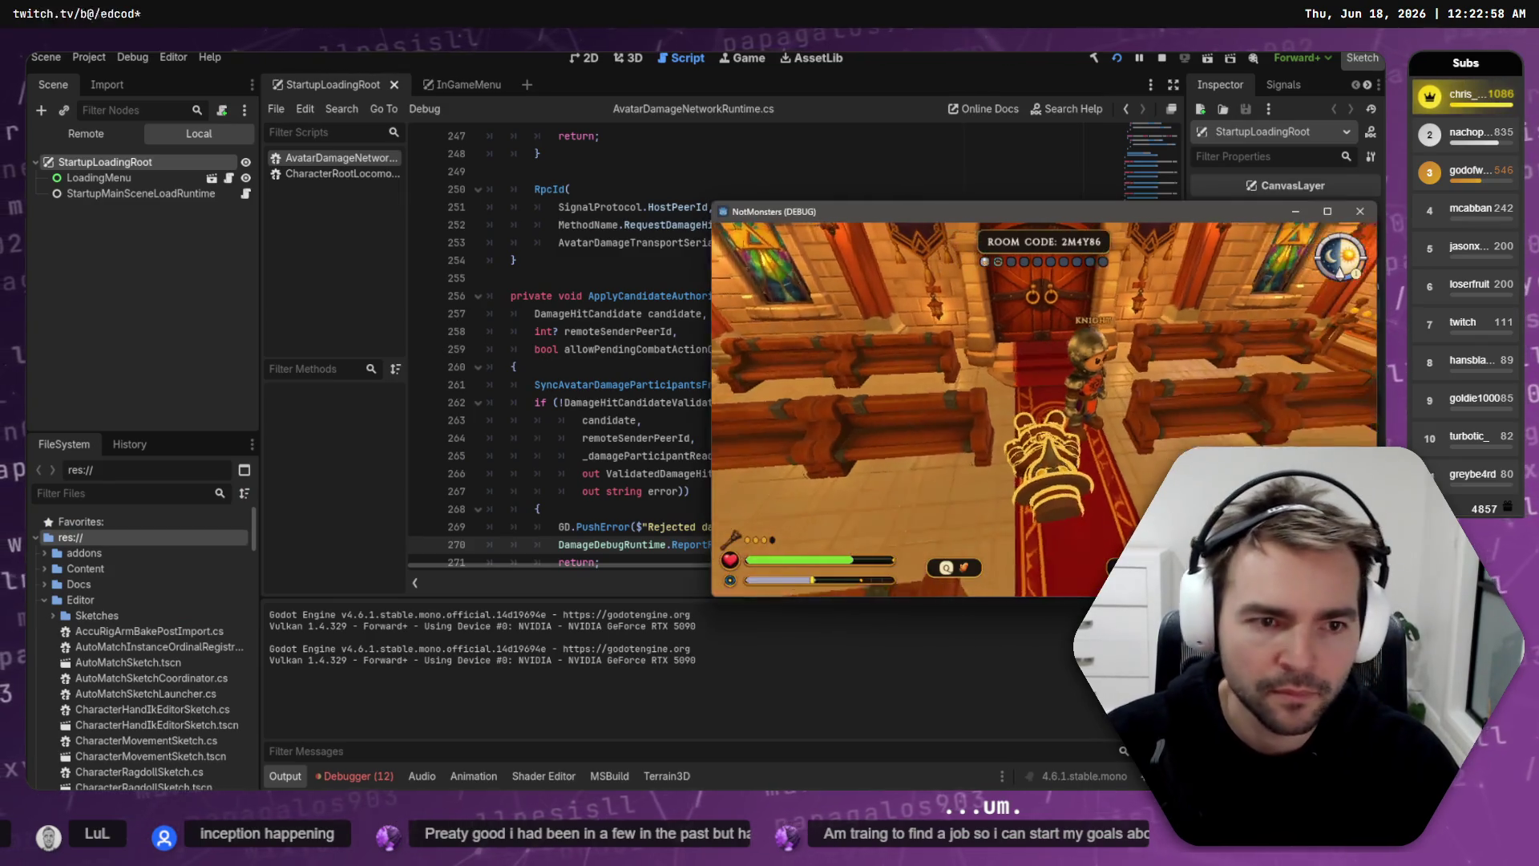
{"action": "key", "text": "alt+Tab"}
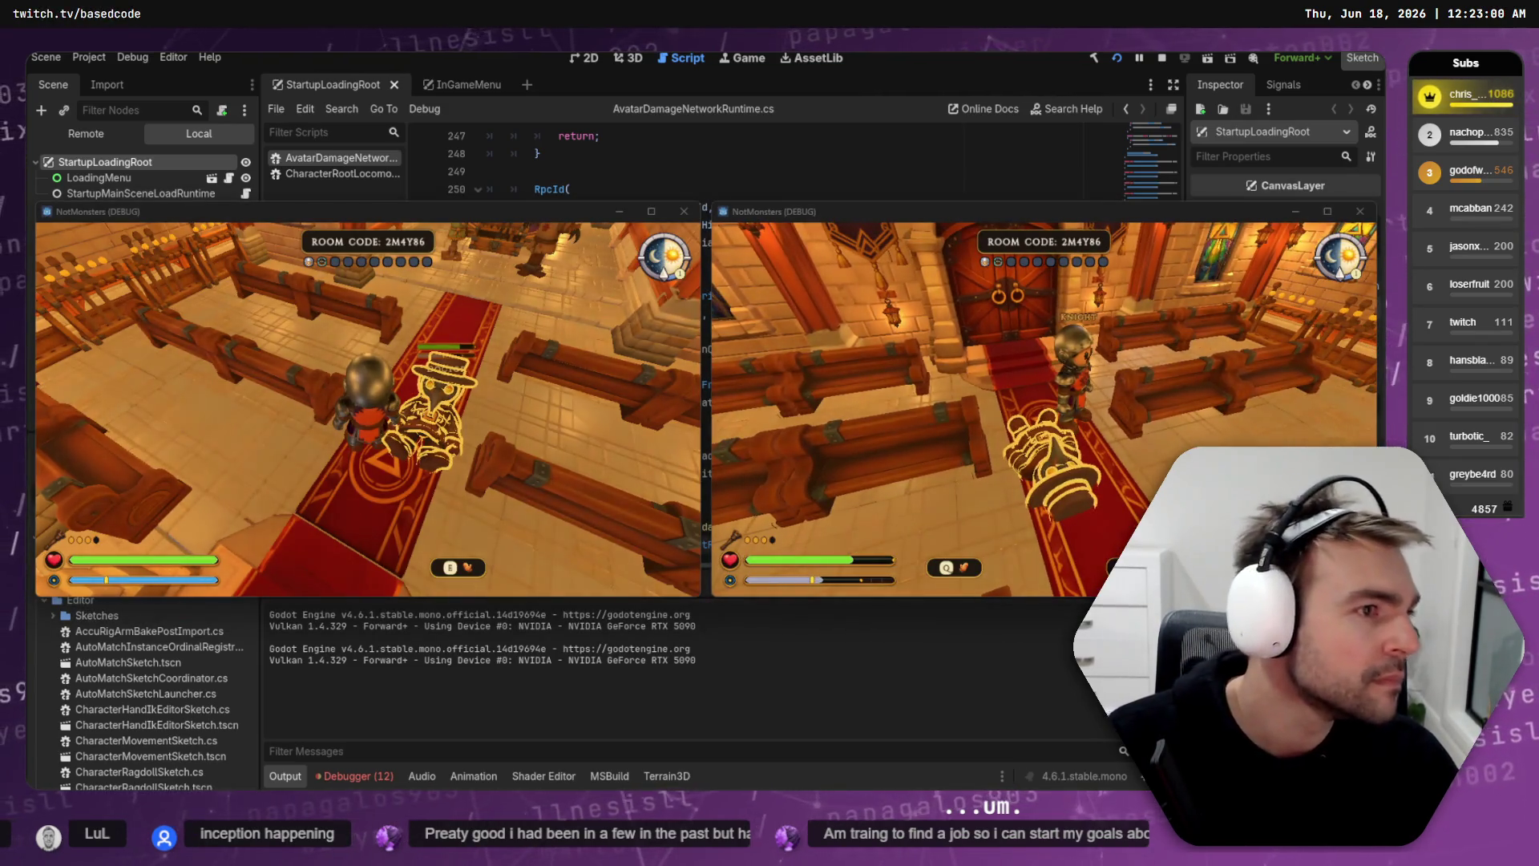
Step: Walk the hat-wearing player up the aisle until it stands beside the Knight
{"action": "key", "text": "d"}
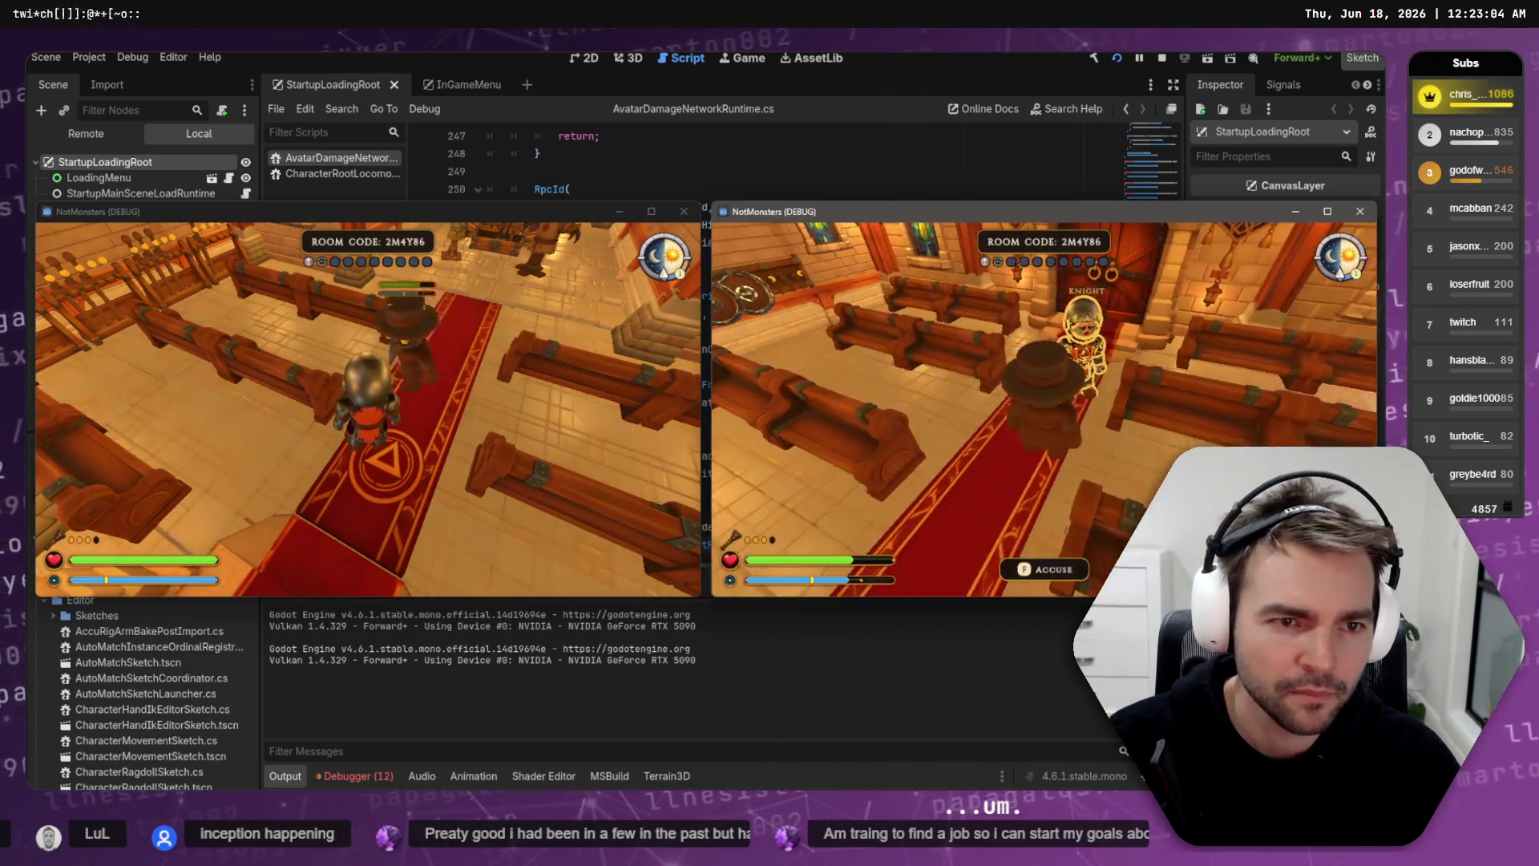
{"action": "key", "text": "w"}
{"action": "key", "text": "w"}
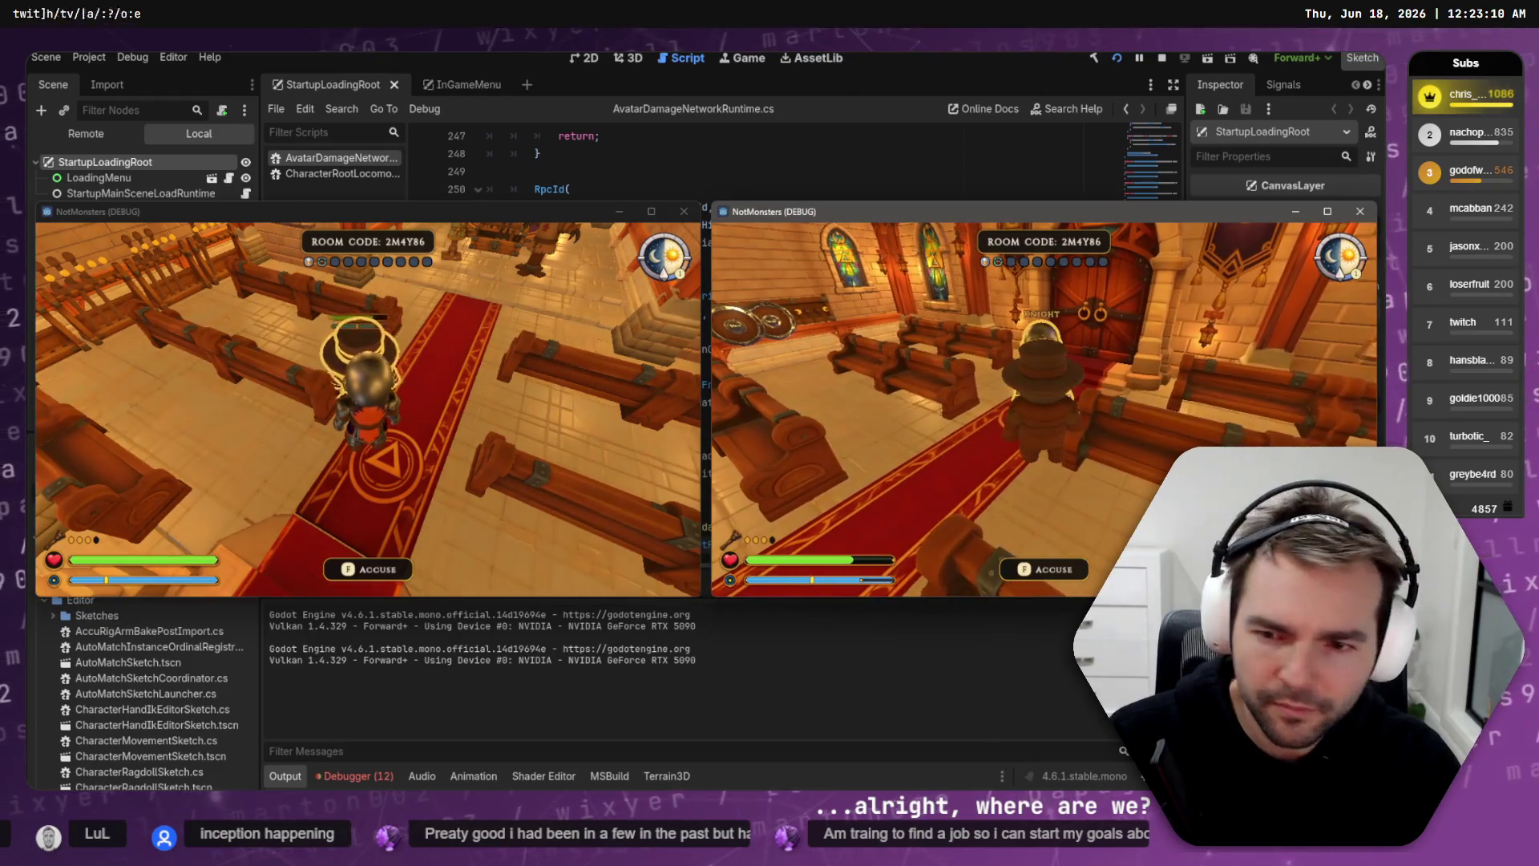
{"action": "key", "text": "w"}
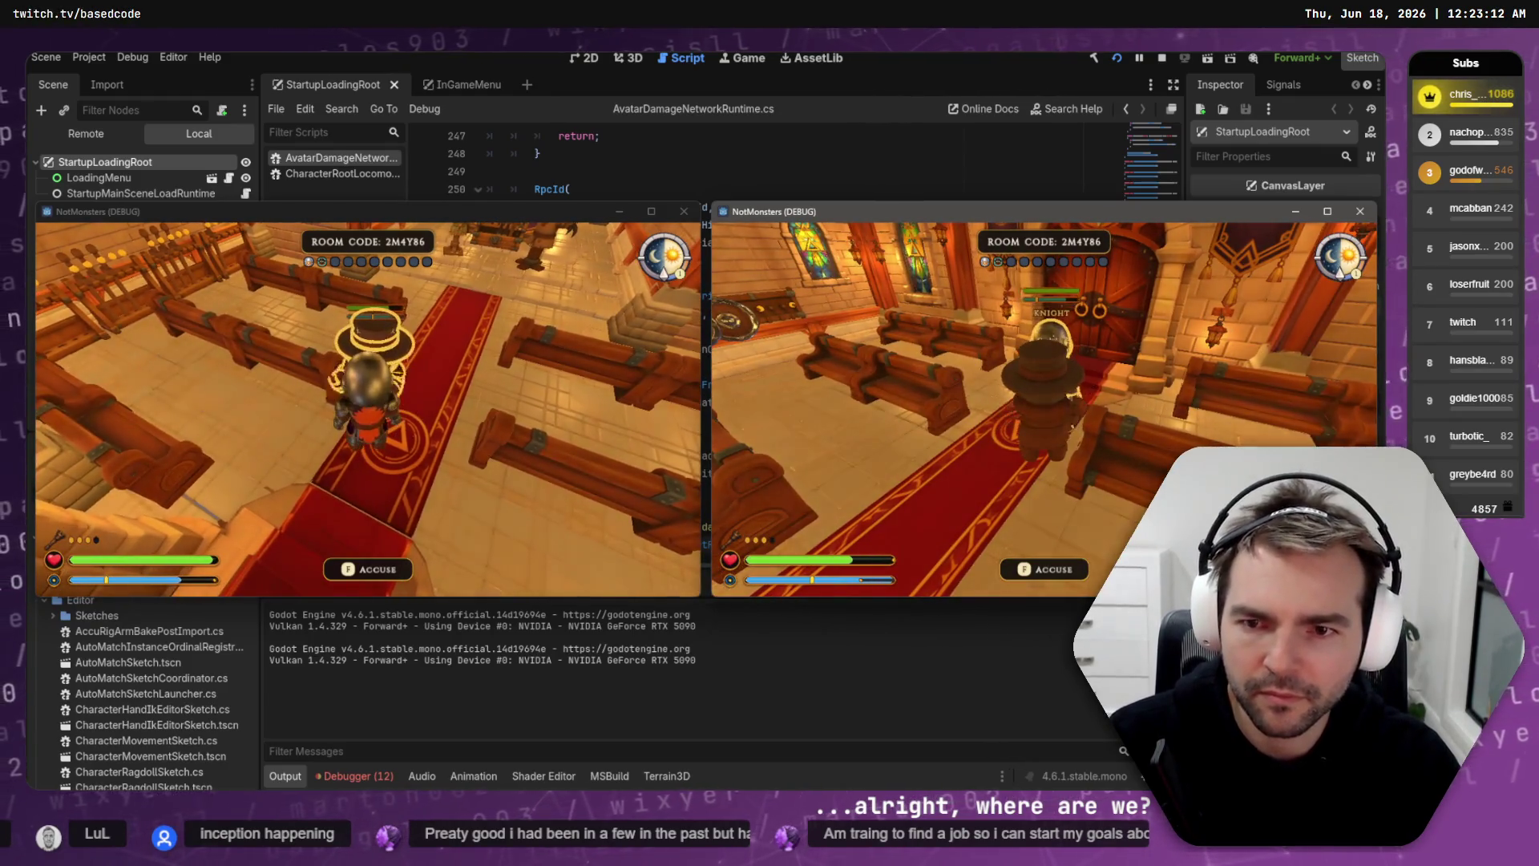
{"action": "key", "text": "w"}
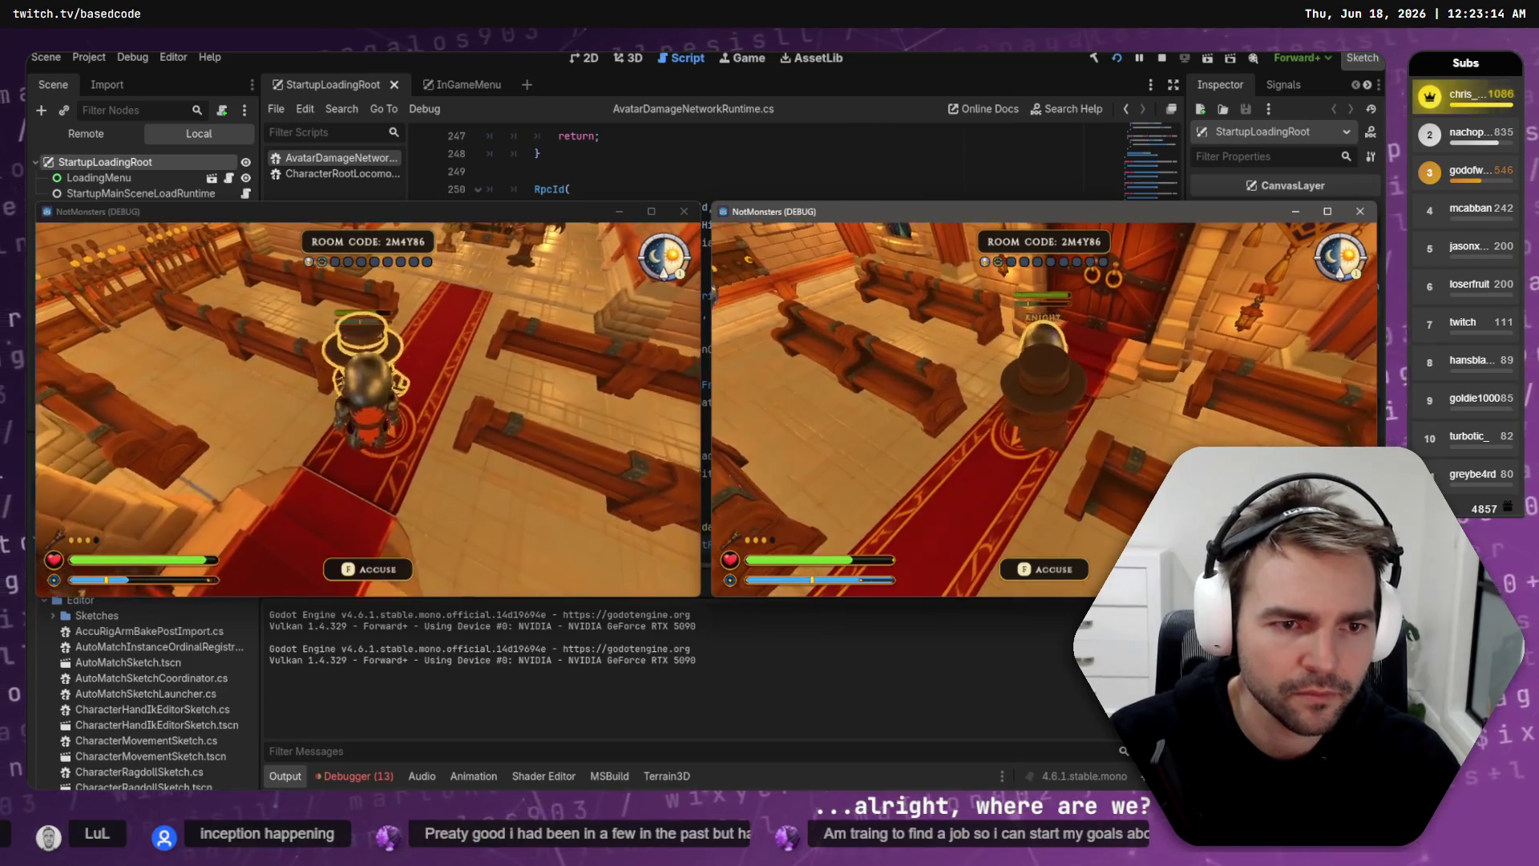
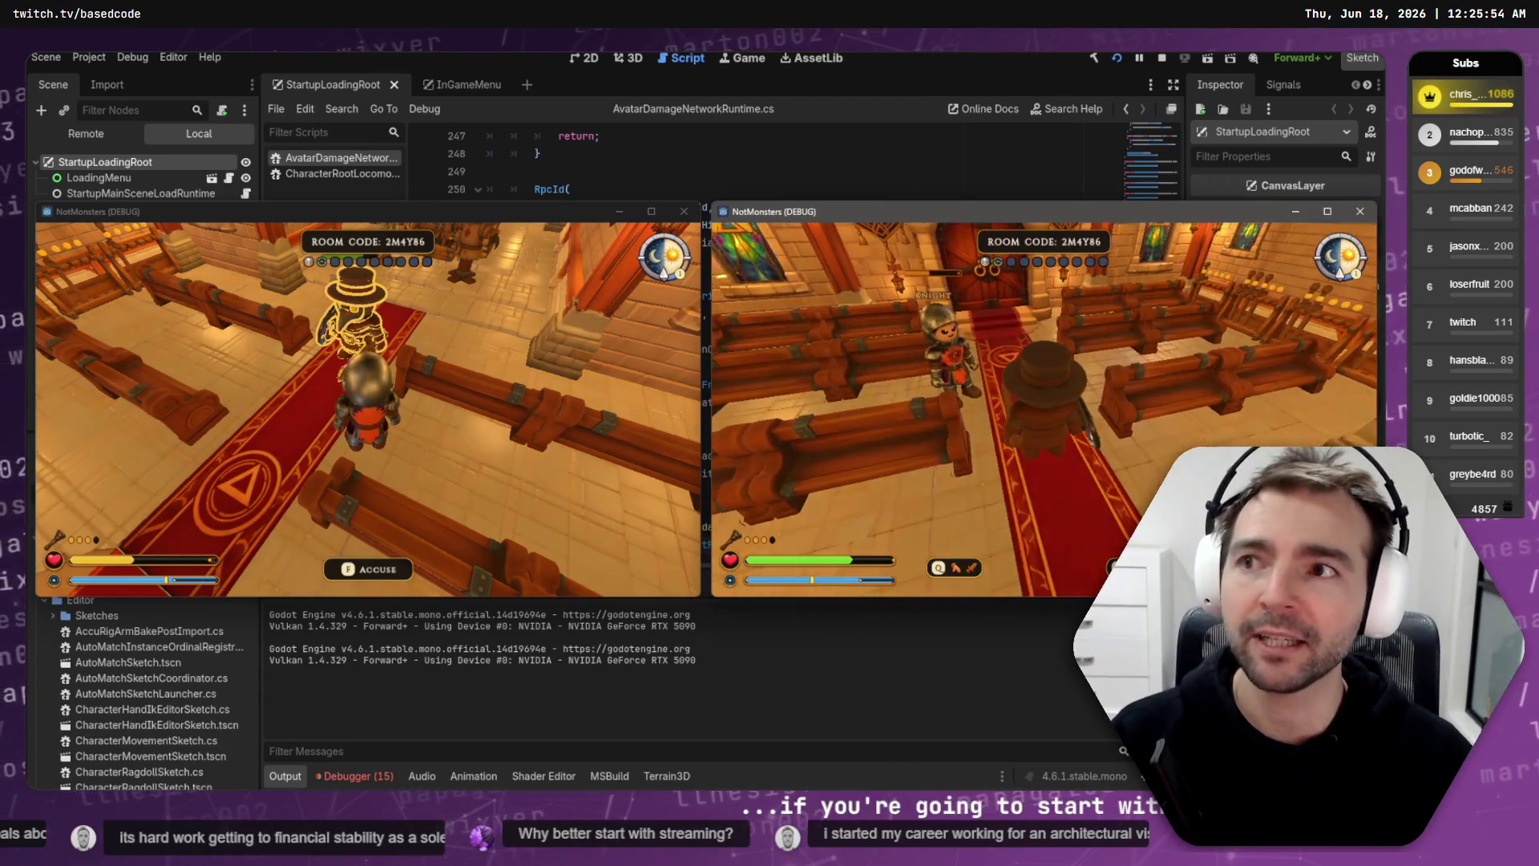
Step: Resume the second game and walk the hat player toward the knight, chest and altar
{"action": "key", "text": "Escape"}
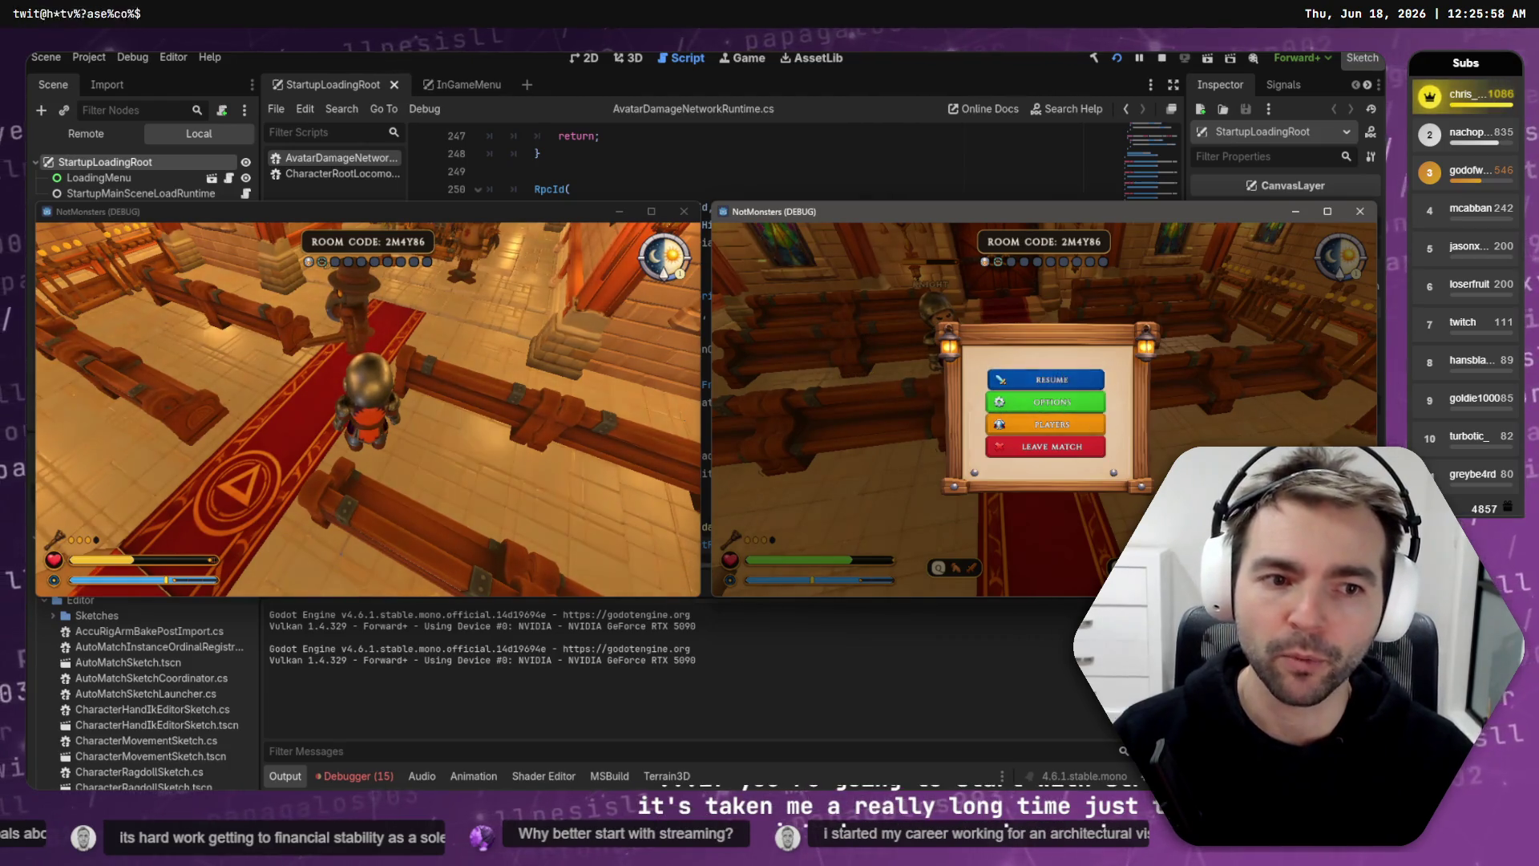
{"action": "left_click", "coordinate": [1050, 379]}
{"action": "key", "text": "w"}
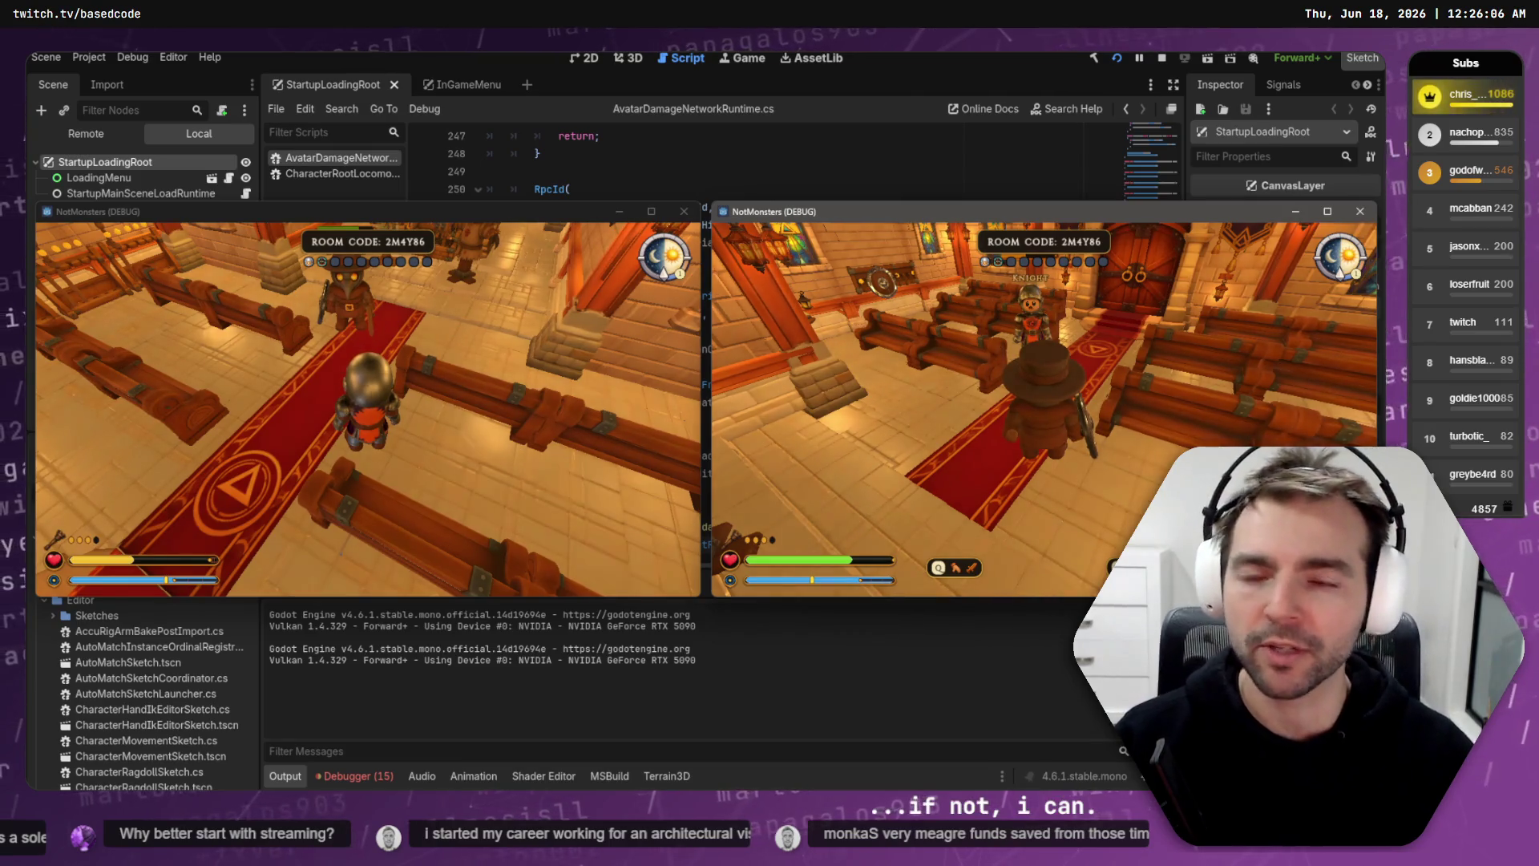
{"action": "key", "text": "w"}
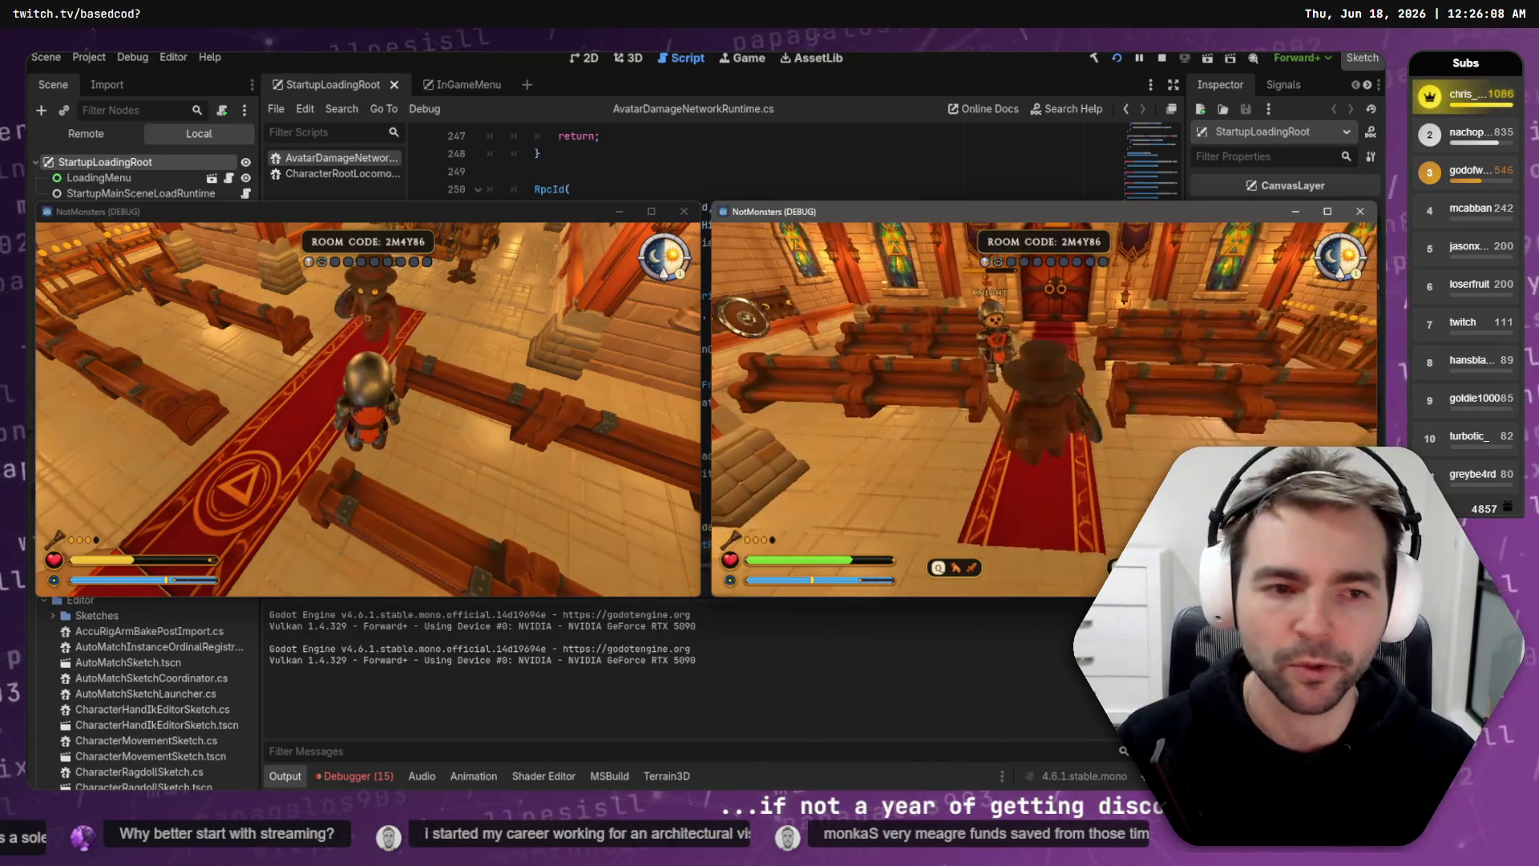
{"action": "key", "text": "s"}
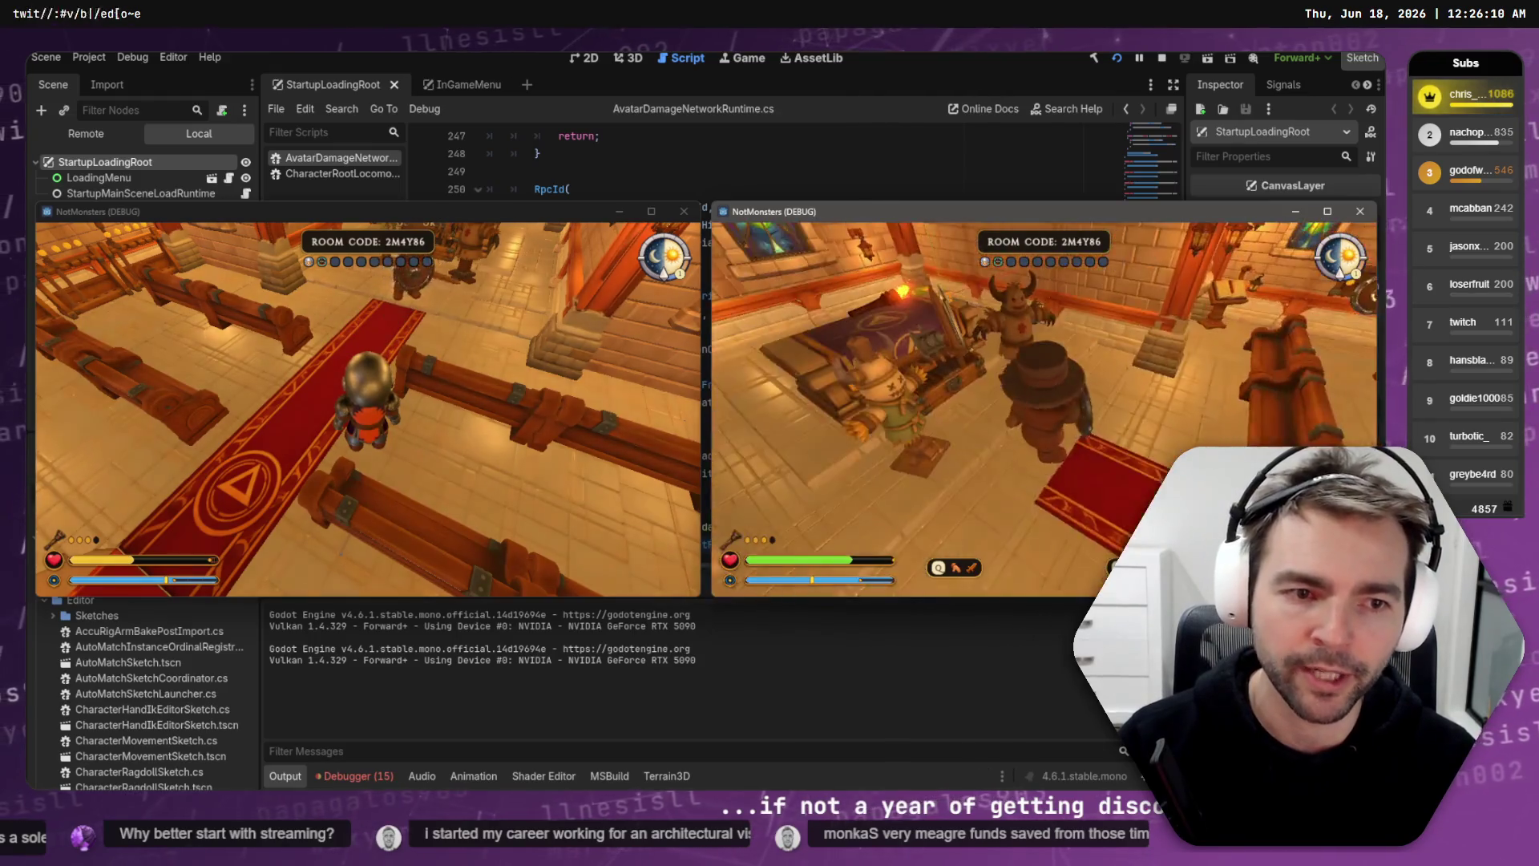
{"action": "key", "text": "w"}
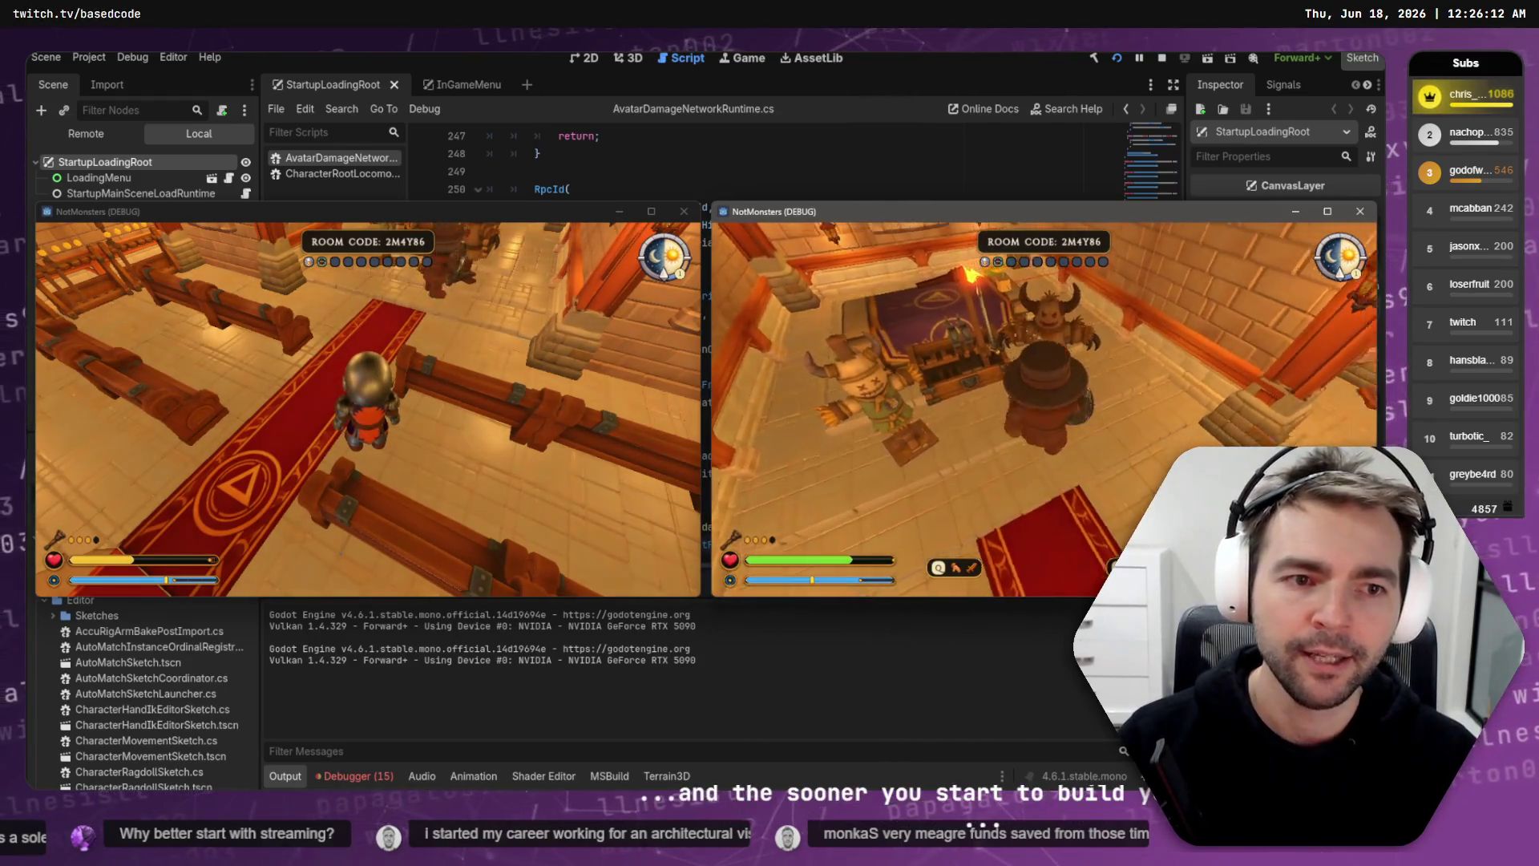
{"action": "key", "text": "s"}
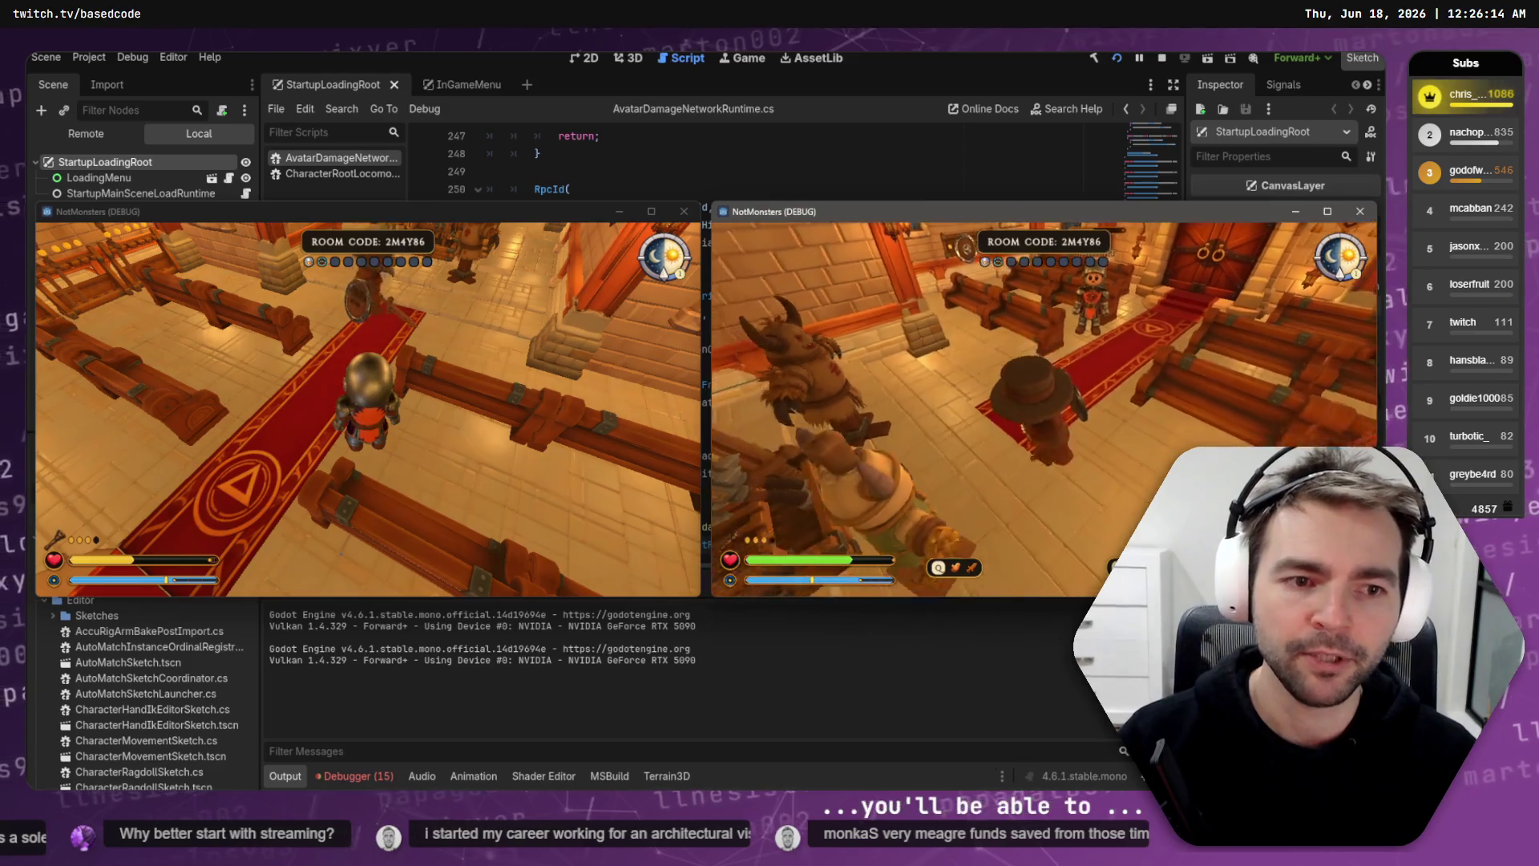
{"action": "key", "text": "w"}
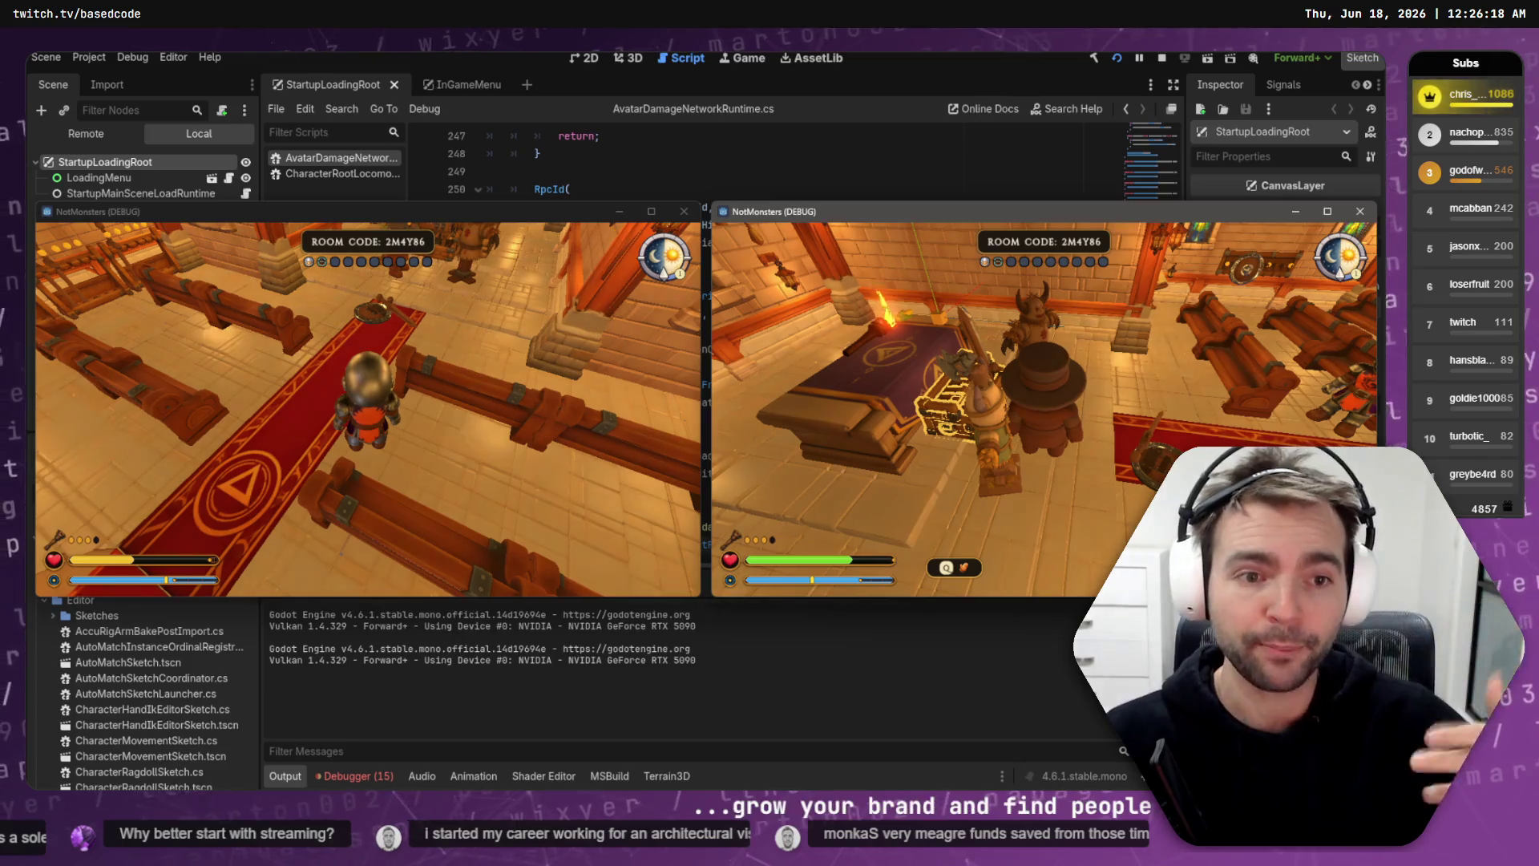
Step: Walk the hat player past the pillar onto the carpet aisle and up to the knight
{"action": "key", "text": "d"}
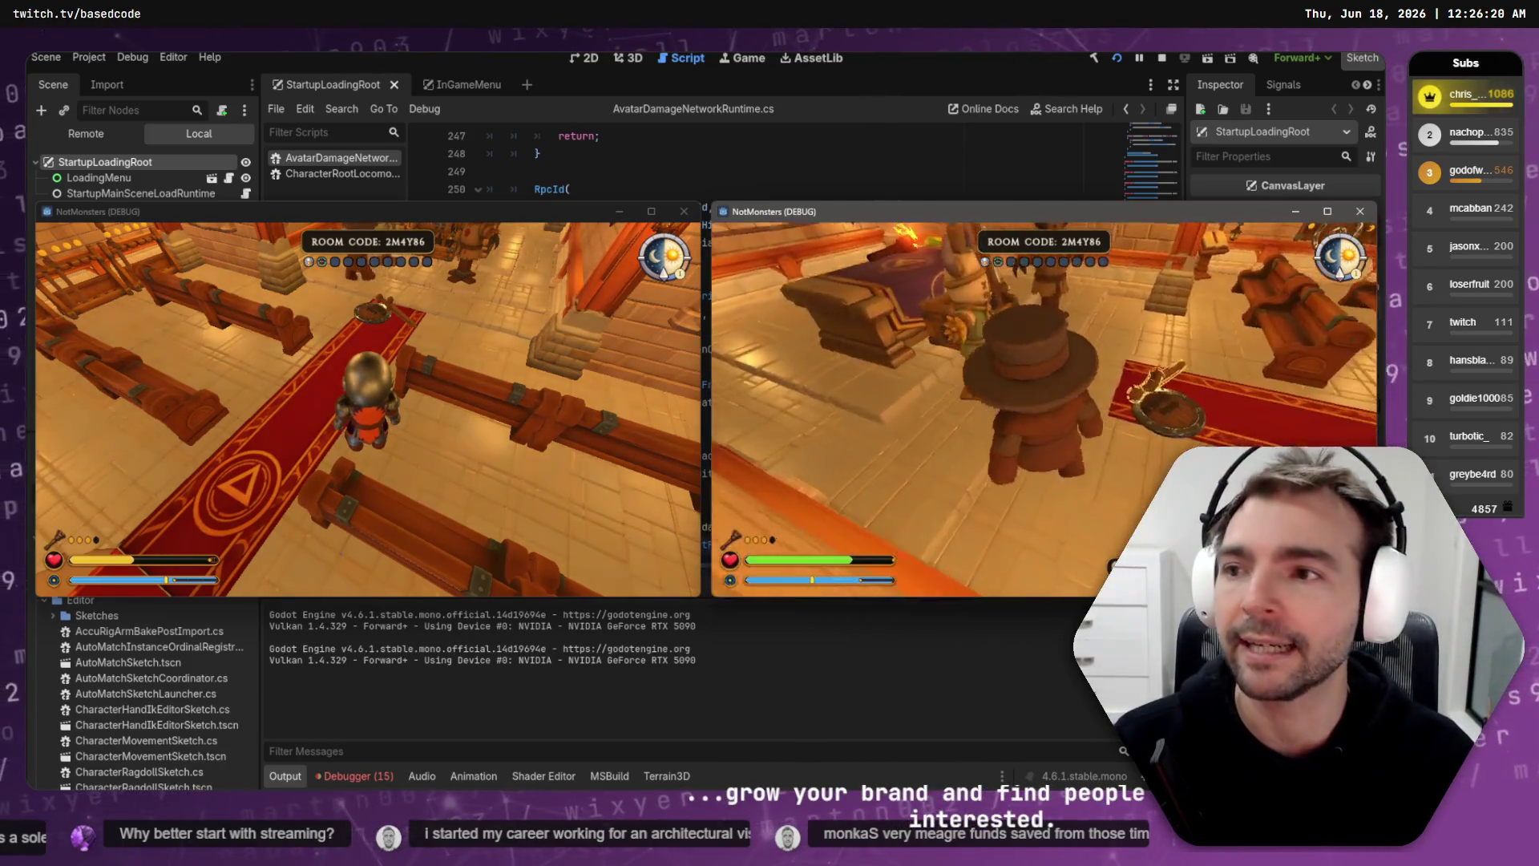
{"action": "key", "text": "a"}
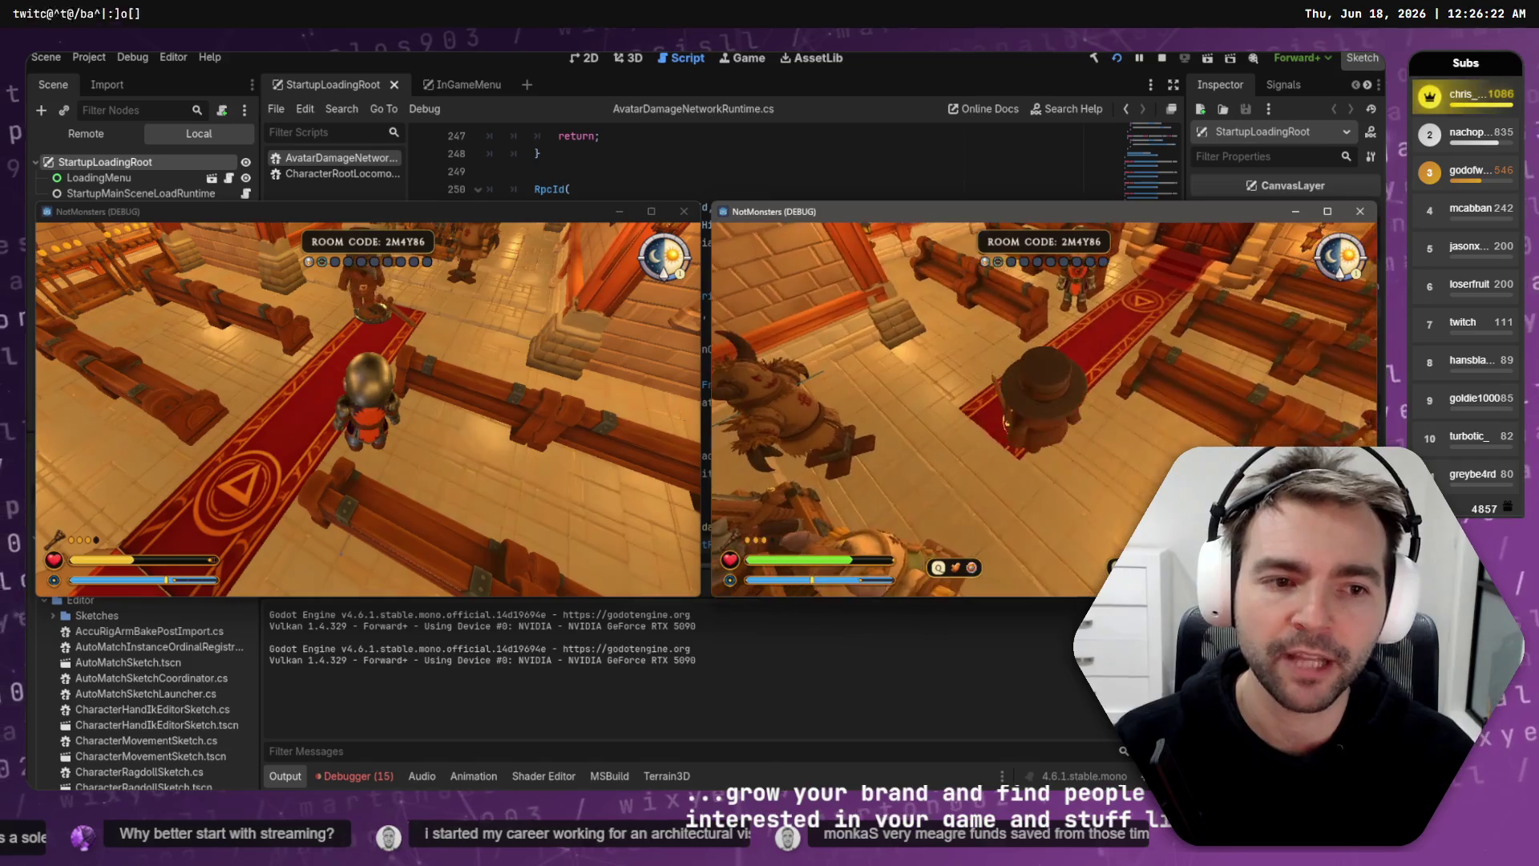
{"action": "key", "text": "a"}
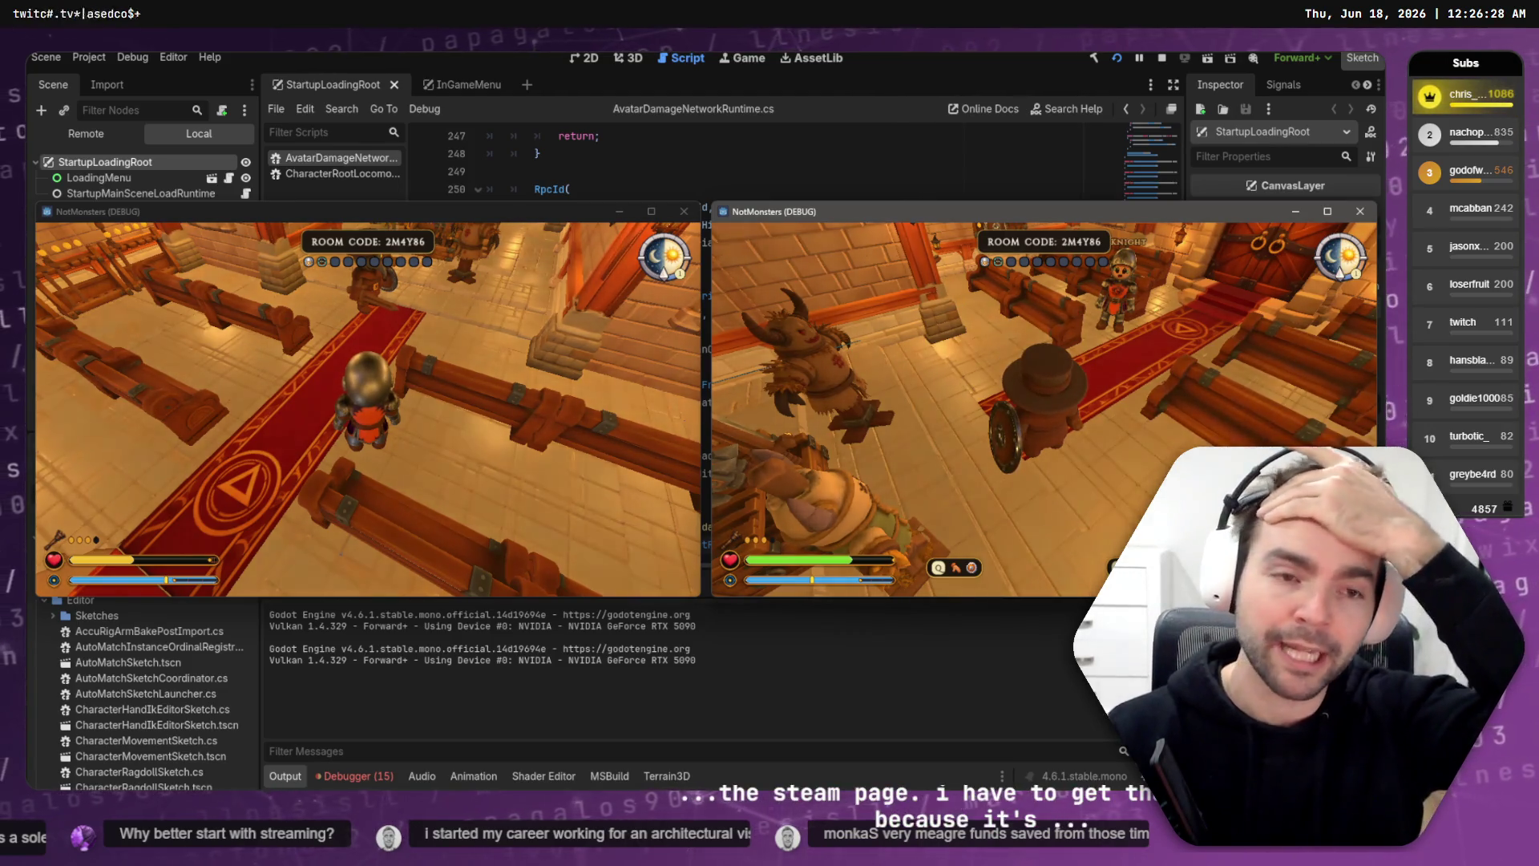
{"action": "key", "text": "w"}
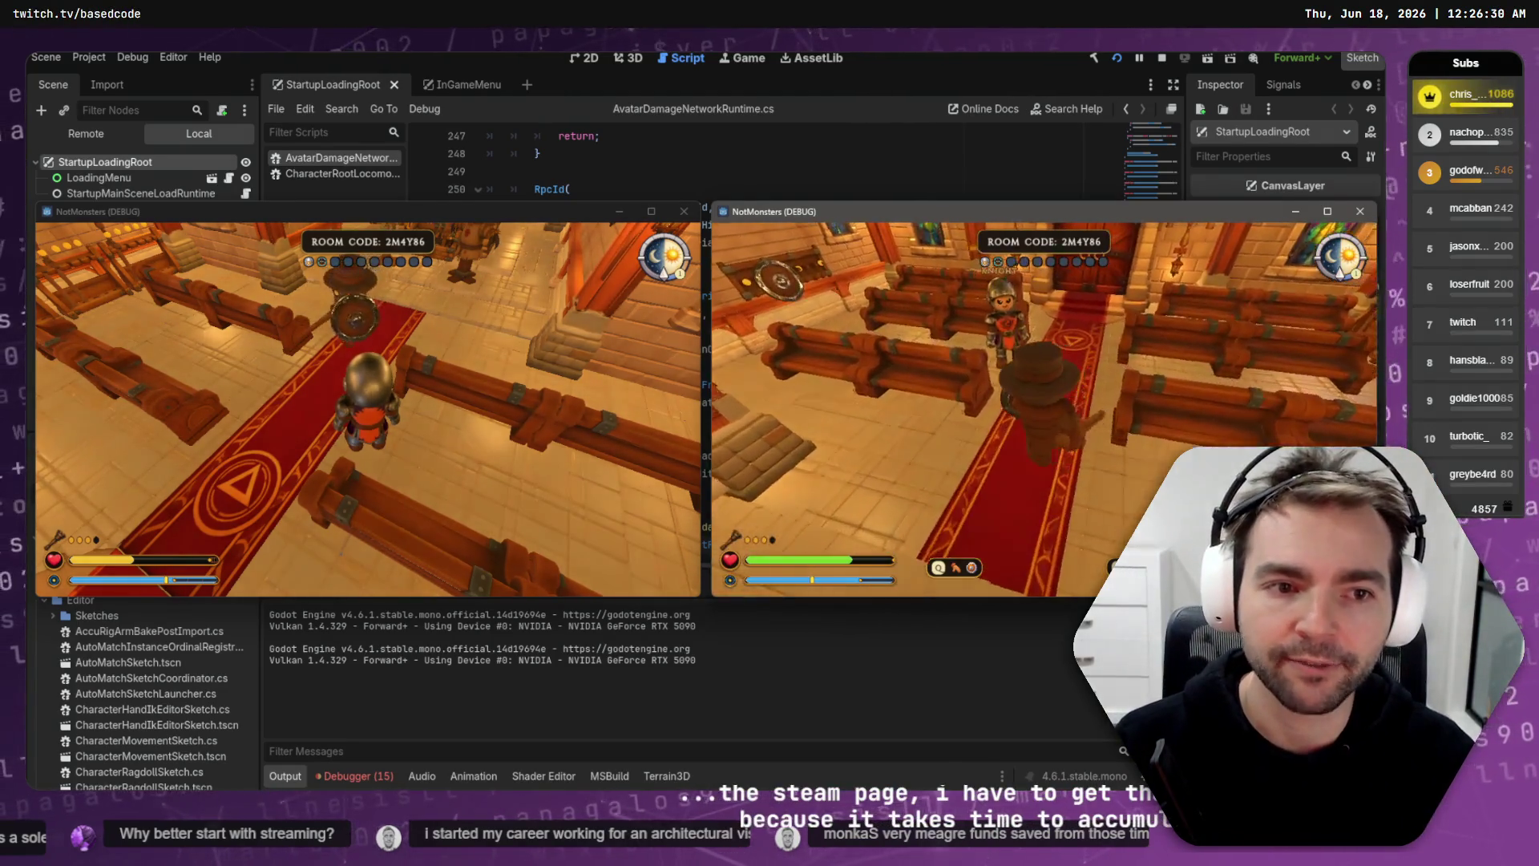
{"action": "key", "text": "w"}
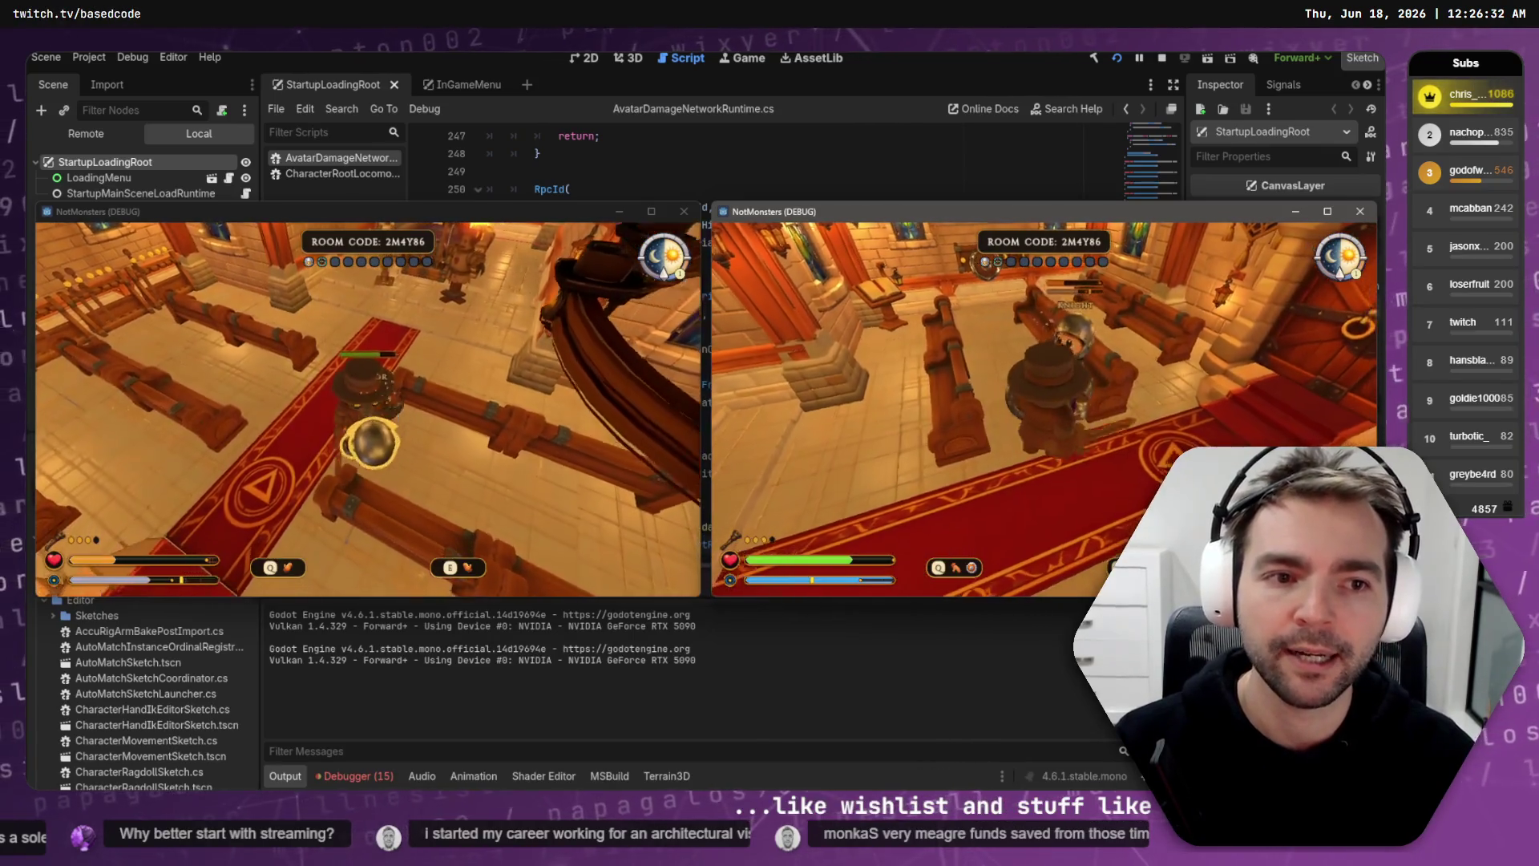
{"action": "key", "text": "w"}
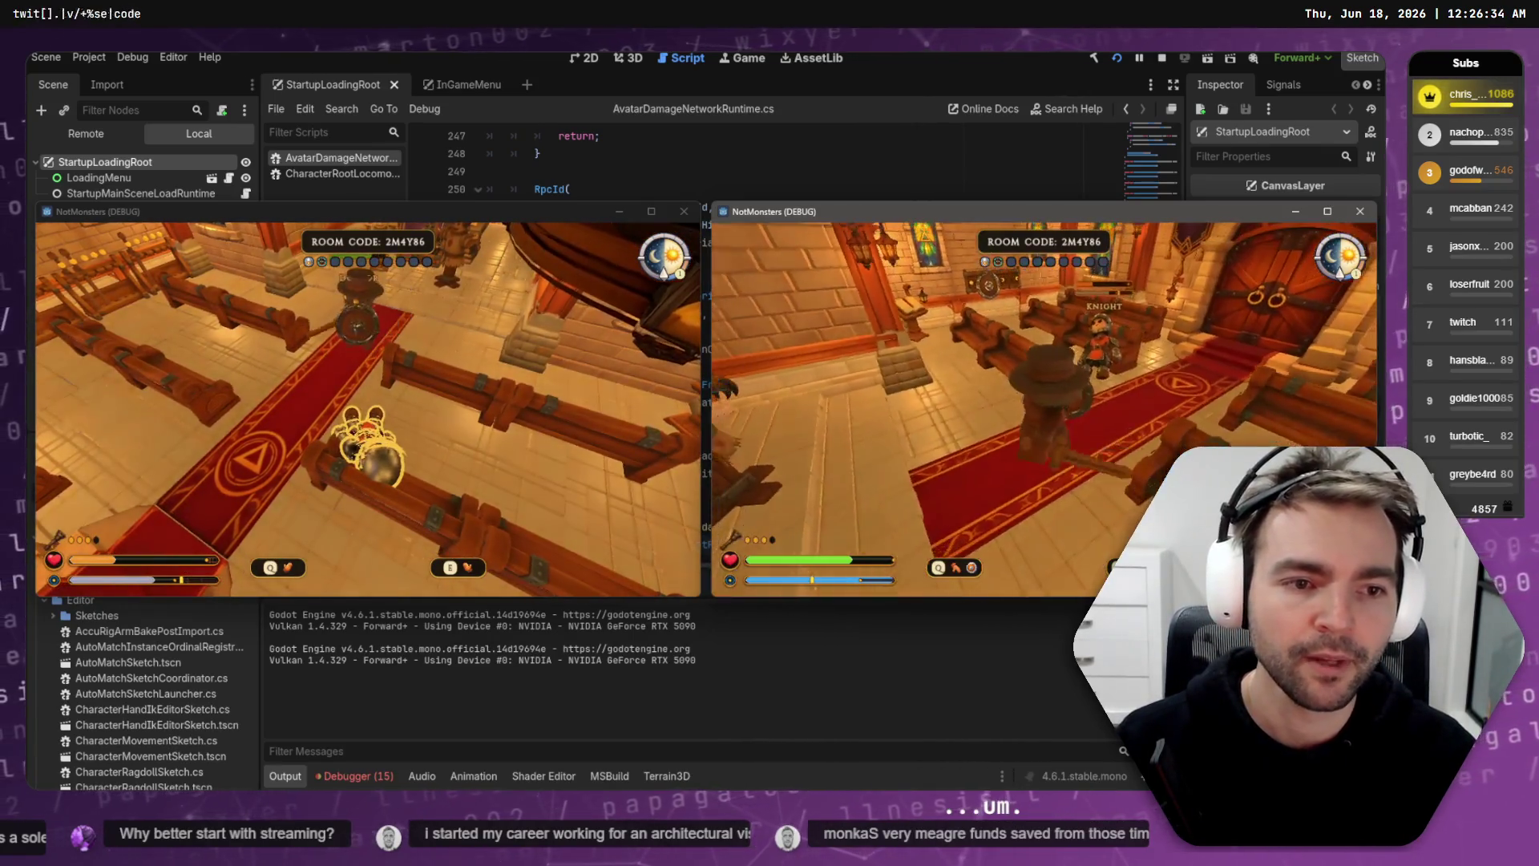
{"action": "key", "text": "w"}
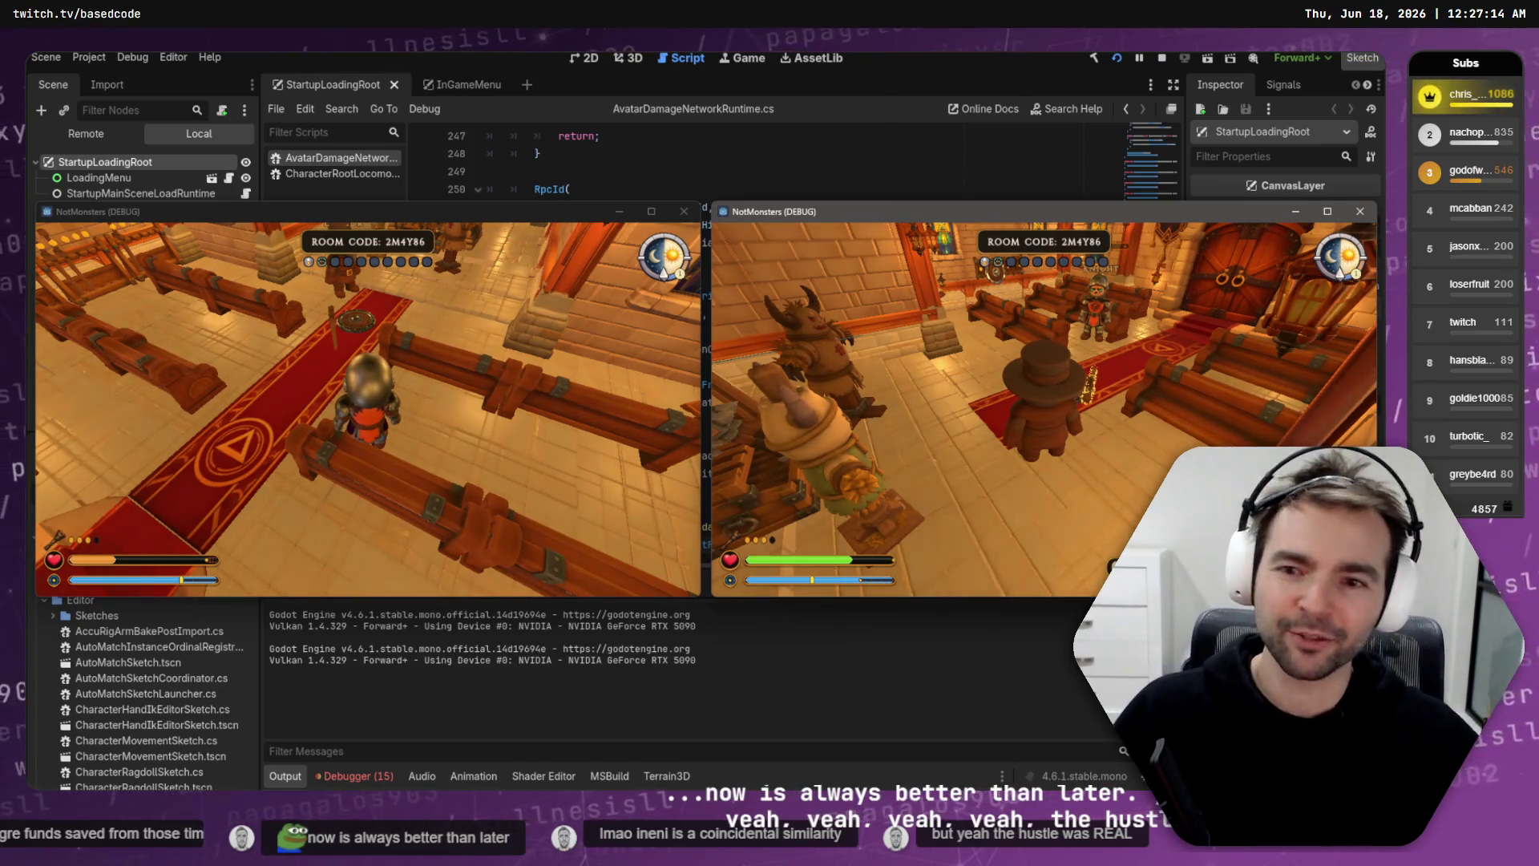
Step: Walk the hat character down the red carpet until it stands beside the knight
{"action": "key", "text": "w"}
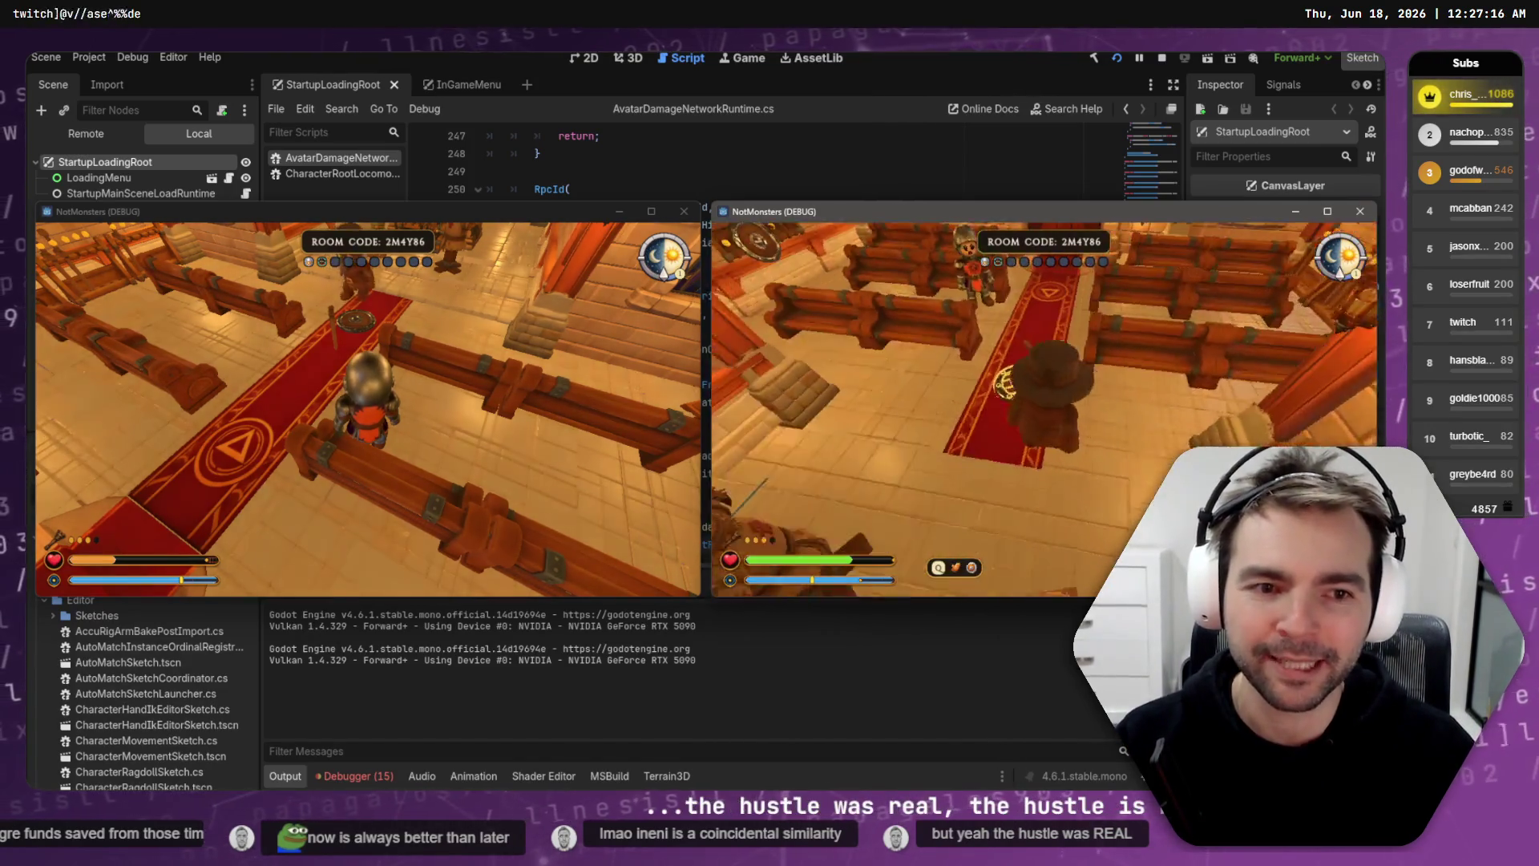
{"action": "key", "text": "w"}
{"action": "key", "text": "w"}
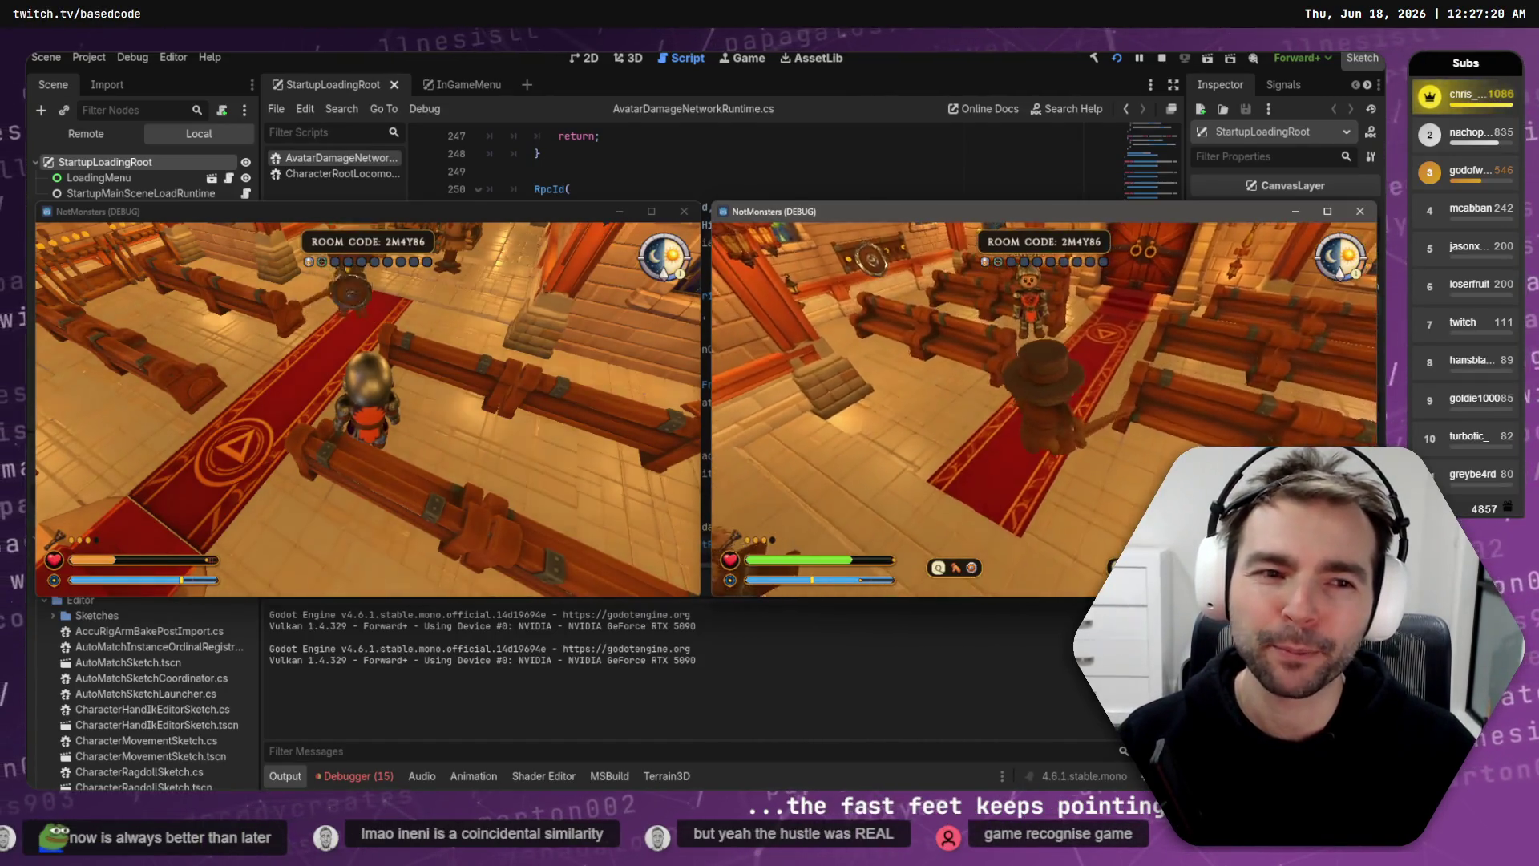
{"action": "key", "text": "w"}
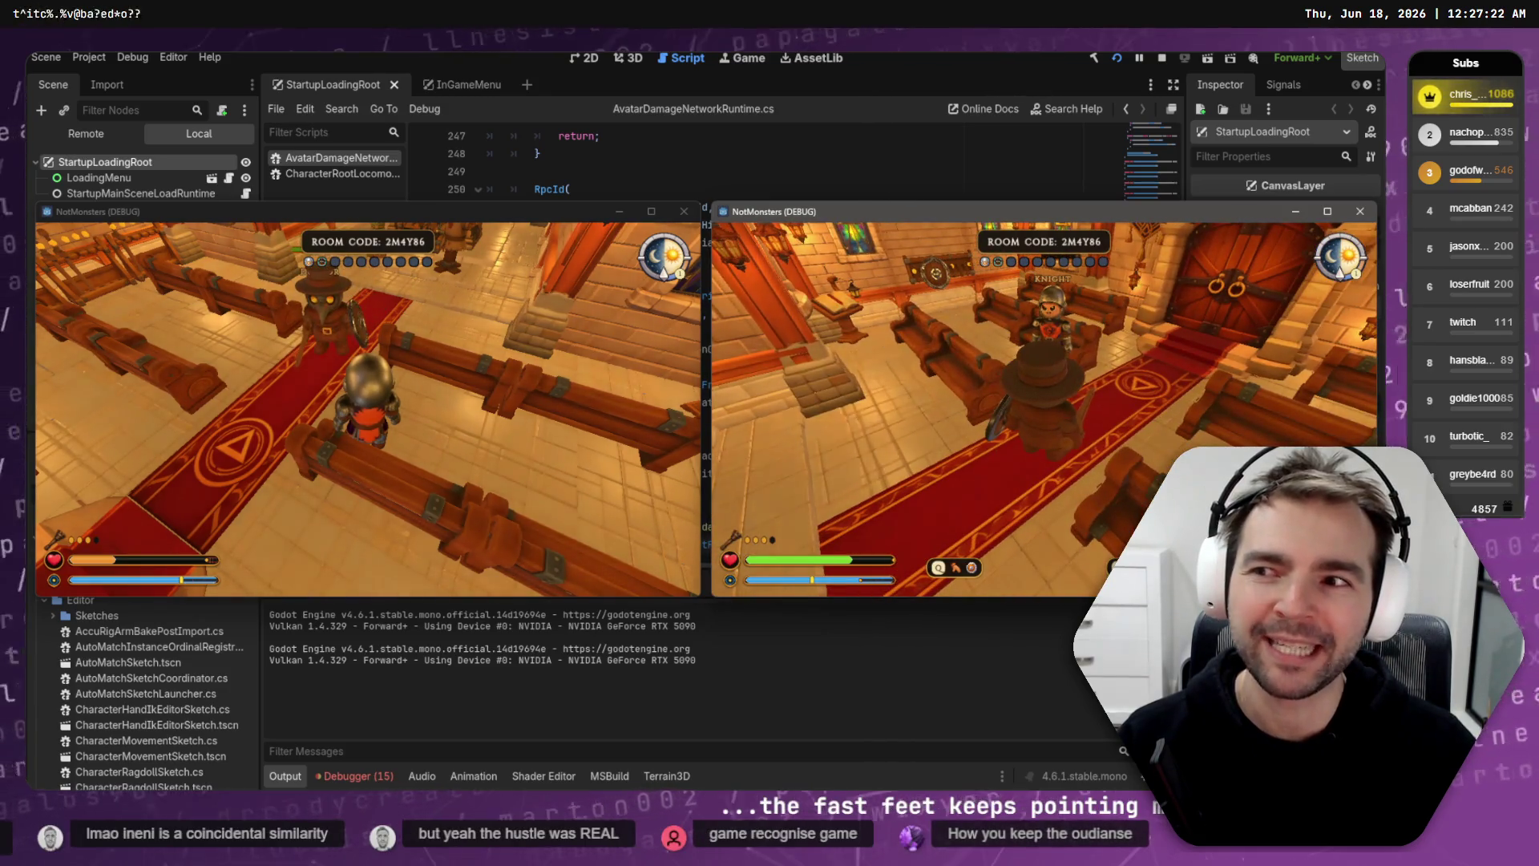
{"action": "key", "text": "w"}
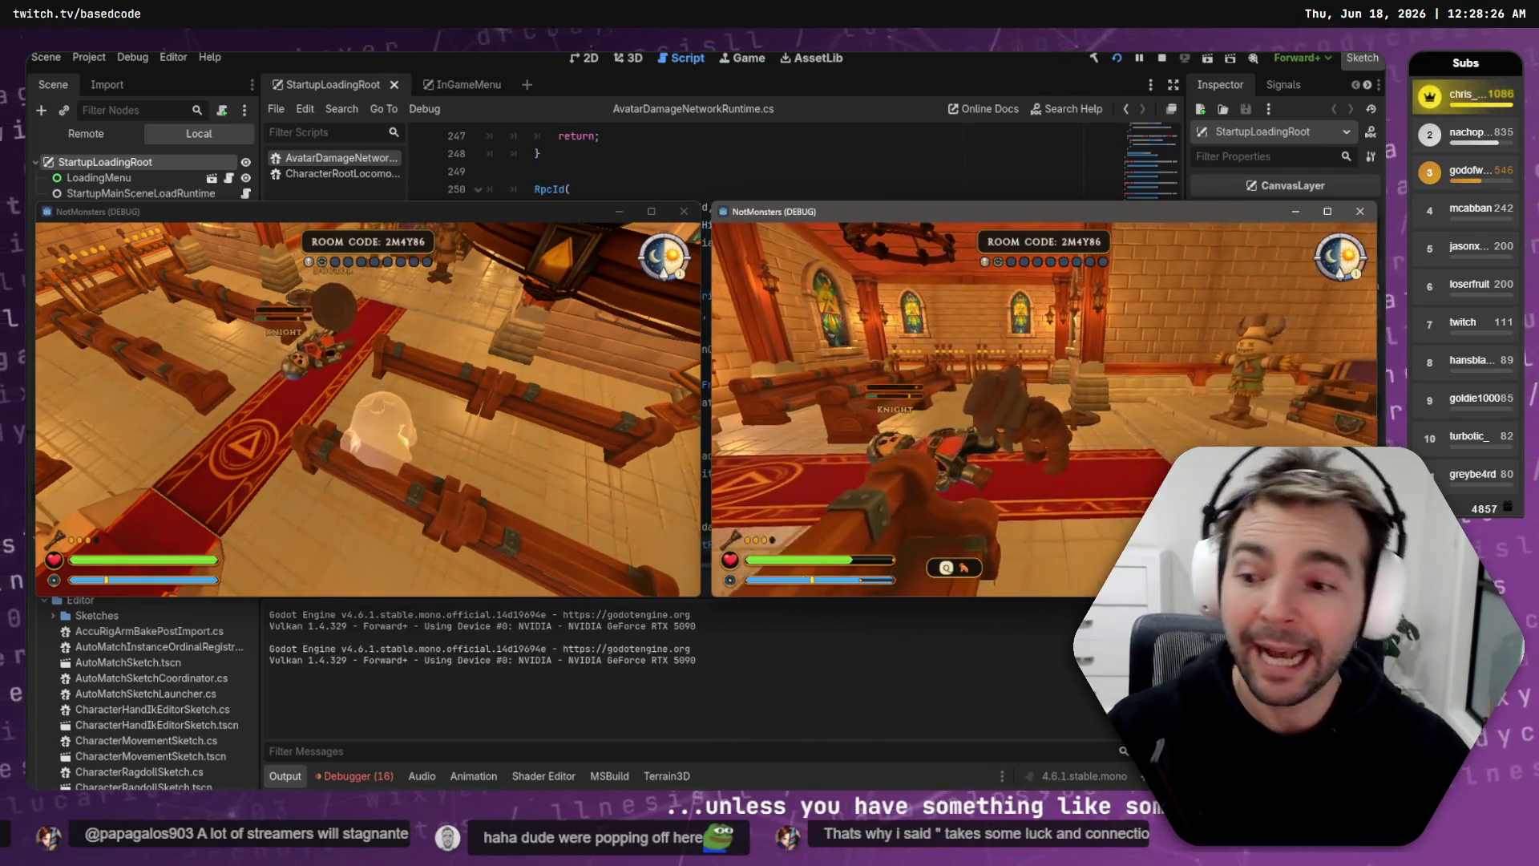
Step: Pause the second game, then move the new browser window over the editor
{"action": "key", "text": "Escape"}
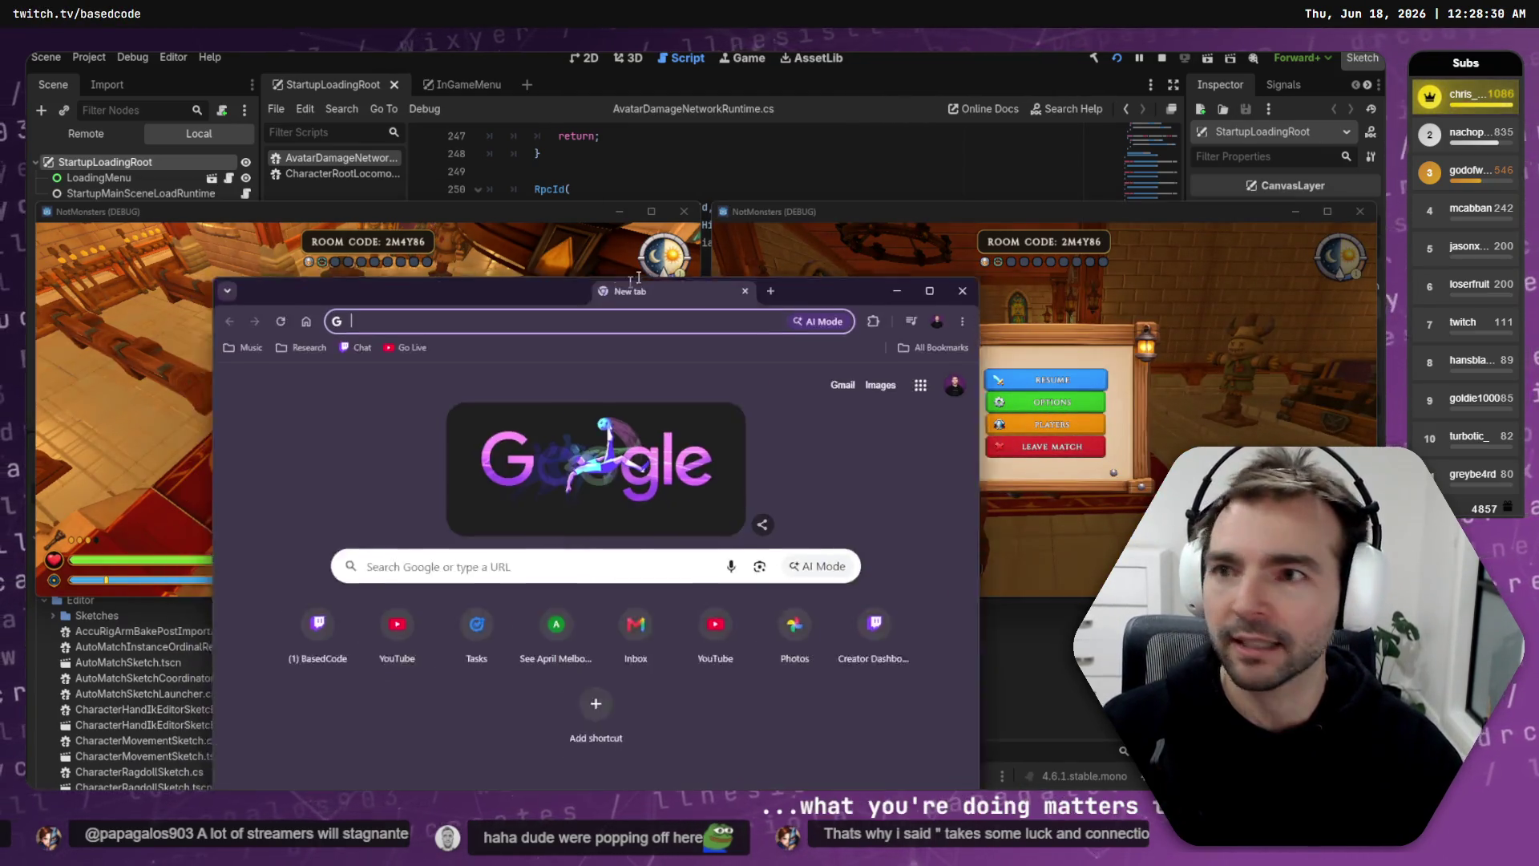
{"action": "left_click_drag", "start_coordinate": [610, 288], "coordinate": [656, 257]}
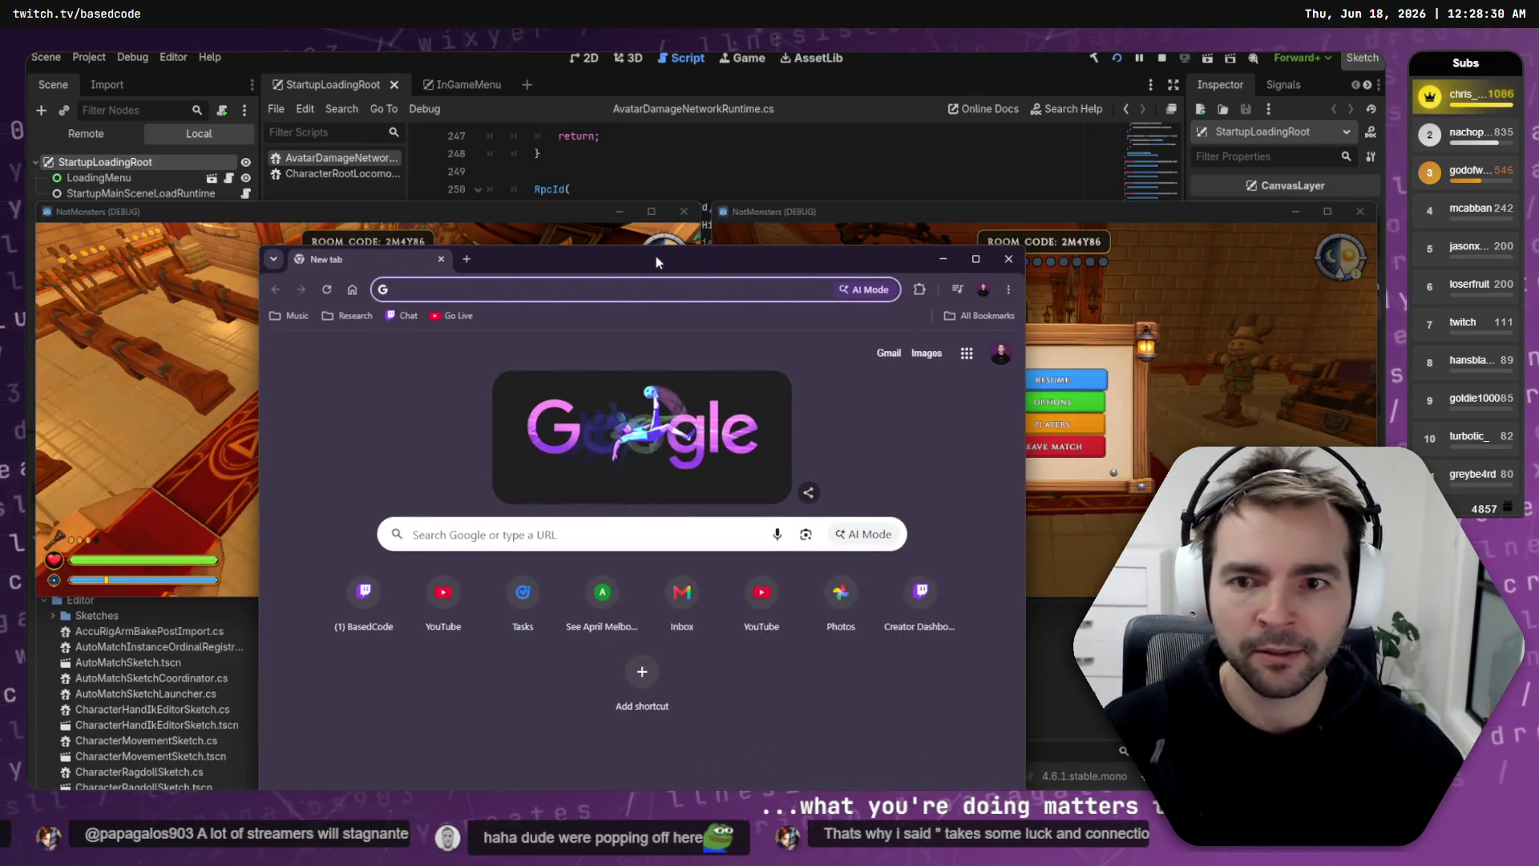
Step: Open TwitchTracker from the browser's address suggestions and maximize the window
{"action": "type", "text": "tw"}
{"action": "key", "text": "BackSpace"}
{"action": "key", "text": "BackSpace"}
{"action": "key", "text": "BackSpace"}
{"action": "type", "text": "stats"}
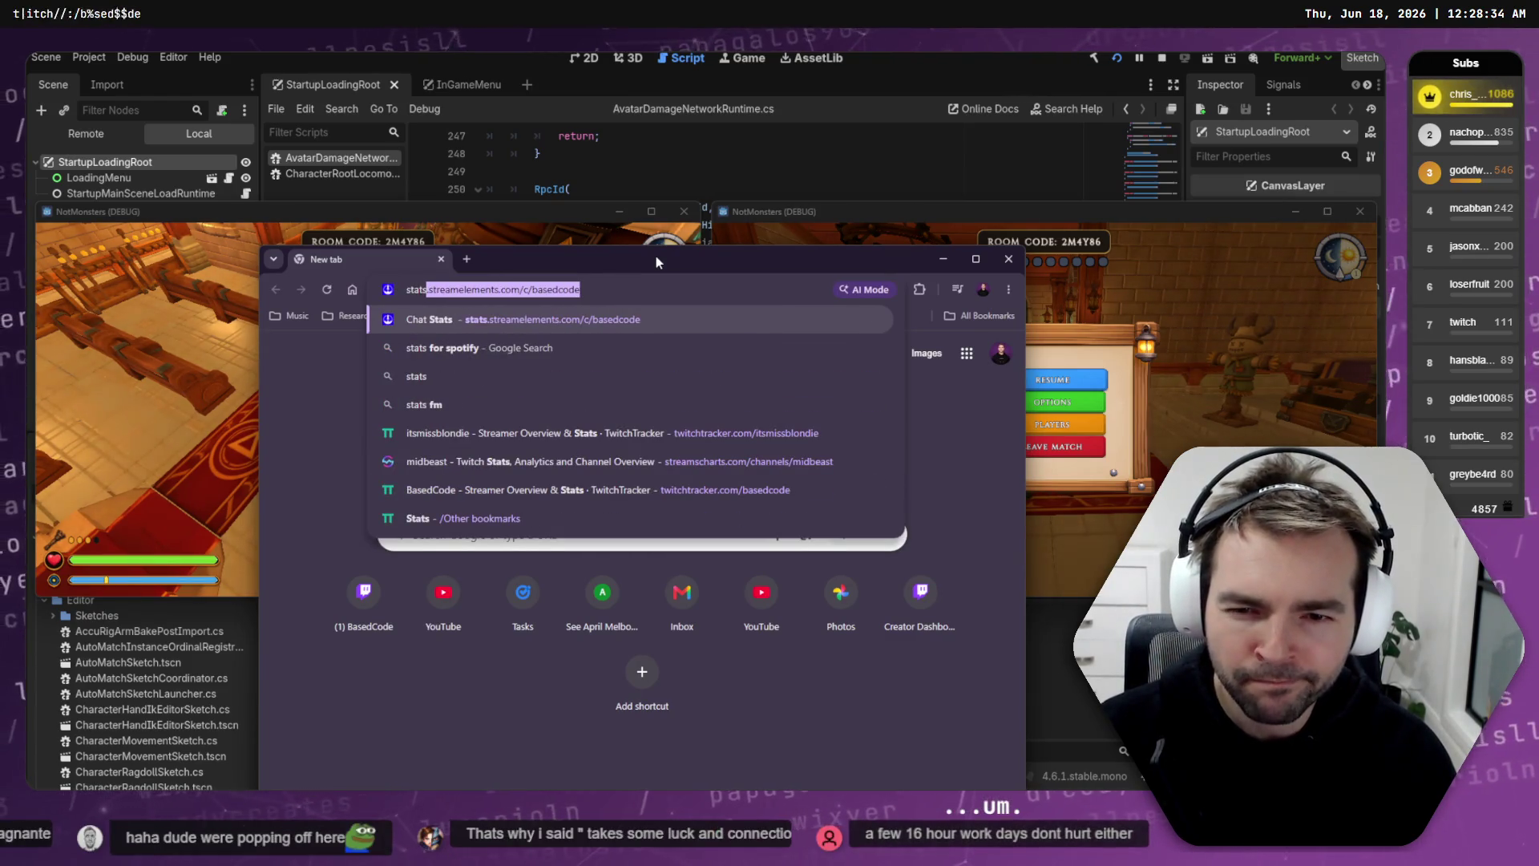
{"action": "key", "text": "Down"}
{"action": "key", "text": "Down"}
{"action": "key", "text": "Down"}
{"action": "key", "text": "Up"}
{"action": "key", "text": "Up"}
{"action": "key", "text": "Down"}
{"action": "key", "text": "Down"}
{"action": "key", "text": "Return"}
{"action": "double_click", "coordinate": [655, 256]}
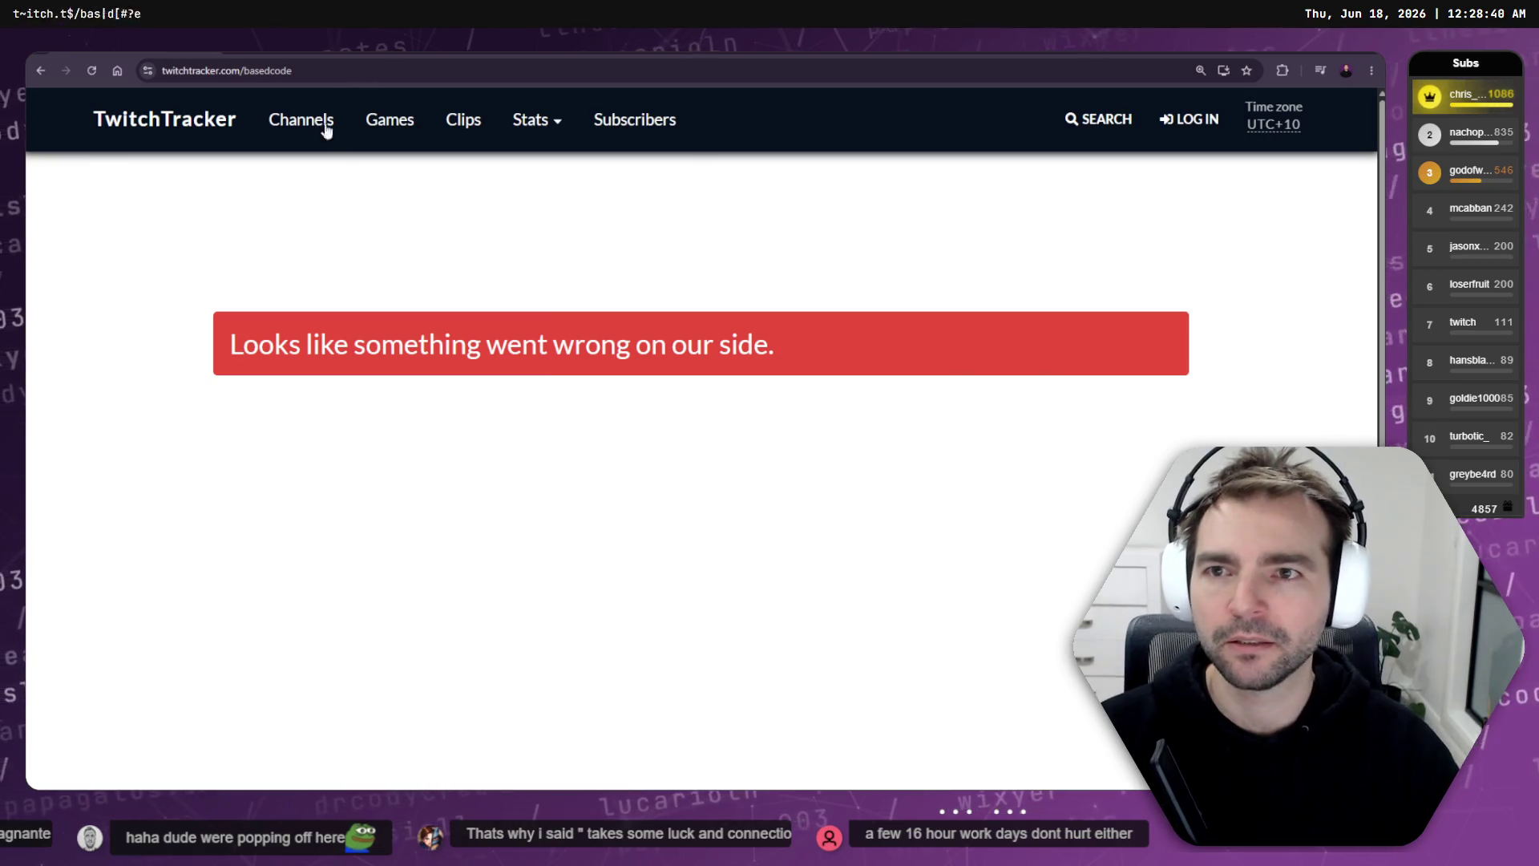
Step: Search TwitchTracker for 'basedcode', open the channel's stats page, then return to Godot
{"action": "double_click", "coordinate": [247, 66]}
{"action": "key", "text": "BackSpace"}
{"action": "key", "text": "Return"}
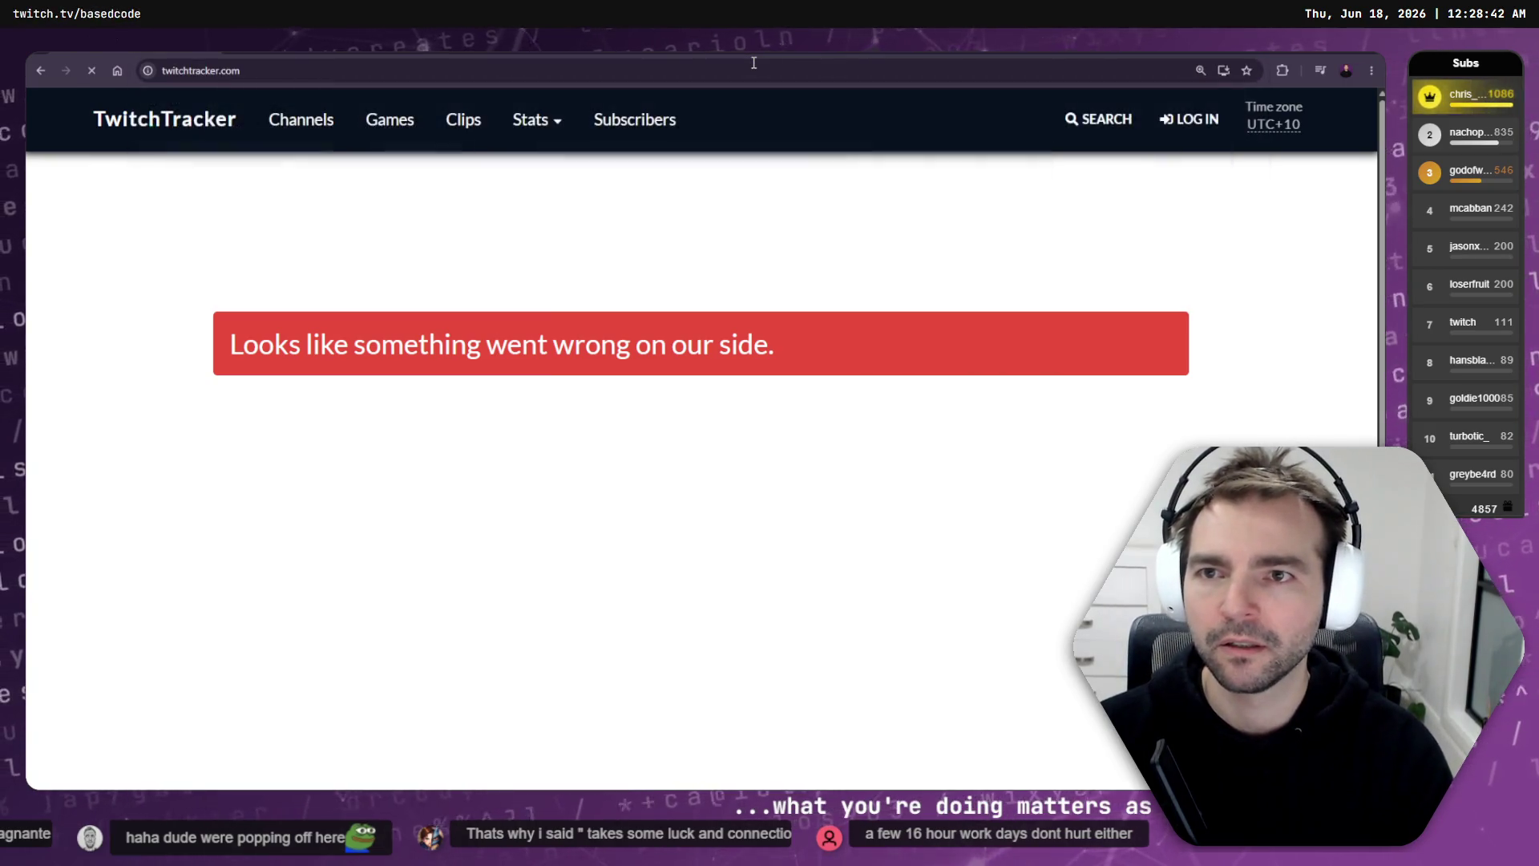
{"action": "type", "text": "basedcode"}
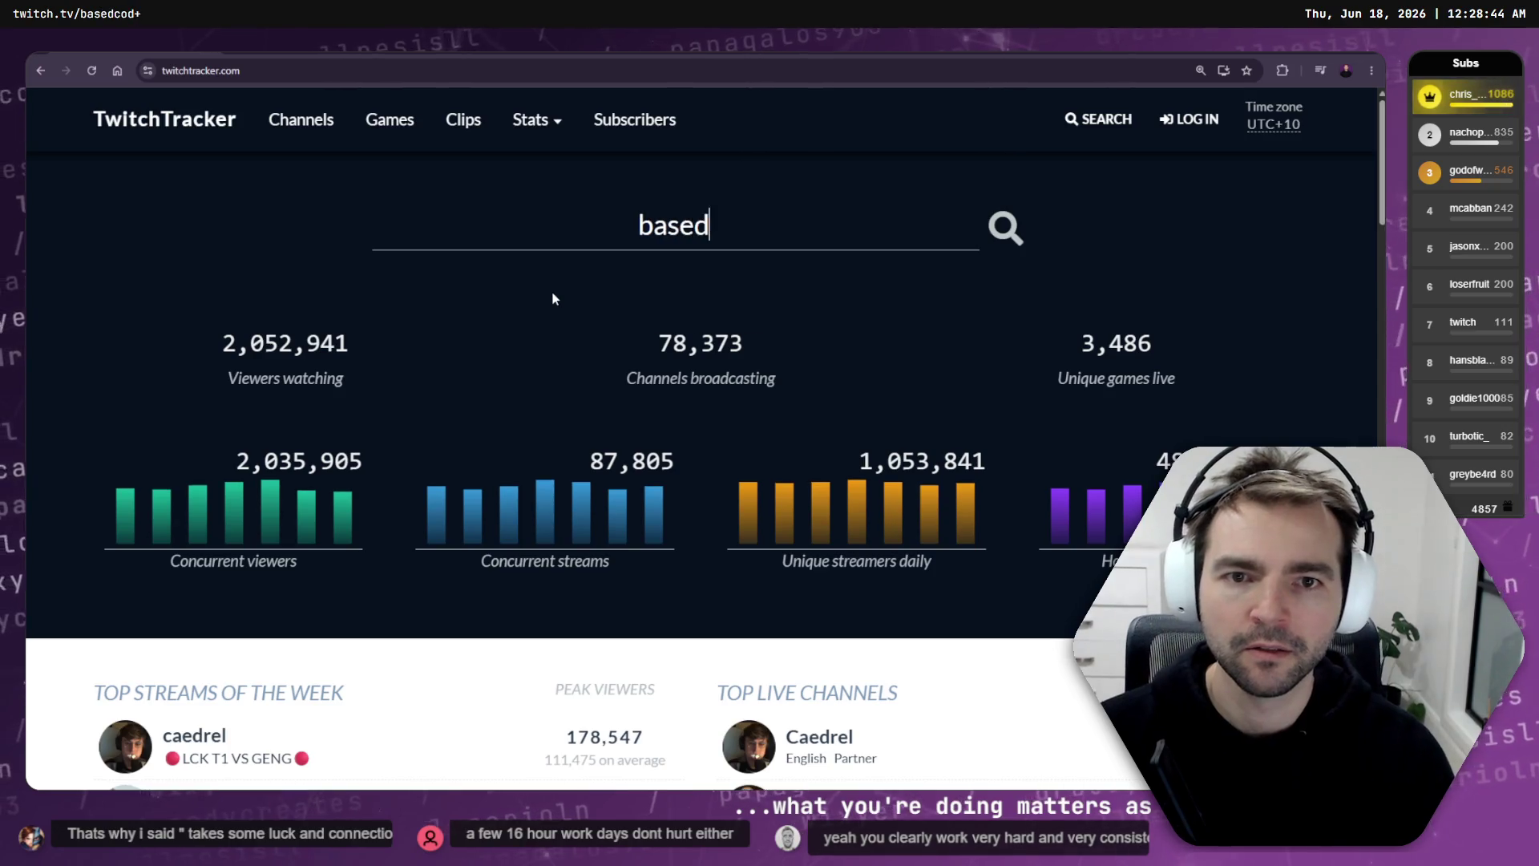
{"action": "key", "text": "Return"}
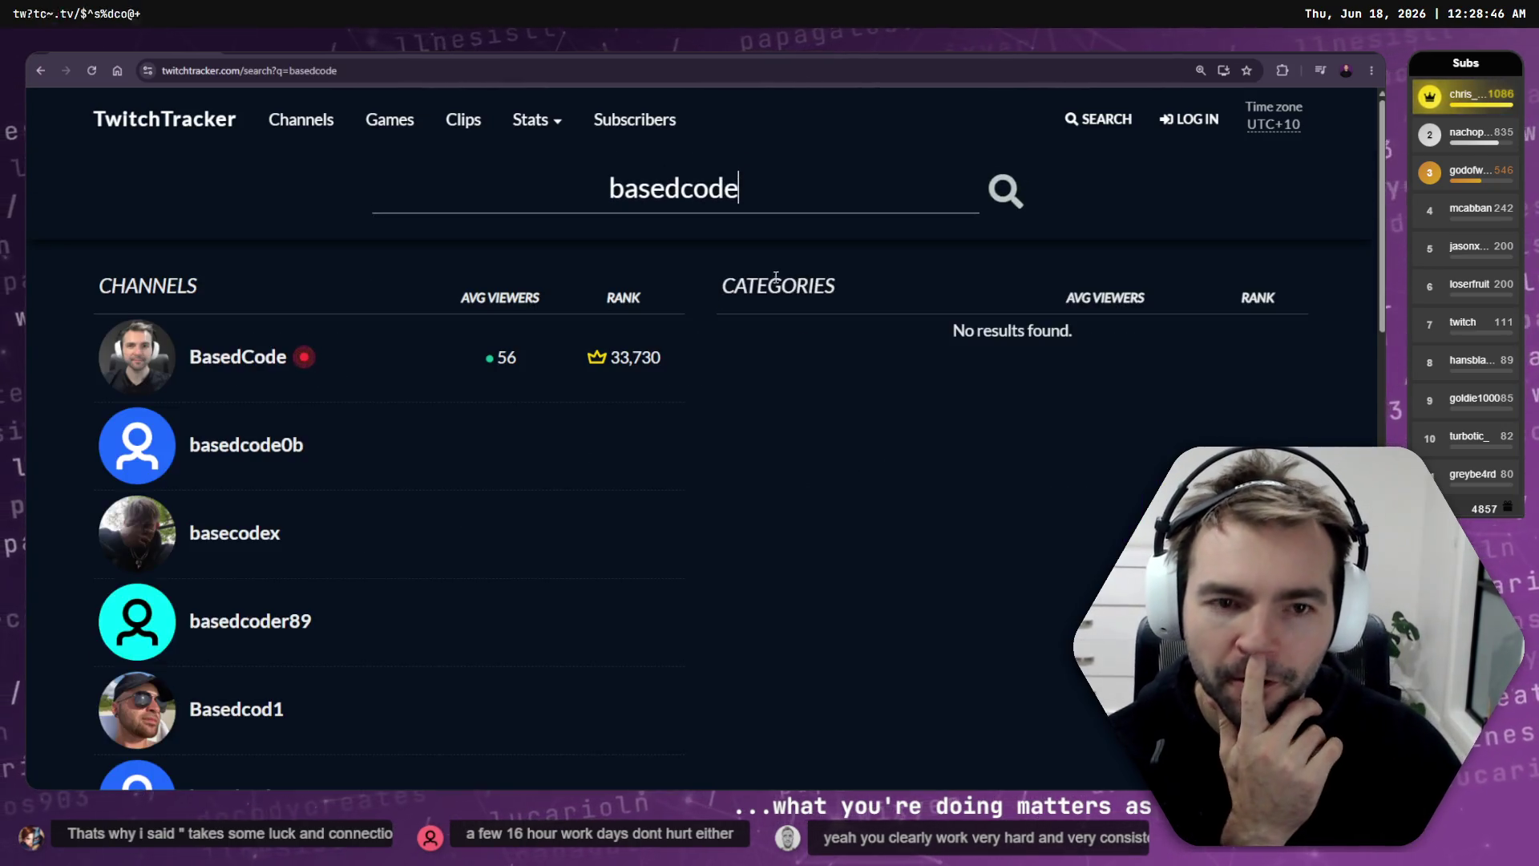
{"action": "left_click", "coordinate": [237, 357]}
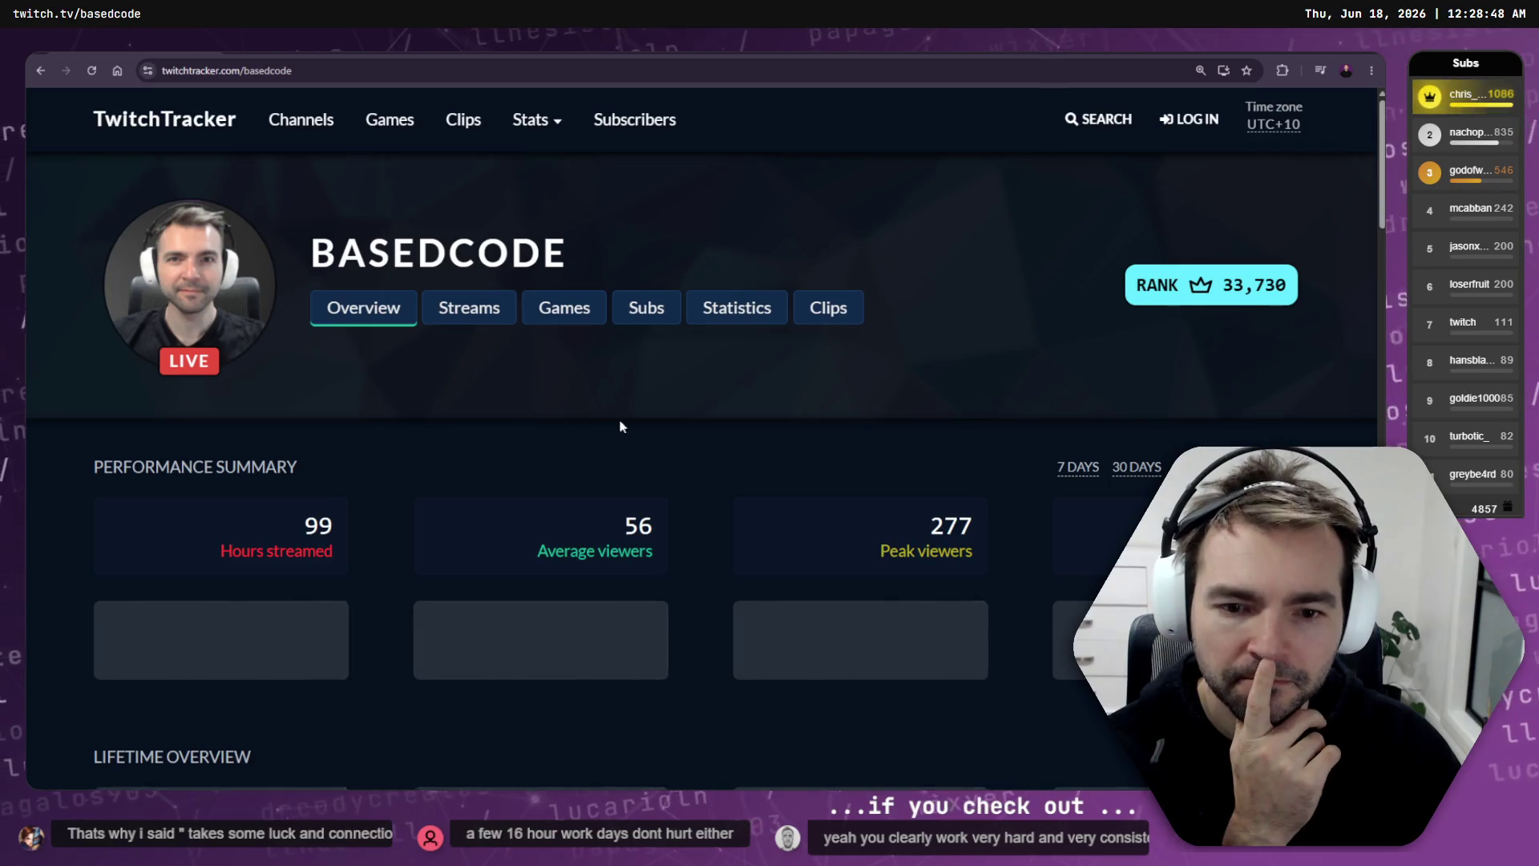
{"action": "scroll", "coordinate": [653, 413], "scroll_direction": "down", "scroll_amount": 8}
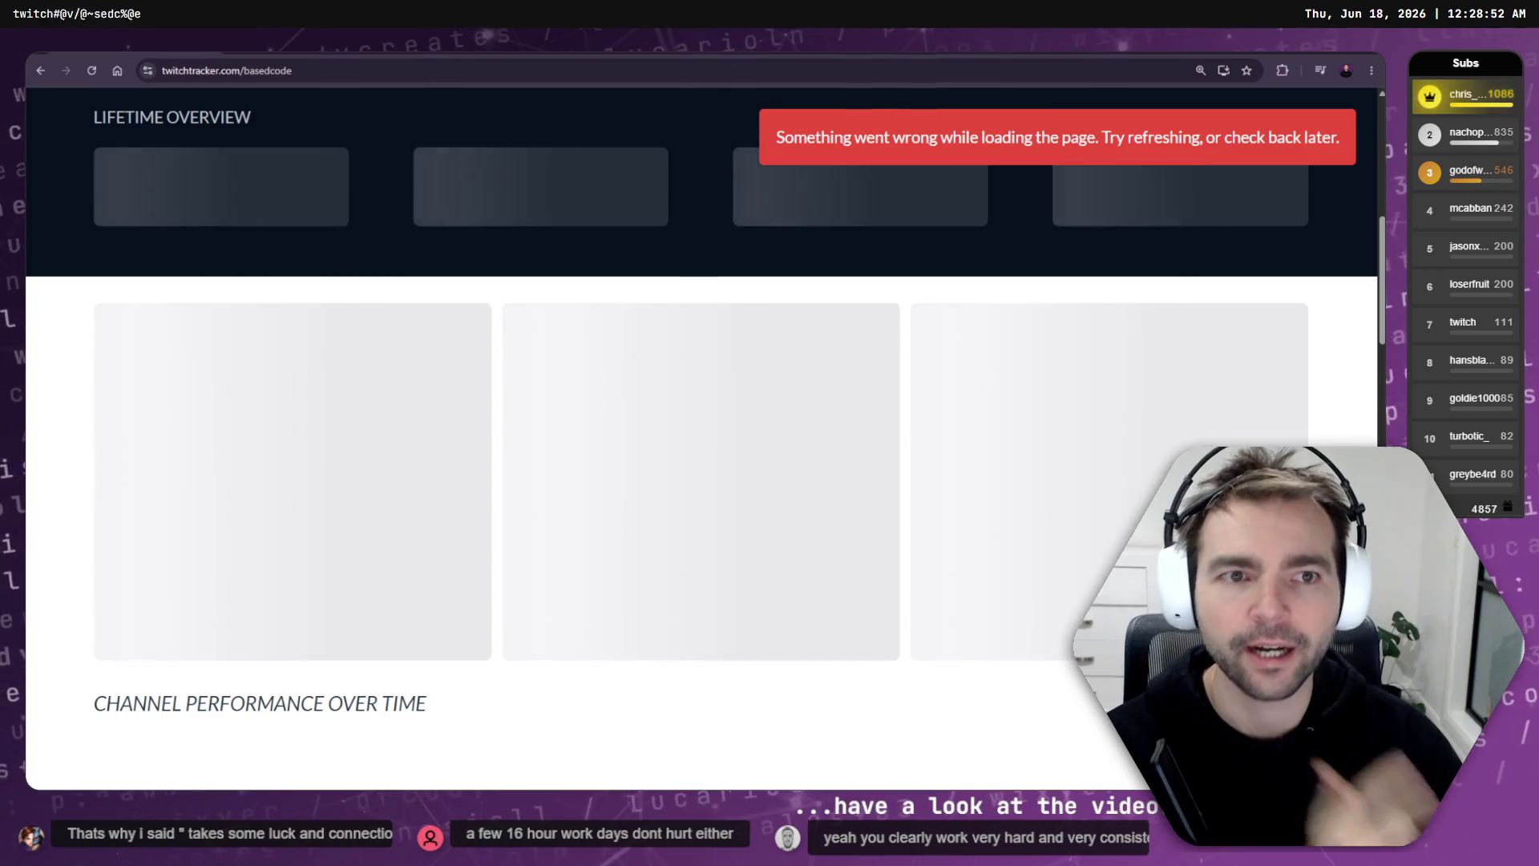
{"action": "key", "text": "alt+Tab"}
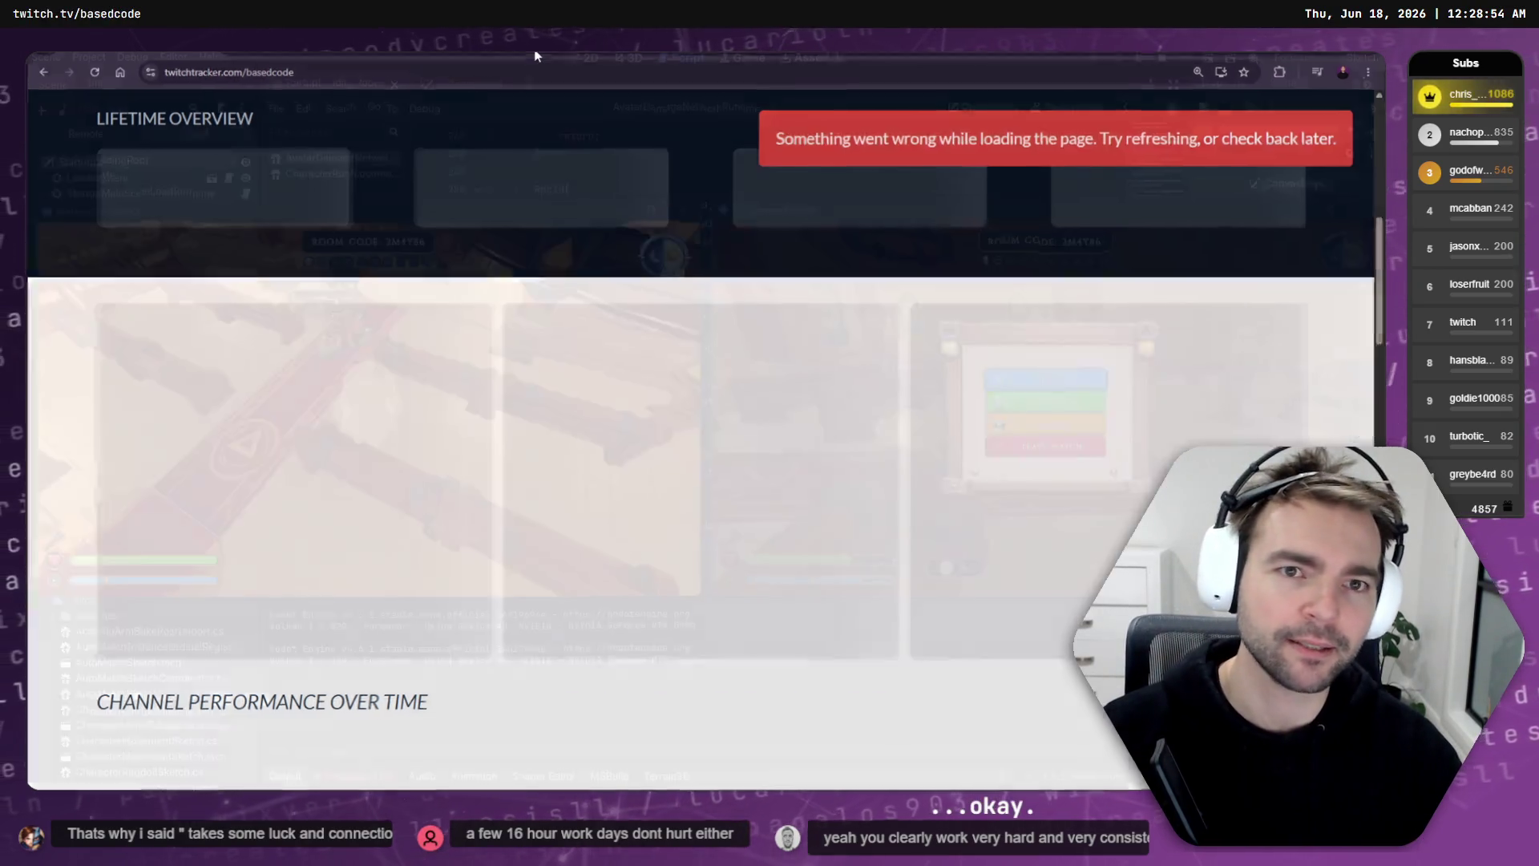
Step: Resume the second game and walk the hat character down the aisle to the knight
{"action": "left_click", "coordinate": [1052, 379]}
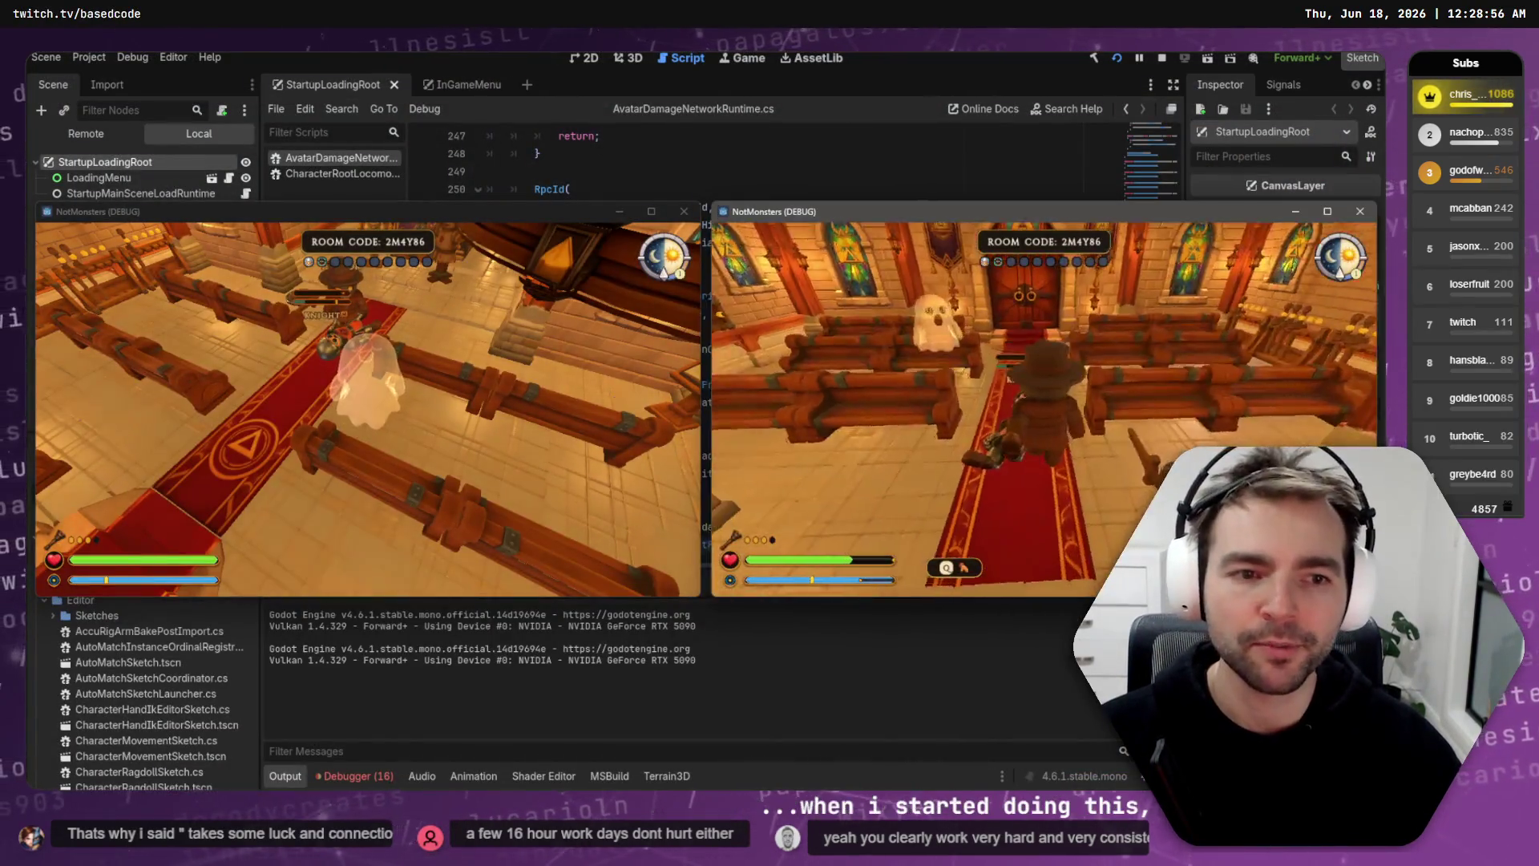
{"action": "key", "text": "s"}
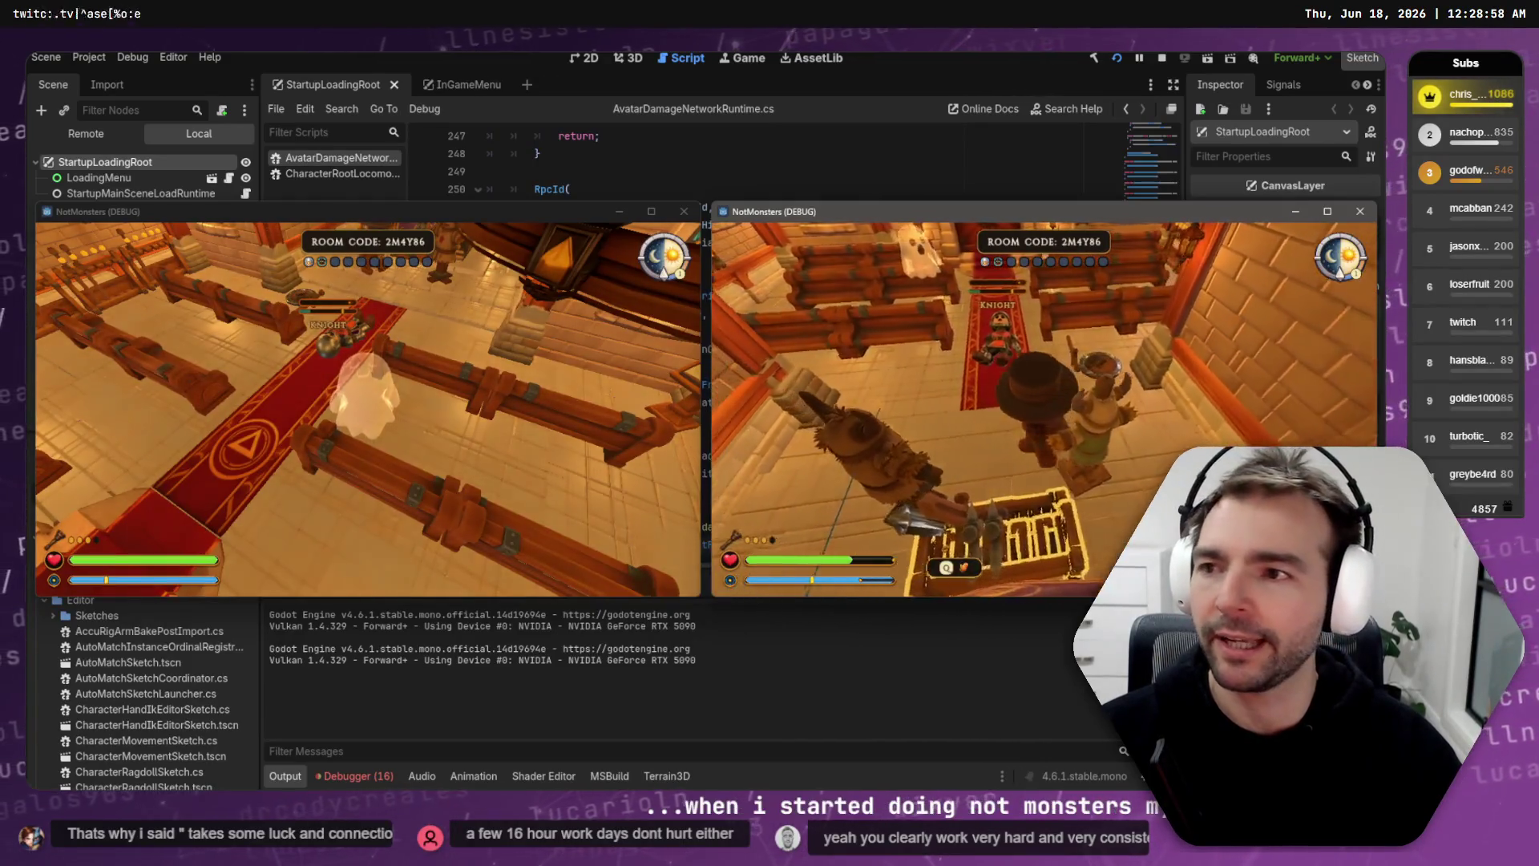
{"action": "key", "text": "w"}
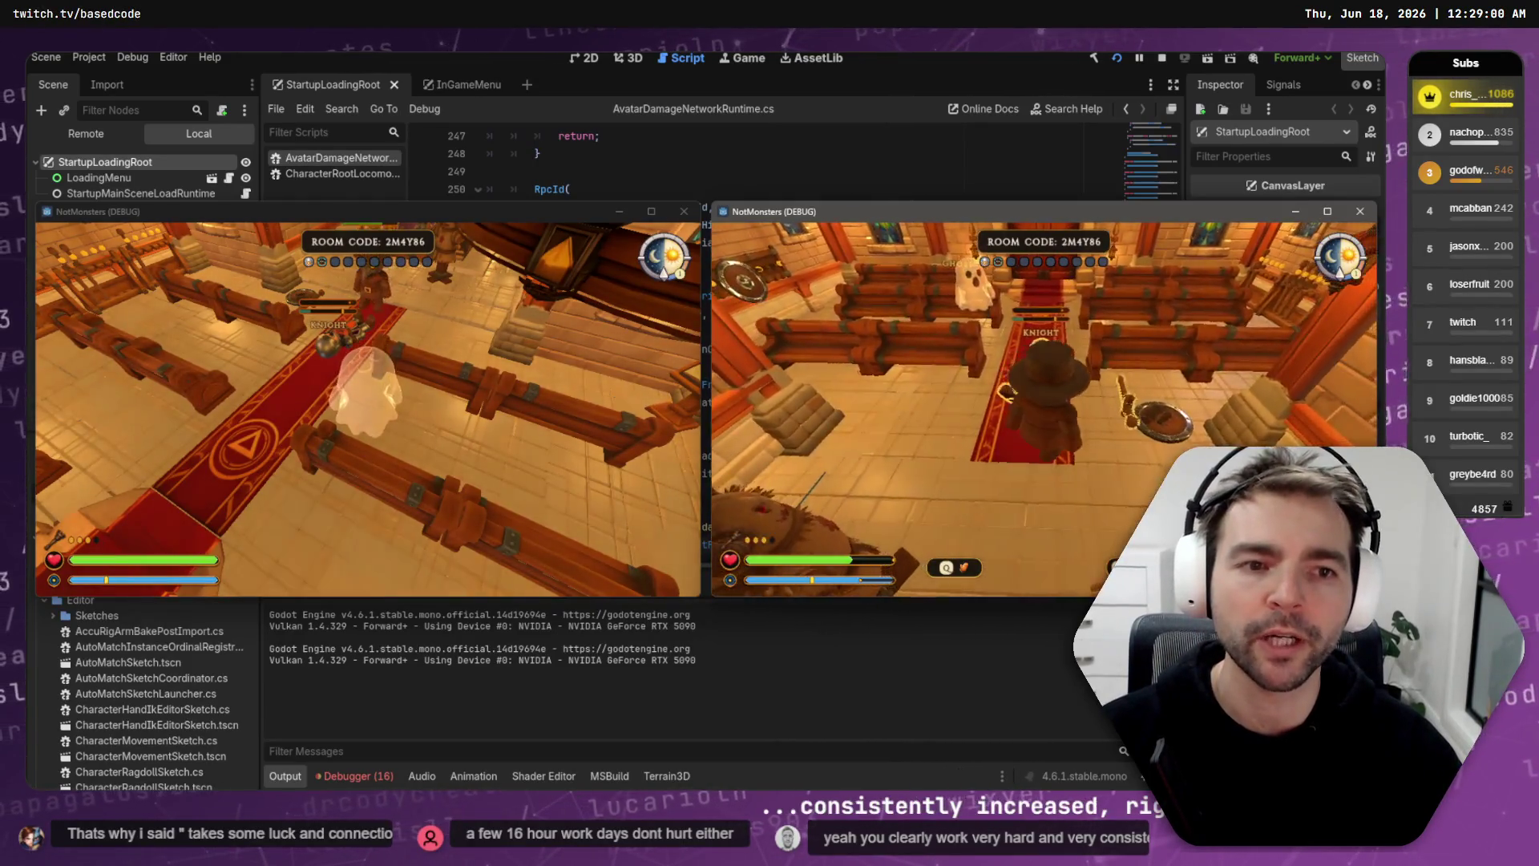
{"action": "key", "text": "w"}
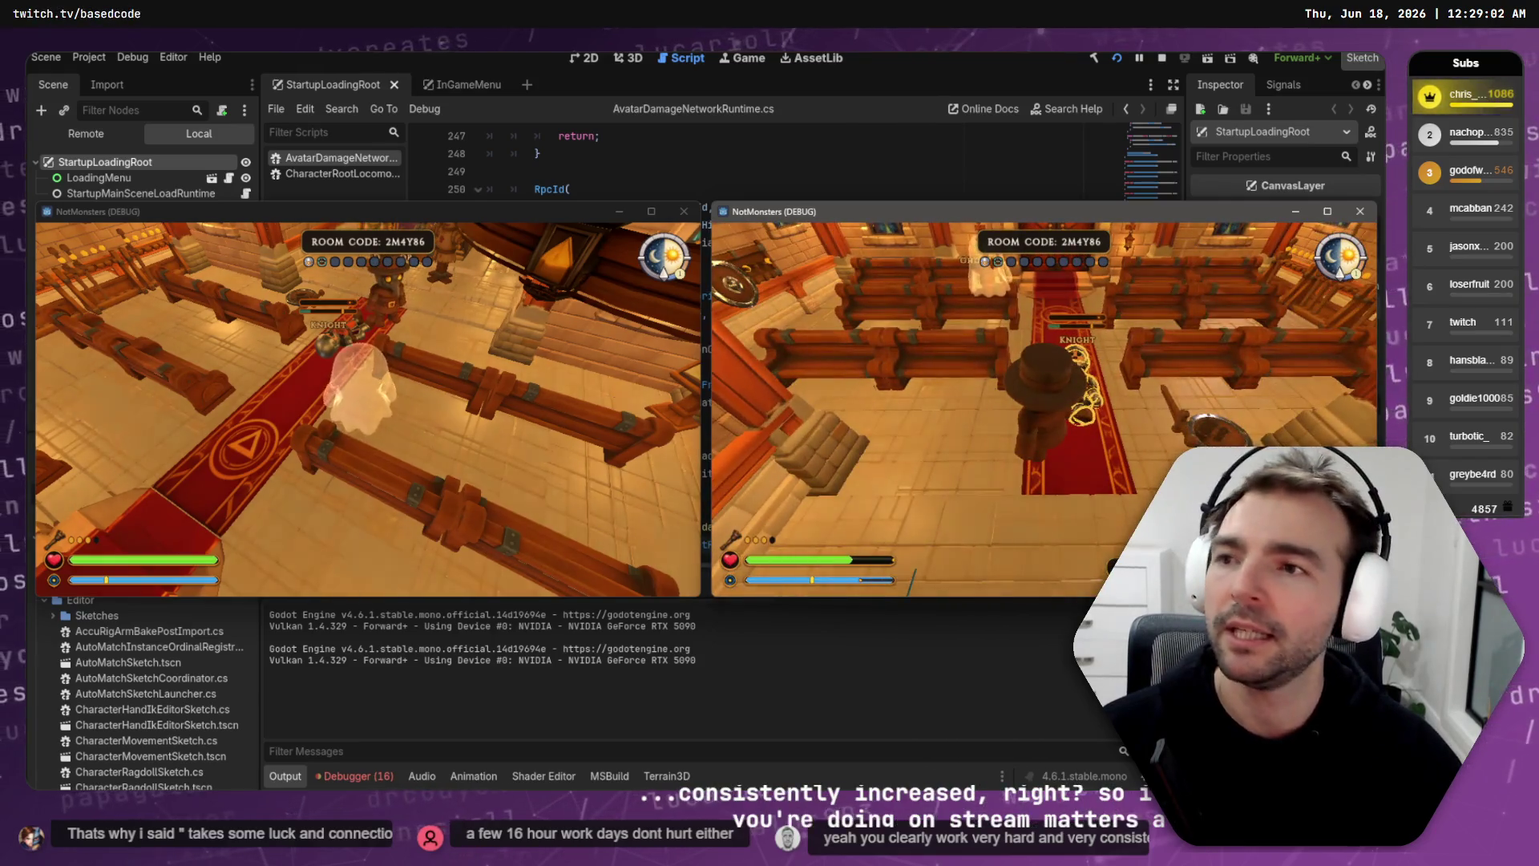
{"action": "key", "text": "w"}
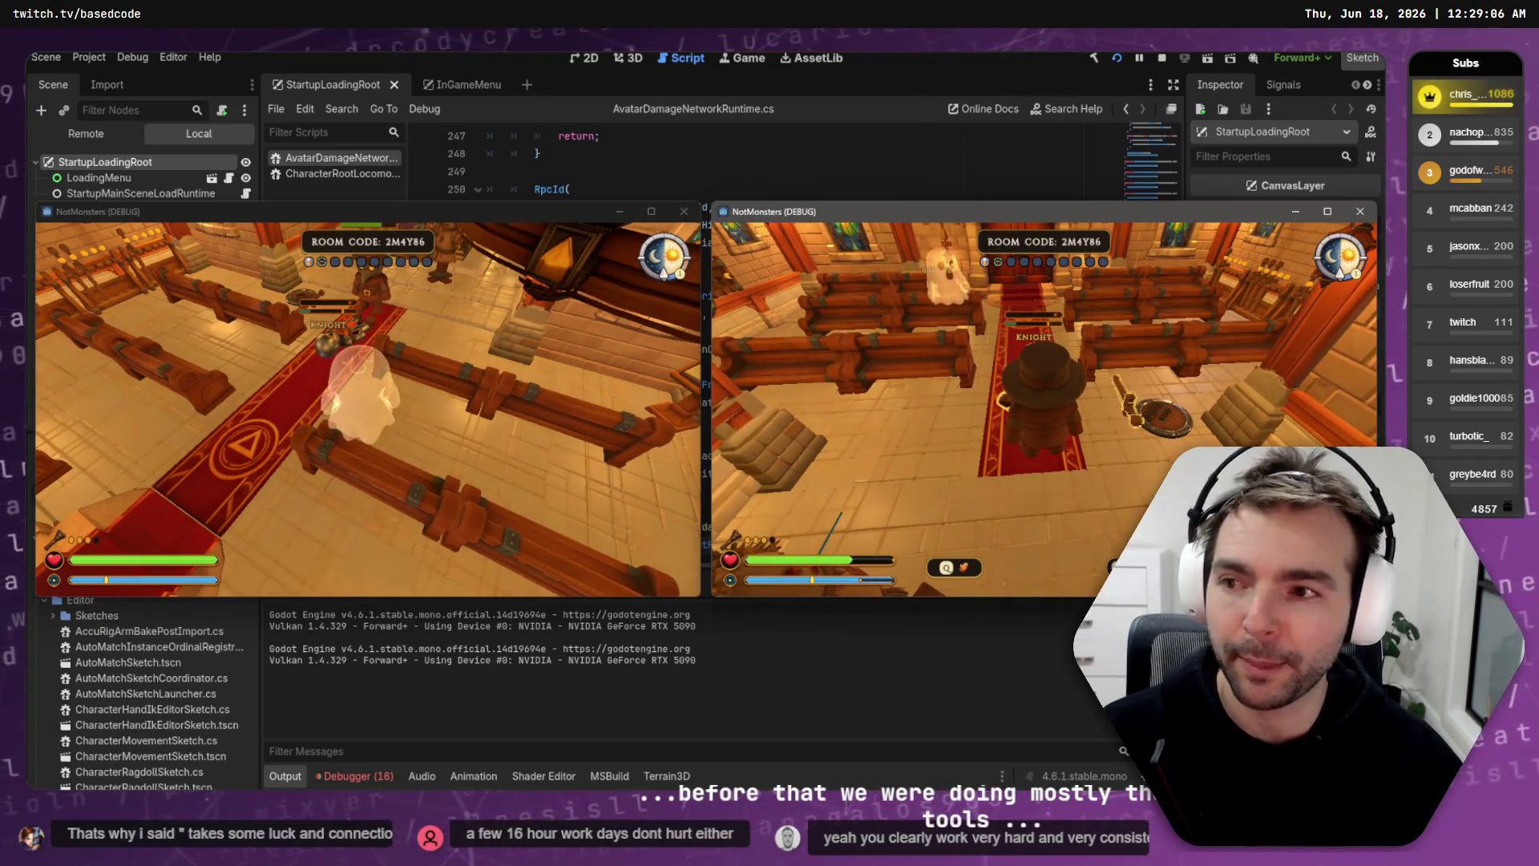
{"action": "key", "text": "w"}
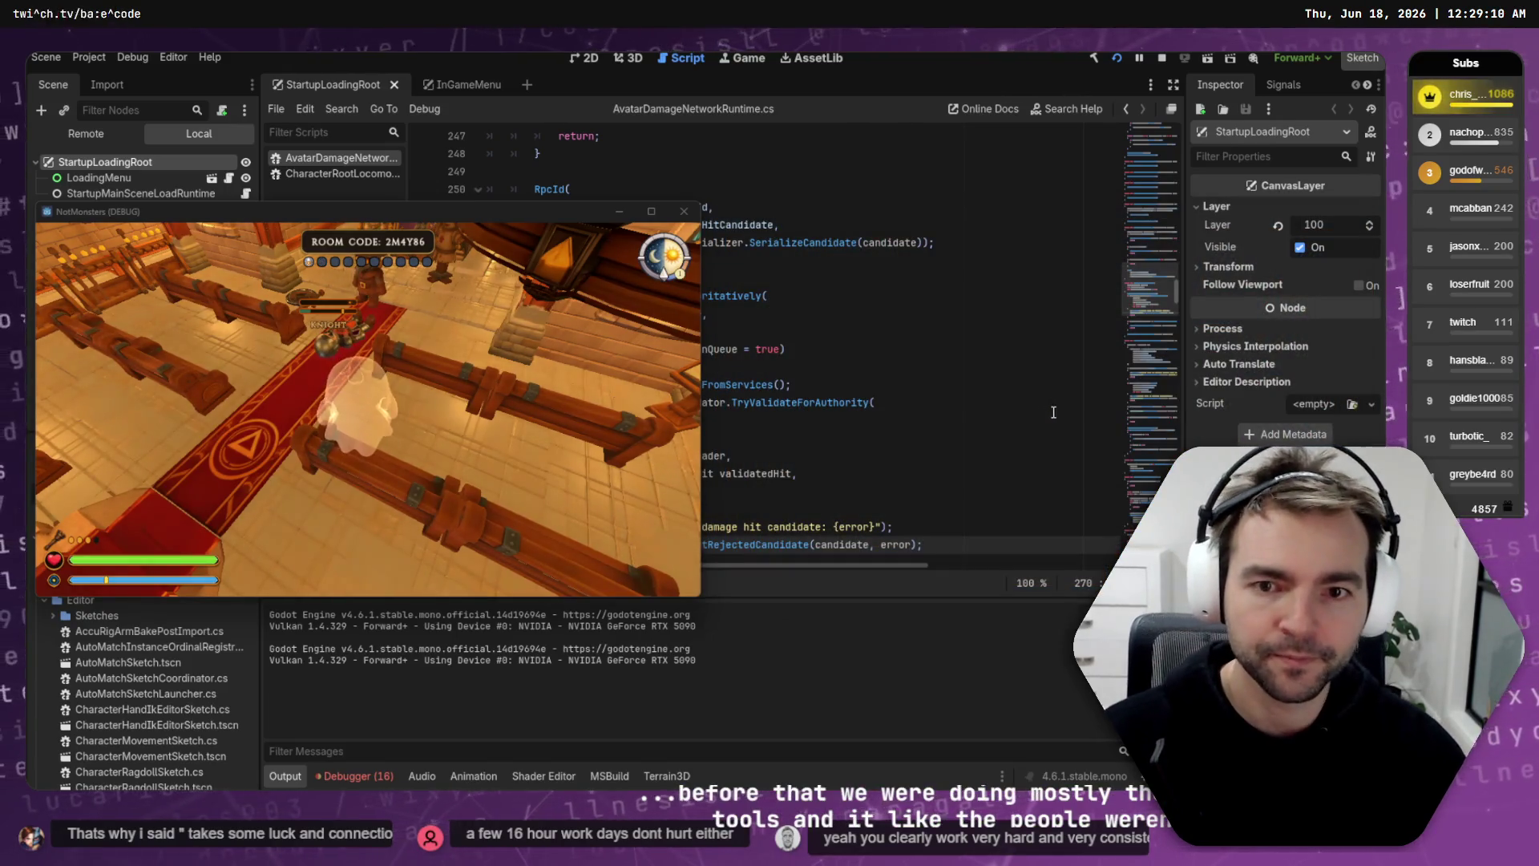
Step: Close the test game and begin typing a health-bar request in the HealthBars Codex pane
{"action": "key", "text": "alt+F4"}
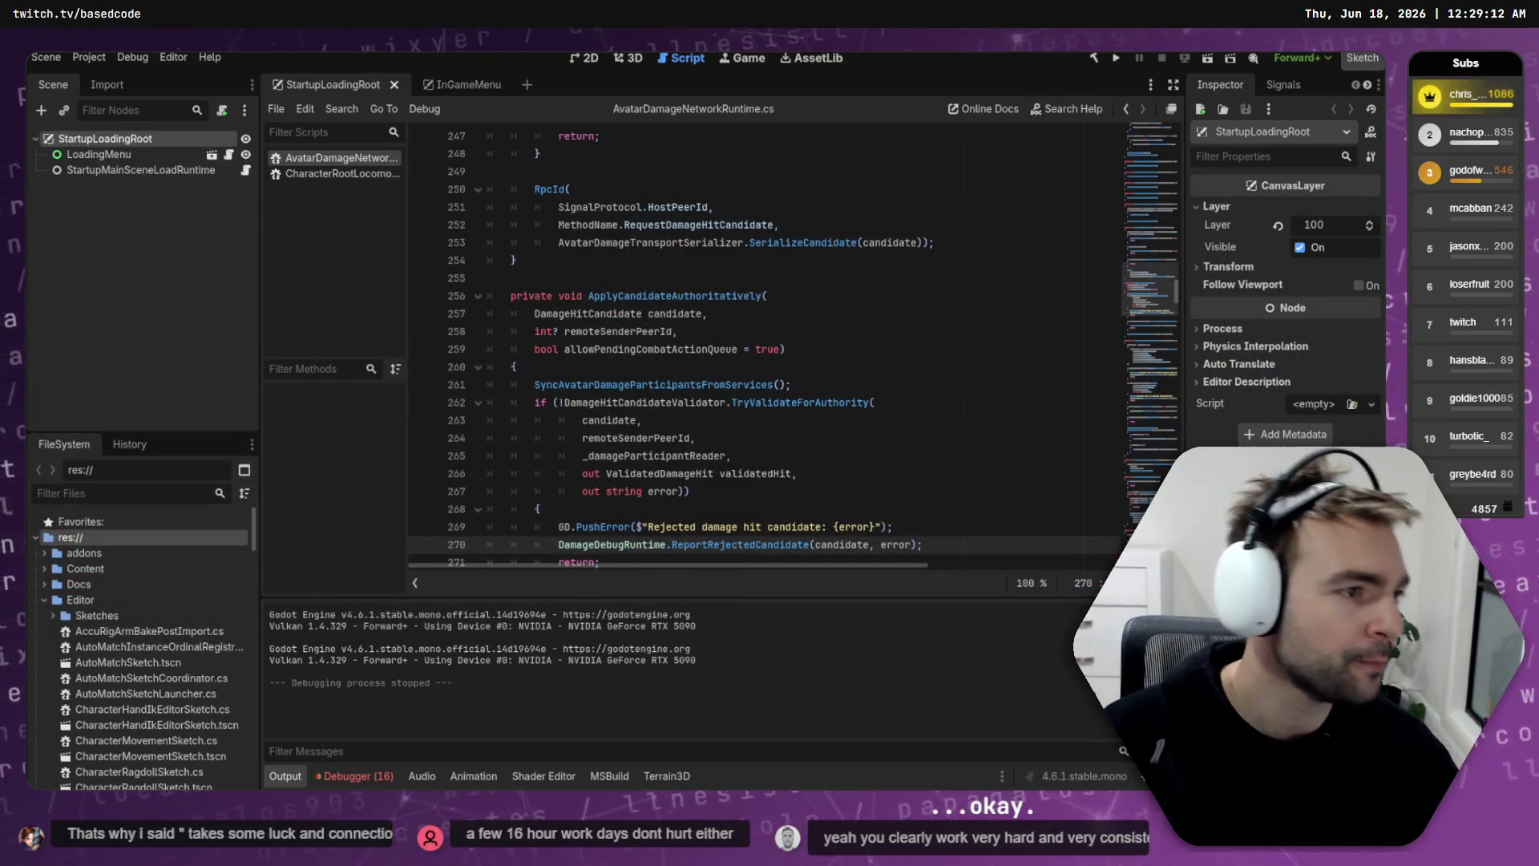
{"action": "key", "text": "alt+Tab"}
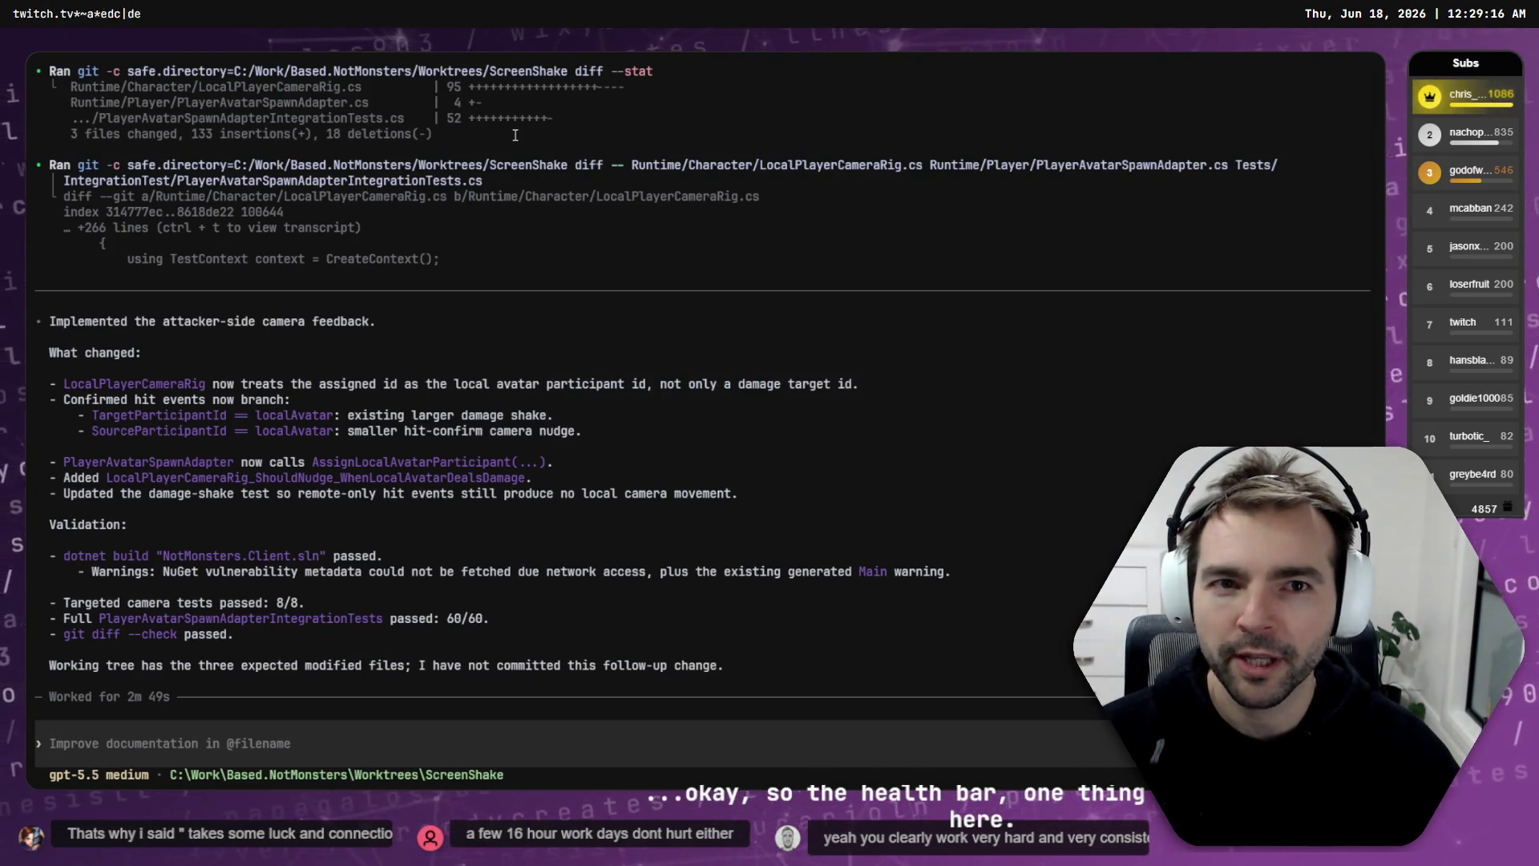
{"action": "key", "text": "alt+Tab"}
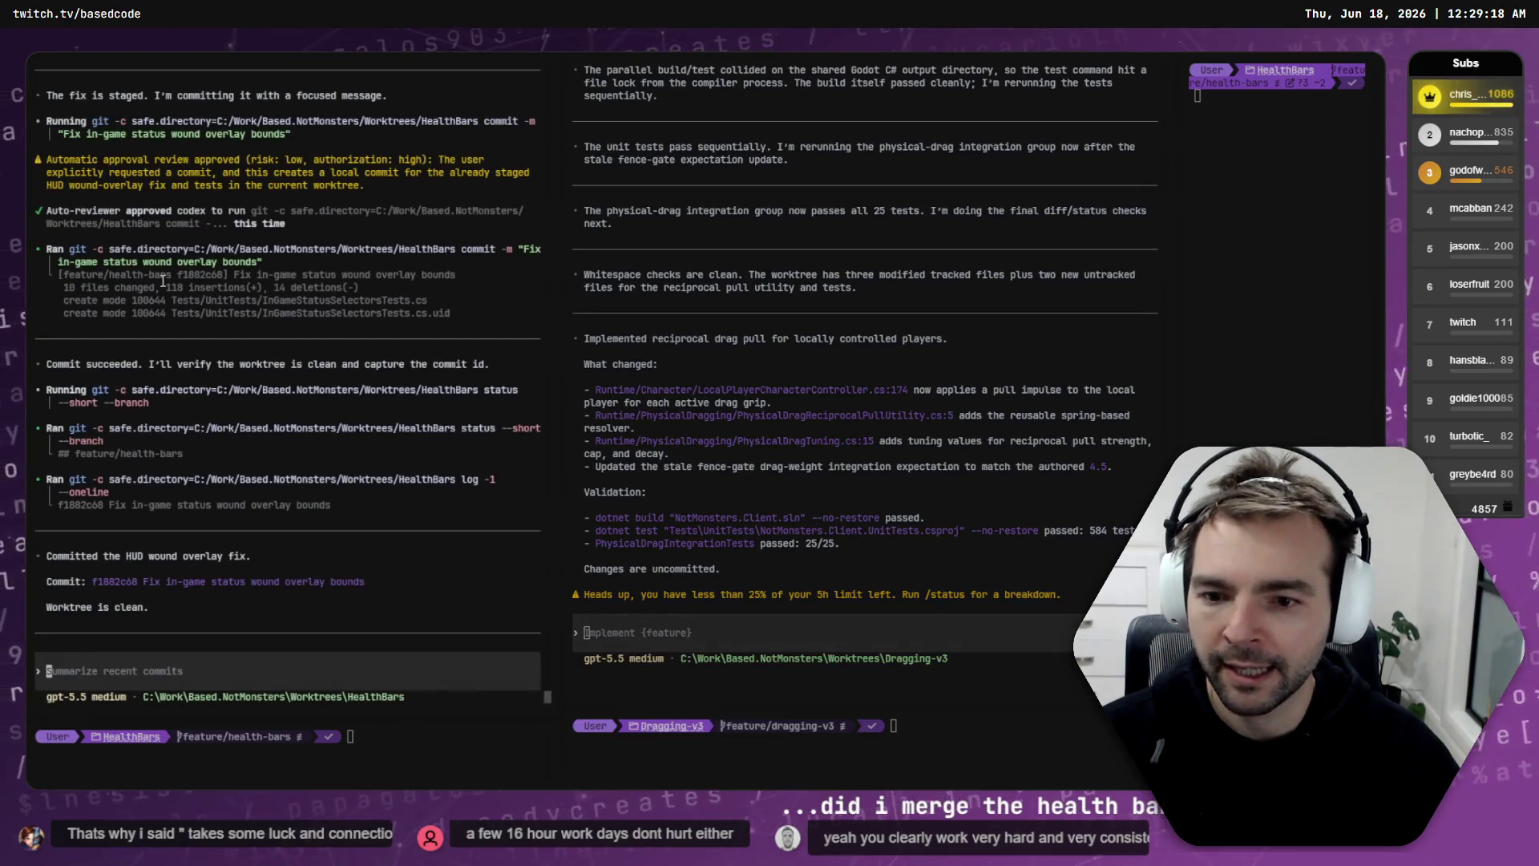
{"action": "type", "text": "Once the play"}
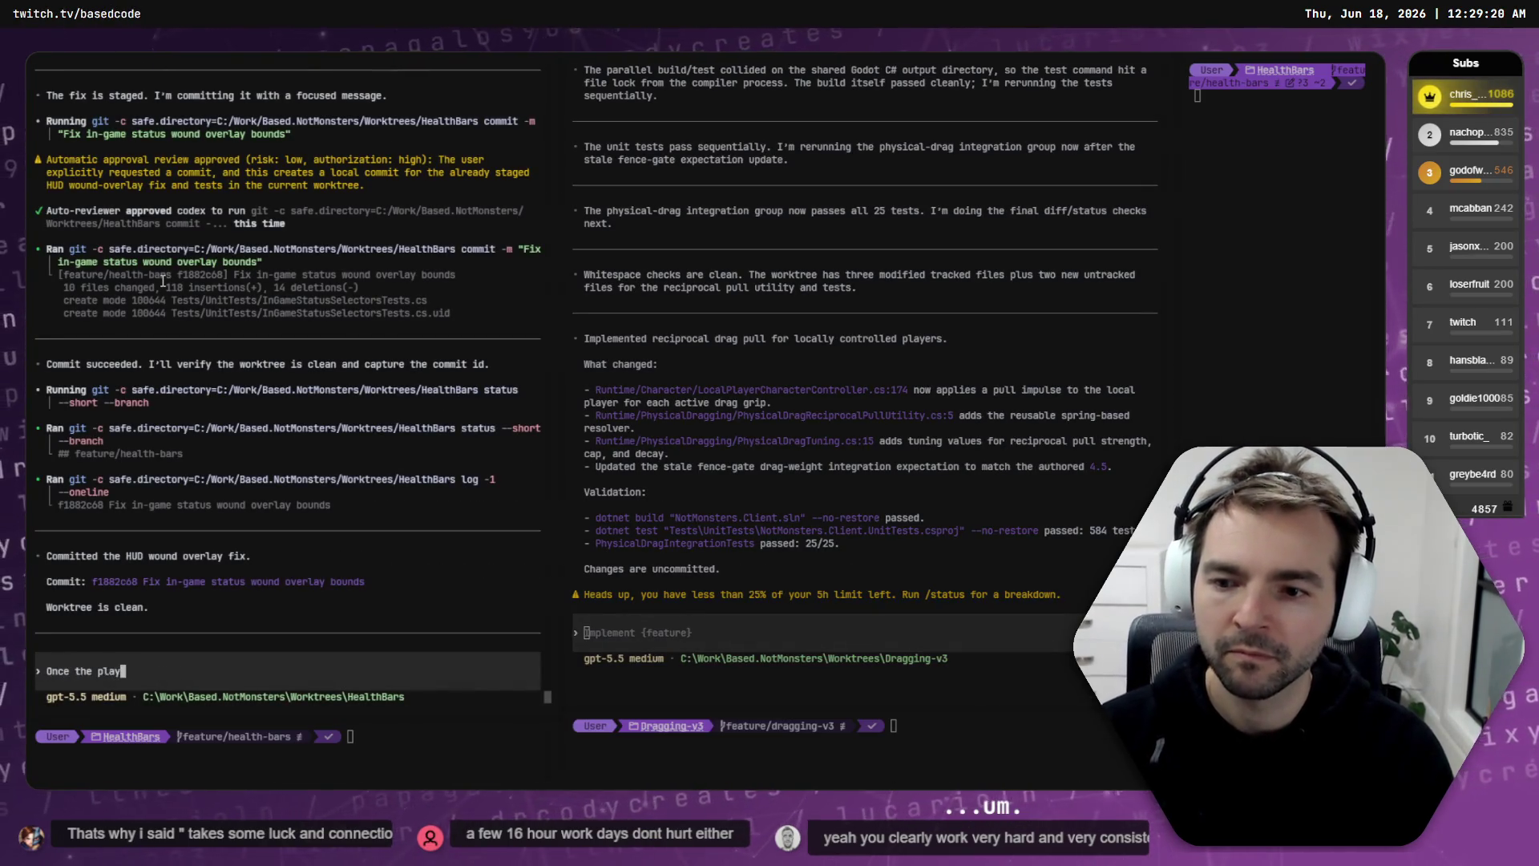
{"action": "type", "text": "ant the "}
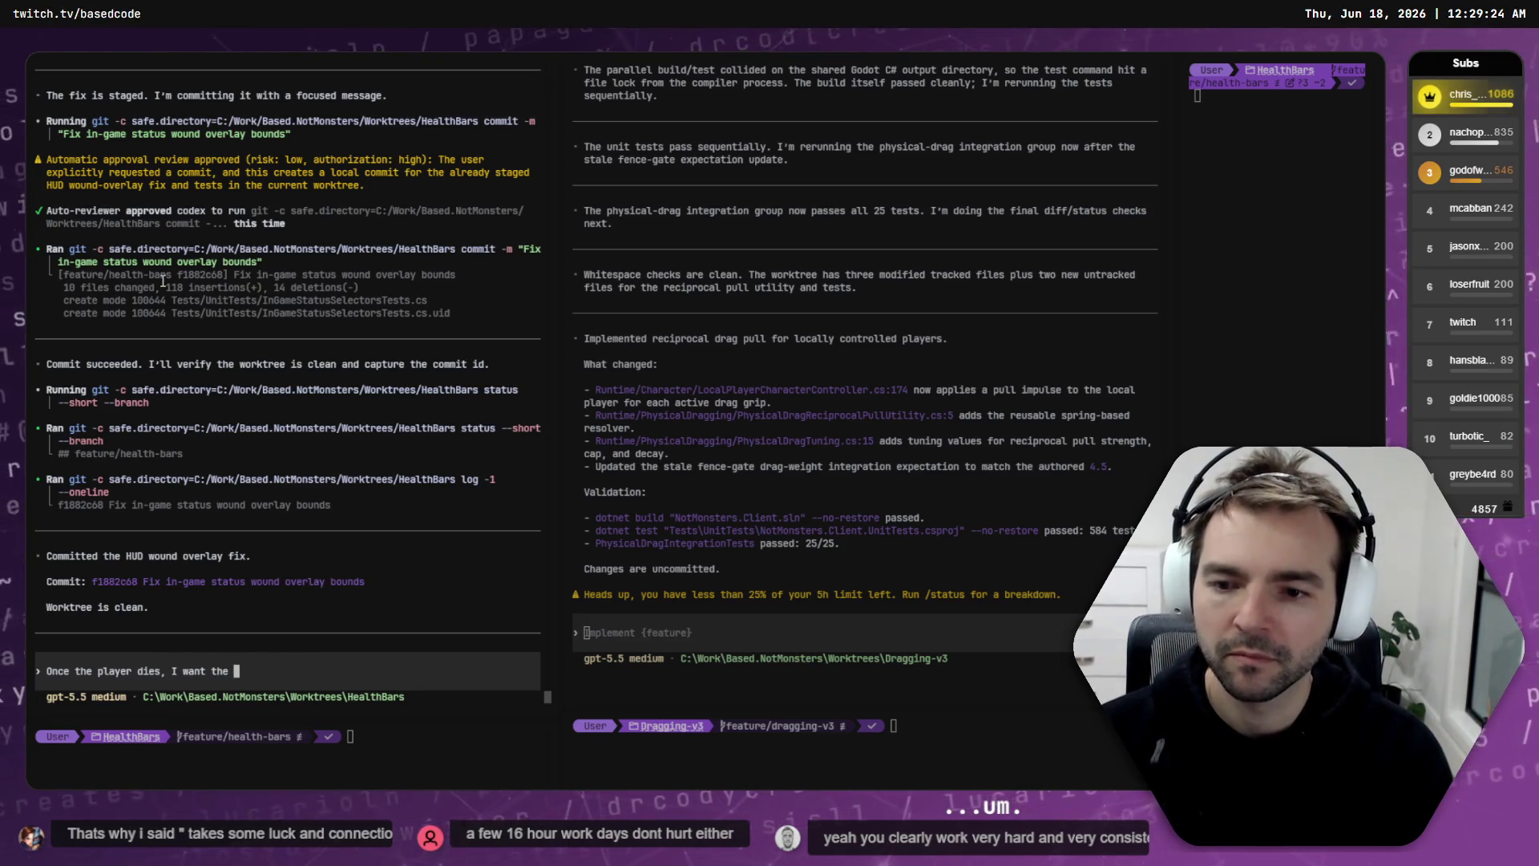
{"action": "type", "text": "heltth bar to i"}
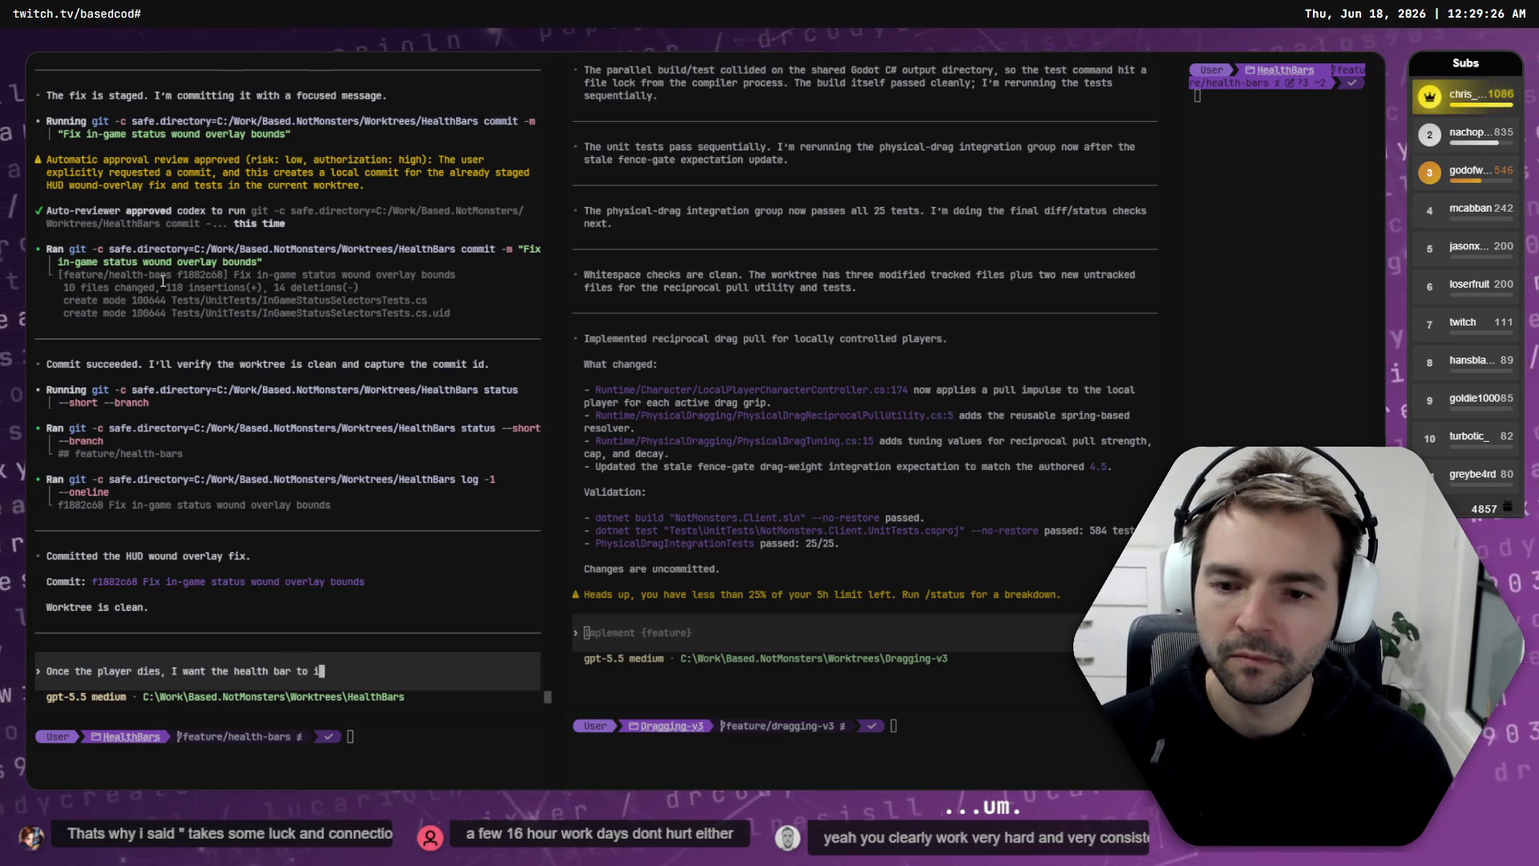
{"action": "type", "text": "ly face"}
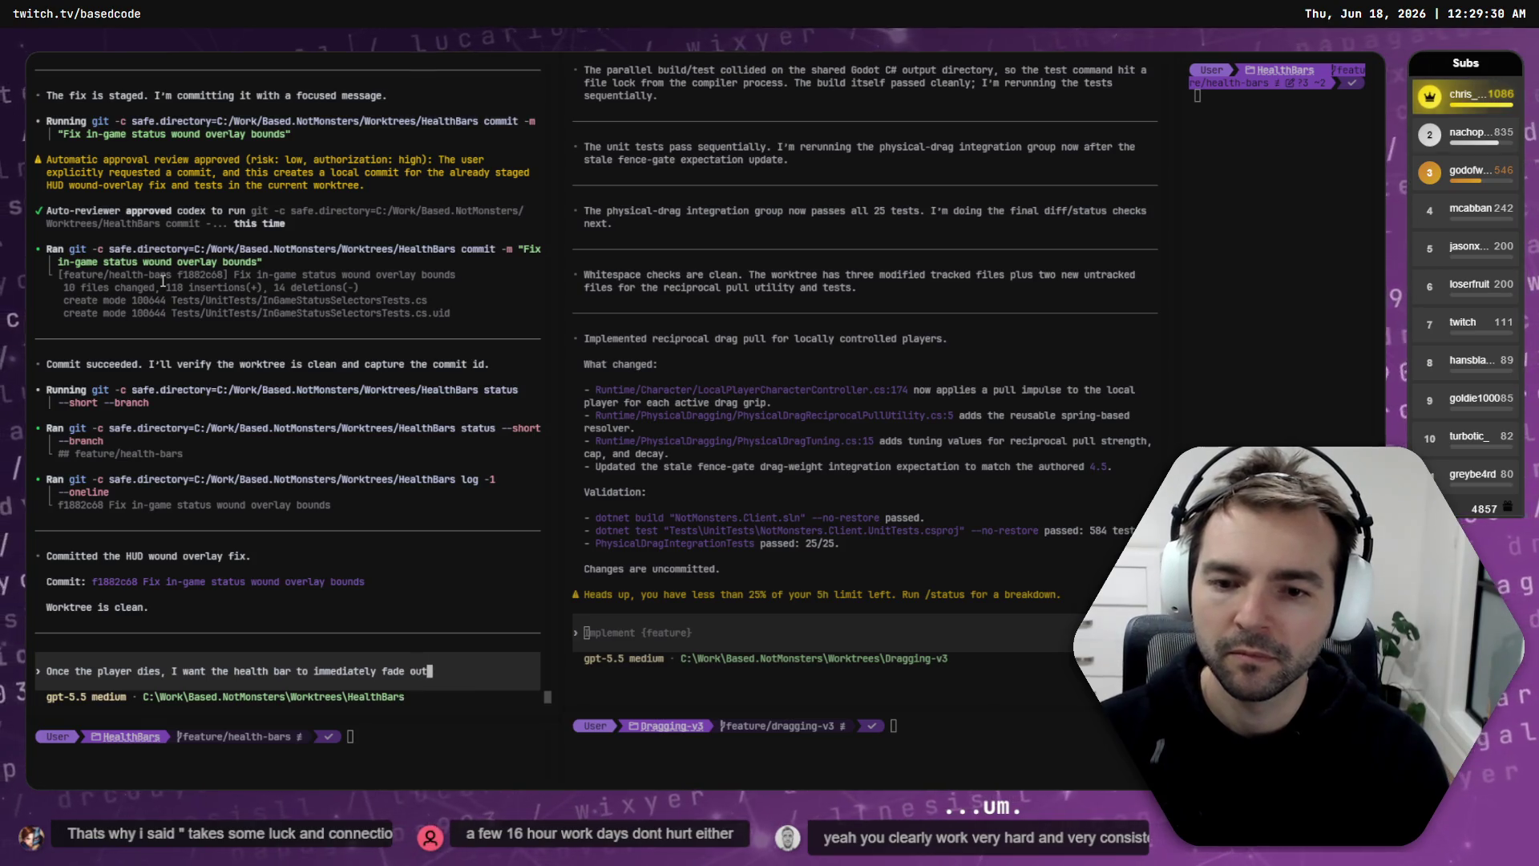
Step: Submit 'Once the player dies, I want the health bar to immediately fade out' to HealthBars
{"action": "key", "text": "Return"}
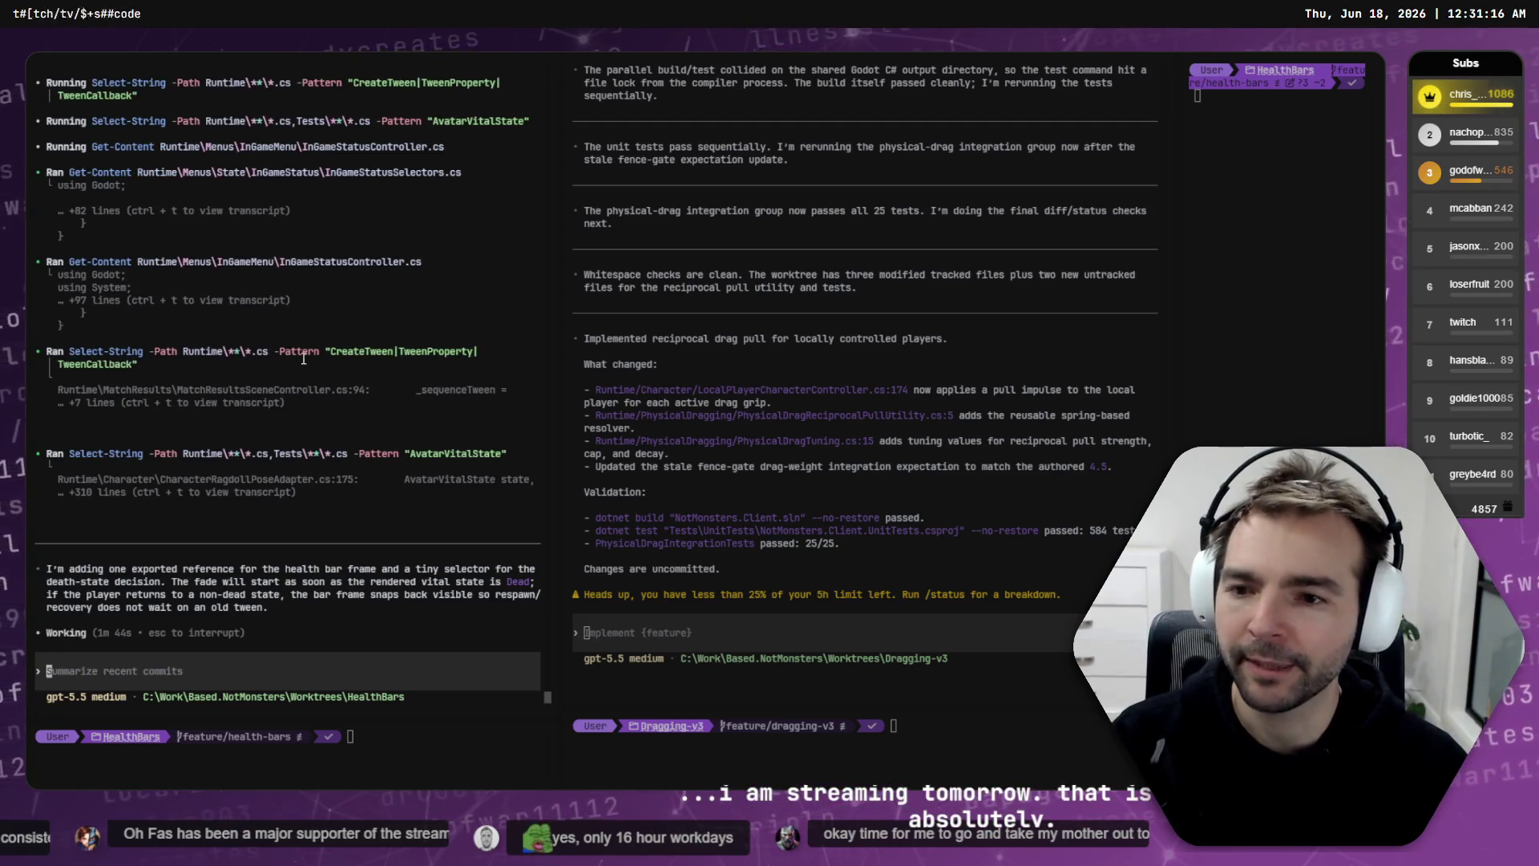
Step: Review the HealthBars pane's usage-limit warning, then move to the QaRefactor/NetcodeOptimize tab
{"action": "left_click", "coordinate": [362, 343]}
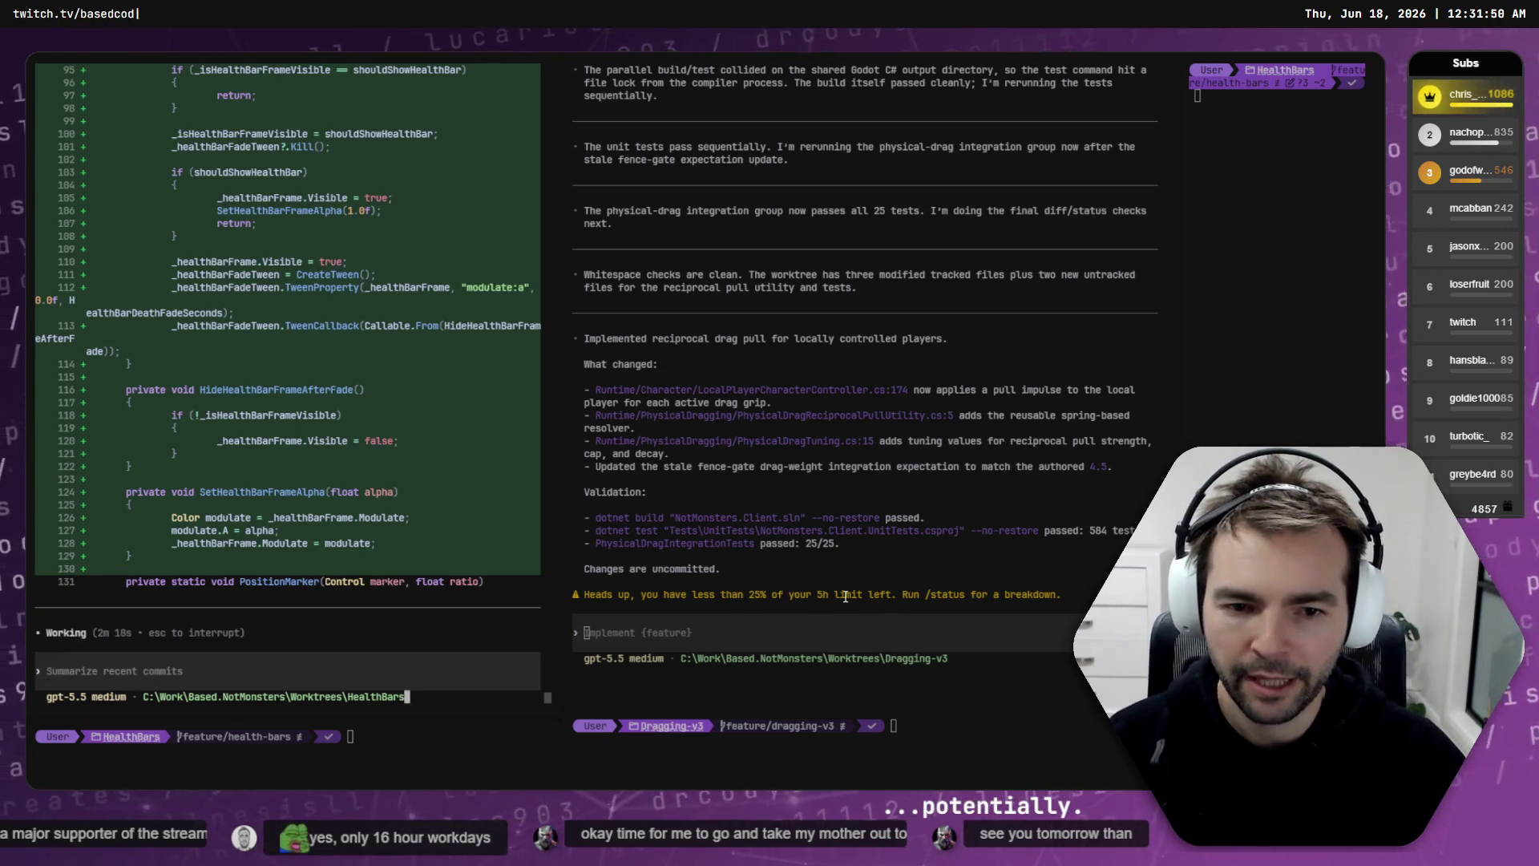
{"action": "left_click_drag", "start_coordinate": [1090, 594], "coordinate": [587, 599]}
{"action": "key", "text": "ctrl+c"}
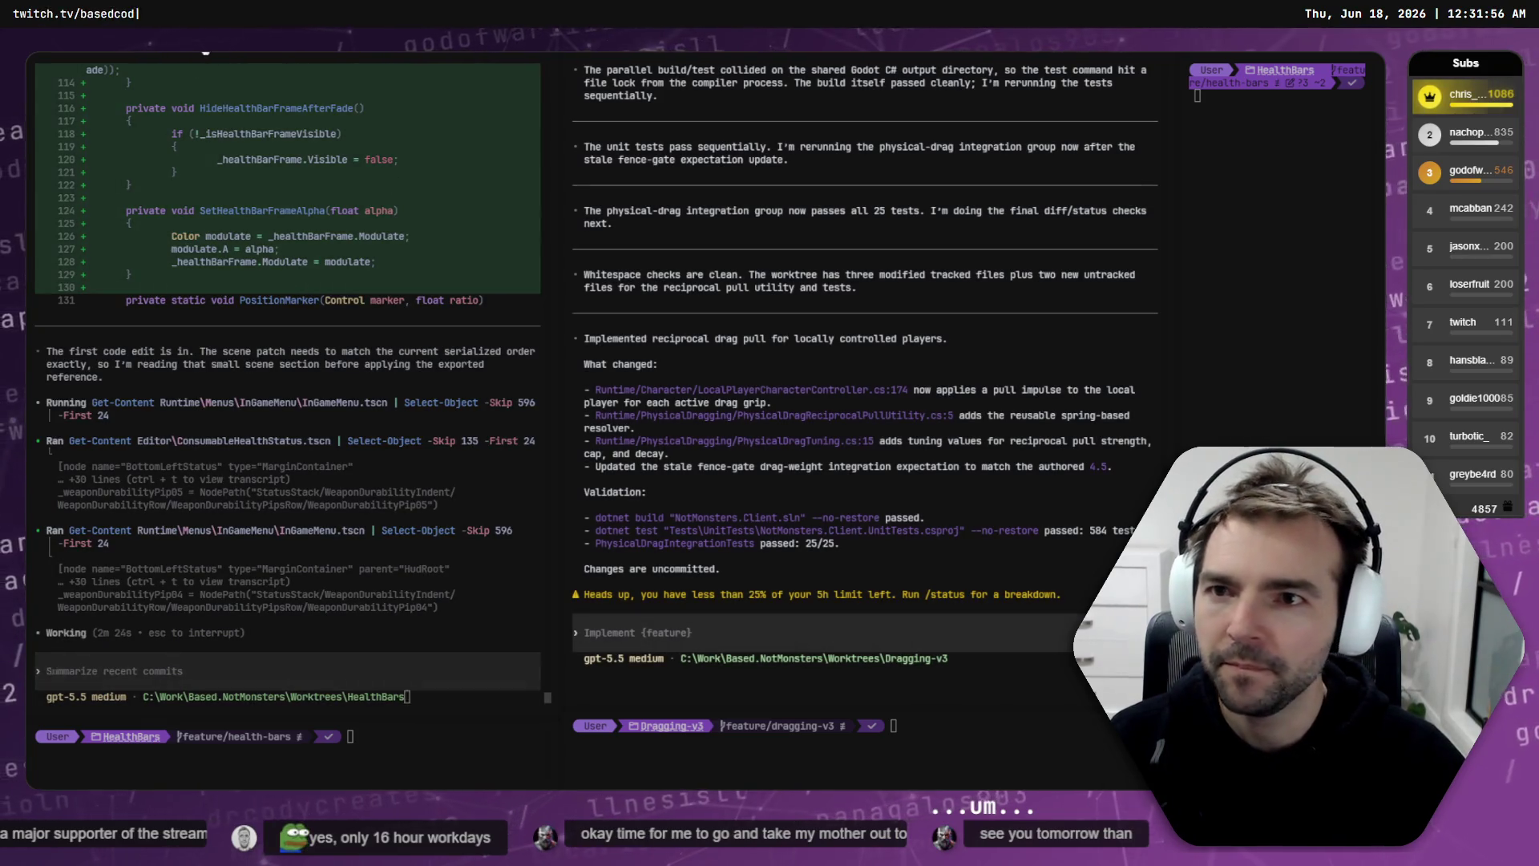
{"action": "key", "text": "ctrl+Tab"}
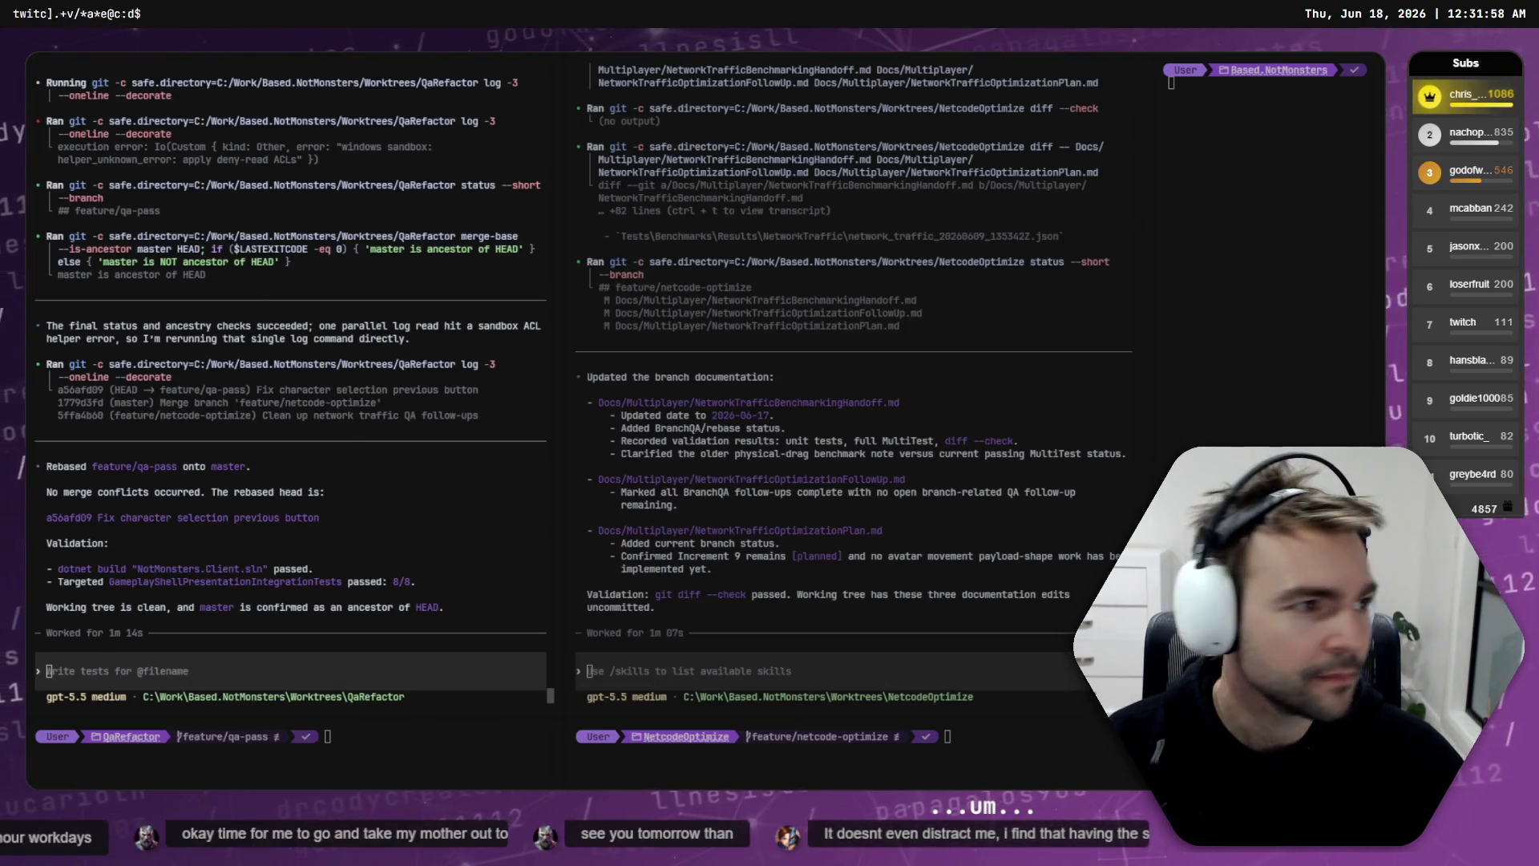
Step: Inspect the feature/qa-pass docs commit in Fork, then cycle terminal tabs to the worktree chooser
{"action": "key", "text": "alt+Tab"}
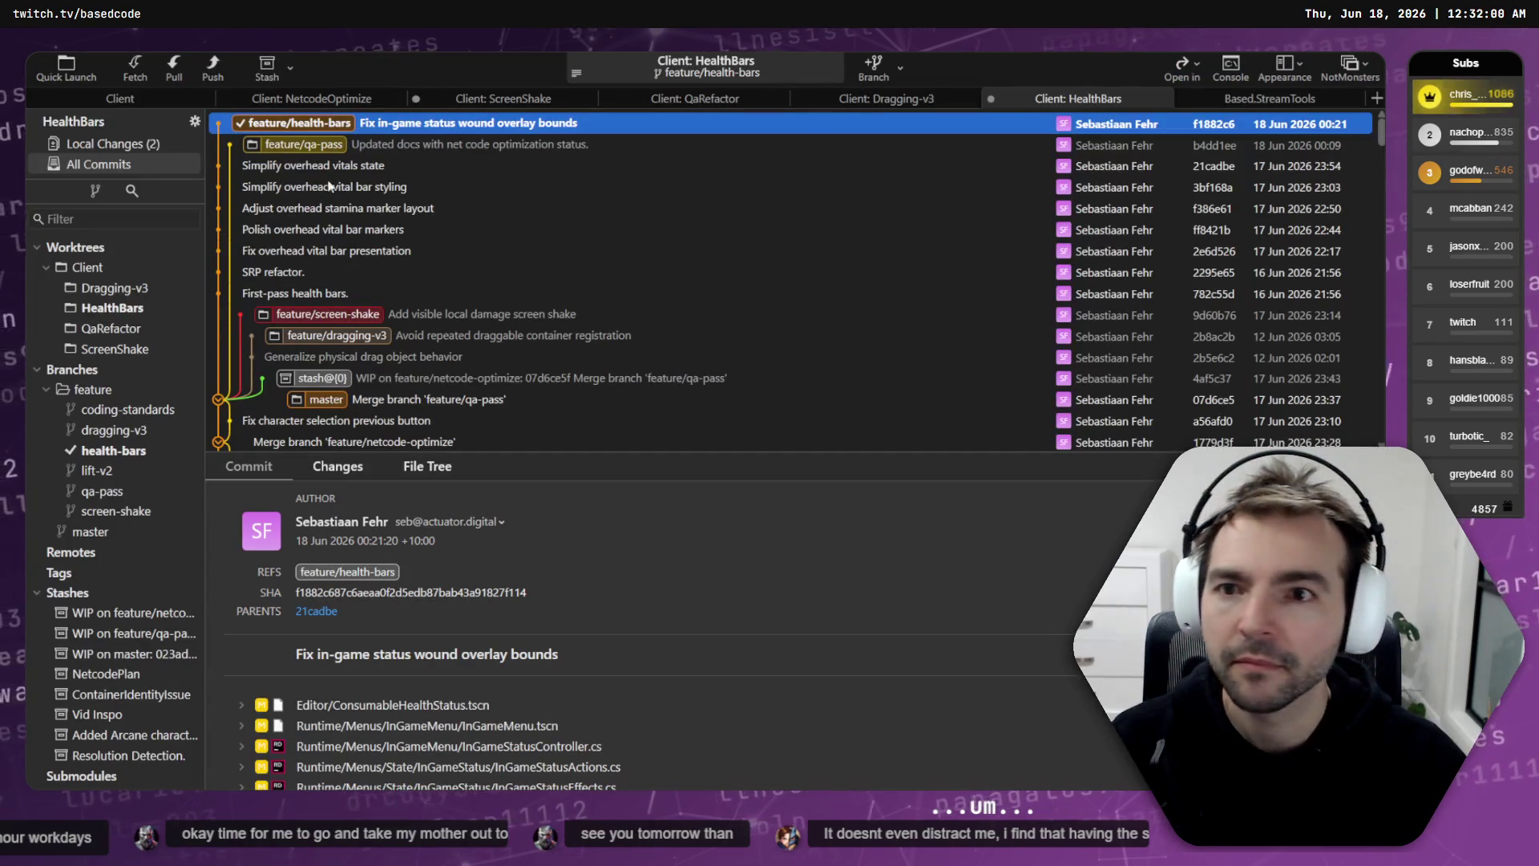
{"action": "left_click", "coordinate": [325, 143]}
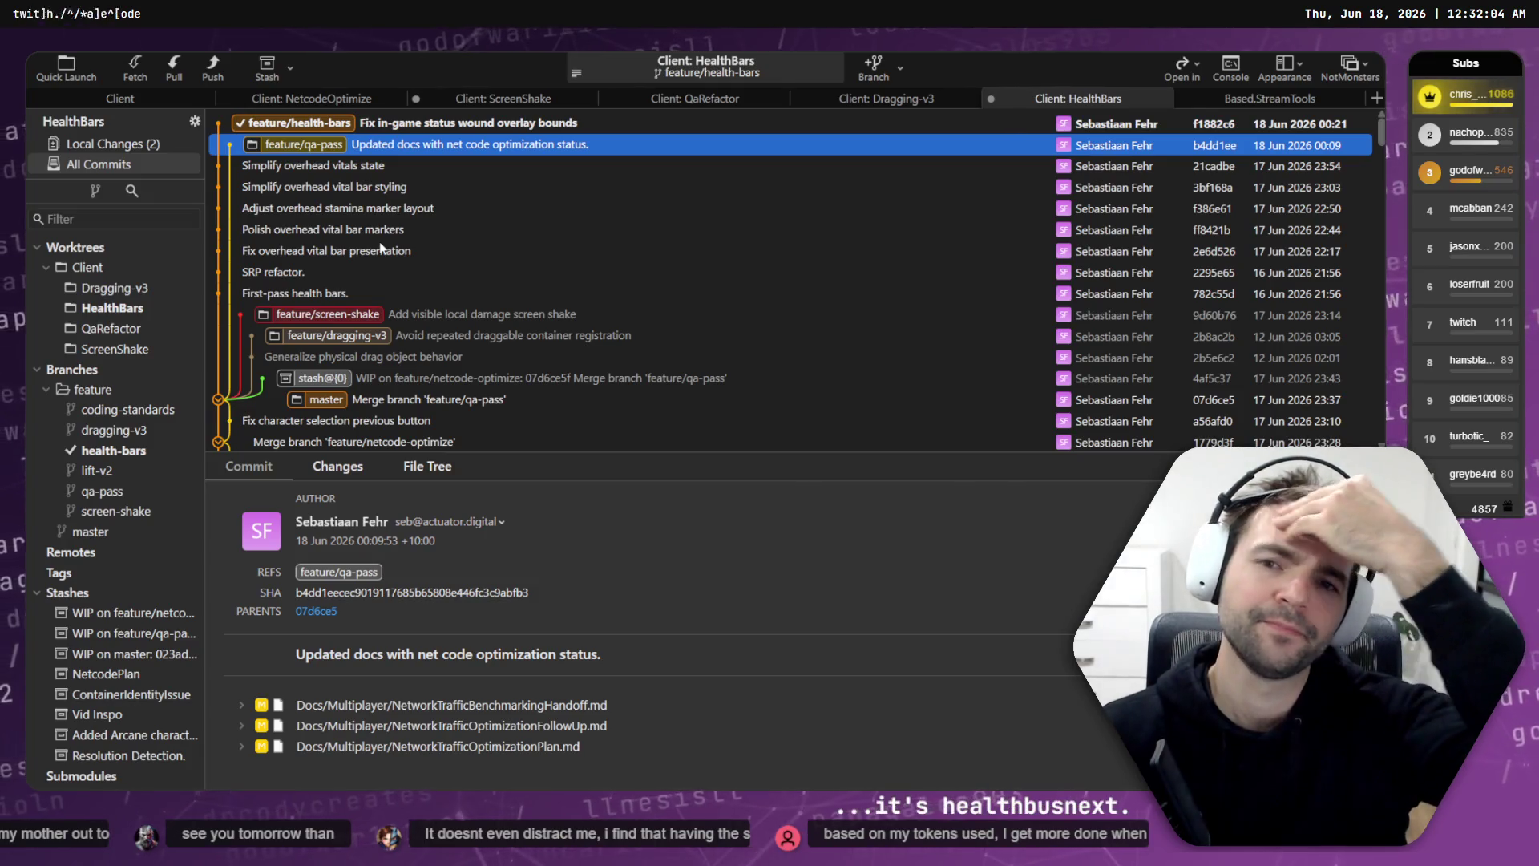
{"action": "key", "text": "alt+Tab"}
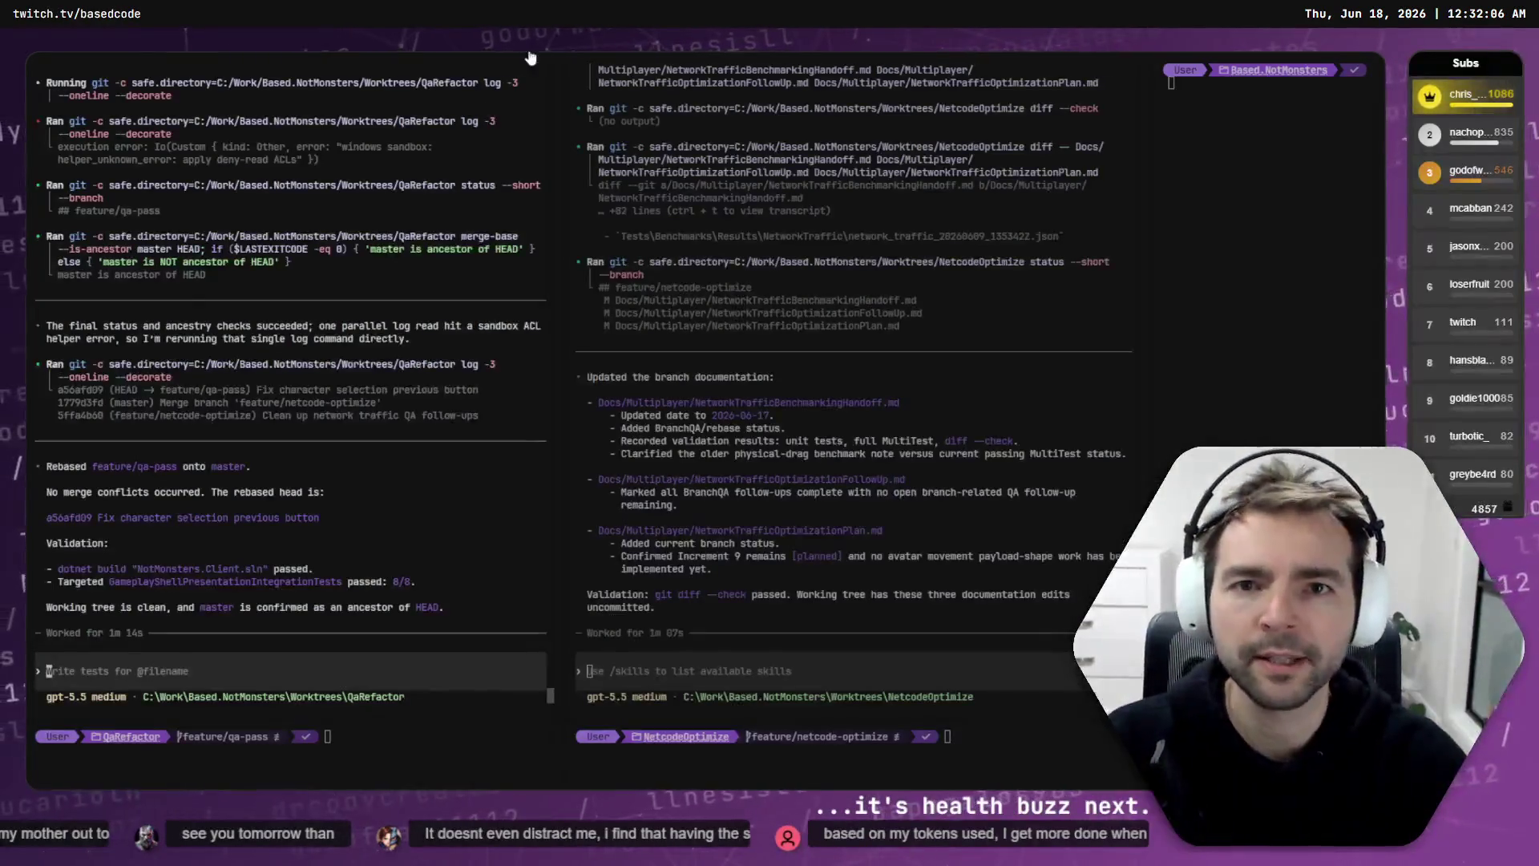
{"action": "key", "text": "ctrl+Tab"}
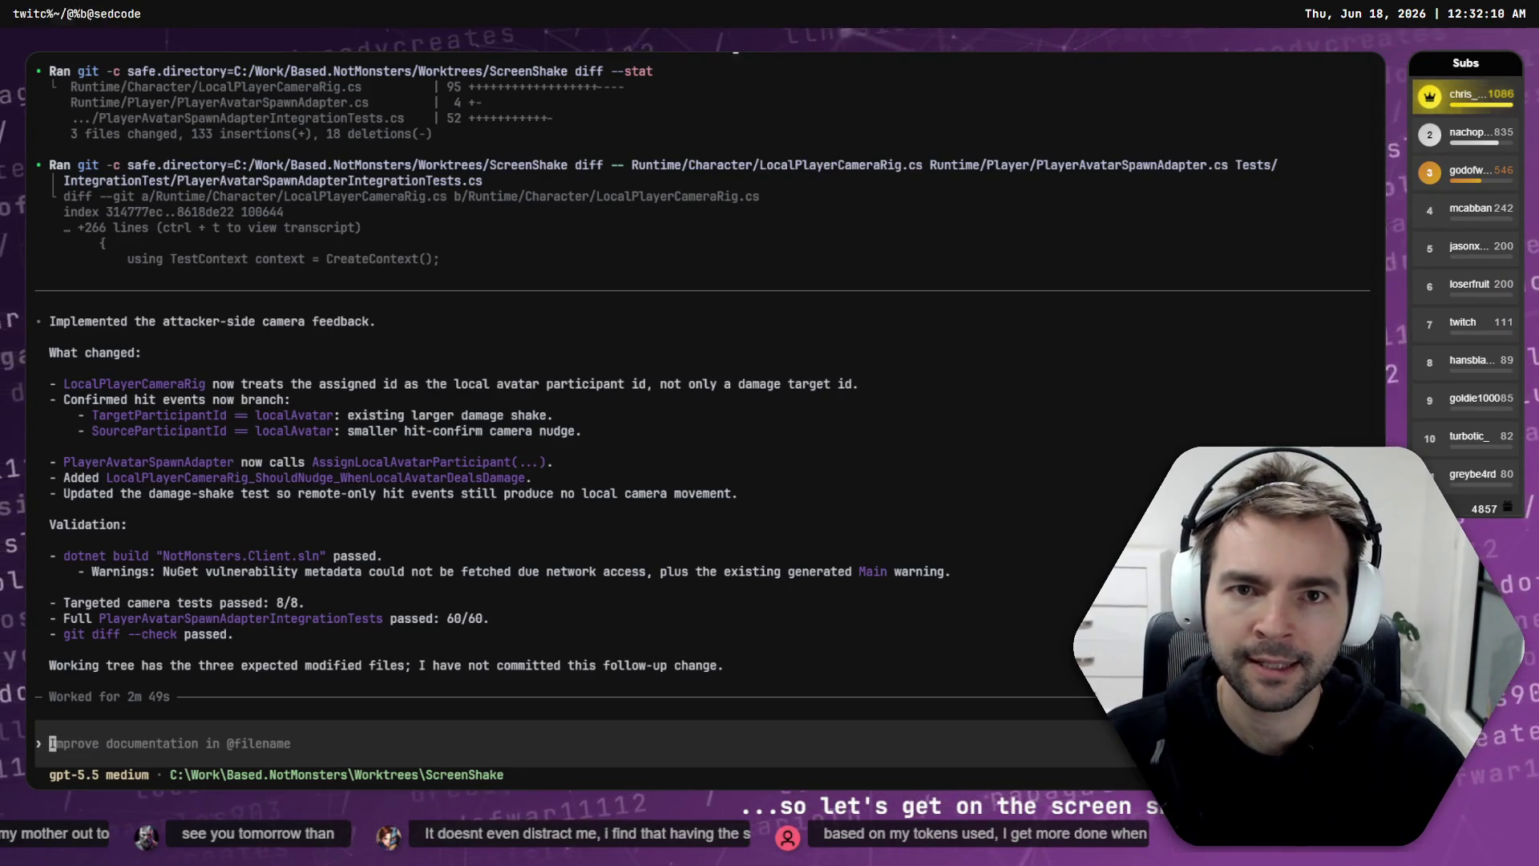
{"action": "key", "text": "ctrl+Tab"}
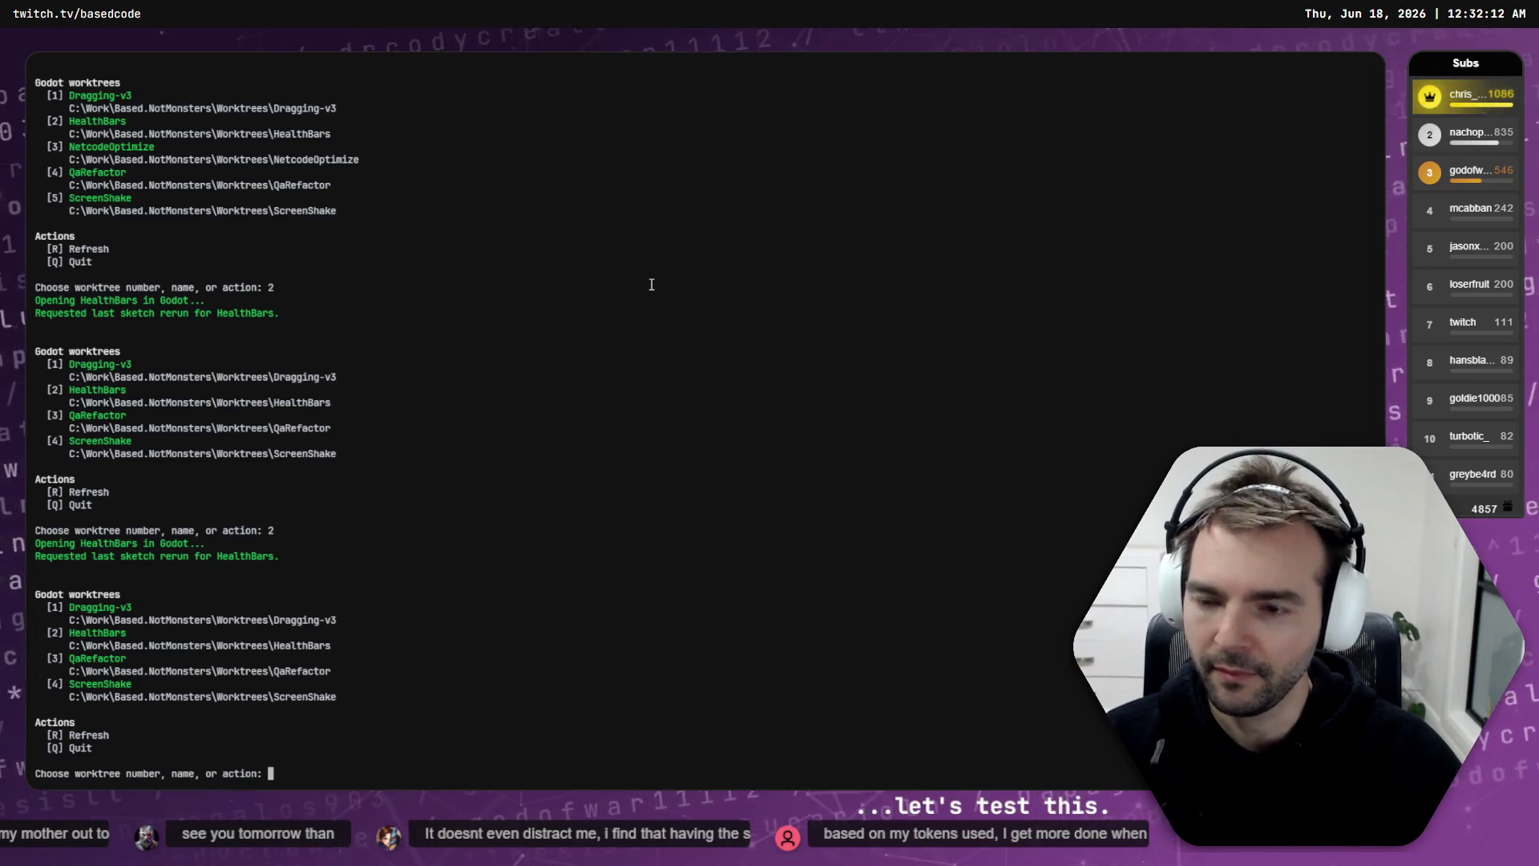
Step: Choose option 4 at the worktree prompt to open ScreenShake in Godot
{"action": "type", "text": "4"}
{"action": "key", "text": "Return"}
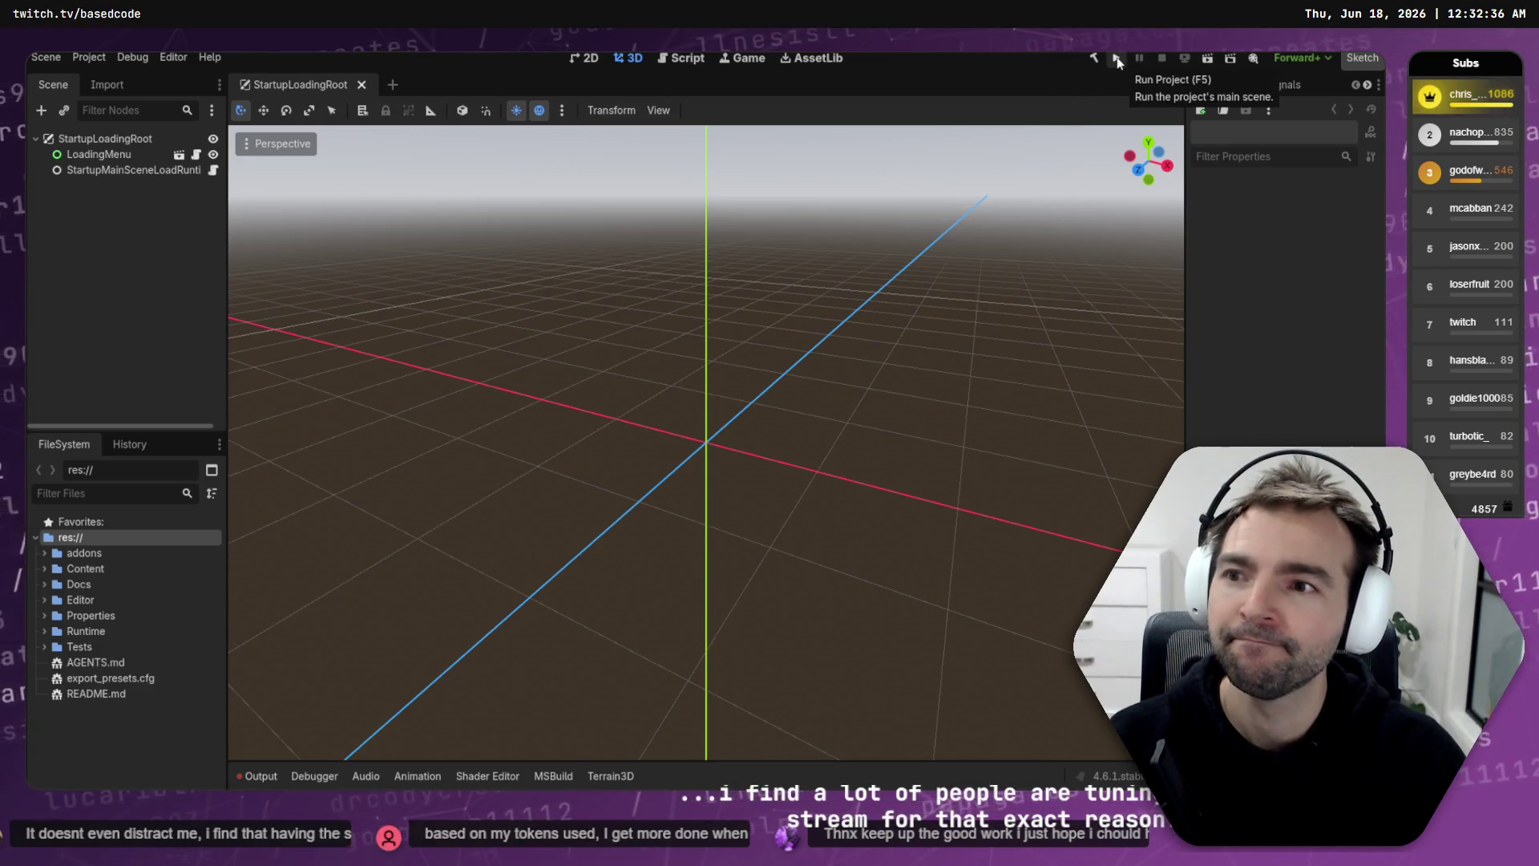
Step: Build and run the ScreenShake project, then start matchmaking from the game window
{"action": "left_click", "coordinate": [1116, 60]}
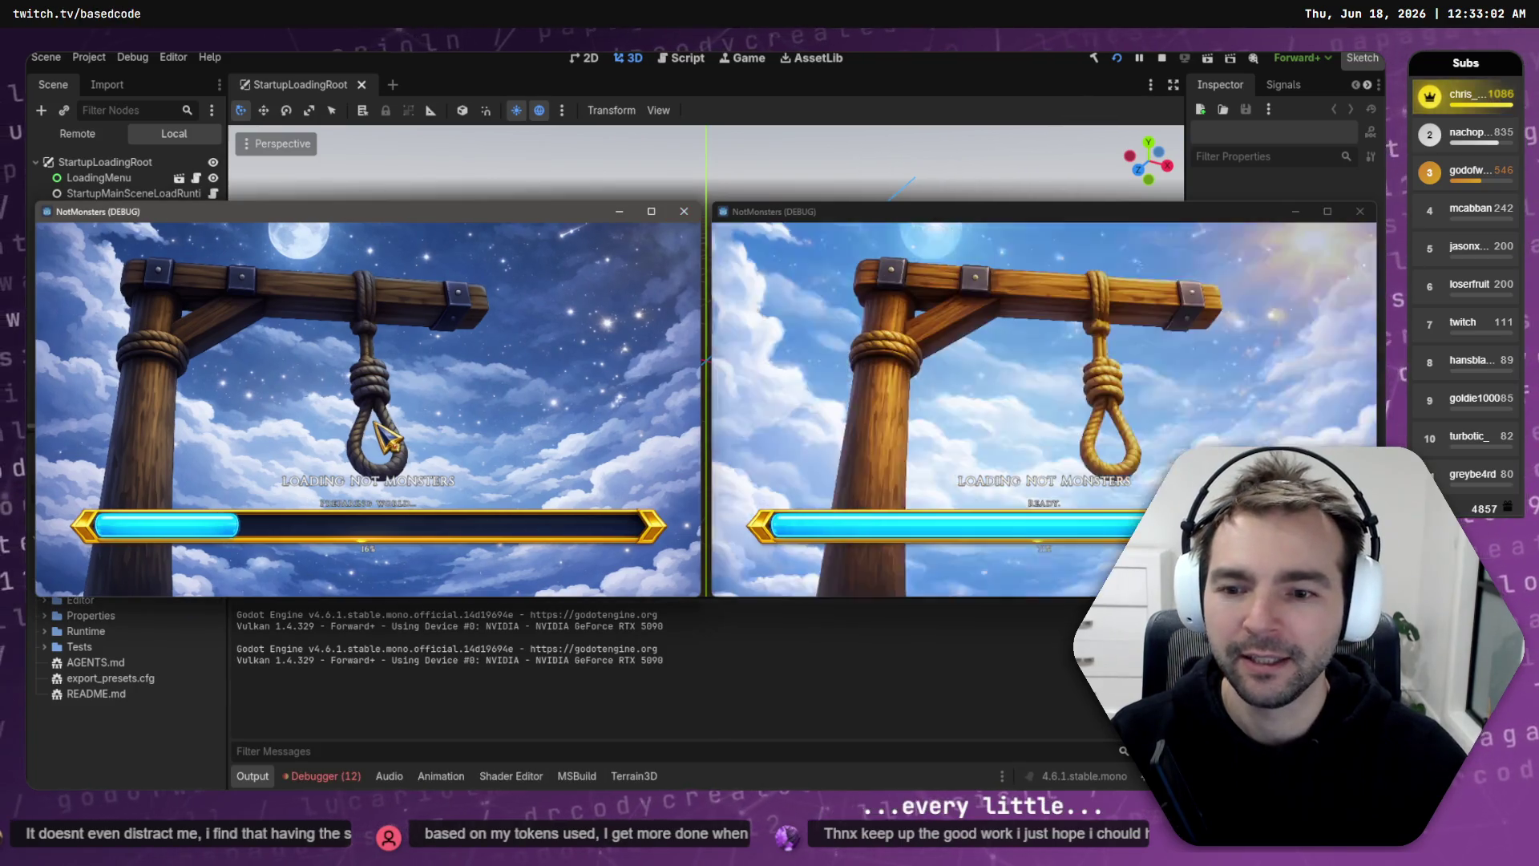
{"action": "key", "text": "Return"}
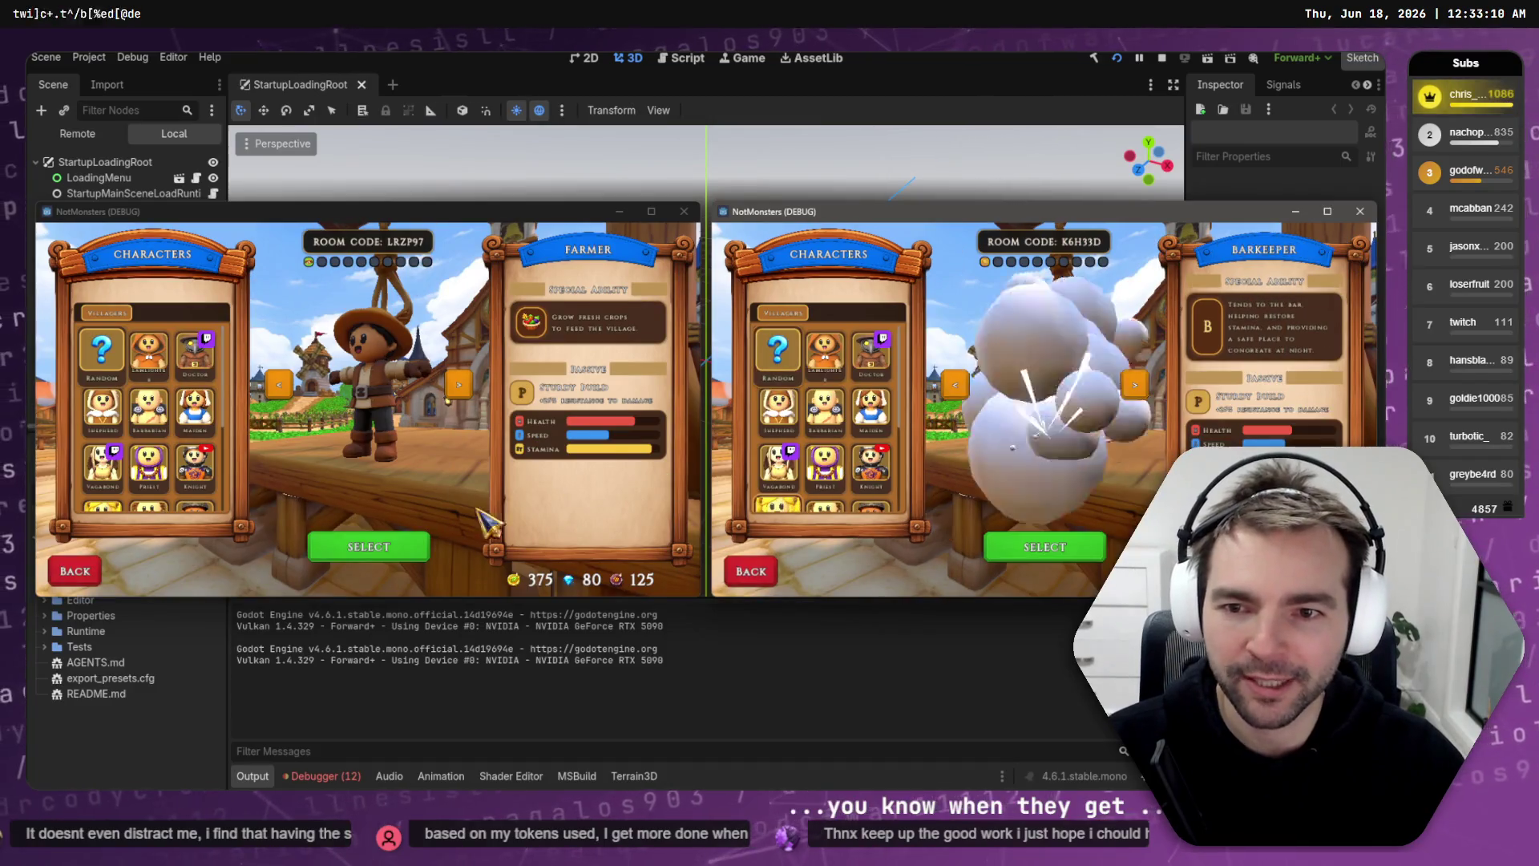
Step: Confirm the characters in both test windows and walk the right player over to the chest
{"action": "left_click", "coordinate": [381, 547]}
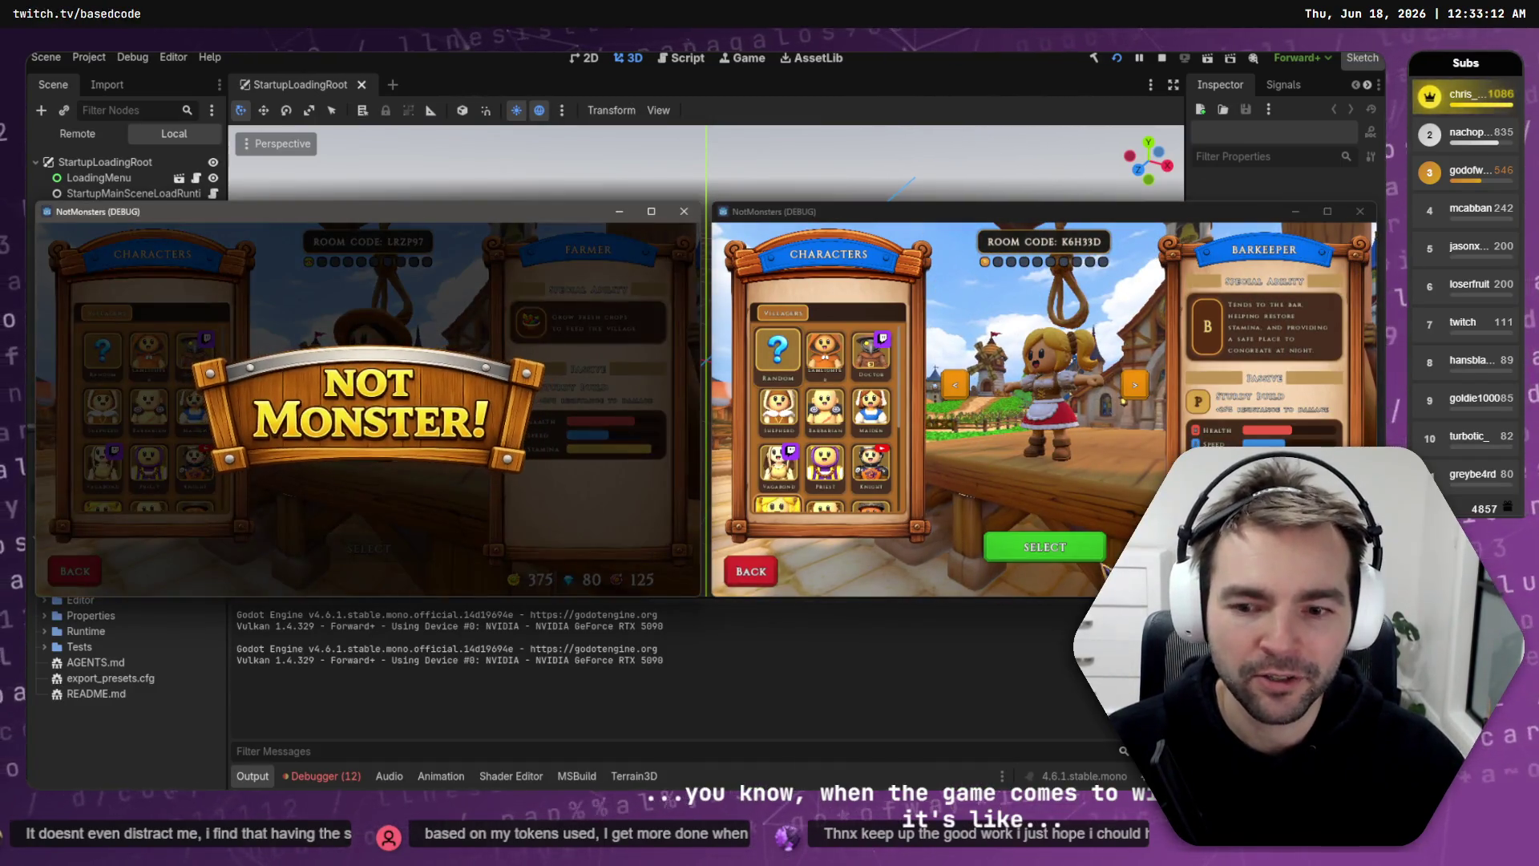
{"action": "left_click", "coordinate": [1034, 549]}
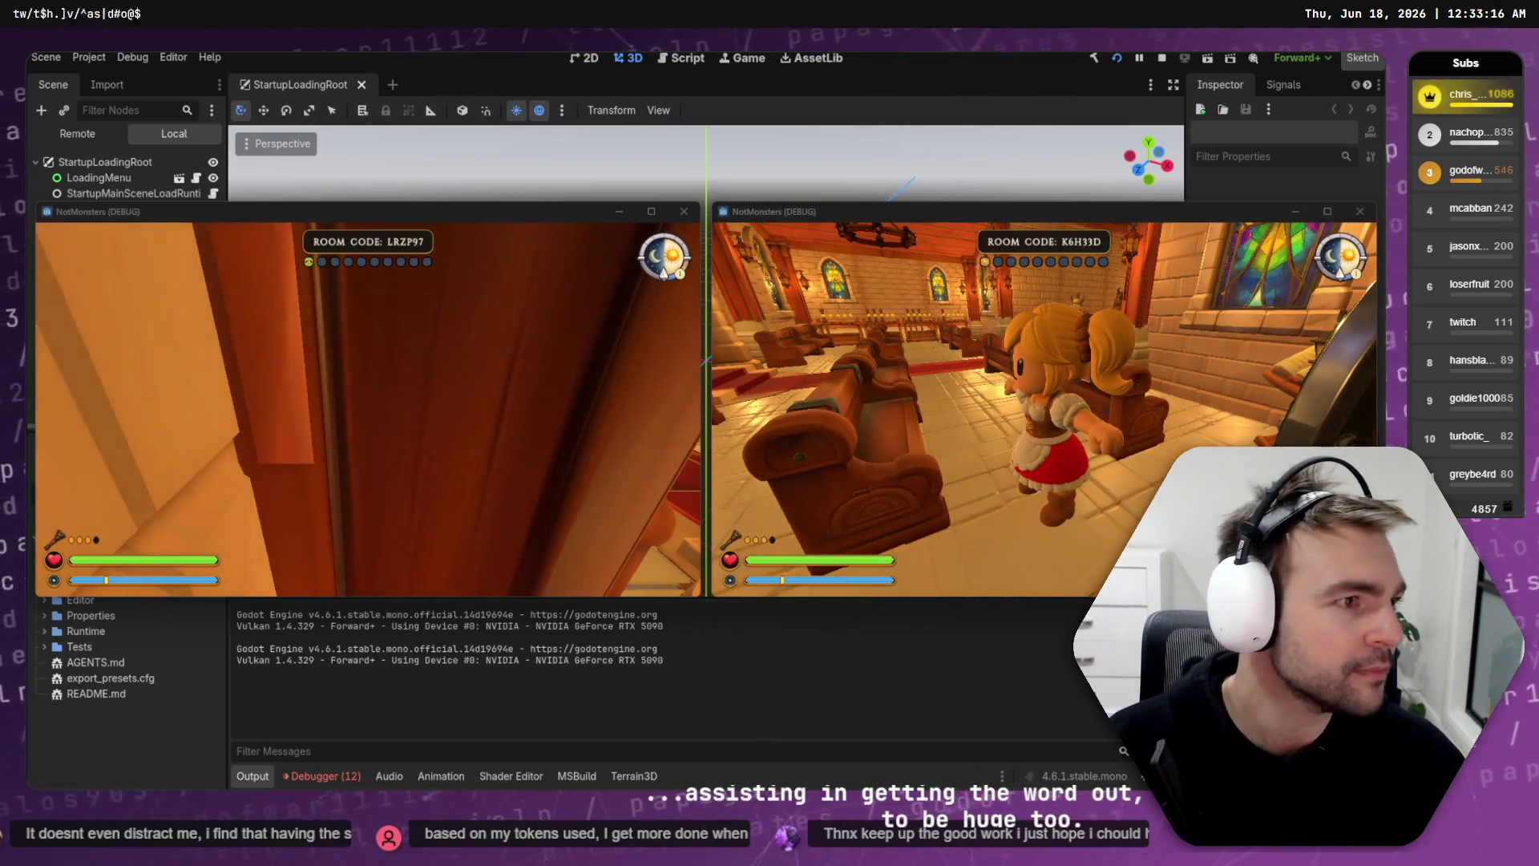
{"action": "key", "text": "w"}
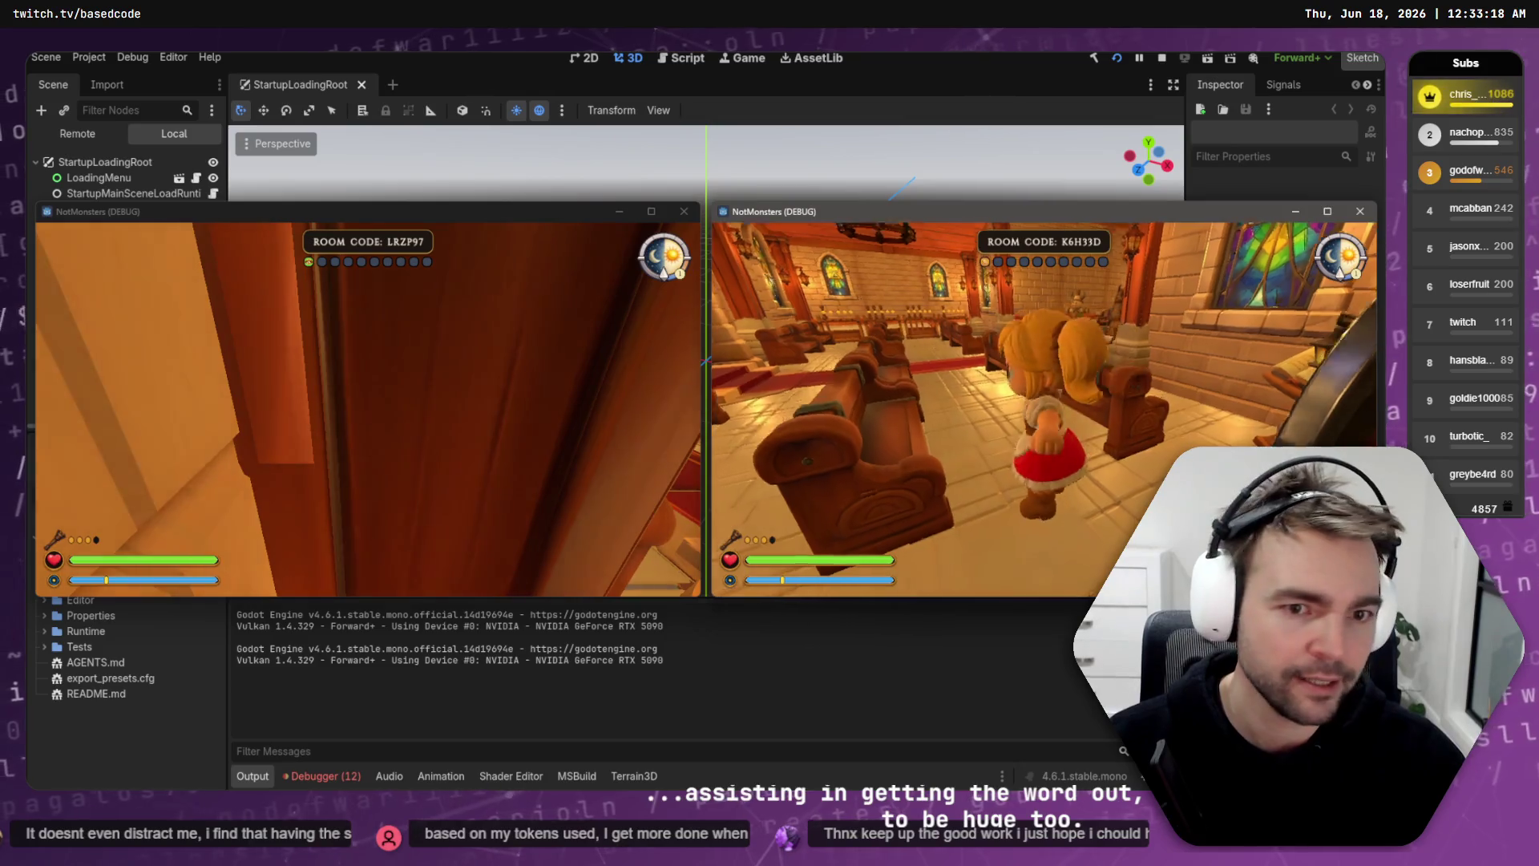
{"action": "key", "text": "alt+Tab"}
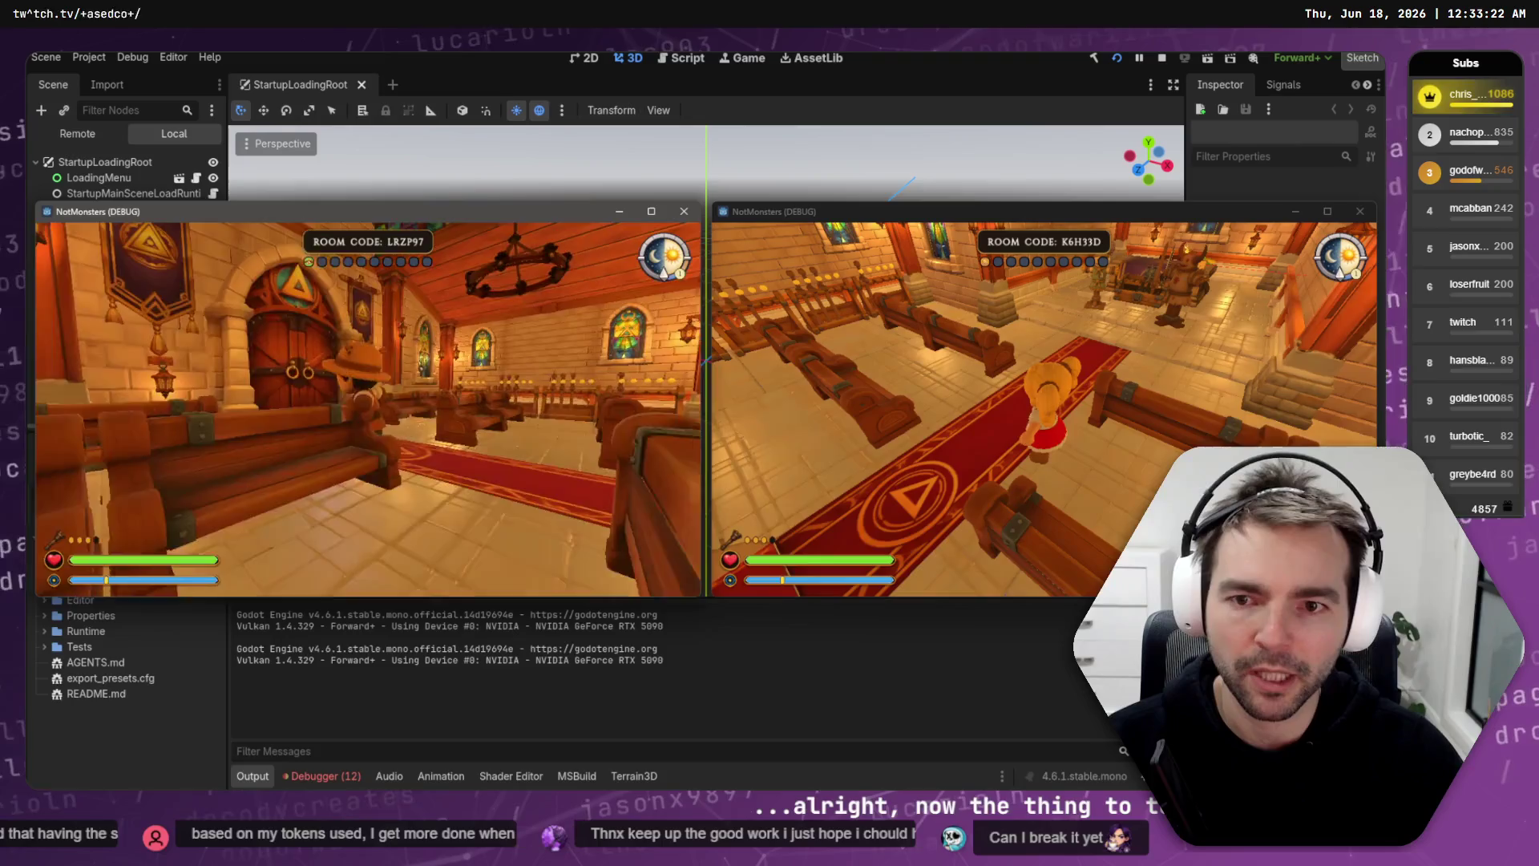
{"action": "key", "text": "alt+Tab"}
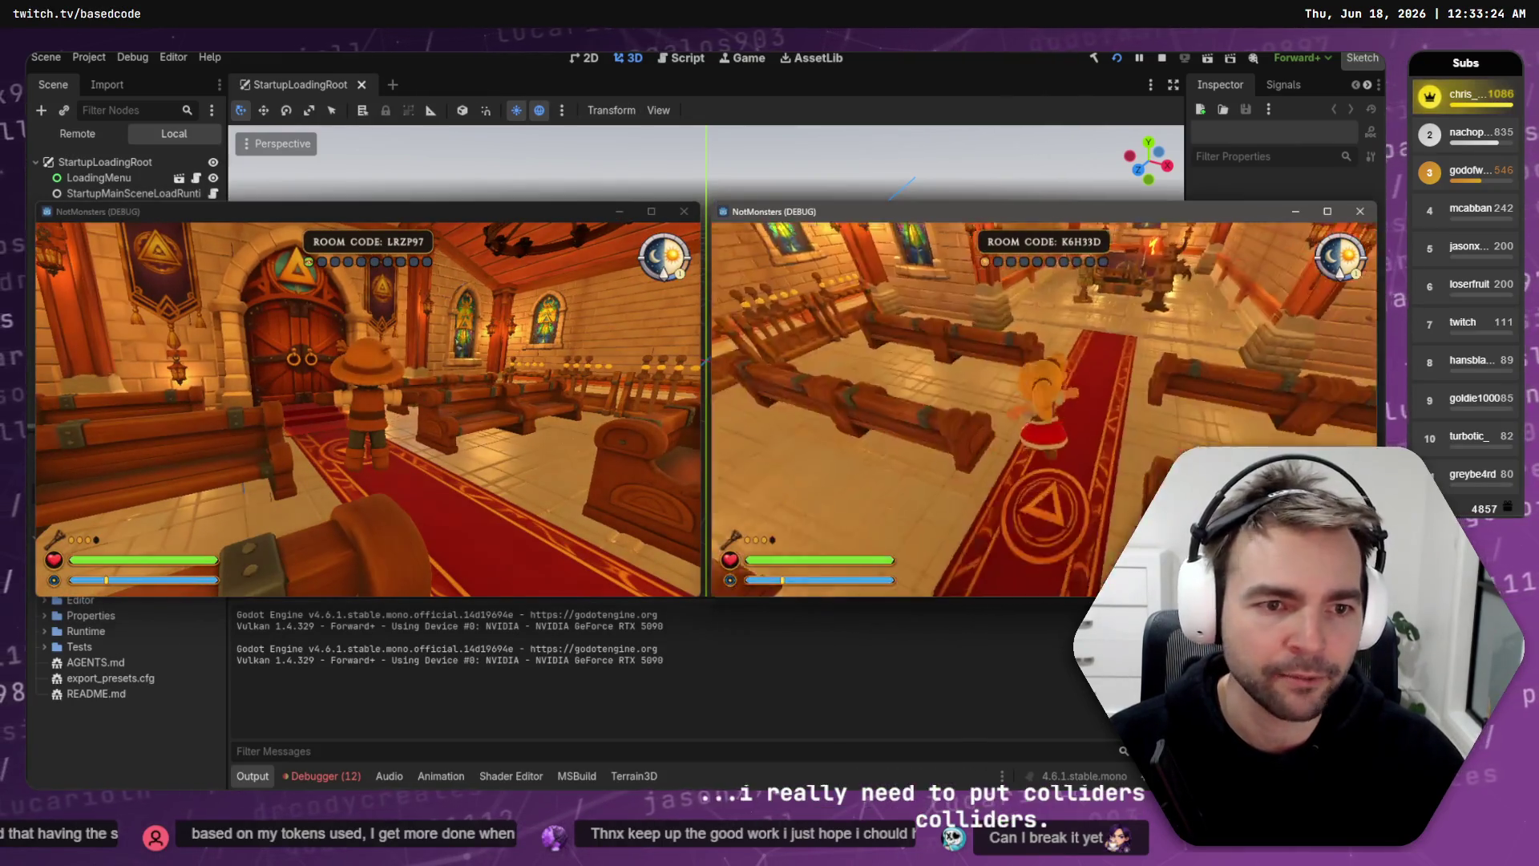
{"action": "key", "text": "w"}
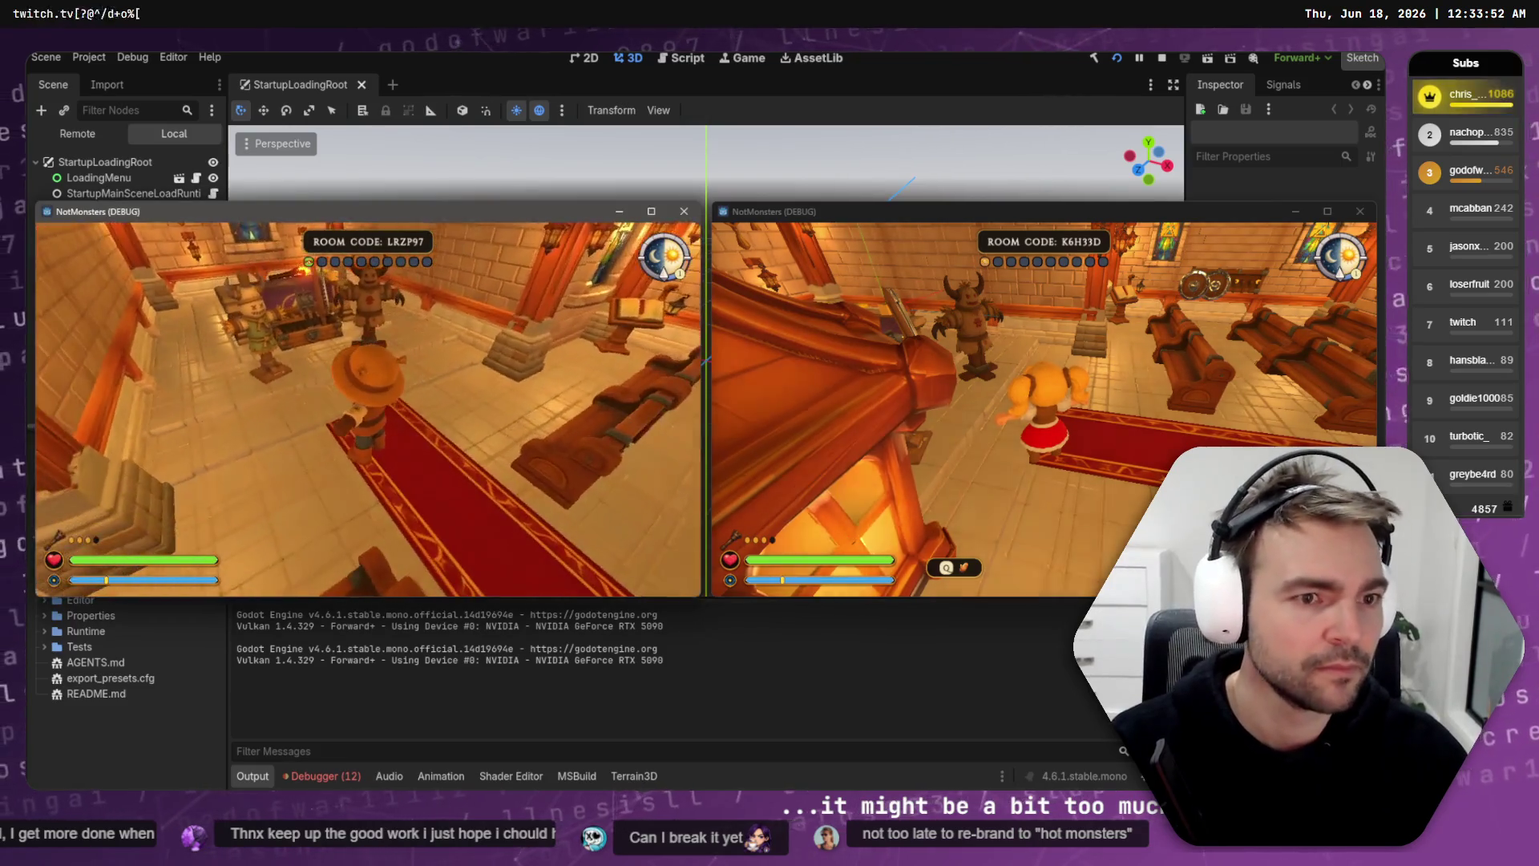
Step: Close both test game windows and rebuild and relaunch the project
{"action": "left_click", "coordinate": [896, 297]}
{"action": "left_click", "coordinate": [1162, 58]}
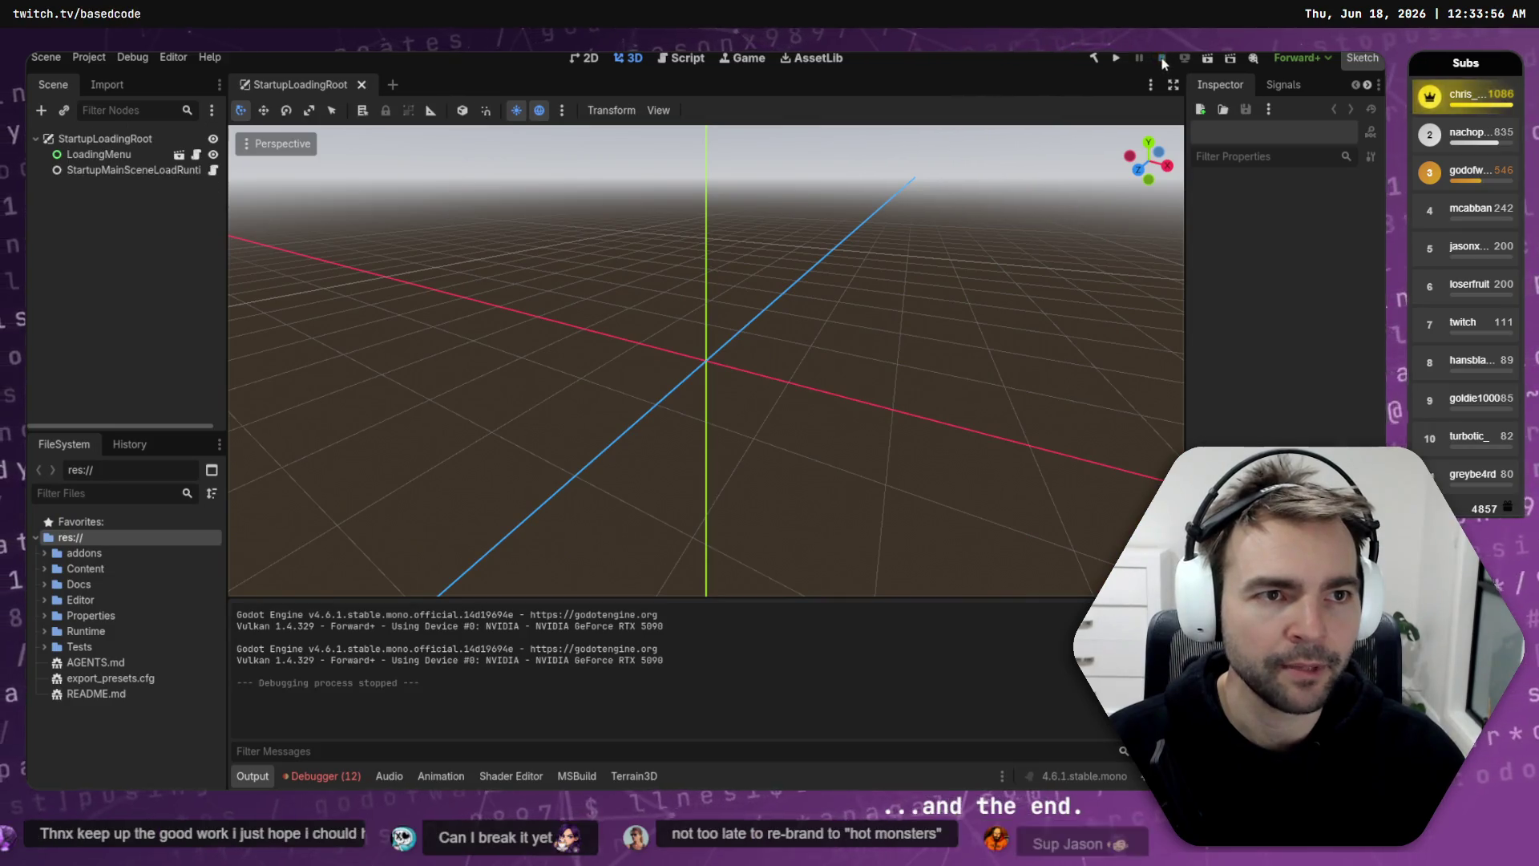
{"action": "left_click", "coordinate": [1113, 59]}
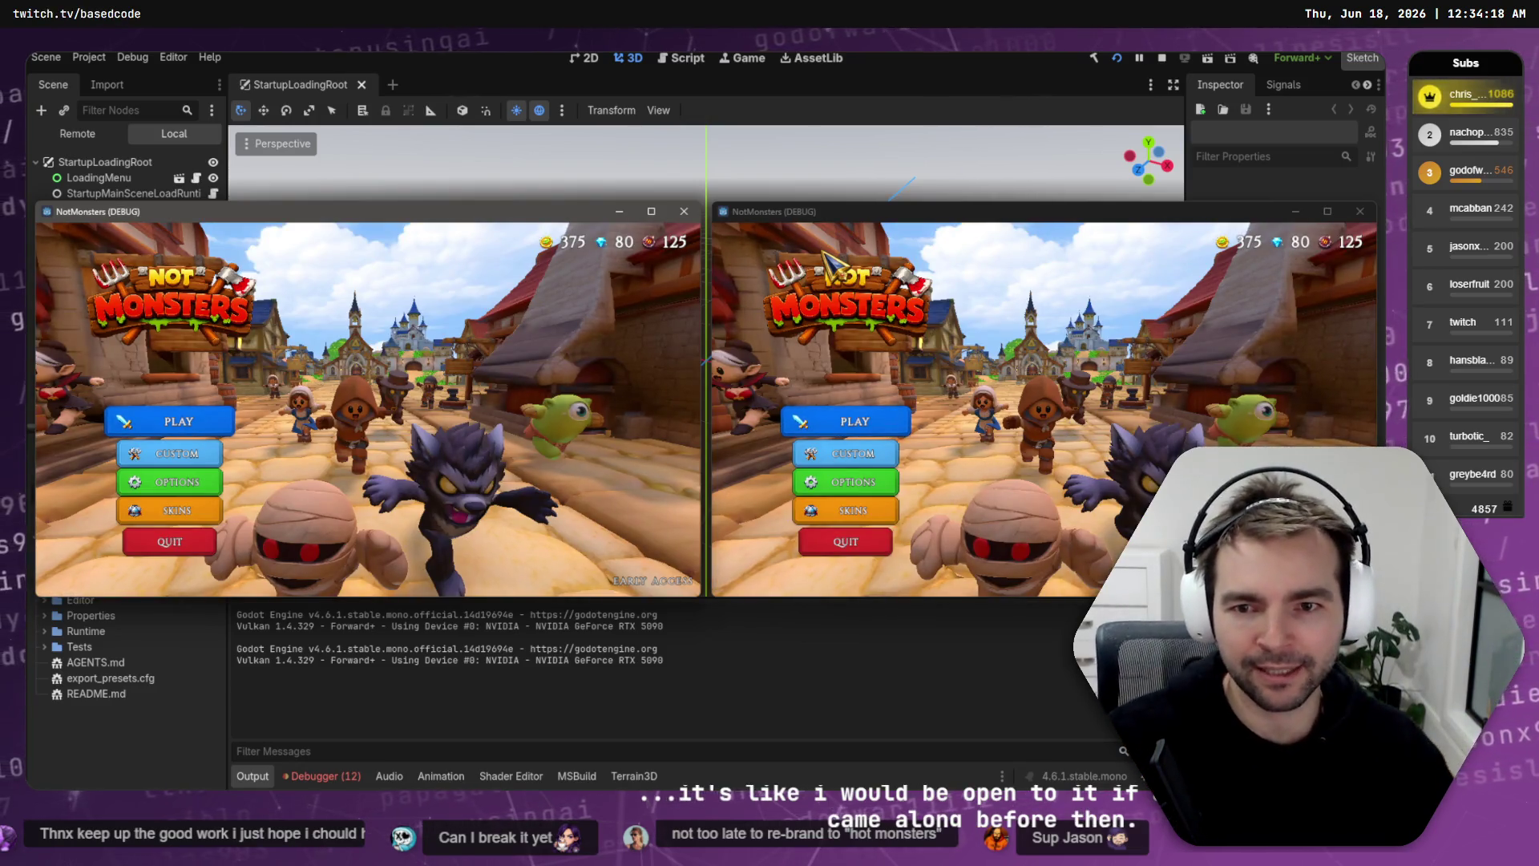
Step: Start a match search with PLAY in the left game window
{"action": "left_click", "coordinate": [170, 421]}
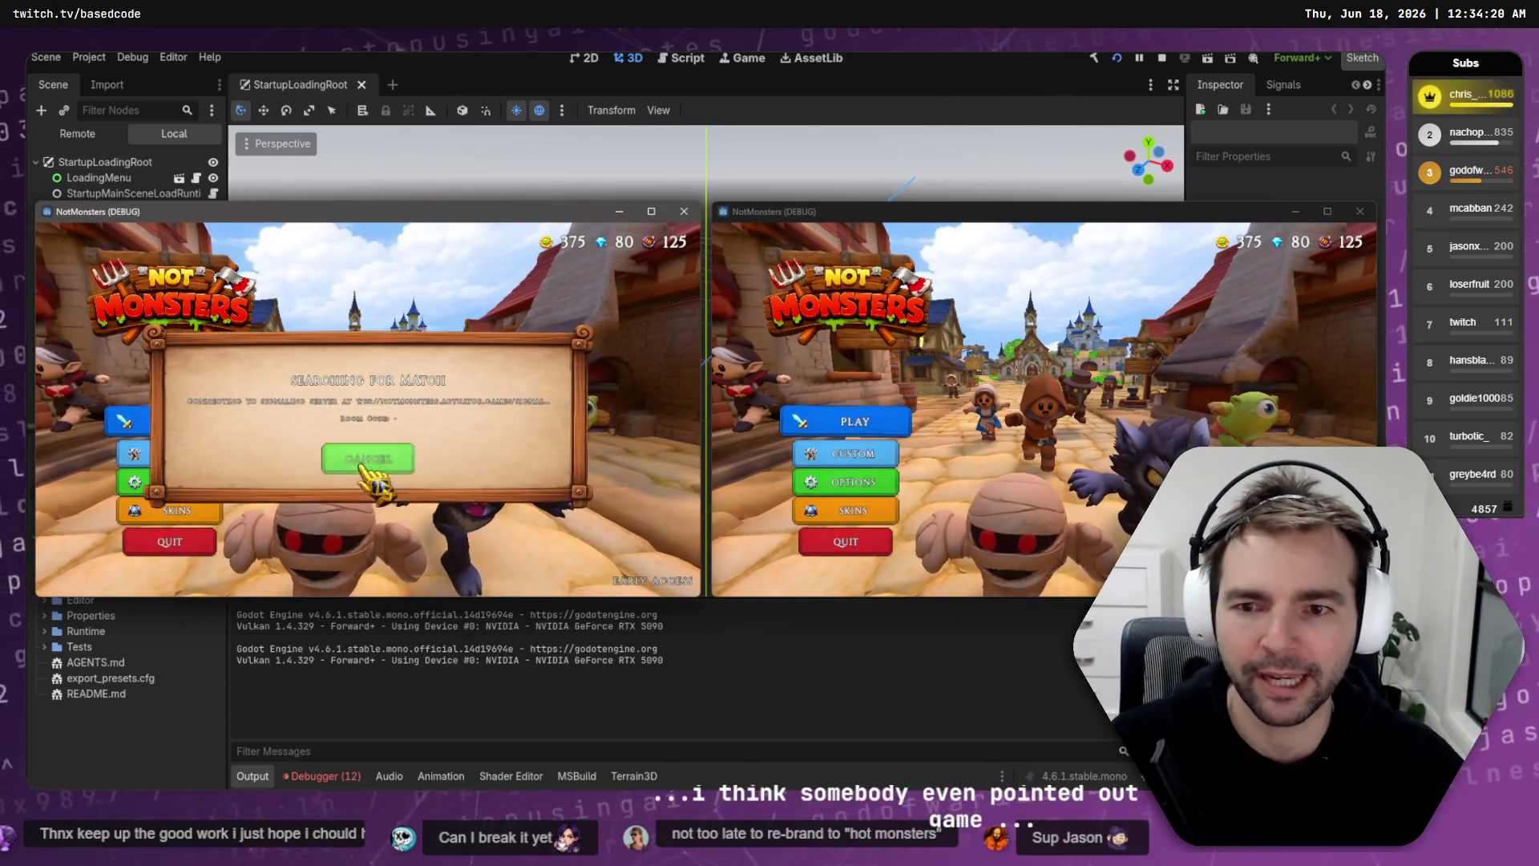
Step: Join the match in the right window, pick Lamplighter and Blacksmith, and choose the Witch form
{"action": "left_click", "coordinate": [854, 421]}
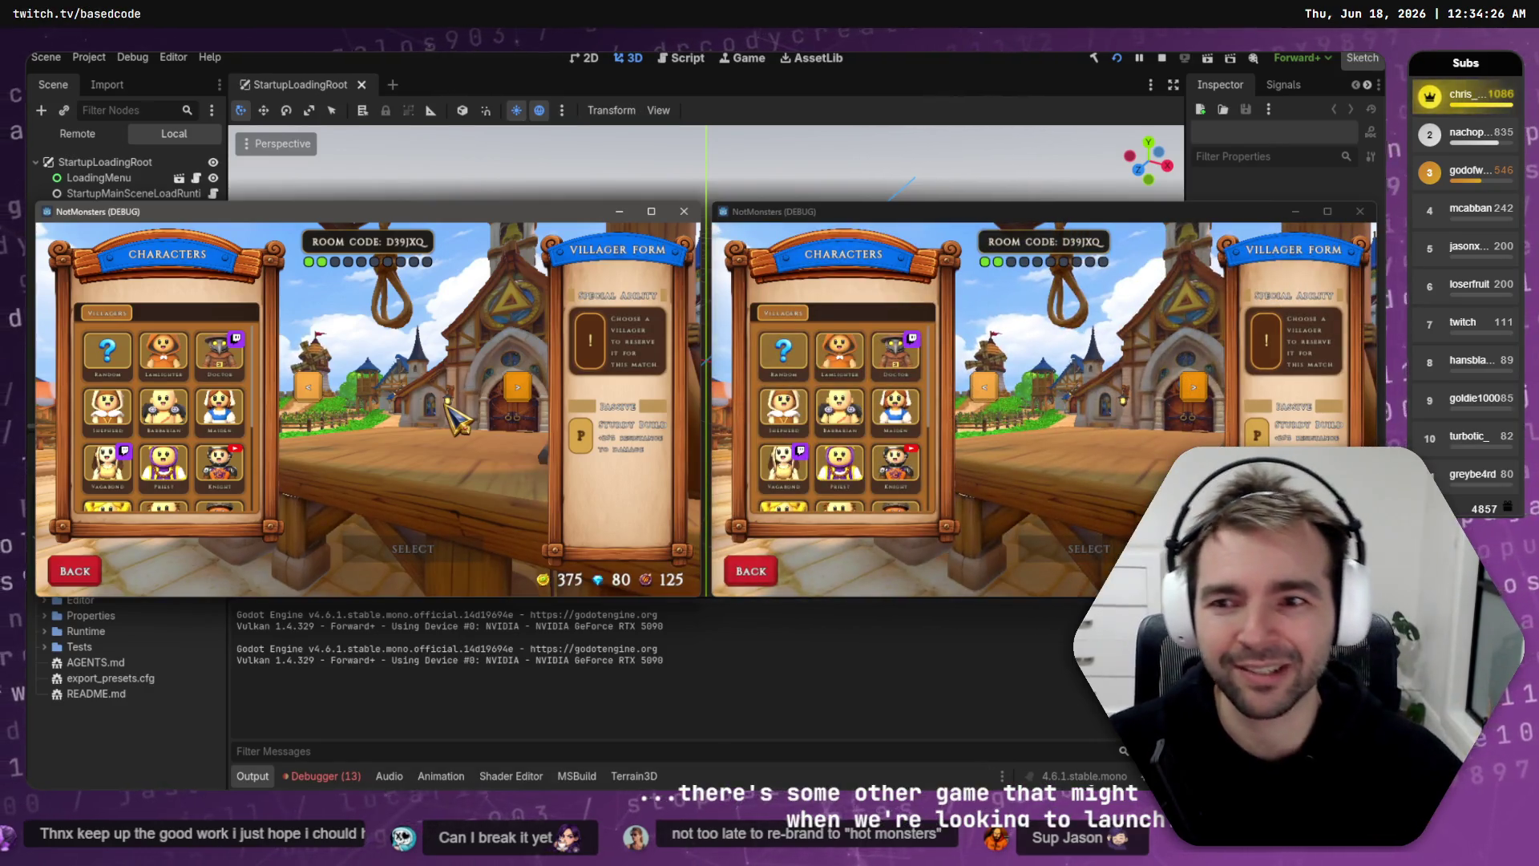
{"action": "left_click", "coordinate": [148, 353]}
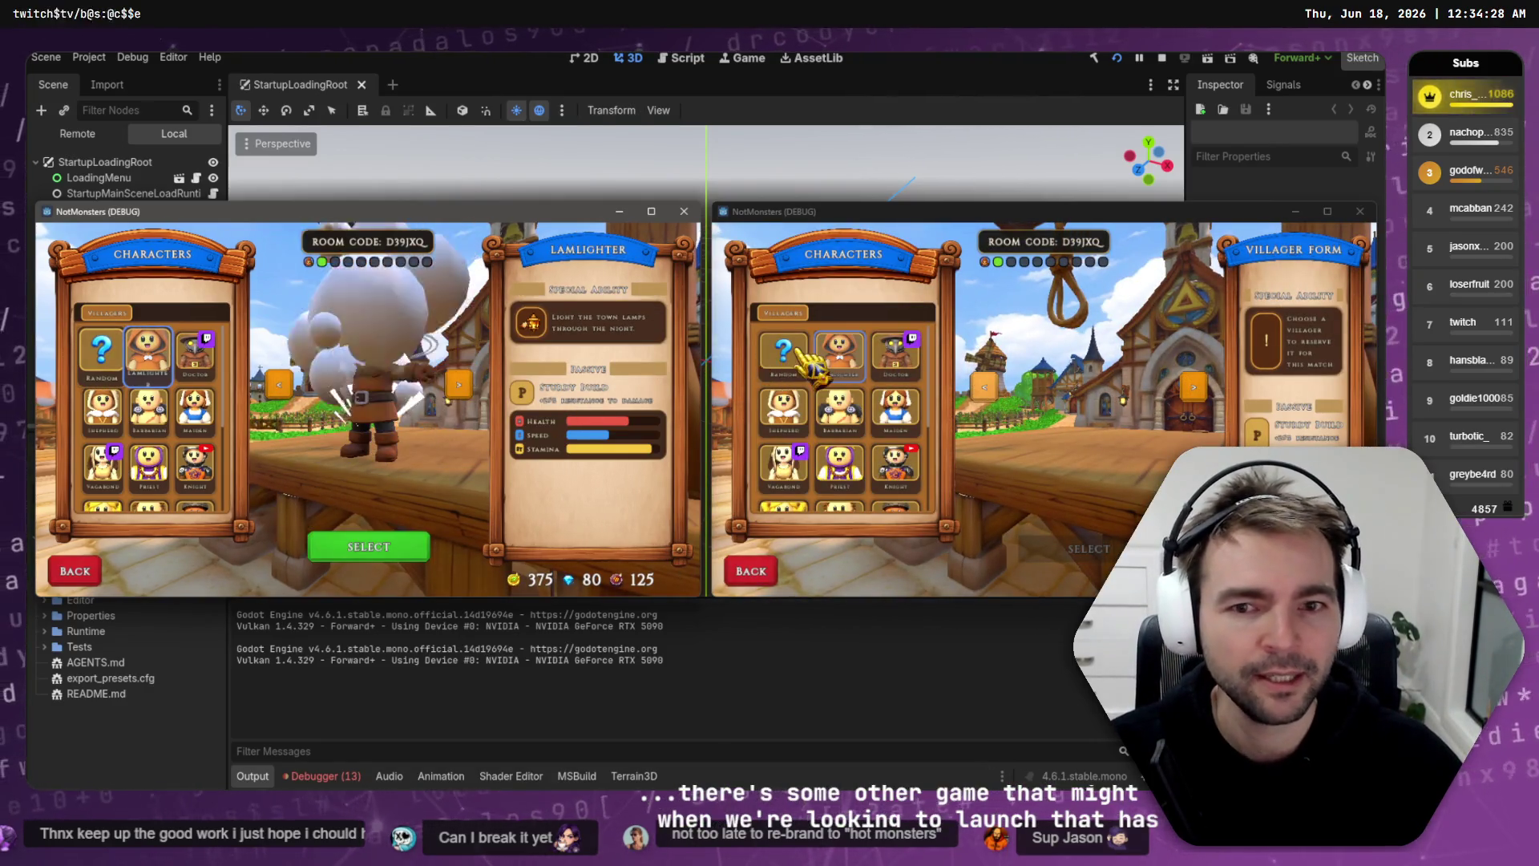
{"action": "left_click", "coordinate": [807, 357]}
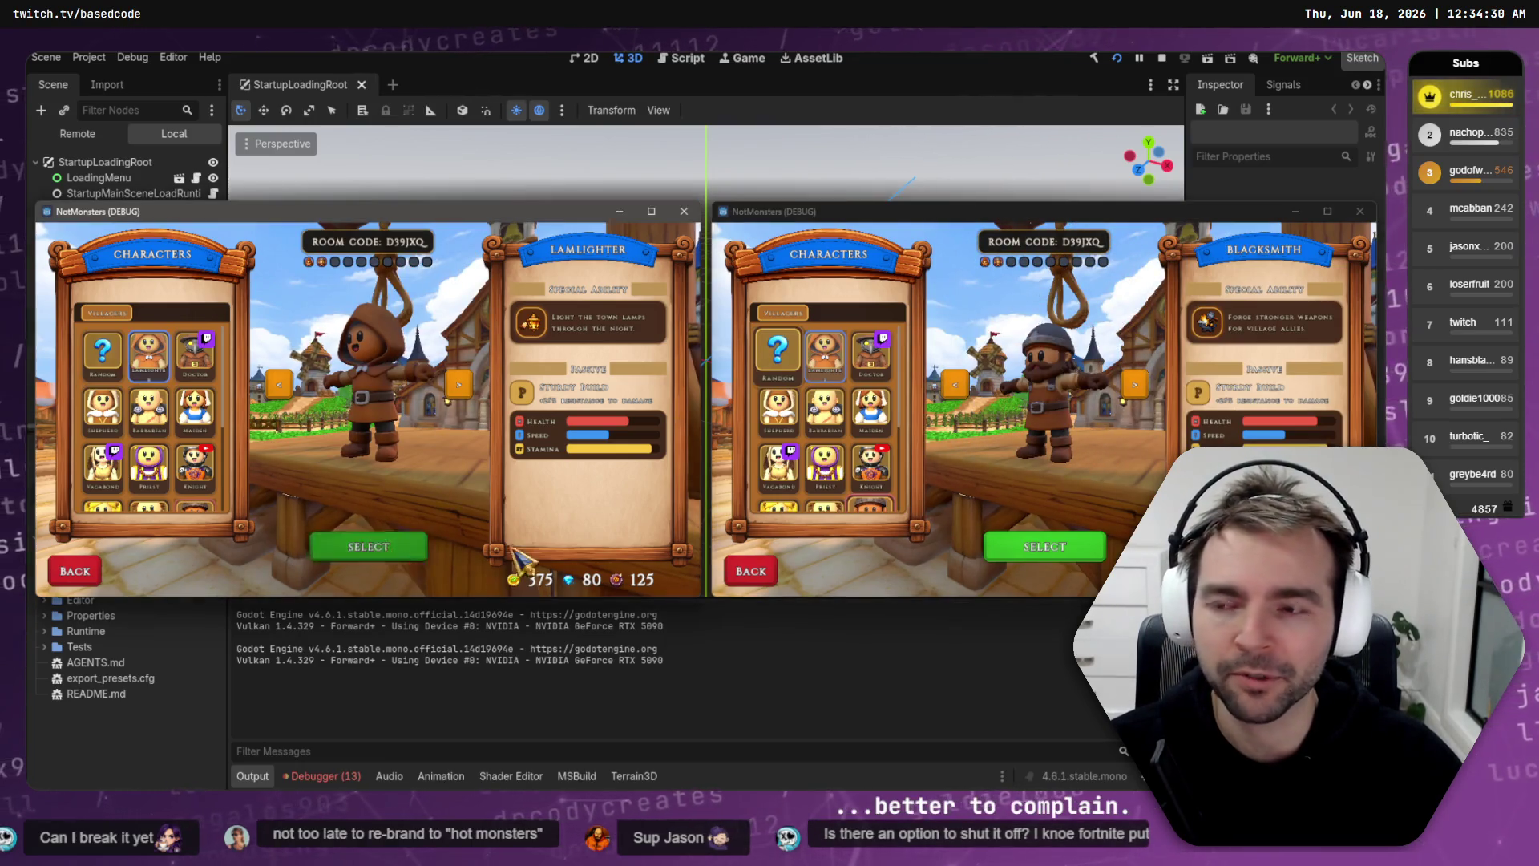
{"action": "left_click", "coordinate": [1044, 545]}
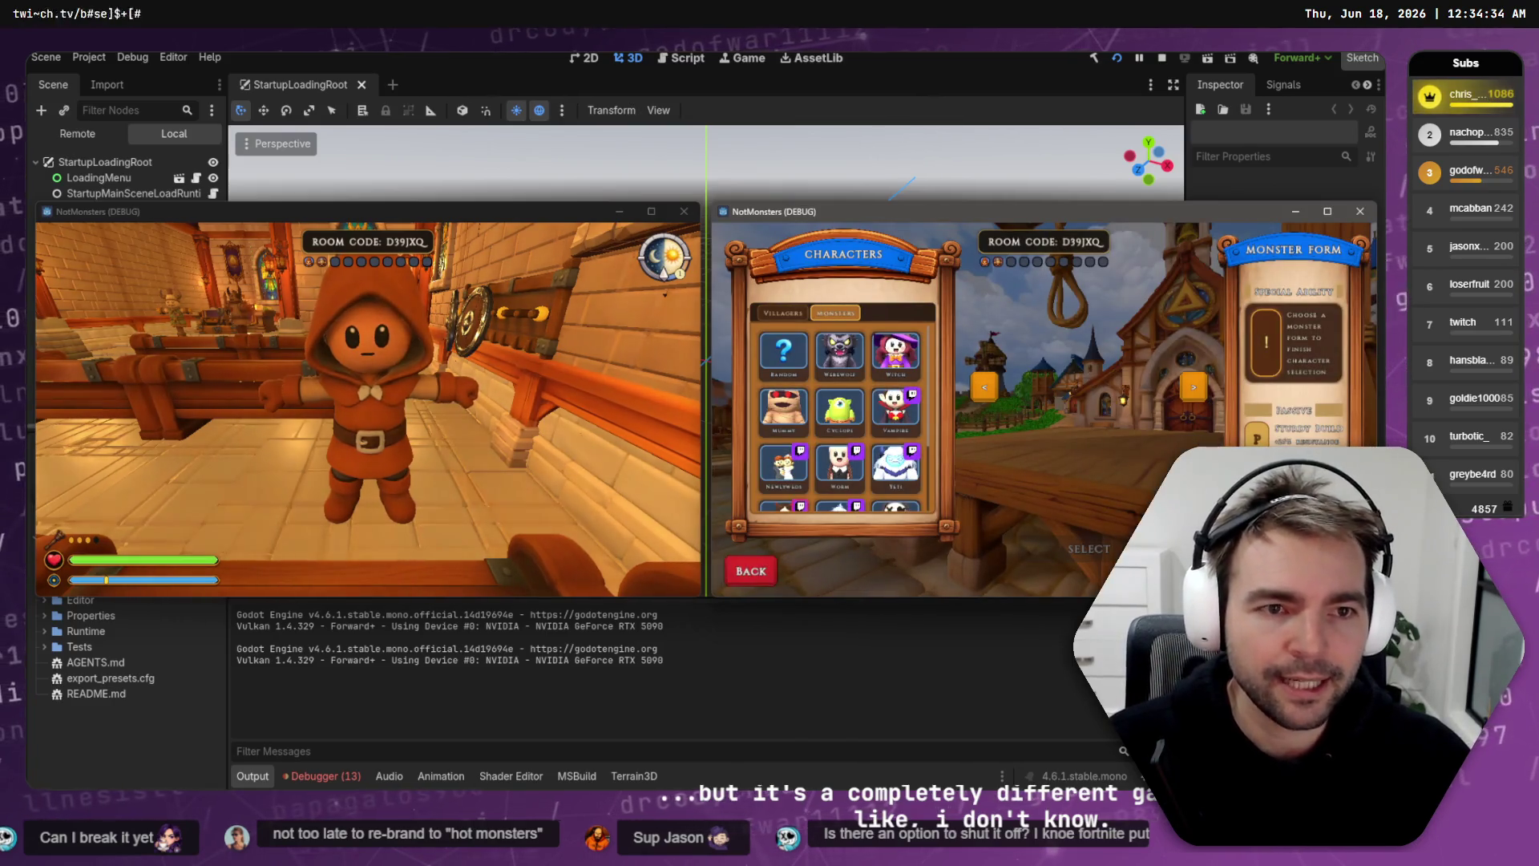
{"action": "key", "text": "w"}
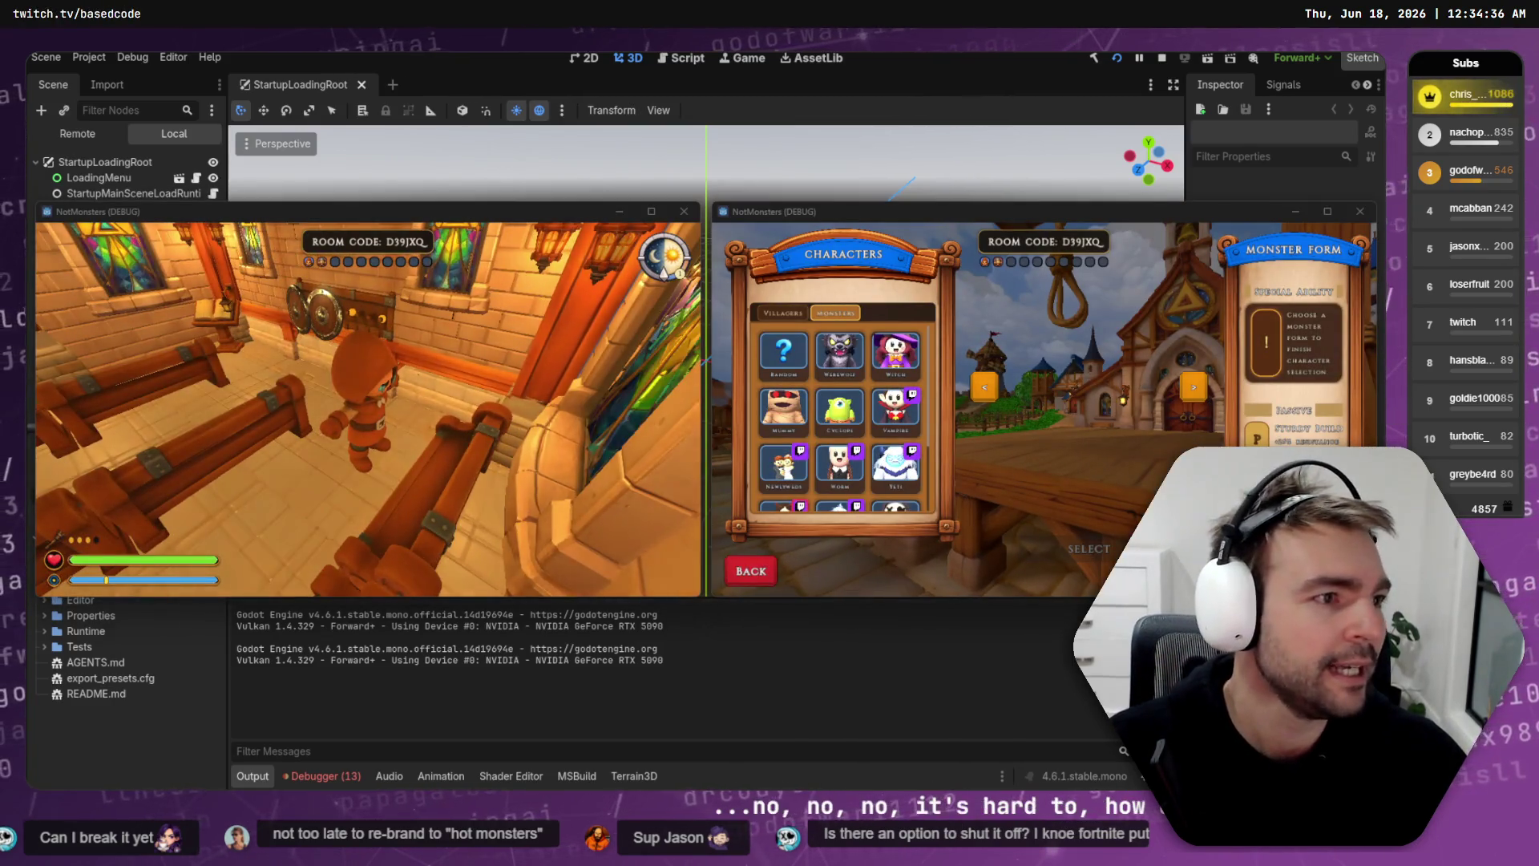
{"action": "left_click", "coordinate": [871, 350]}
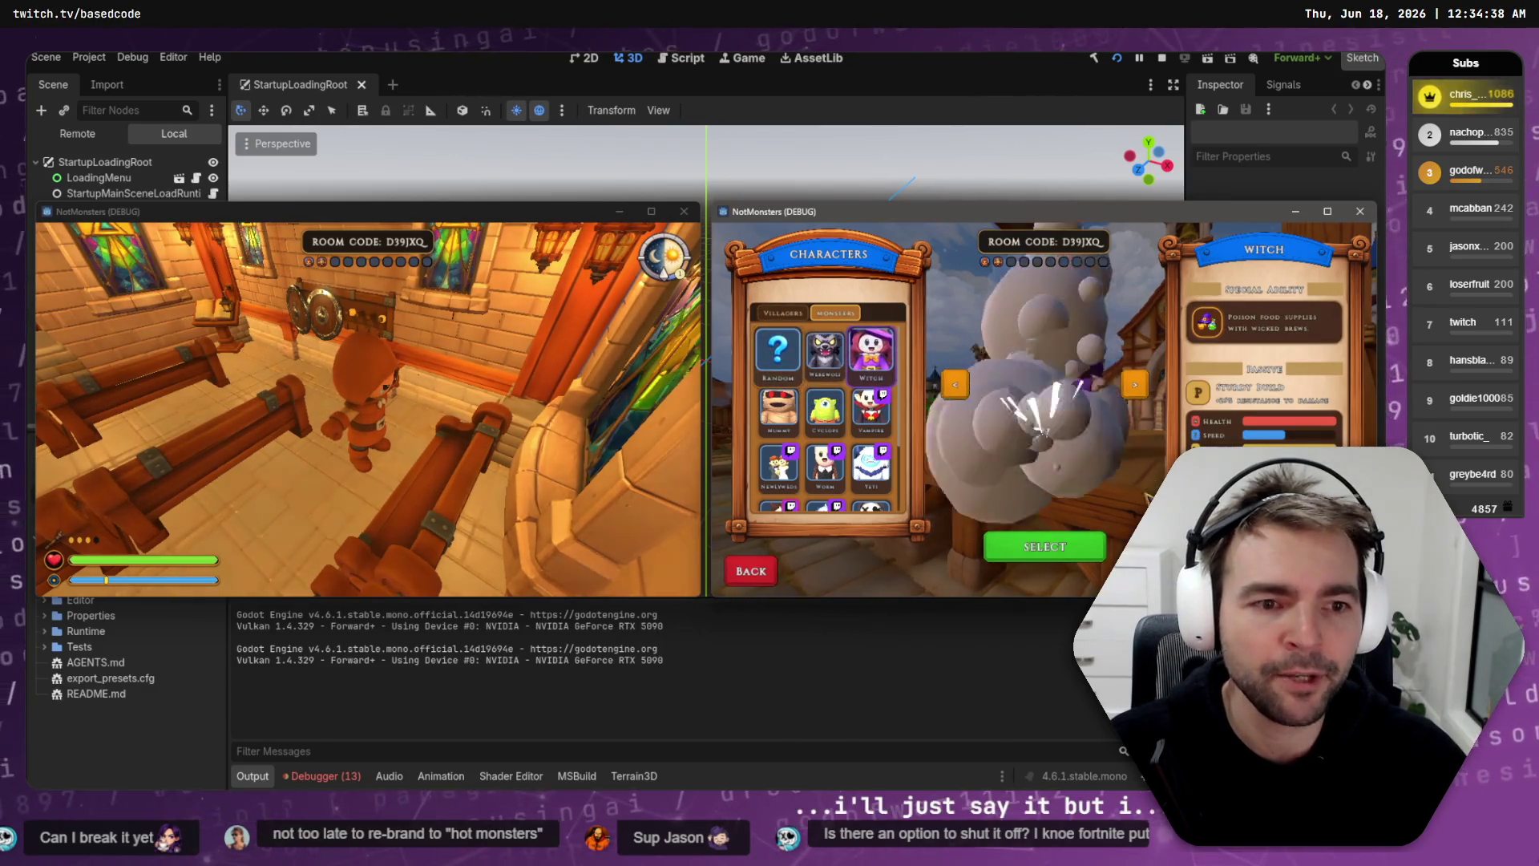
{"action": "left_click", "coordinate": [1044, 545]}
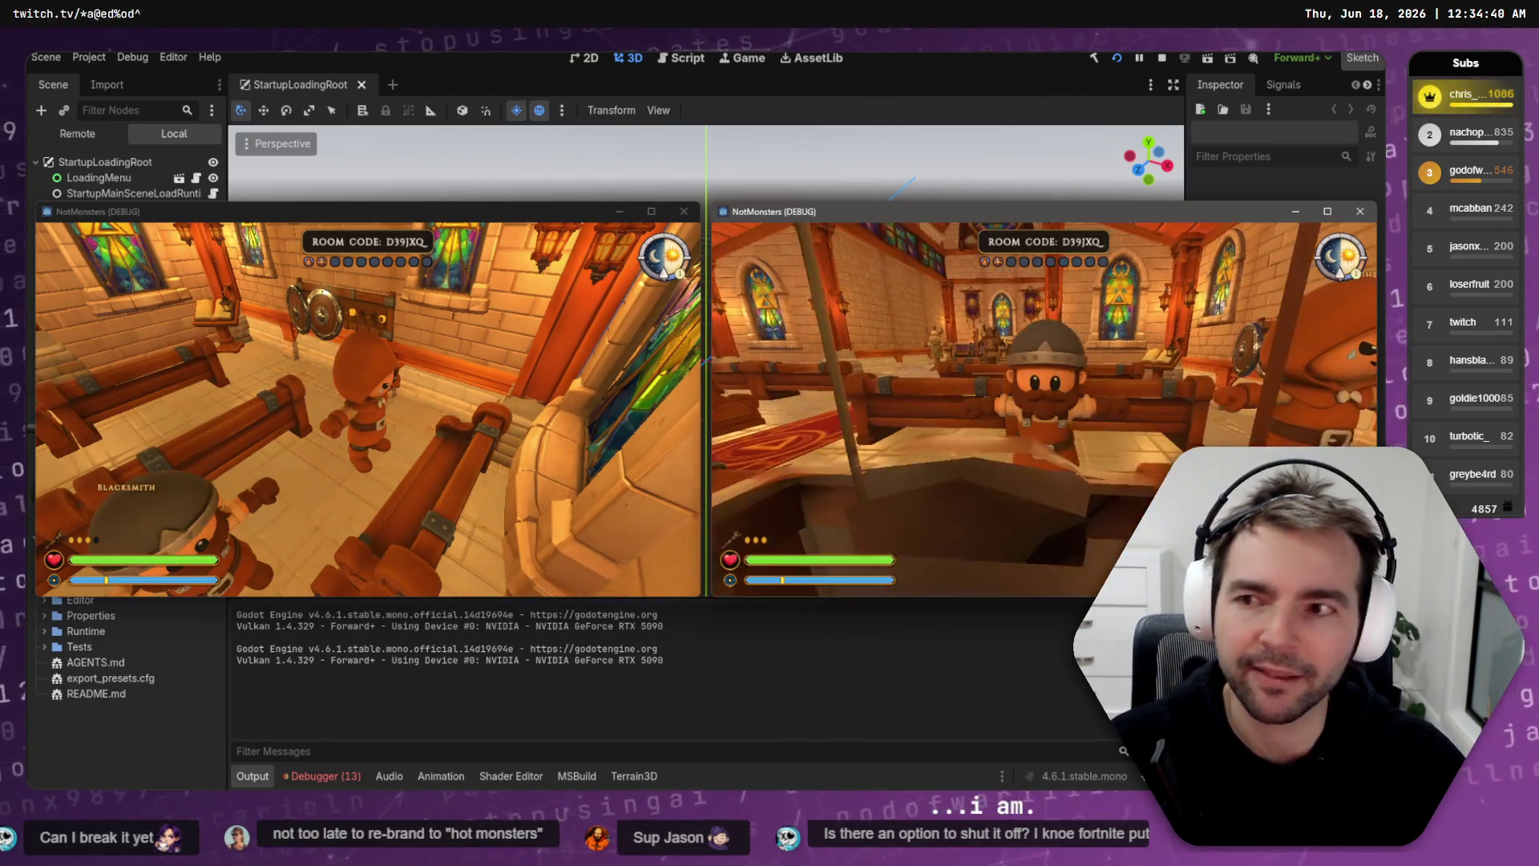
{"action": "key", "text": "w"}
{"action": "key", "text": "w"}
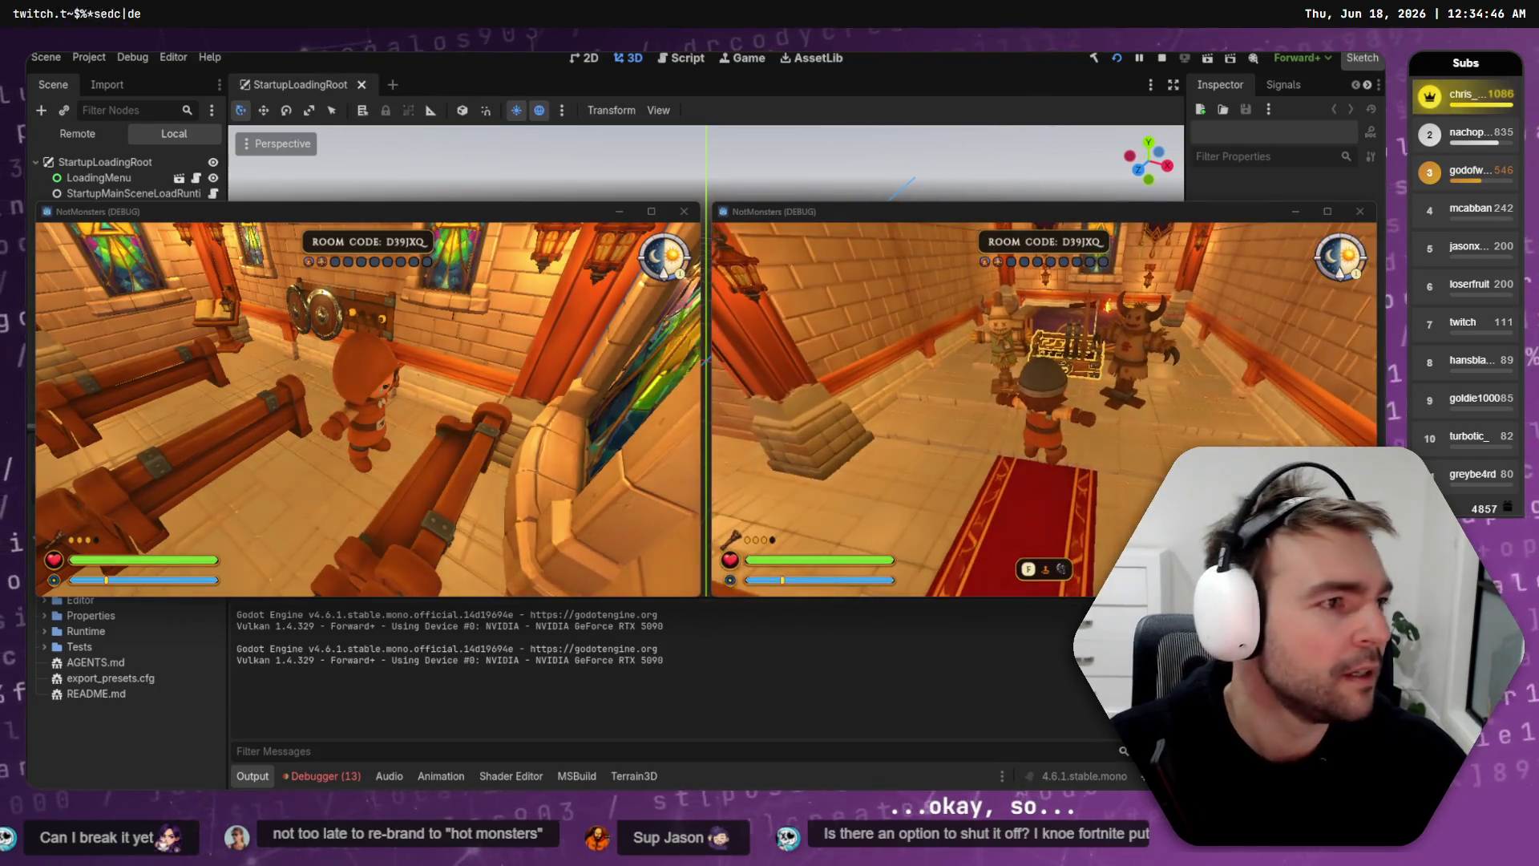
Step: Walk both players around the hall toward the Blacksmith and the chest shop
{"action": "key", "text": "alt+Tab"}
{"action": "key", "text": "w"}
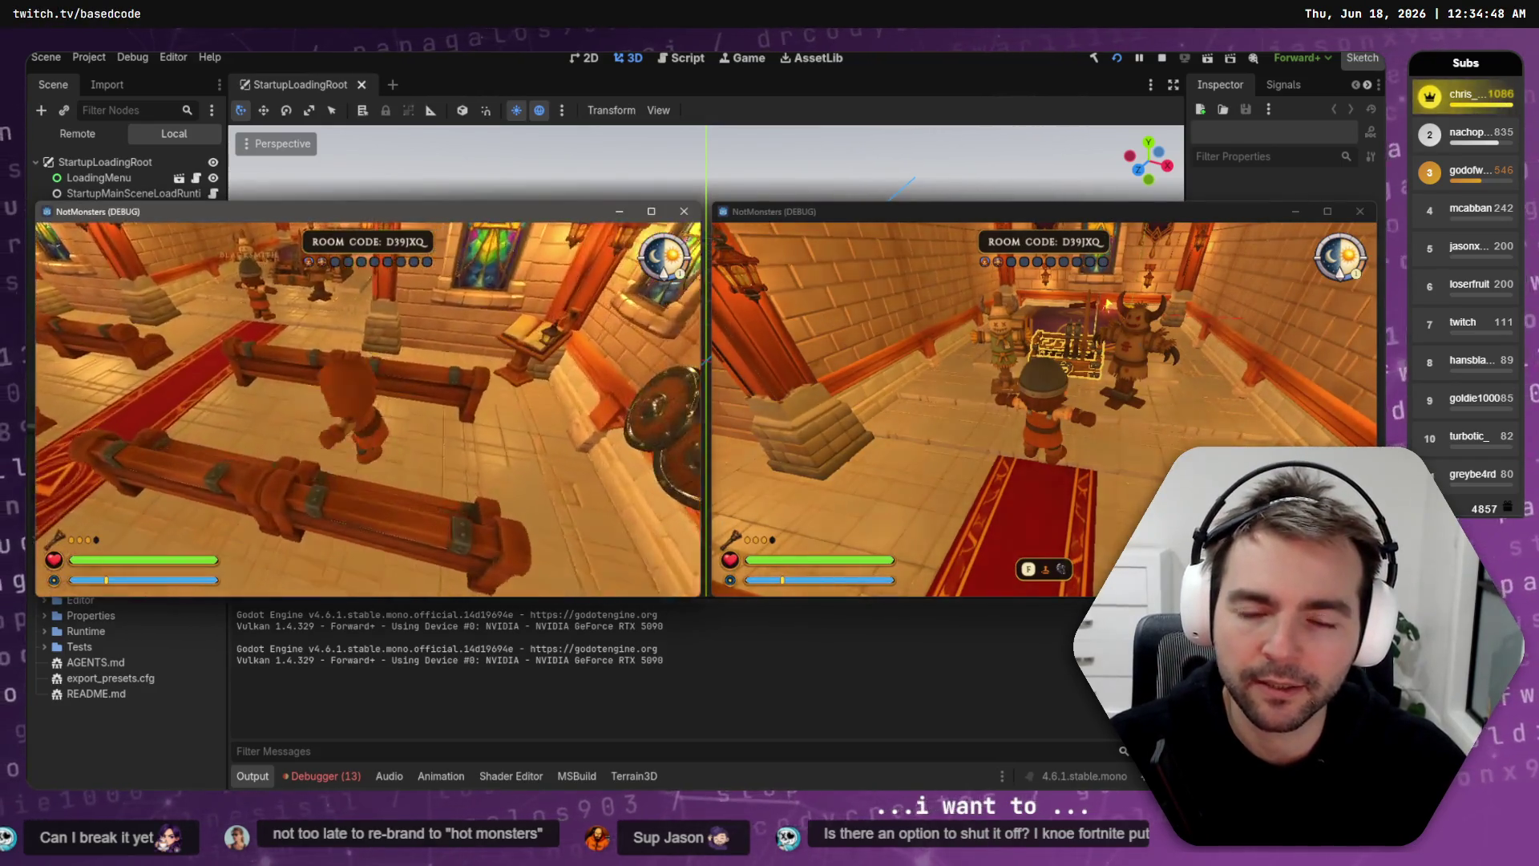
{"action": "key", "text": "w"}
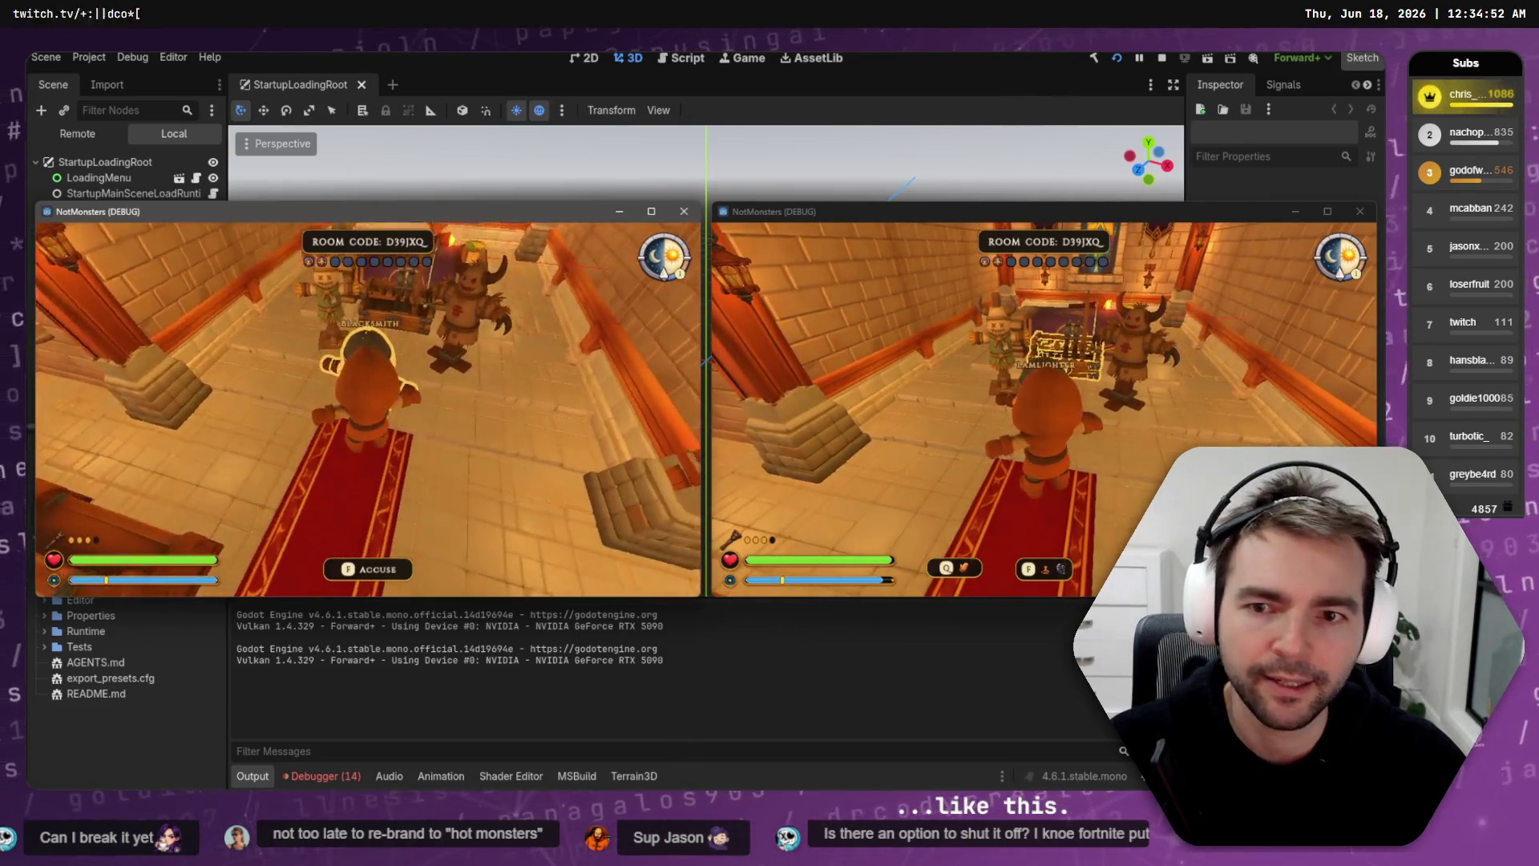
{"action": "key", "text": "alt+Tab"}
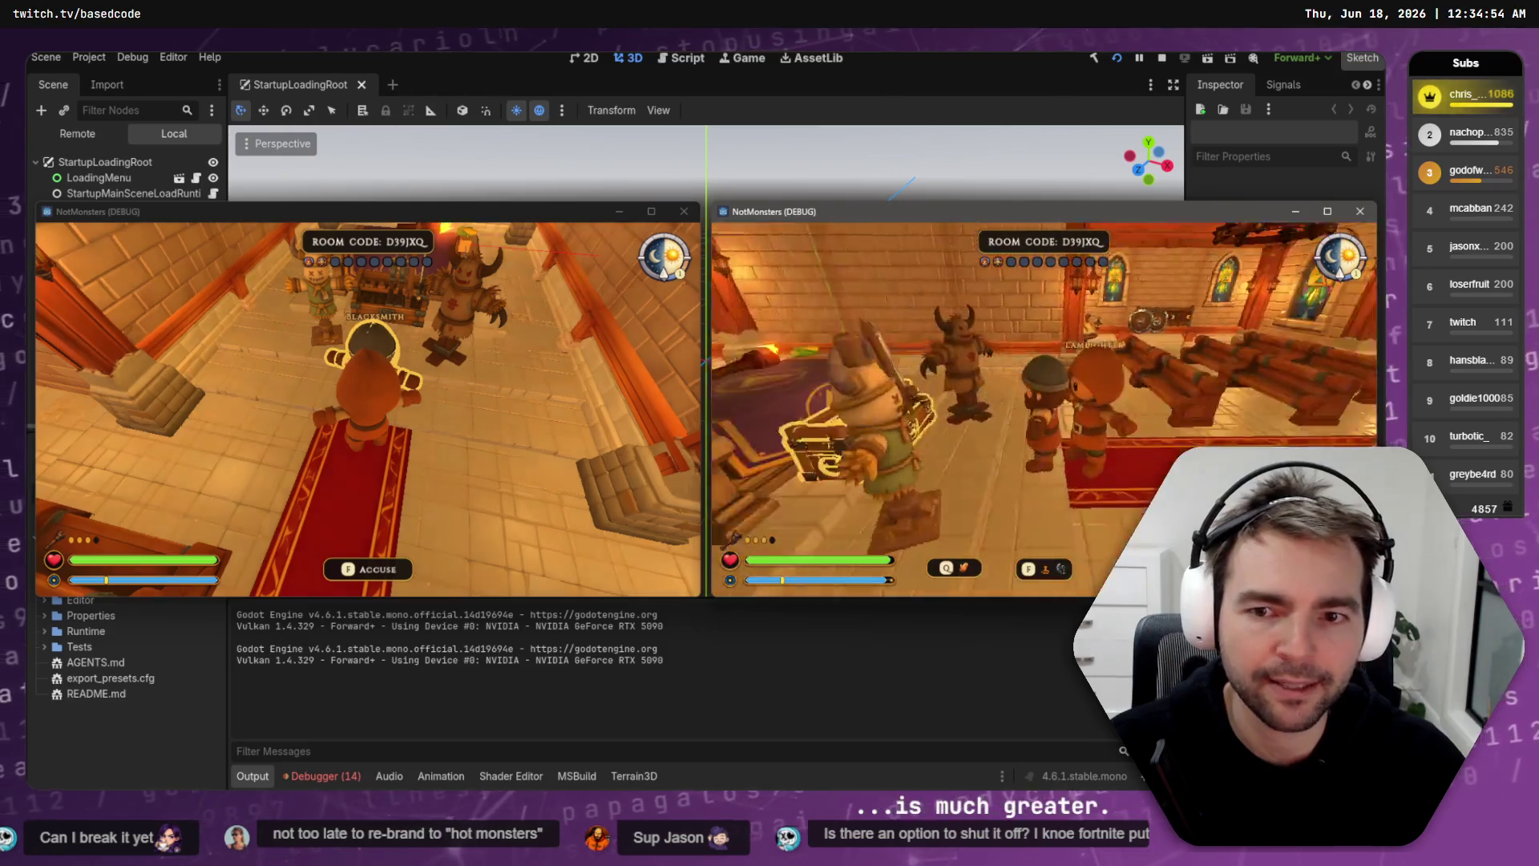
{"action": "key", "text": "a"}
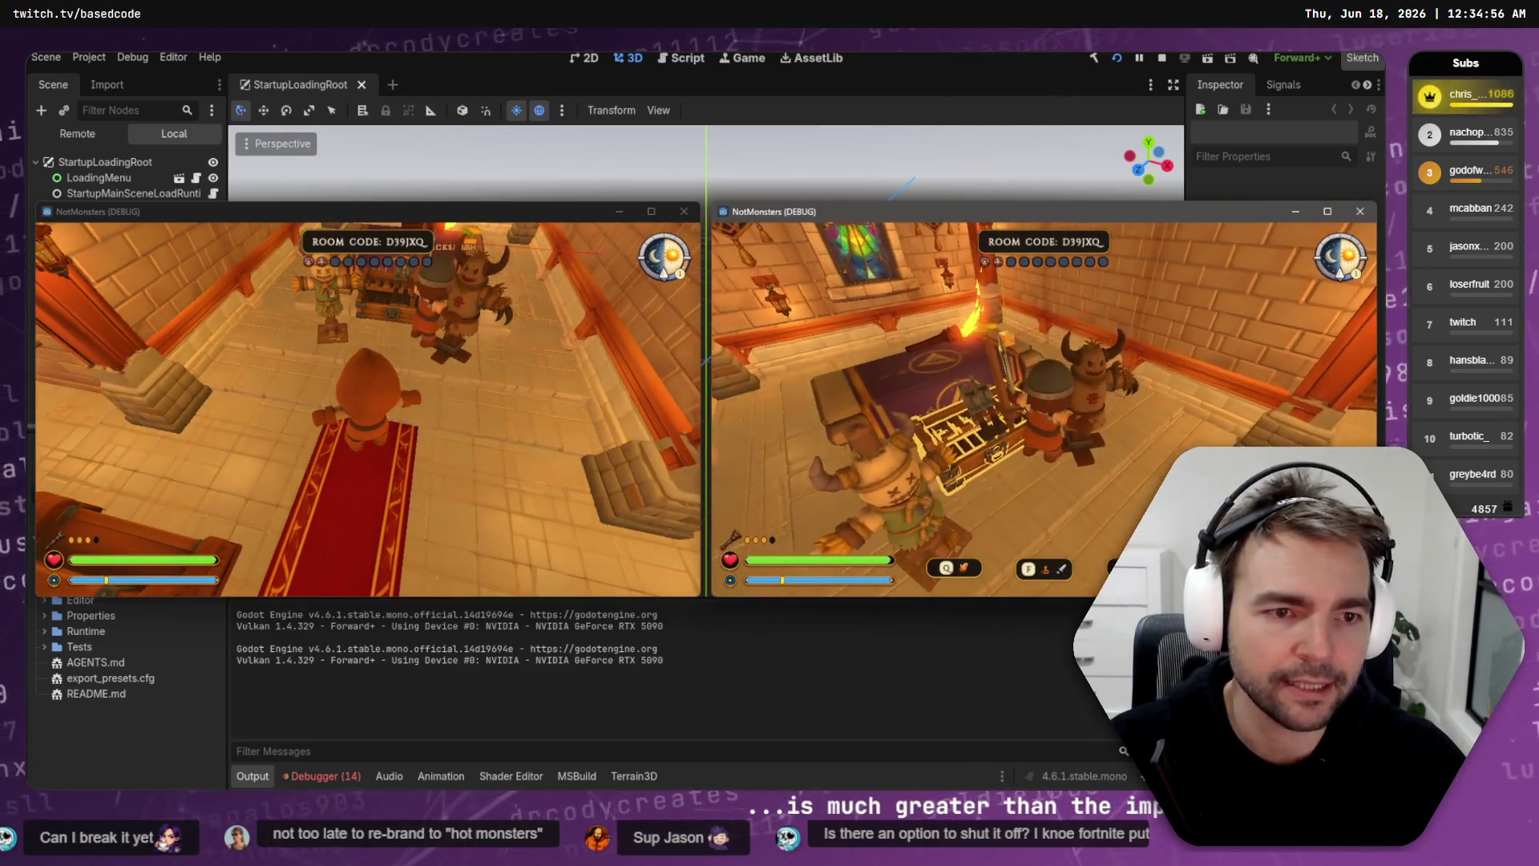
{"action": "key", "text": "s"}
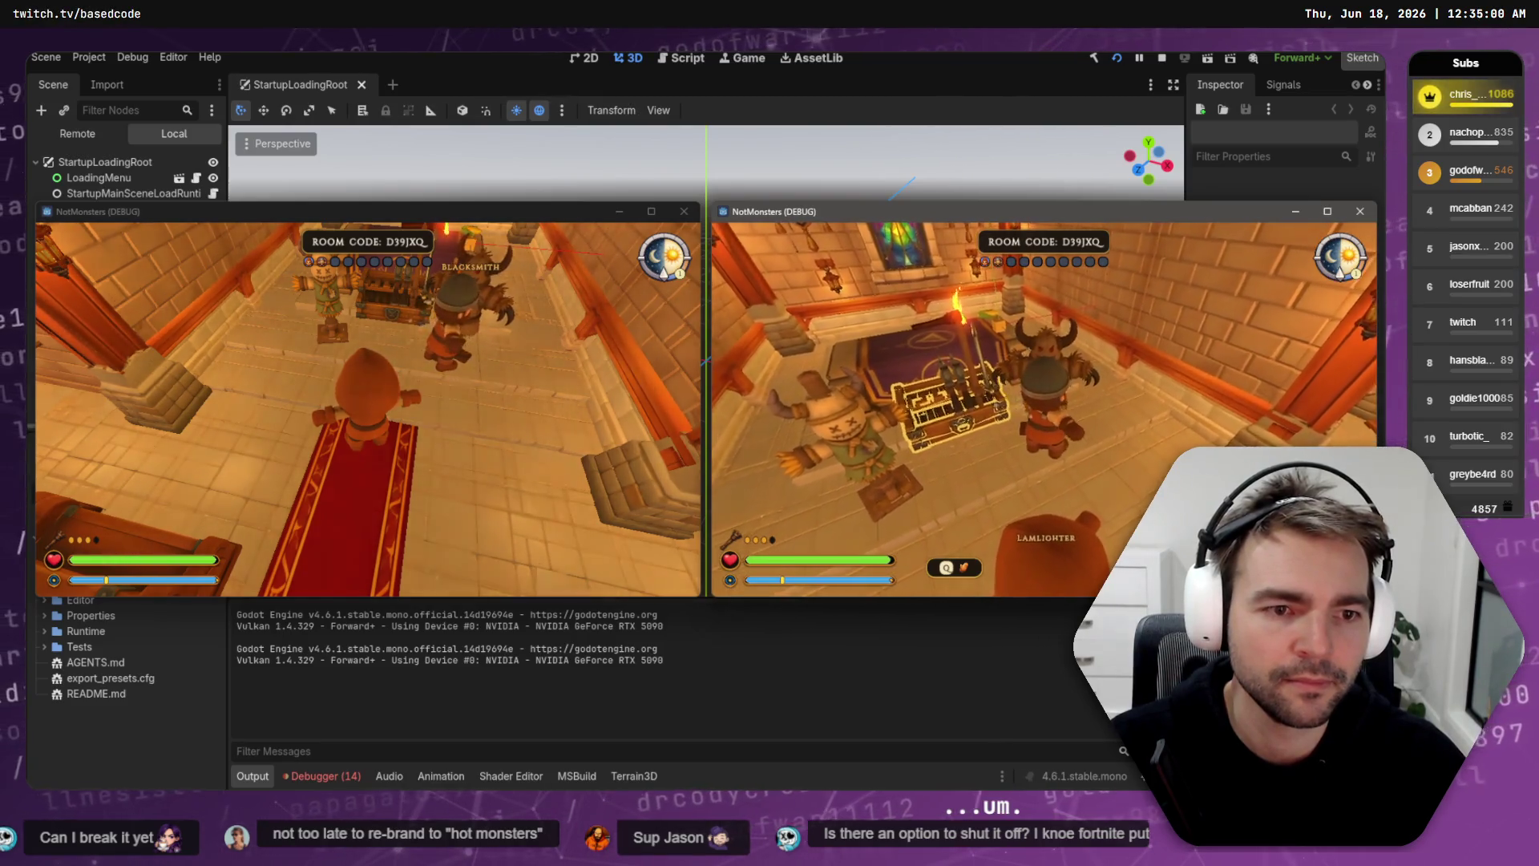
{"action": "key", "text": "a"}
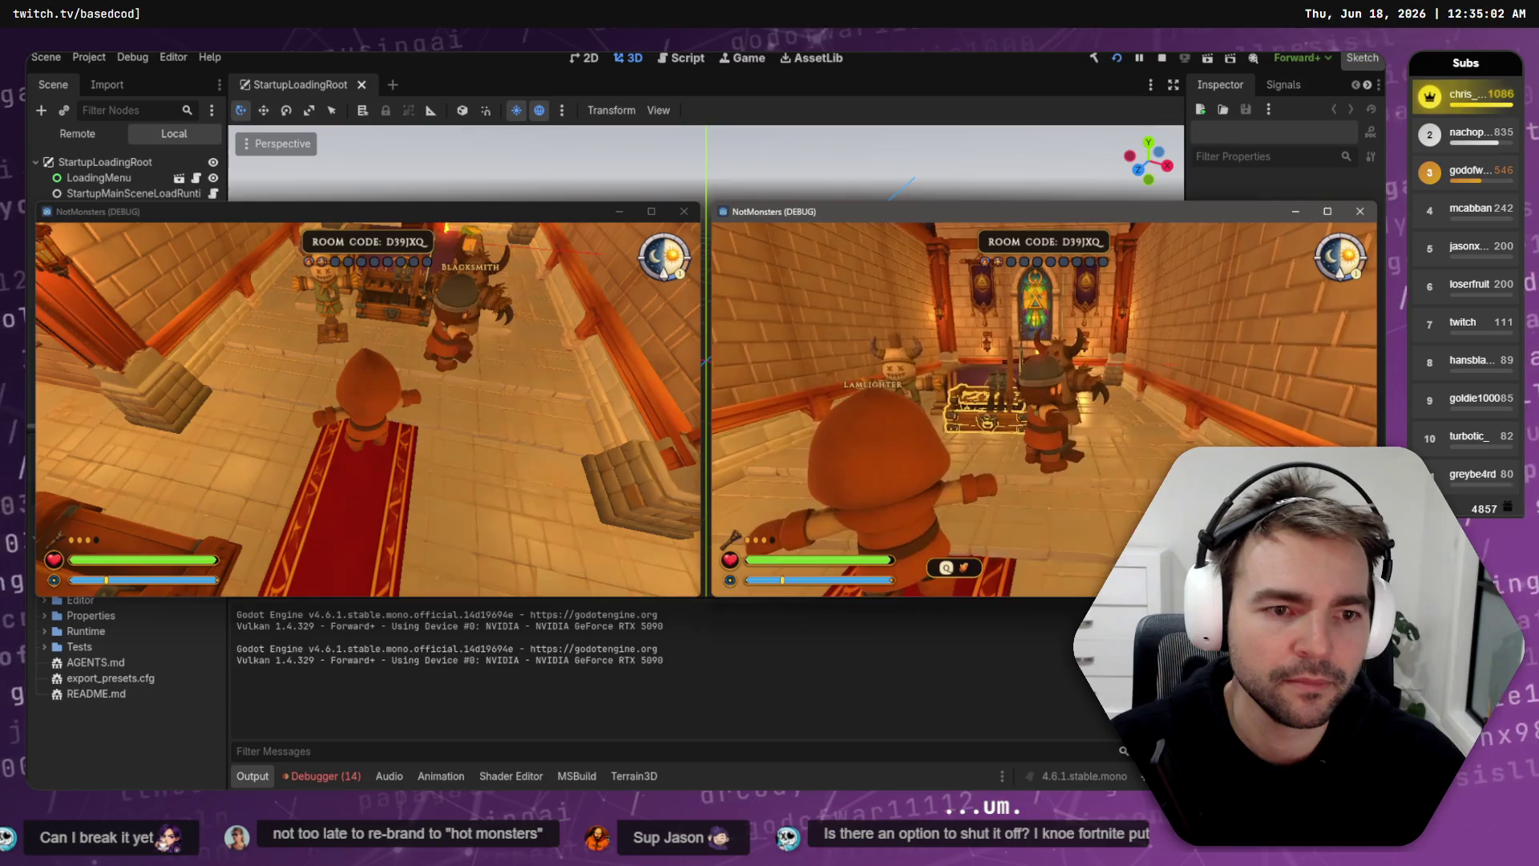
{"action": "key", "text": "w"}
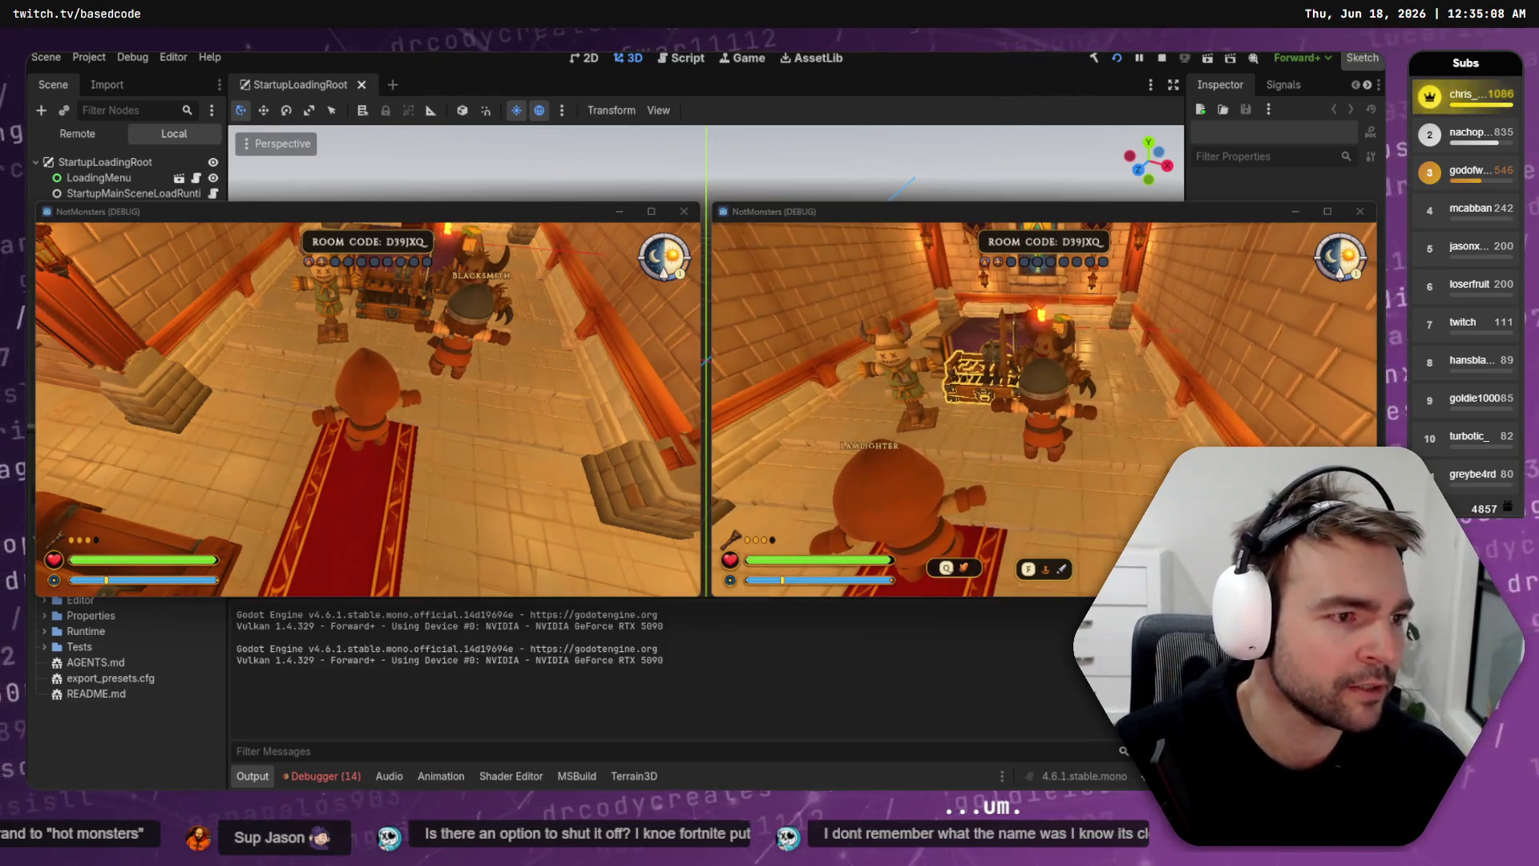
{"action": "key", "text": "alt+Tab"}
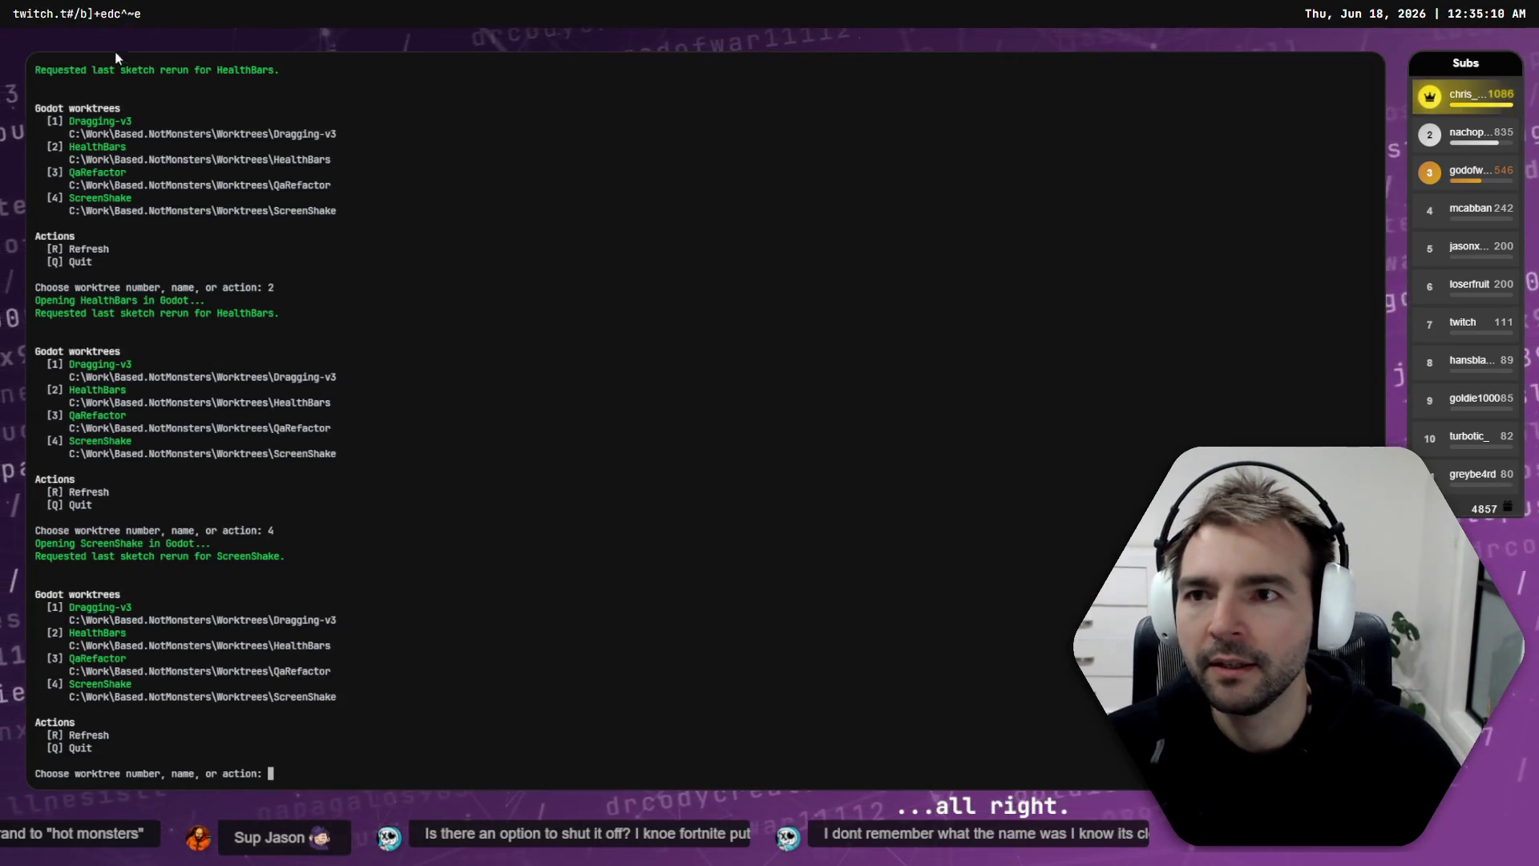
Step: Draft a Codex prompt to scale down hit screen shake and add slight smooth camera rotation
{"action": "key", "text": "alt+Tab"}
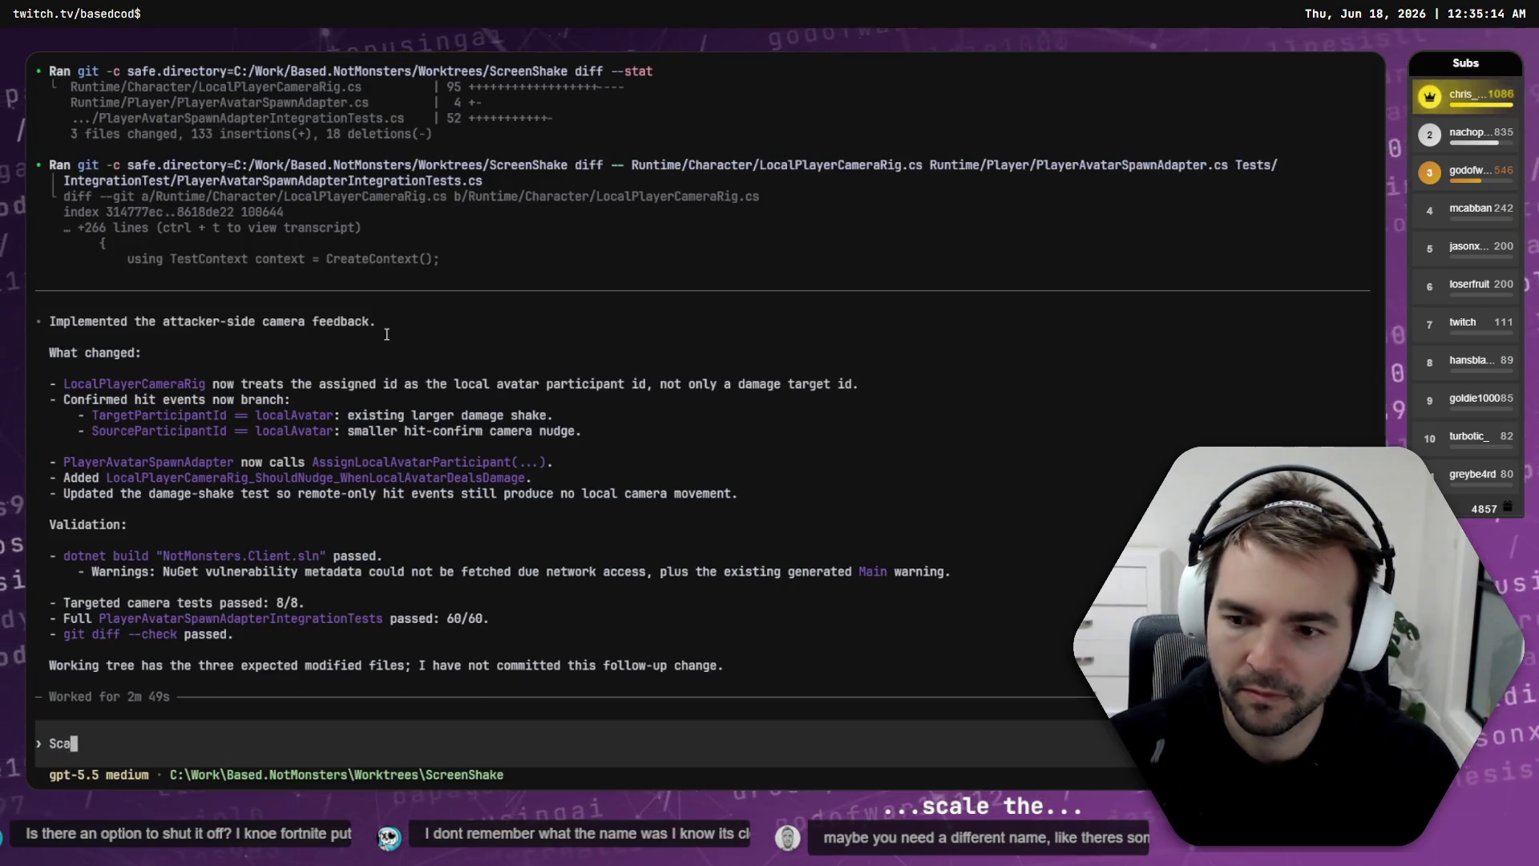
{"action": "type", "text": "Scale down the screen"}
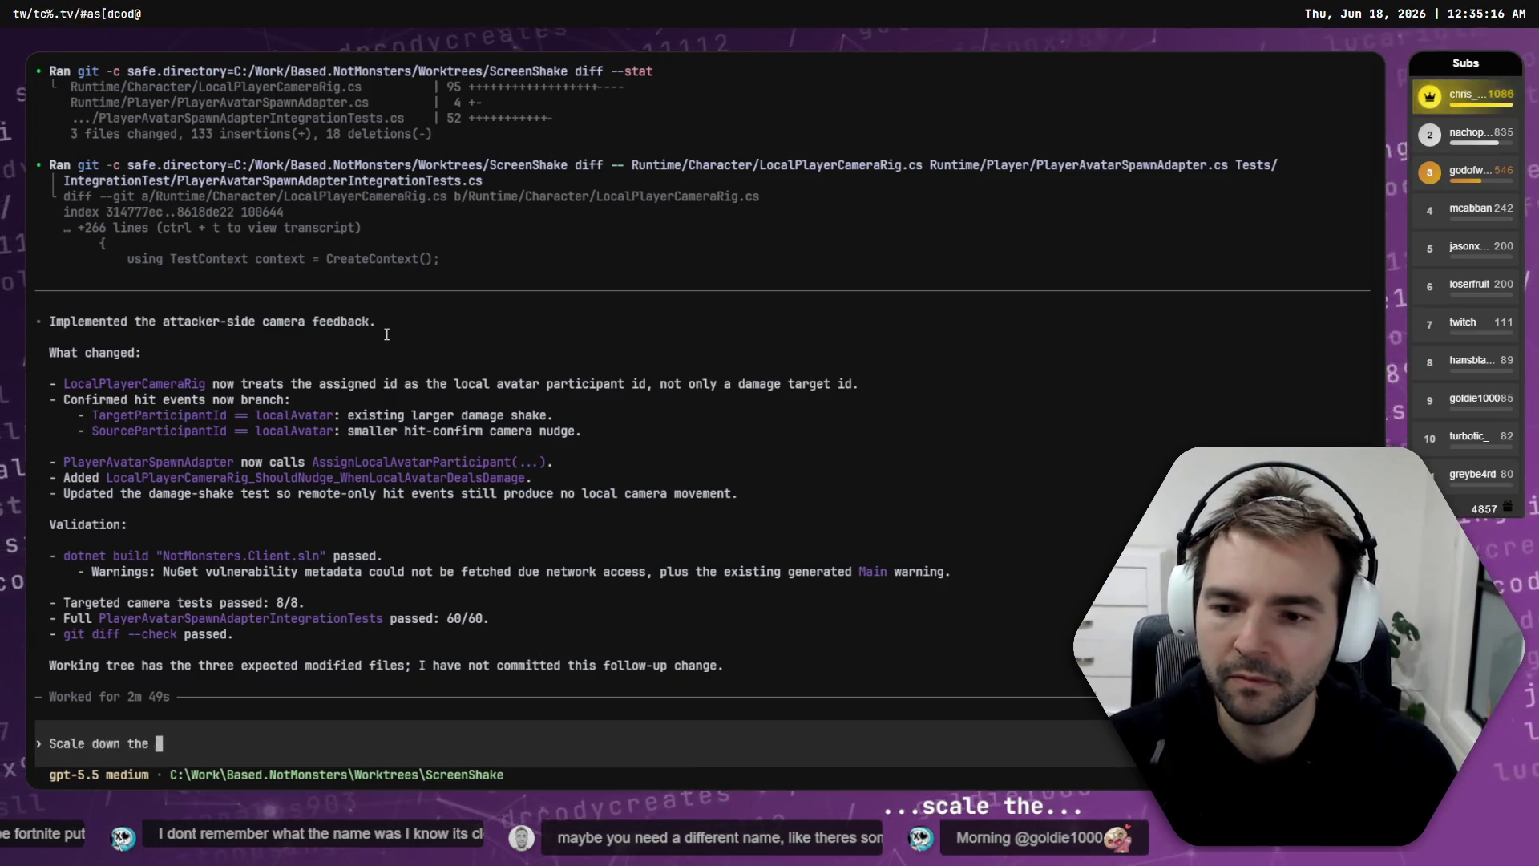
{"action": "type", "text": " shake when"}
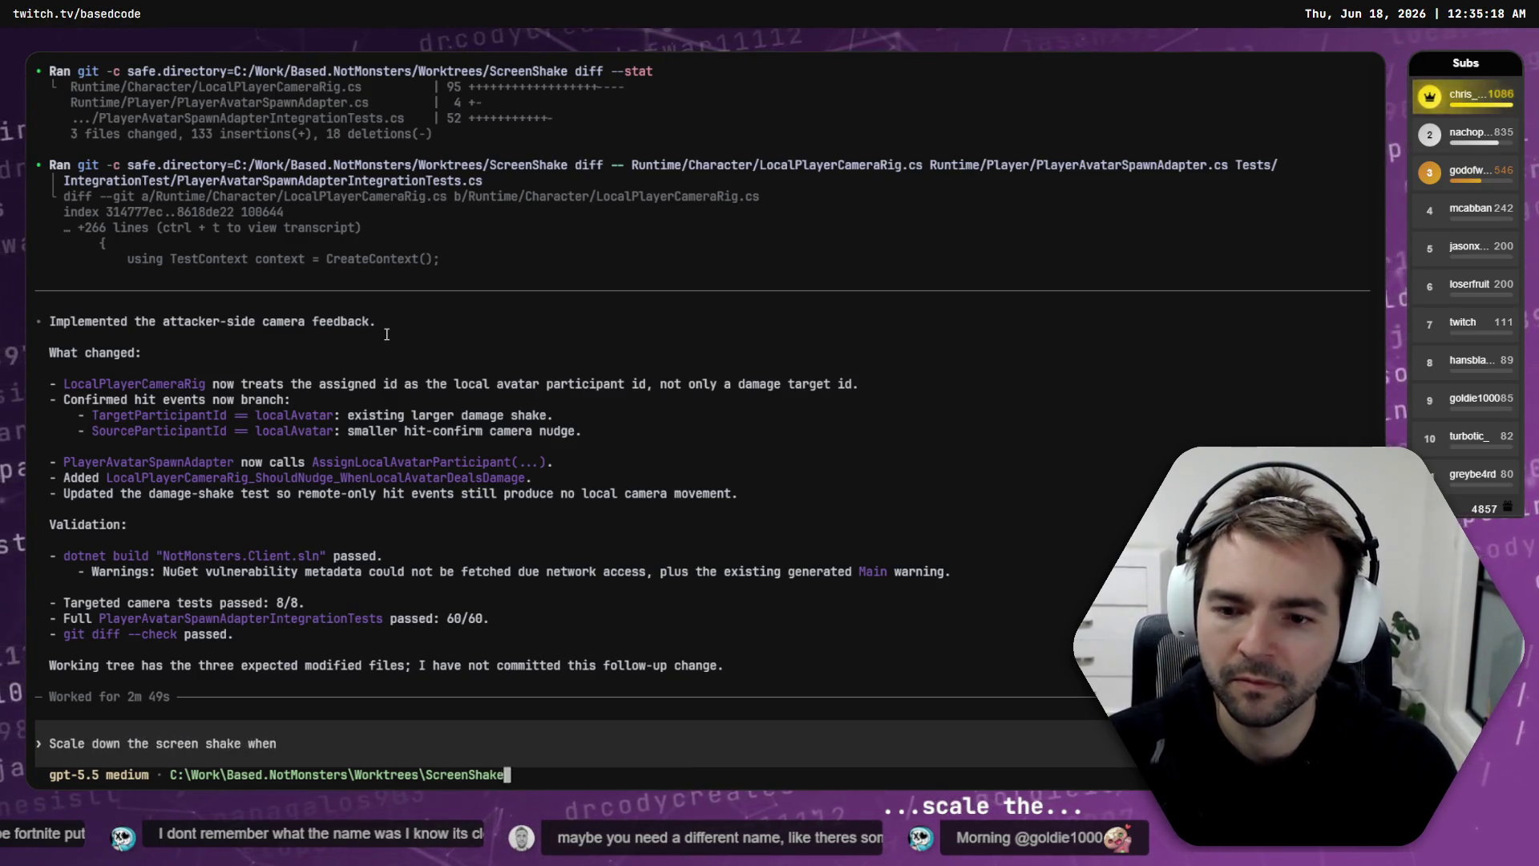
{"action": "type", "text": " hitting. Add a "}
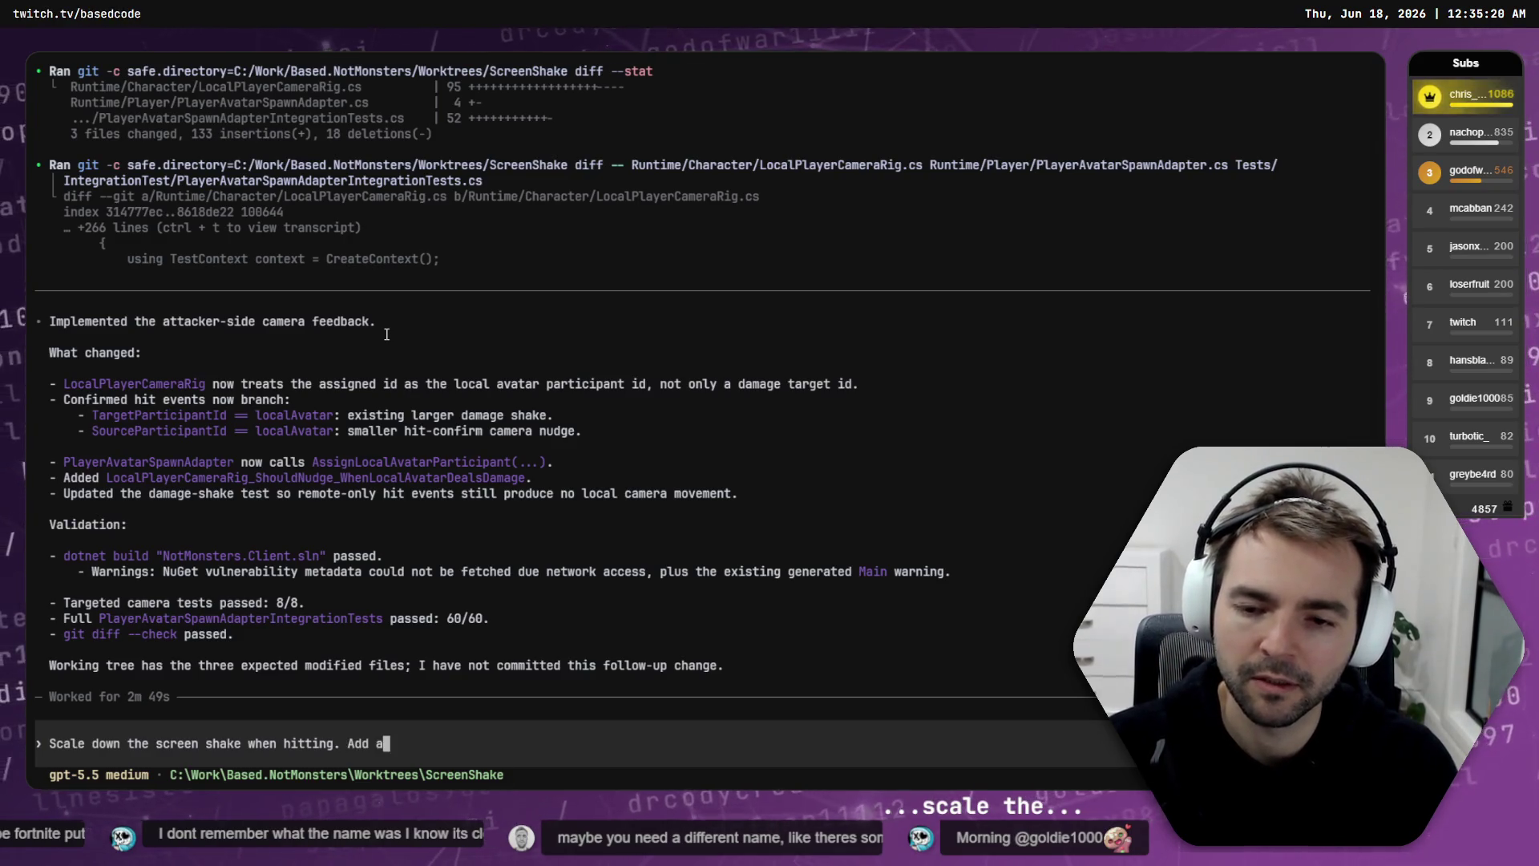
{"action": "type", "text": "tiny bit o"}
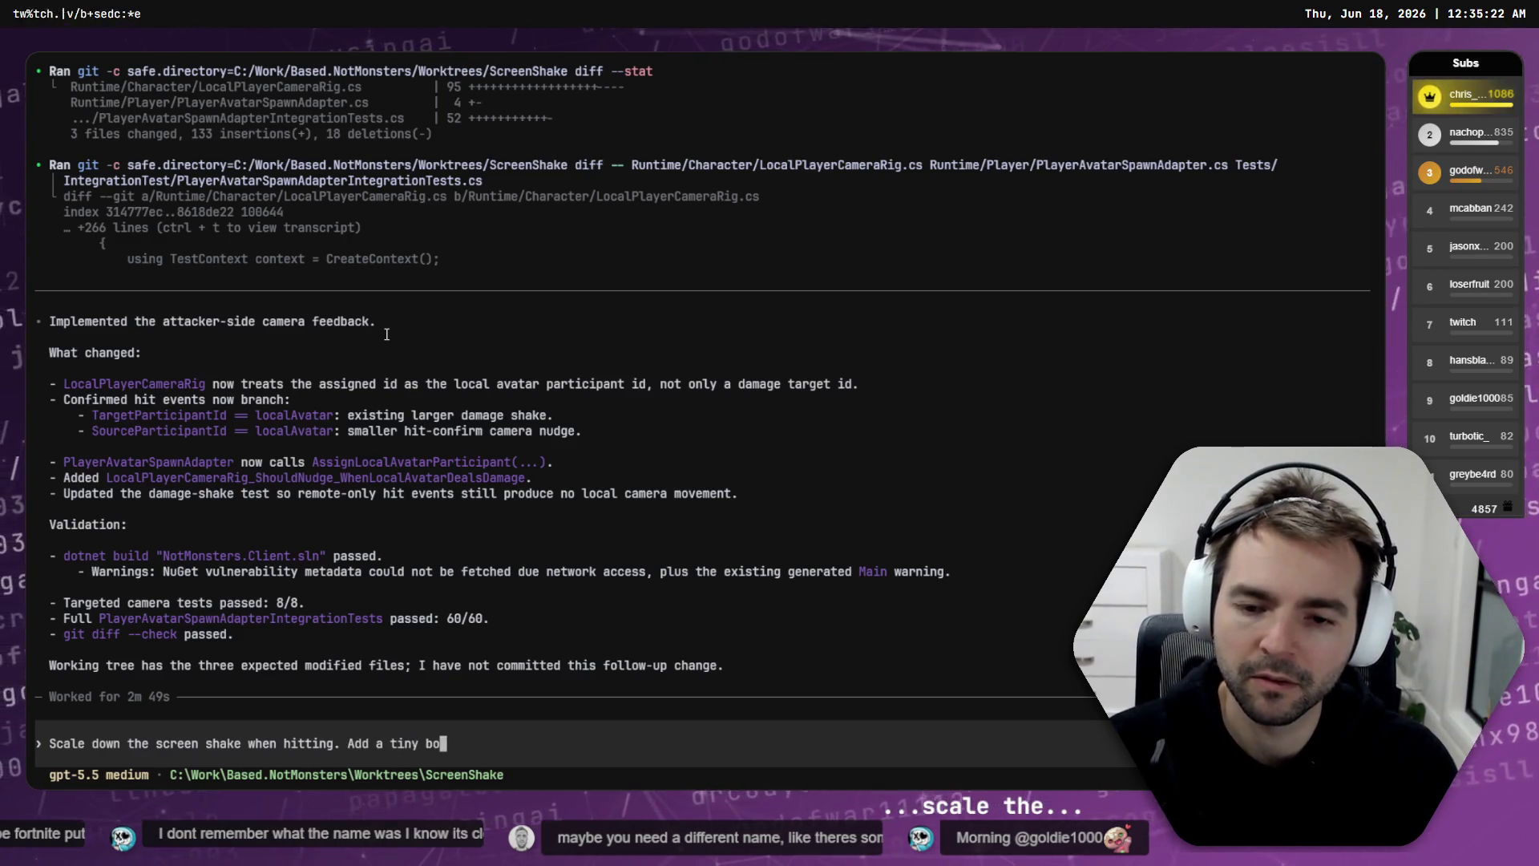
{"action": "type", "text": "f camera"}
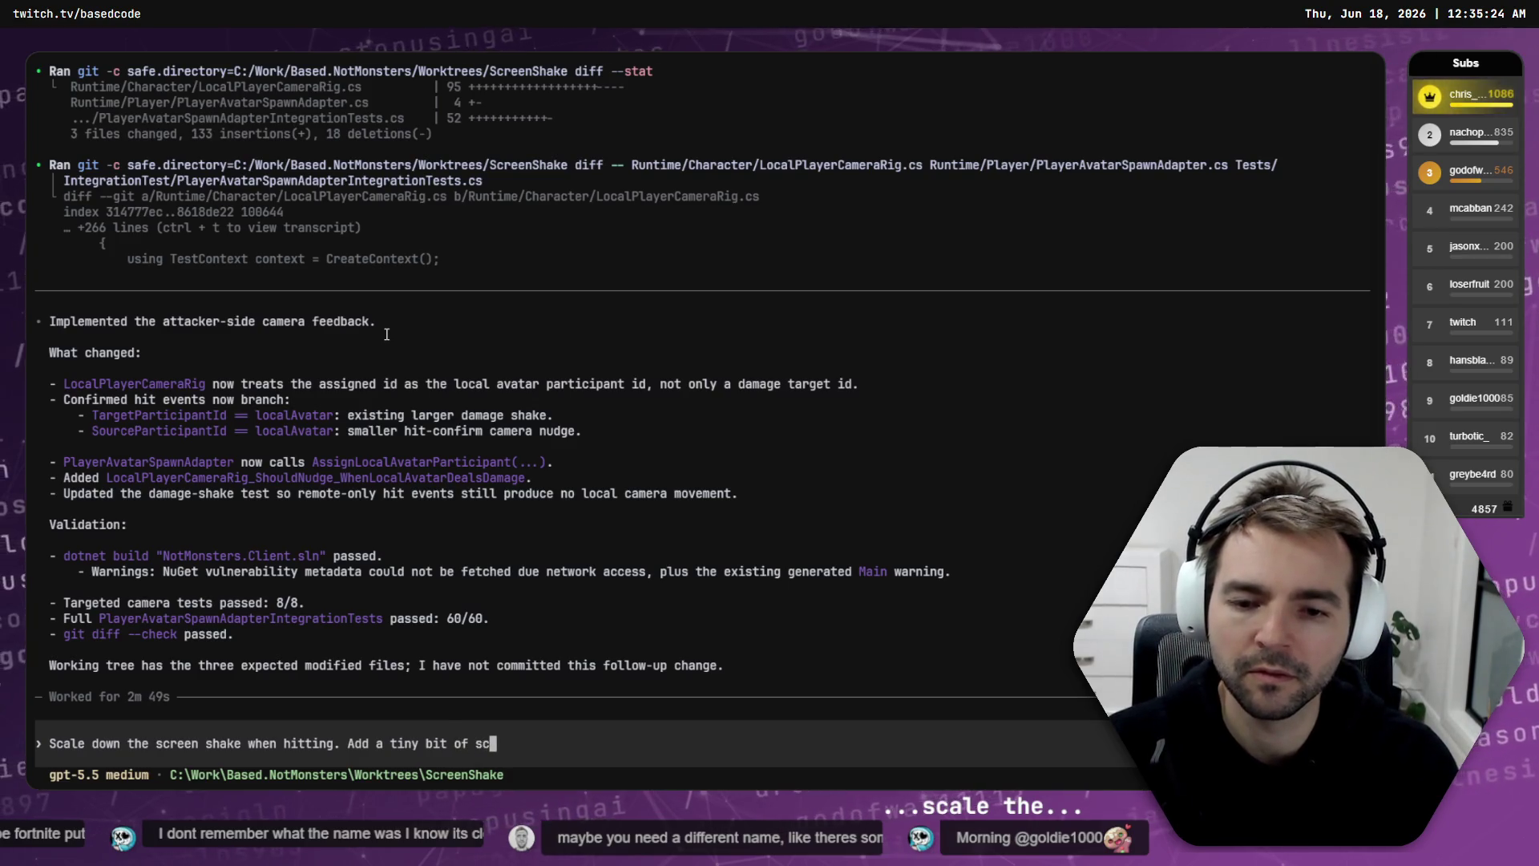
{"action": "type", "text": " rota"}
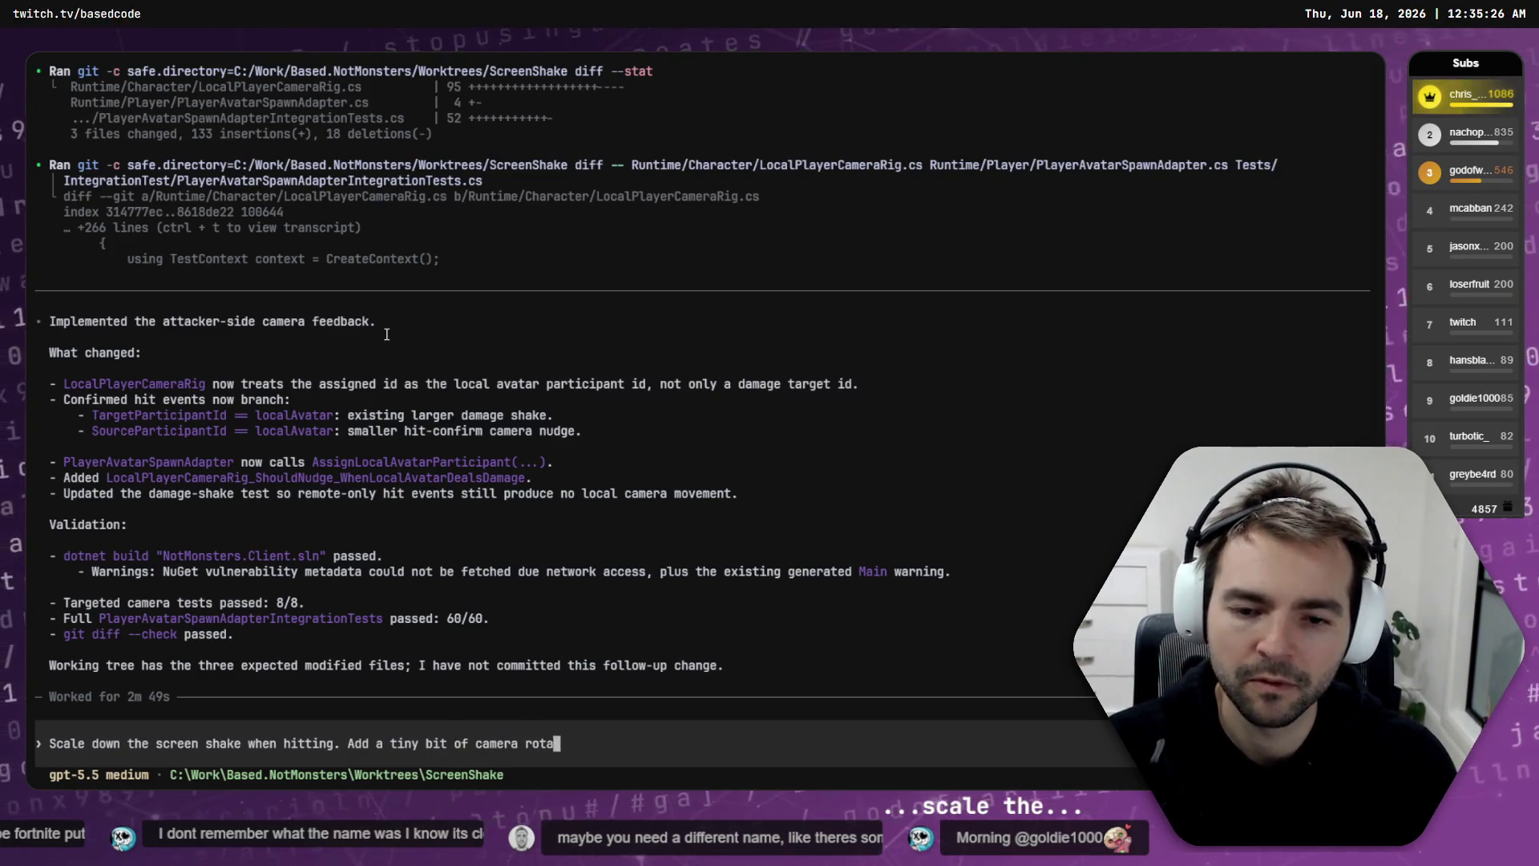
{"action": "type", "text": "tion to these hits "}
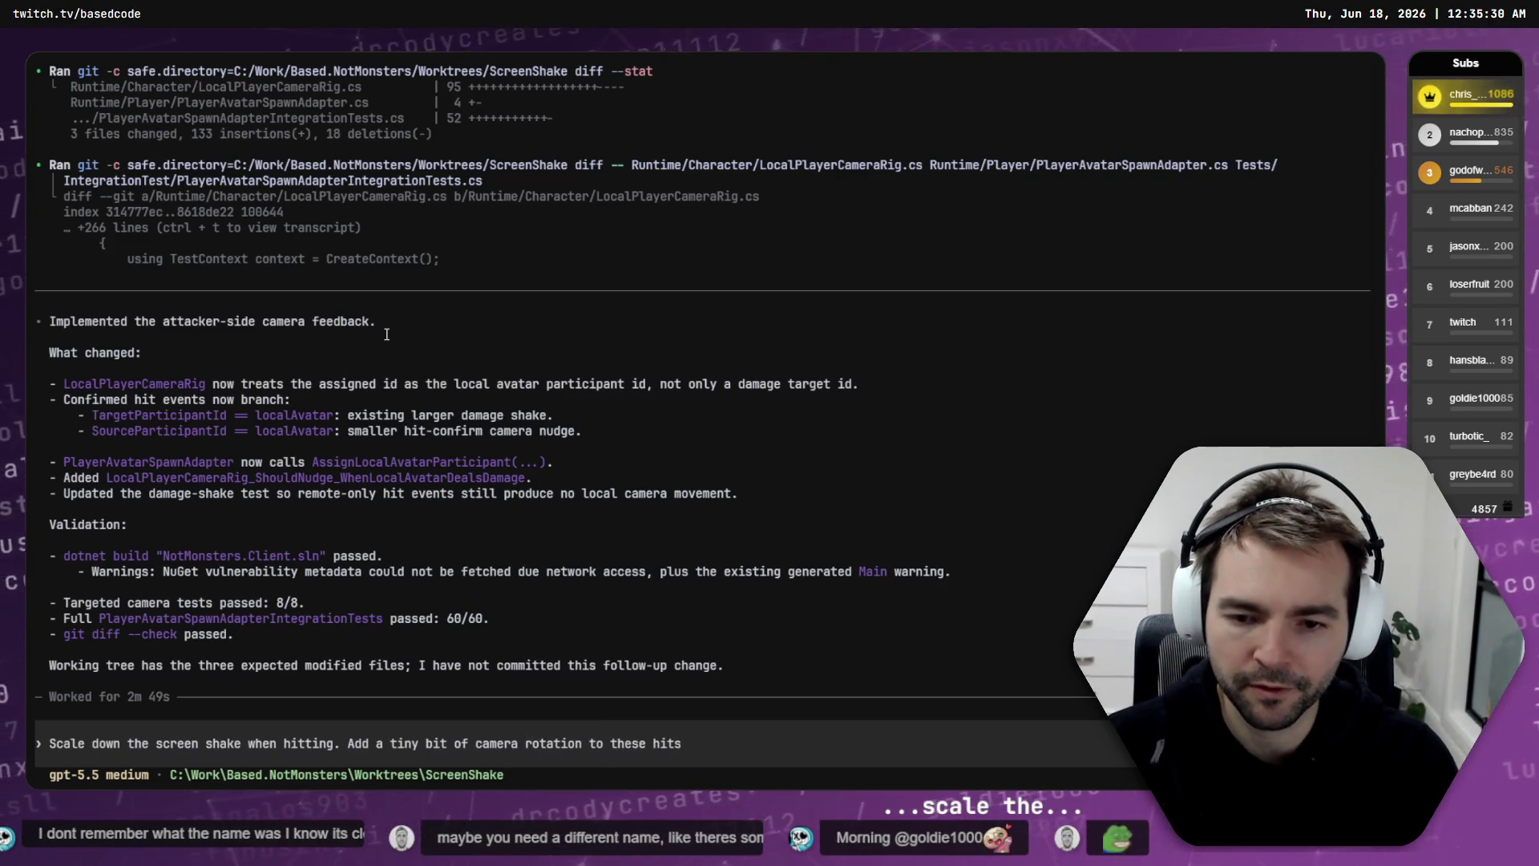
{"action": "type", "text": "ooth"}
{"action": "key", "text": "End"}
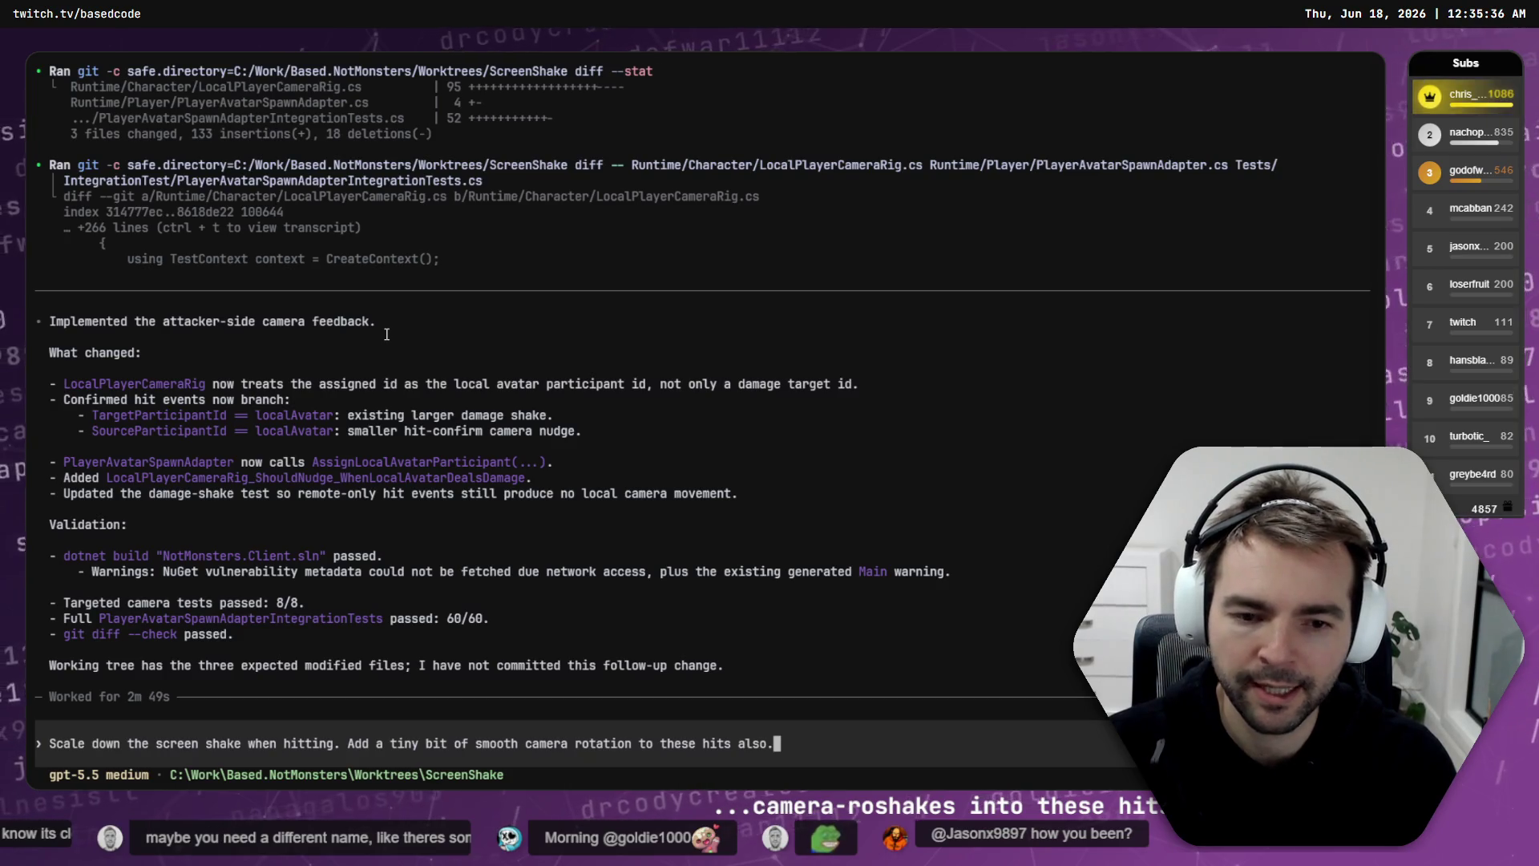
{"action": "type", "text": "hitting "}
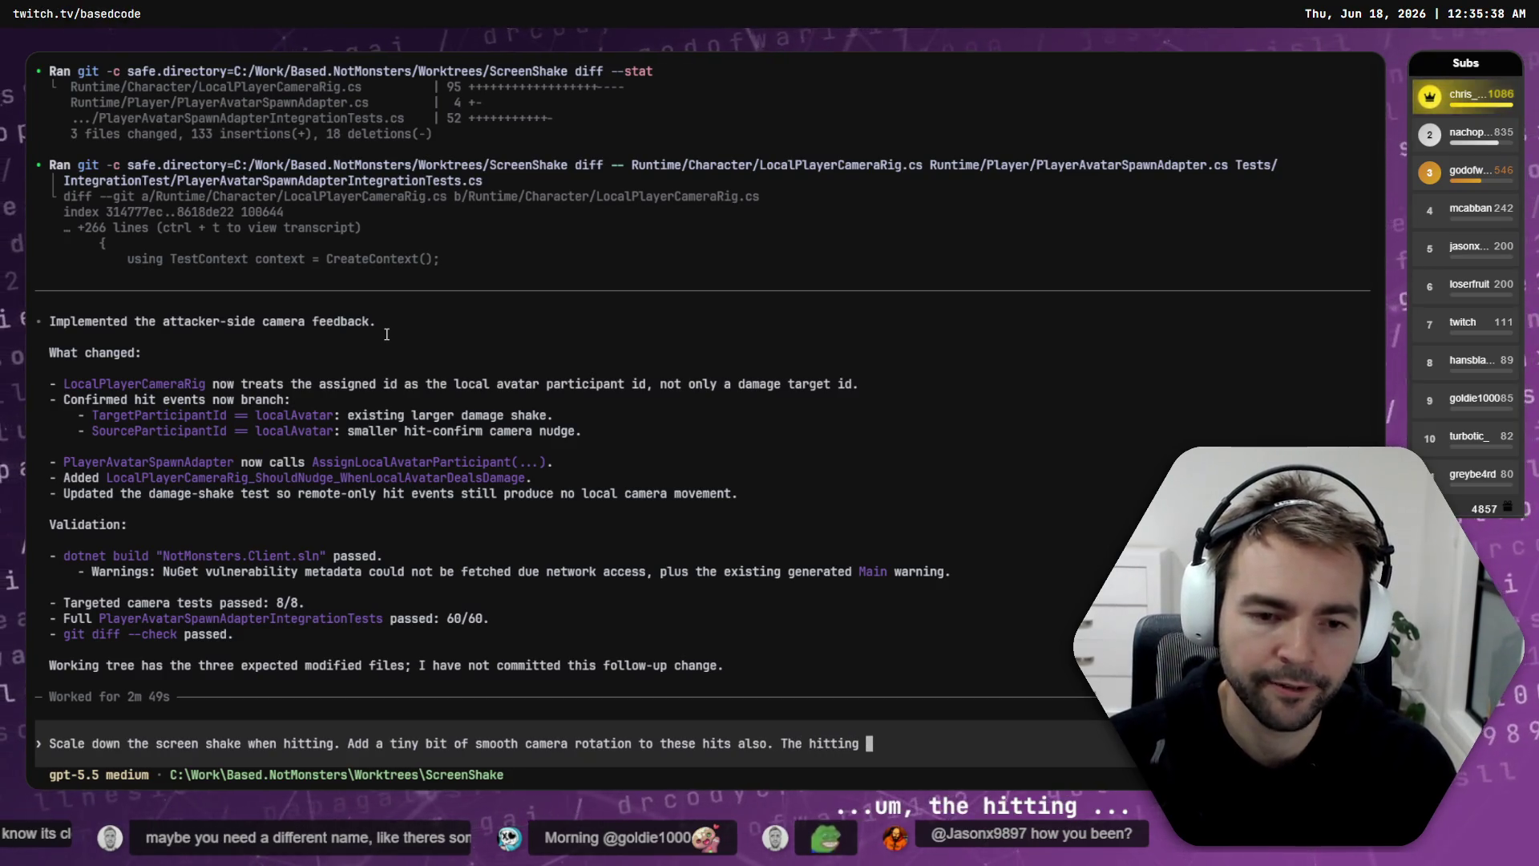
{"action": "type", "text": "effect sh"}
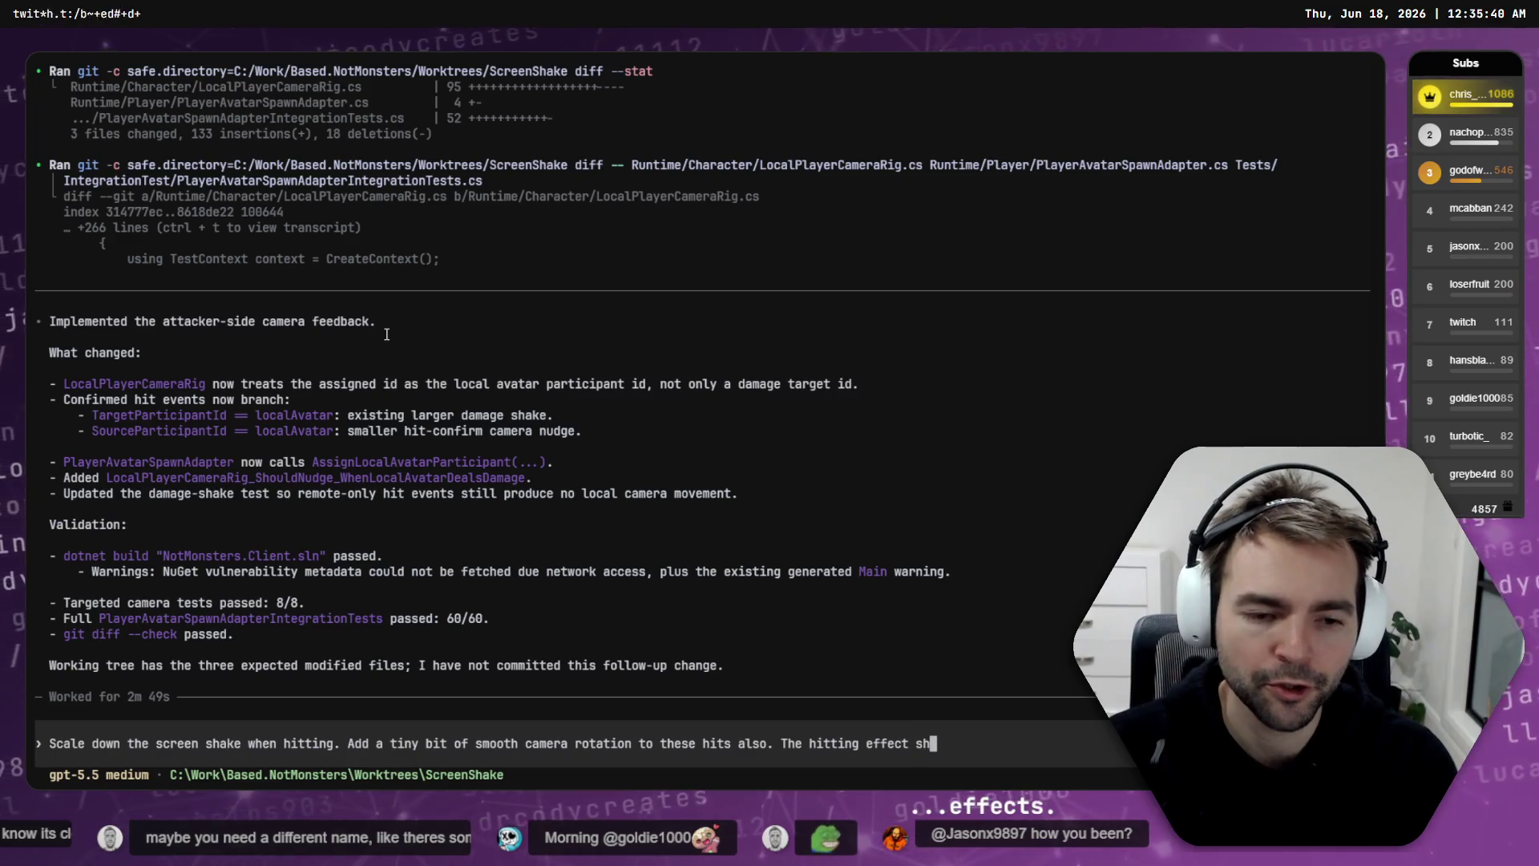
{"action": "type", "text": "oun of t"}
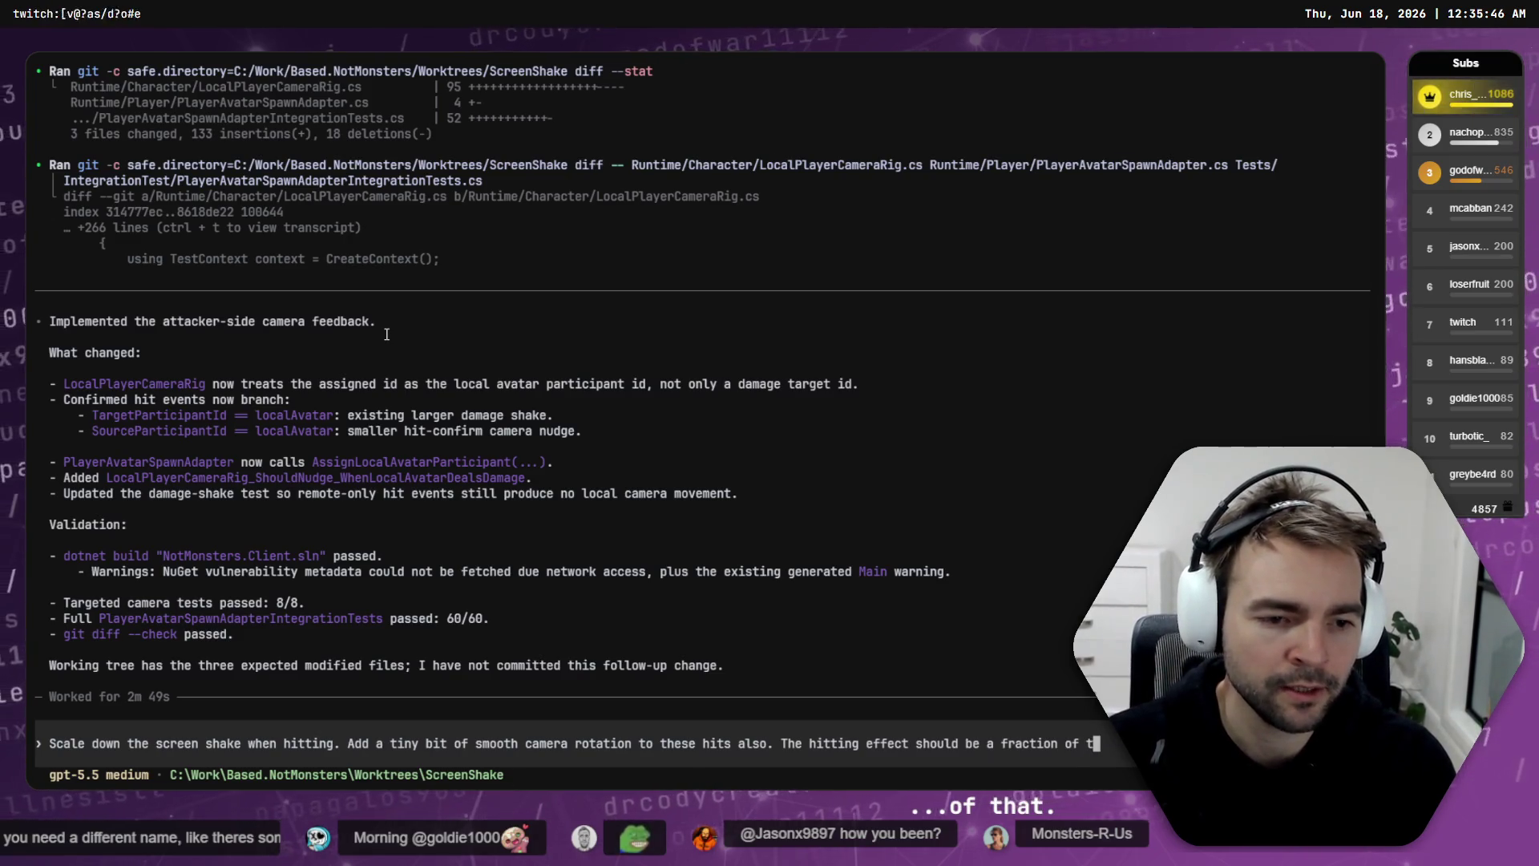
{"action": "type", "text": "hat he o"}
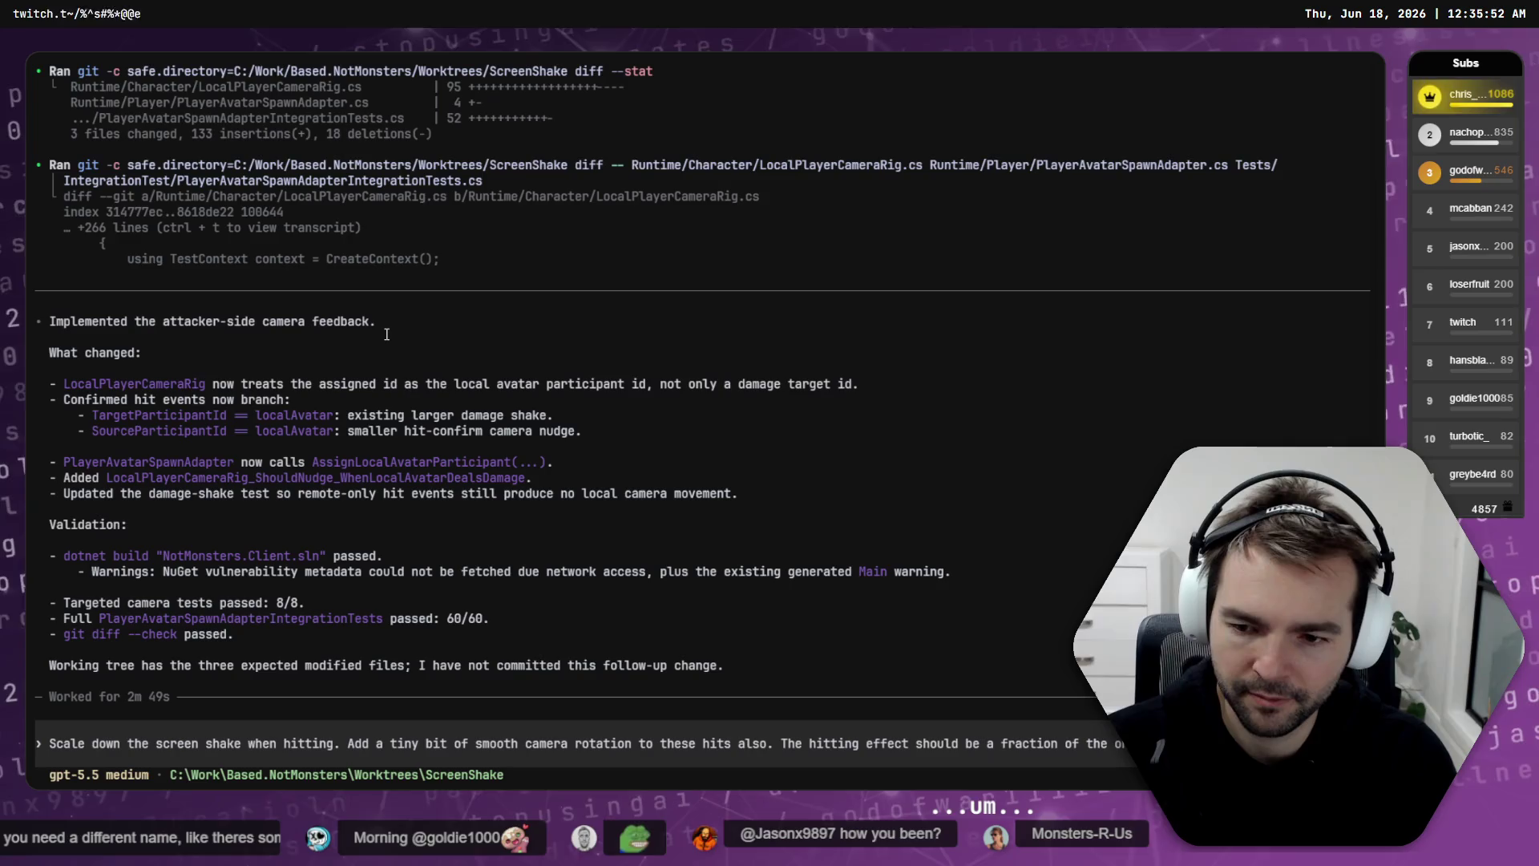
Step: Switch the model to gpt-5.5 with High reasoning and send the screen-shake request
{"action": "type", "text": "/model"}
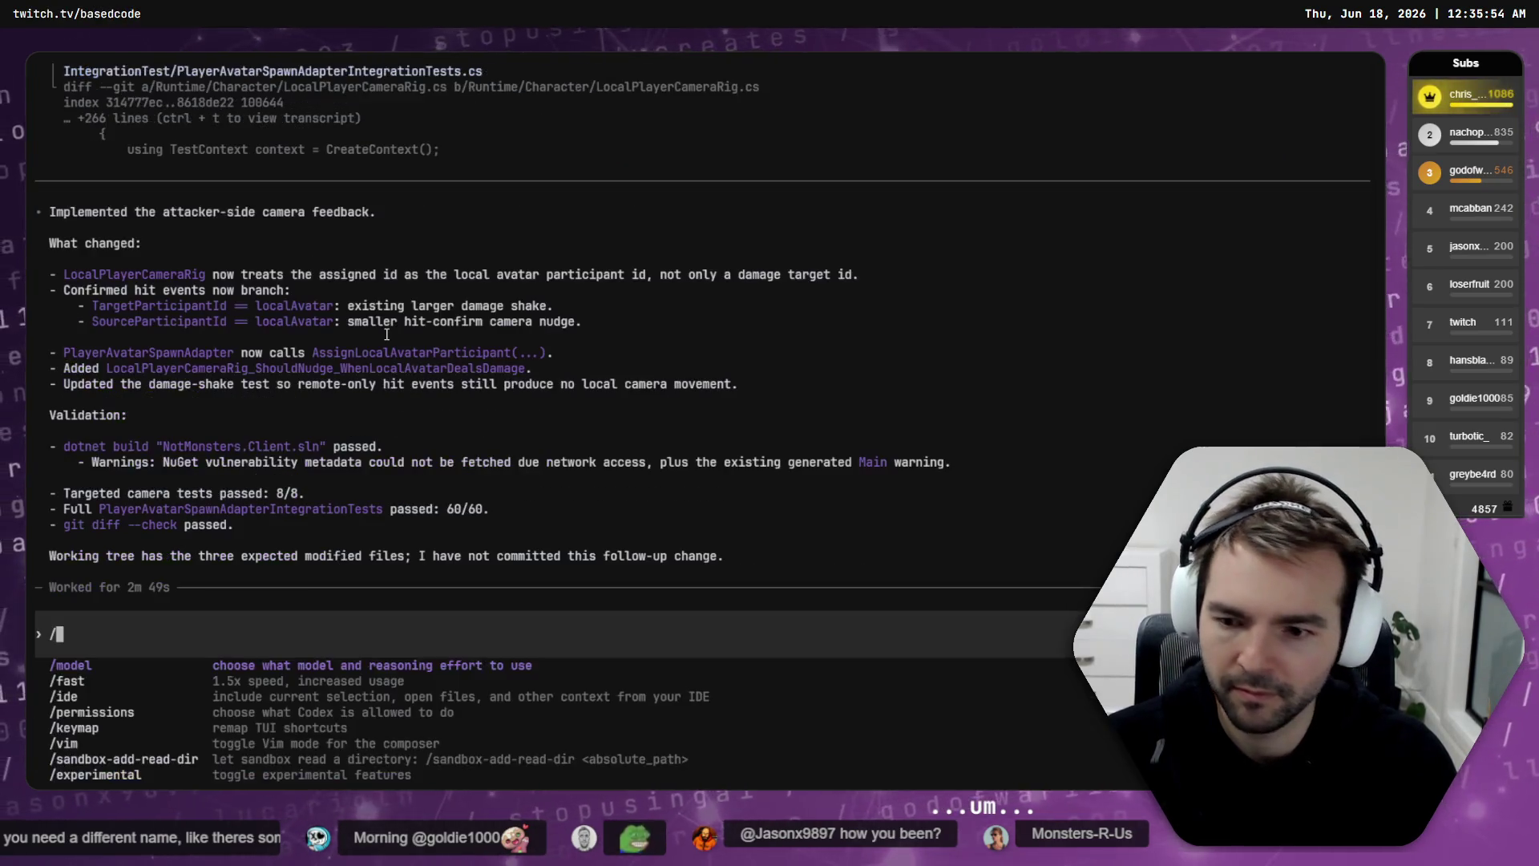
{"action": "key", "text": "Return"}
{"action": "key", "text": "Down"}
{"action": "key", "text": "Down"}
{"action": "key", "text": "Up"}
{"action": "key", "text": "Up"}
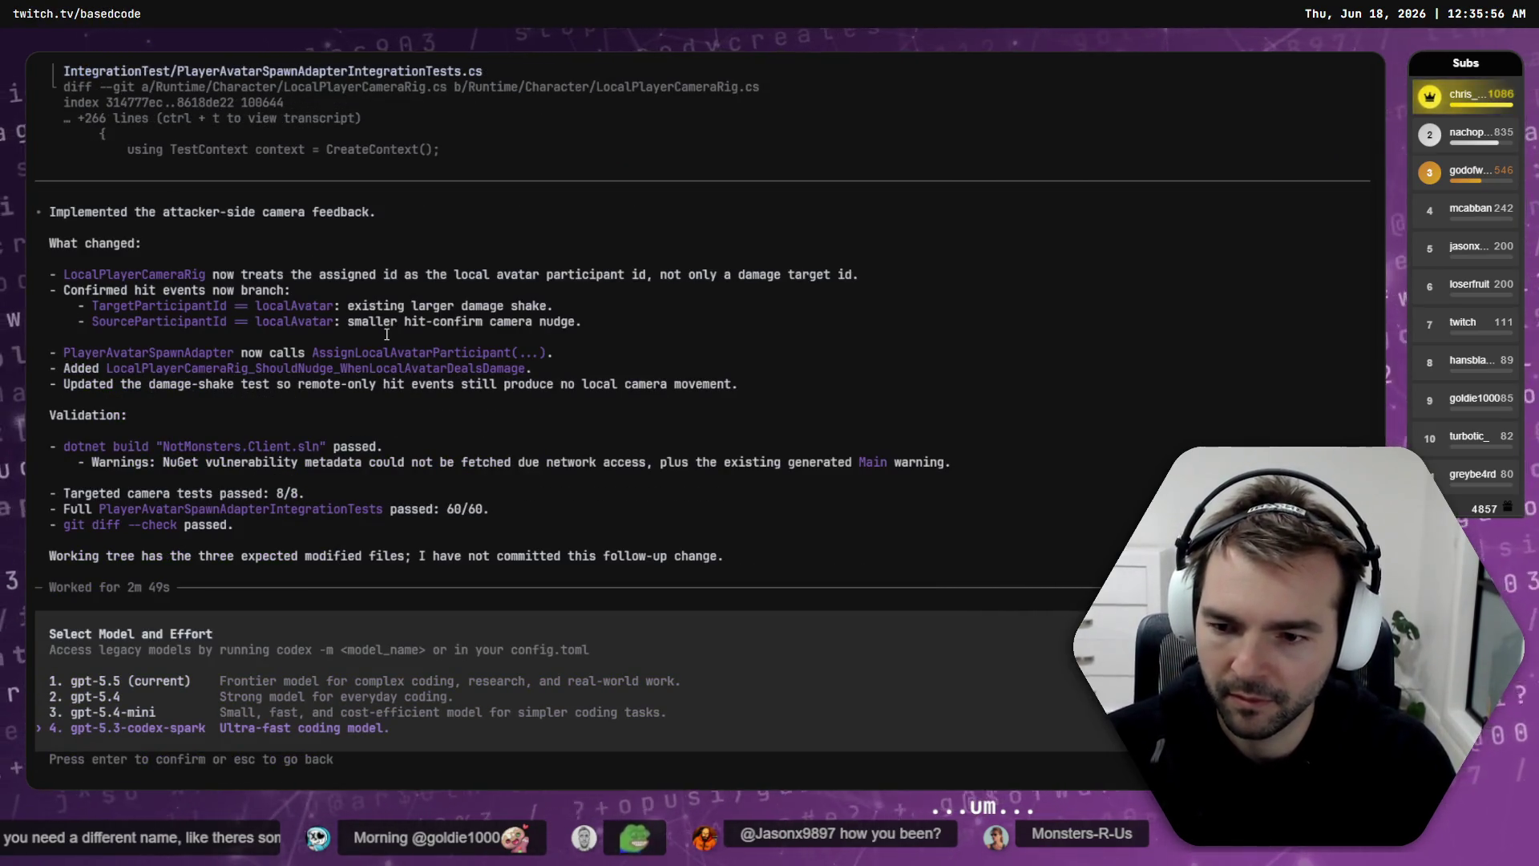
{"action": "key", "text": "Return"}
{"action": "key", "text": "Down"}
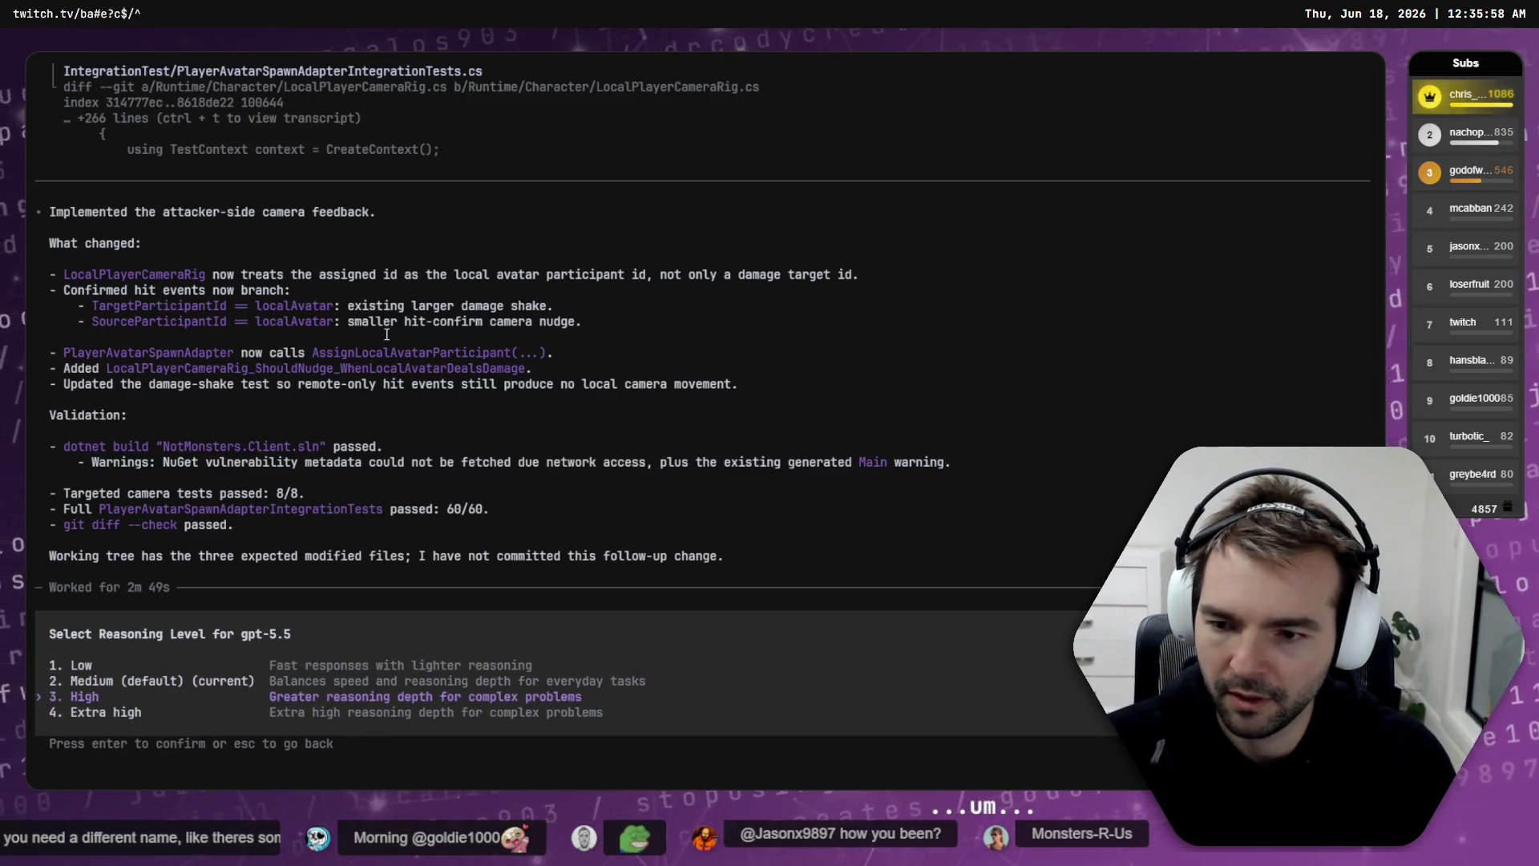
{"action": "key", "text": "Return"}
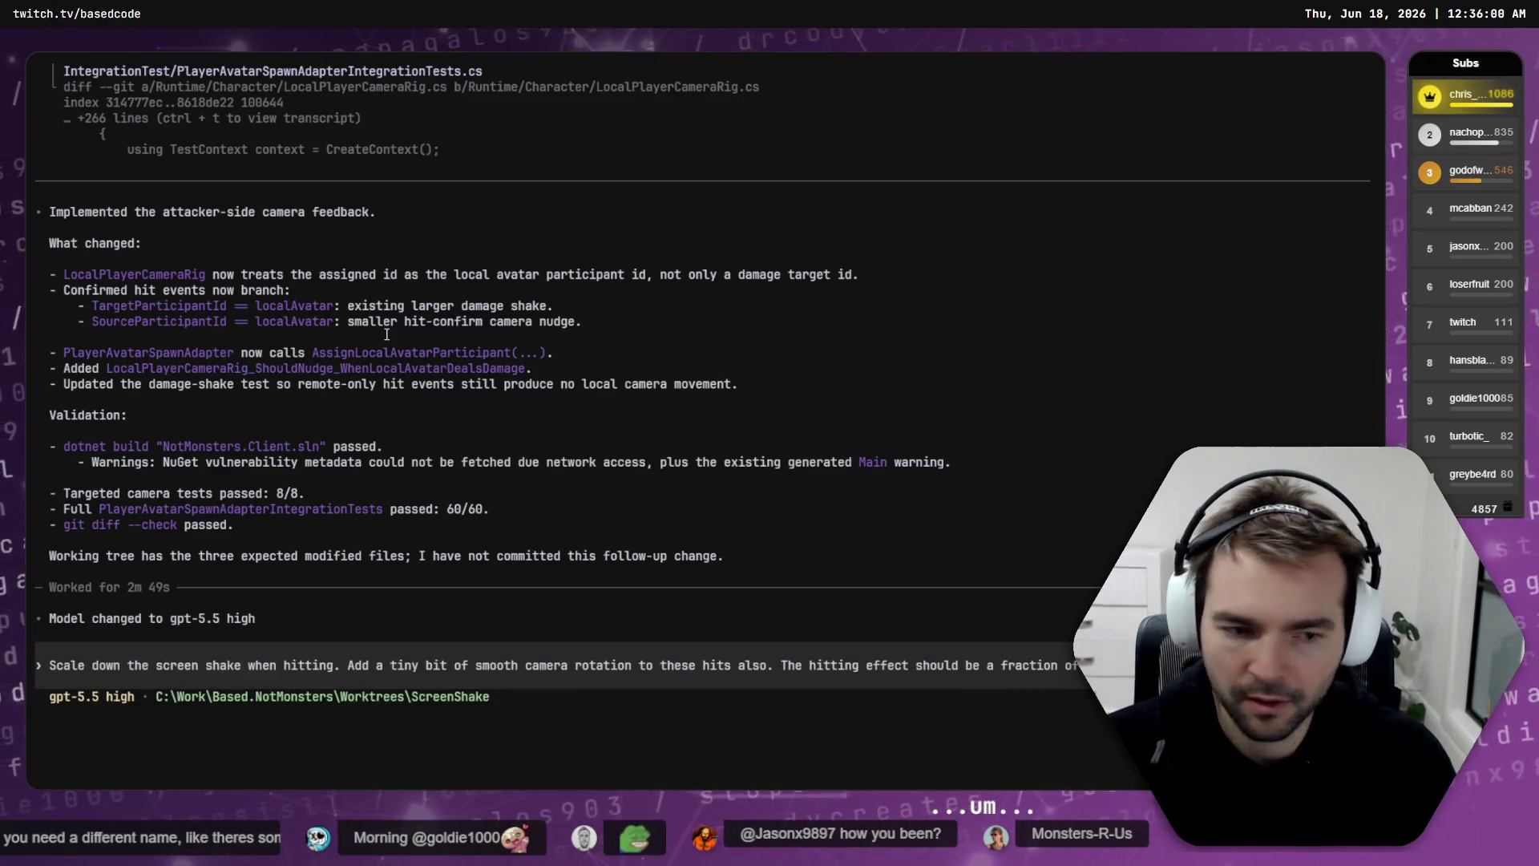
{"action": "key", "text": "Return"}
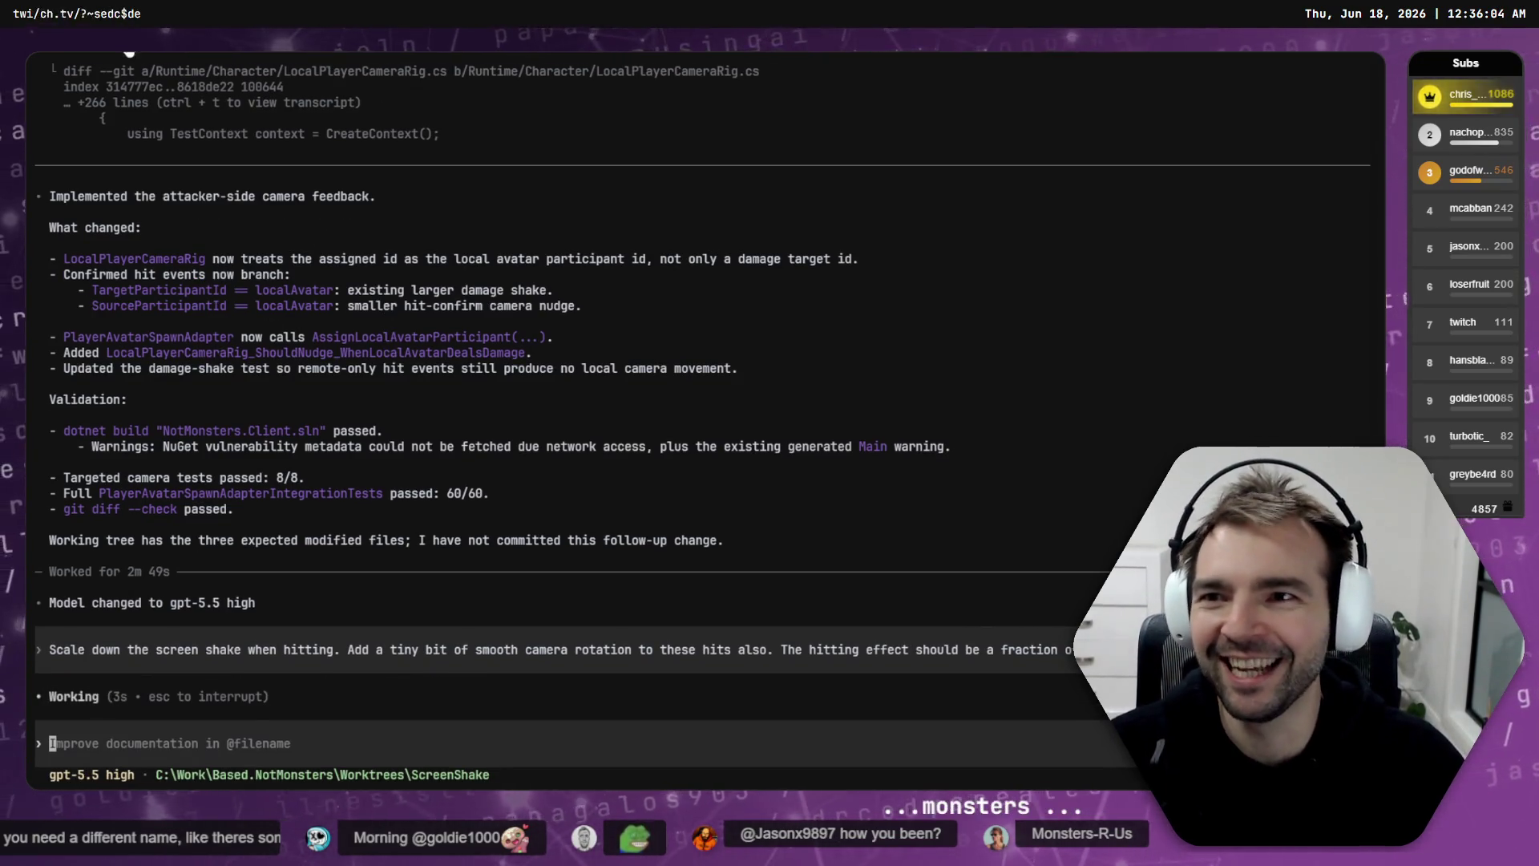
{"action": "key", "text": "ctrl+Tab"}
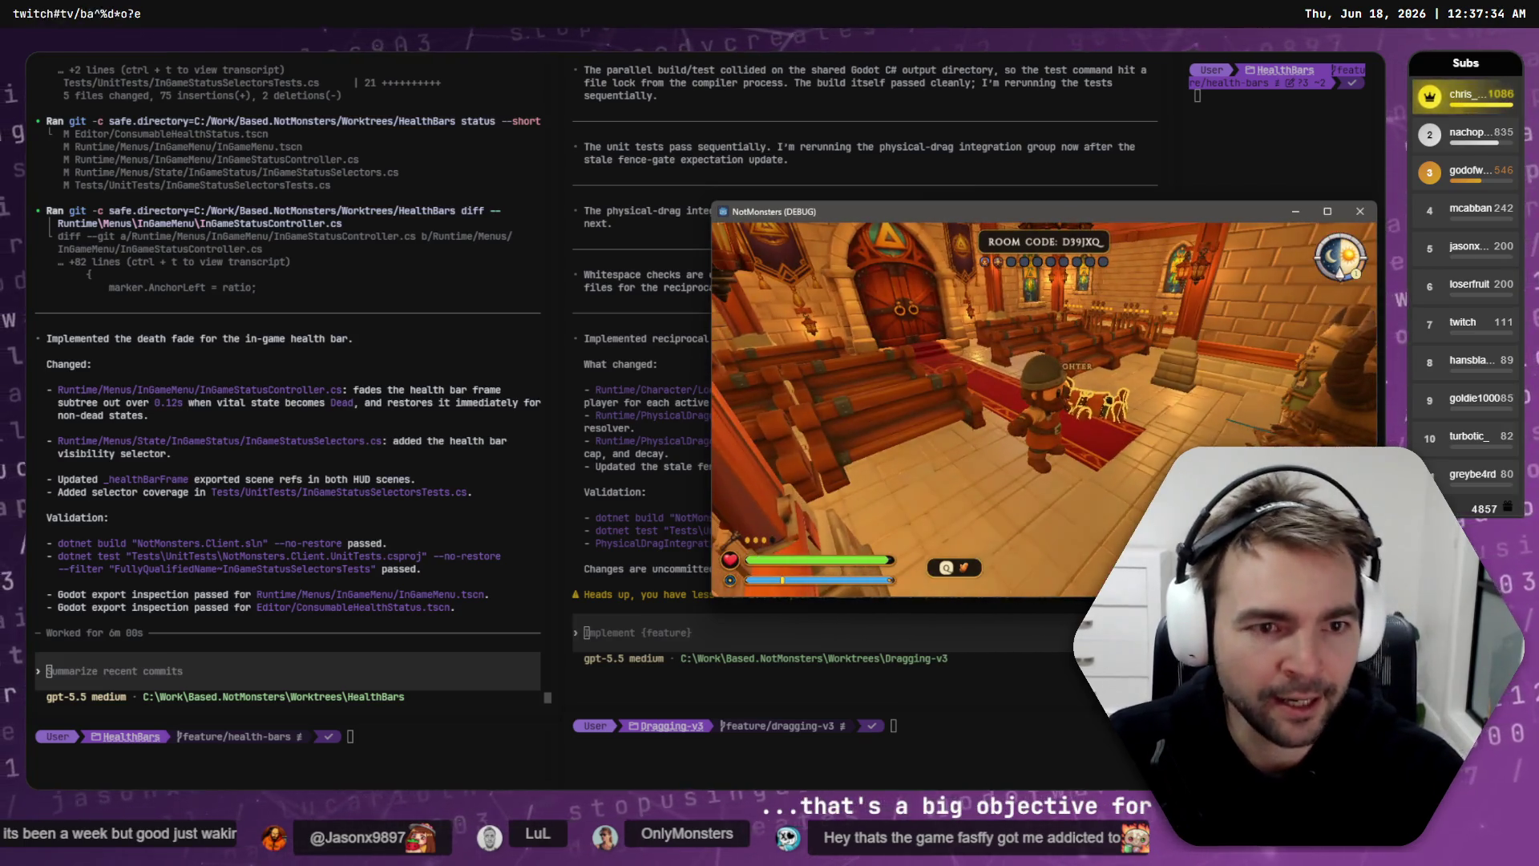
{"action": "key", "text": "alt+Tab"}
{"action": "key", "text": "alt+Tab"}
{"action": "key", "text": "alt+Tab"}
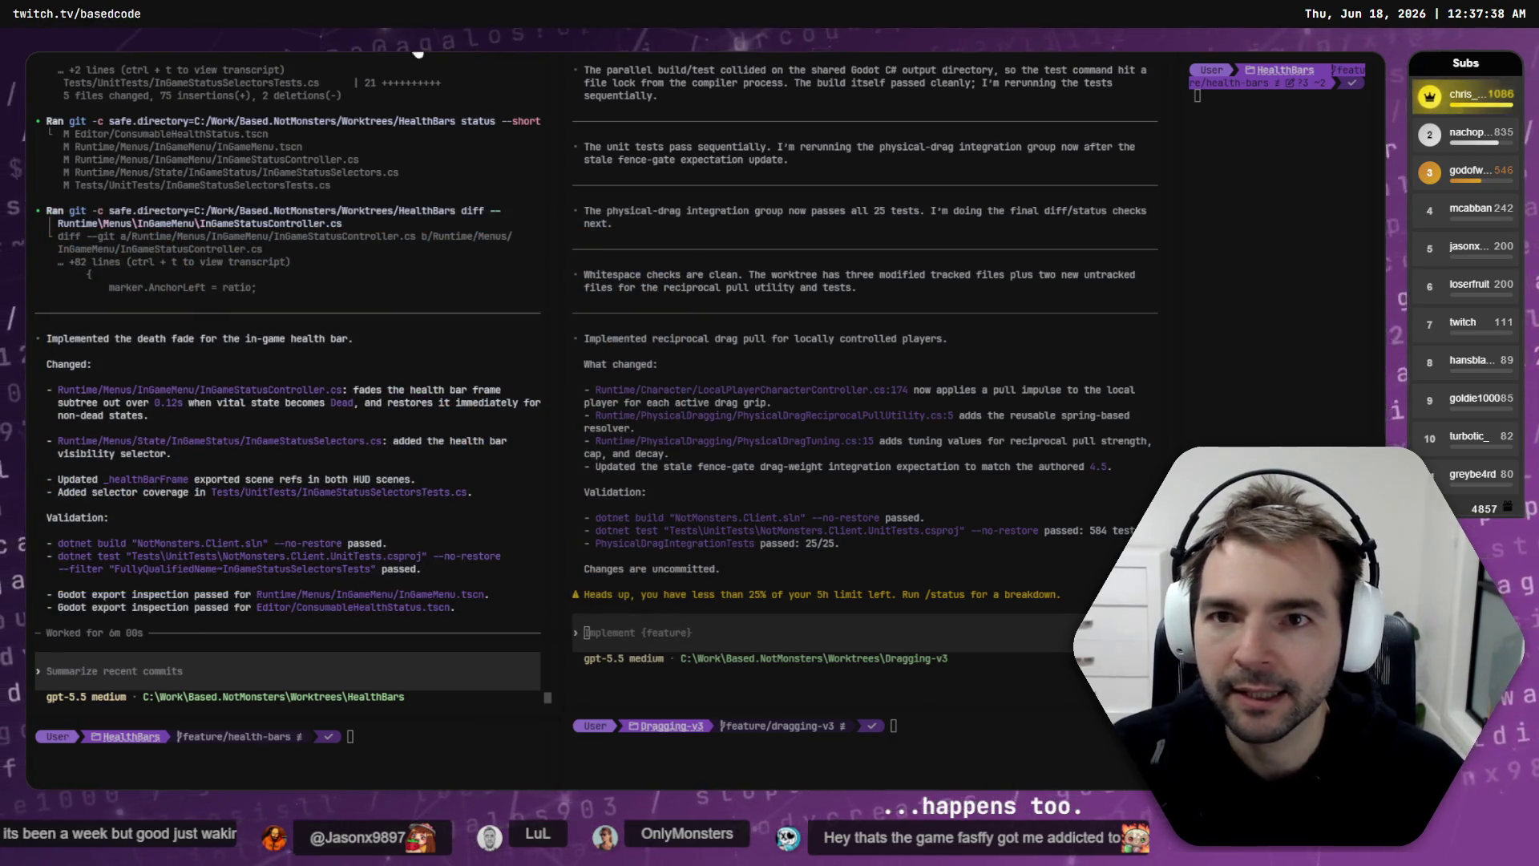
{"action": "key", "text": "alt+Tab"}
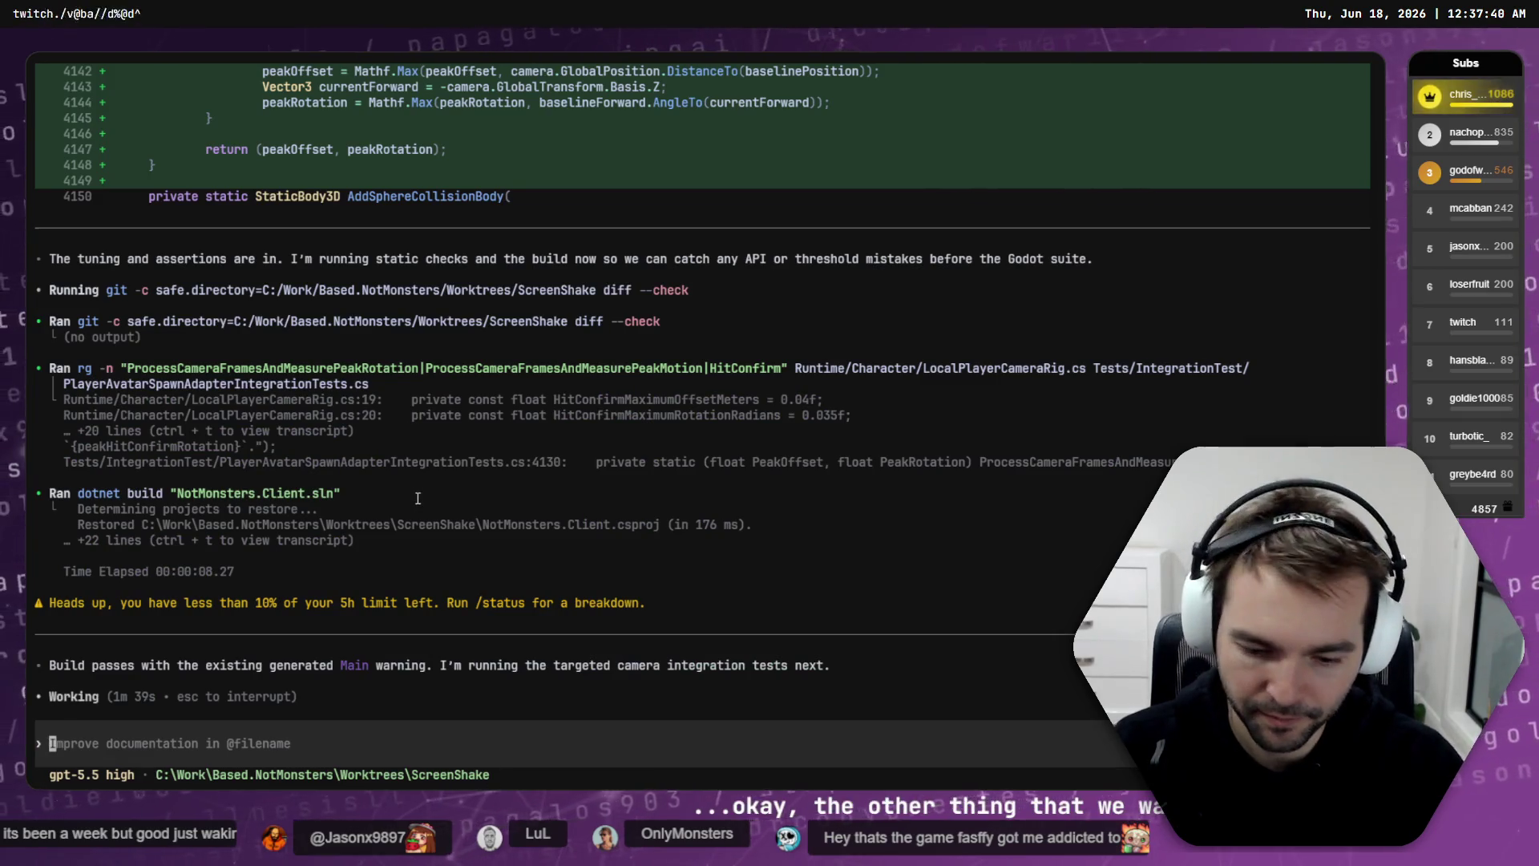
Step: Queue a ScreenShake-branch request for Codex to find the documented T-Pose fix and apply it
{"action": "type", "text": "On t"}
{"action": "key", "text": "BackSpace"}
{"action": "key", "text": "BackSpace"}
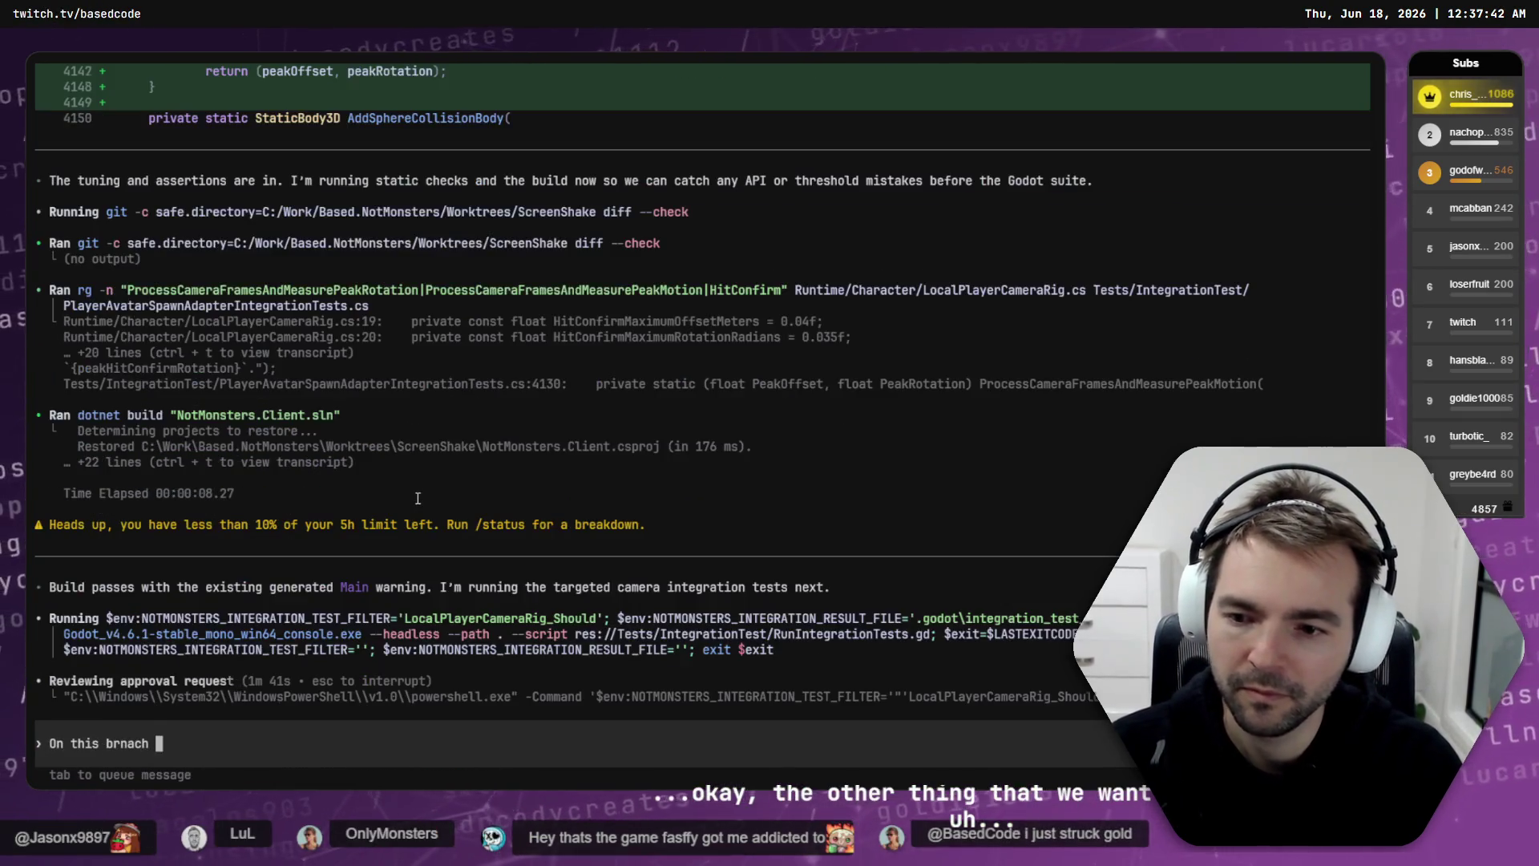
{"action": "type", "text": "anch the \"T"}
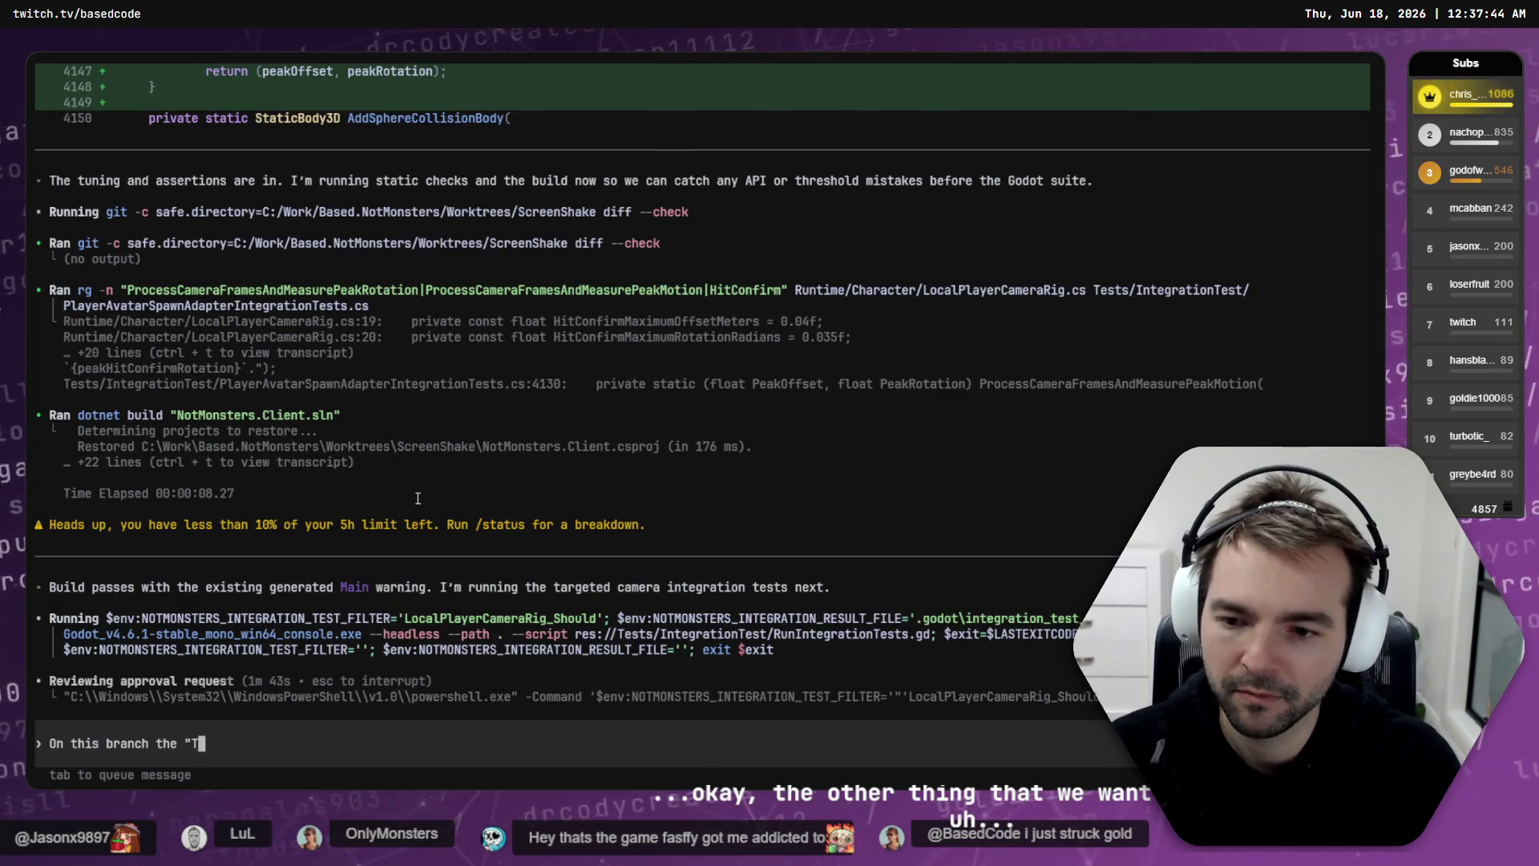
{"action": "type", "text": "-Pose\" issue has re-occu"}
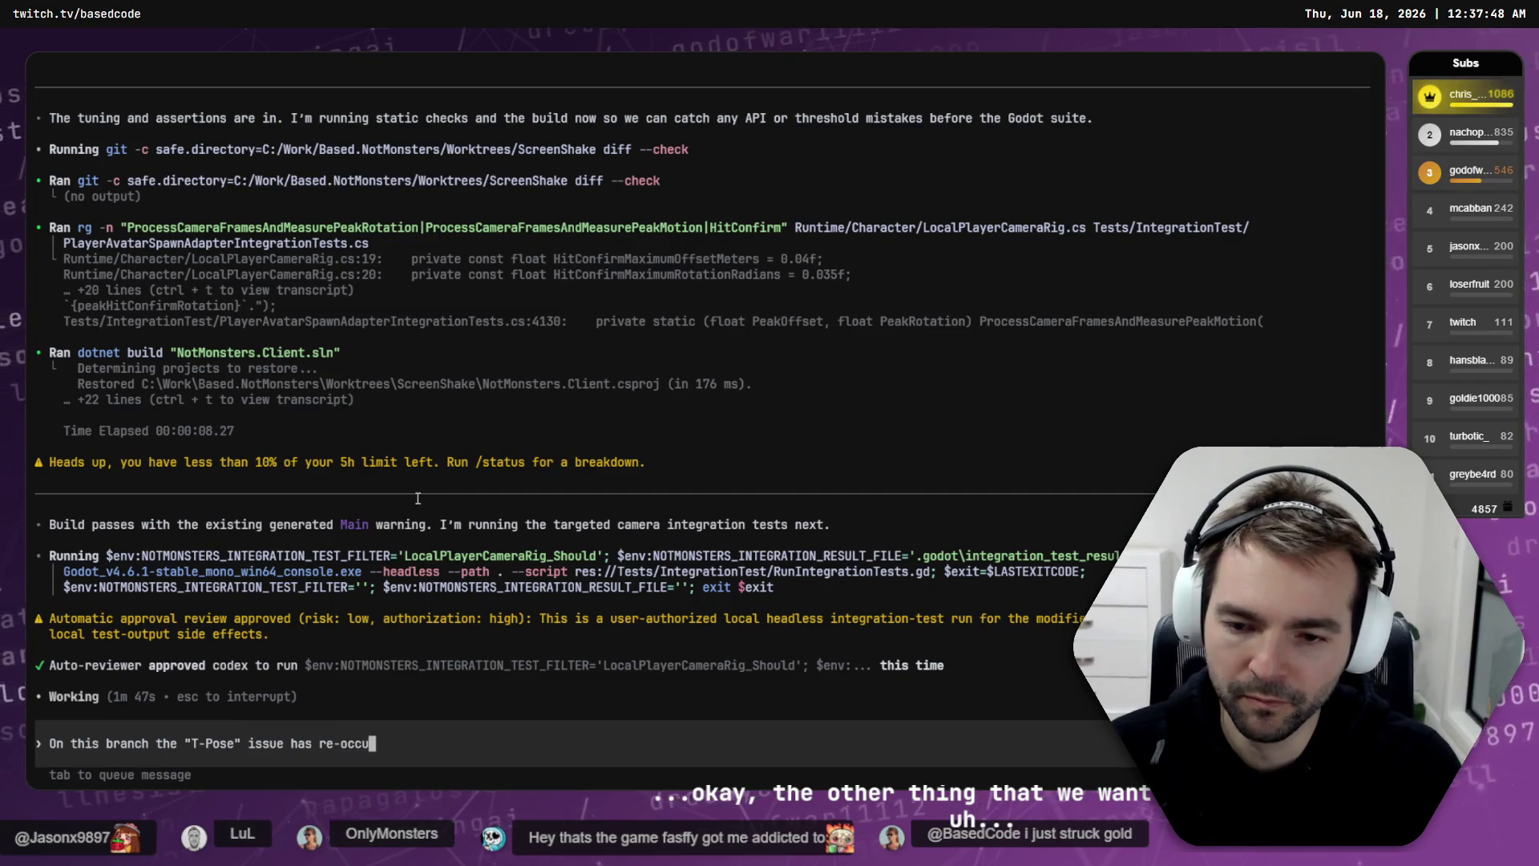
{"action": "type", "text": "red. Read through thget "}
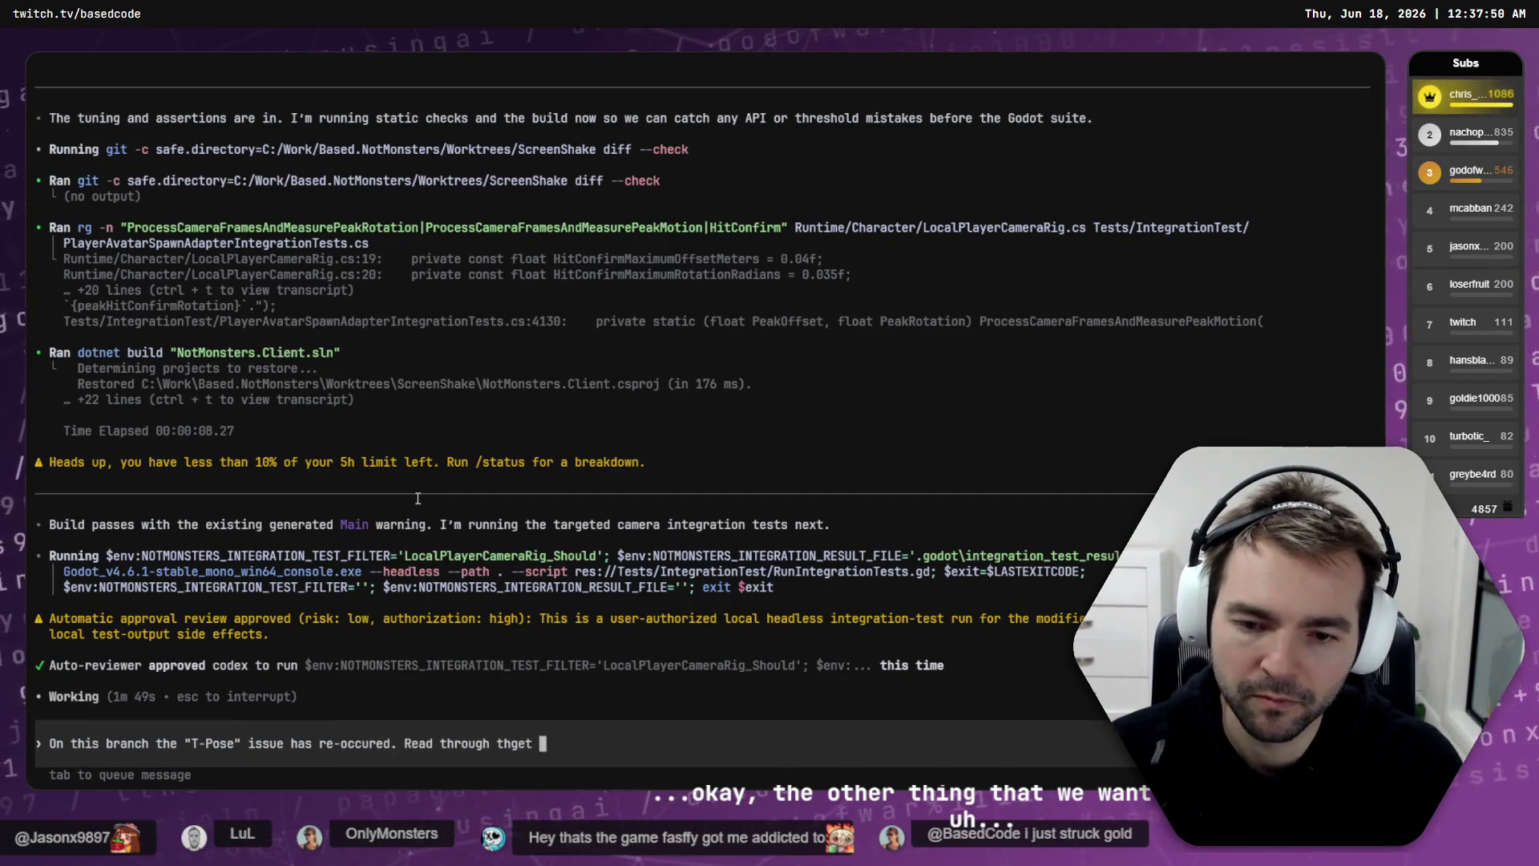
{"action": "key", "text": "BackSpace"}
{"action": "key", "text": "BackSpace"}
{"action": "key", "text": "BackSpace"}
{"action": "key", "text": "BackSpace"}
{"action": "type", "text": "e documentatio"}
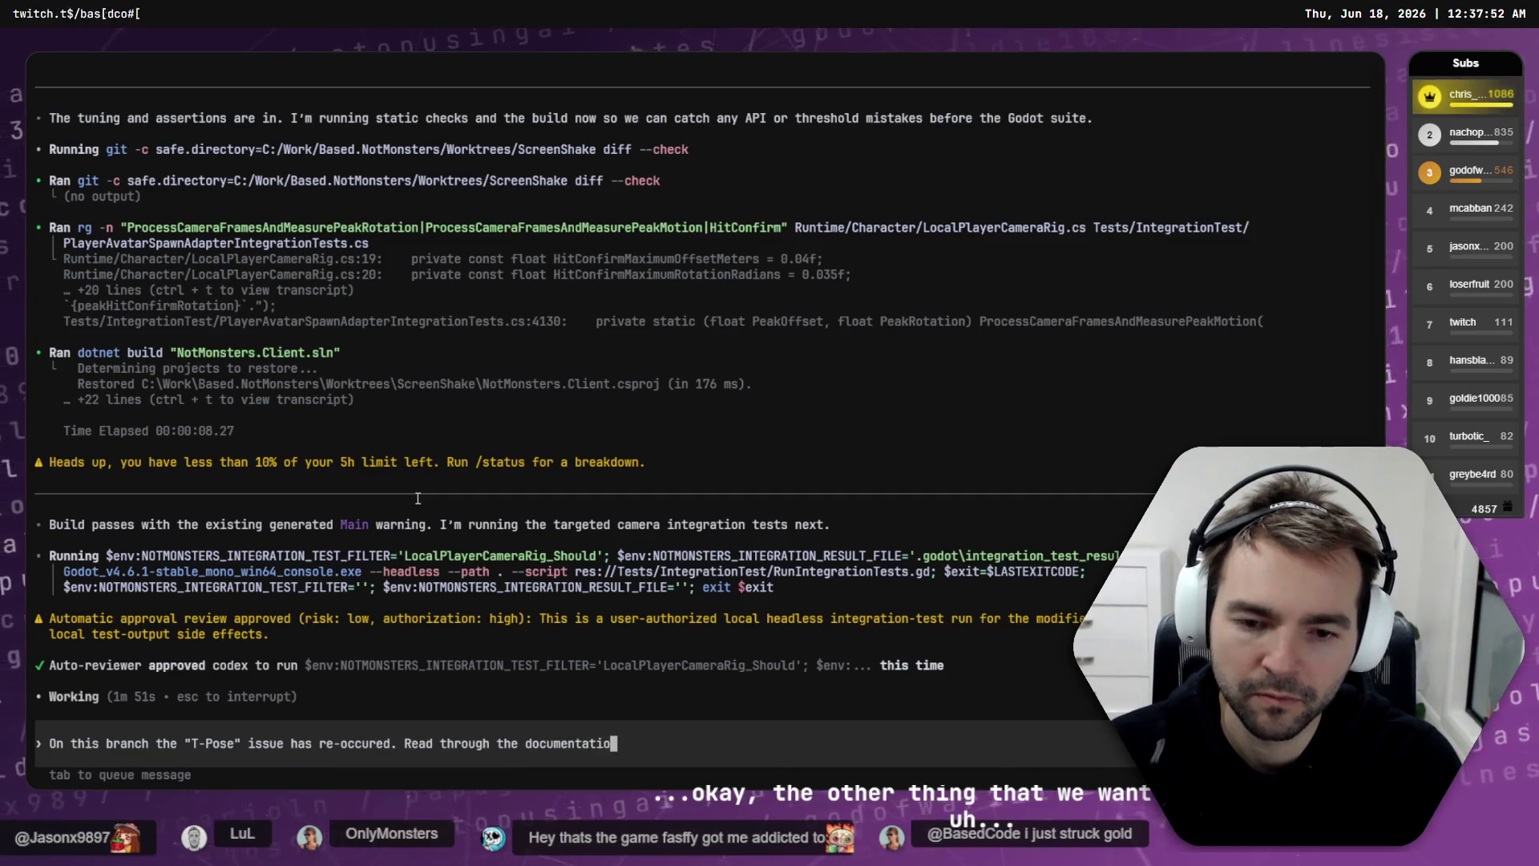
{"action": "type", "text": "n, identify"}
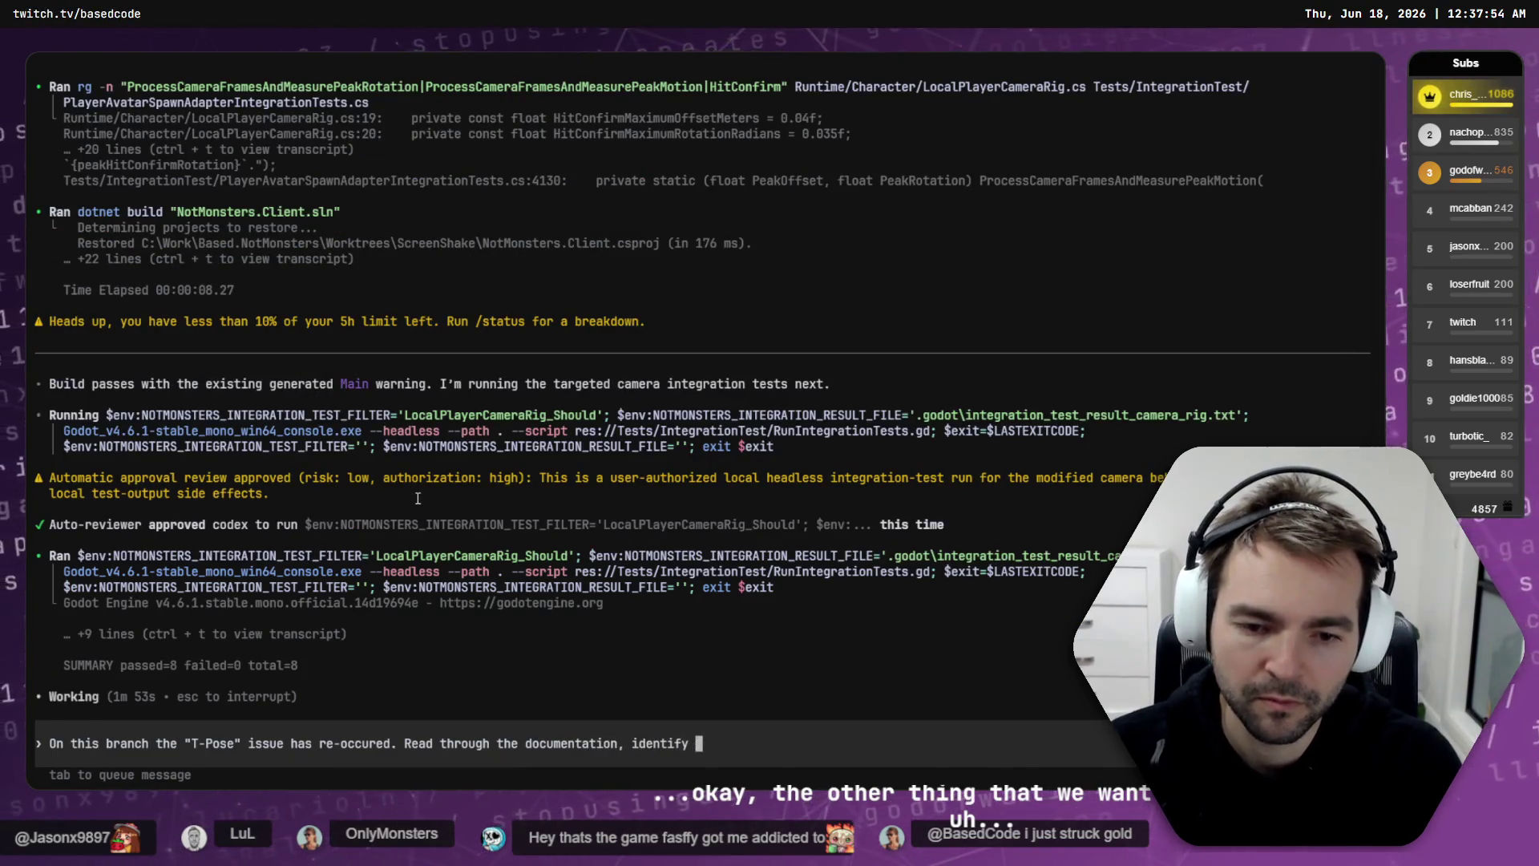
{"action": "type", "text": "ly the fix for this."}
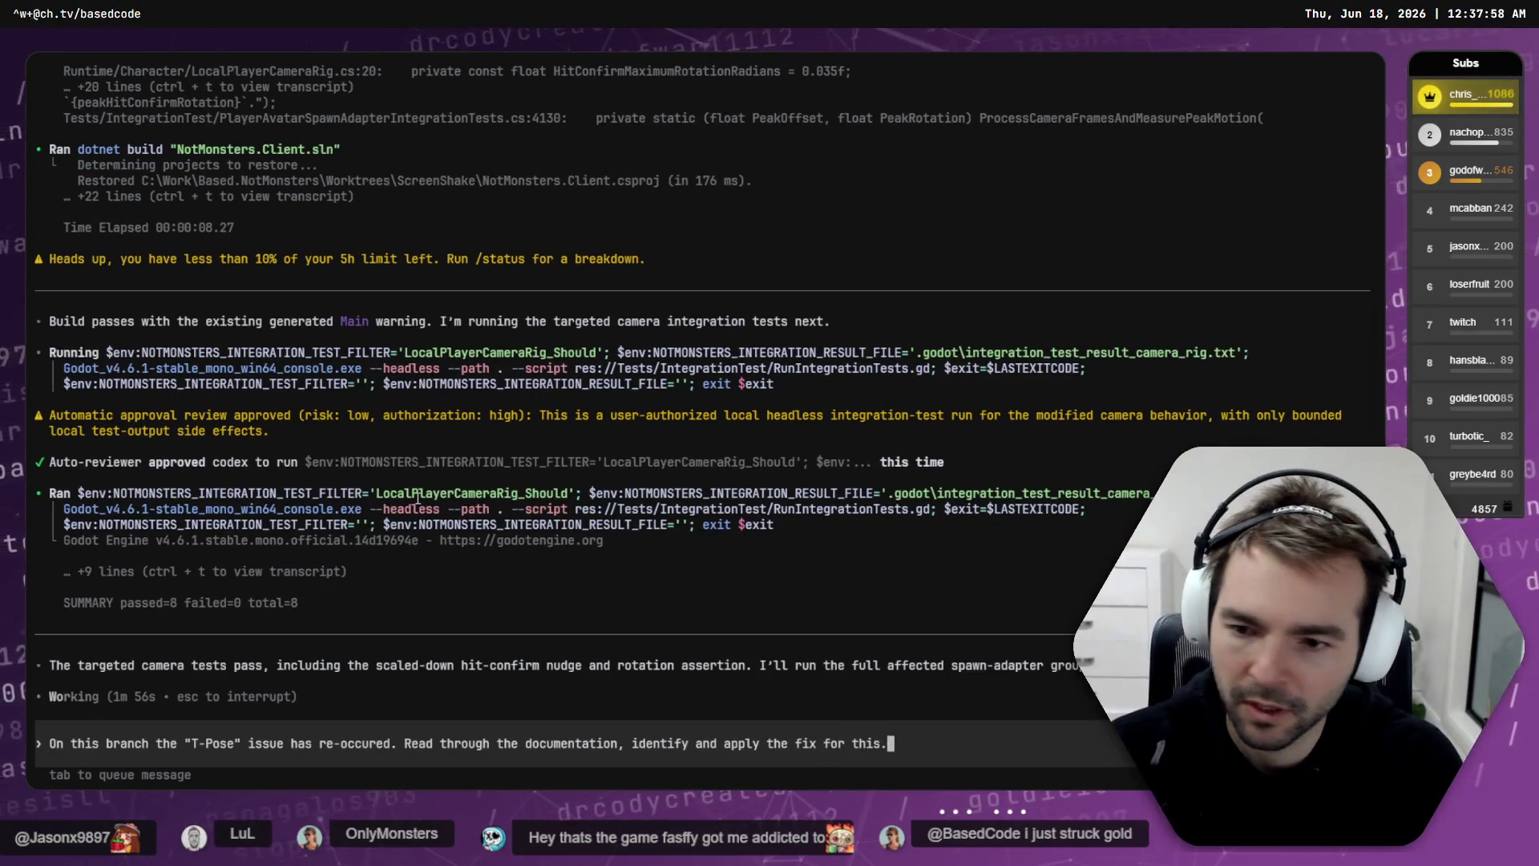
{"action": "key", "text": "Return"}
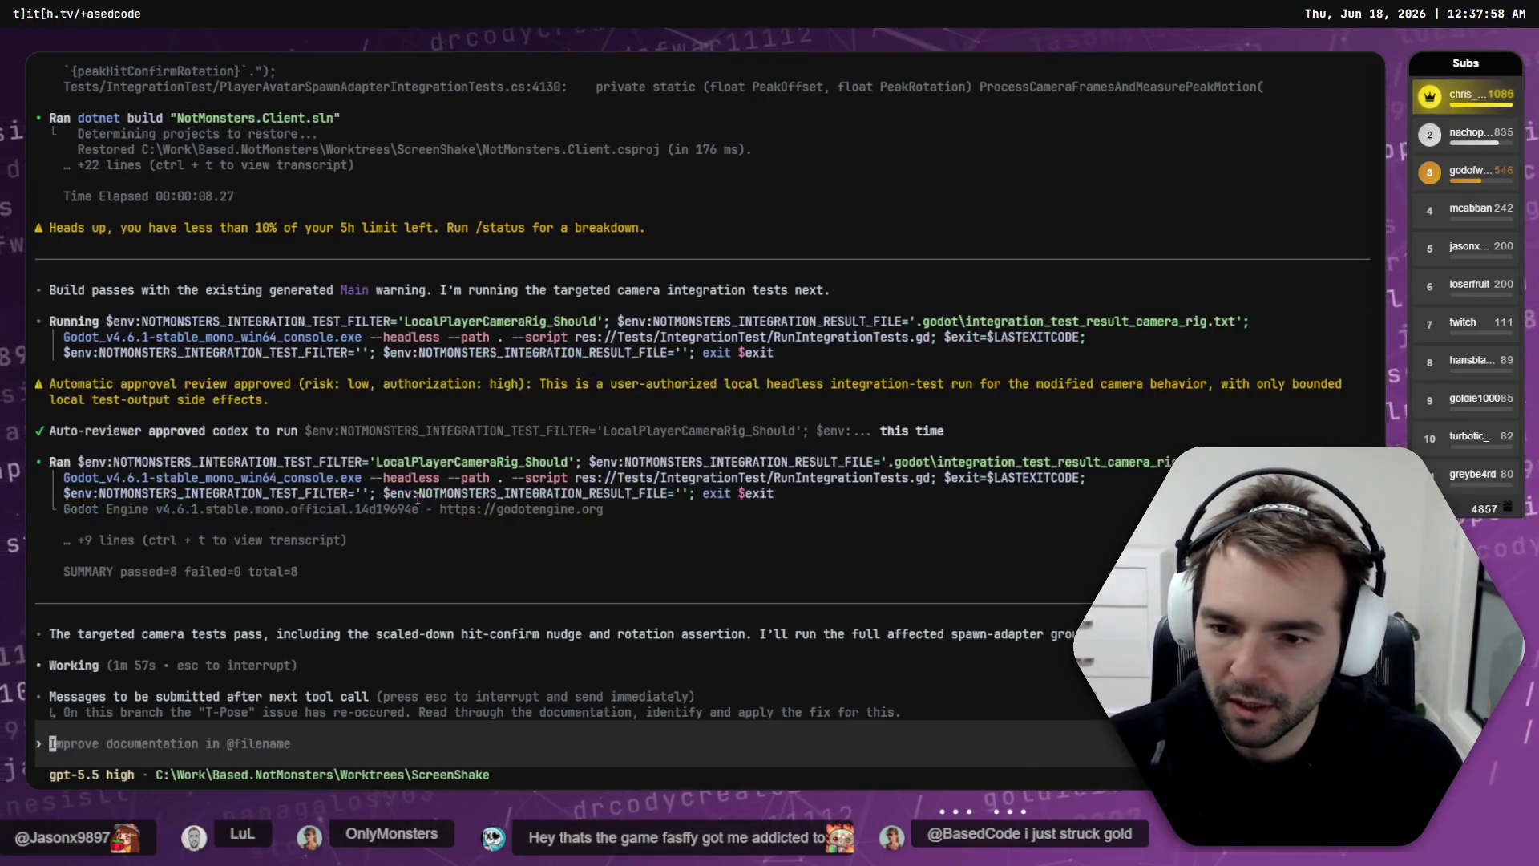
{"action": "key", "text": "ctrl+Tab"}
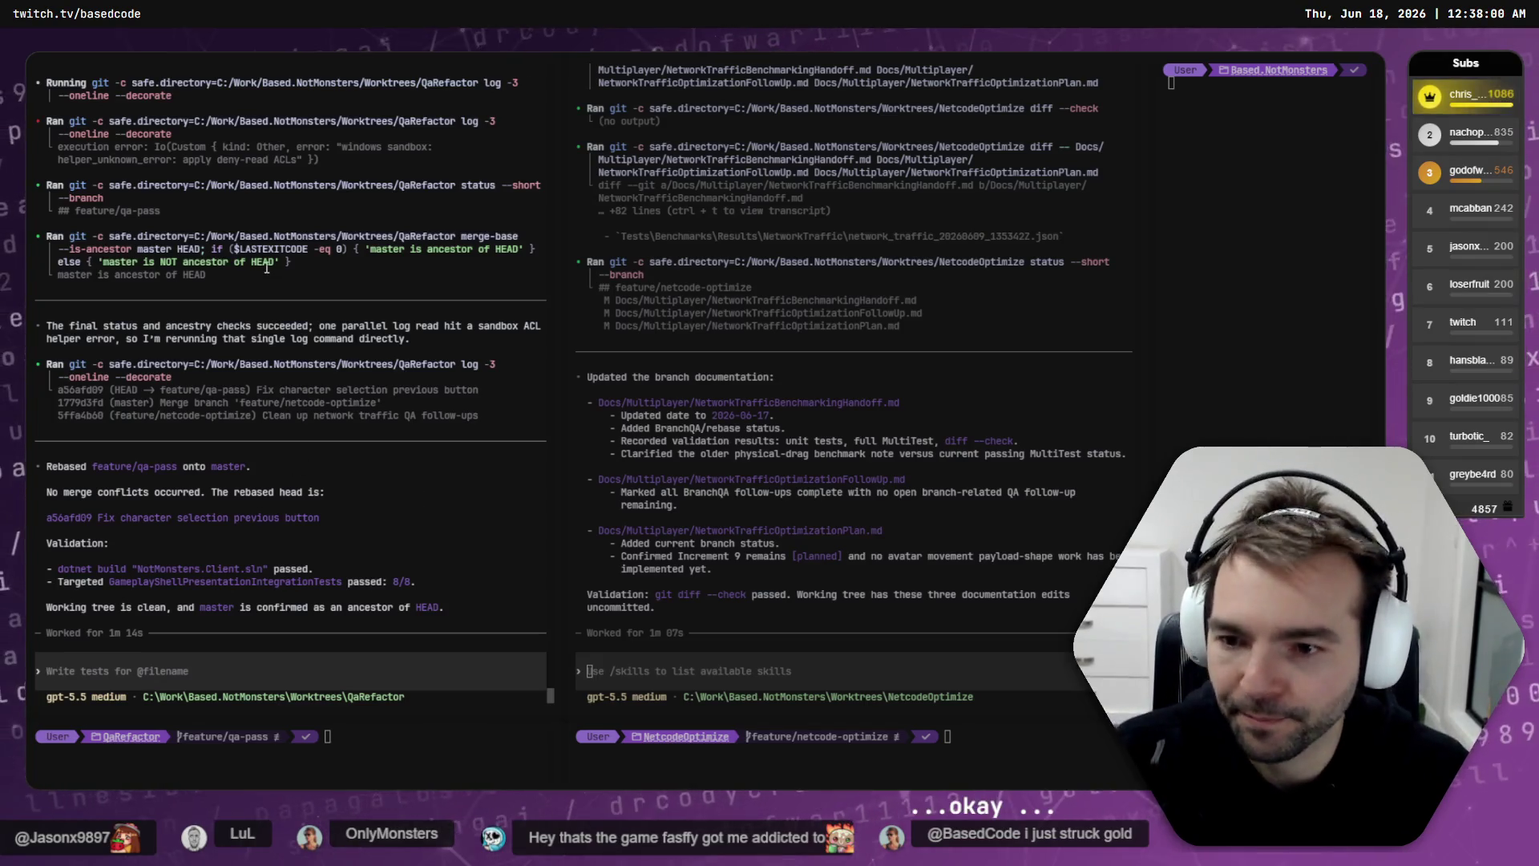
Step: Review the master merge and health-bars commits in Fork
{"action": "left_click", "coordinate": [833, 666]}
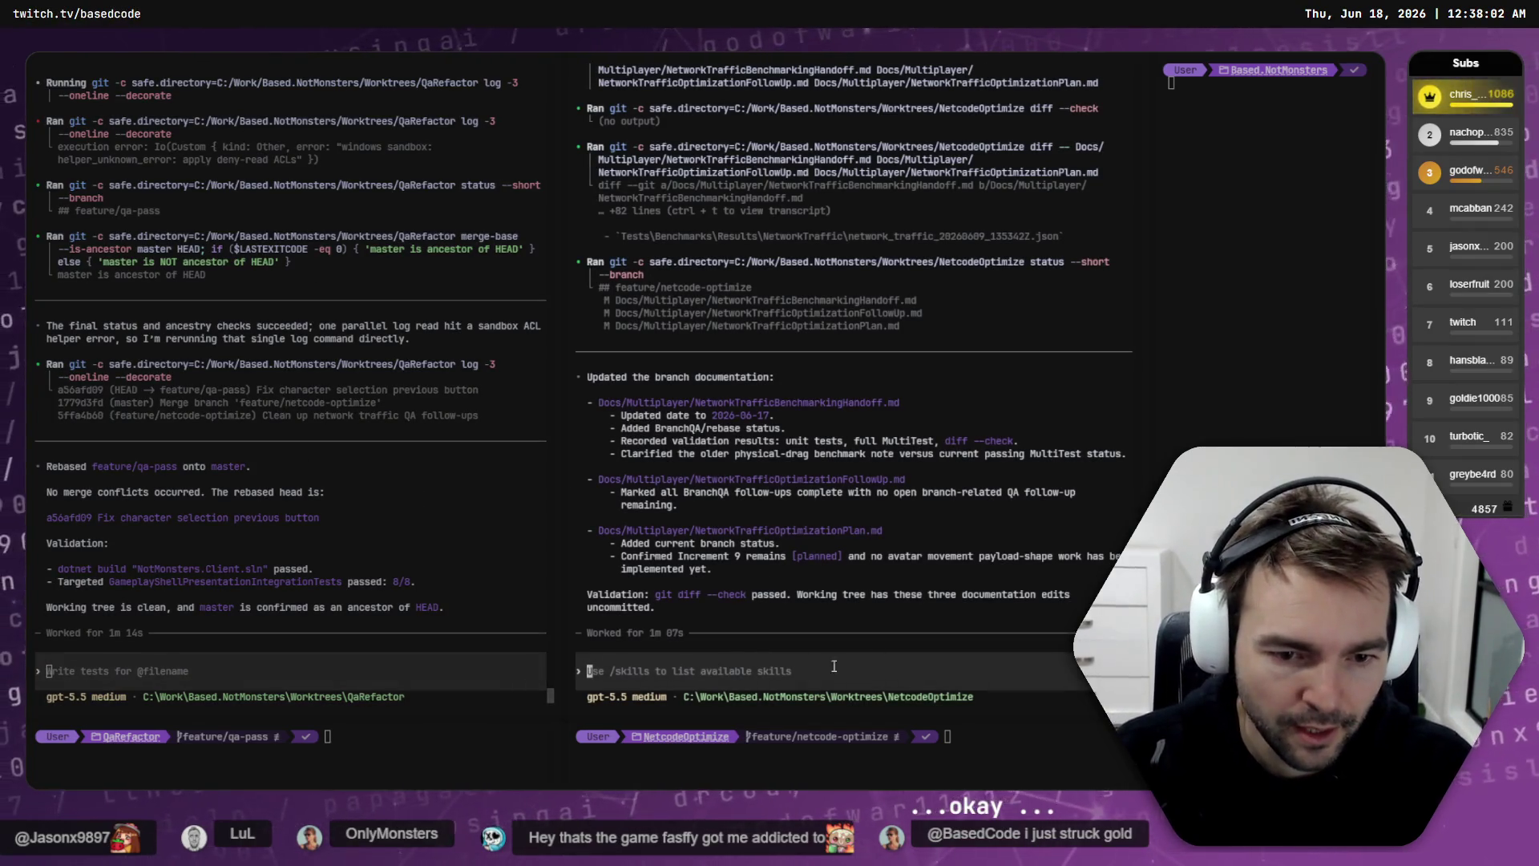
{"action": "key", "text": "alt+Tab"}
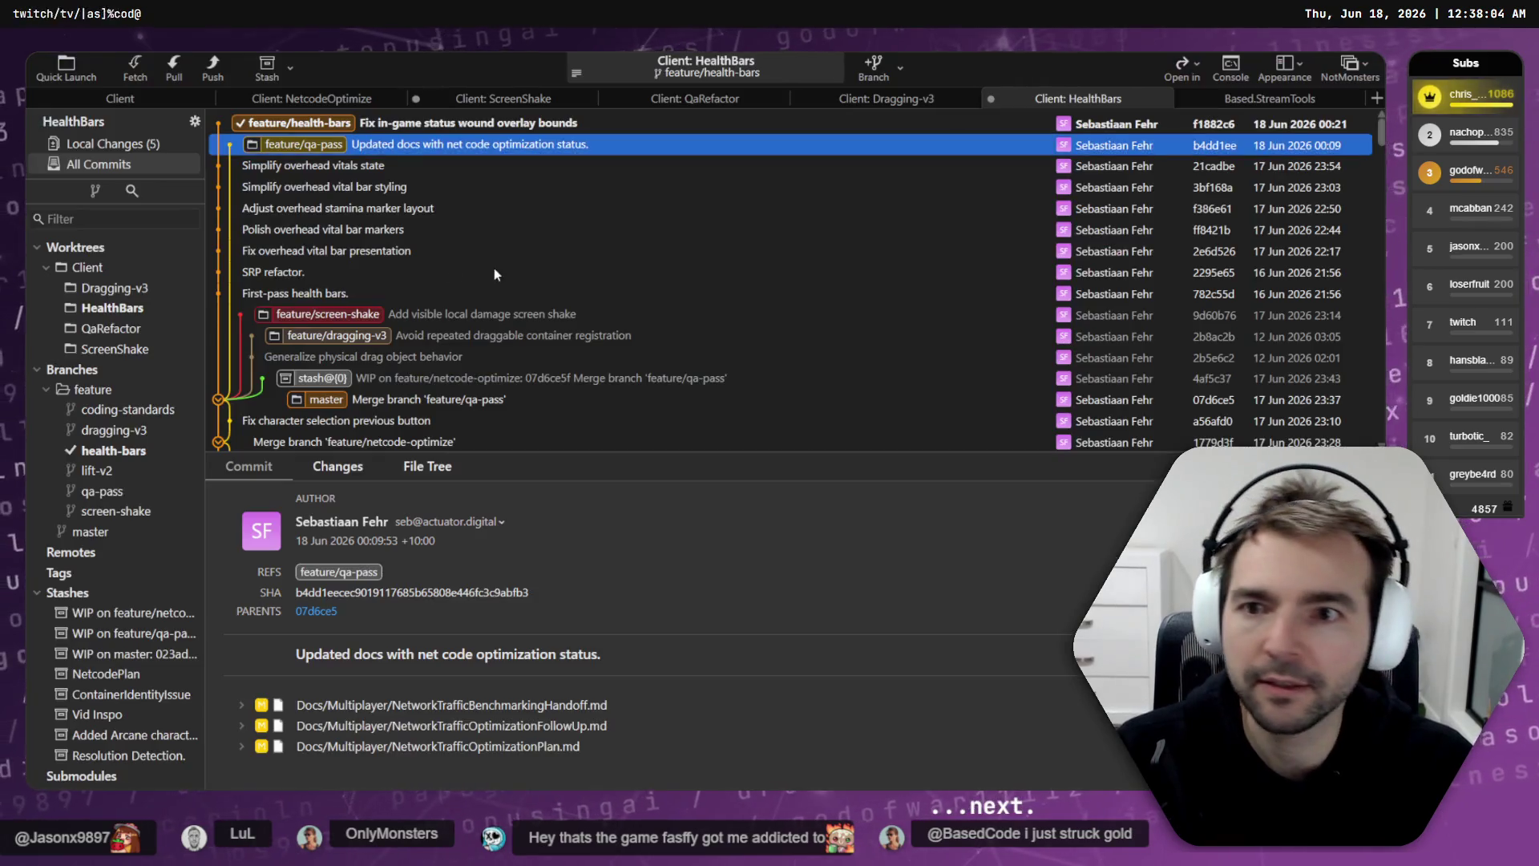
{"action": "left_click", "coordinate": [331, 401]}
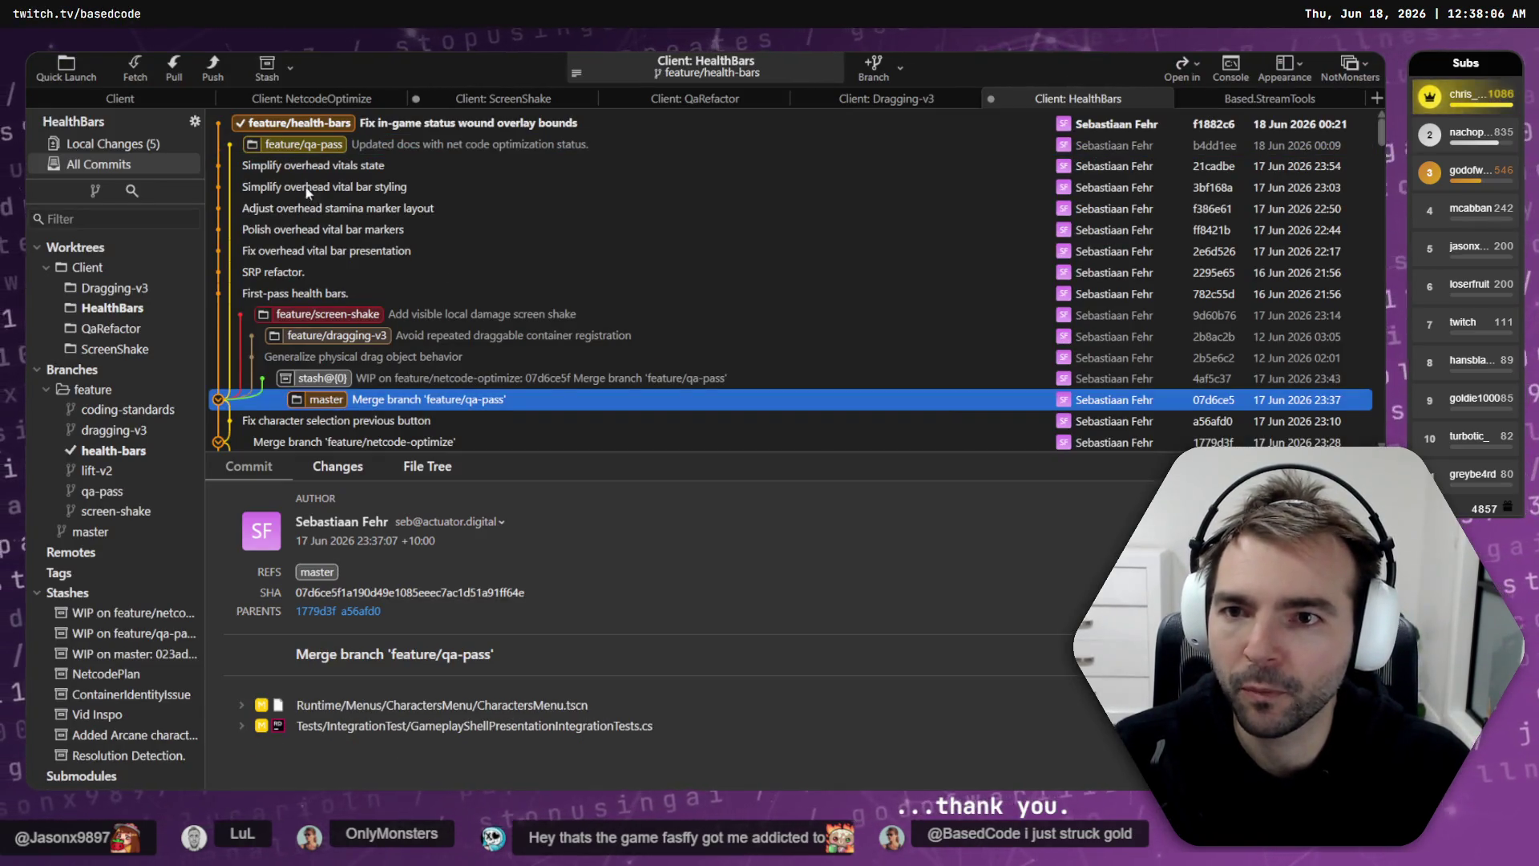
{"action": "left_click", "coordinate": [292, 124]}
{"action": "scroll", "coordinate": [292, 128], "scroll_direction": "down", "scroll_amount": 3}
{"action": "key", "text": "alt+Tab"}
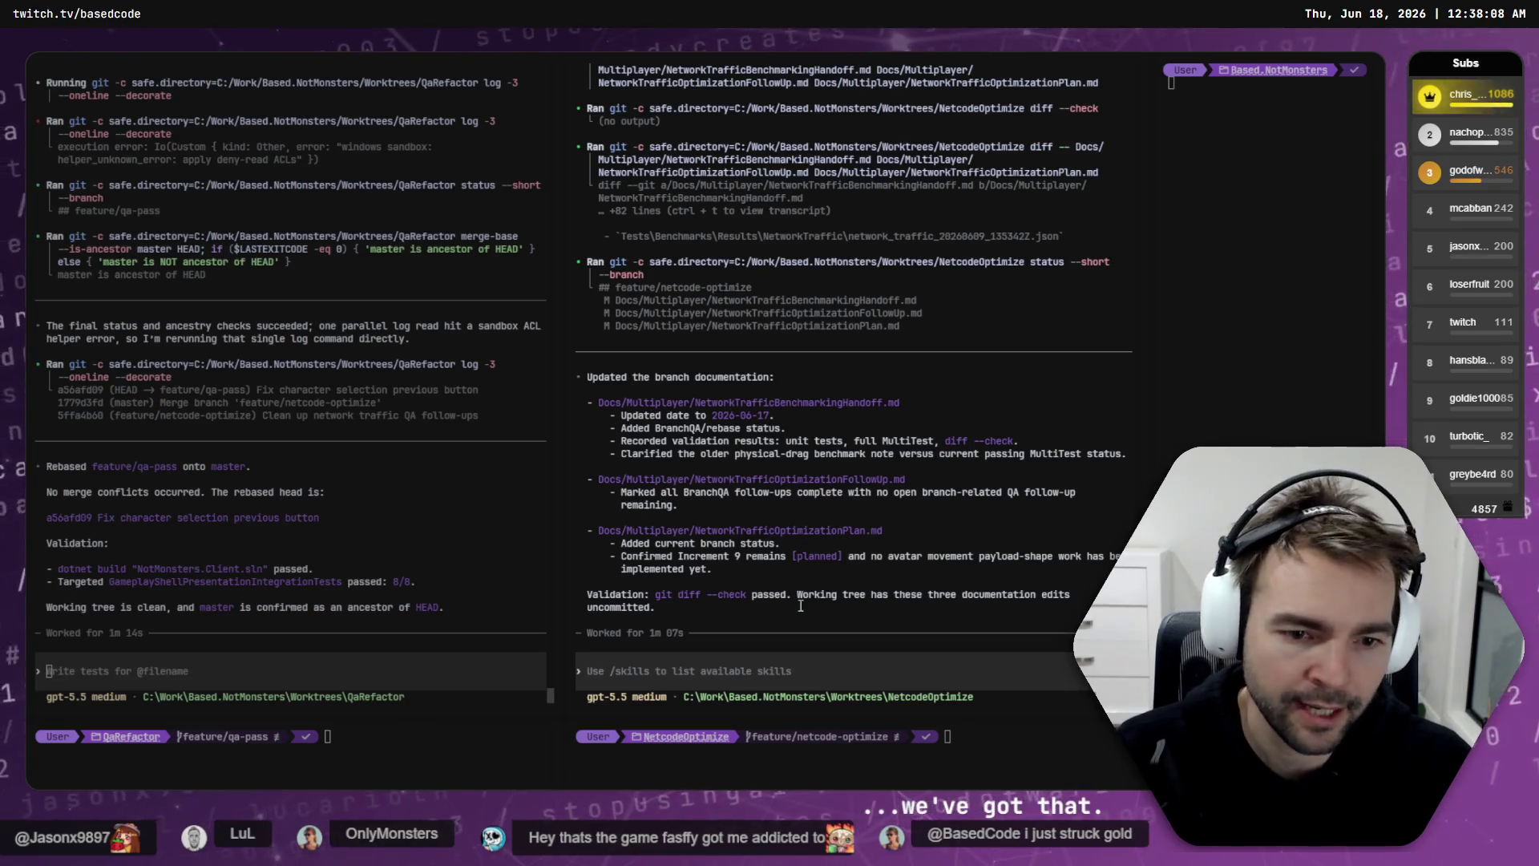
Step: Quit the NetcodeOptimize Codex session, cd up to Worktrees, and clear the pane
{"action": "type", "text": "cd .."}
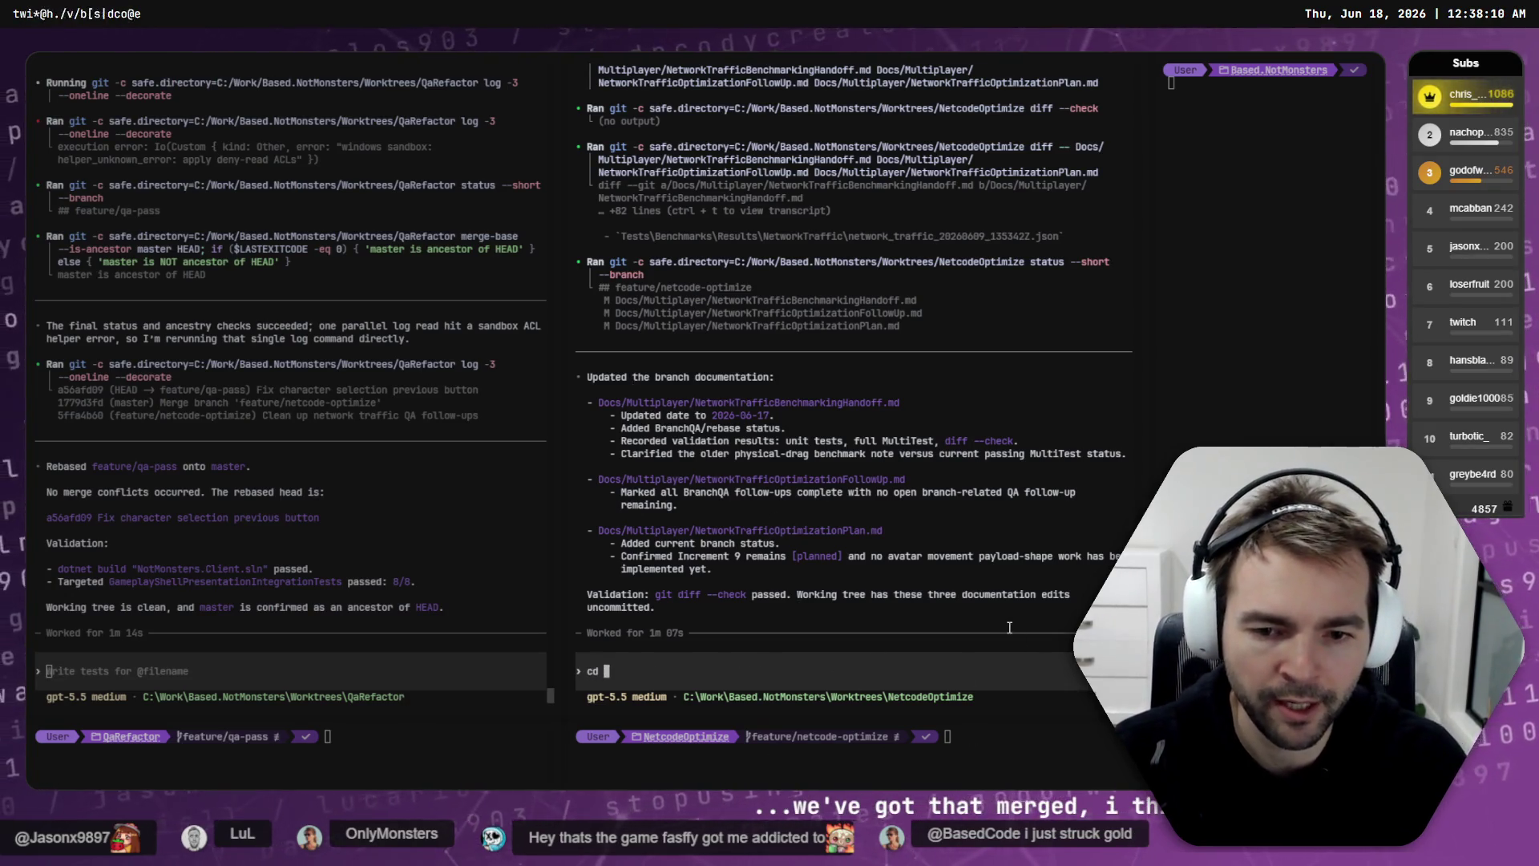
{"action": "key", "text": "Return"}
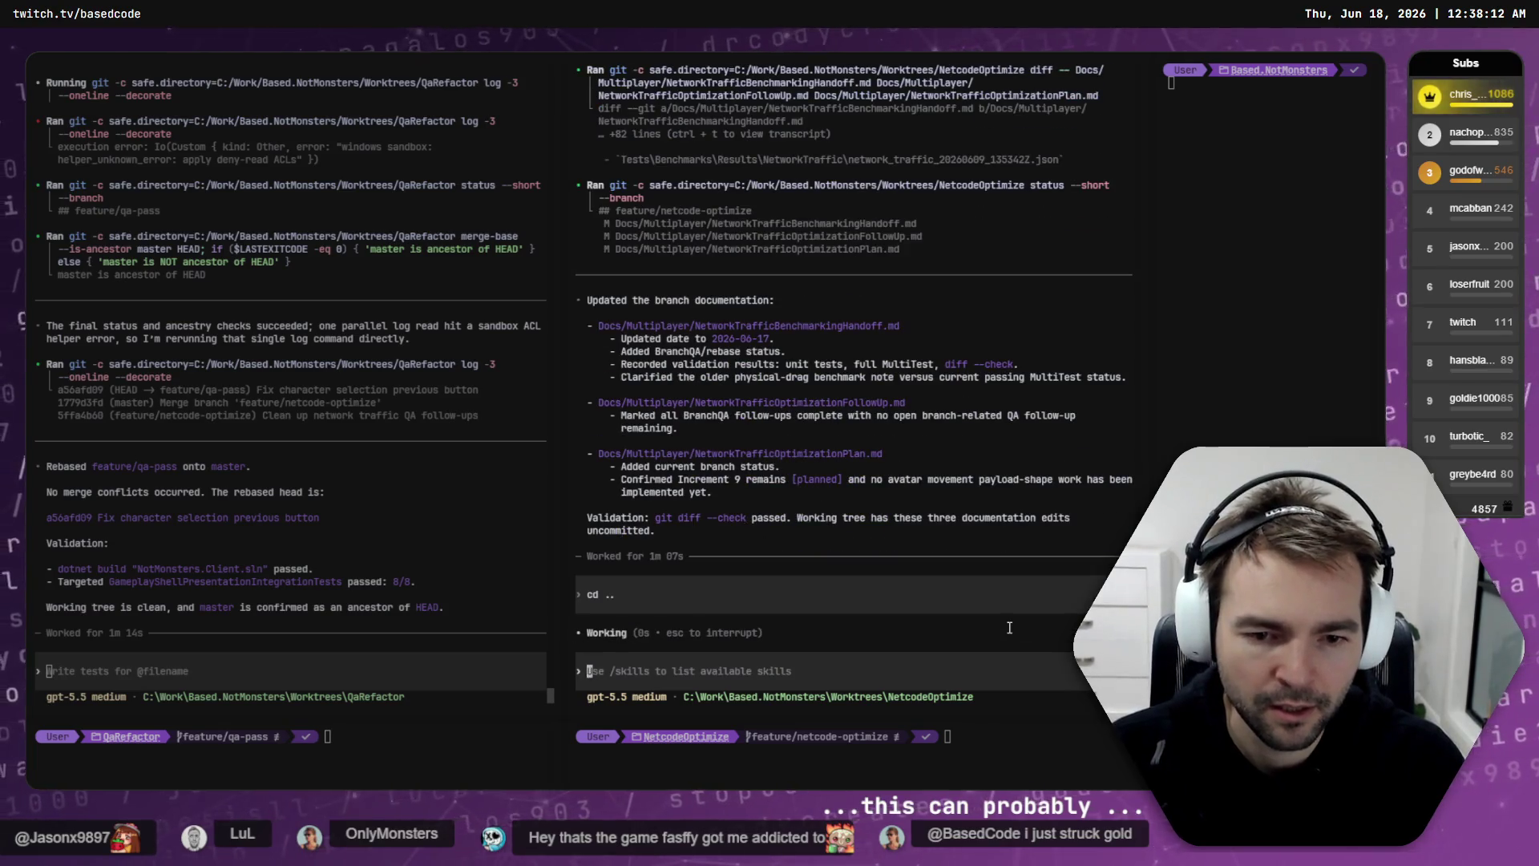
{"action": "key", "text": "Escape"}
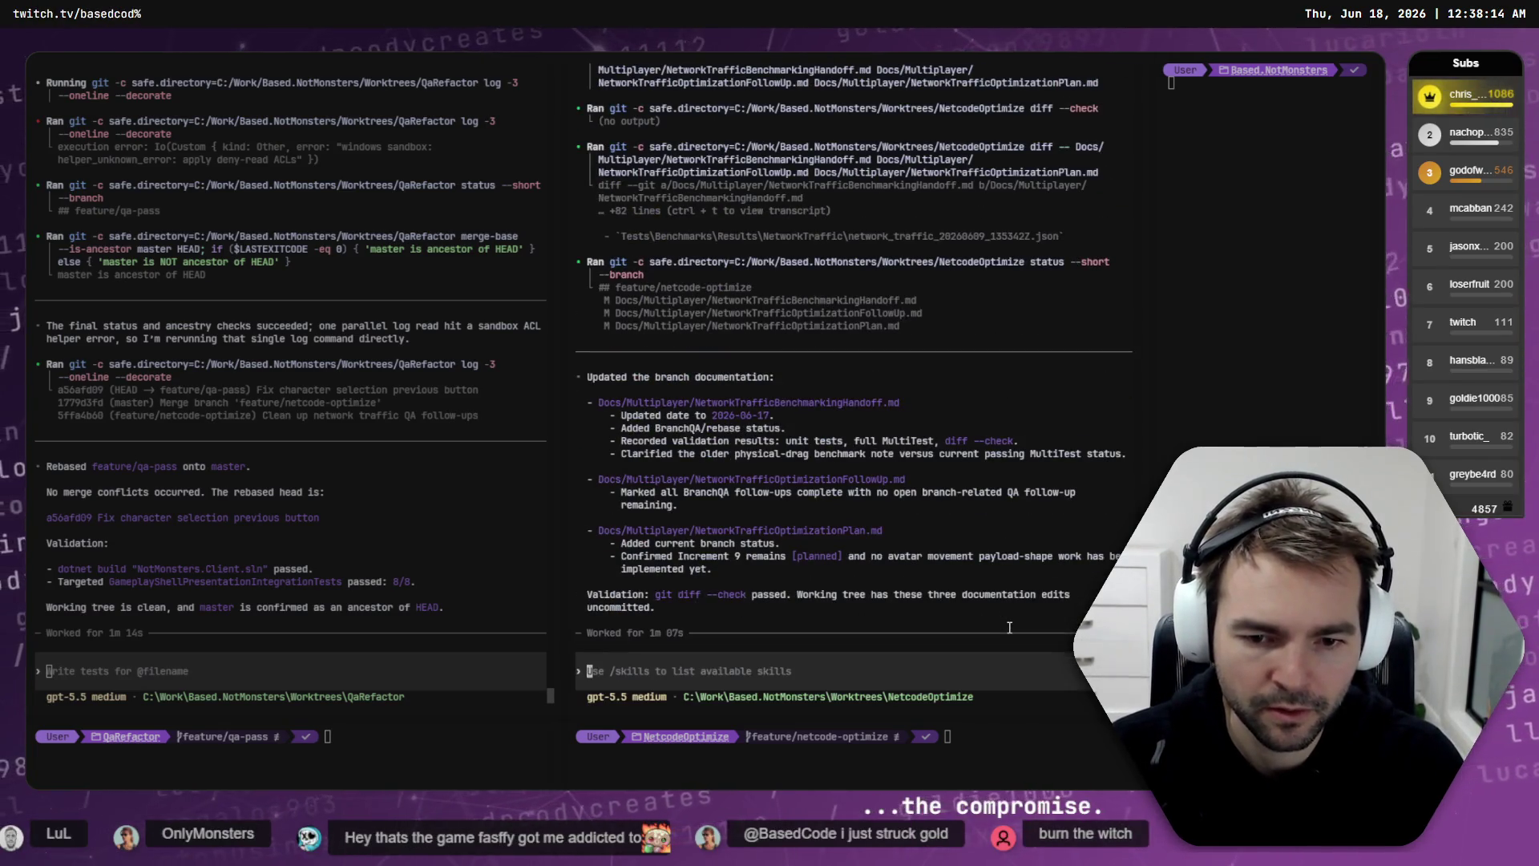
{"action": "key", "text": "ctrl+c"}
{"action": "type", "text": "cd .."}
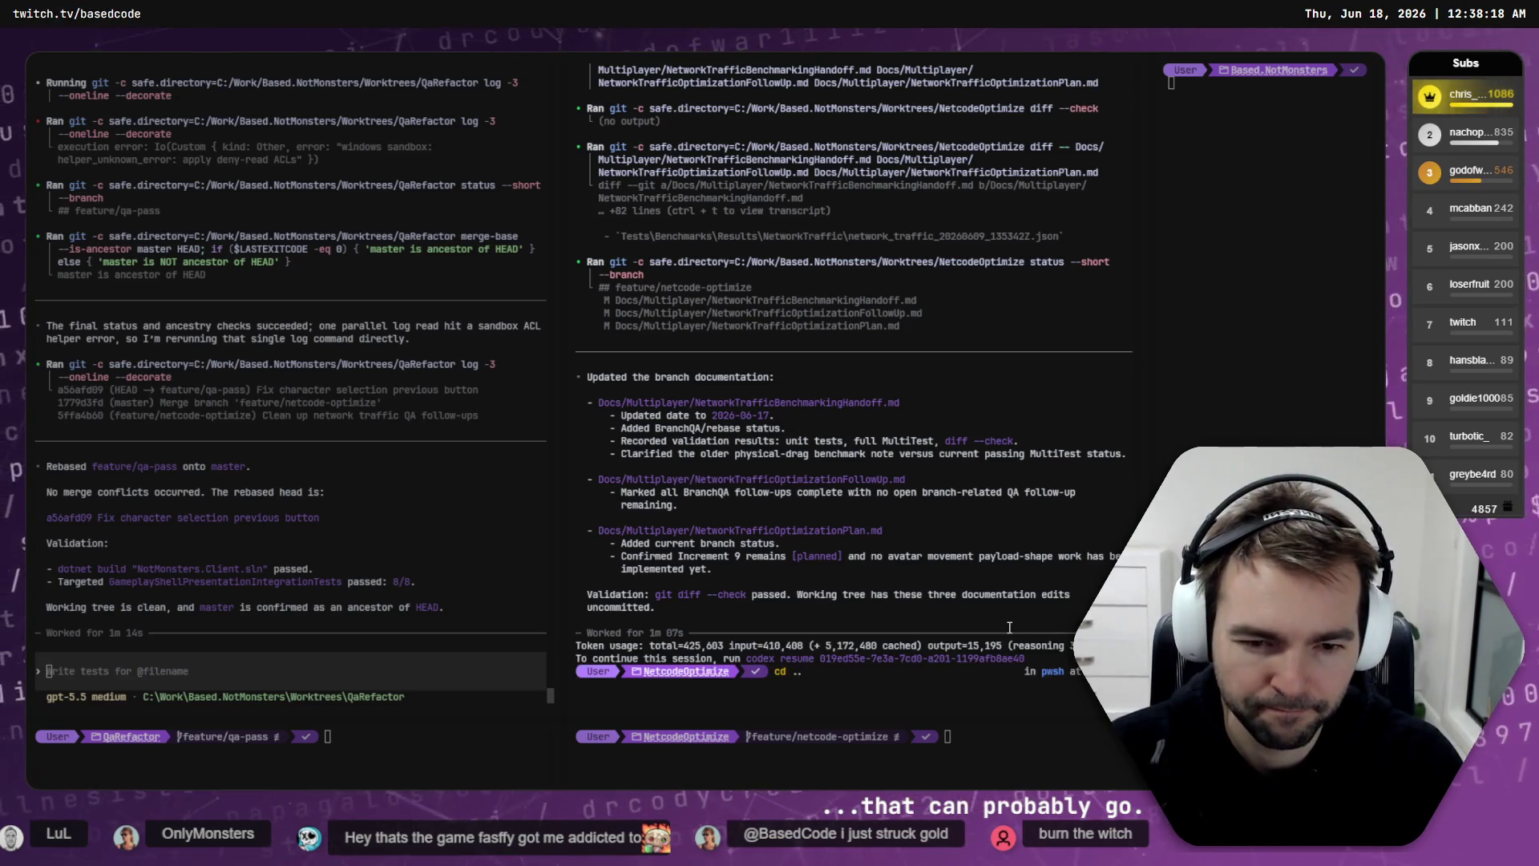
{"action": "key", "text": "Return"}
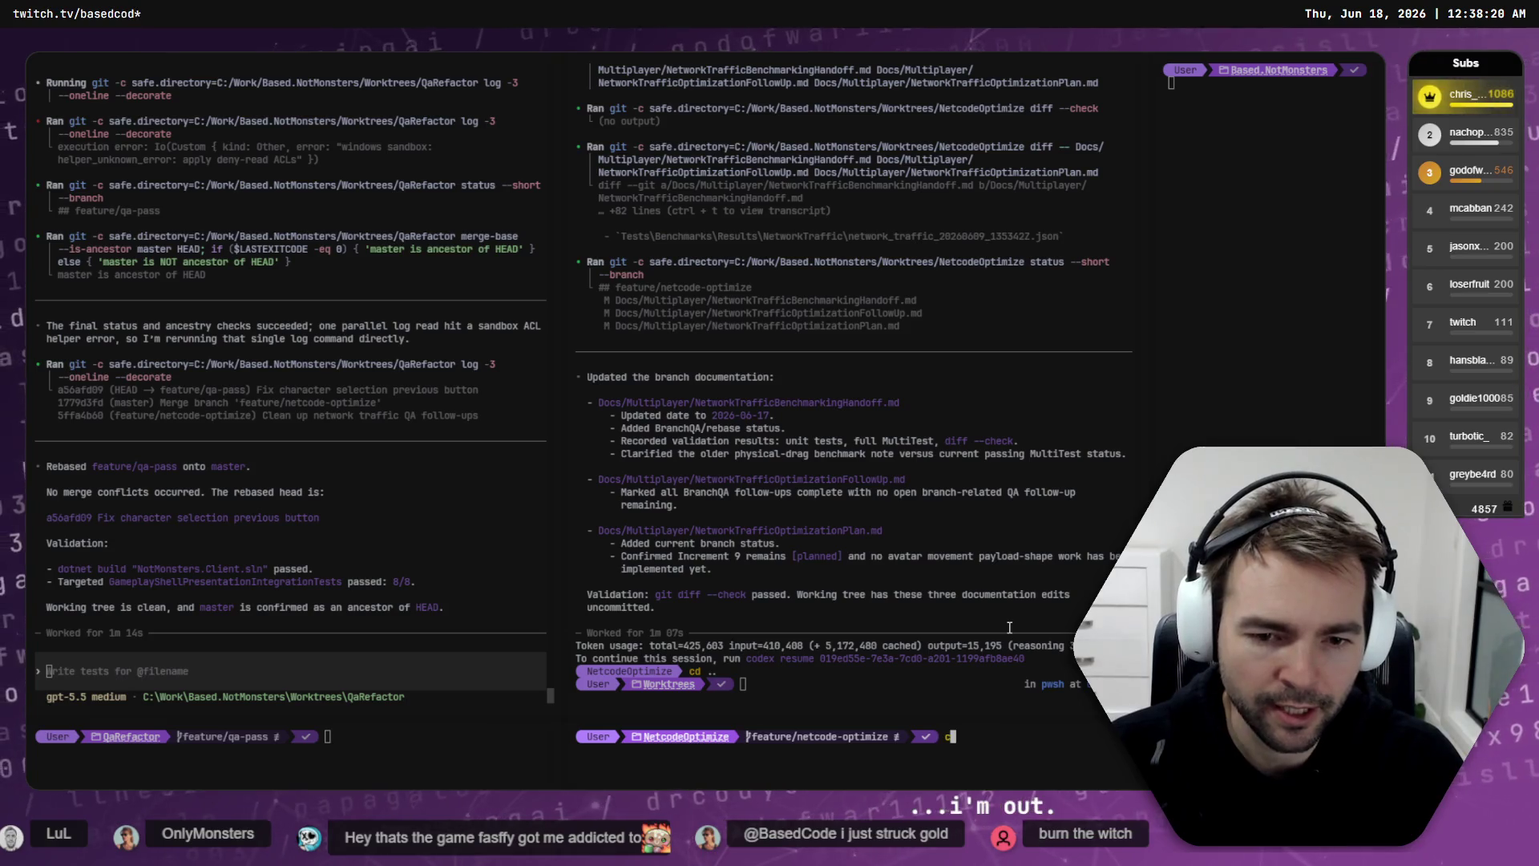
{"action": "key", "text": "Return"}
{"action": "type", "text": "clear"}
{"action": "key", "text": "Return"}
{"action": "key", "text": "ctrl+l"}
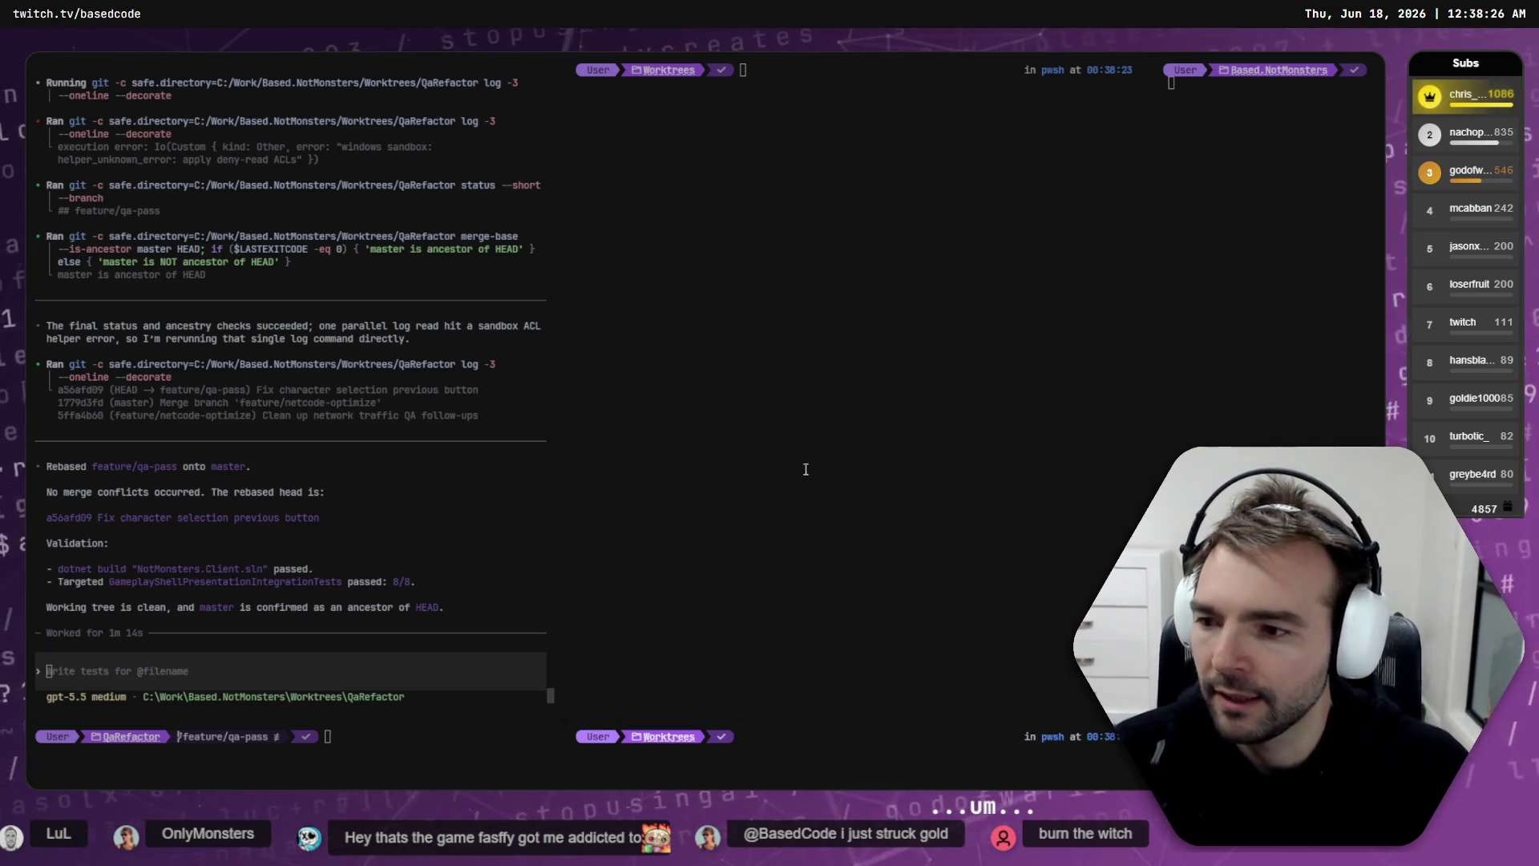
Step: List the Worktrees folder and check what is inside EasierPickup
{"action": "left_click", "coordinate": [783, 271]}
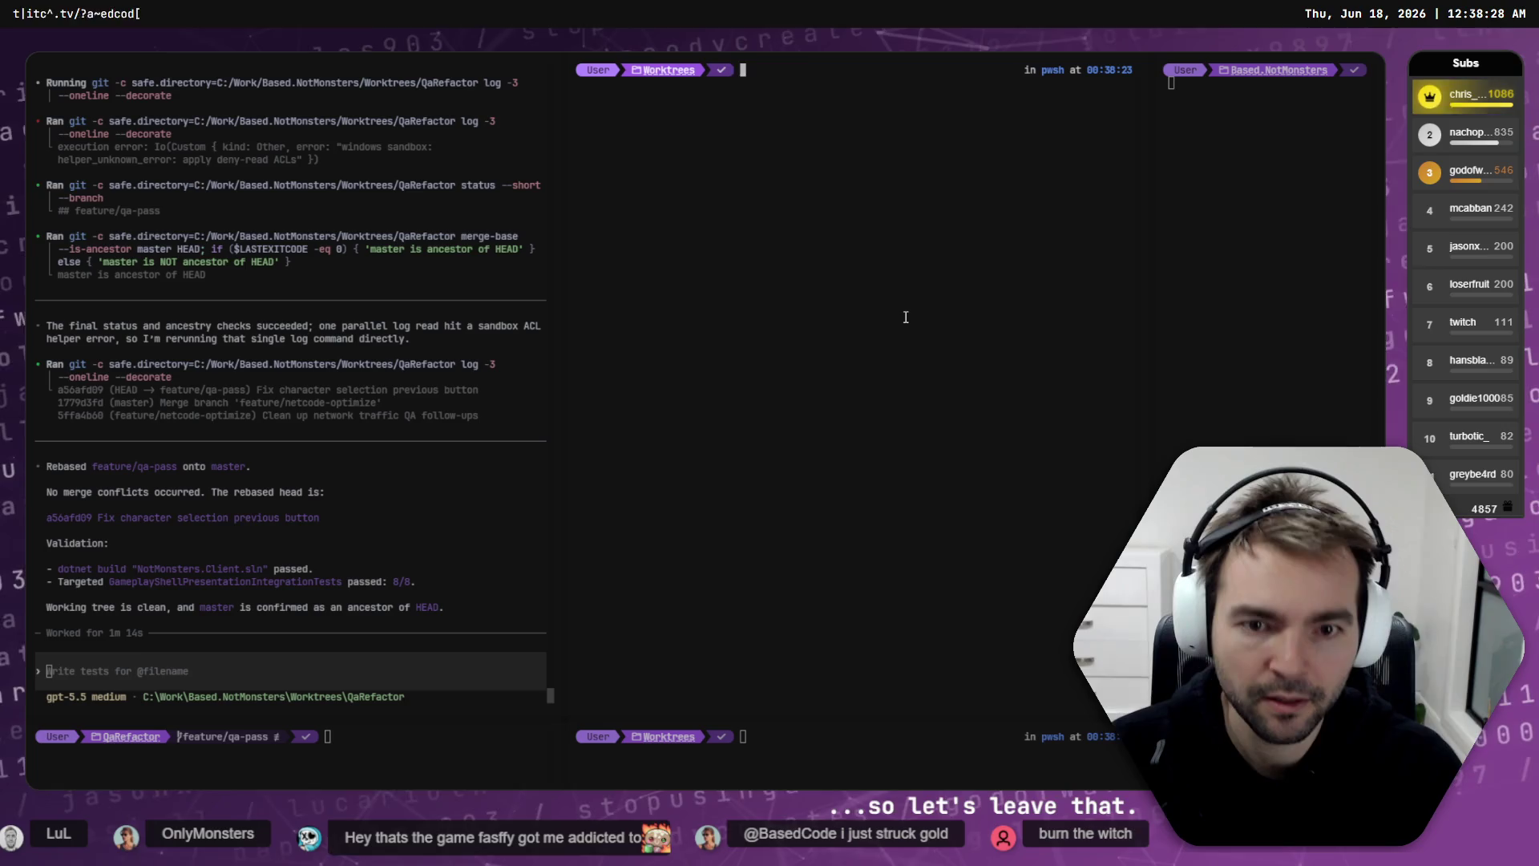
{"action": "type", "text": "ls"}
{"action": "key", "text": "Return"}
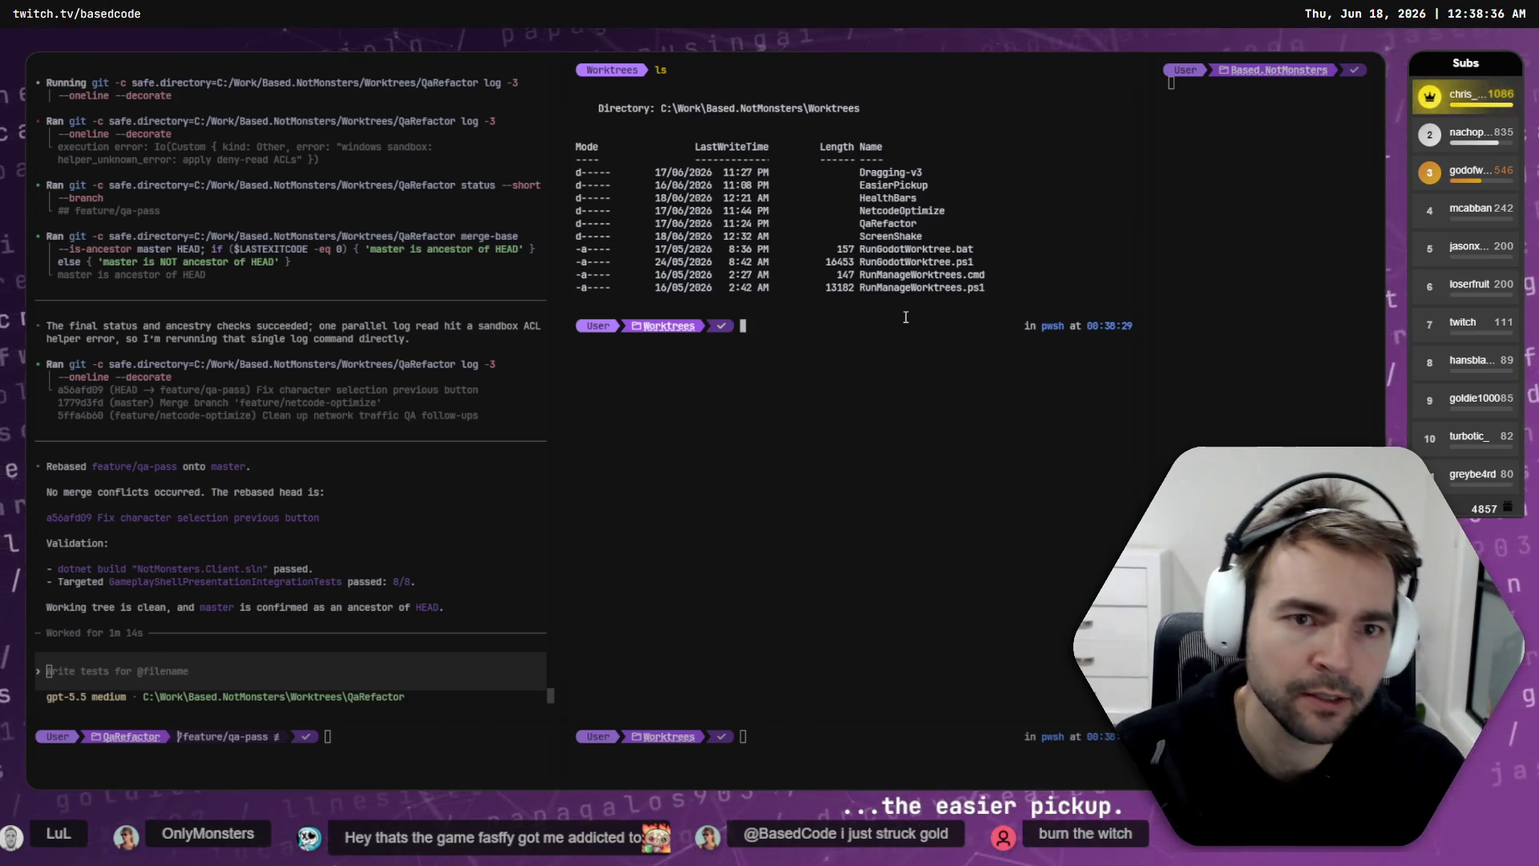
{"action": "type", "text": "cd .\\EasierPickup\\"}
{"action": "key", "text": "Return"}
{"action": "type", "text": "ls"}
{"action": "key", "text": "Return"}
{"action": "type", "text": "cd .."}
{"action": "key", "text": "Return"}
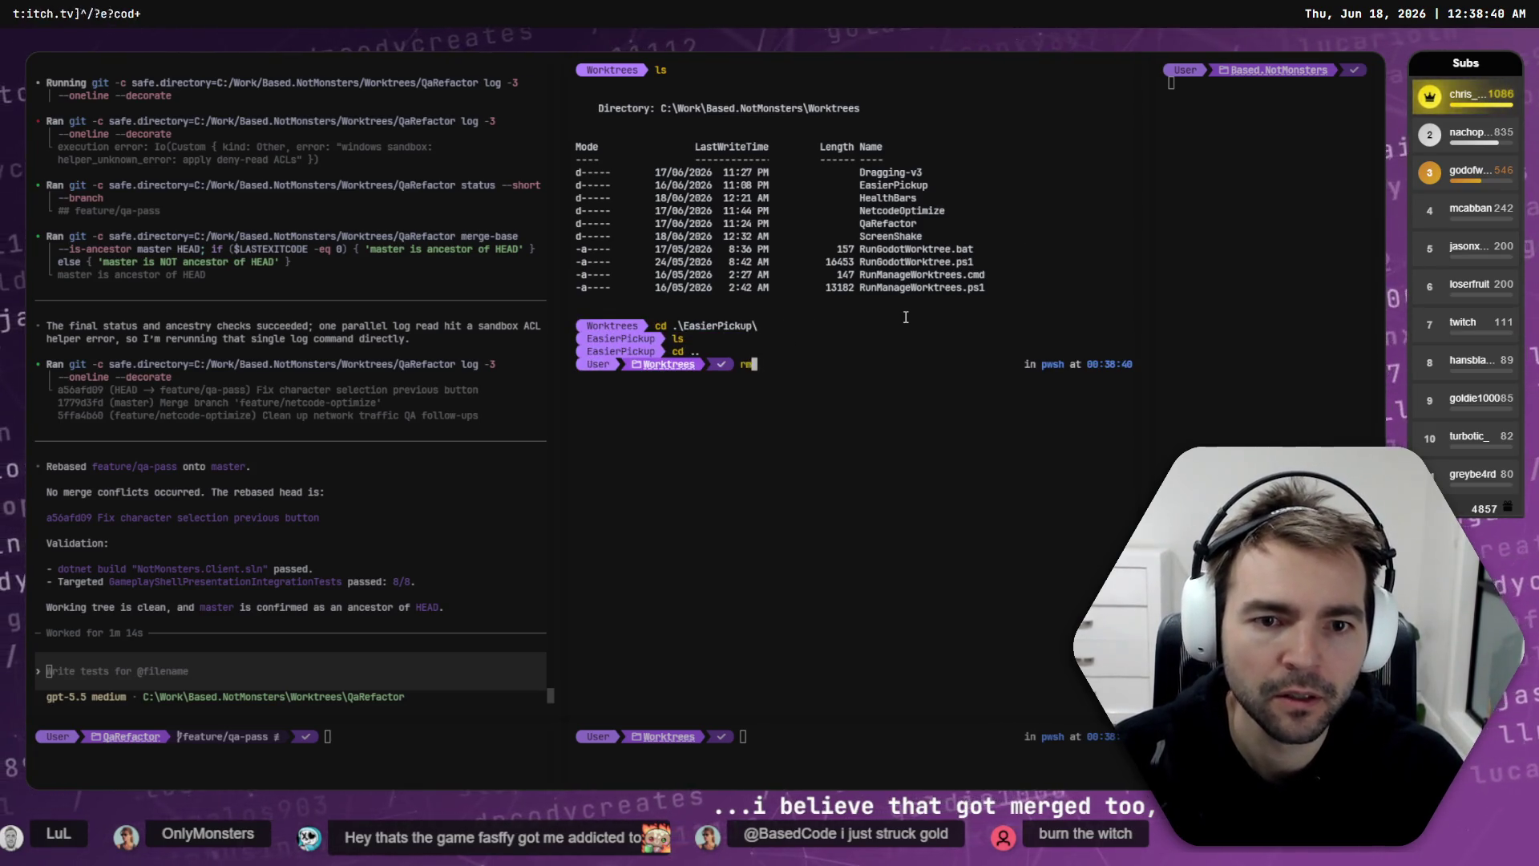
Step: Delete EasierPickup with rm, dropping the unsupported -rf flag, and list Worktrees to confirm
{"action": "type", "text": "rm -rf .\\EasierPickup\\"}
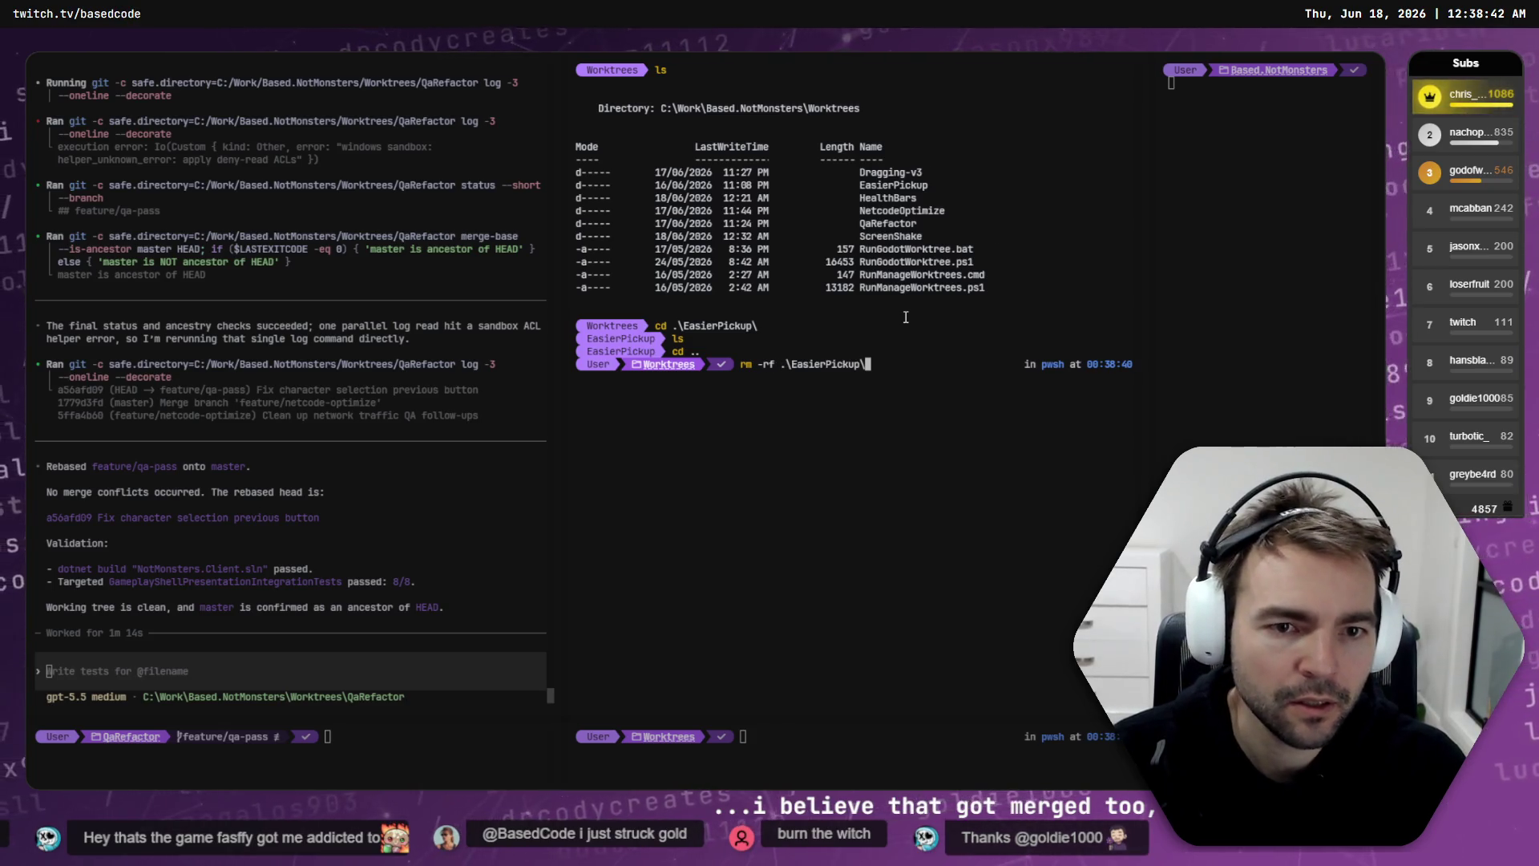
{"action": "key", "text": "Return"}
{"action": "key", "text": "Up"}
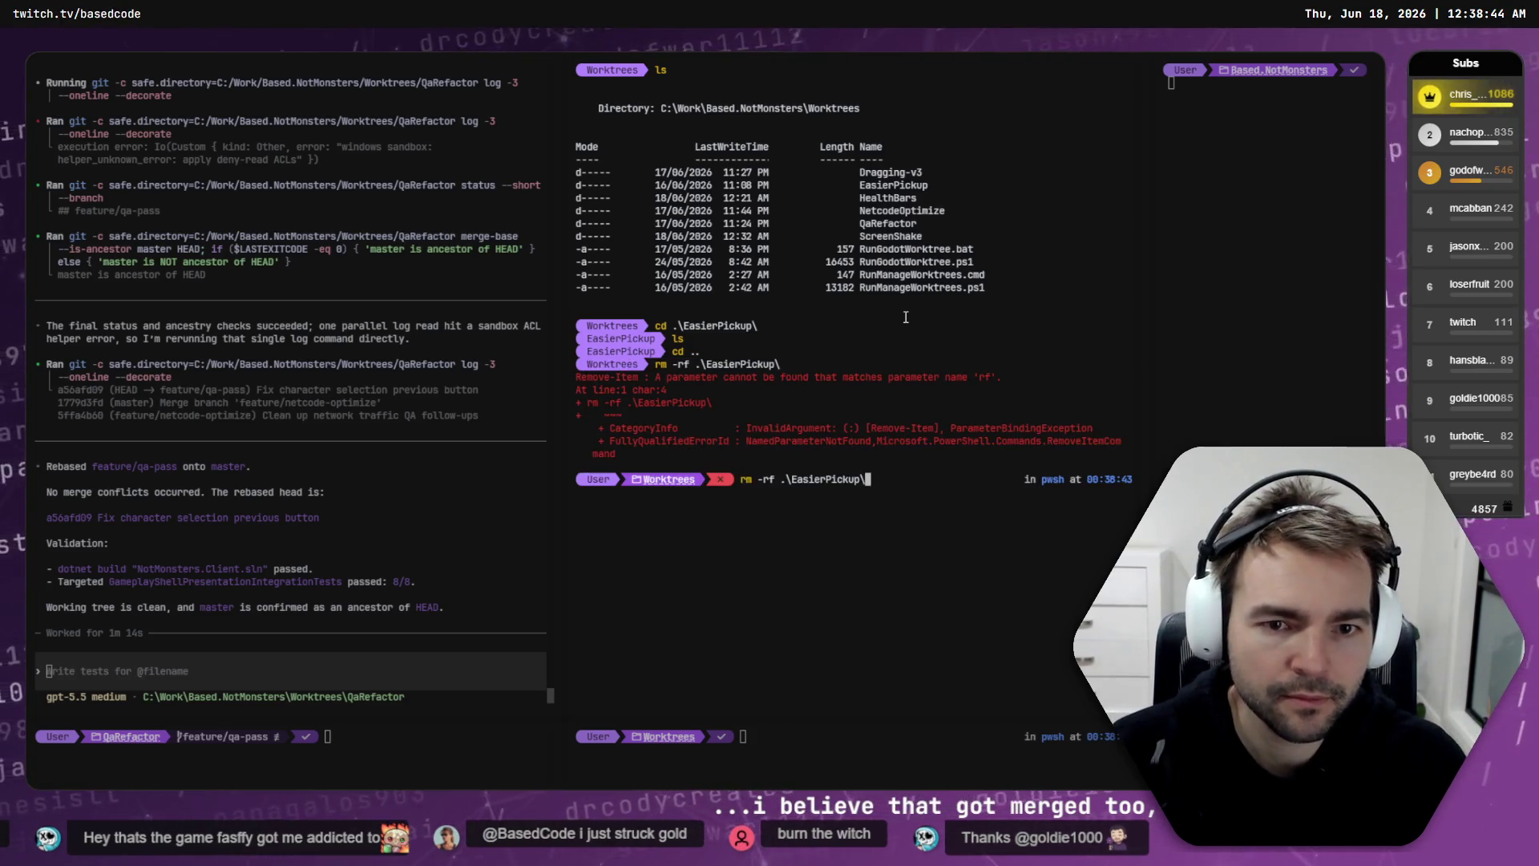
{"action": "key", "text": "BackSpace"}
{"action": "key", "text": "Delete"}
{"action": "key", "text": "Delete"}
{"action": "key", "text": "Delete"}
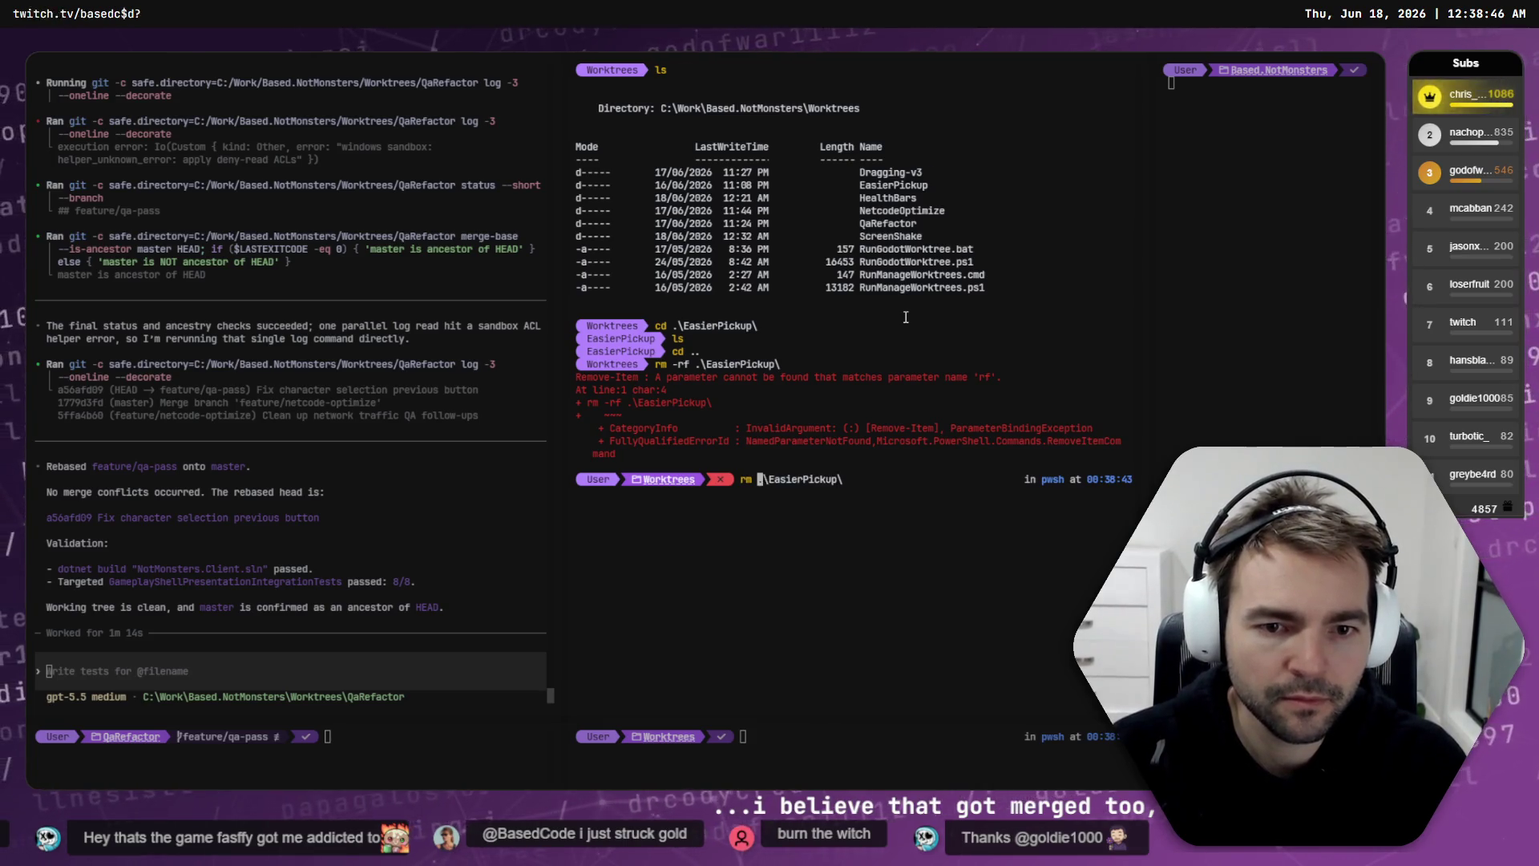
{"action": "key", "text": "Return"}
{"action": "type", "text": "ls"}
{"action": "key", "text": "Return"}
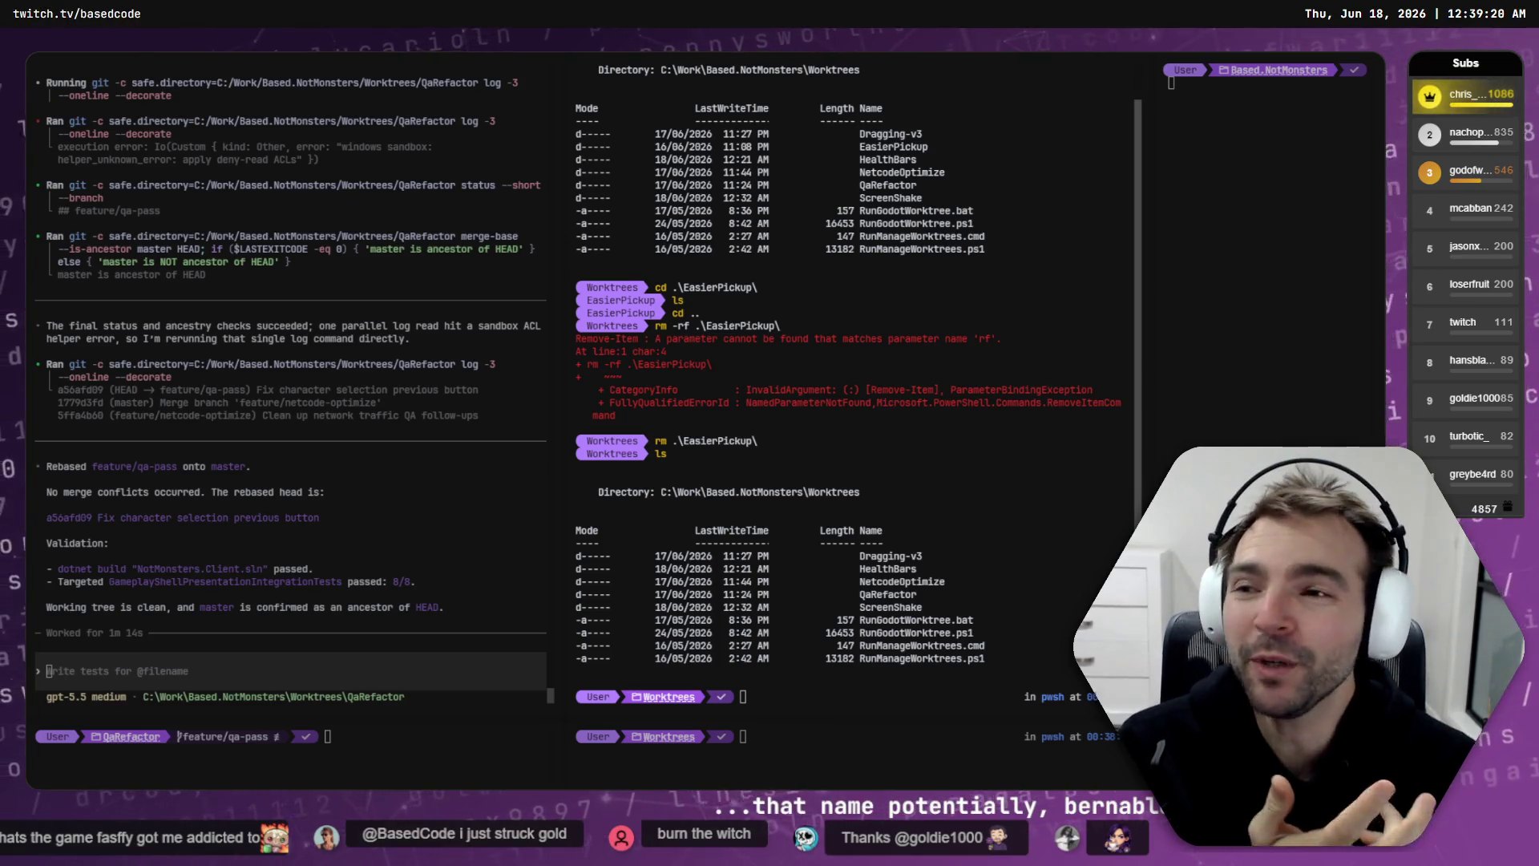
Step: Check the ScreenShake session and StreamTools deploy output, then bring Chrome to the front
{"action": "key", "text": "ctrl+Tab"}
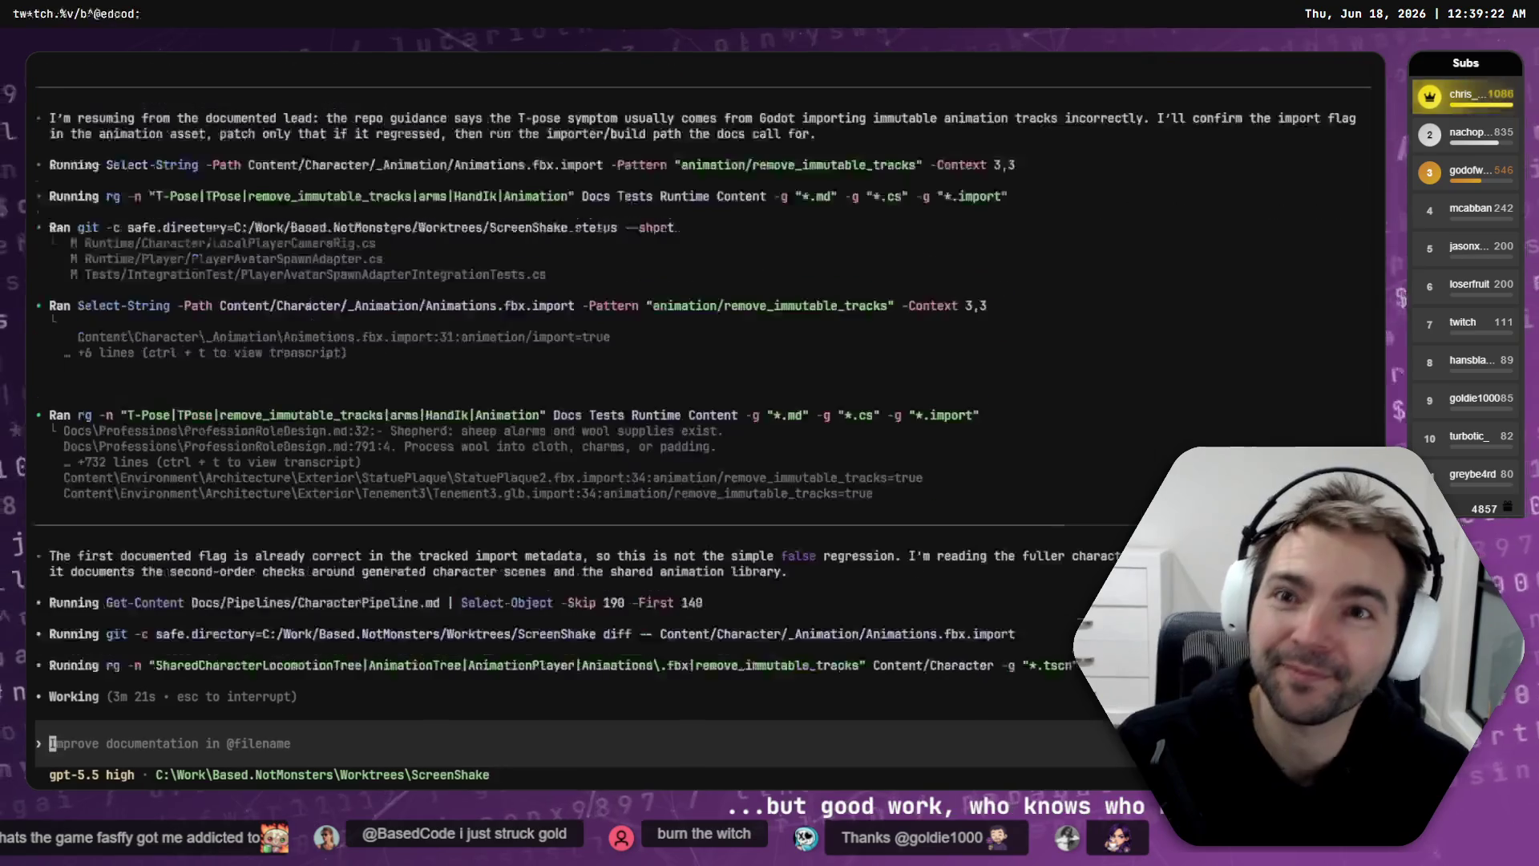
{"action": "key", "text": "ctrl+Tab"}
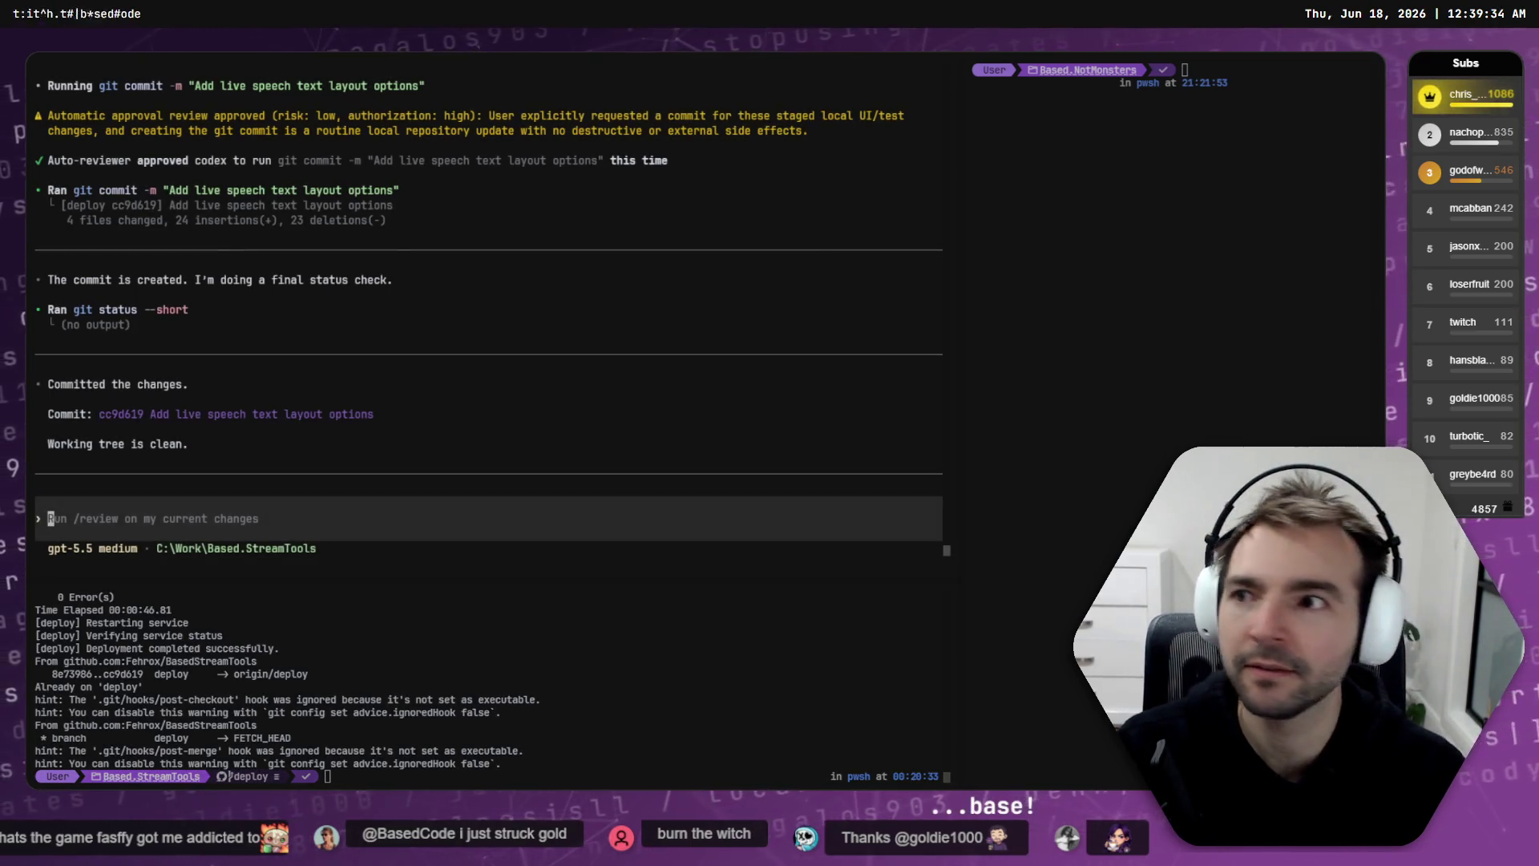
{"action": "key", "text": "alt+Tab"}
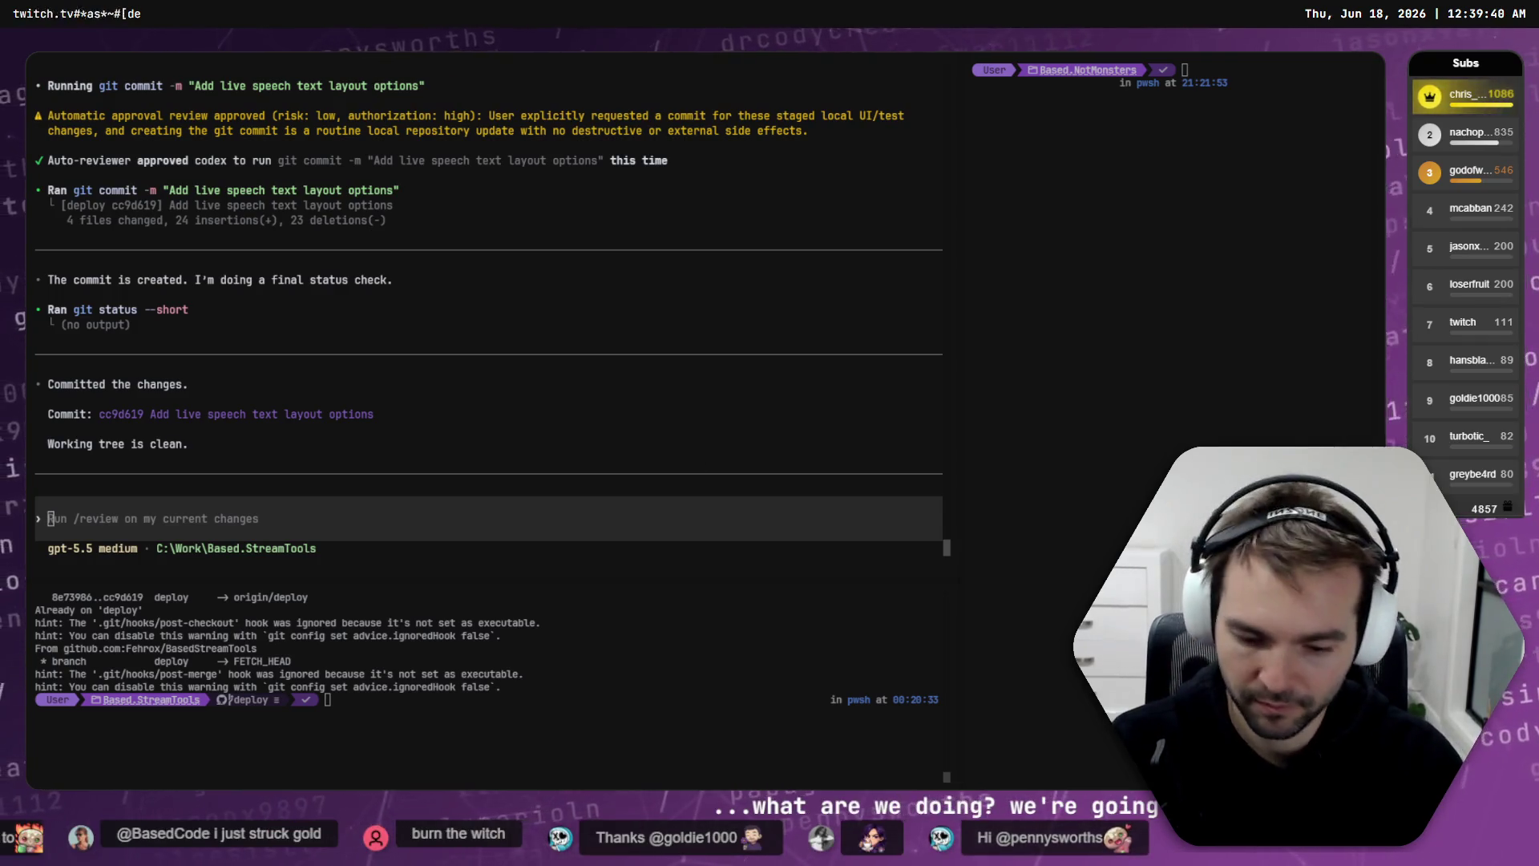
{"action": "key", "text": "alt+Tab"}
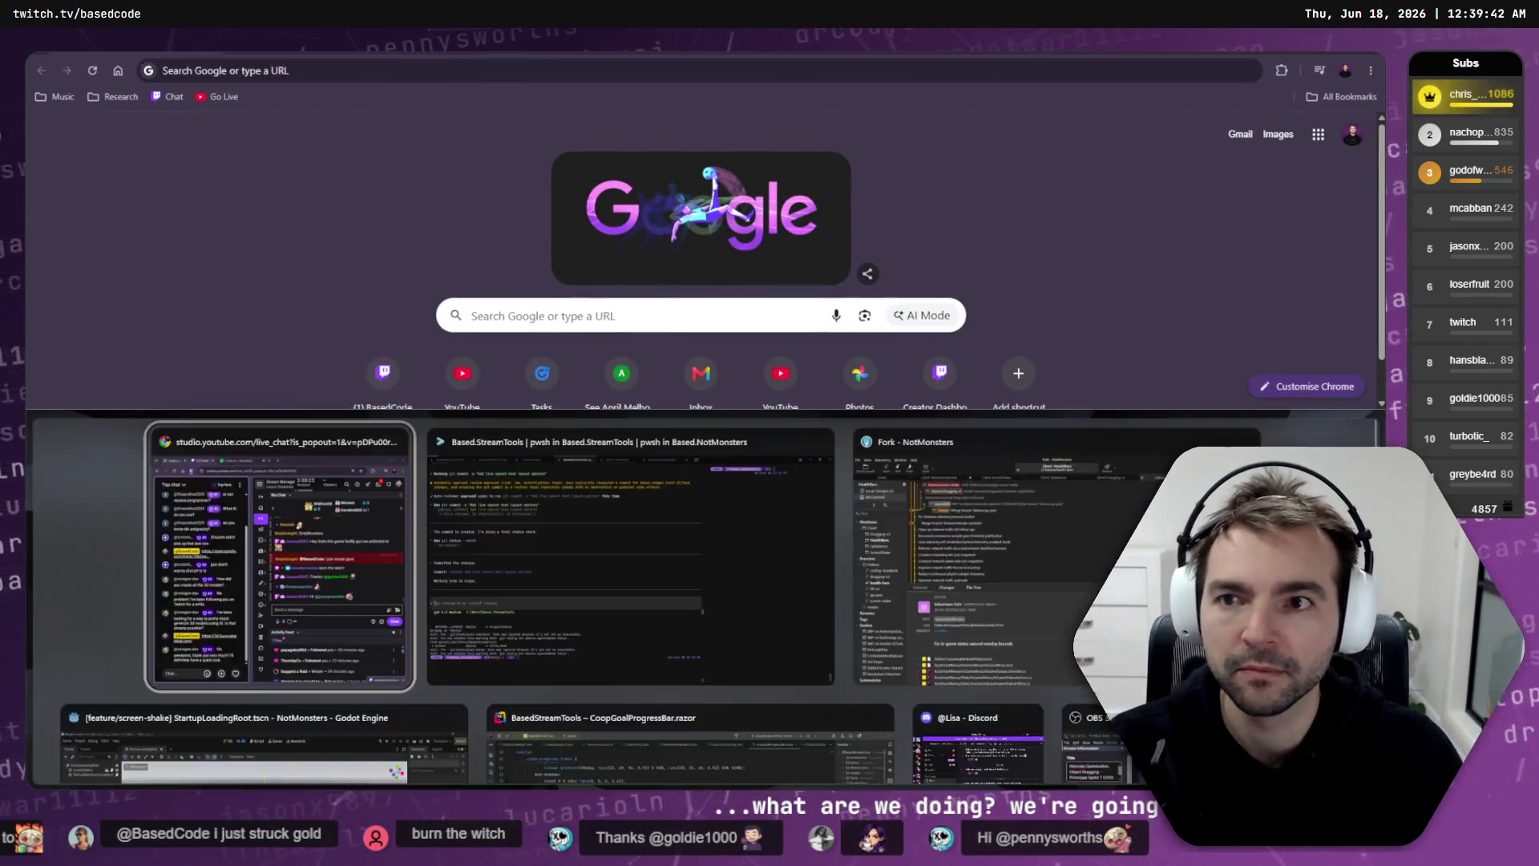
Step: Go to basedstreamtools.com, log in, and open the Live Speech overlay editor
{"action": "key", "text": "alt+space"}
{"action": "type", "text": "xbased"}
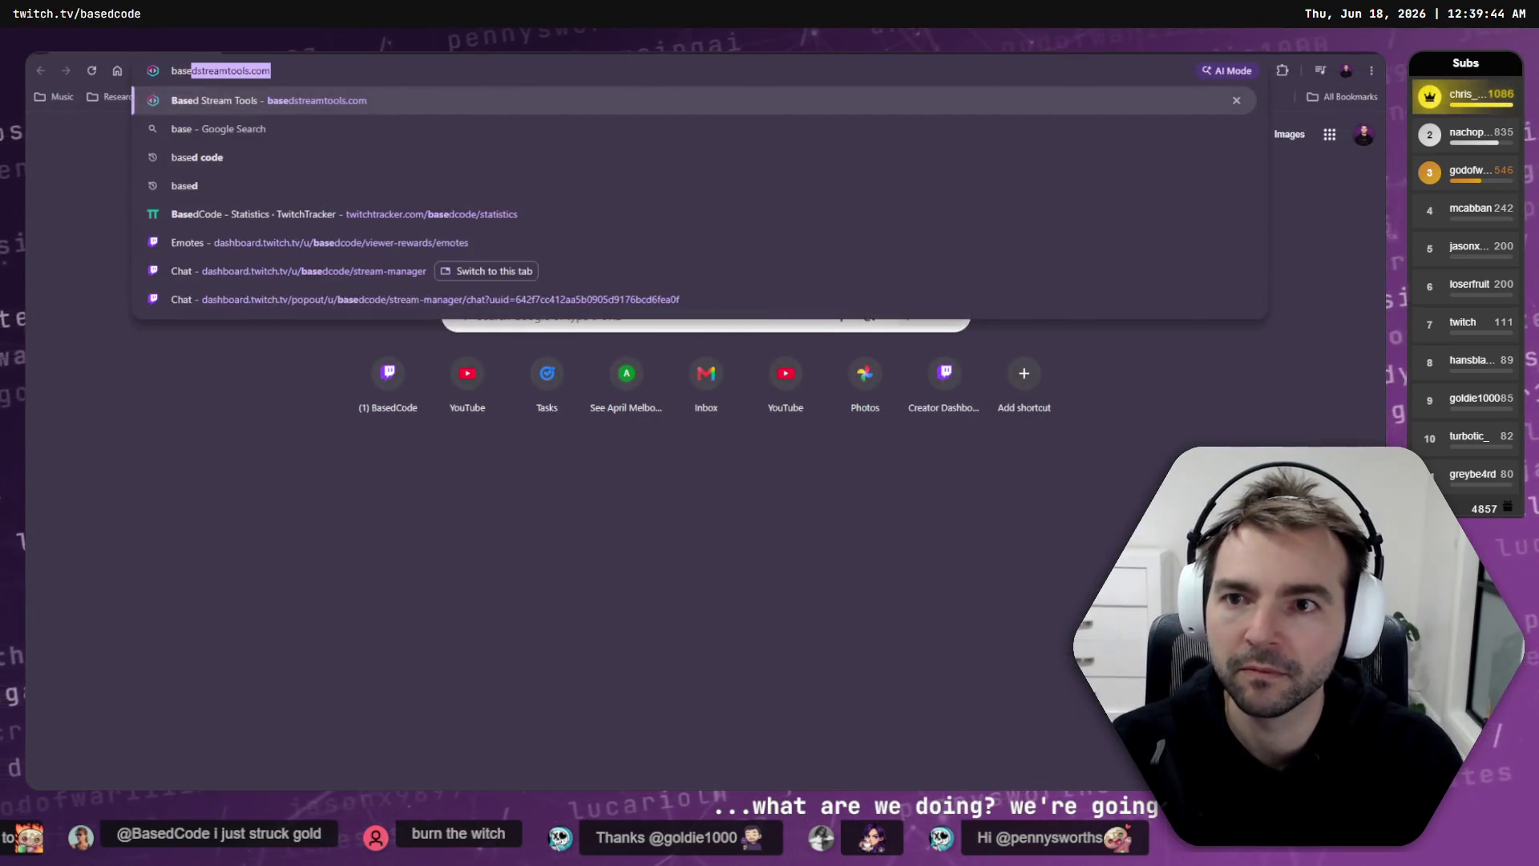
{"action": "key", "text": "Return"}
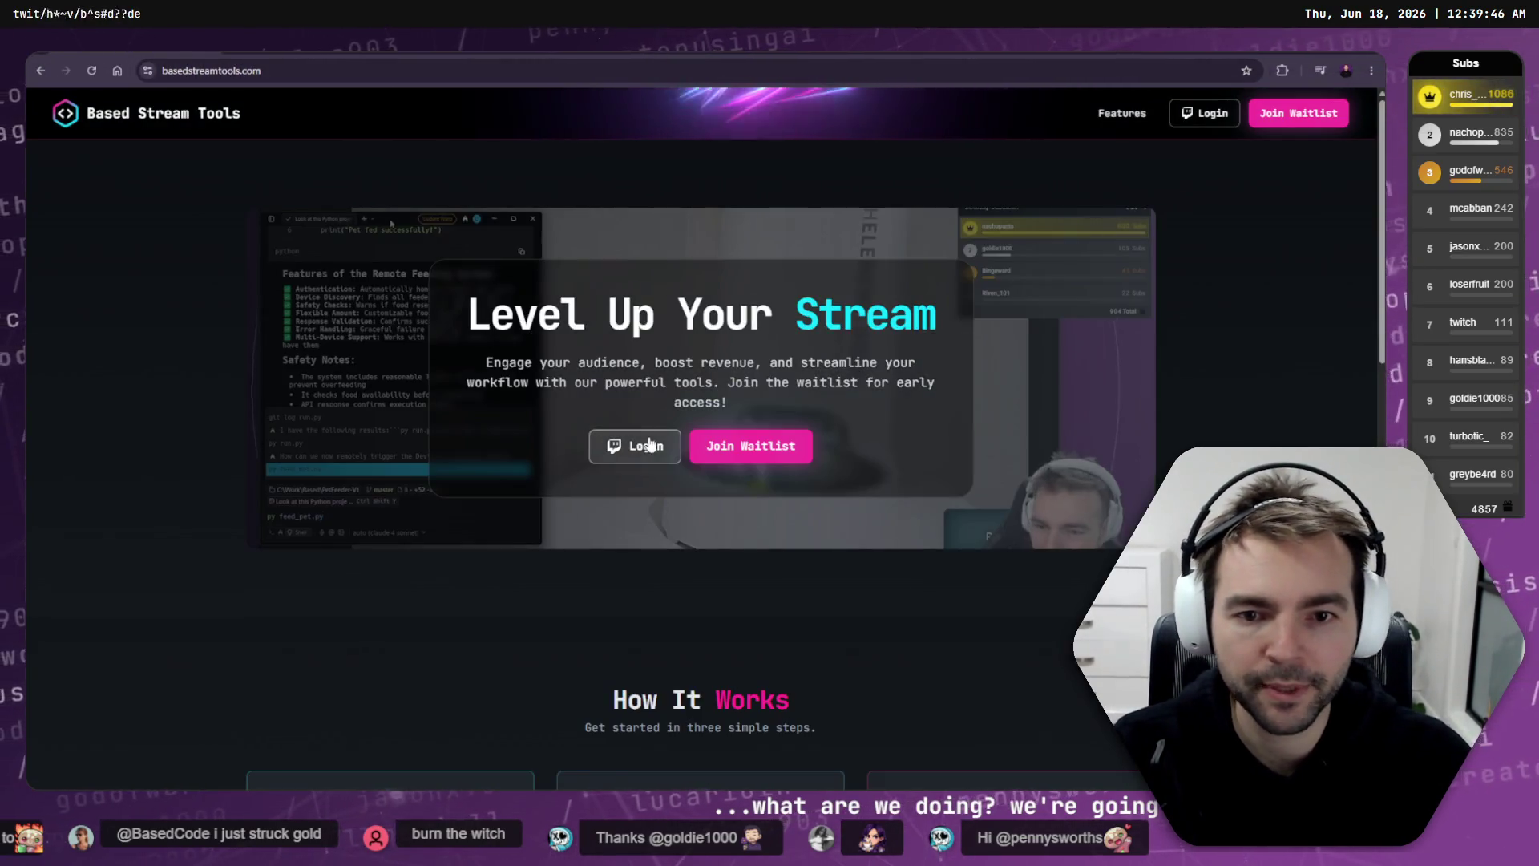
{"action": "left_click", "coordinate": [671, 458]}
{"action": "scroll", "coordinate": [392, 694], "scroll_direction": "down", "scroll_amount": 2}
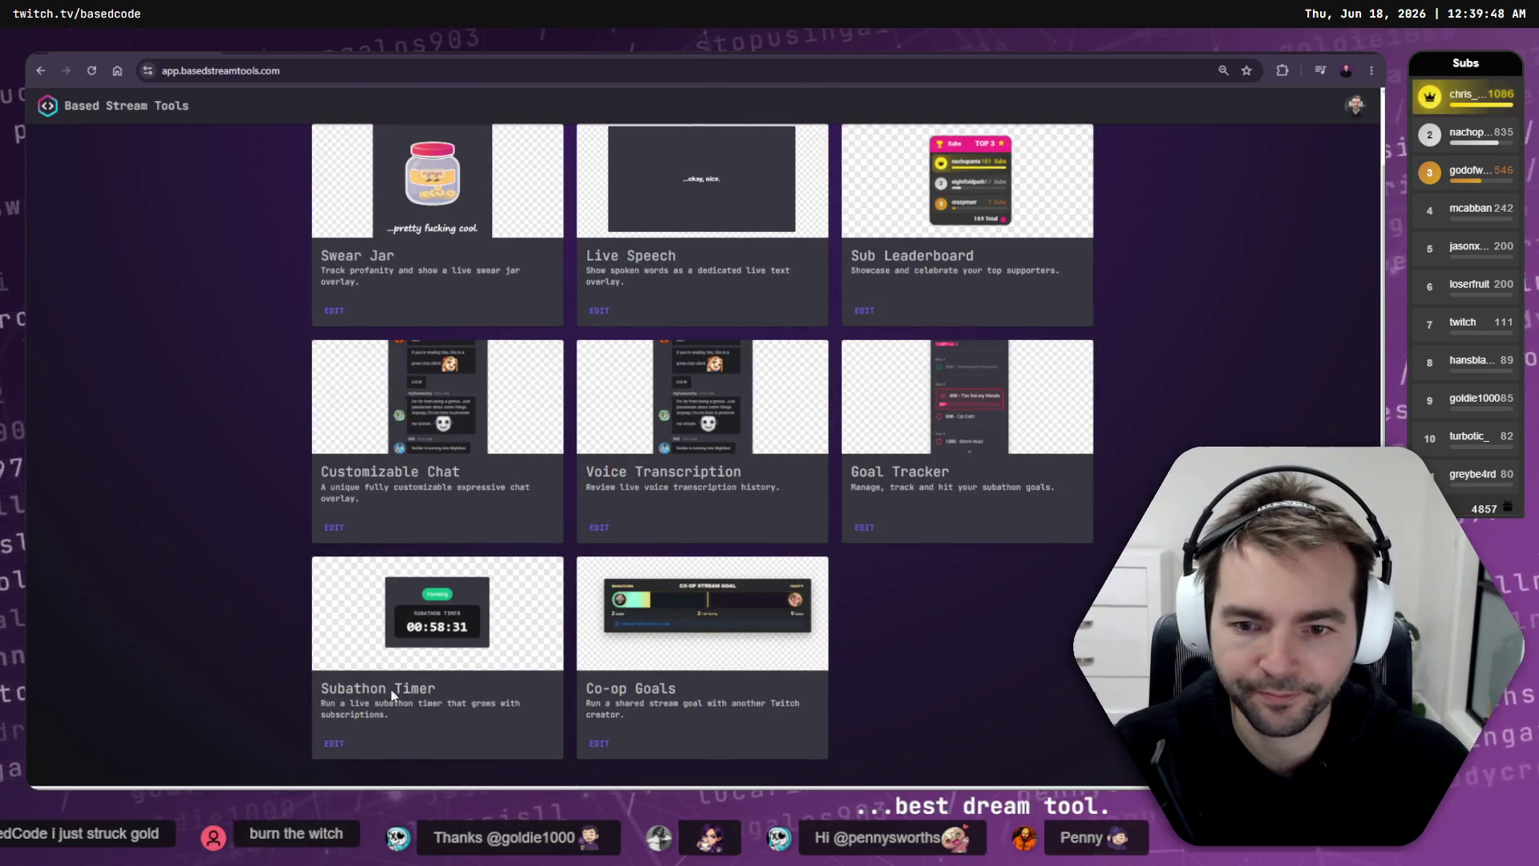
{"action": "scroll", "coordinate": [745, 489], "scroll_direction": "up", "scroll_amount": 2}
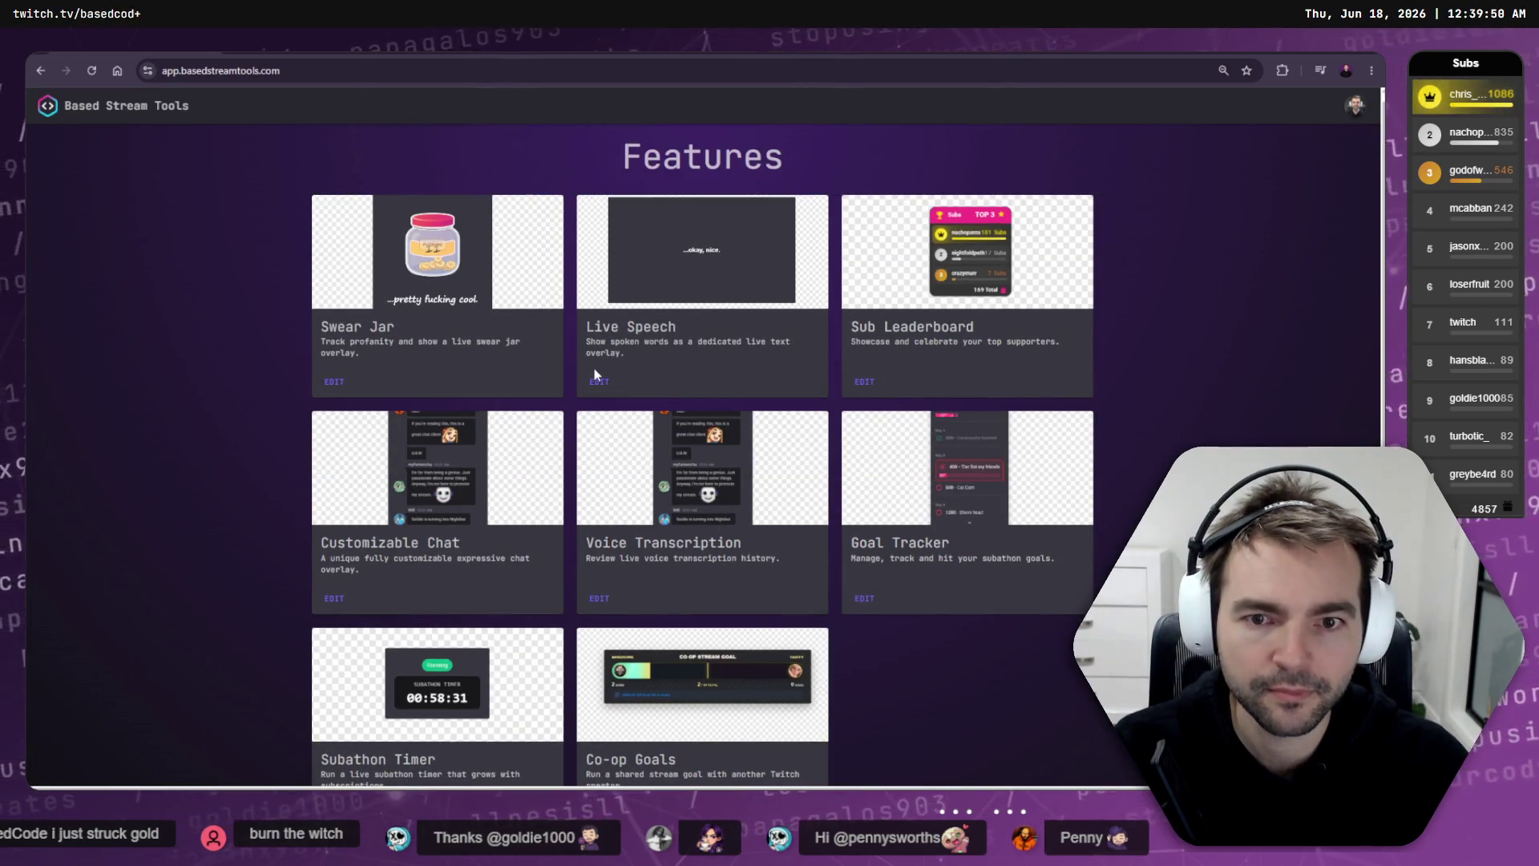
{"action": "left_click", "coordinate": [594, 368]}
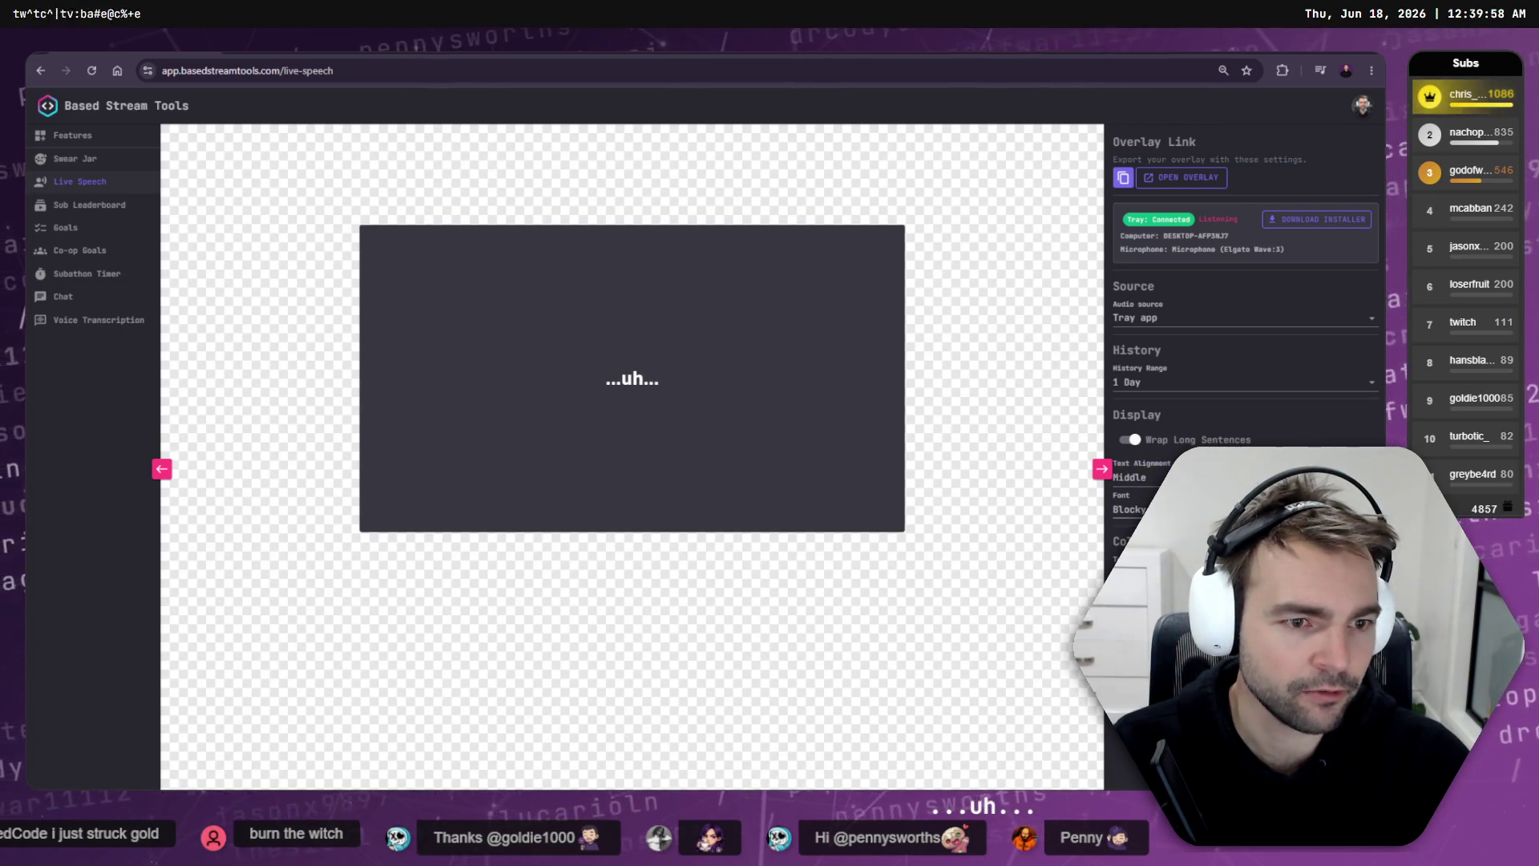
Step: Set Live Speech text alignment to Middle Right and font to JetBrains Mono, keeping 1 Day history
{"action": "left_click", "coordinate": [1243, 477]}
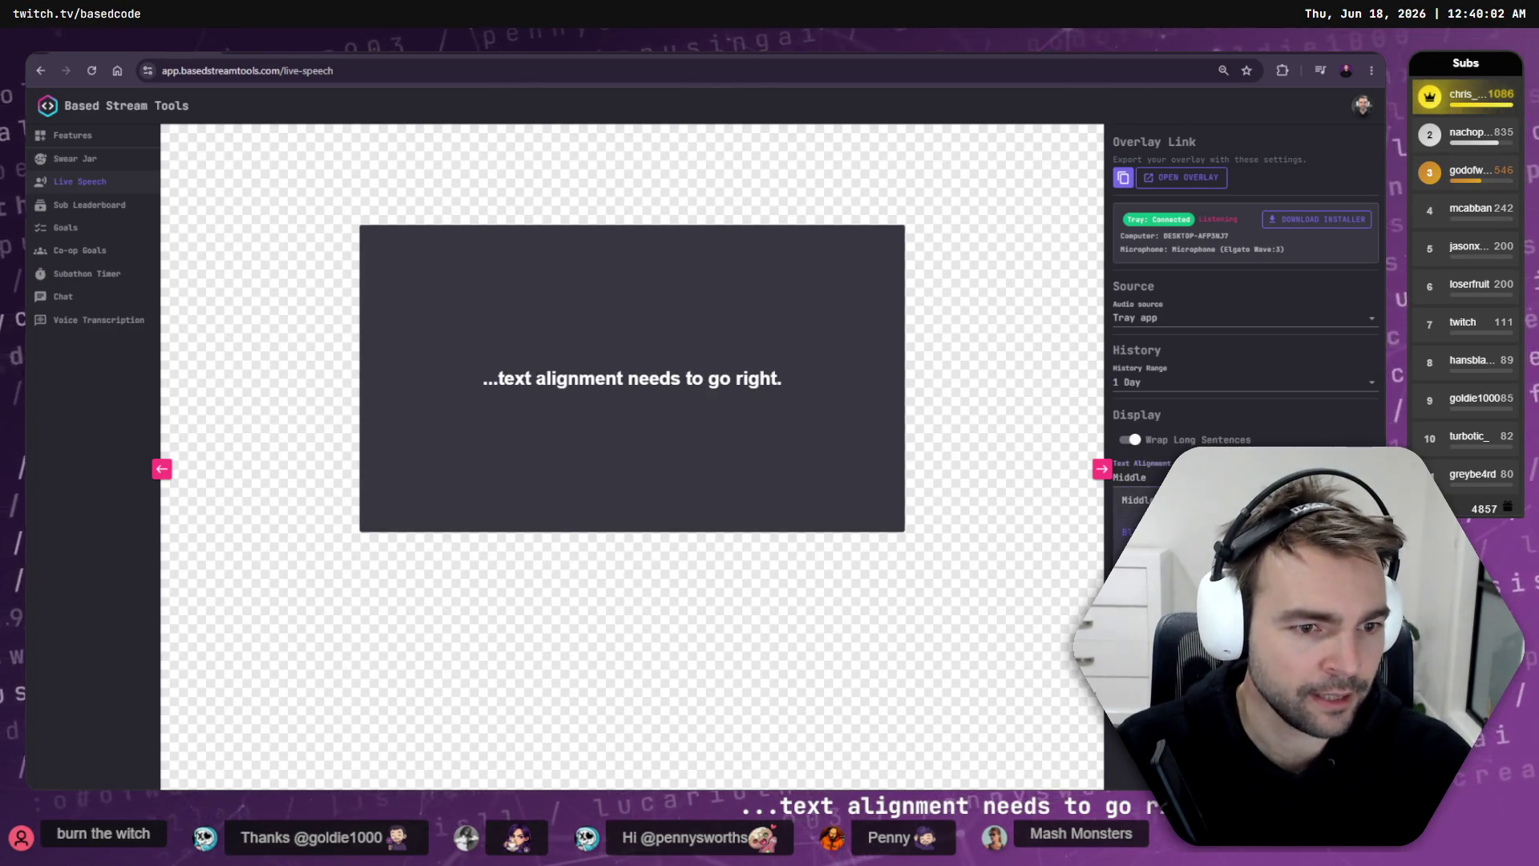
{"action": "key", "text": "Escape"}
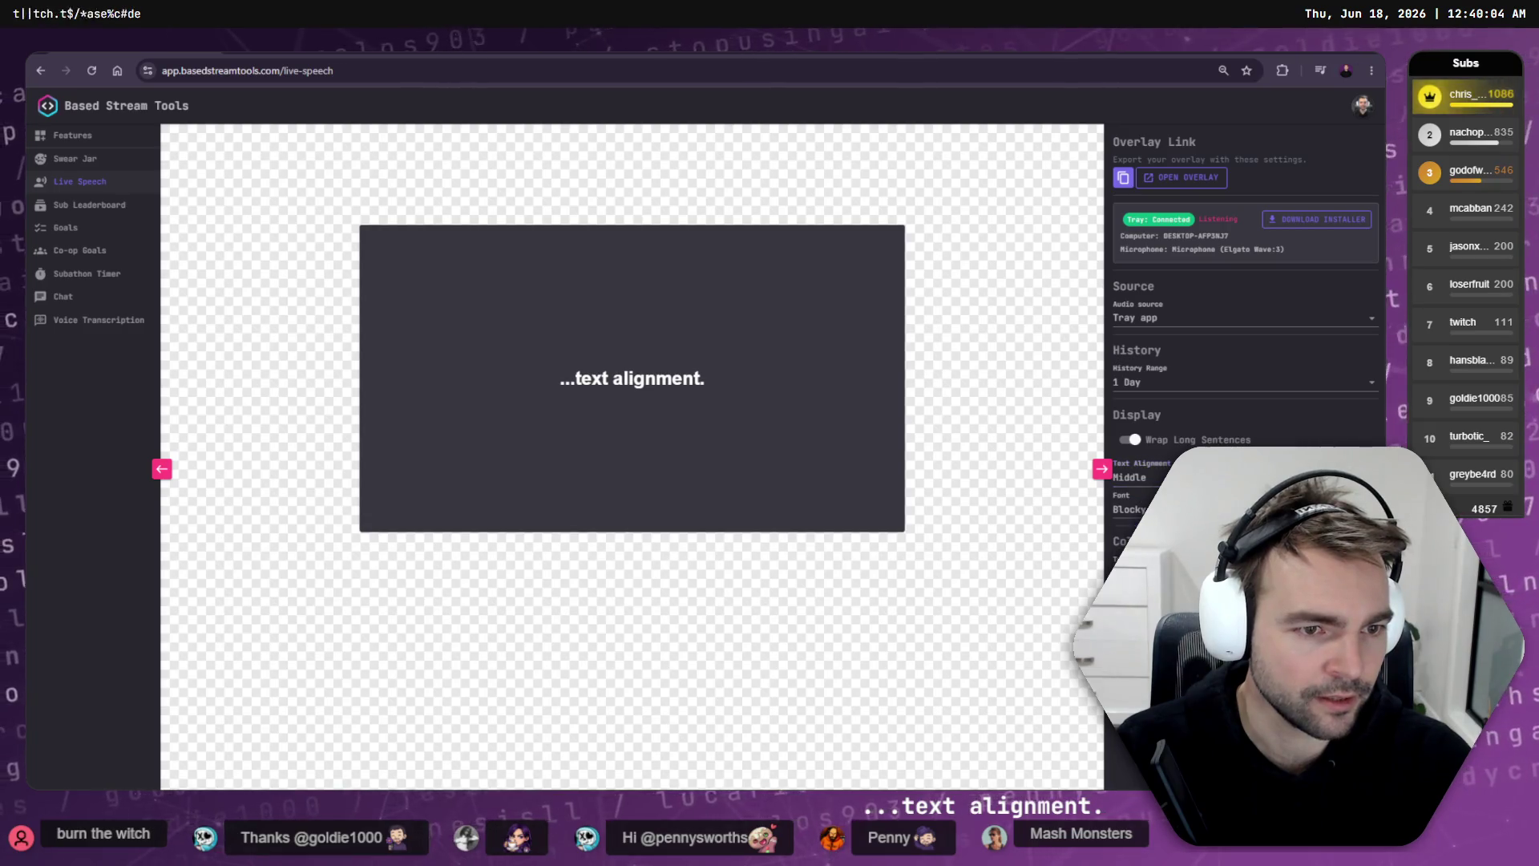
{"action": "left_click", "coordinate": [1242, 477]}
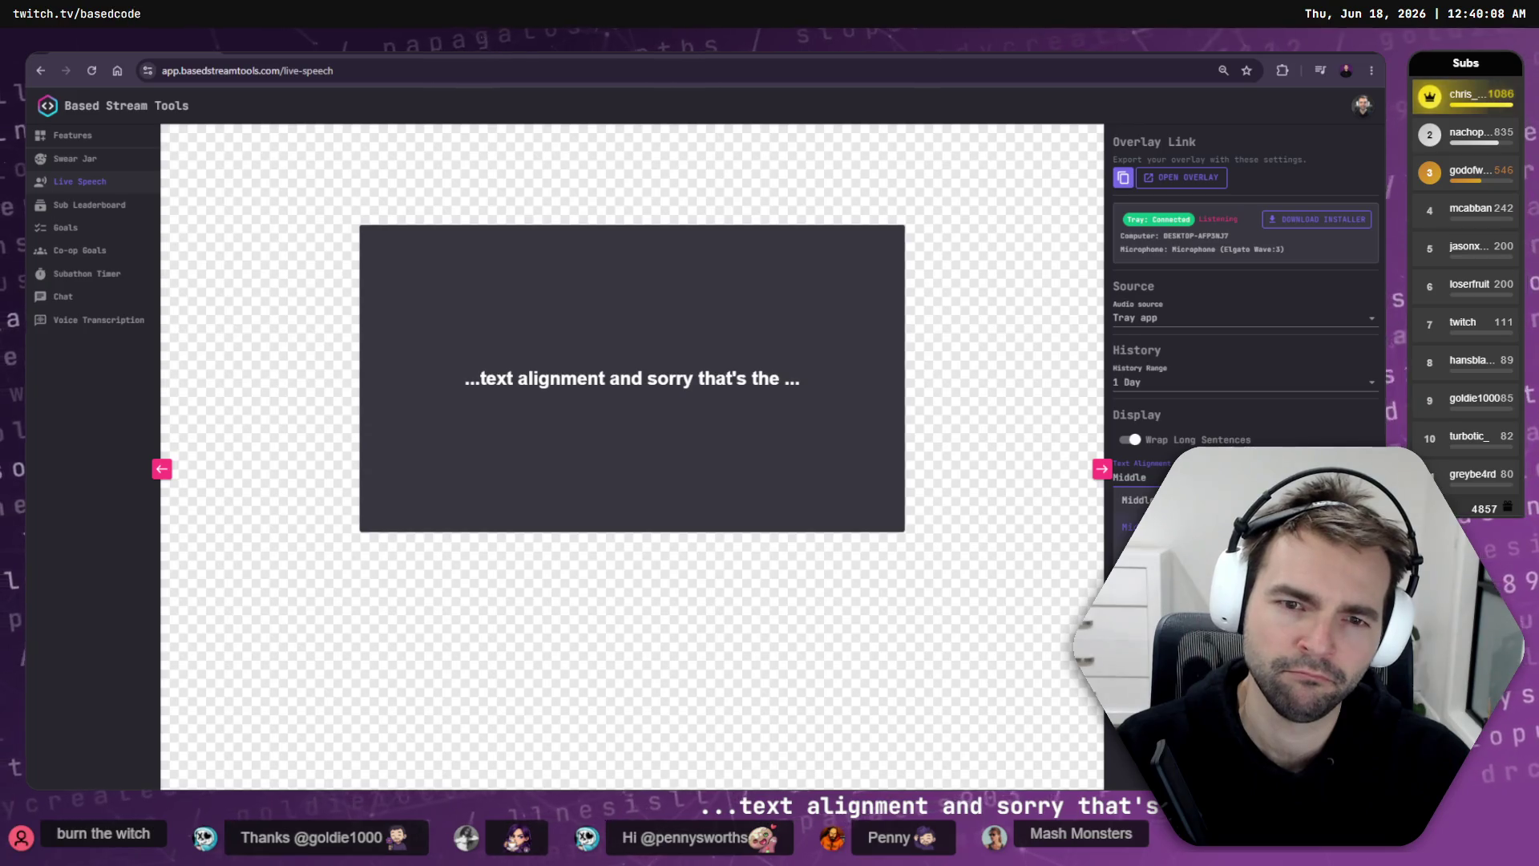
{"action": "left_click", "coordinate": [1242, 554]}
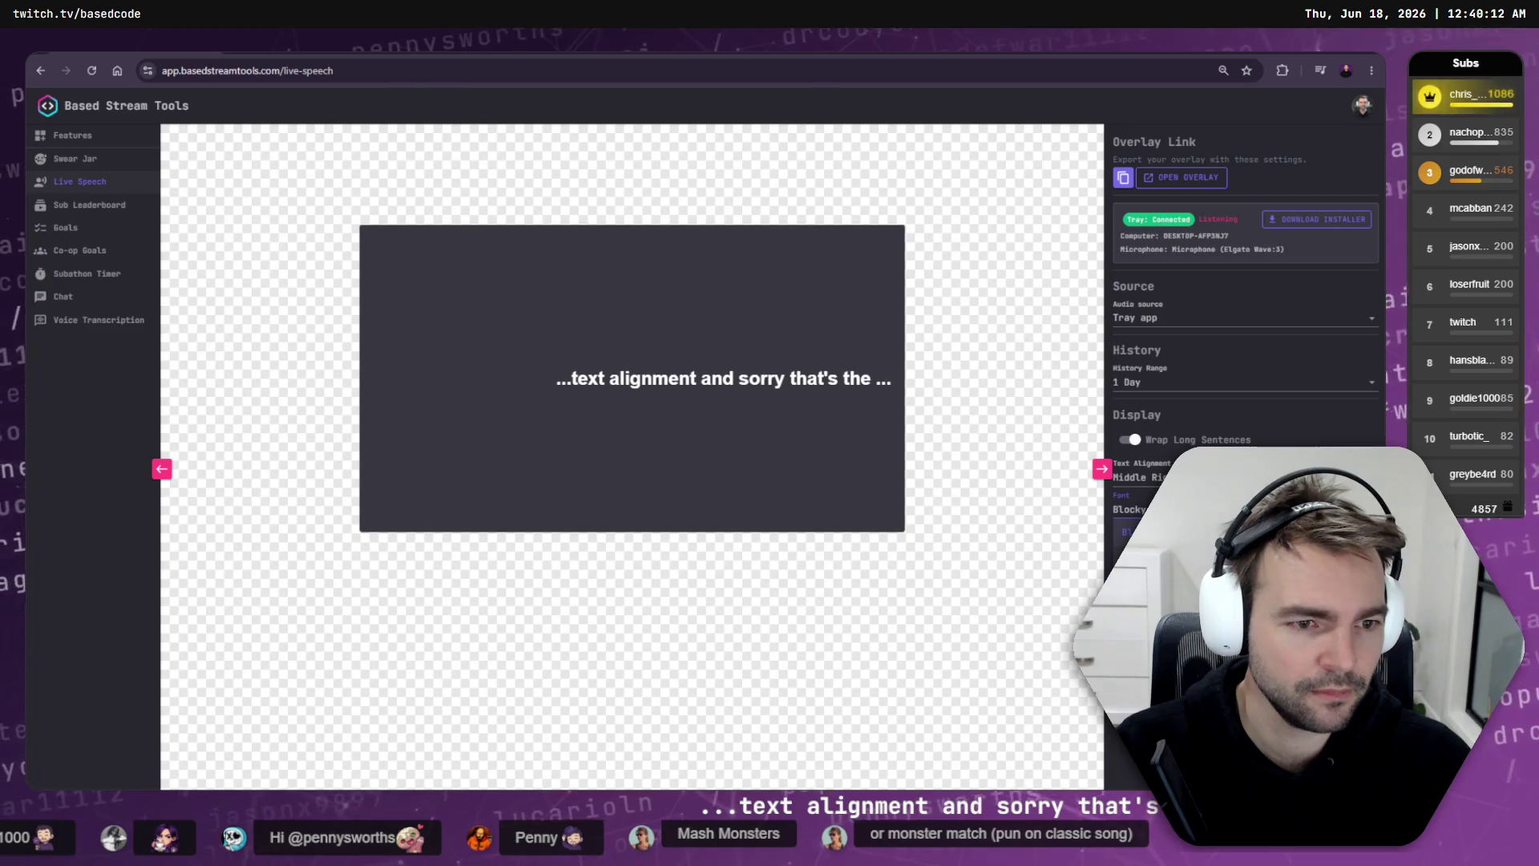
{"action": "left_click", "coordinate": [1130, 509]}
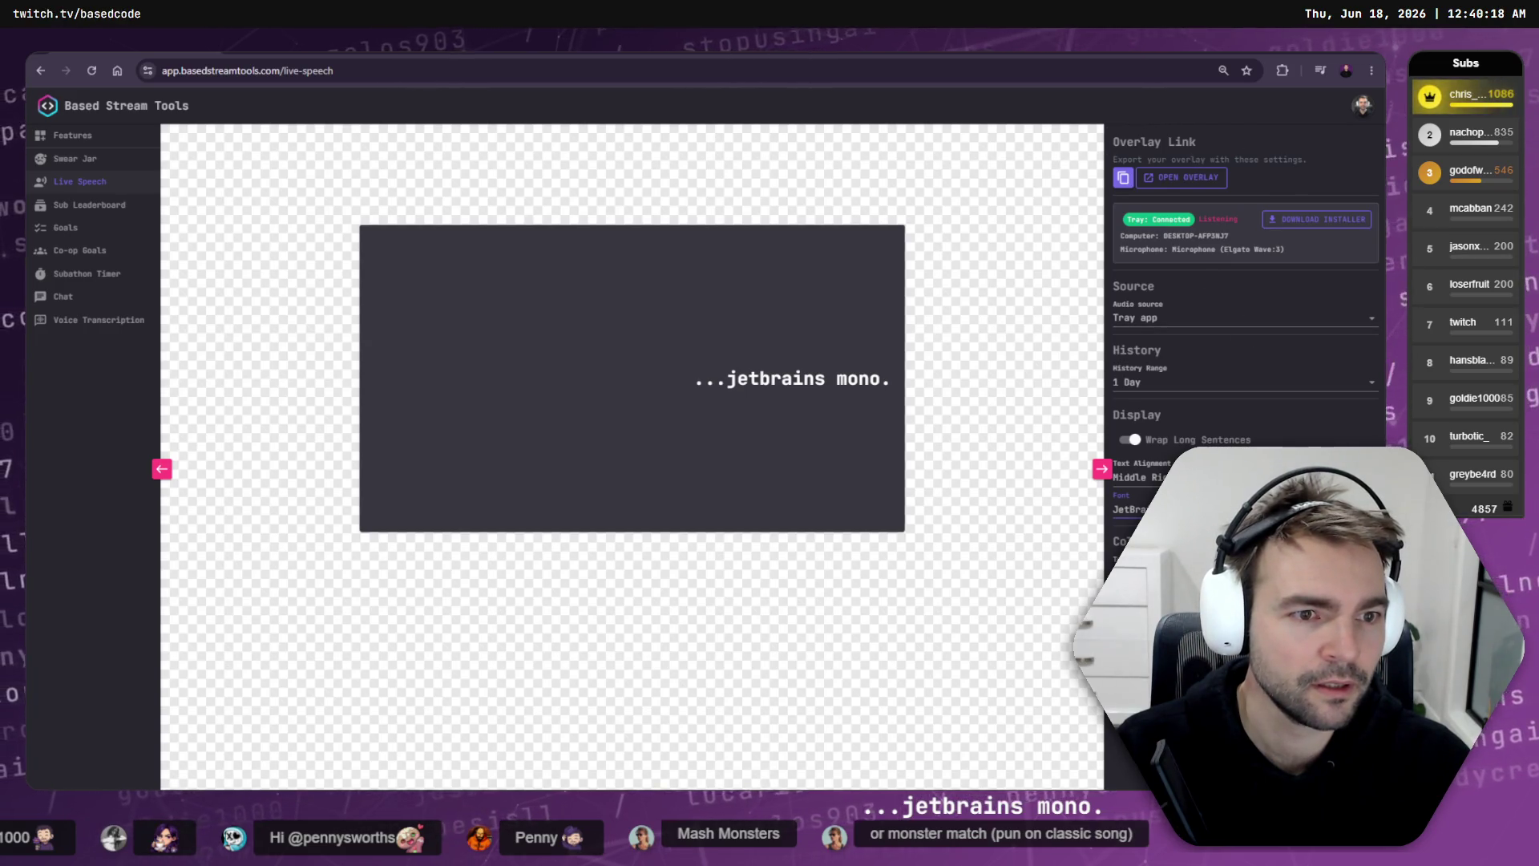
{"action": "left_click", "coordinate": [1183, 385]}
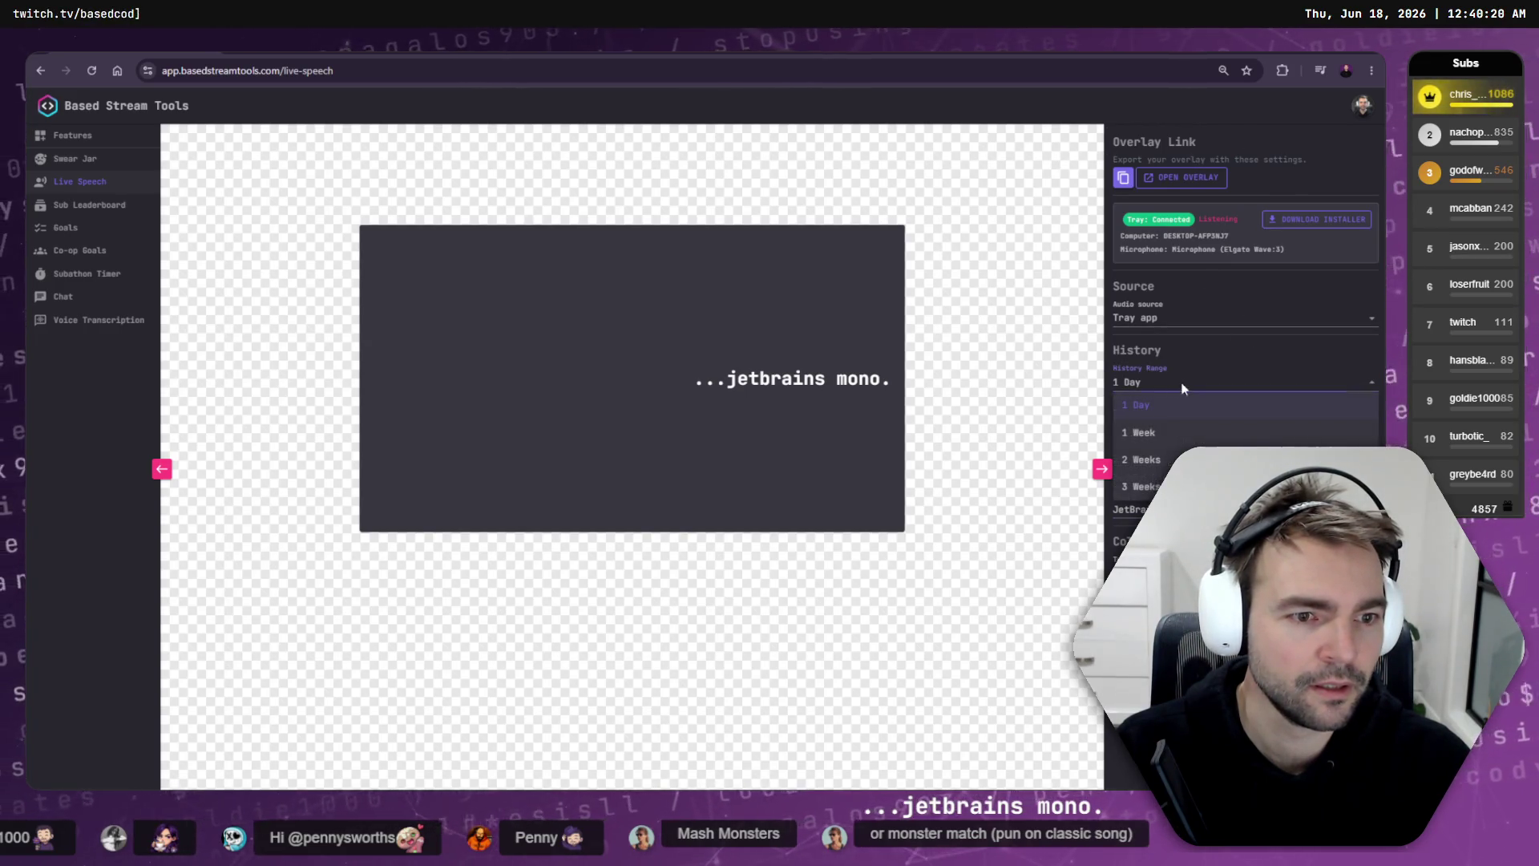
{"action": "left_click", "coordinate": [1183, 389]}
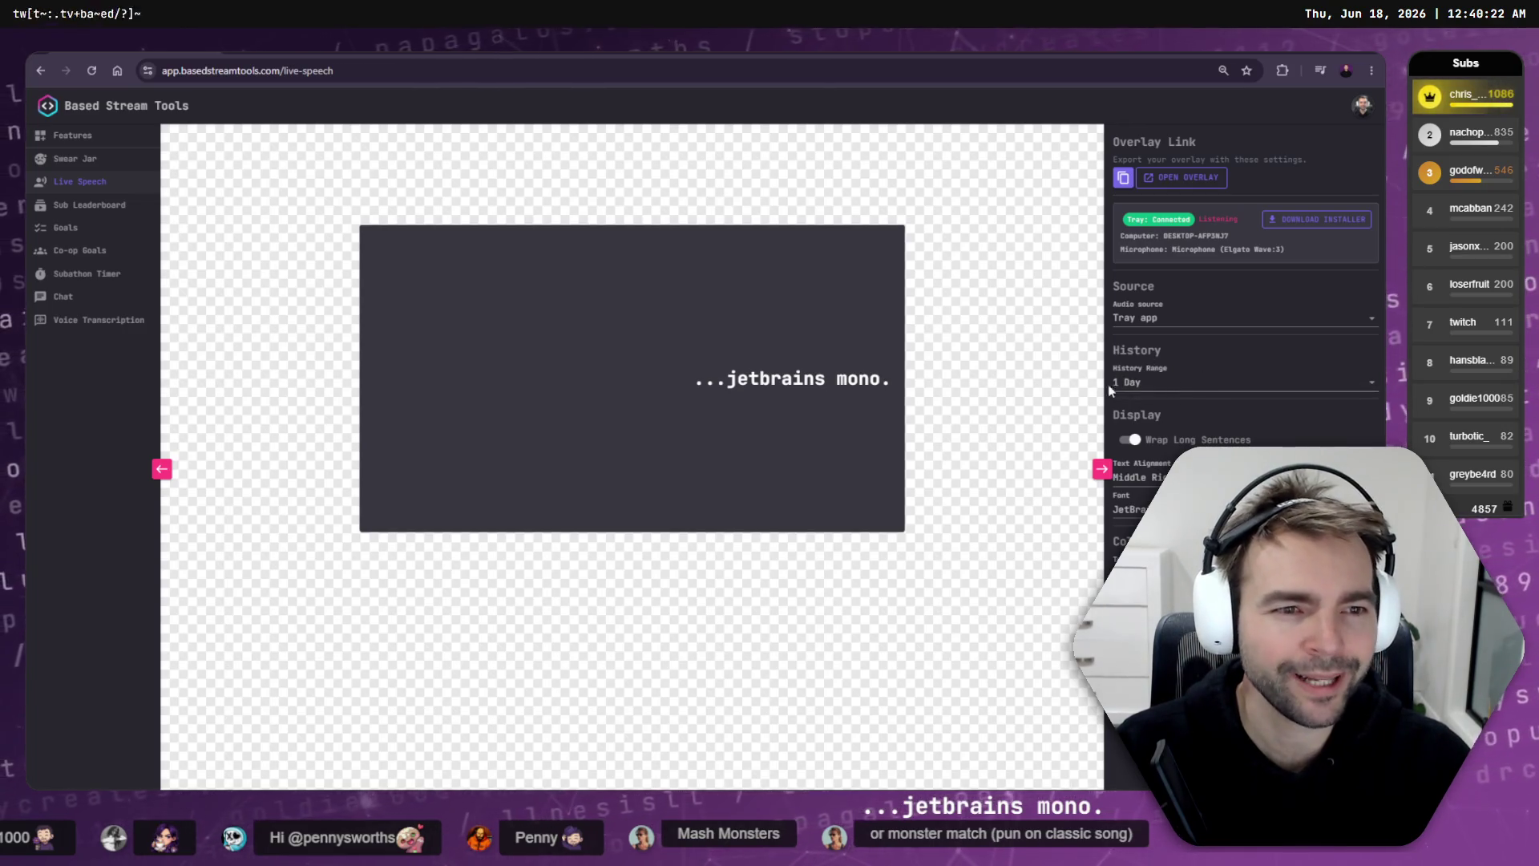
Step: Turn off Wrap Long Sentences and open the overlay link with the new settings
{"action": "left_click", "coordinate": [584, 71]}
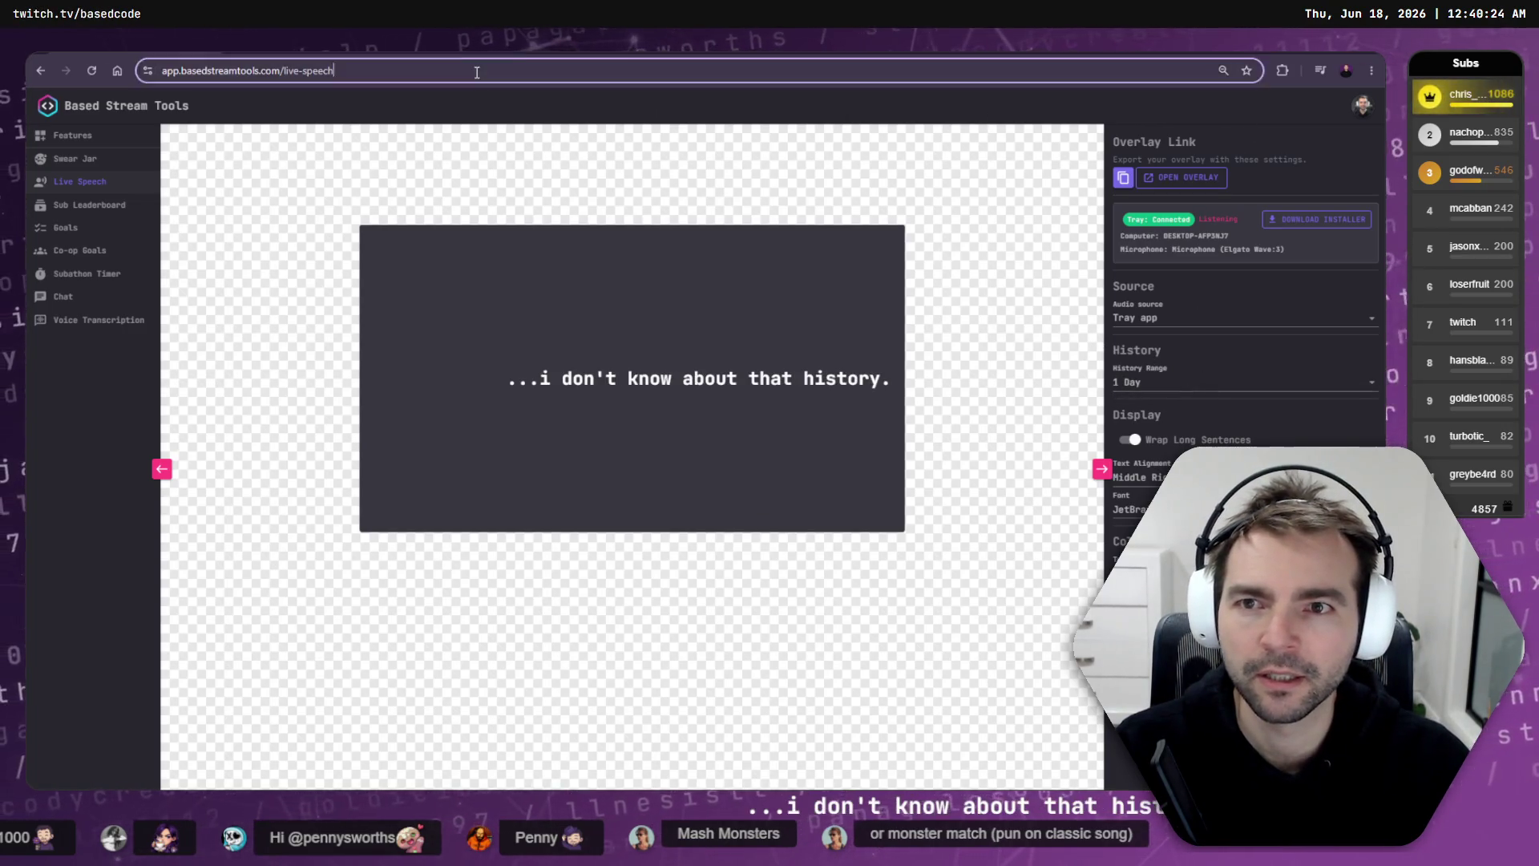
{"action": "left_click", "coordinate": [1188, 177]}
{"action": "key", "text": "alt+Left"}
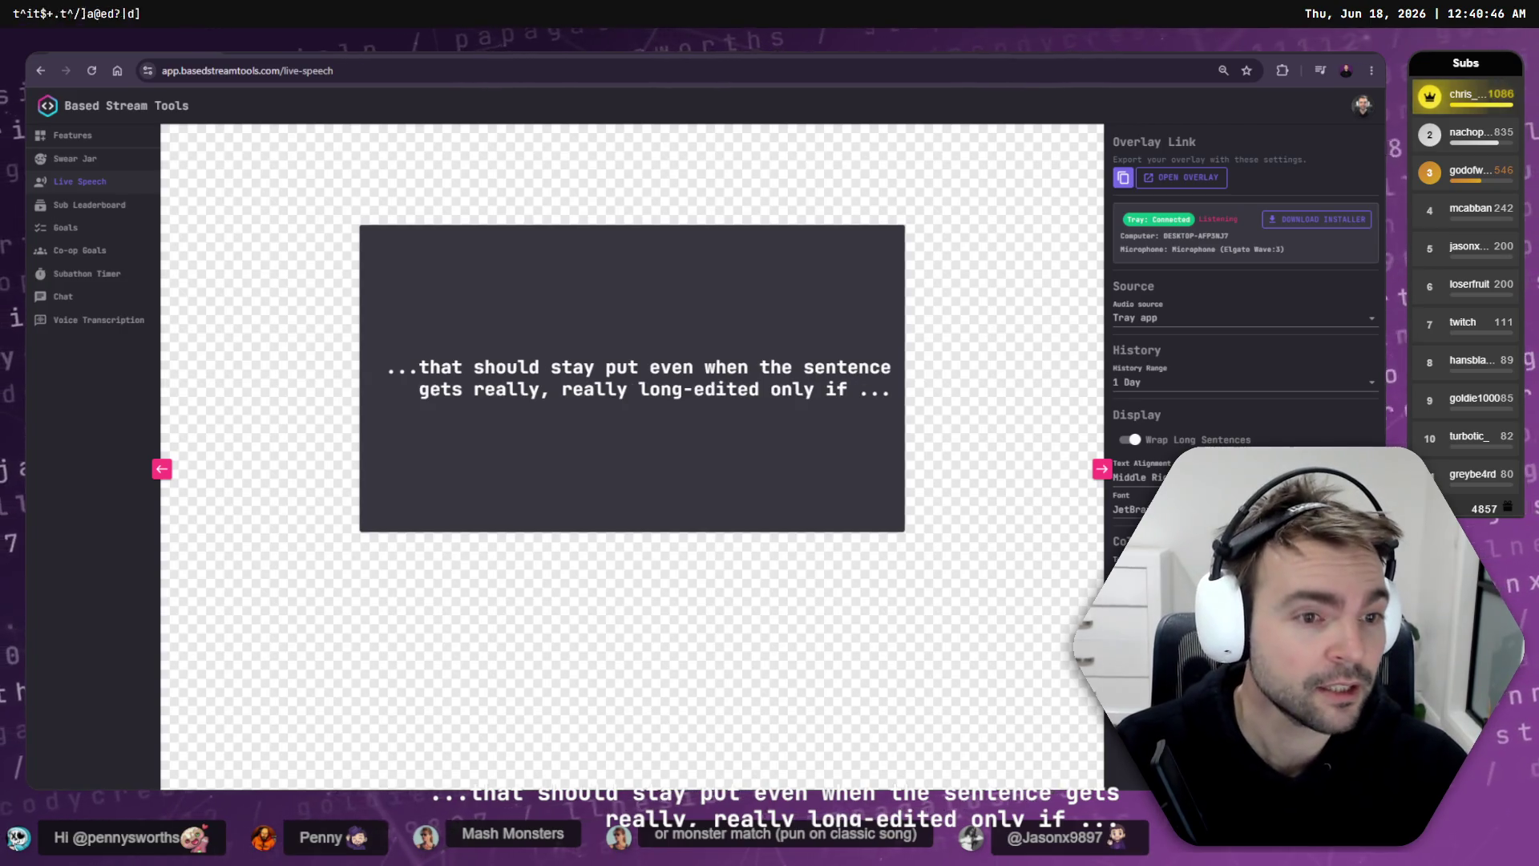
{"action": "left_click", "coordinate": [1137, 440]}
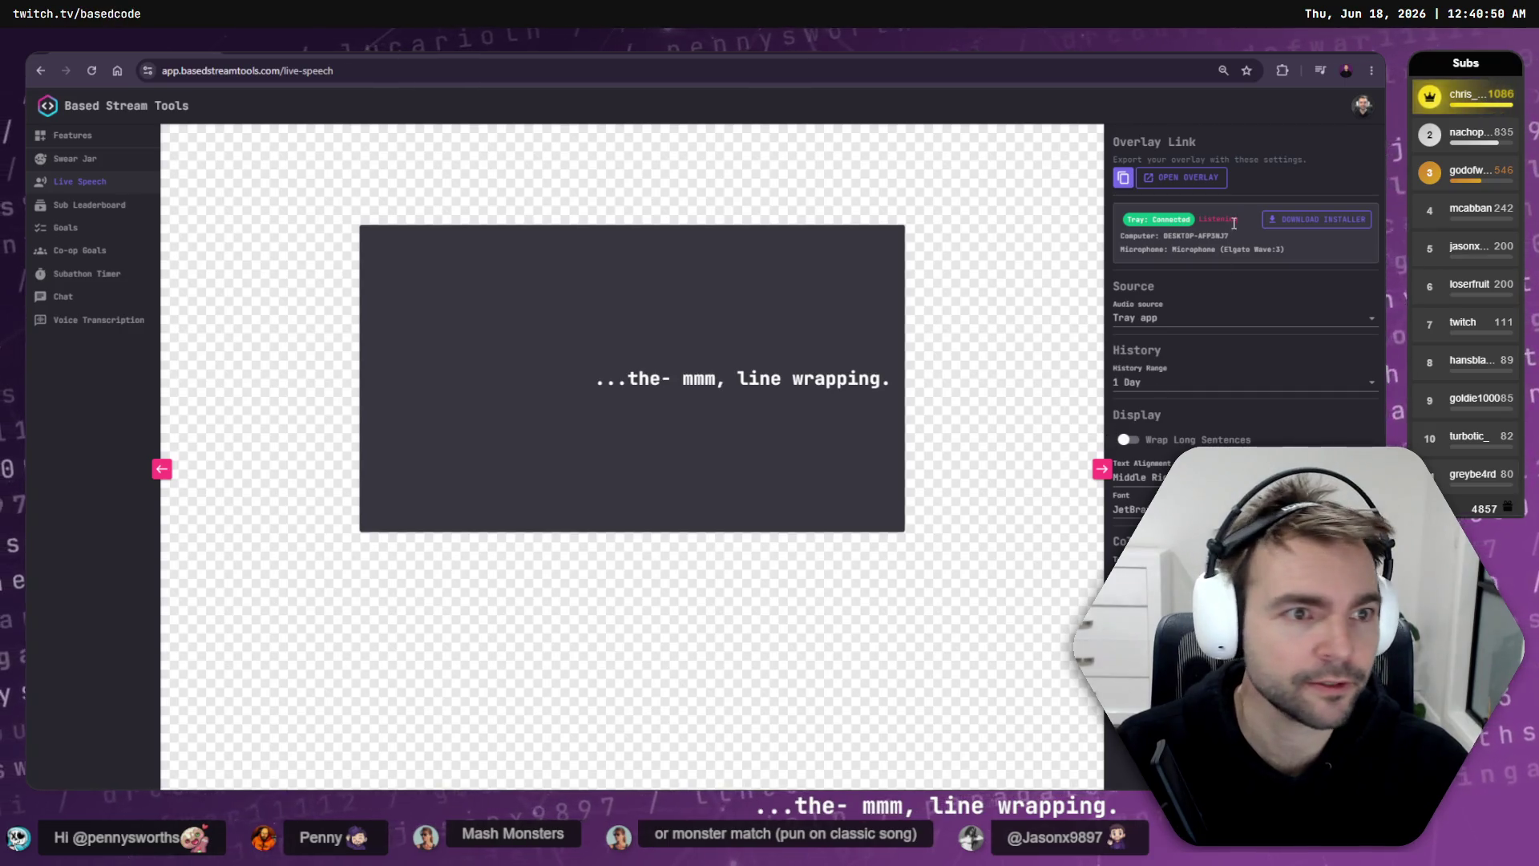
{"action": "left_click", "coordinate": [1194, 177]}
{"action": "left_click", "coordinate": [761, 70]}
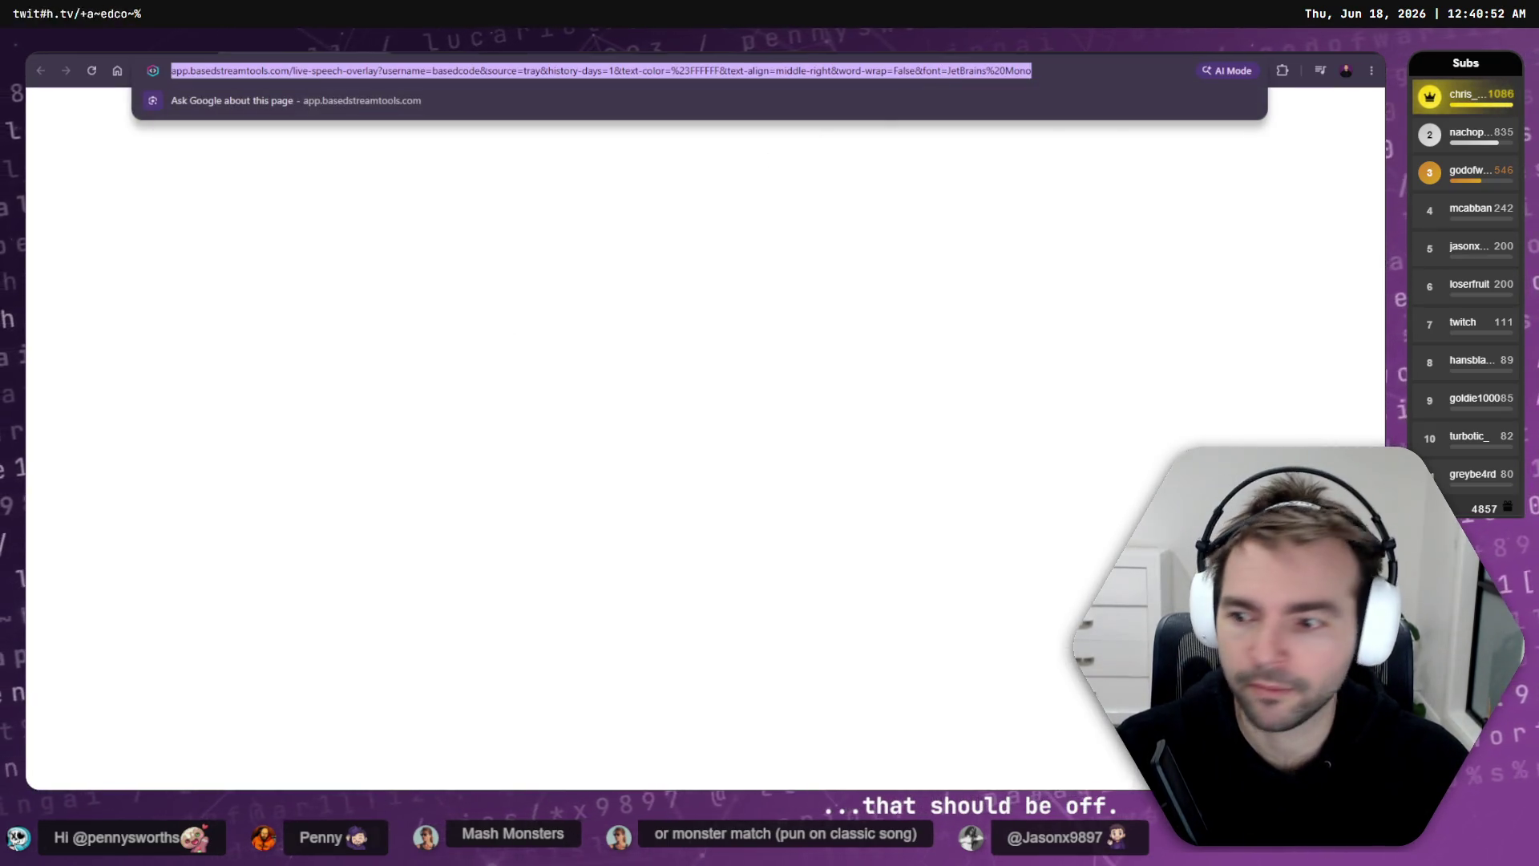
Step: Close the overlay page to get back to the Live Speech editor showing the middle-right preview
{"action": "key", "text": "Escape"}
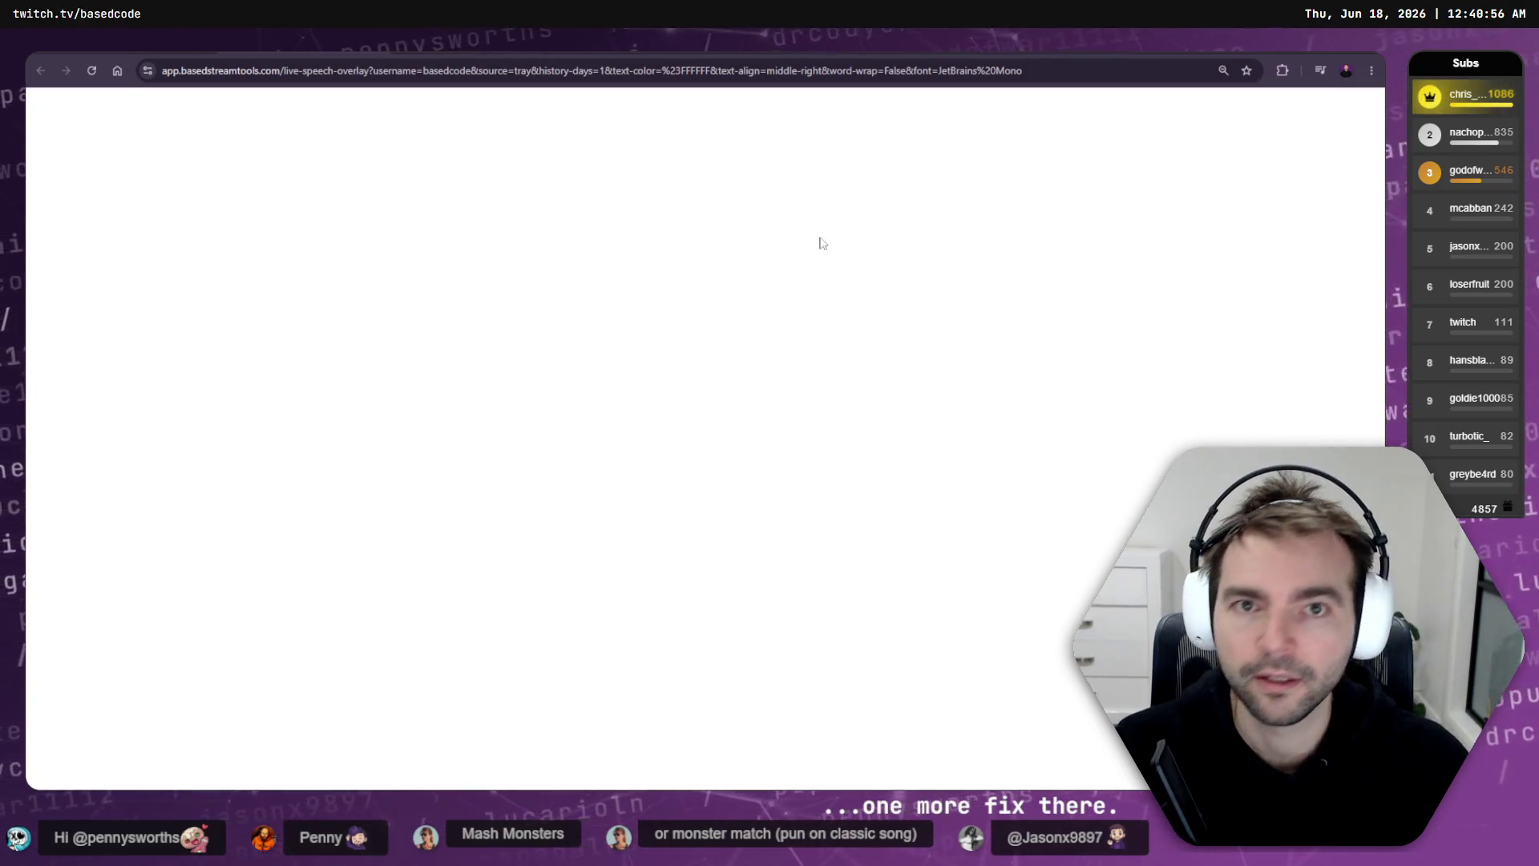
{"action": "key", "text": "ctrl+w"}
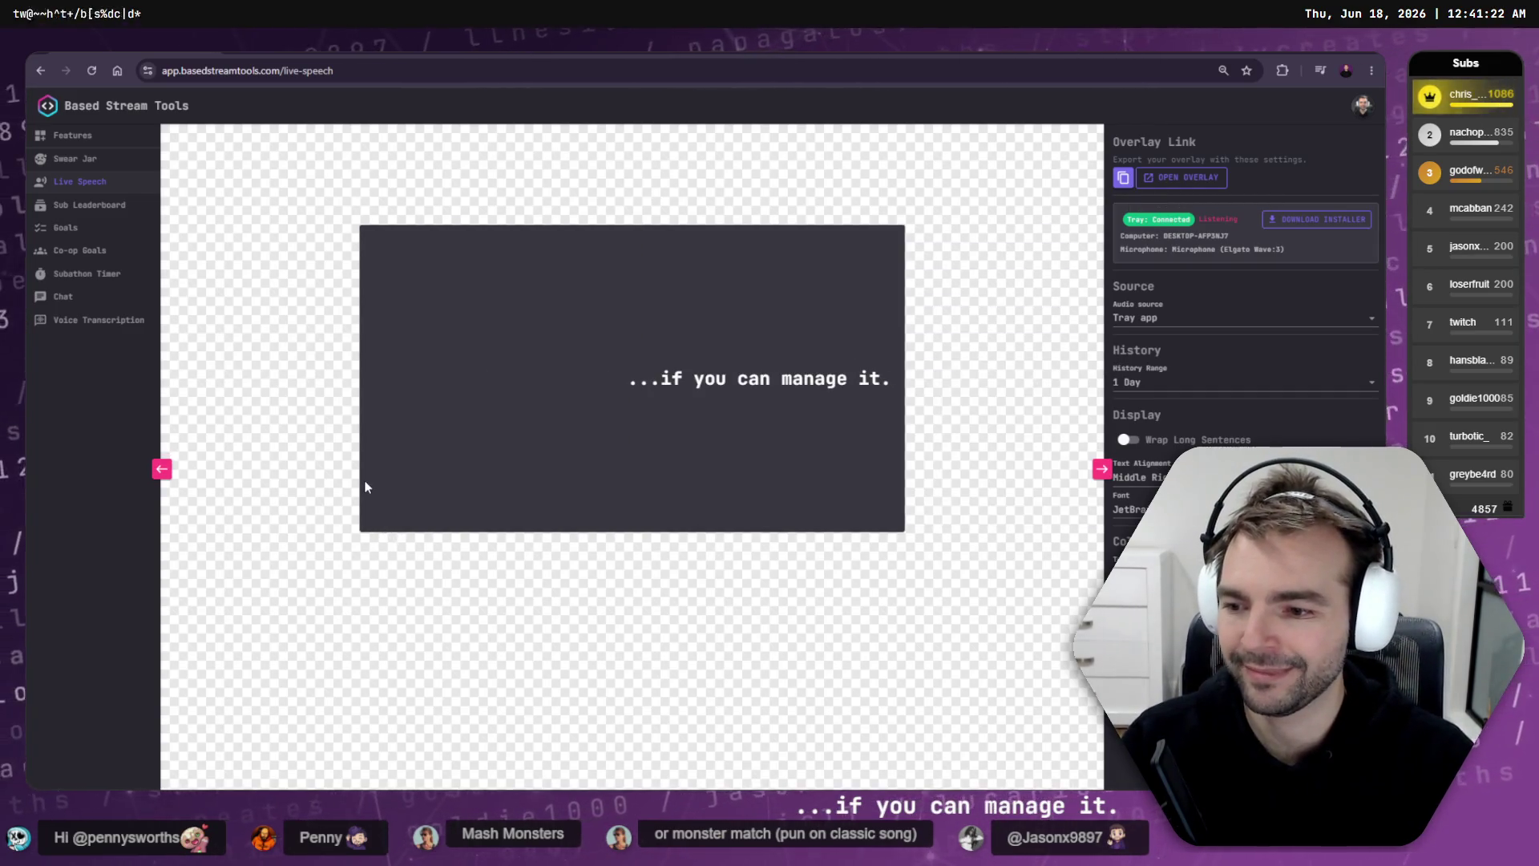
Step: Switch to the ScreenShake Codex session running the headless Godot build-solutions
{"action": "key", "text": "alt+Tab"}
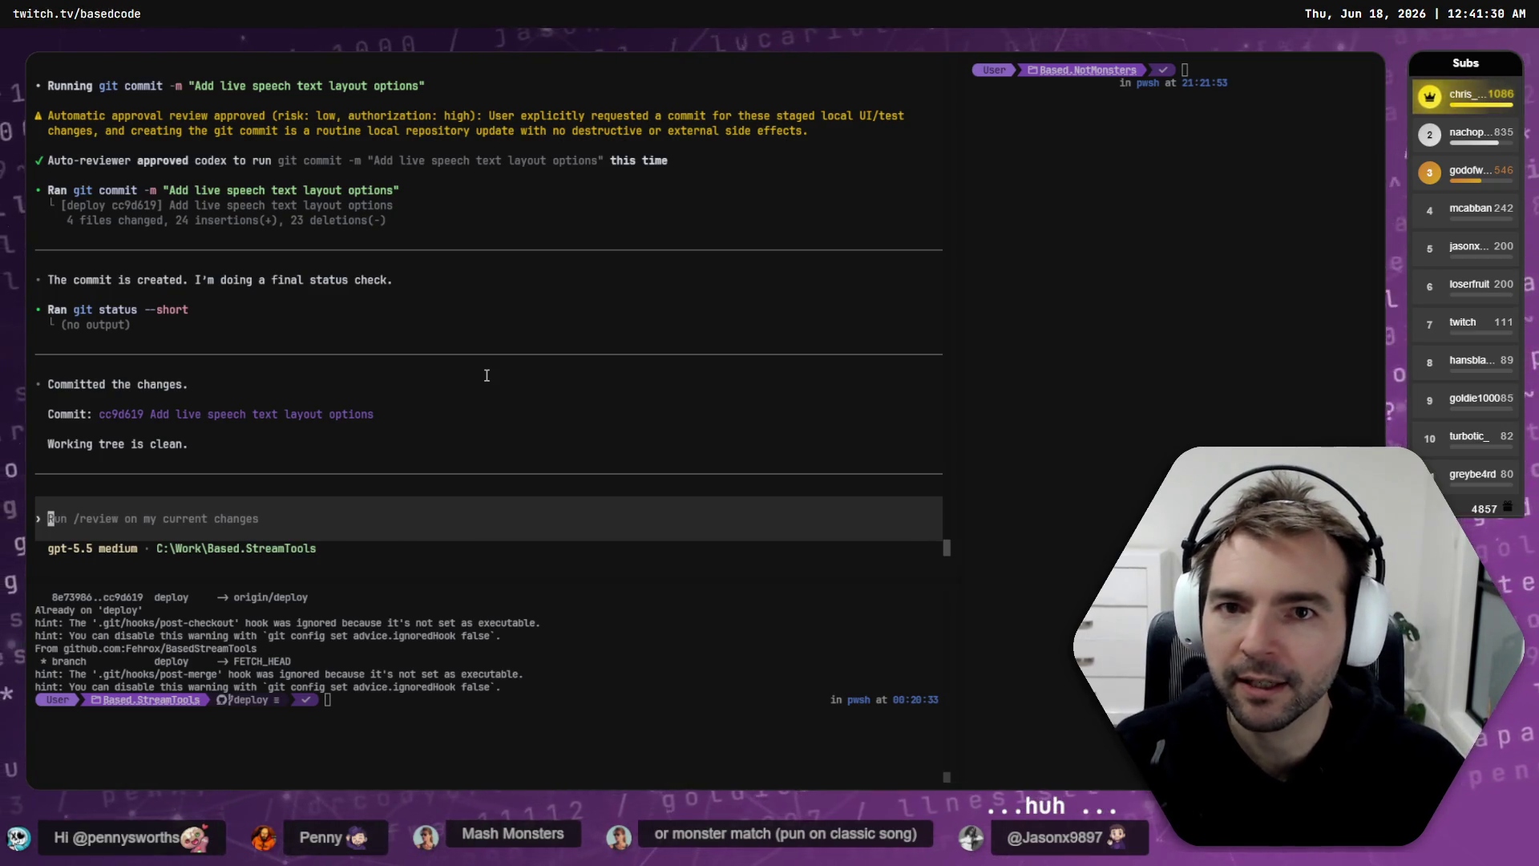
{"action": "key", "text": "alt+Tab"}
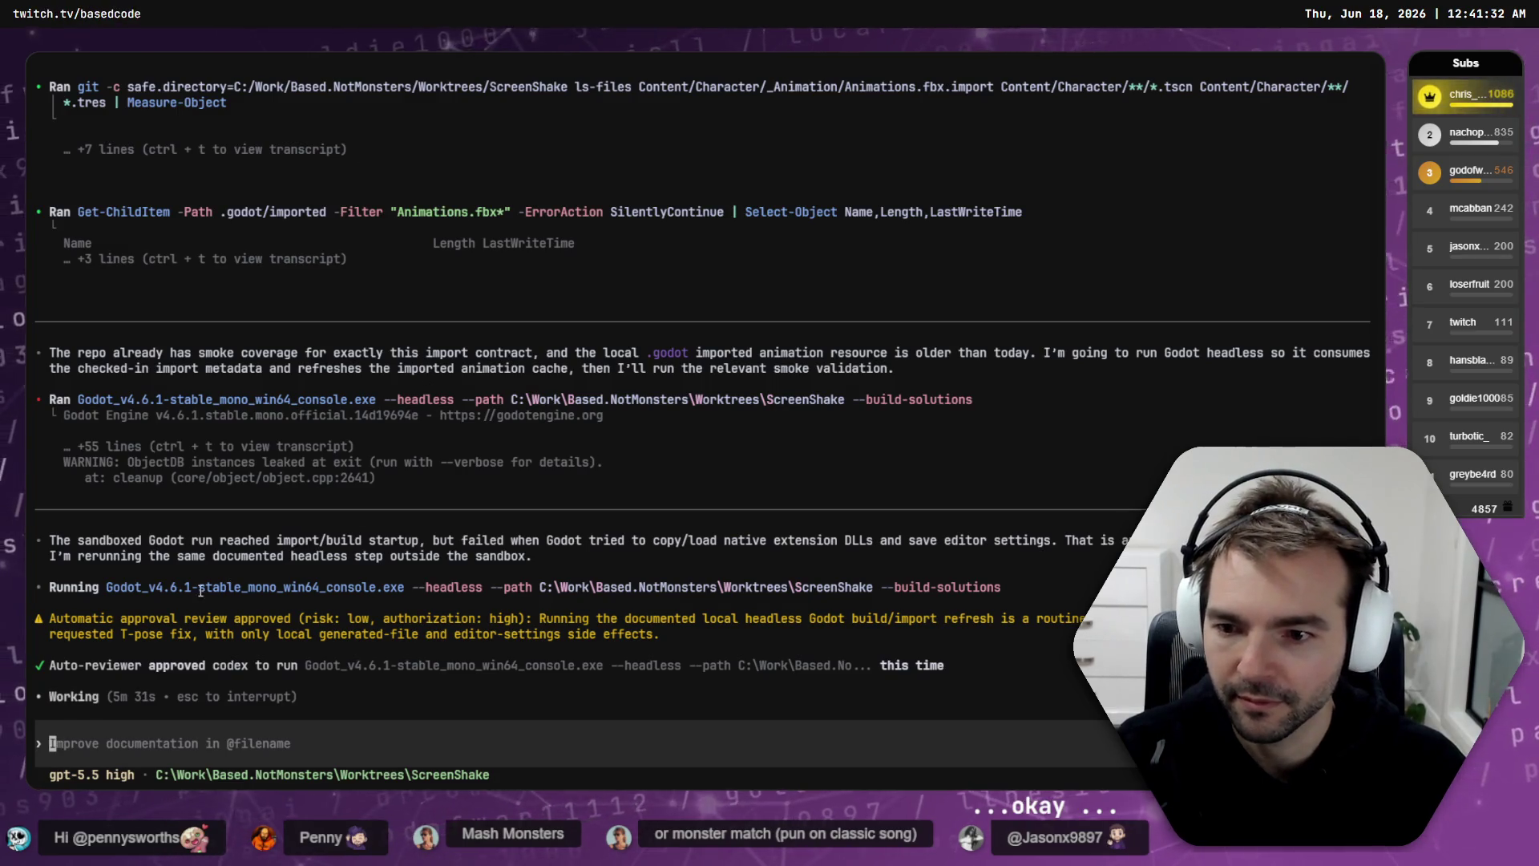